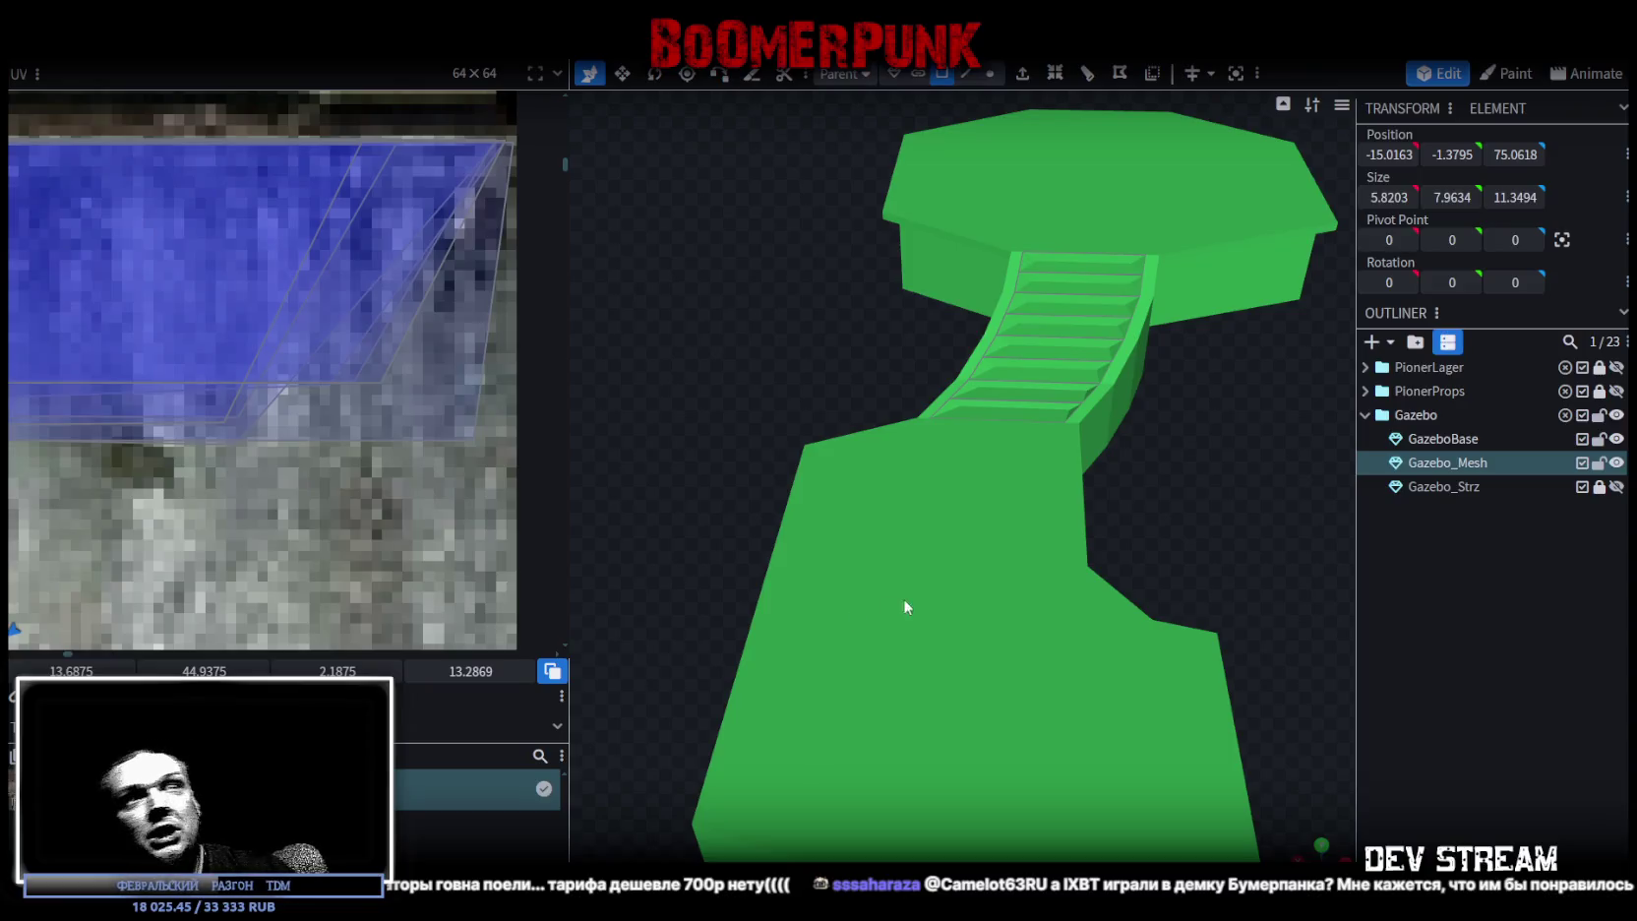
- Switch to edge select mode and select the upper stair step edges
left_click_drag(761, 354, 947, 405)
scroll(917, 609, "up", 3)
mouse_move(918, 609)
left_mouse_down()
mouse_move(775, 582)
mouse_move(790, 564)
left_mouse_up()
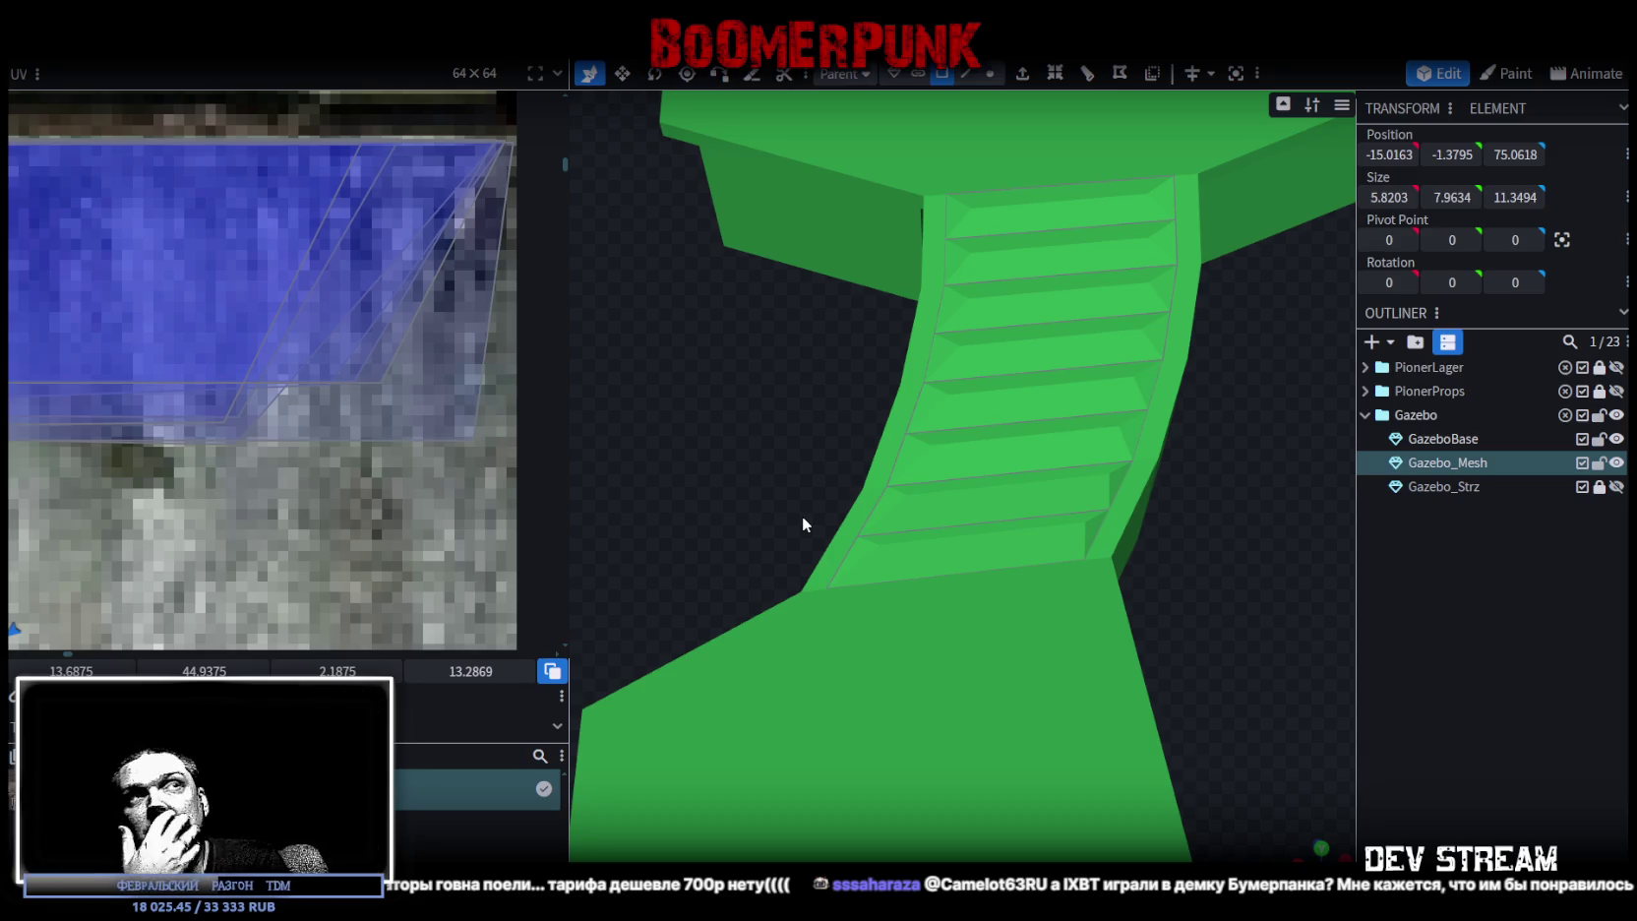
mouse_move(823, 464)
left_mouse_down()
mouse_move(972, 655)
mouse_move(963, 512)
mouse_move(990, 563)
mouse_move(818, 507)
mouse_move(703, 578)
mouse_move(762, 578)
mouse_move(714, 714)
mouse_move(965, 669)
mouse_move(1141, 702)
mouse_move(810, 603)
mouse_move(891, 563)
mouse_move(979, 559)
mouse_move(1008, 539)
mouse_move(1074, 652)
mouse_move(925, 673)
mouse_move(969, 672)
mouse_move(581, 588)
left_mouse_up()
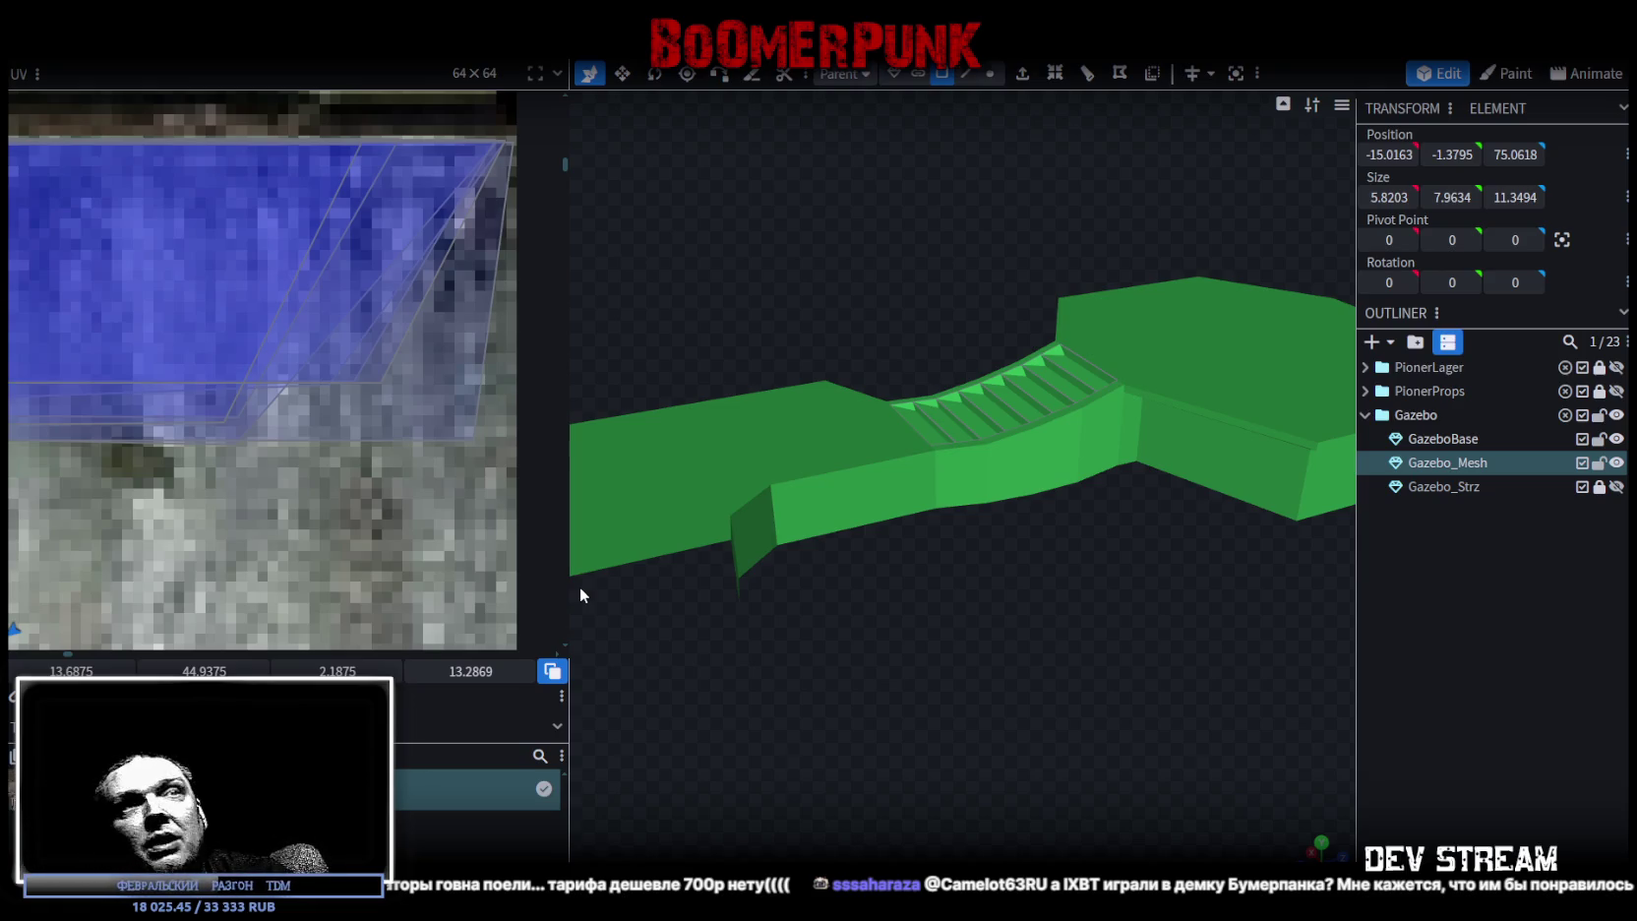
mouse_move(579, 595)
left_mouse_down()
mouse_move(1160, 638)
mouse_move(920, 748)
mouse_move(1053, 717)
mouse_move(976, 701)
mouse_move(878, 730)
mouse_move(1043, 738)
mouse_move(1141, 632)
left_mouse_up()
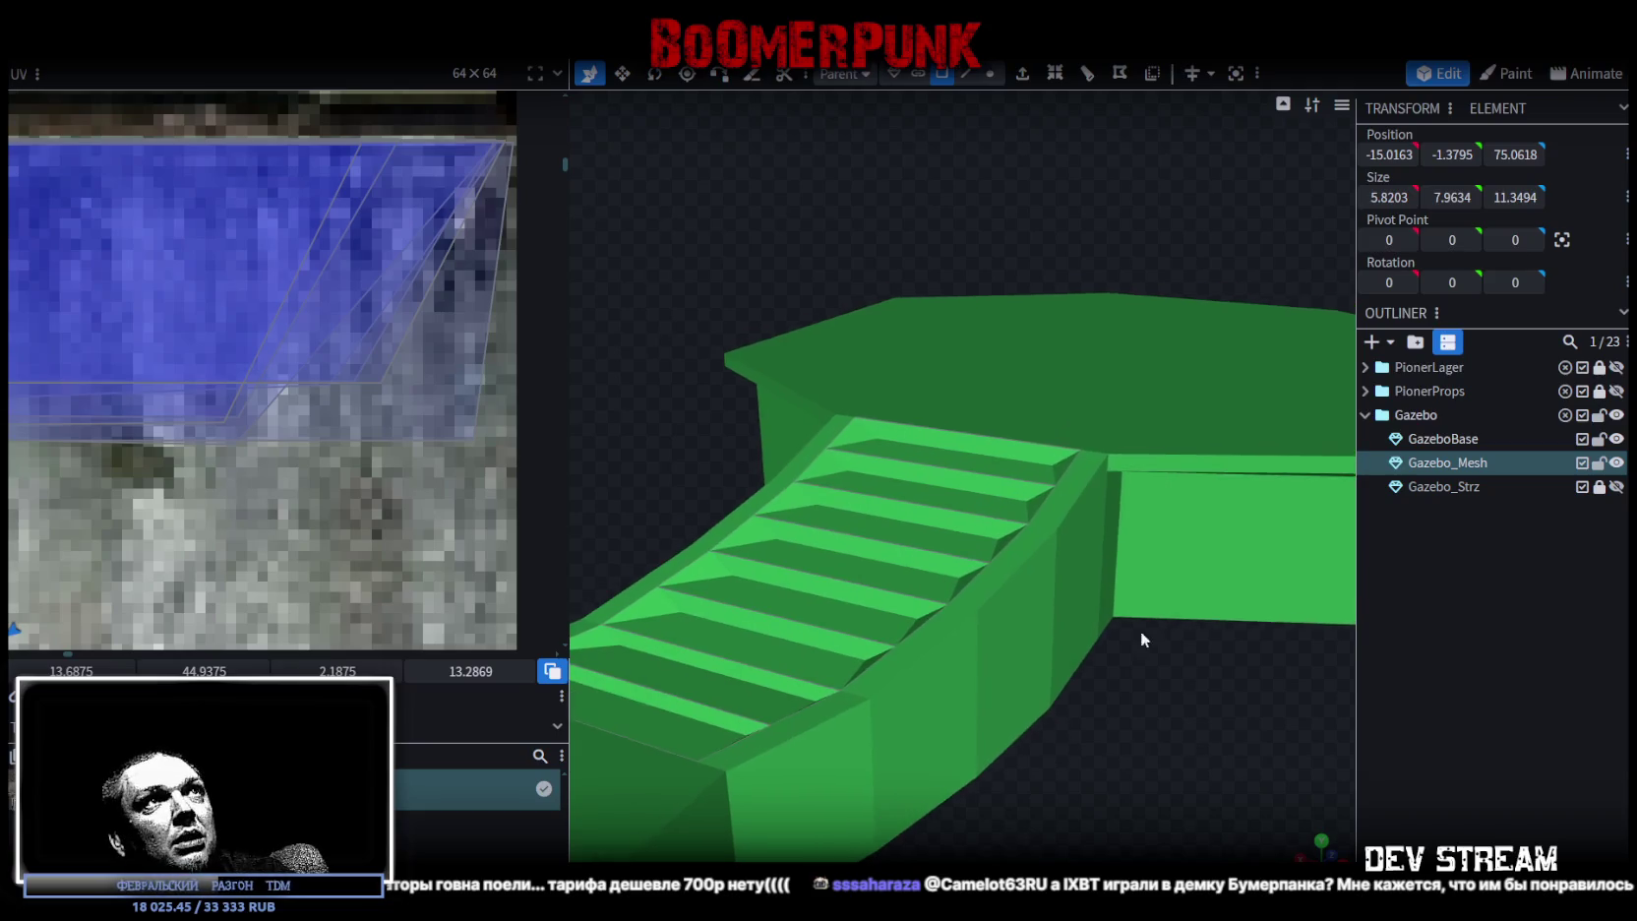
left_click(965, 74)
left_click(984, 455)
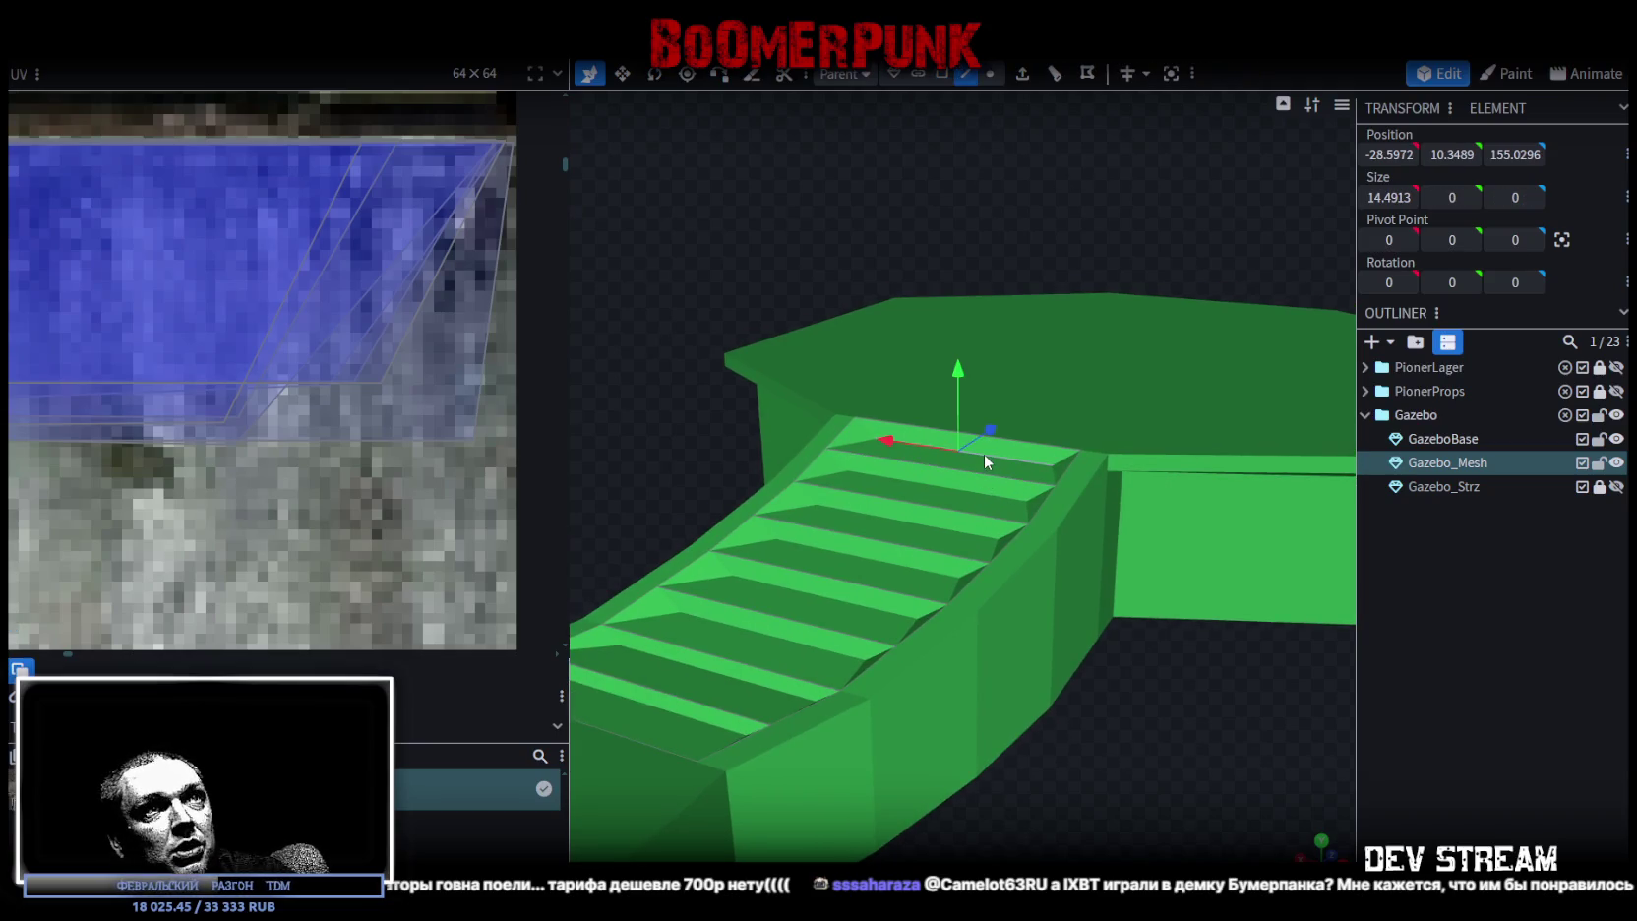
left_click(935, 524, "shift")
left_click(885, 580, "shift")
left_click(858, 607, "shift")
left_click(743, 674, "shift")
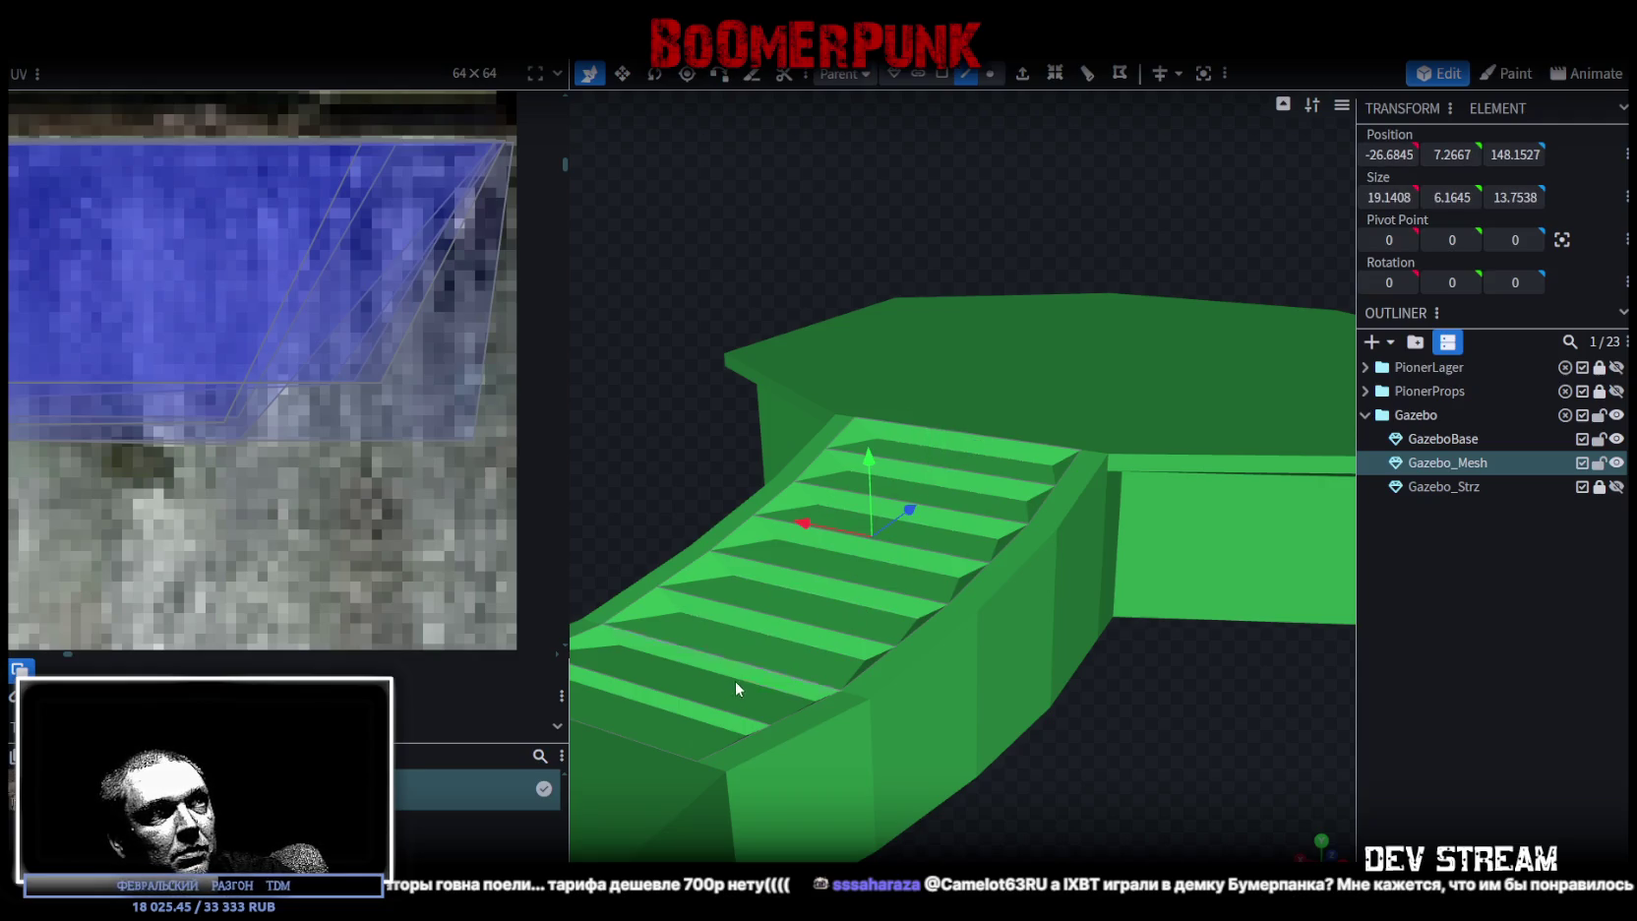
left_click(696, 722, "shift")
- Raise the selected stair edges slightly, pushing them 0.5 along the stairs and back
mouse_move(697, 722)
right_mouse_down()
mouse_move(1103, 705)
mouse_move(1017, 690)
mouse_move(1067, 684)
mouse_move(930, 425)
right_mouse_up()
left_click_drag(847, 366, 845, 356)
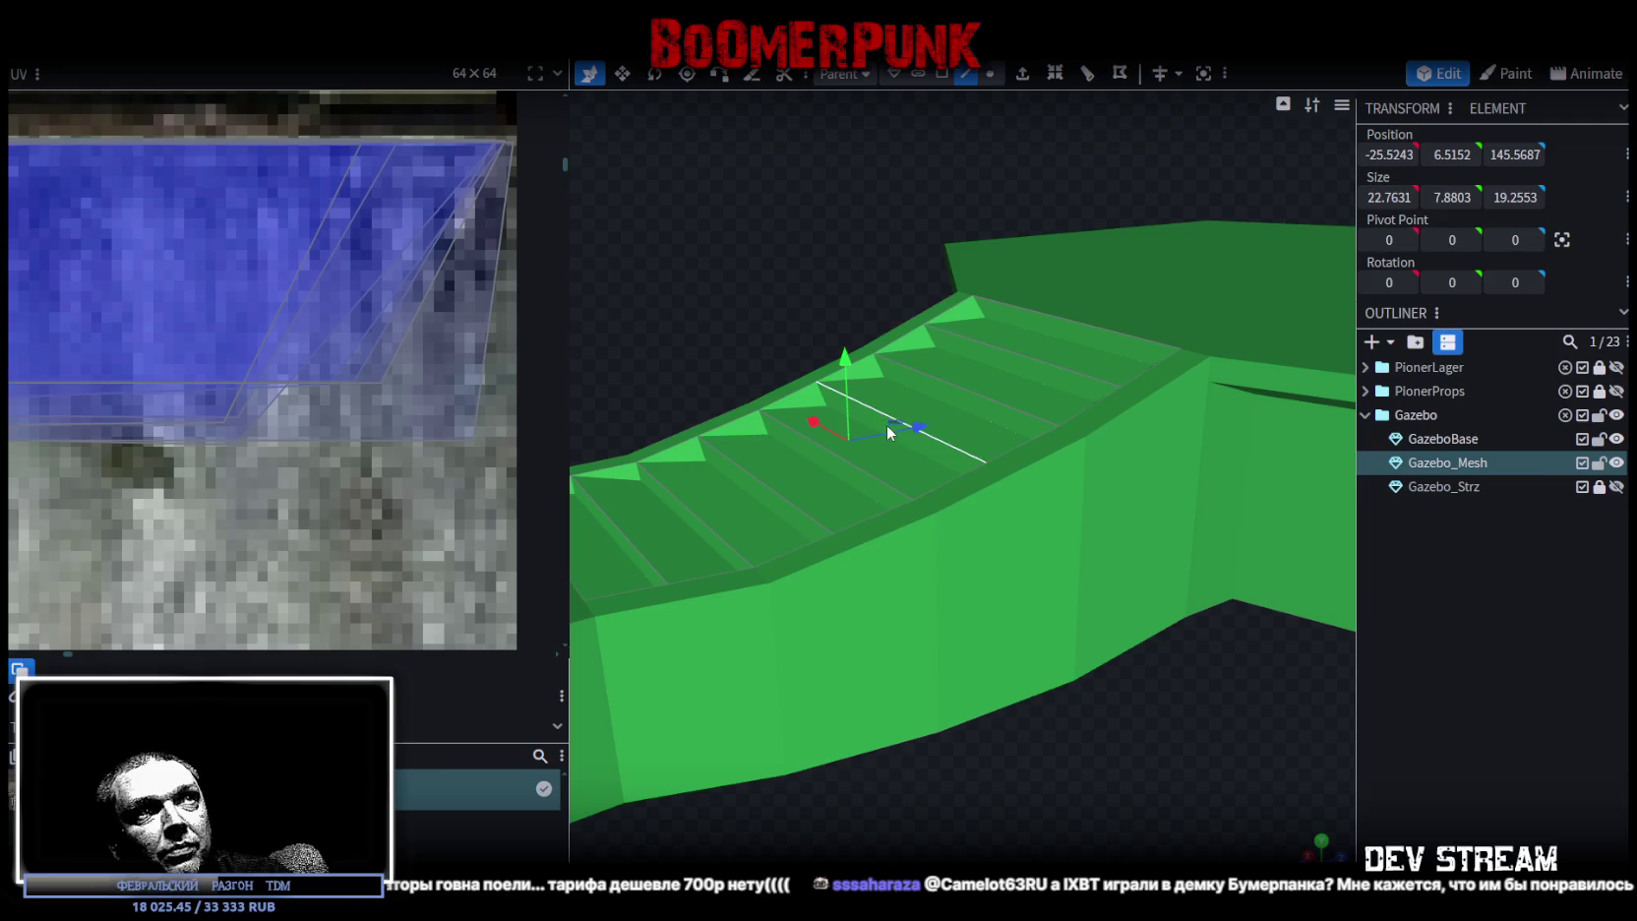
left_click_drag(908, 426, 910, 443)
right_click_drag(1084, 680, 1082, 670)
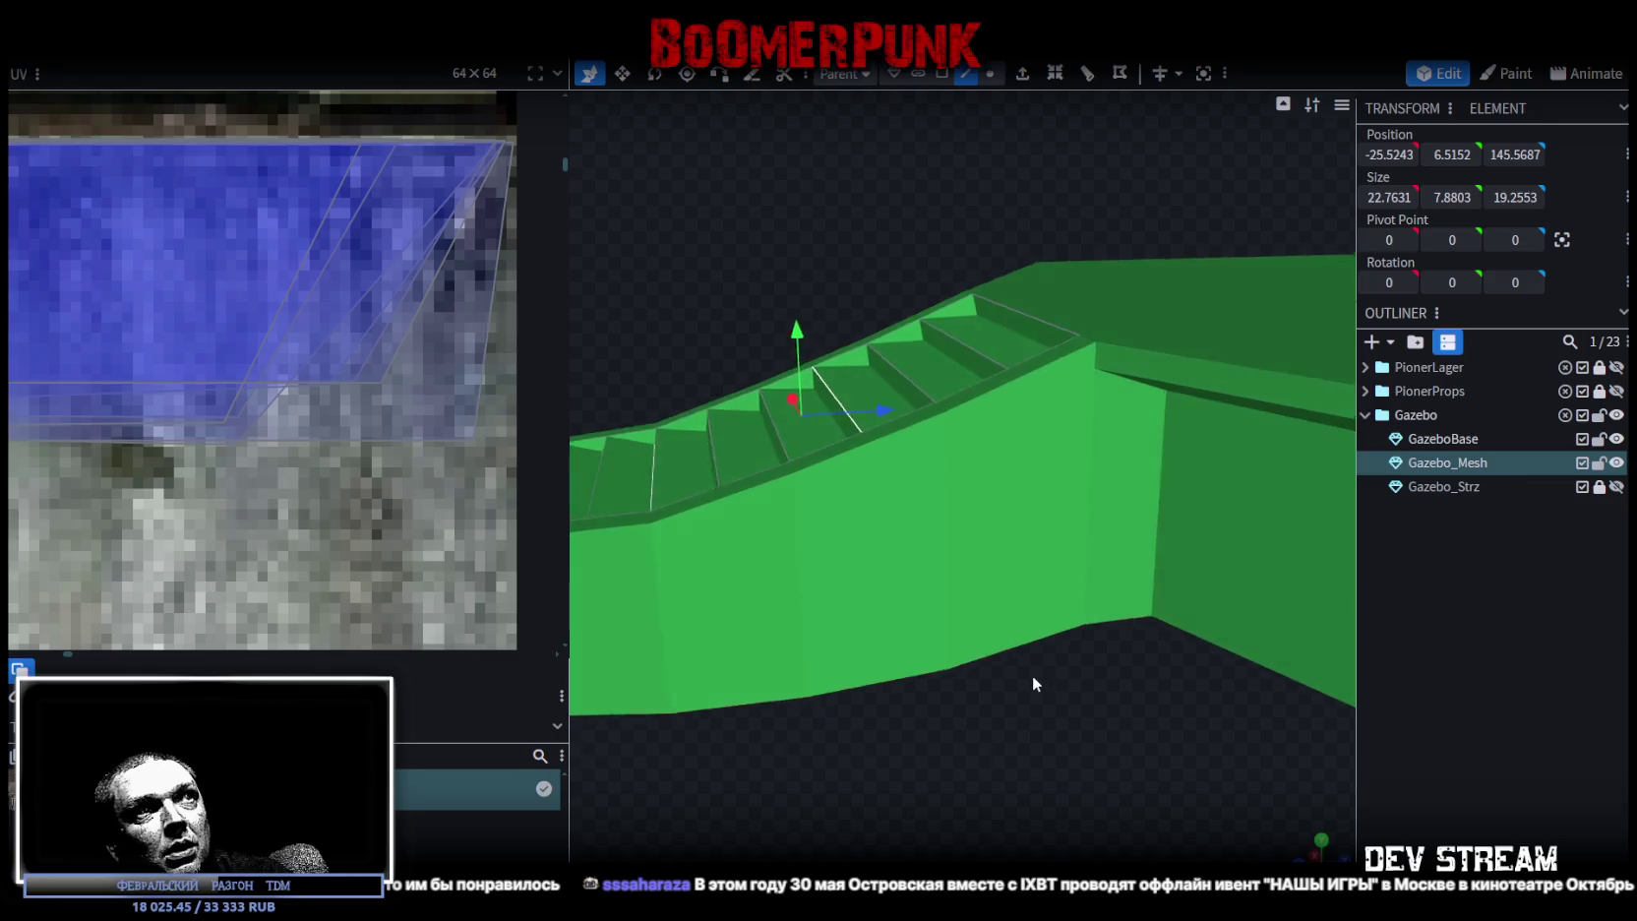
mouse_move(1083, 671)
left_mouse_down()
mouse_move(1215, 761)
mouse_move(1132, 745)
left_mouse_up()
- Select the other run of stair step edges instead
left_click(840, 605)
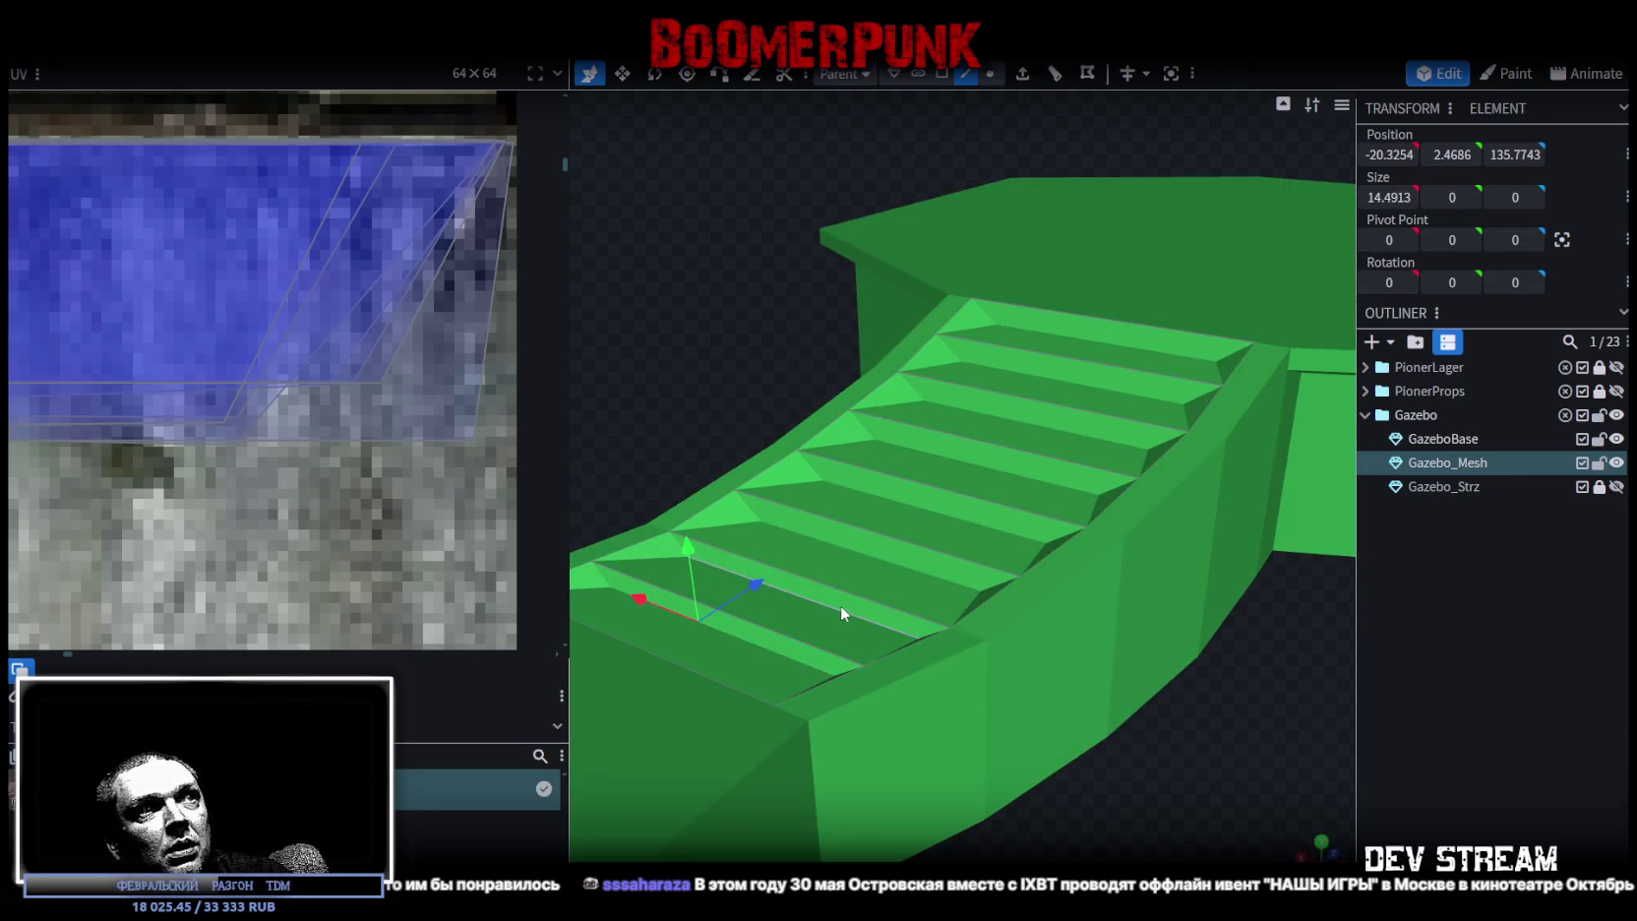
left_click(841, 608)
left_click(911, 553)
left_click(940, 510, "shift")
left_click(980, 464, "shift")
left_click(1029, 425, "shift")
left_click(1055, 375, "shift")
left_click(1124, 346, "shift")
- Nudge and raise these edges to flatten the steps, ending at Y 6.3588, Z 145.1019
left_click_drag(1122, 802, 1069, 803)
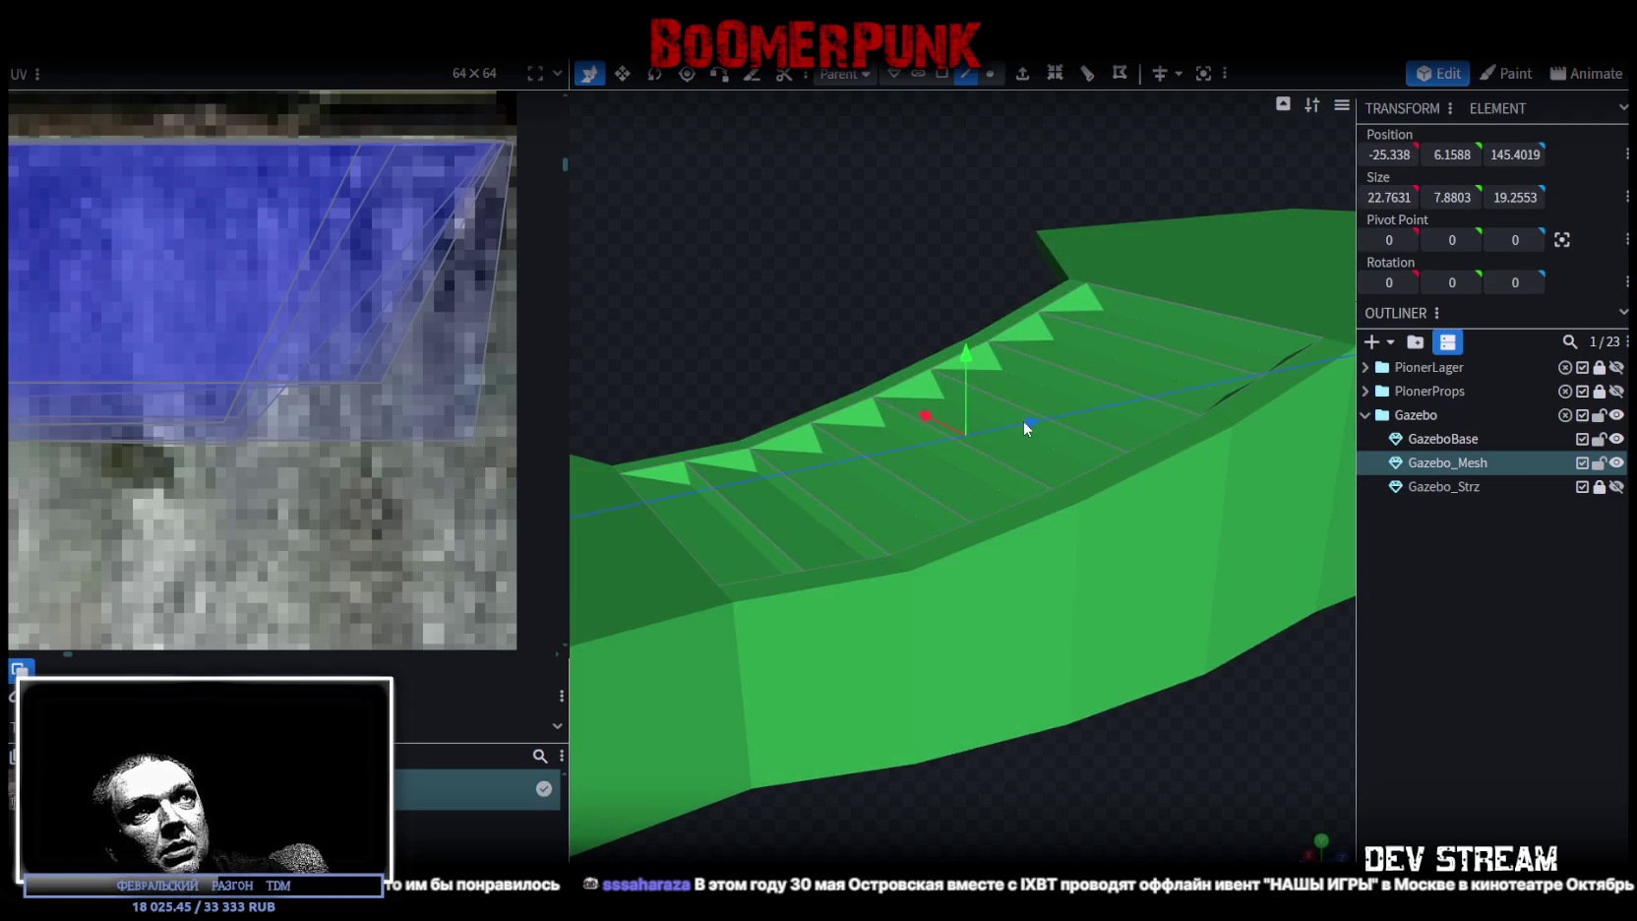
left_click_drag(1023, 419, 1014, 423)
mouse_move(1042, 790)
left_mouse_down()
mouse_move(992, 756)
mouse_move(1010, 751)
mouse_move(996, 788)
mouse_move(1001, 613)
left_mouse_up()
left_click_drag(966, 449, 978, 455)
left_click_drag(895, 368, 892, 362)
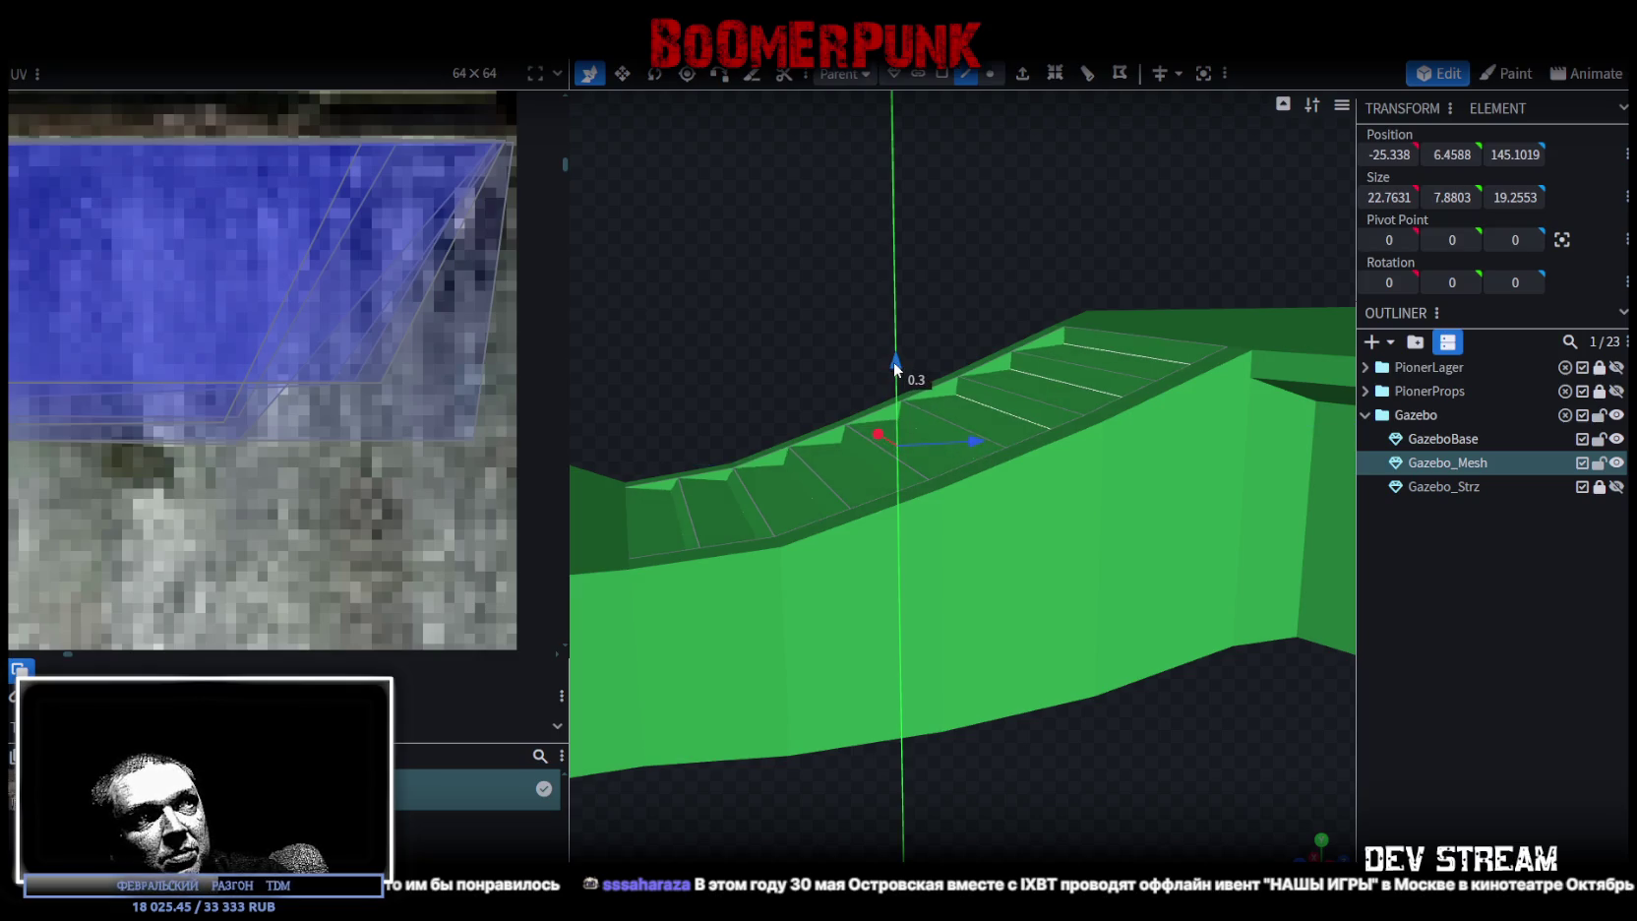
mouse_move(1045, 748)
left_mouse_down()
mouse_move(934, 799)
mouse_move(1178, 802)
mouse_move(1091, 757)
mouse_move(1138, 835)
mouse_move(822, 814)
mouse_move(955, 743)
mouse_move(1086, 637)
mouse_move(956, 702)
mouse_move(1101, 691)
mouse_move(781, 739)
mouse_move(898, 747)
mouse_move(870, 523)
mouse_move(809, 476)
left_mouse_up()
- Select the lower stair faces and raise them by 0.2
left_click(812, 480)
scroll(812, 480, "up", 2)
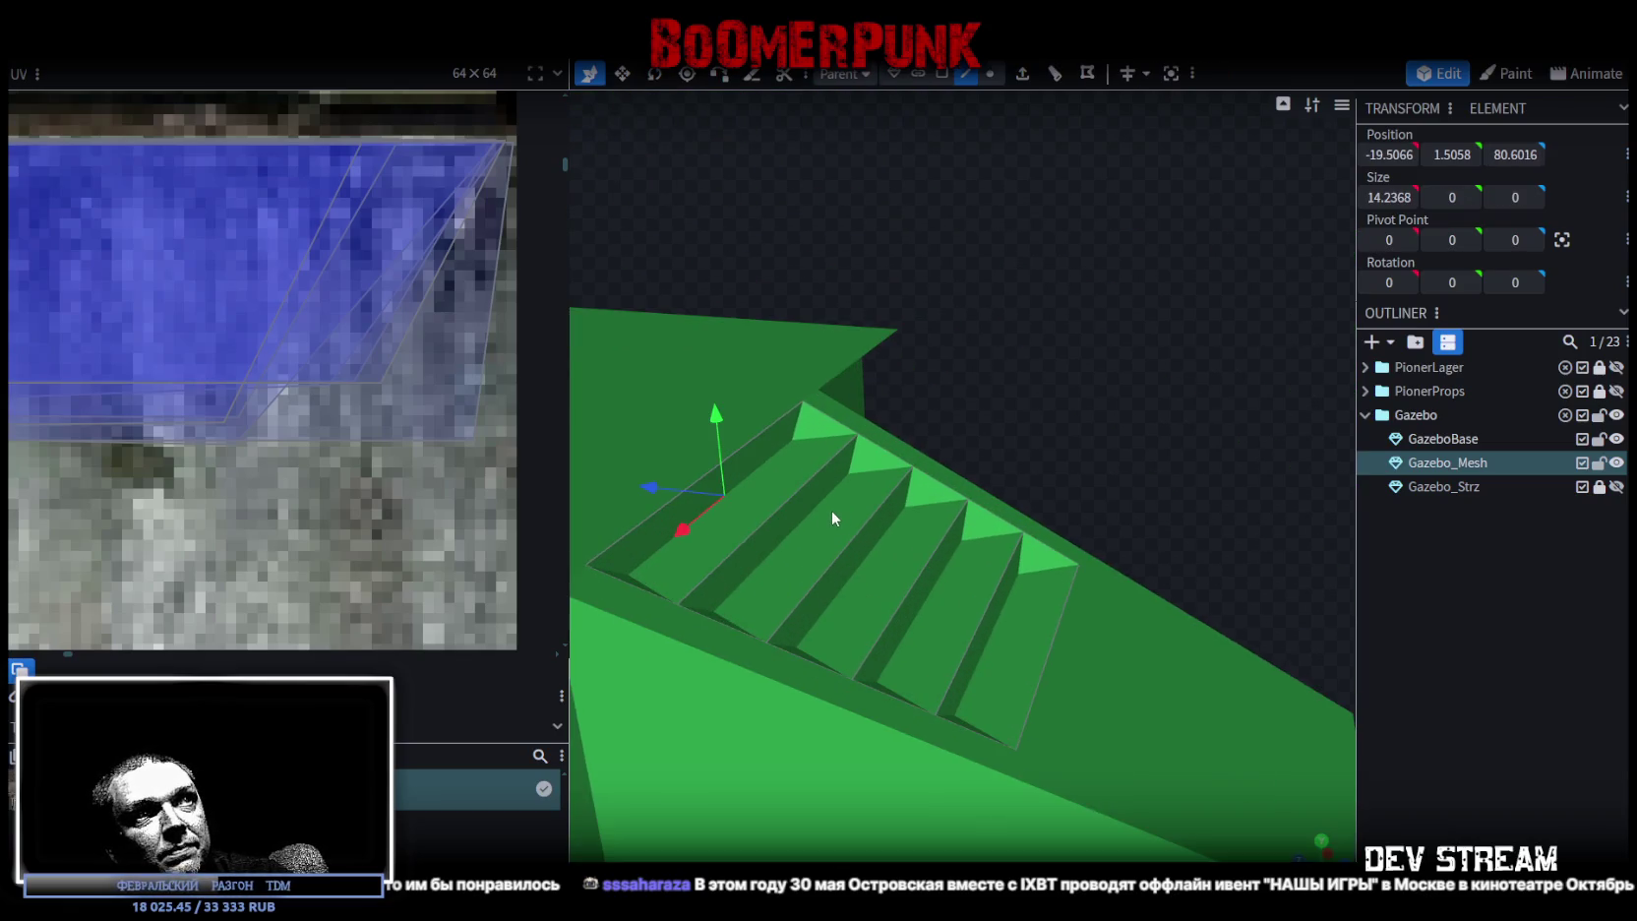
left_click(812, 517)
left_click(854, 566, "shift")
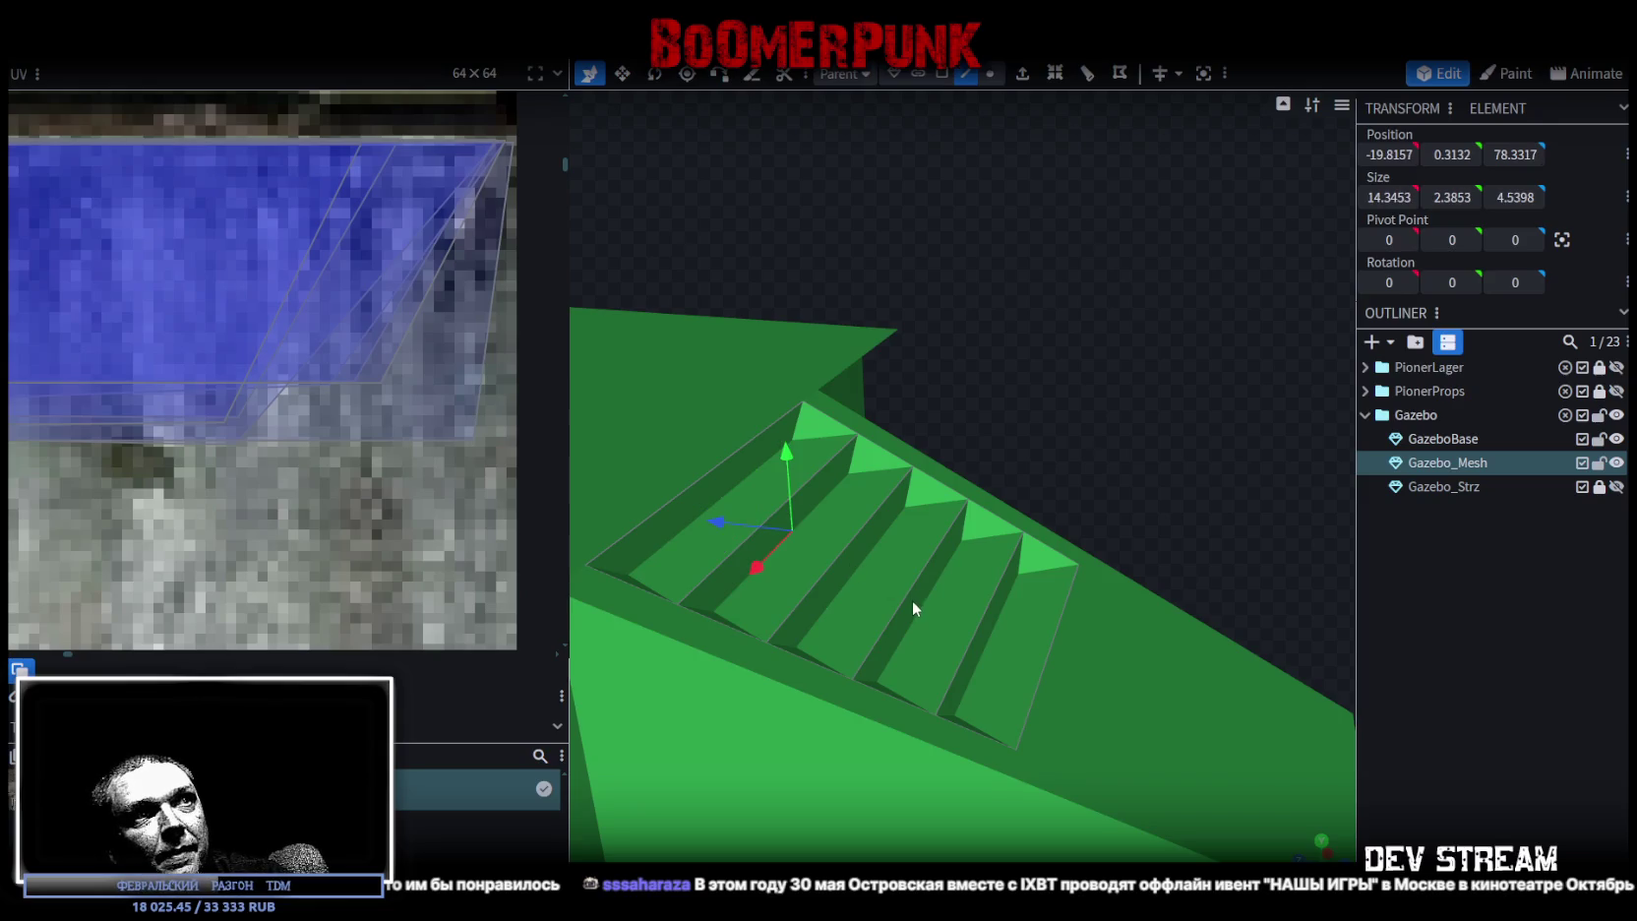
left_click(921, 605, "shift")
left_click(1014, 625, "shift")
mouse_move(1017, 618)
left_mouse_down()
mouse_move(1075, 419)
mouse_move(830, 513)
mouse_move(794, 550)
left_mouse_up()
left_click_drag(874, 479, 875, 468)
- Select GazeboBase and pick its lower stair face in face mode
mouse_move(1081, 342)
left_mouse_down()
mouse_move(889, 540)
mouse_move(1027, 534)
mouse_move(659, 683)
mouse_move(753, 682)
mouse_move(972, 555)
mouse_move(966, 462)
left_mouse_up()
left_click(971, 555)
left_click(942, 74)
left_click(964, 557)
left_click_drag(1199, 392, 1108, 459)
key("z")
key("z")
key("z")
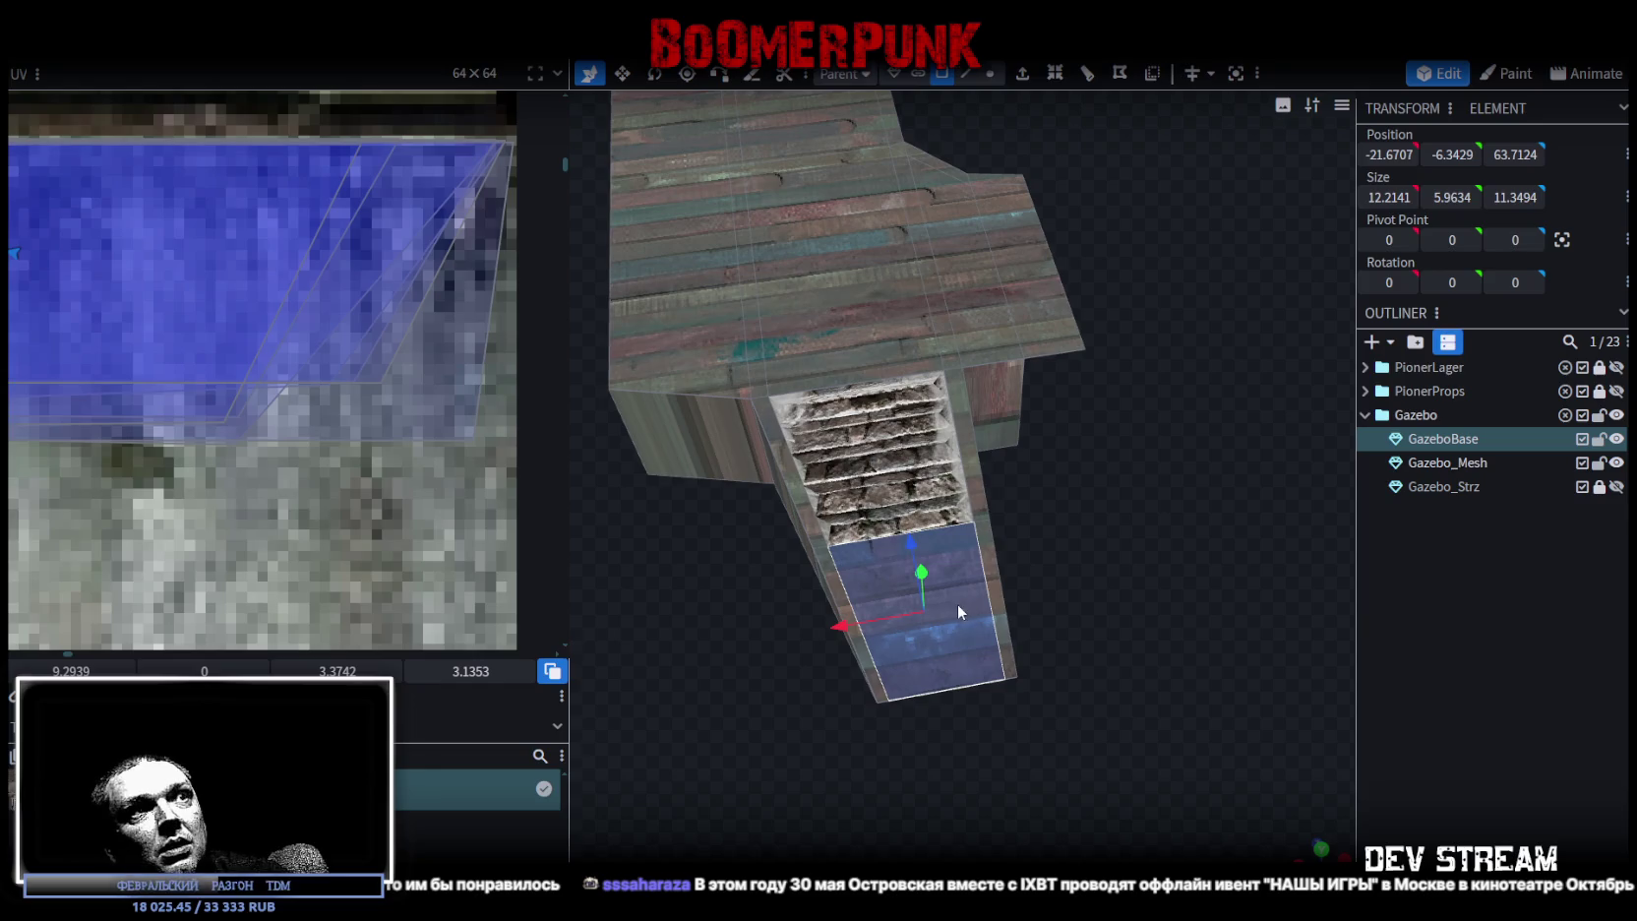
- Drag the lower stair face's UV across the texture onto the stone-stairs tile
scroll(368, 453, "down", 3)
scroll(359, 432, "down", 2)
scroll(359, 431, "down", 2)
scroll(143, 405, "down", 2)
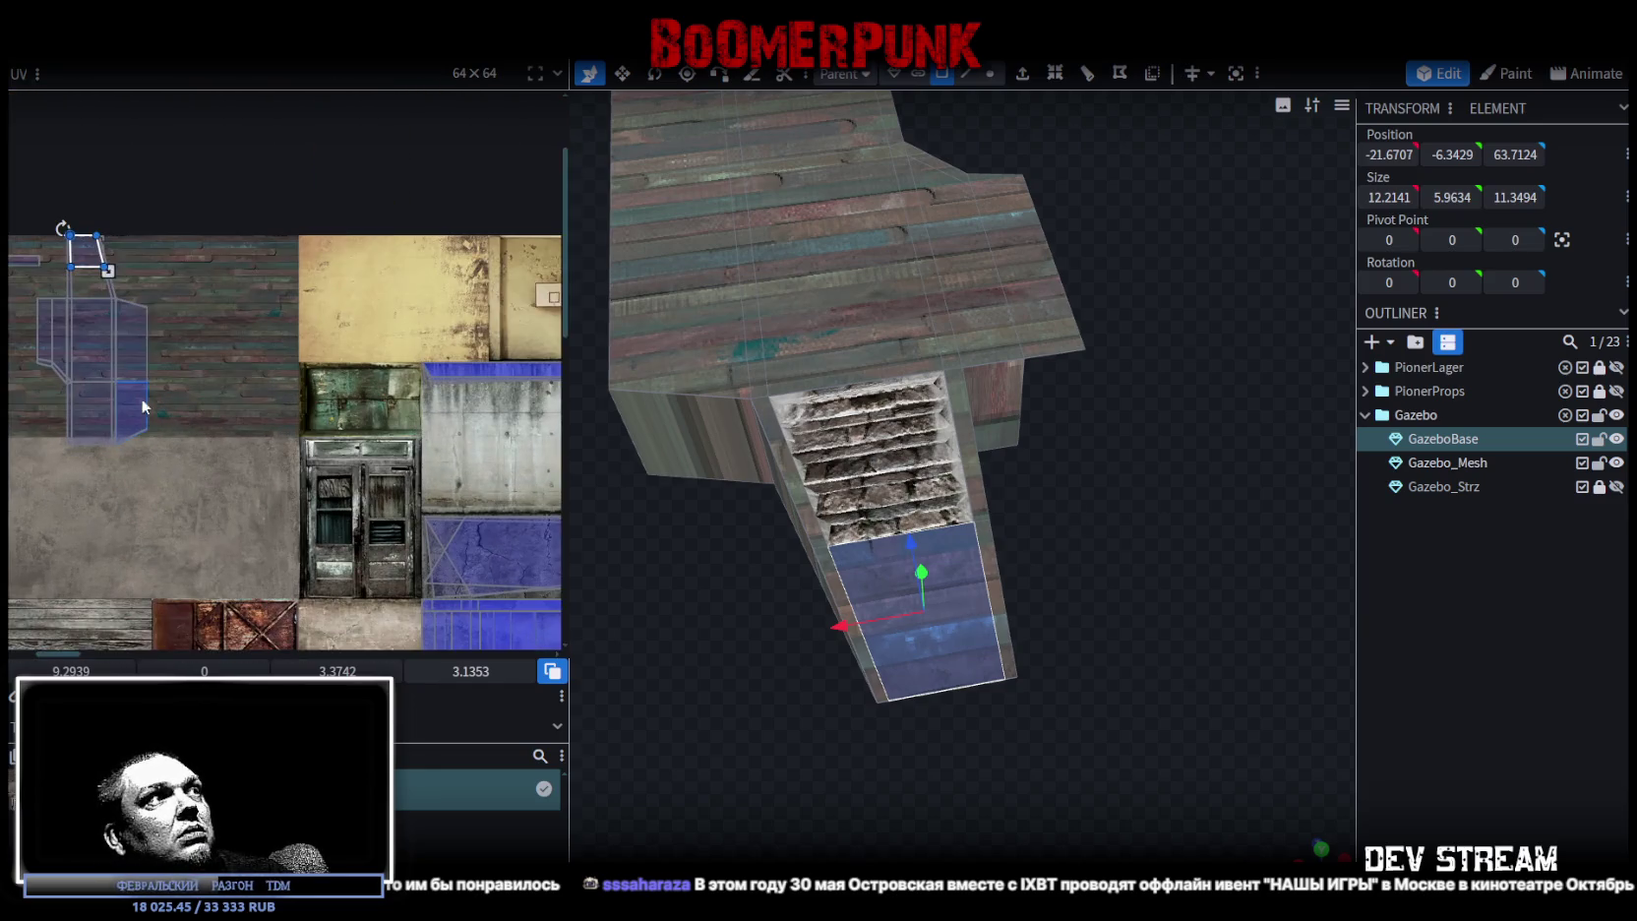
left_click_drag(83, 253, 455, 440)
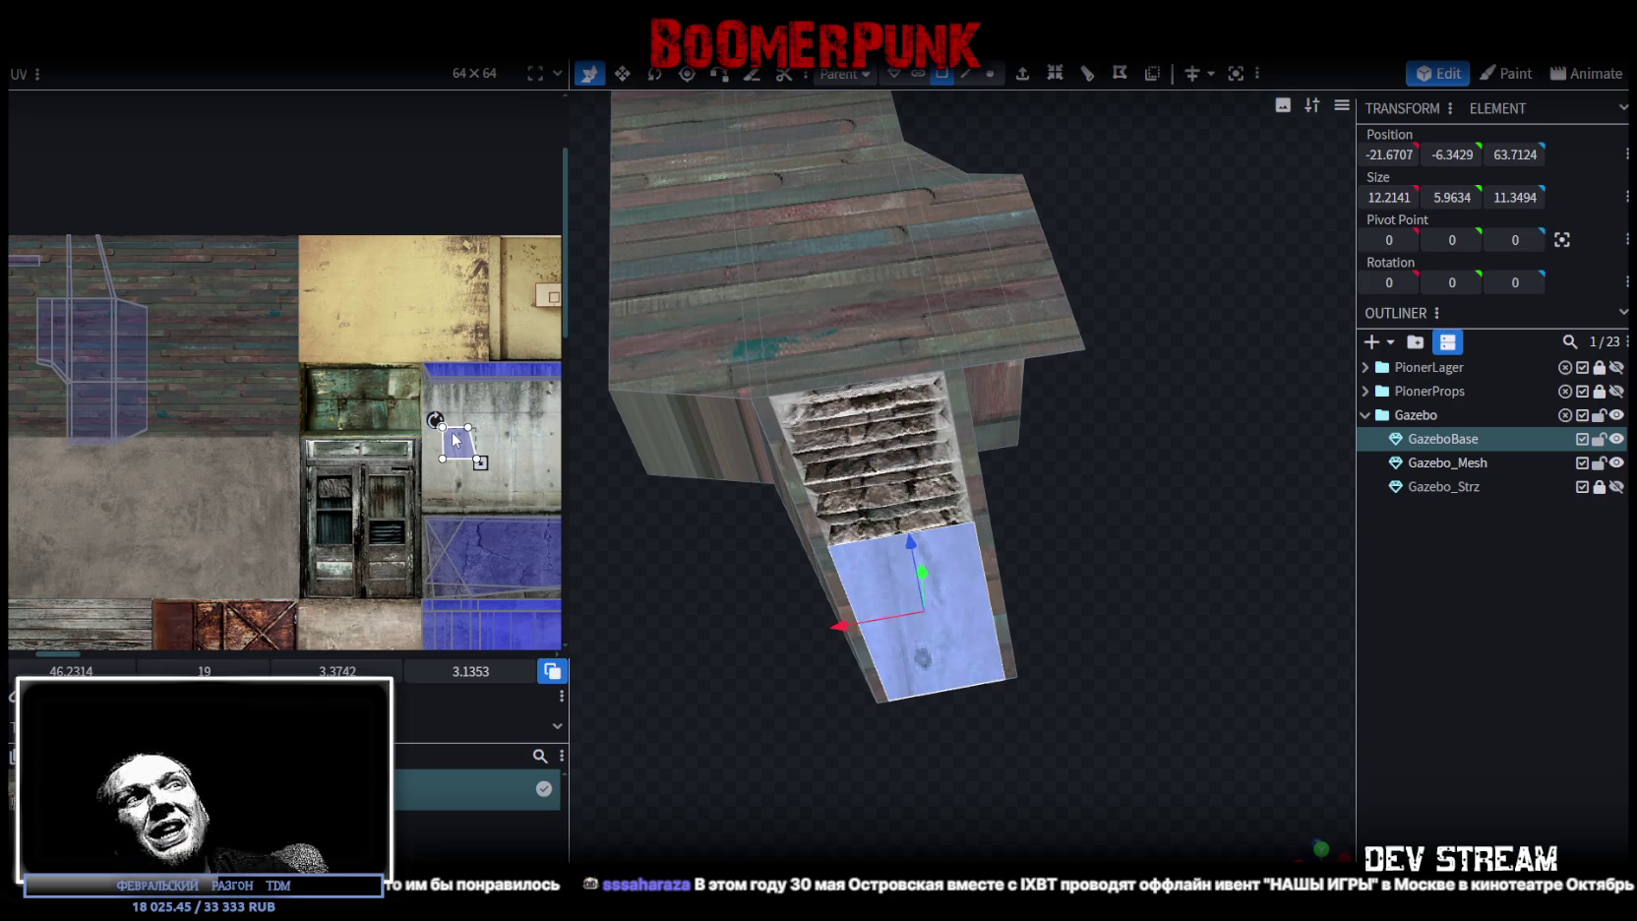
mouse_move(455, 437)
middle_mouse_down()
mouse_move(357, 323)
mouse_move(276, 315)
middle_mouse_up()
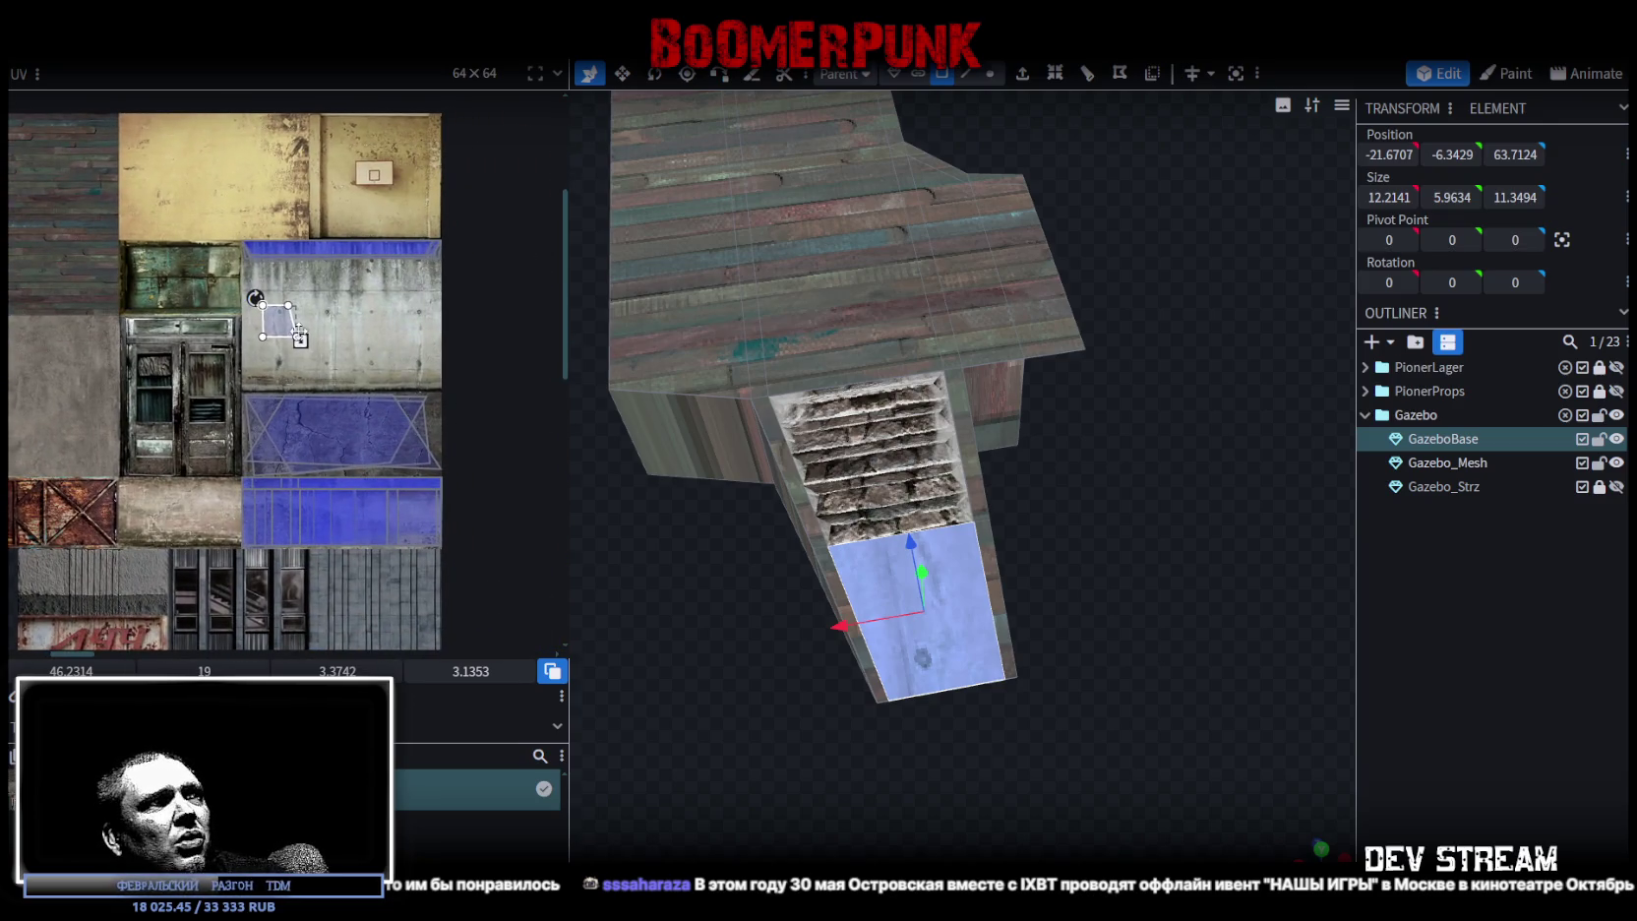
left_click_drag(288, 325, 401, 529)
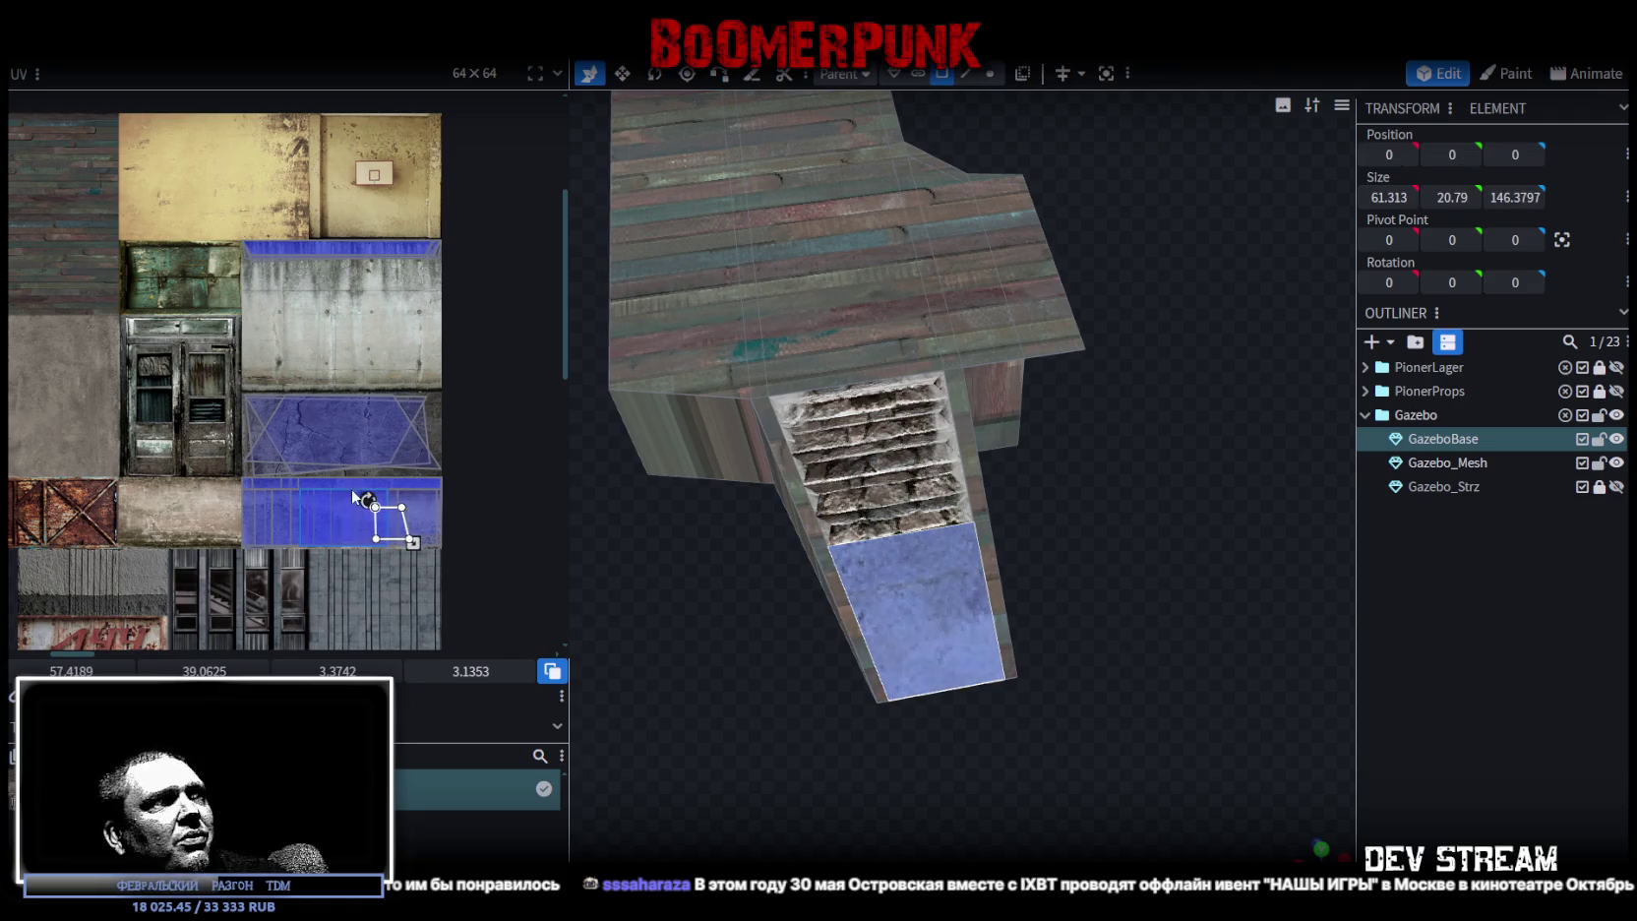
scroll(354, 496, "down", 4)
middle_click_drag(336, 538, 409, 479)
mouse_move(437, 451)
left_mouse_down()
mouse_move(275, 509)
mouse_move(232, 495)
left_mouse_up()
scroll(178, 529, "up", 3)
scroll(141, 468, "up", 3)
middle_click_drag(440, 432, 325, 477)
mouse_move(413, 428)
left_mouse_down()
mouse_move(304, 366)
mouse_move(148, 324)
left_mouse_up()
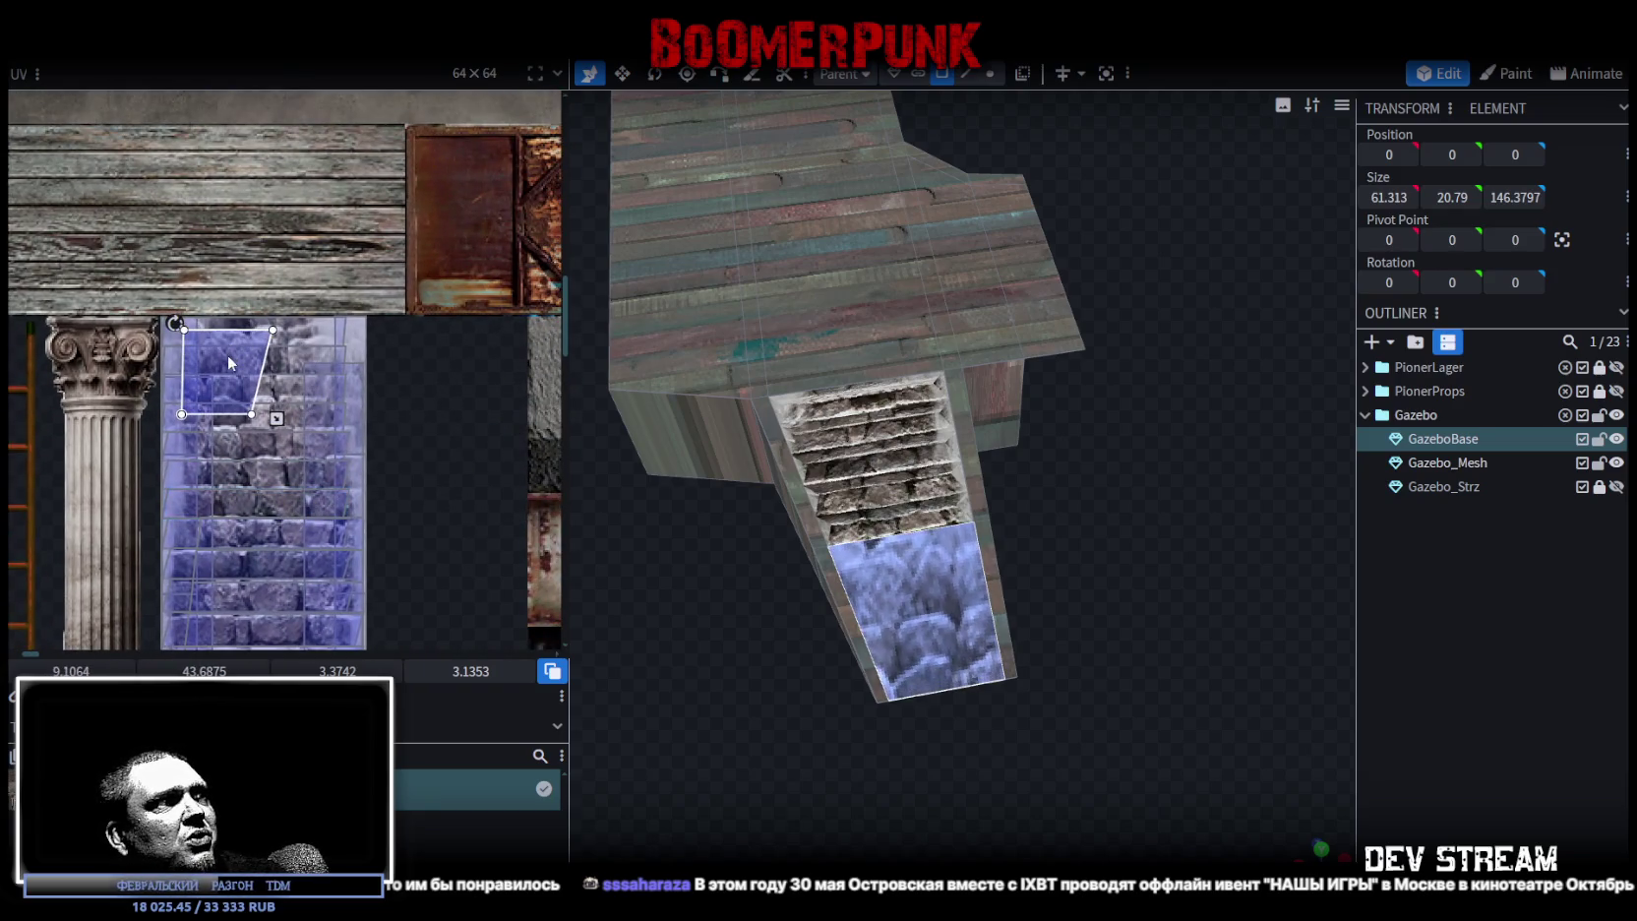
- Position and stretch the UV to cover the stairs tile, then inspect the textured stairs
scroll(197, 394, "up", 2)
scroll(245, 414, "down", 2)
scroll(300, 436, "up", 1)
middle_click_drag(300, 436, 329, 546)
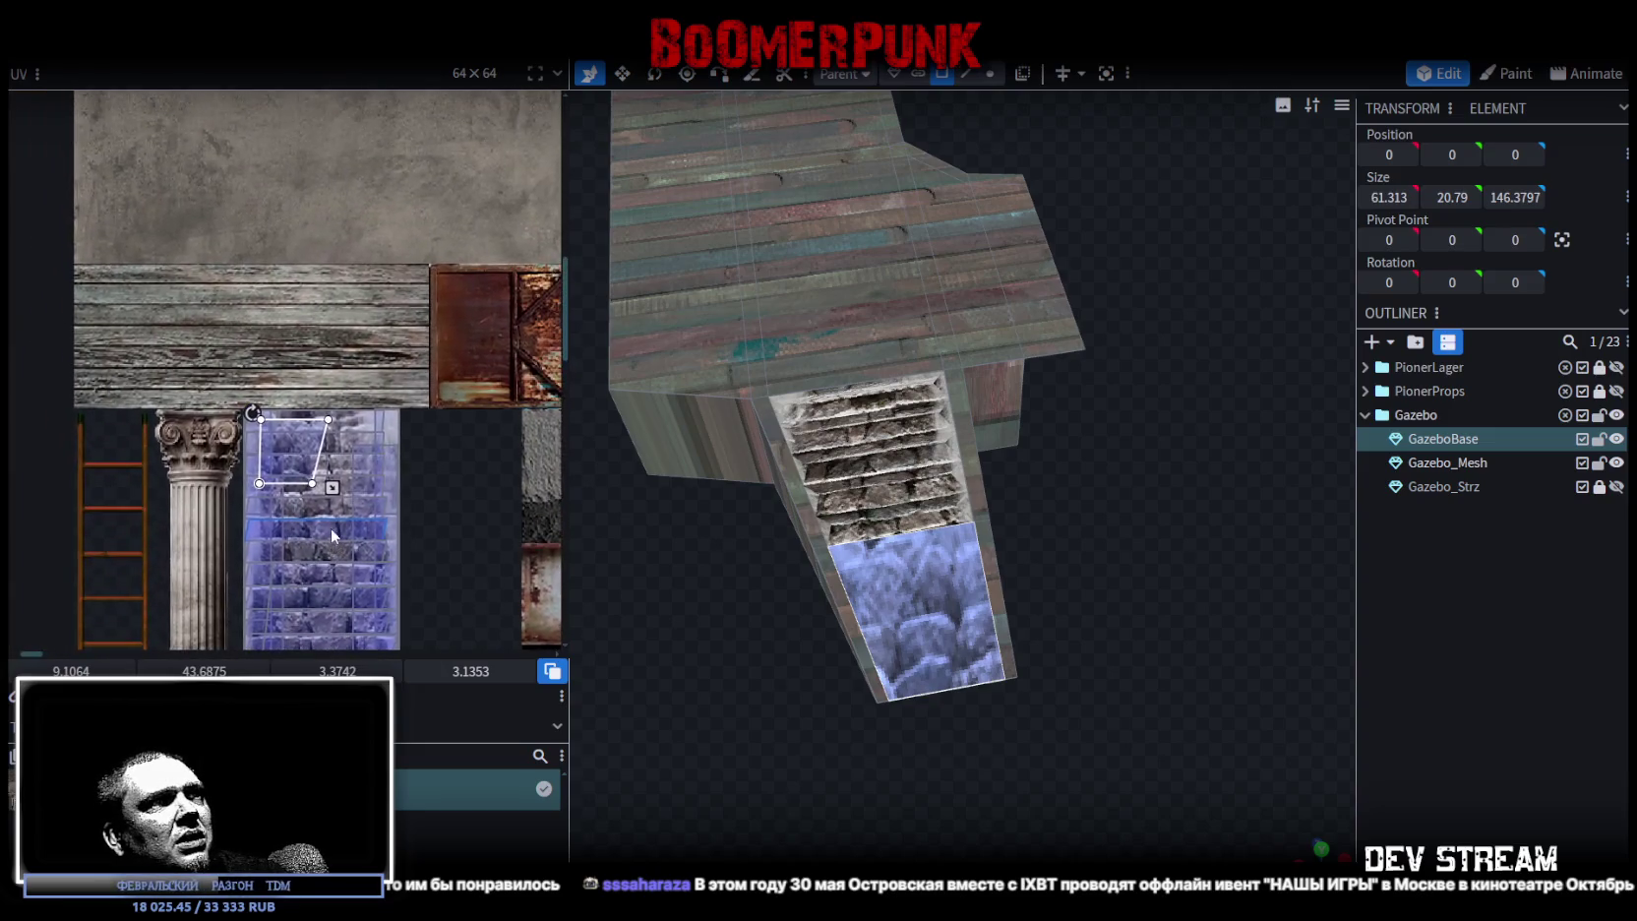
scroll(270, 441, "up", 2)
left_click_drag(269, 441, 209, 415)
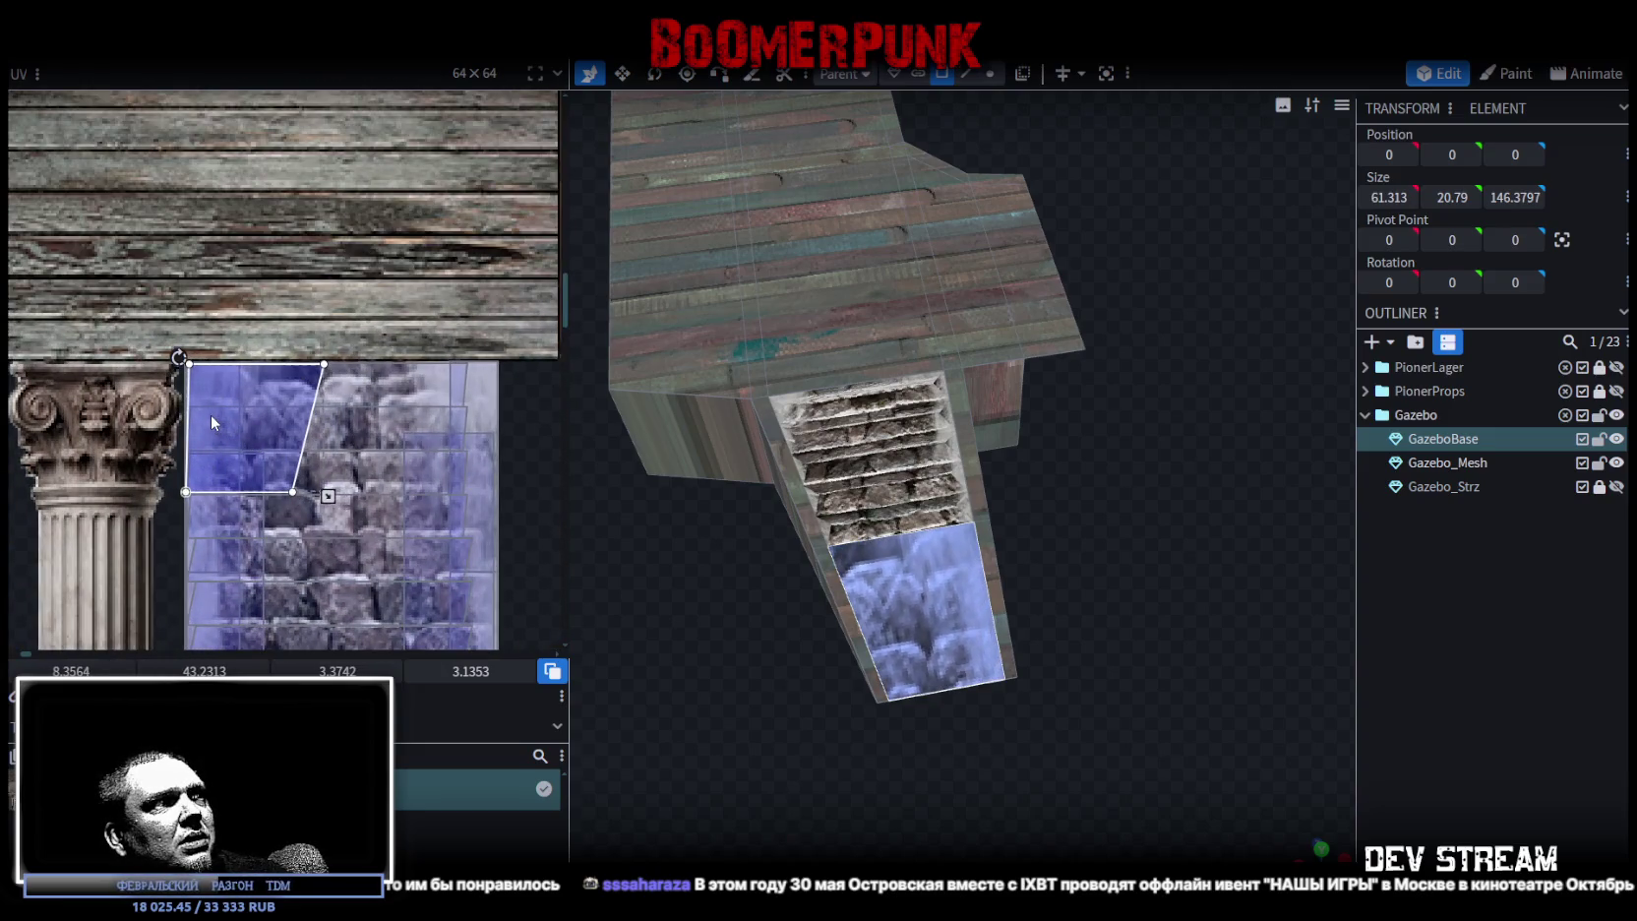
scroll(274, 444, "down", 3)
mouse_move(275, 361)
left_mouse_down()
mouse_move(362, 491)
mouse_move(374, 457)
left_mouse_up()
scroll(353, 484, "up", 3)
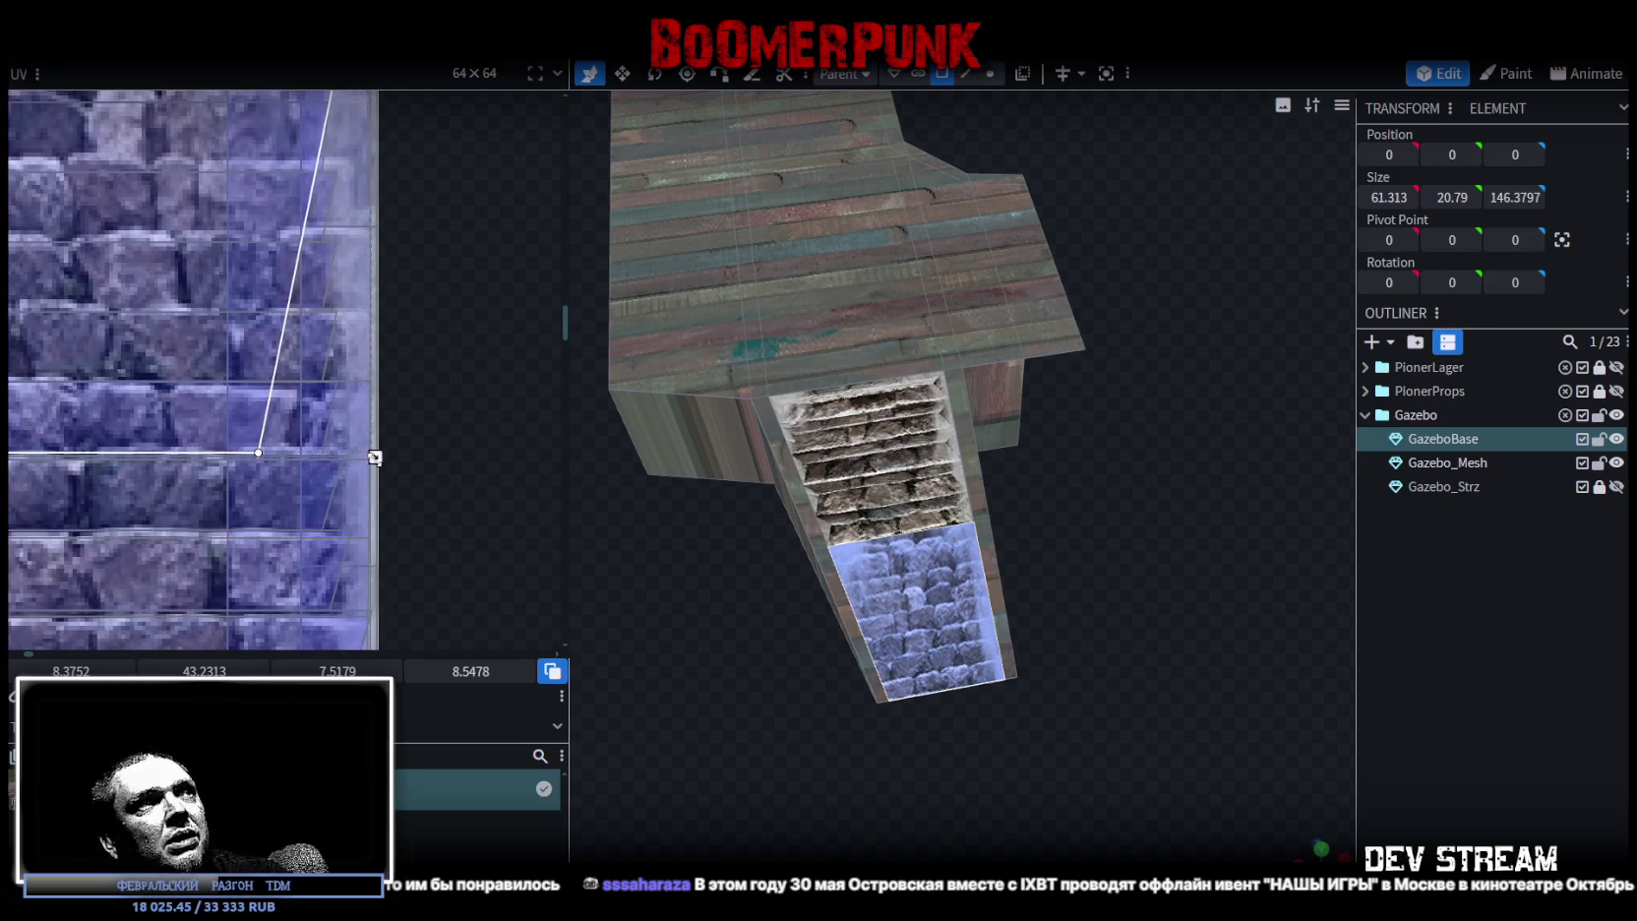
left_click(1456, 742)
left_click_drag(1141, 712, 1148, 627)
scroll(1125, 614, "up", 5)
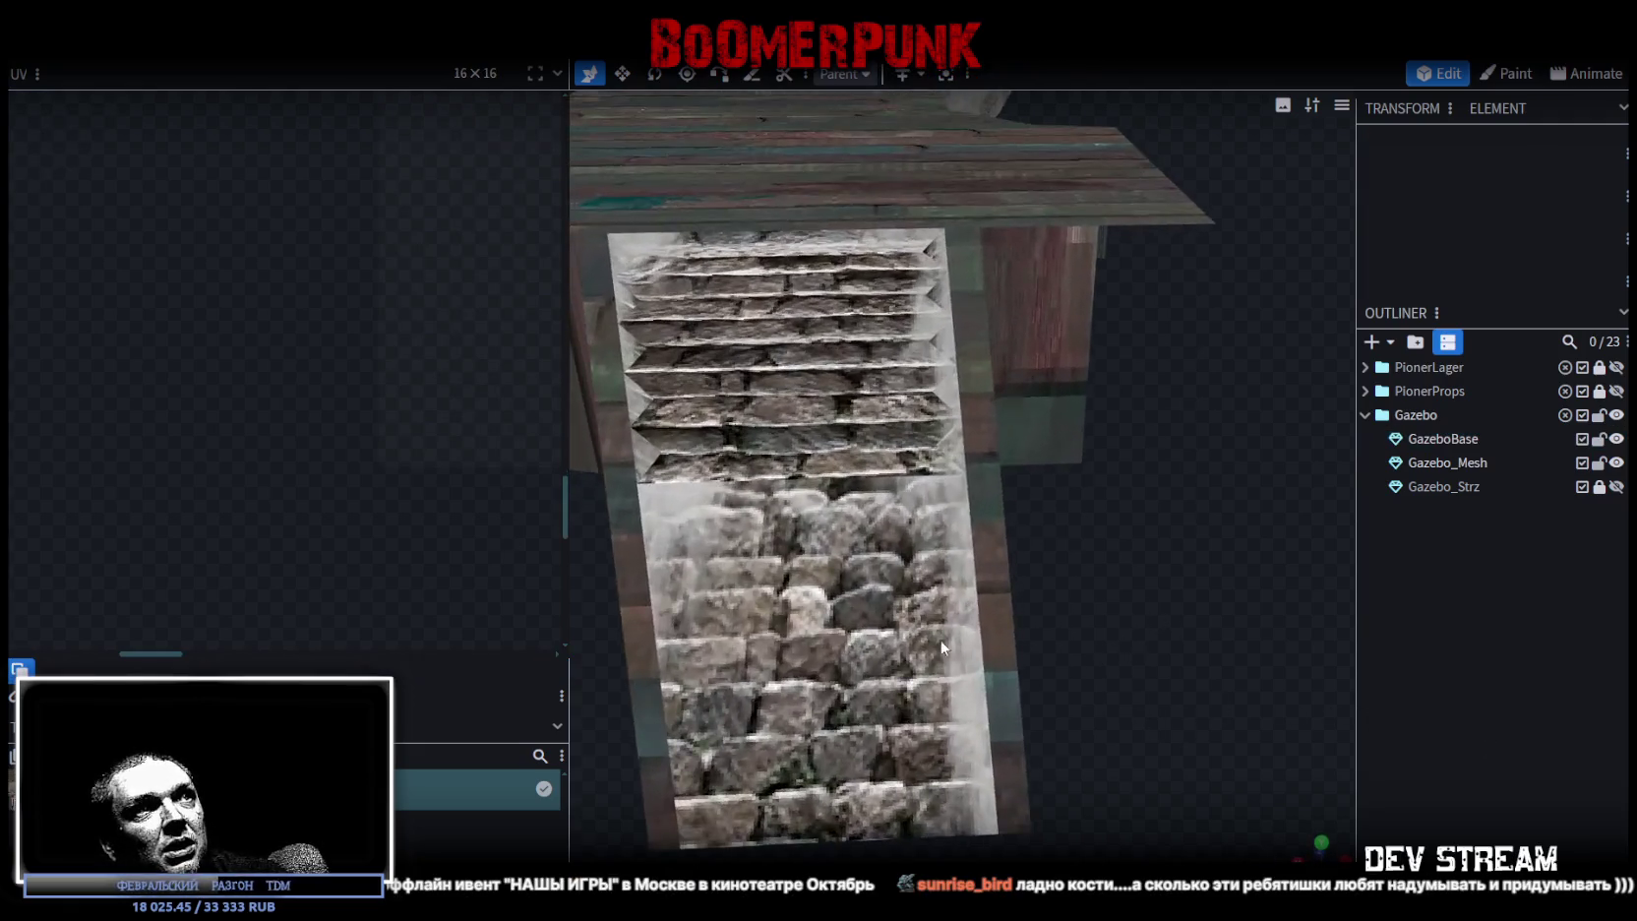
- Reselect GazeboBase's lower stair face and shift and stretch its UV to show more steps
left_click(943, 647)
left_click(838, 610)
scroll(327, 480, "down", 5)
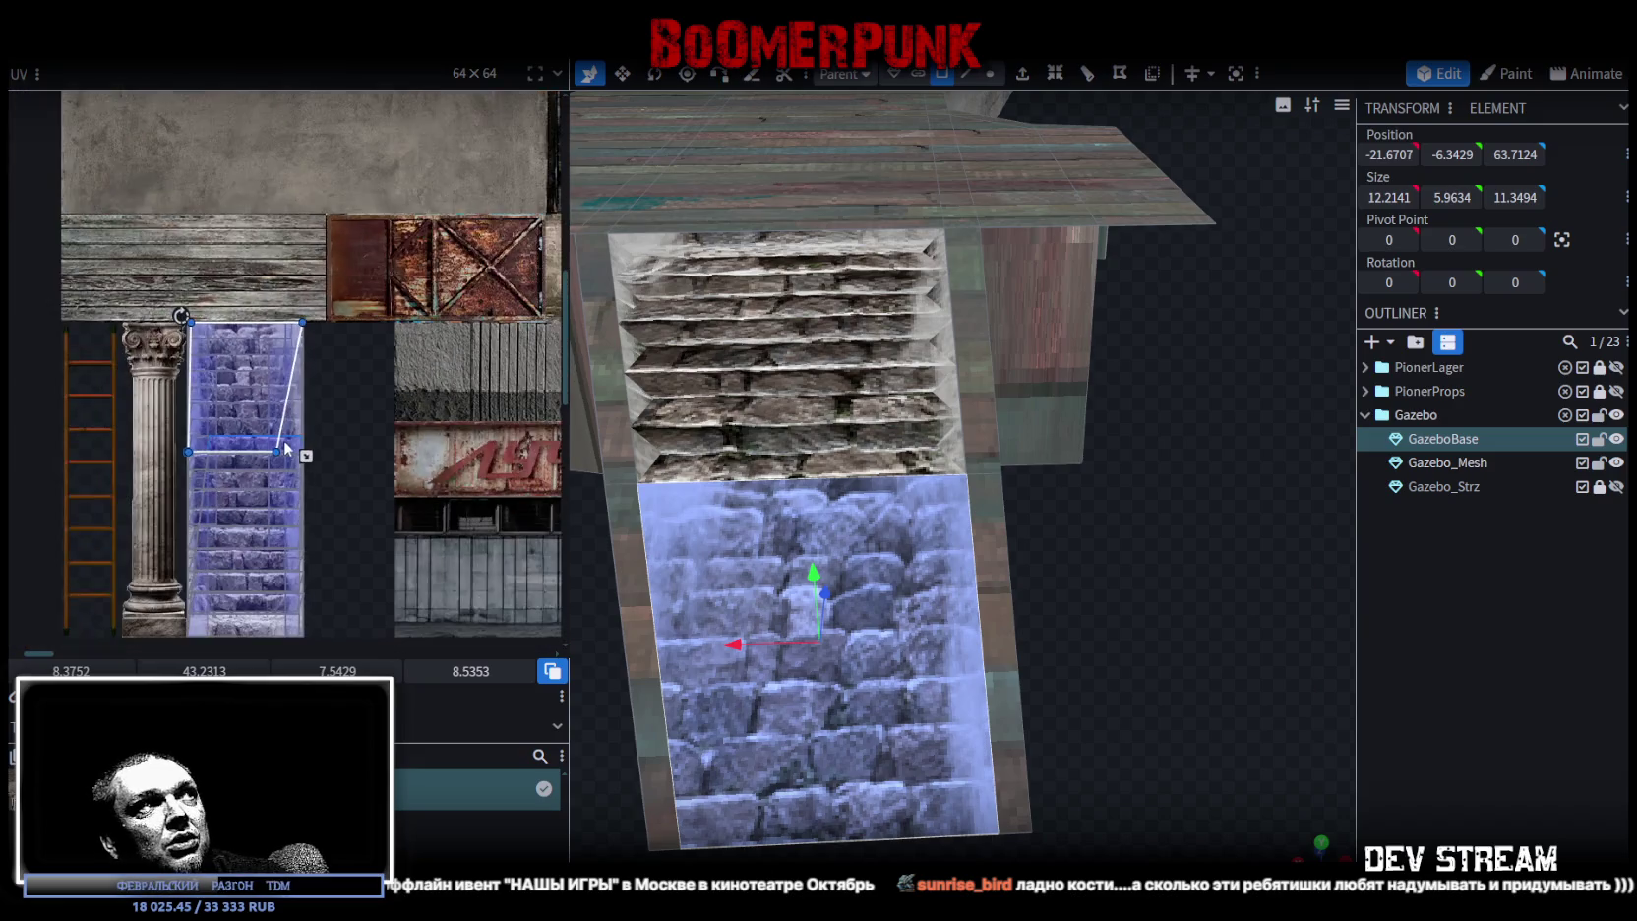
left_click_drag(254, 322, 260, 514)
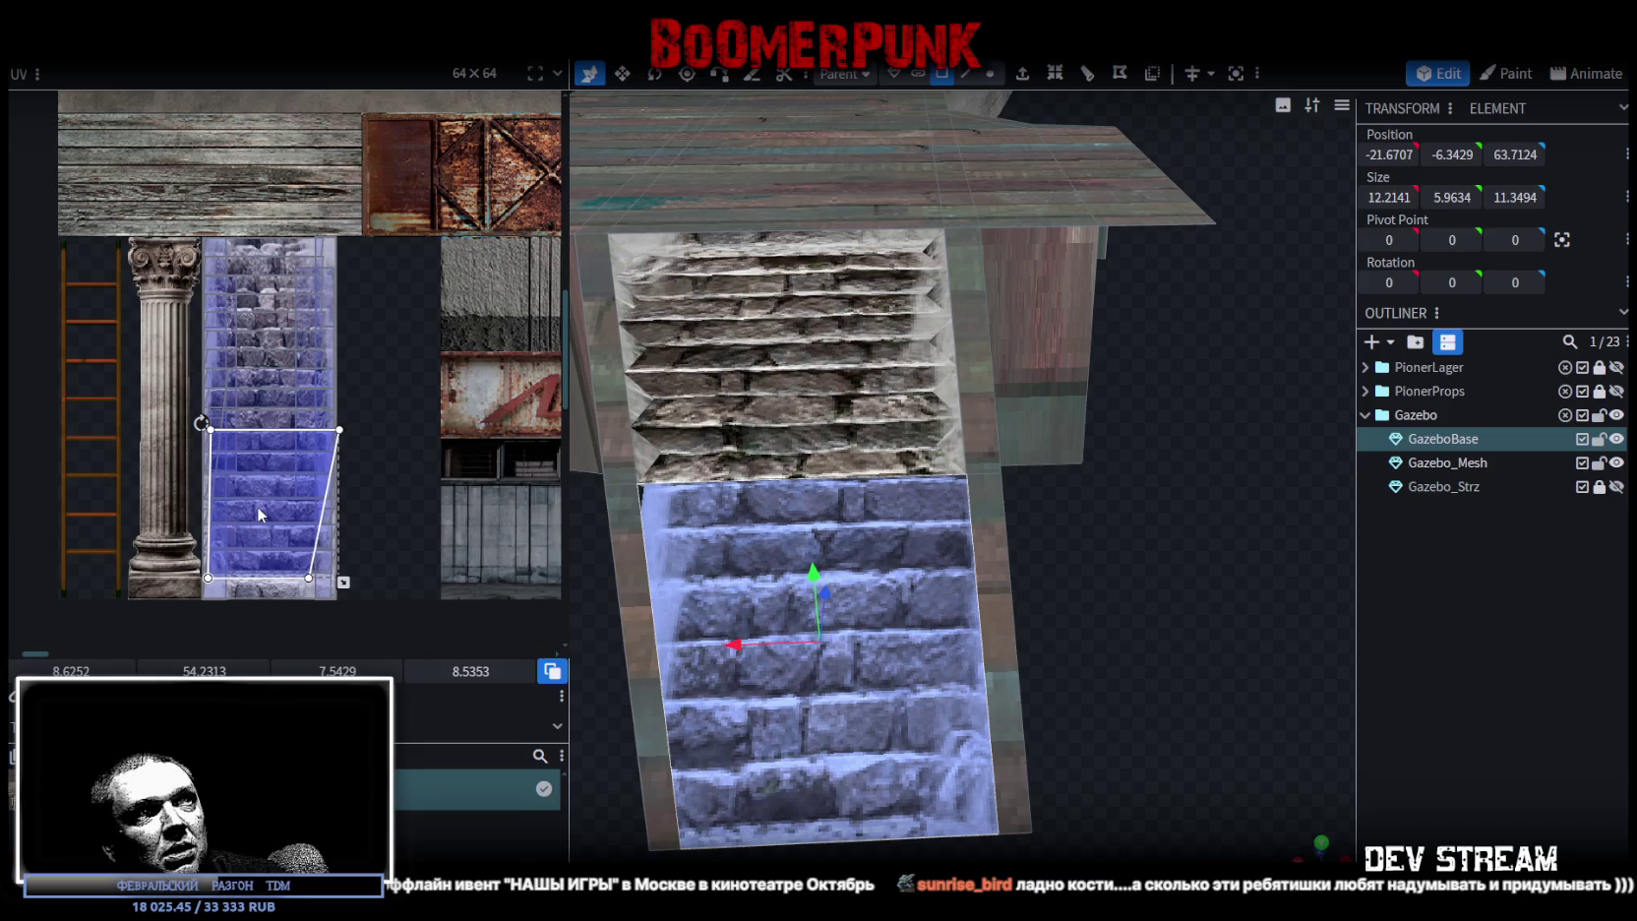
left_click_drag(260, 514, 254, 513)
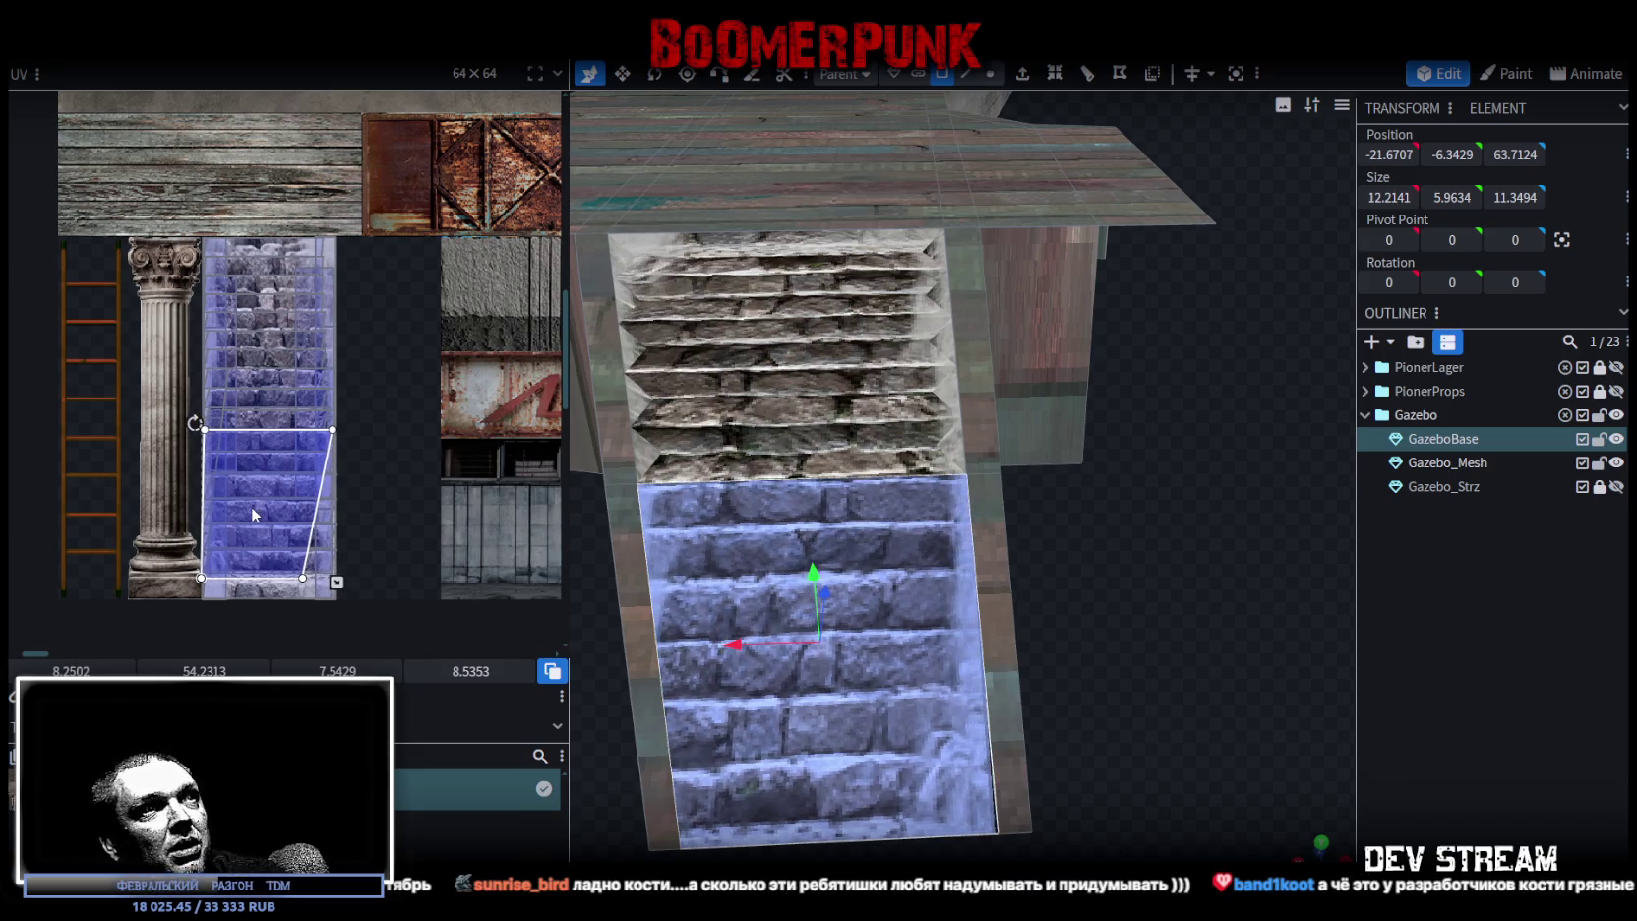
scroll(278, 517, "up", 2)
scroll(277, 518, "up", 2)
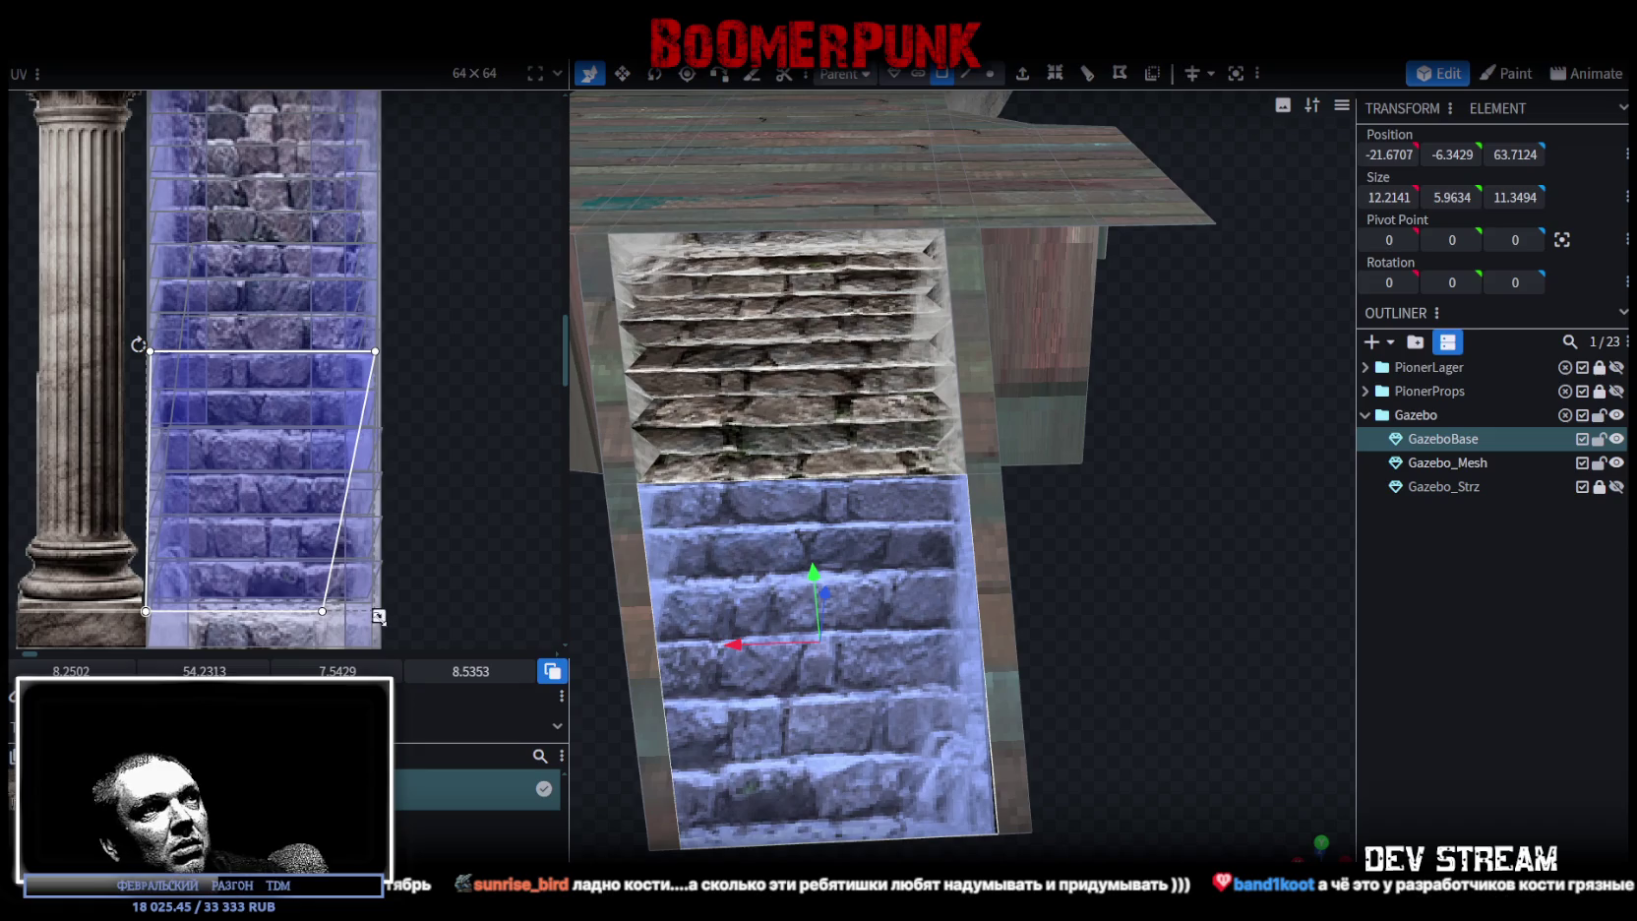
mouse_move(229, 441)
left_mouse_down()
mouse_move(222, 345)
mouse_move(229, 360)
left_mouse_up()
left_click_drag(390, 506, 383, 646)
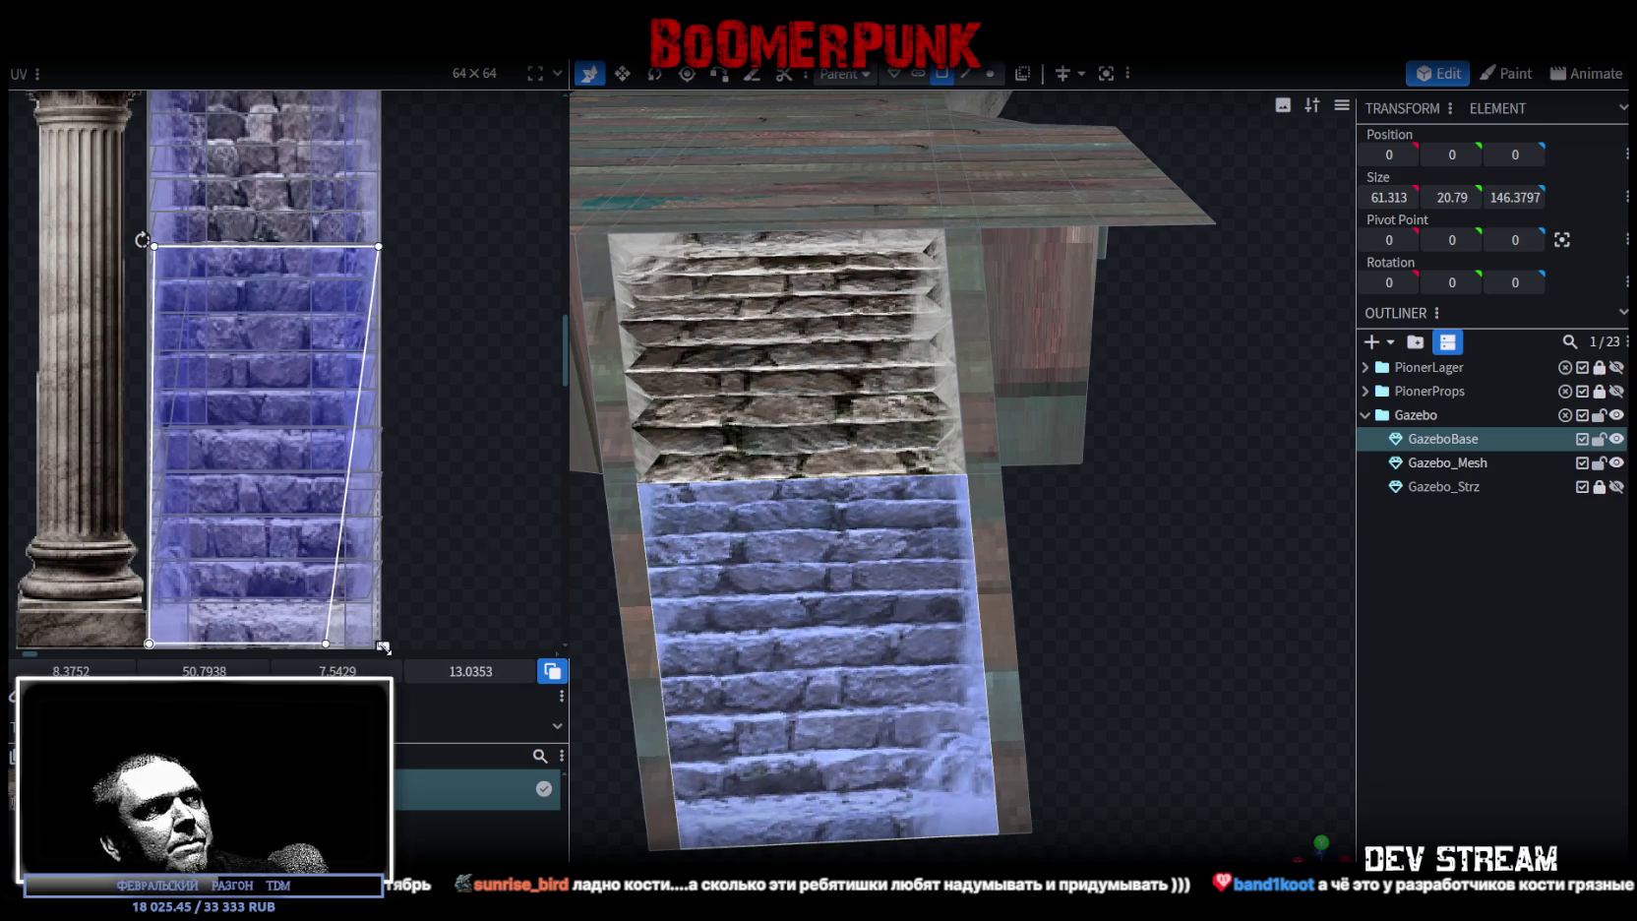
- Deselect, inspect the textured stairs from an oblique angle, and reselect the lower stair face
left_click(1096, 754)
mouse_move(1262, 633)
left_mouse_down()
mouse_move(1368, 549)
mouse_move(1281, 561)
left_mouse_up()
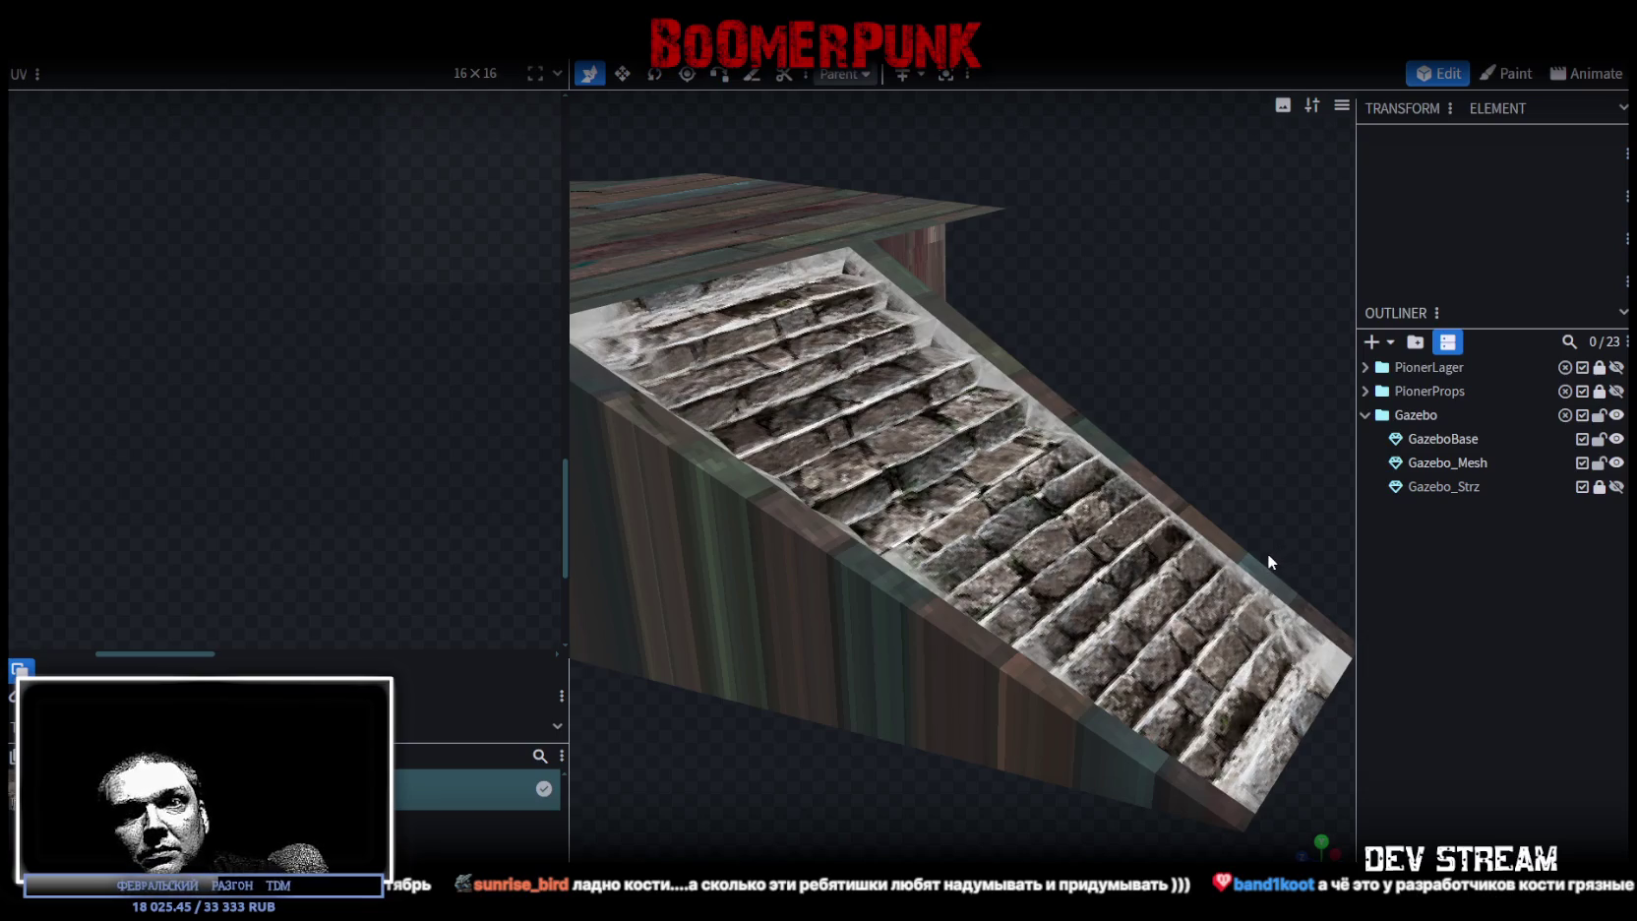
left_click_drag(1257, 557, 1254, 557)
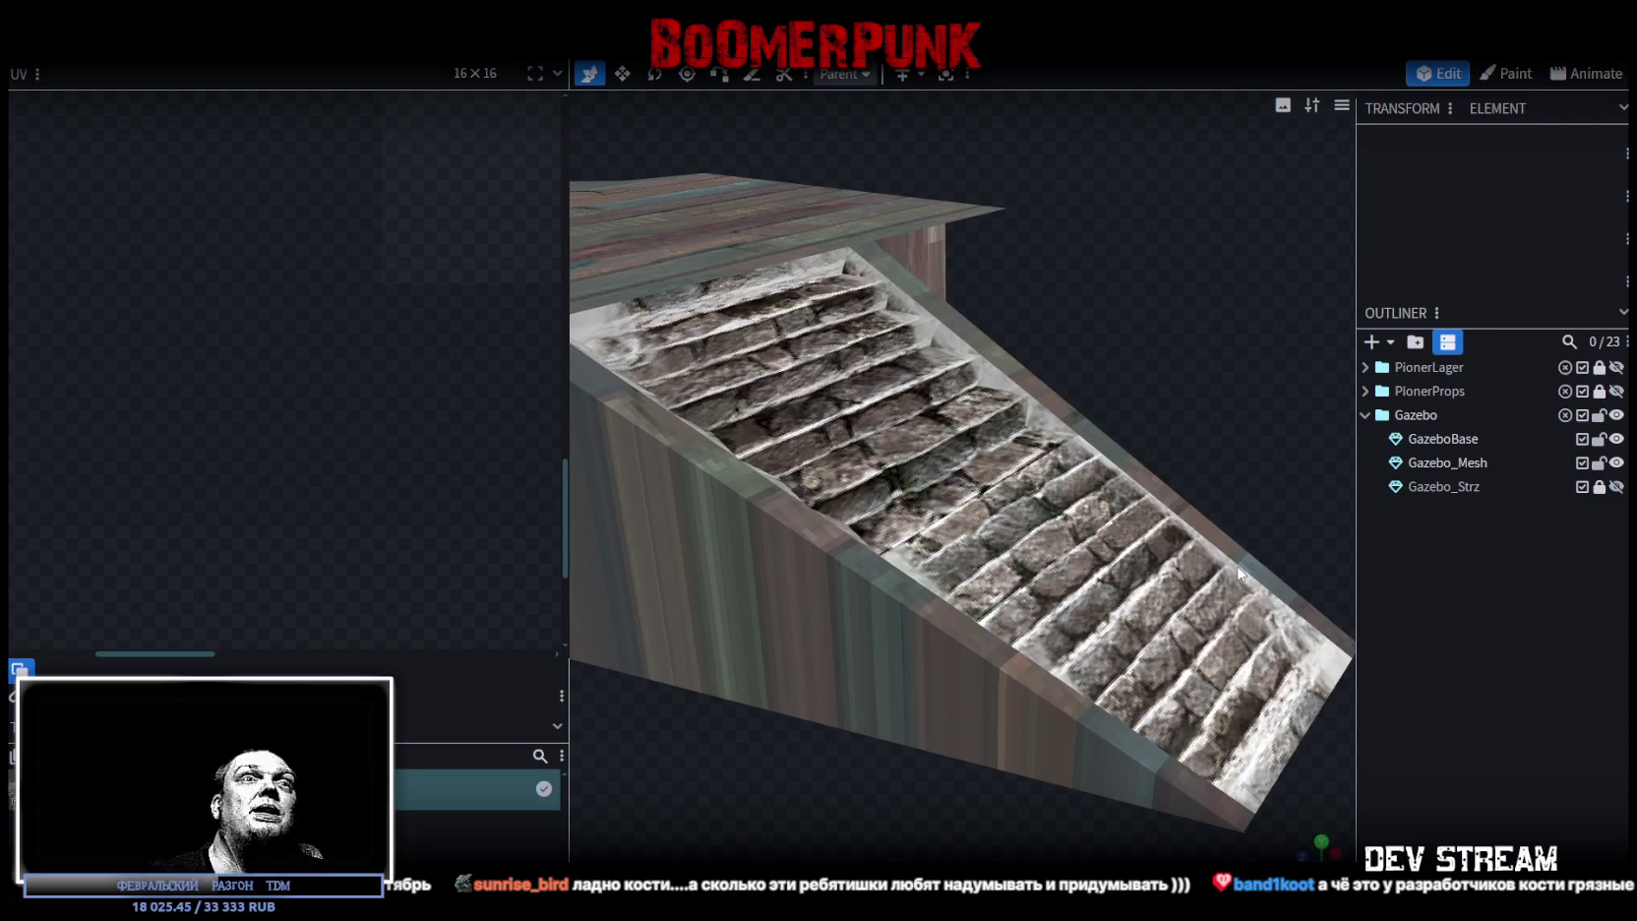
left_click(1116, 512)
left_click(1073, 620)
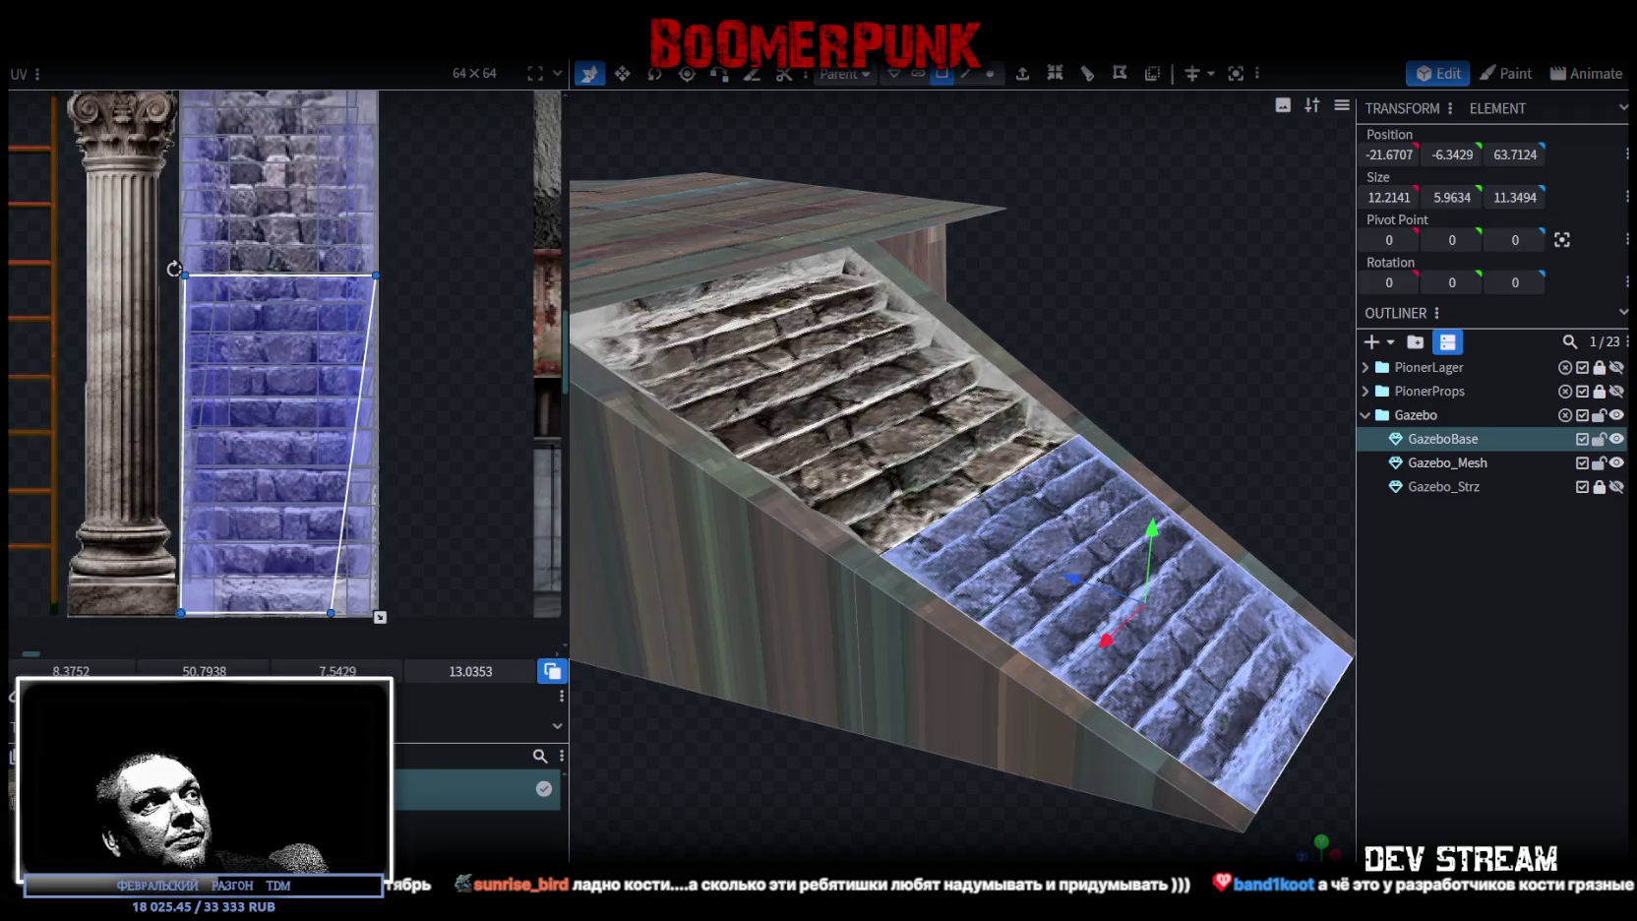
- Raise the UV's bottom edge and shift it to UV 8.4127, 51.7563, 7.4804, 11.5978
scroll(319, 379, "up", 3)
mouse_move(1017, 617)
left_mouse_down()
mouse_move(813, 807)
mouse_move(780, 704)
left_mouse_up()
scroll(736, 719, "up", 4)
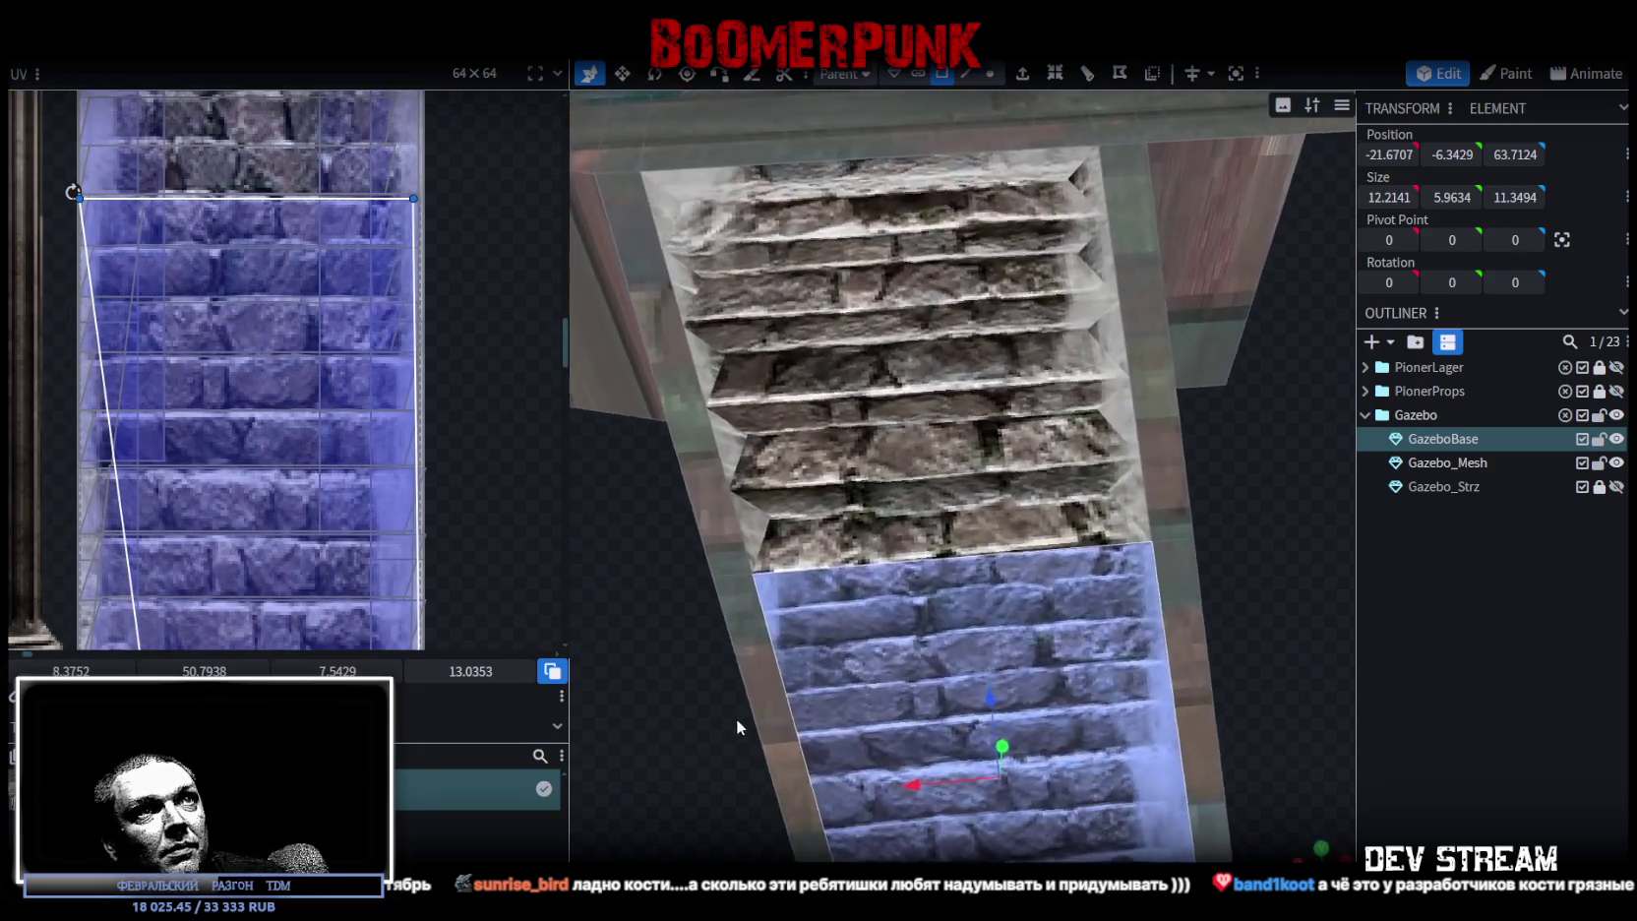
scroll(469, 483, "down", 3)
scroll(448, 531, "down", 1)
left_click_drag(421, 587, 417, 523)
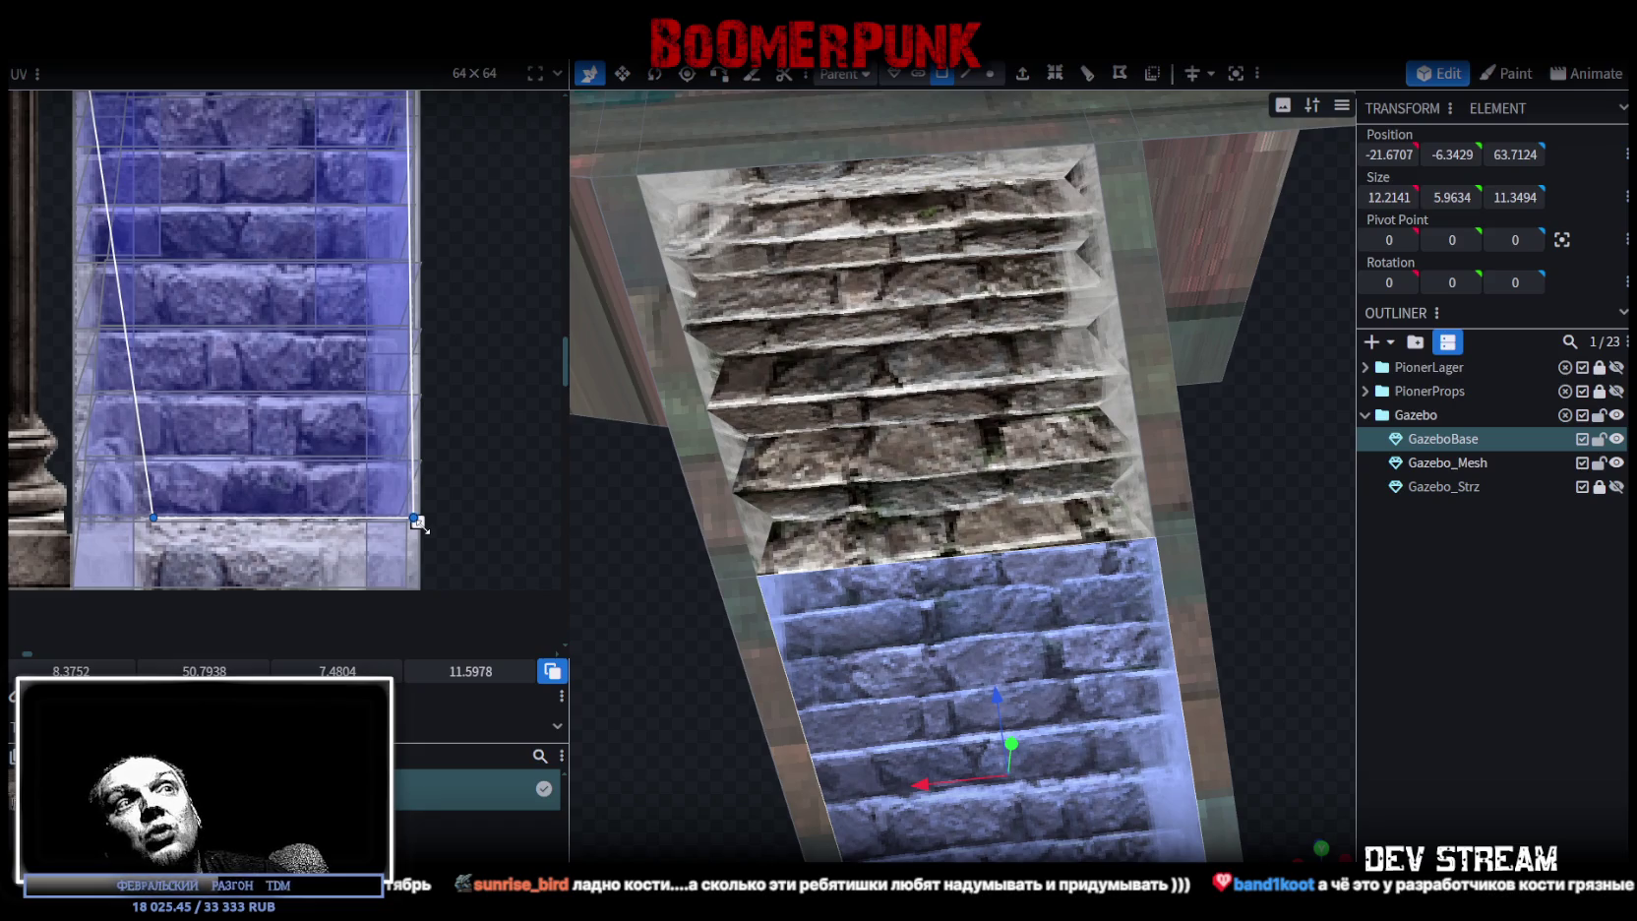
scroll(418, 523, "down", 2)
left_click_drag(340, 423, 341, 466)
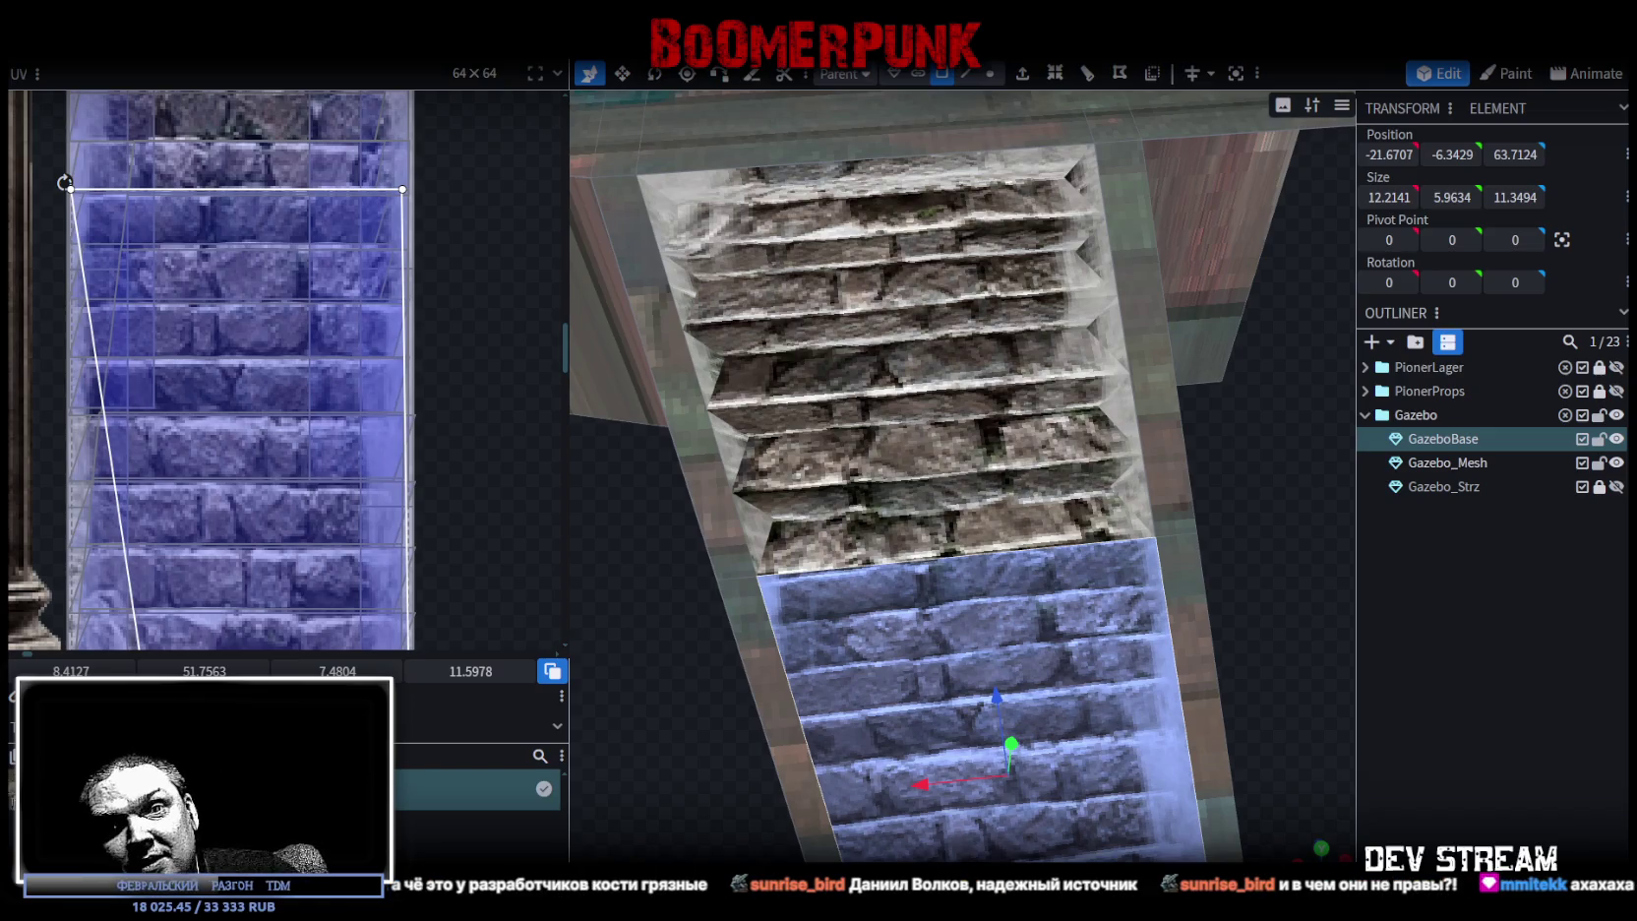
scroll(1023, 598, "down", 3)
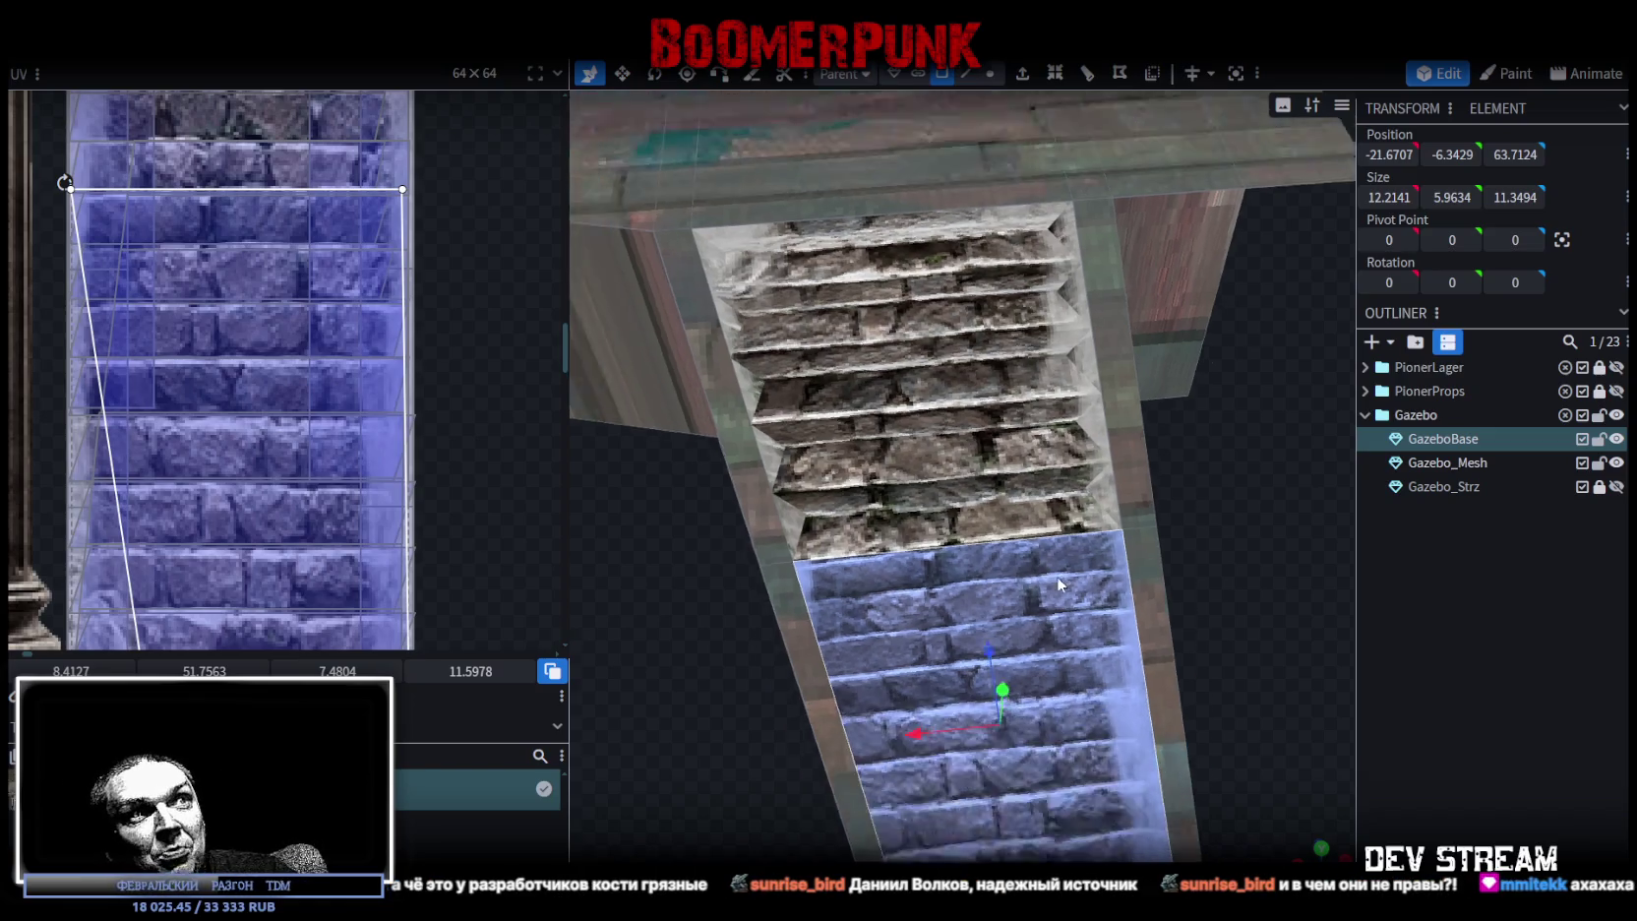
- Zoom out over the whole stair mesh and select a stair side strip
mouse_move(1022, 599)
left_mouse_down()
mouse_move(1194, 478)
mouse_move(1216, 516)
left_mouse_up()
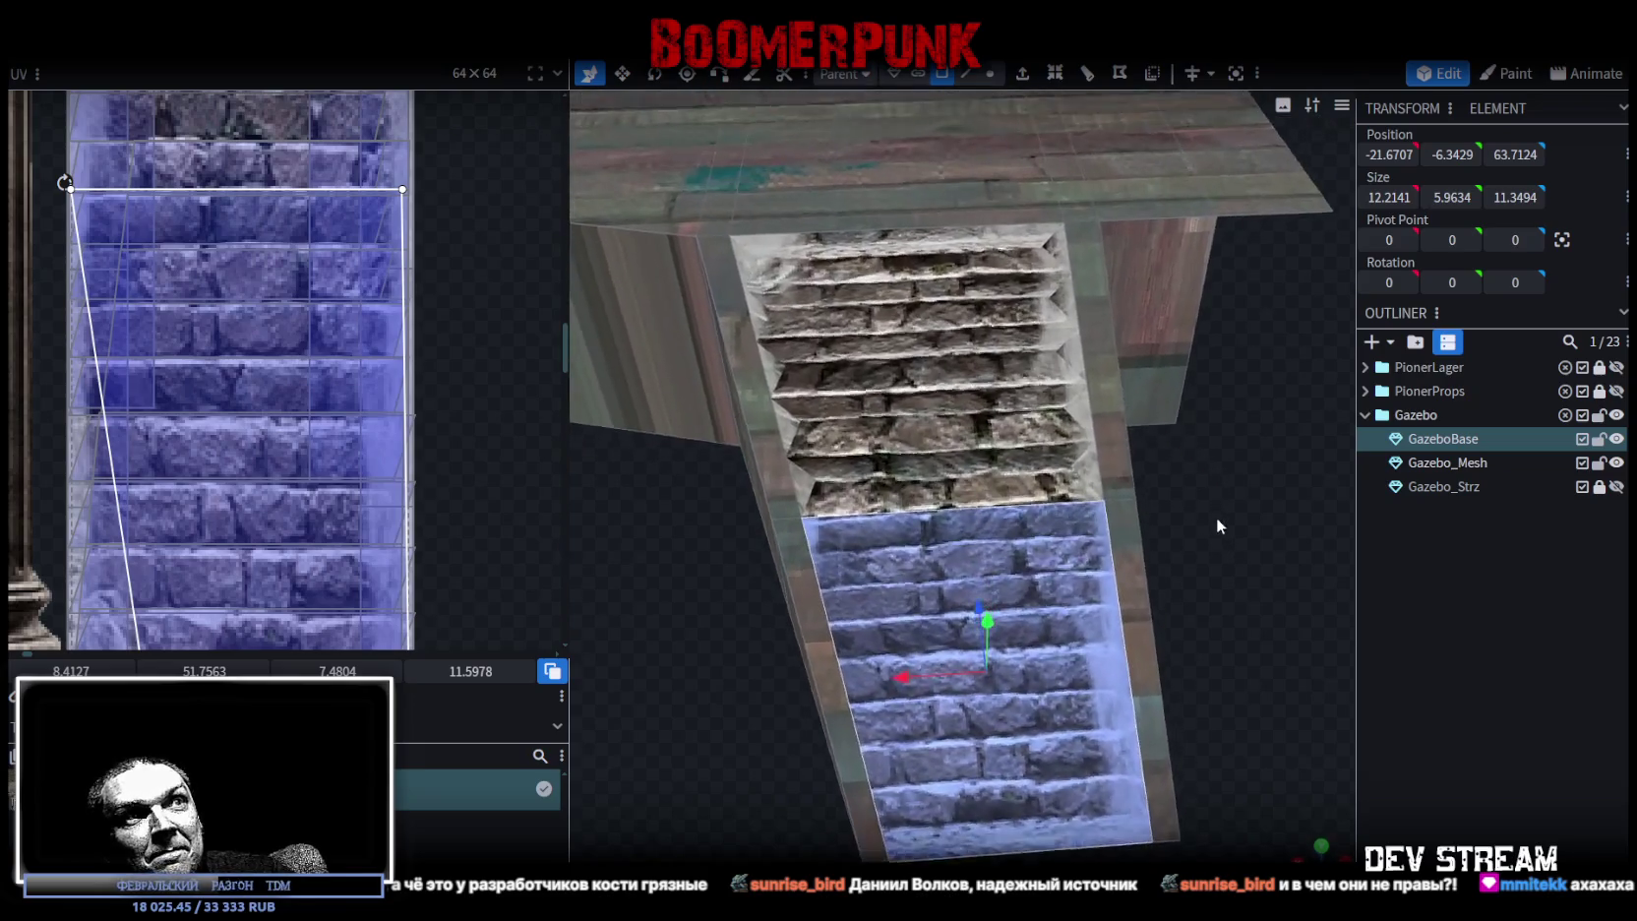
left_click_drag(1069, 567, 1145, 583)
left_click(1100, 579)
- Add the remaining stair side strips to the selection
left_click(1071, 422, "shift")
left_click(802, 419, "shift")
left_click(844, 558, "shift")
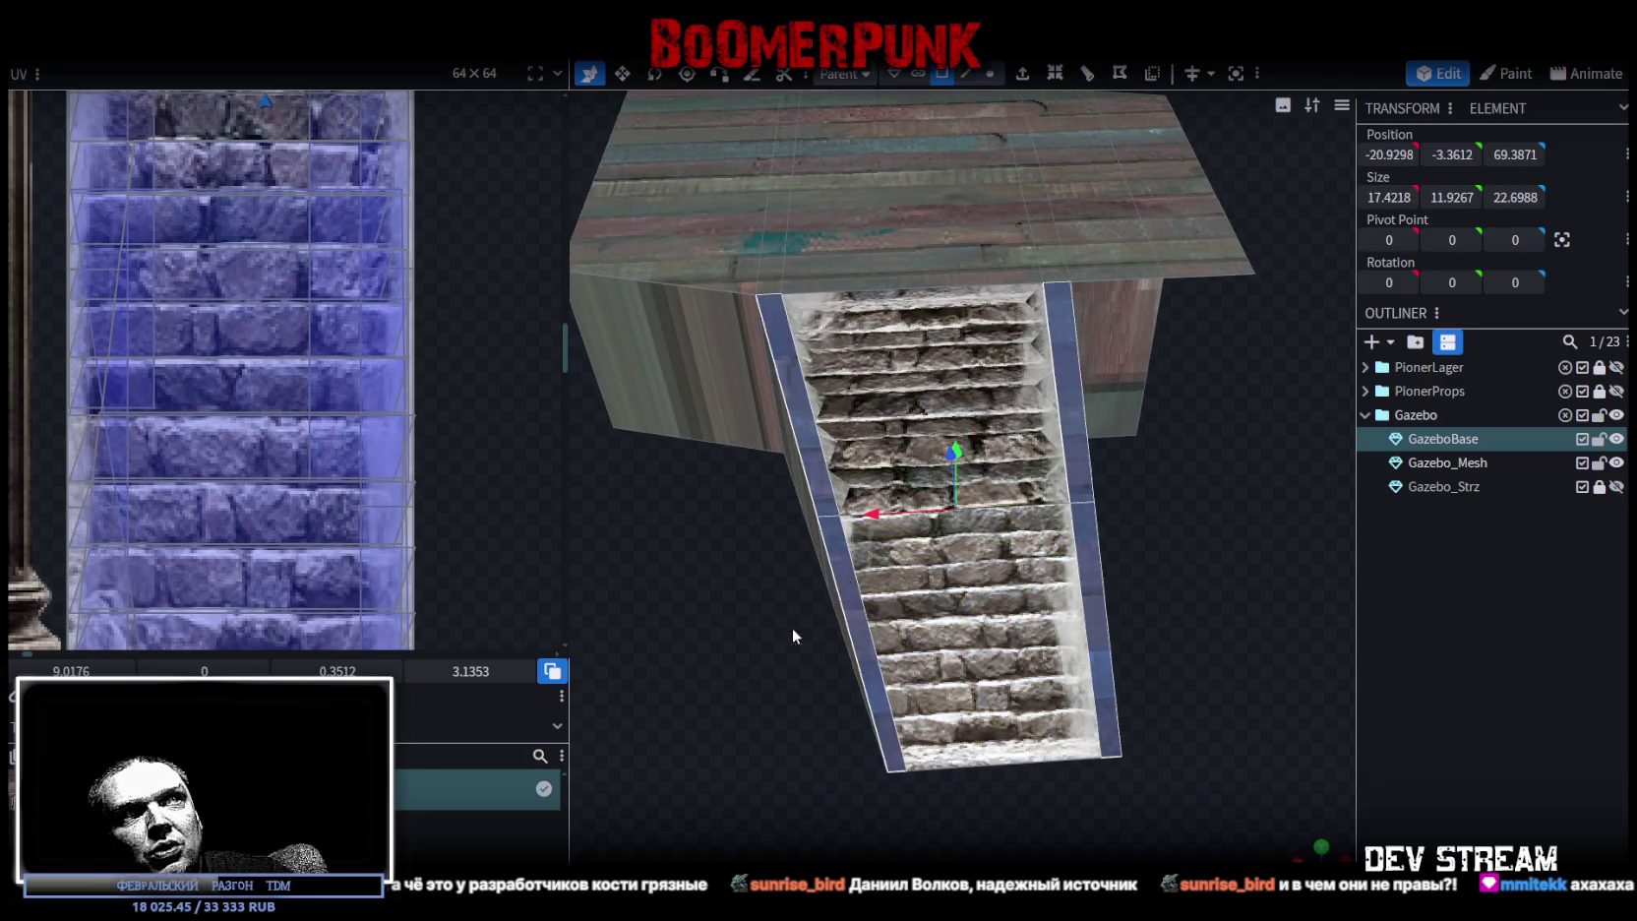
left_click_drag(792, 628, 857, 630)
scroll(274, 374, "down", 3)
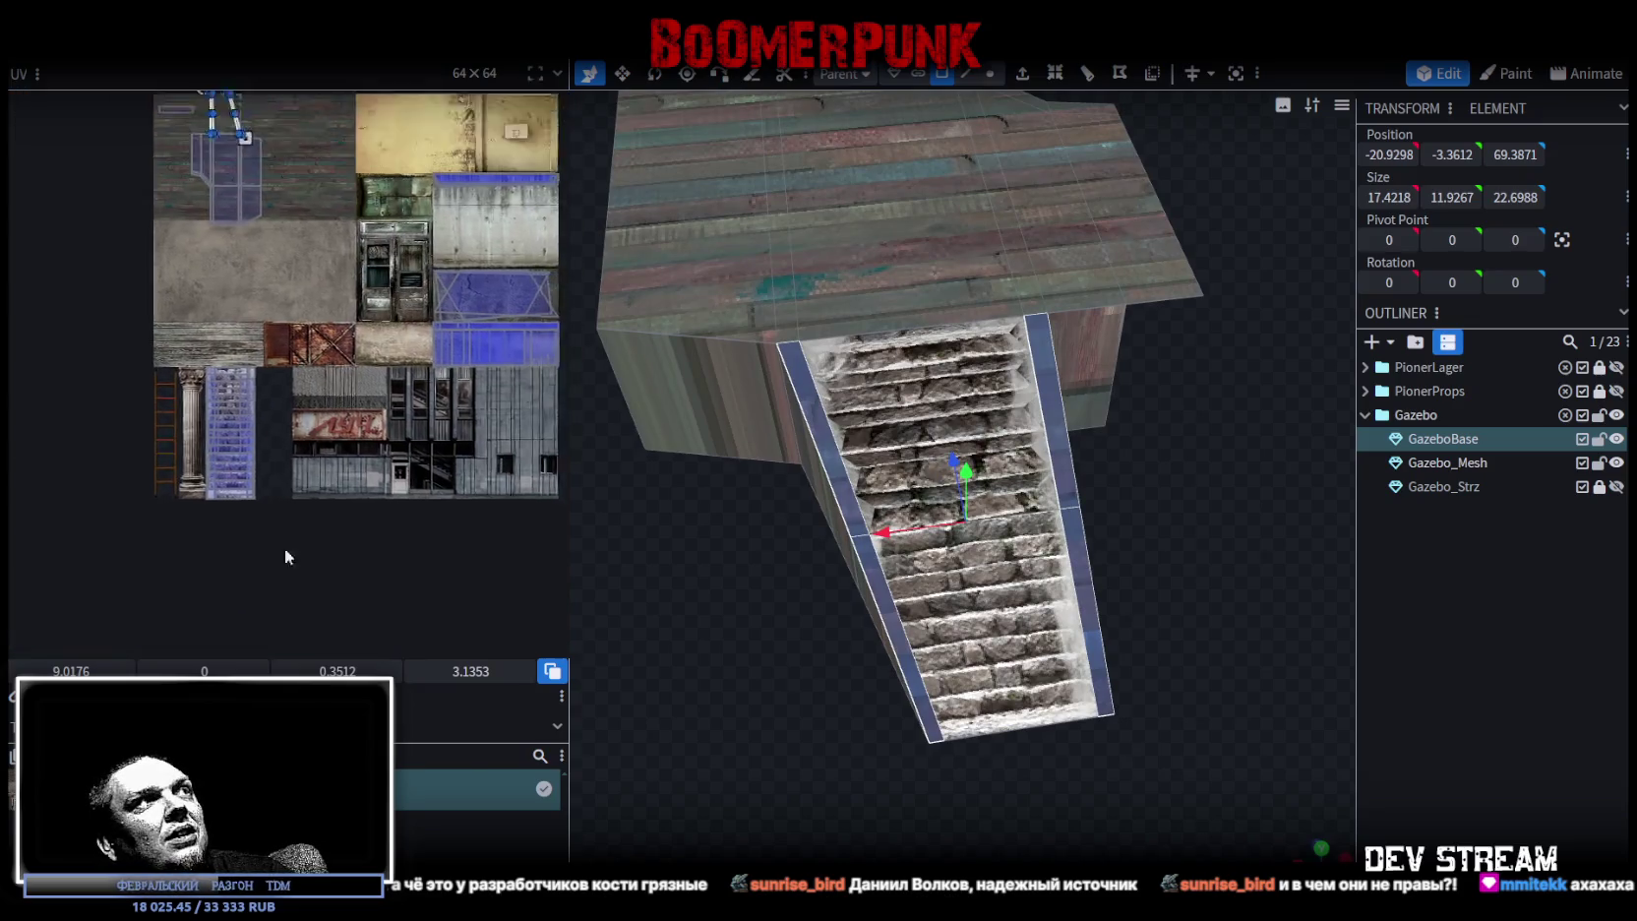
scroll(226, 285, "up", 3)
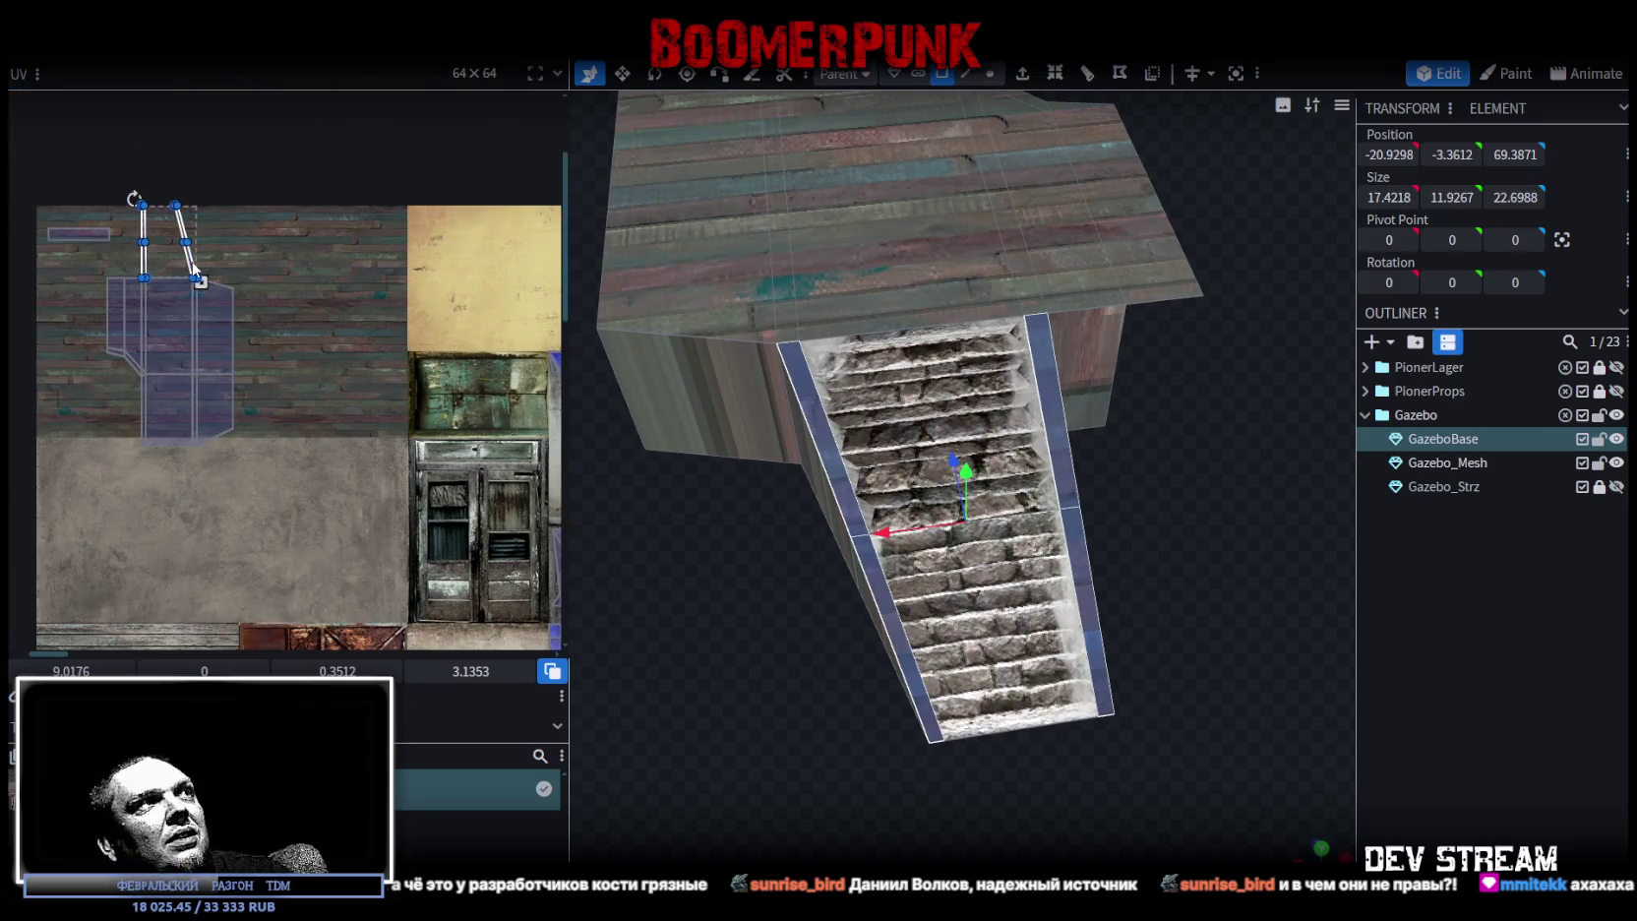
- Move the side strips' UVs onto the ladder rail area of the texture
left_click_drag(194, 272, 90, 550)
middle_click_drag(166, 548, 291, 397)
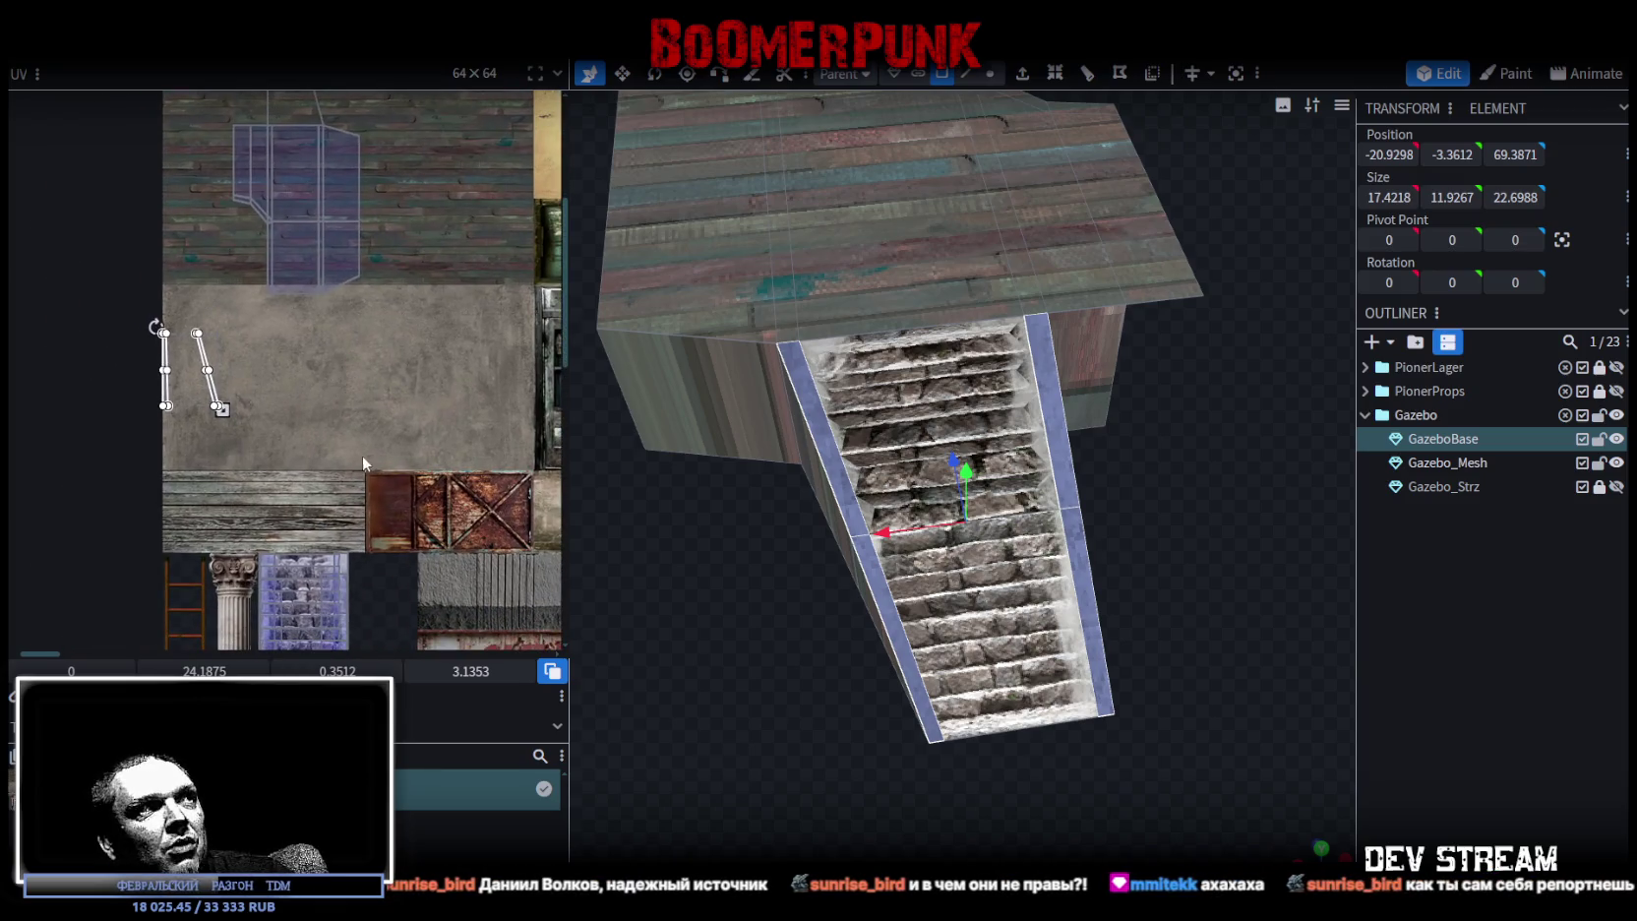
middle_click_drag(362, 459, 421, 376)
left_click_drag(270, 315, 276, 667)
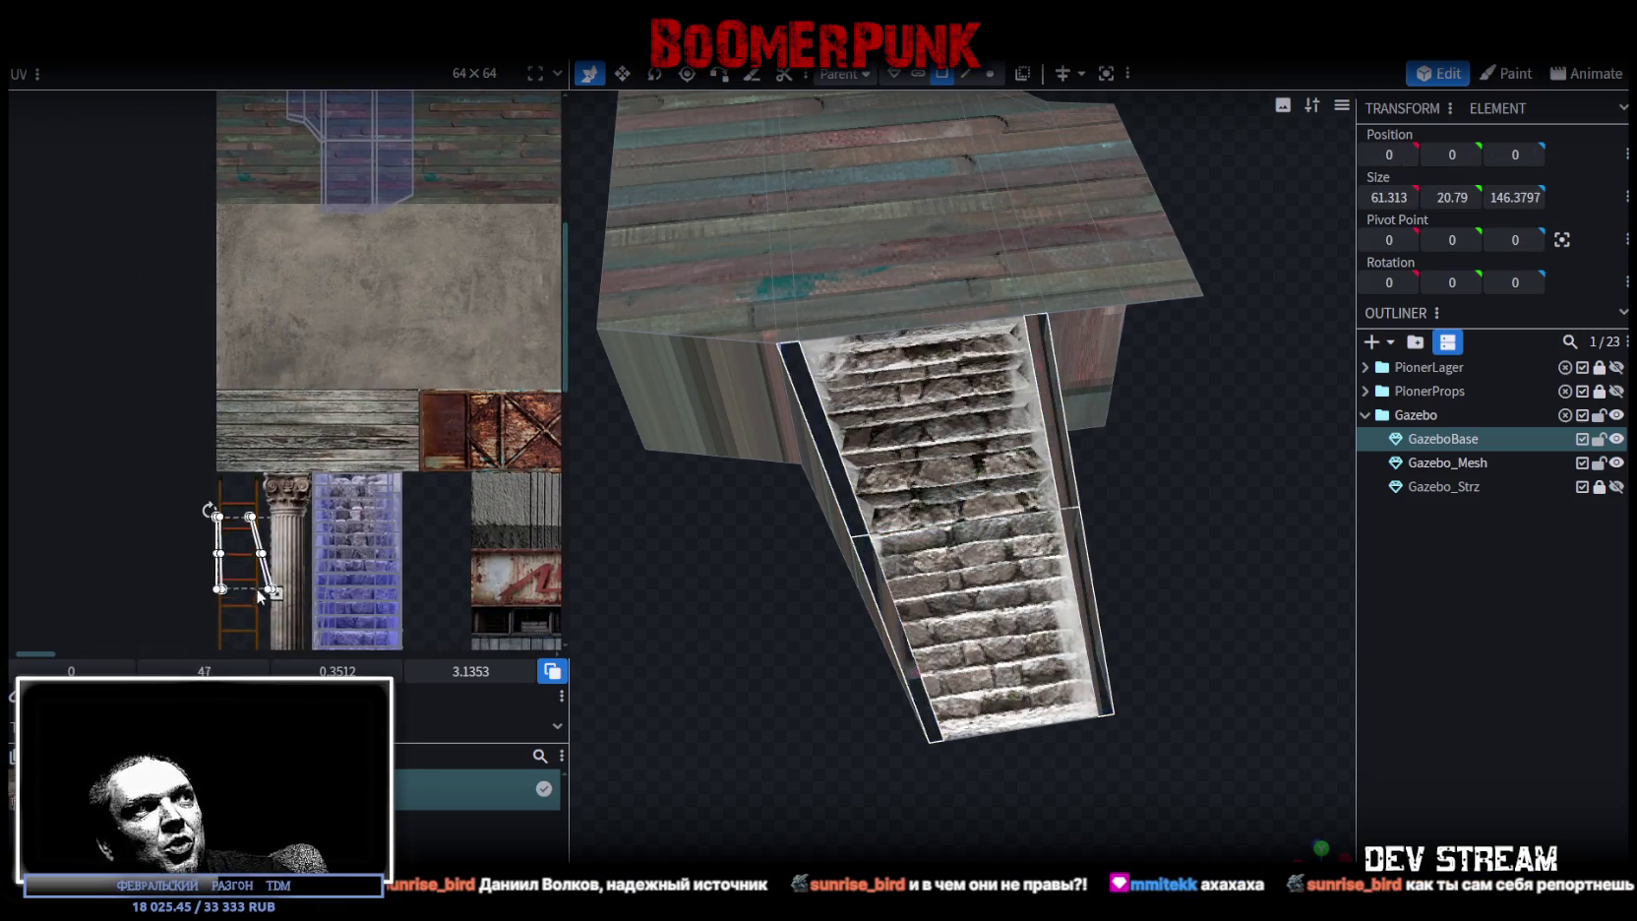
middle_click_drag(276, 667, 288, 460)
scroll(236, 413, "up", 3)
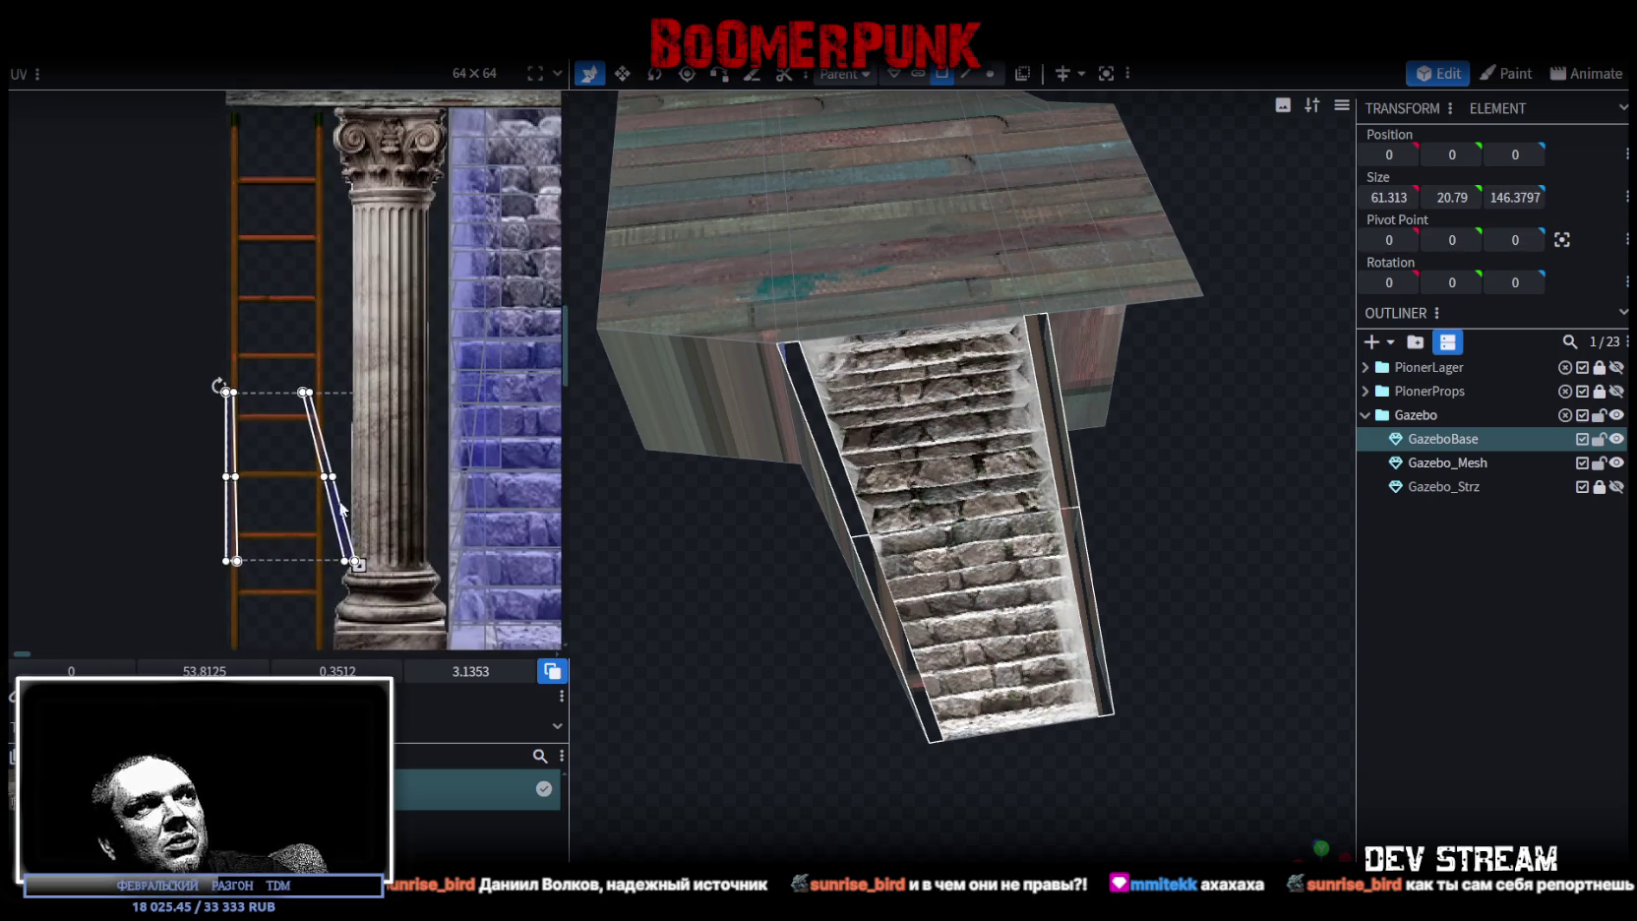
middle_click_drag(271, 394, 315, 394)
left_click_drag(314, 358, 323, 473)
scroll(349, 472, "up", 1)
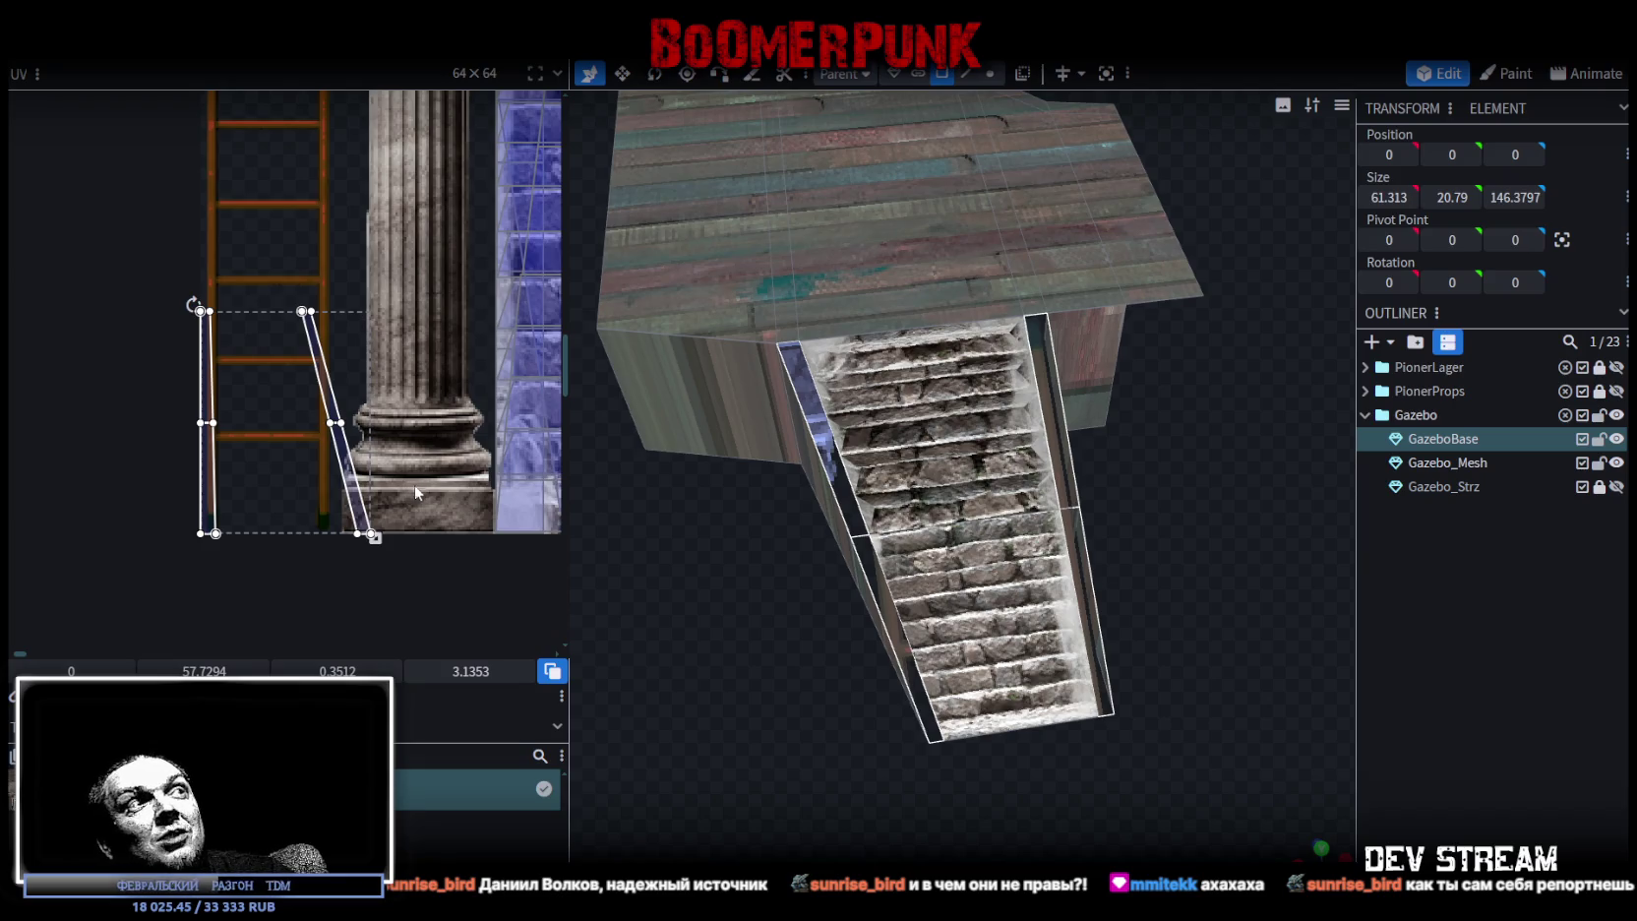
- Move one strip's UV onto the ladder rail and align its edge to the texture's left border
left_click_drag(414, 483, 299, 568)
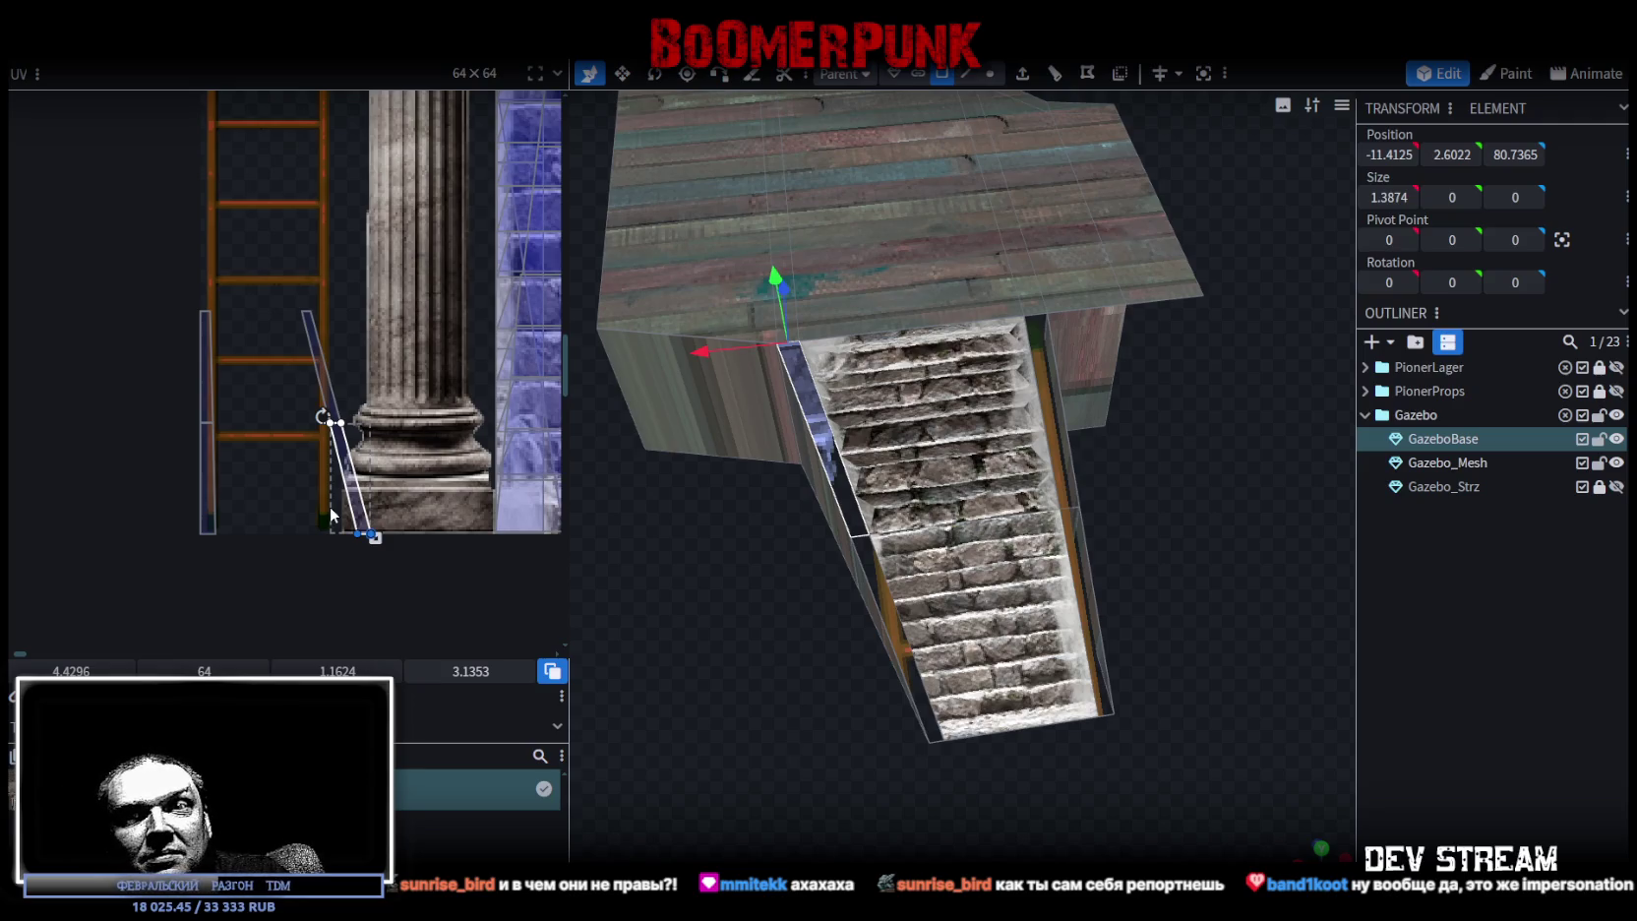
key("ctrl+z")
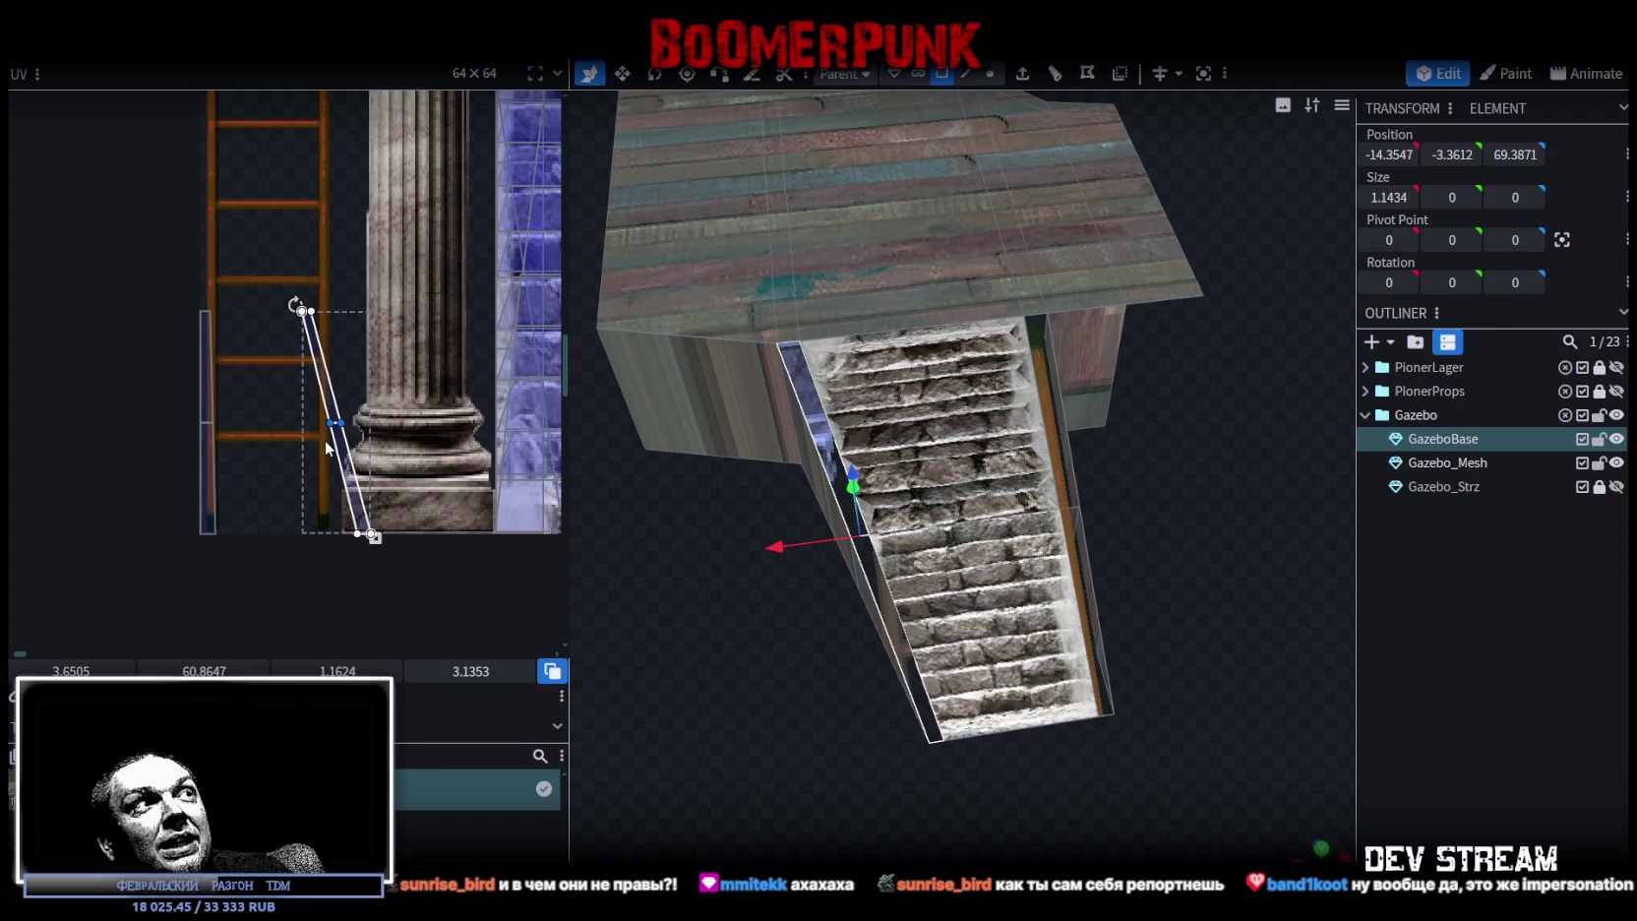
left_click_drag(328, 394, 190, 437)
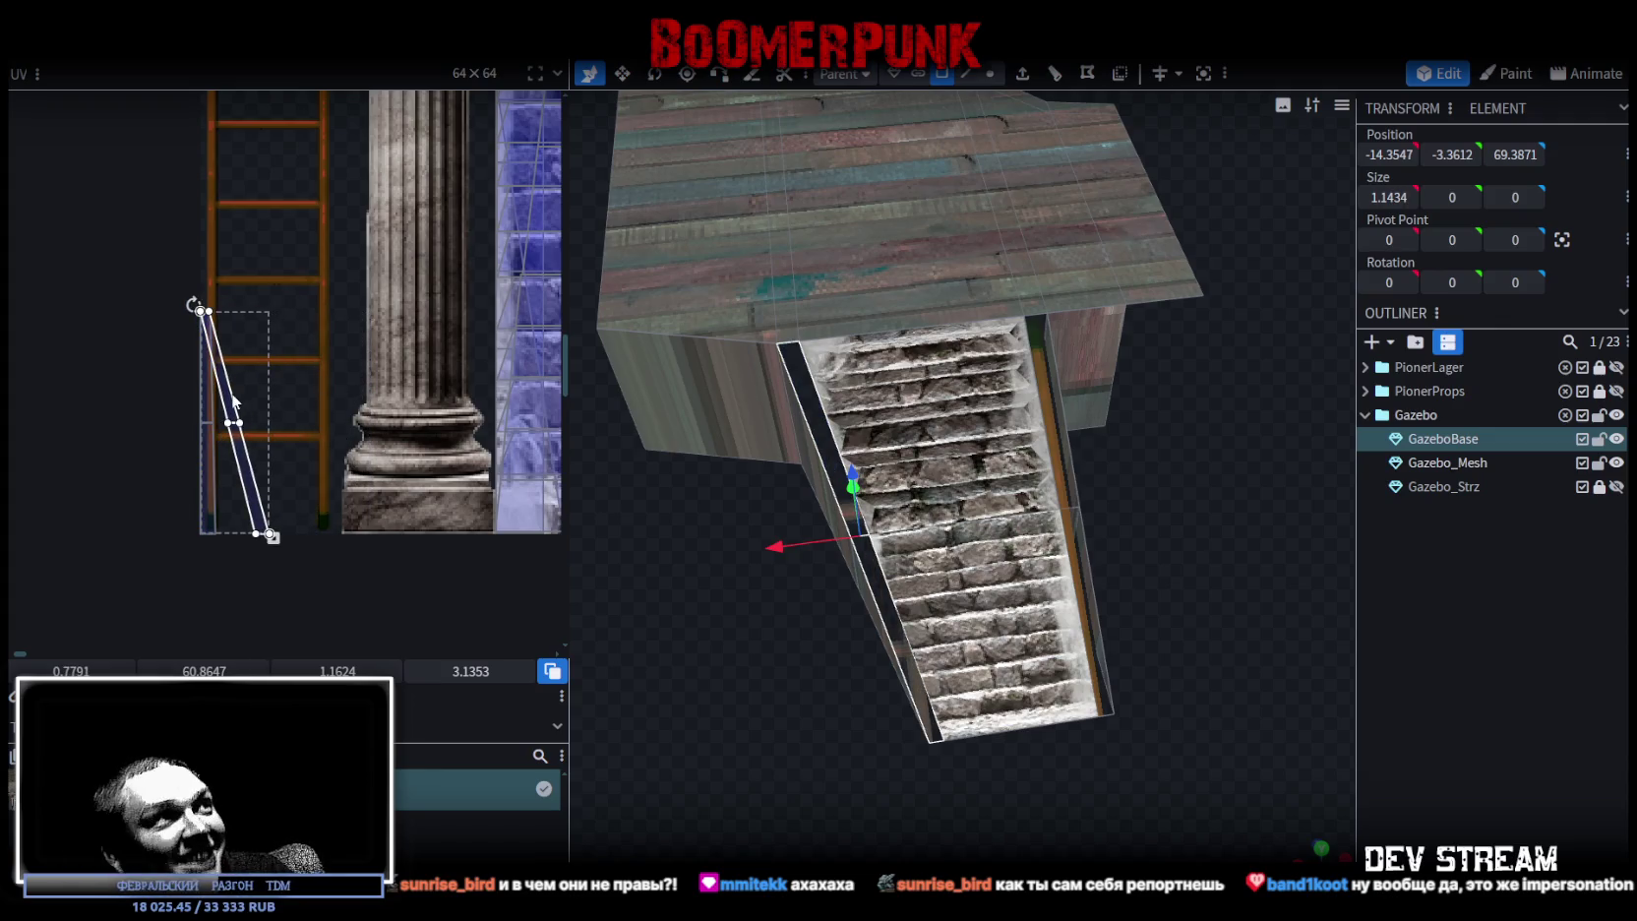
scroll(234, 398, "up", 4)
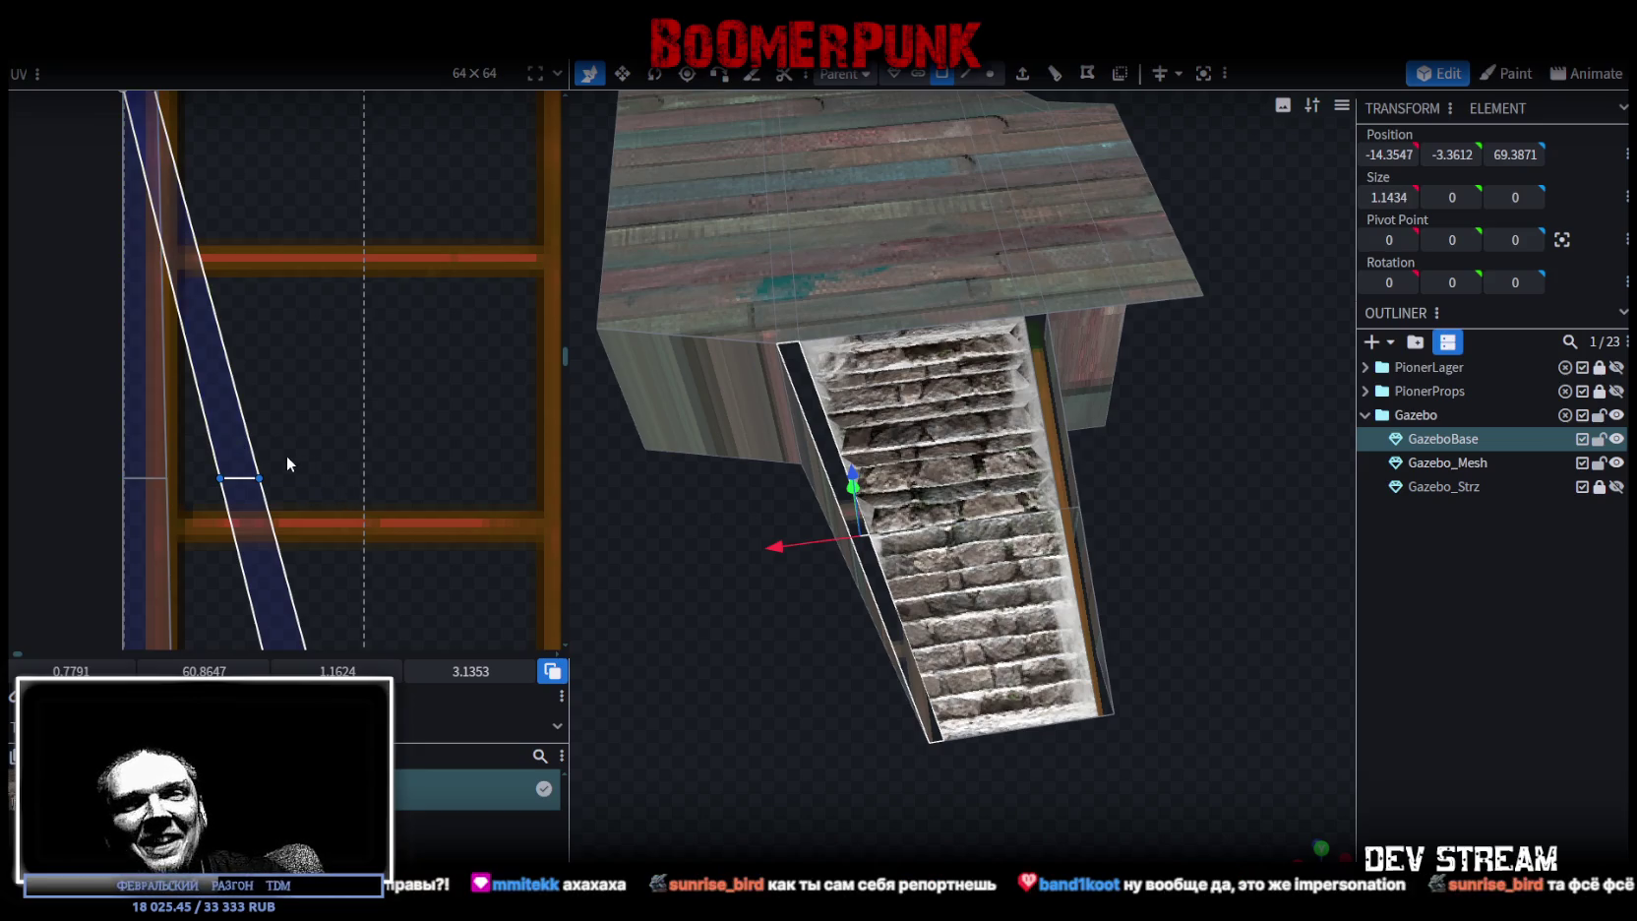
scroll(185, 495, "up", 3)
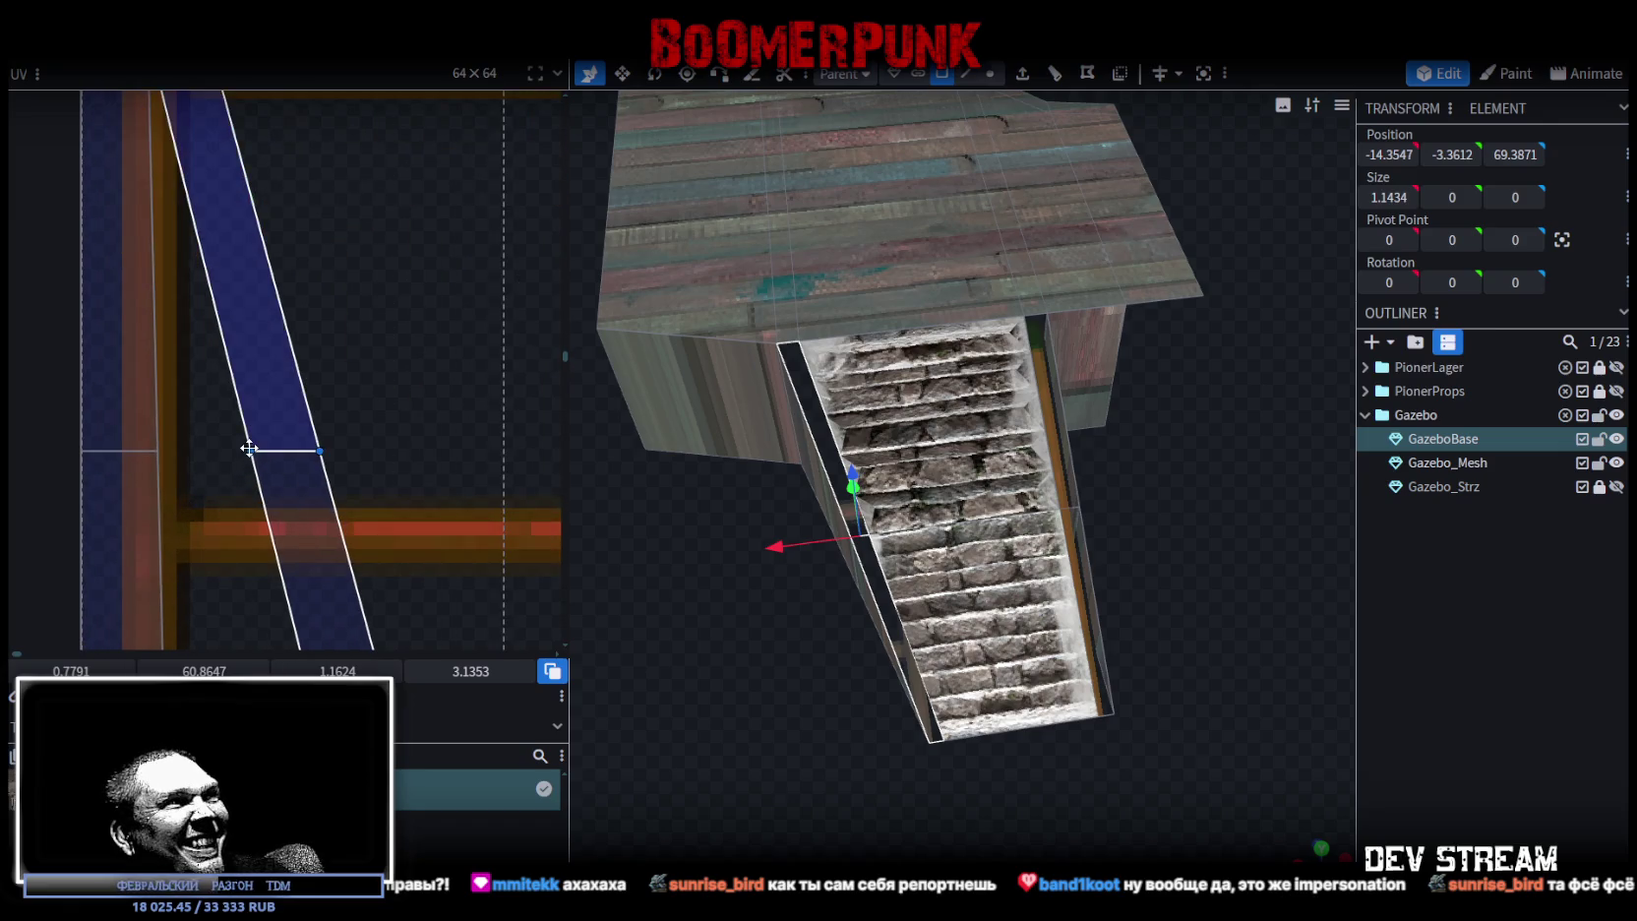
left_click_drag(252, 450, 68, 441)
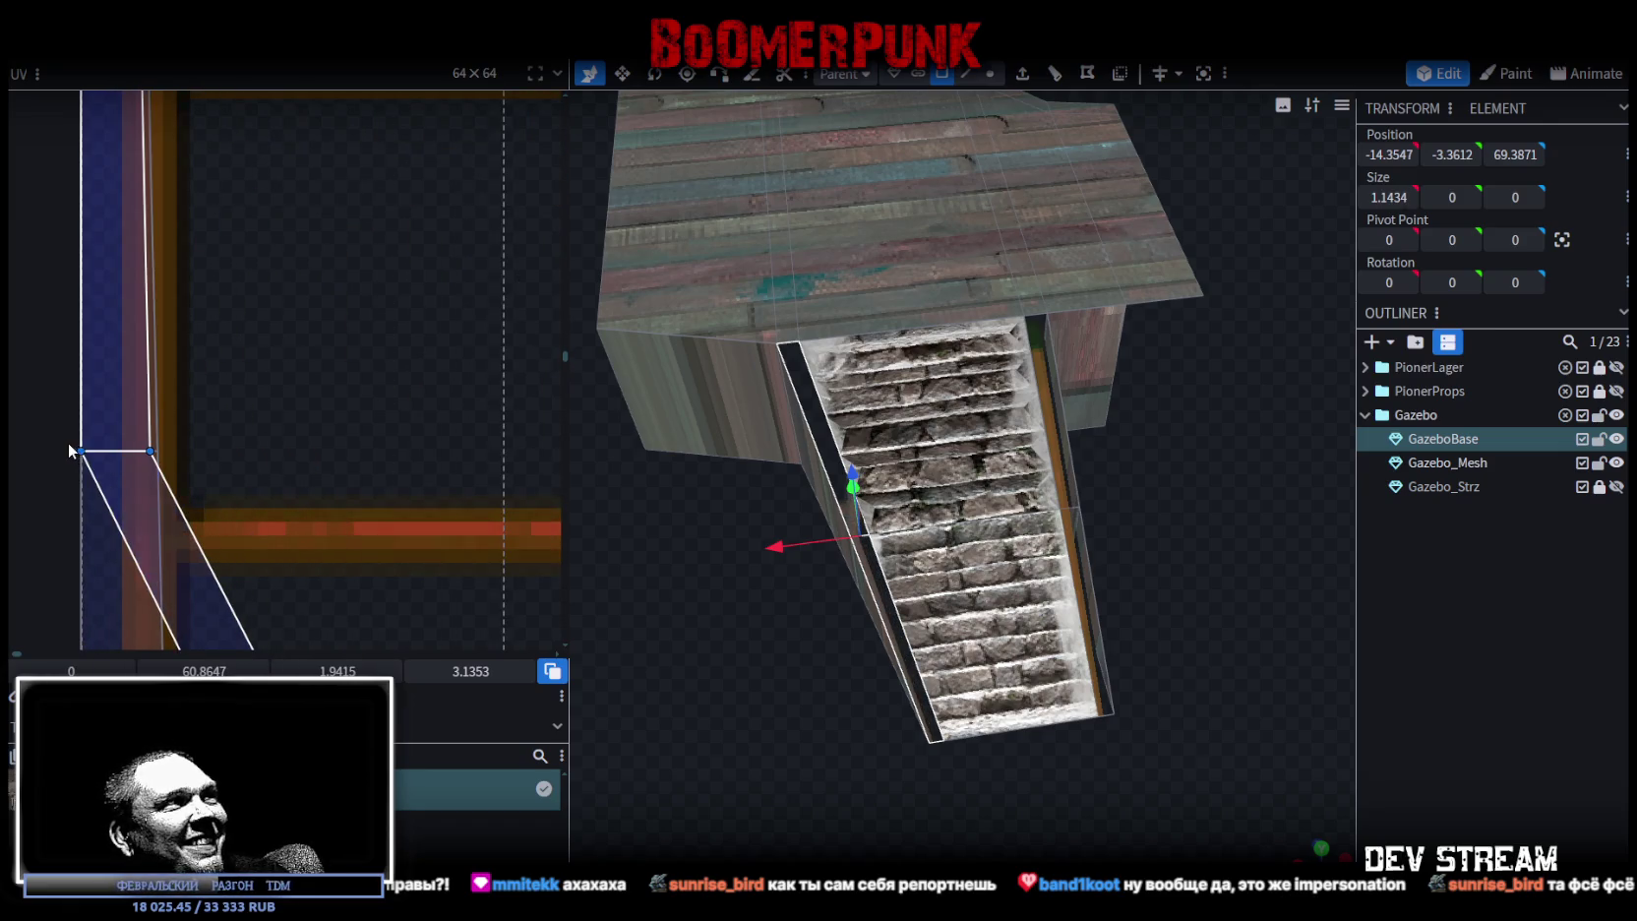
- Straighten the strip by moving its bottom edge to U=0, then select another side strip
scroll(291, 511, "down", 3)
scroll(375, 337, "down", 2)
scroll(379, 370, "up", 2)
left_click(389, 466)
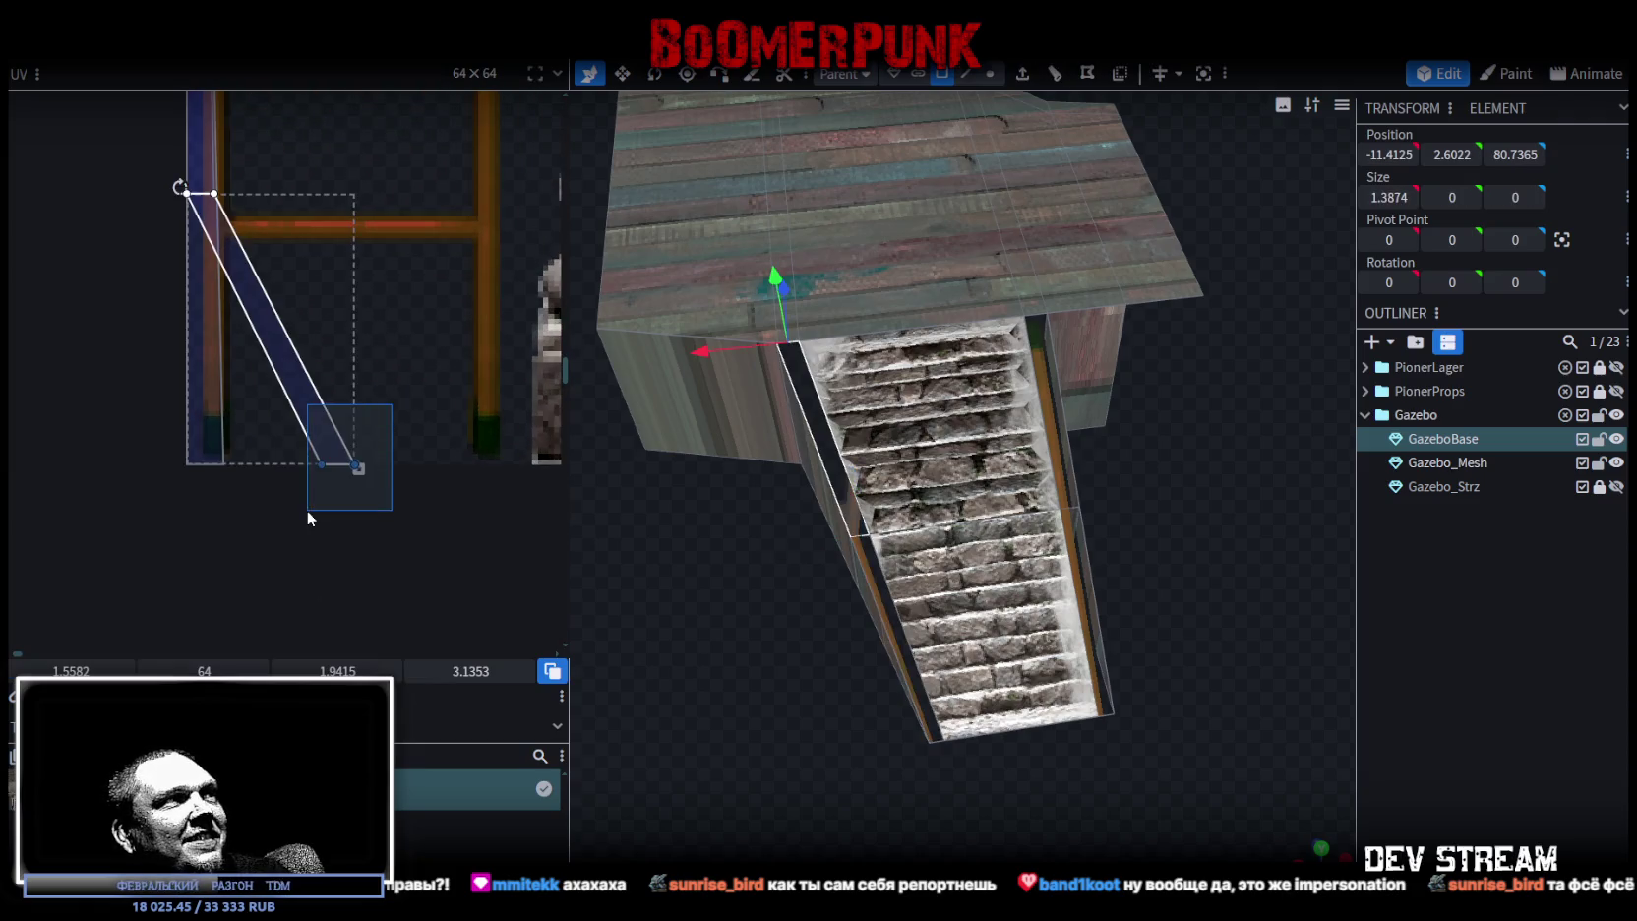
scroll(336, 473, "up", 1)
left_click_drag(345, 432, 16, 466)
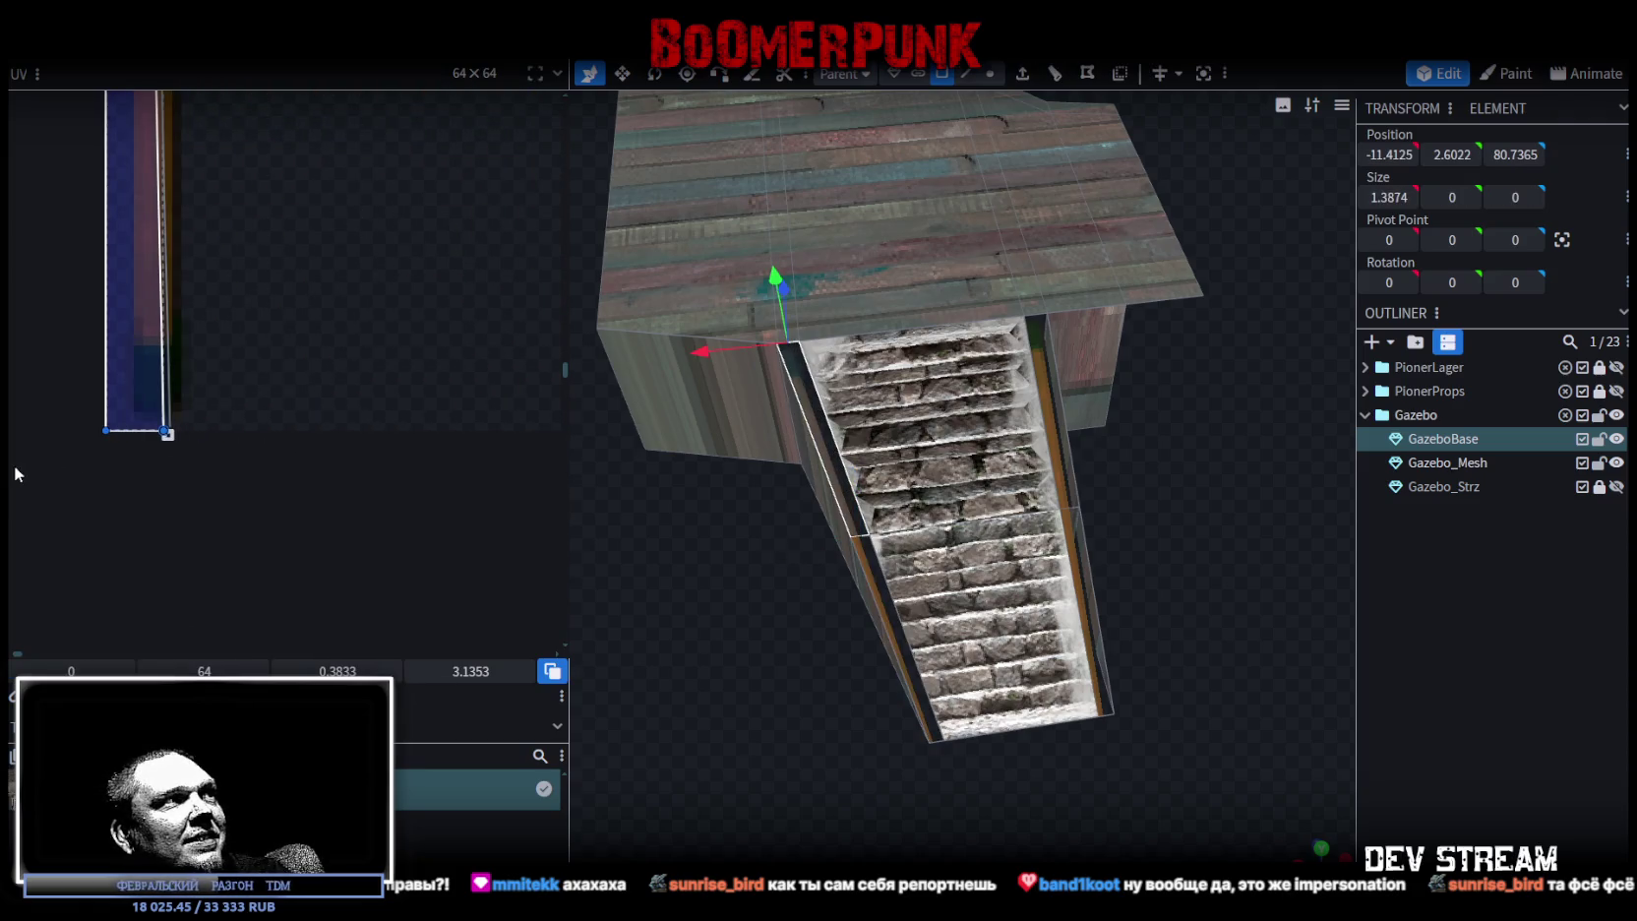
scroll(290, 425, "down", 2)
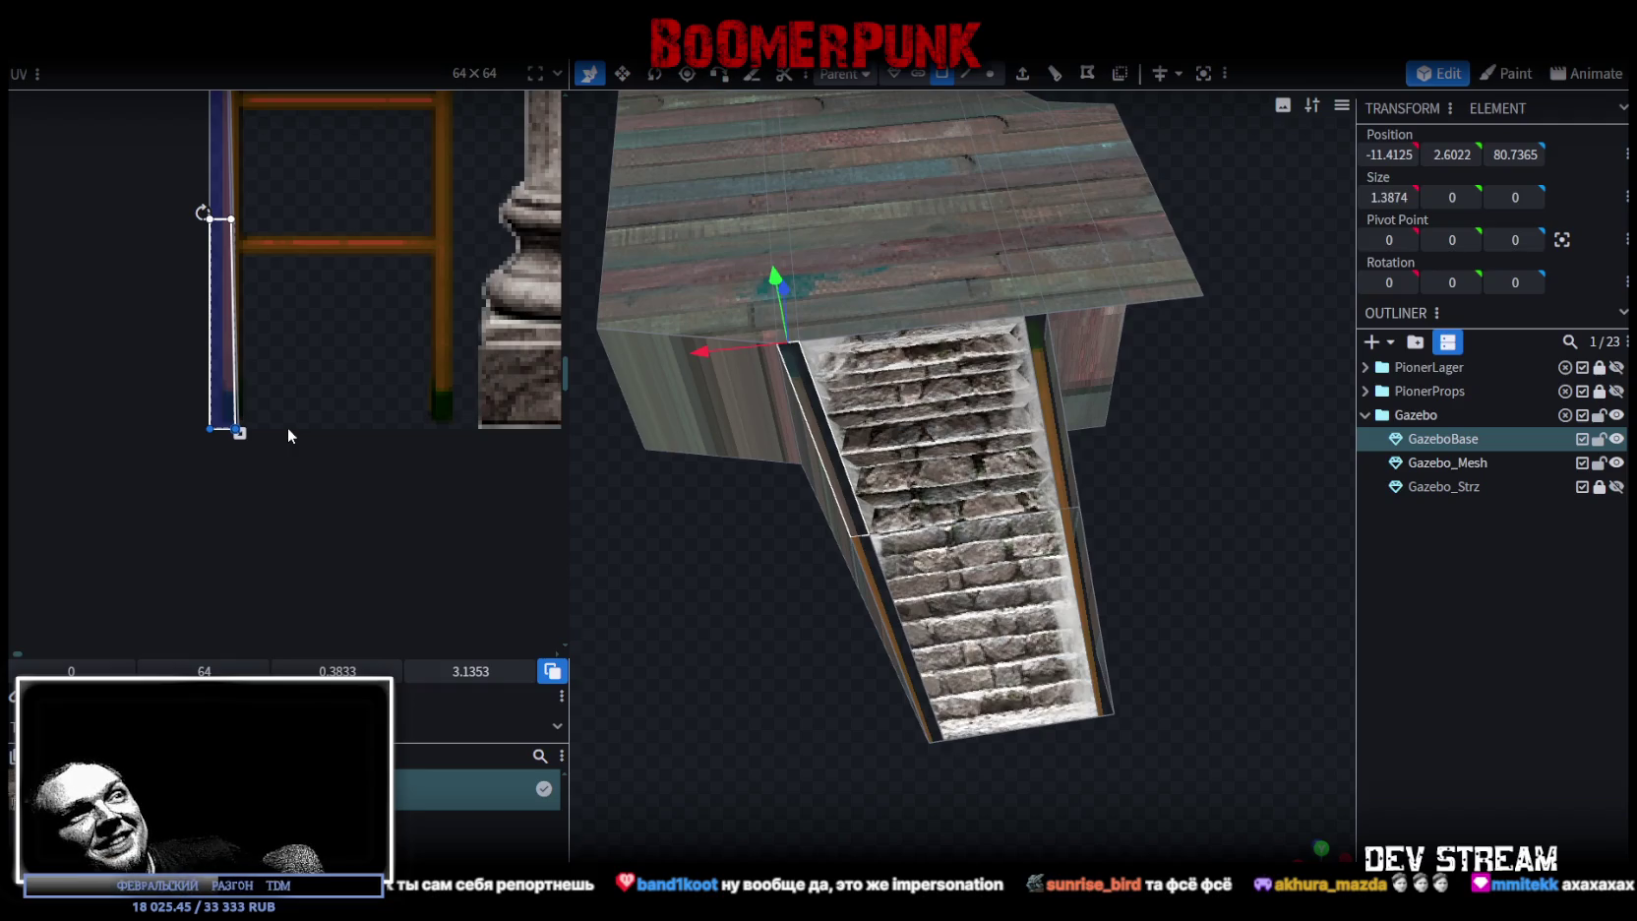
left_click(265, 185)
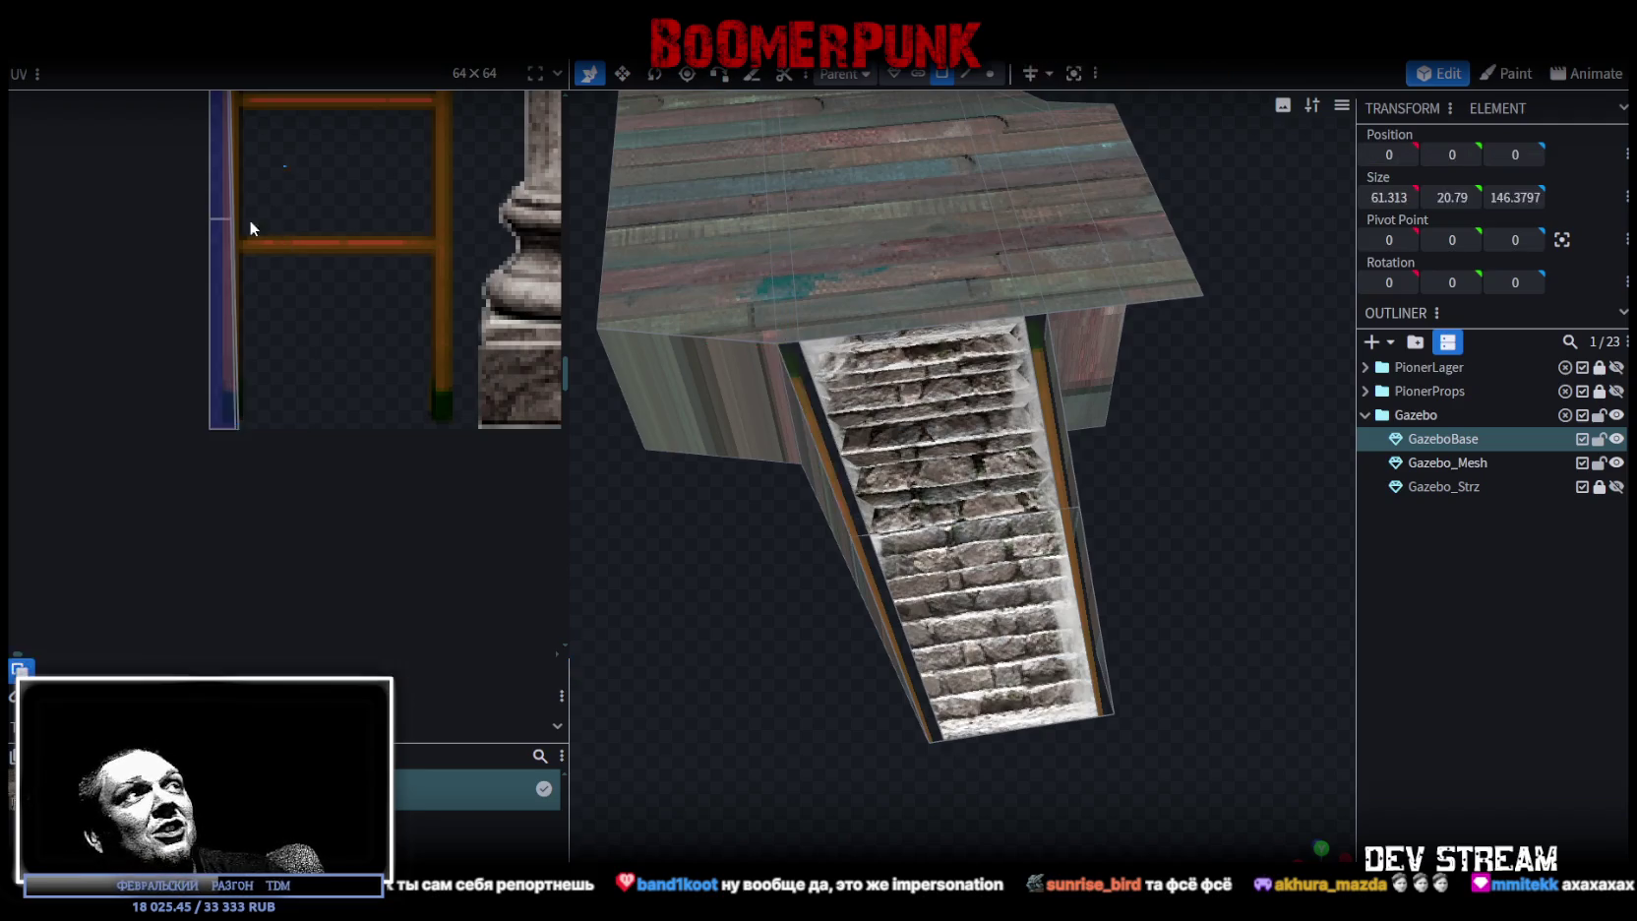
scroll(247, 338, "down", 2)
- Move the stair side strip's UV across the atlas onto the blue concrete texture
middle_click_drag(169, 411, 59, 395)
scroll(143, 407, "down", 2)
left_click_drag(36, 421, 296, 340)
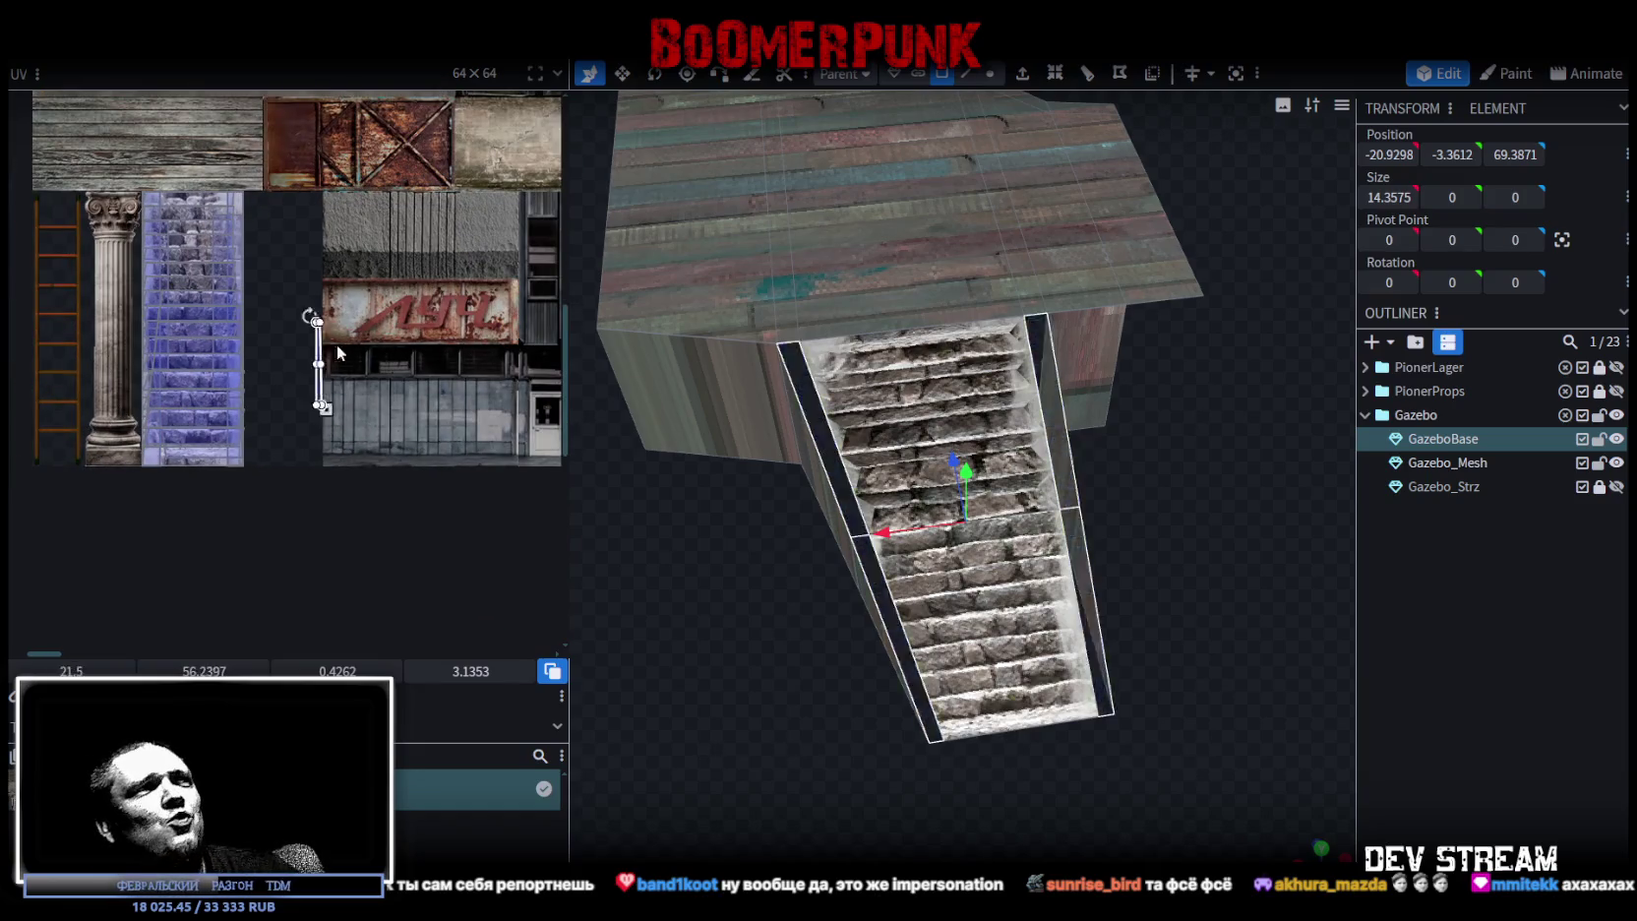
scroll(396, 362, "up", 3)
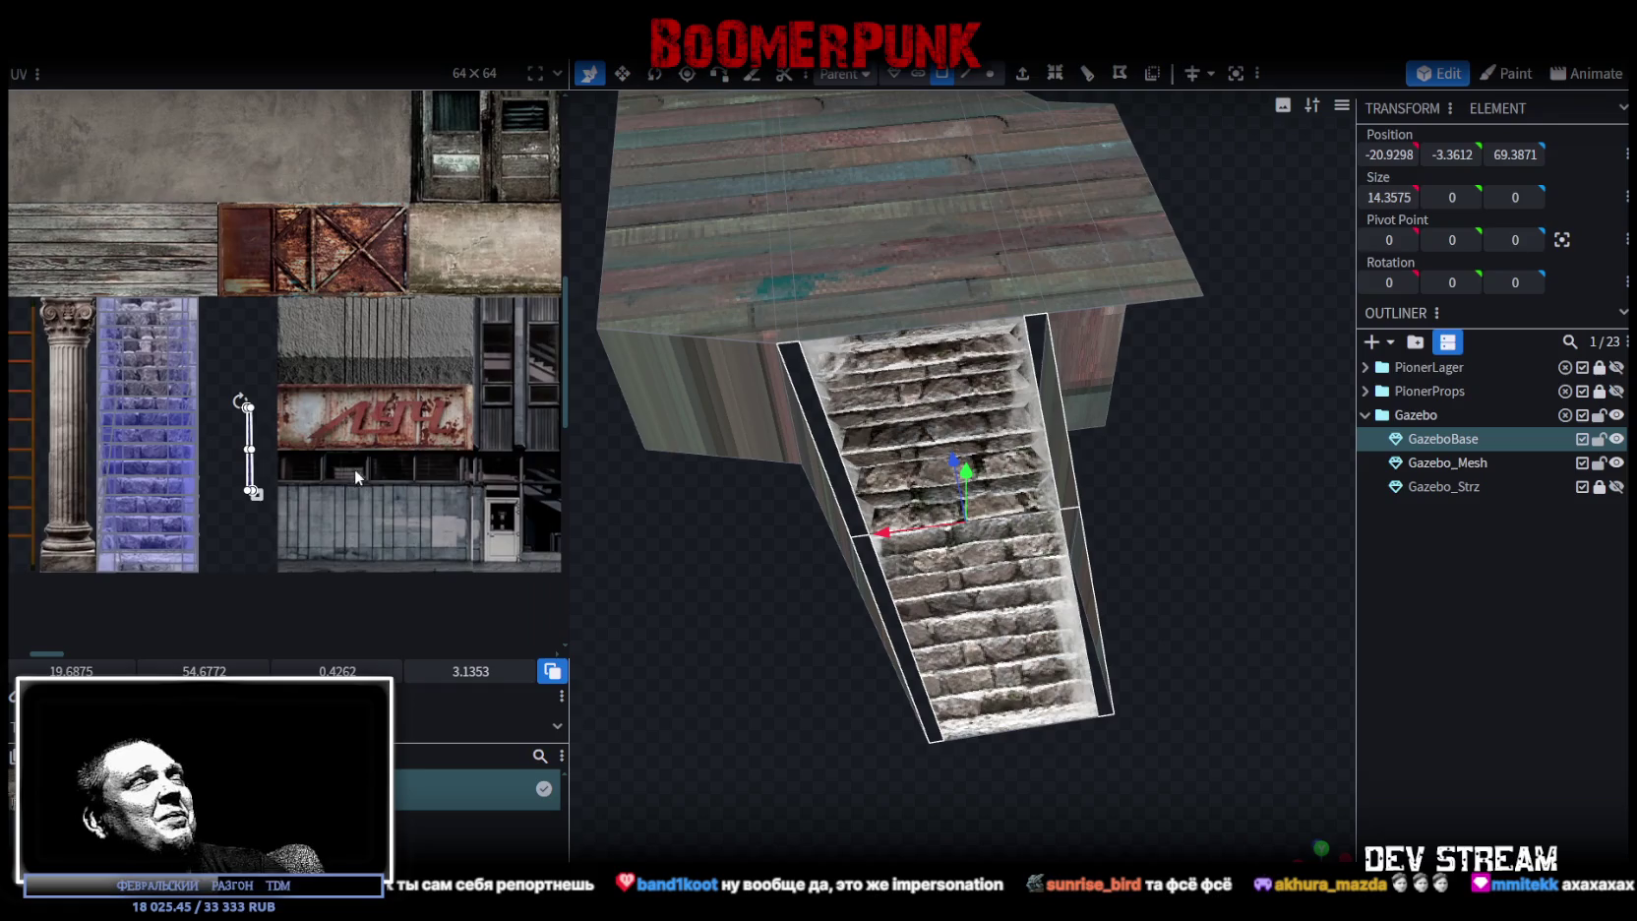
mouse_move(299, 389)
middle_mouse_down()
mouse_move(233, 439)
mouse_move(88, 468)
middle_mouse_up()
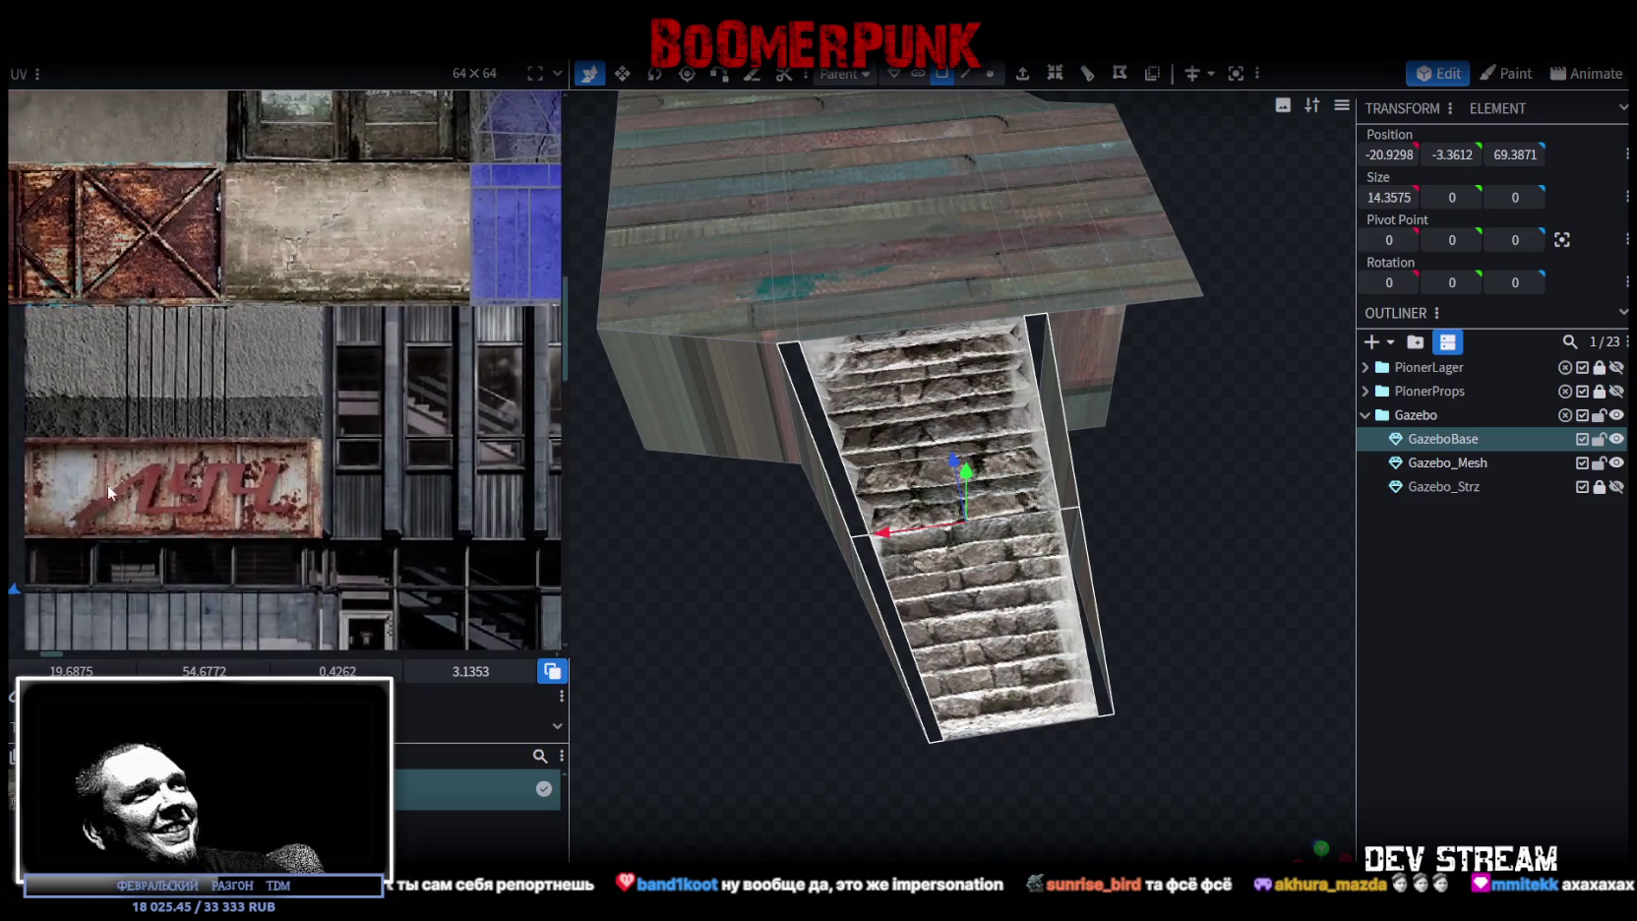
scroll(90, 471, "down", 2)
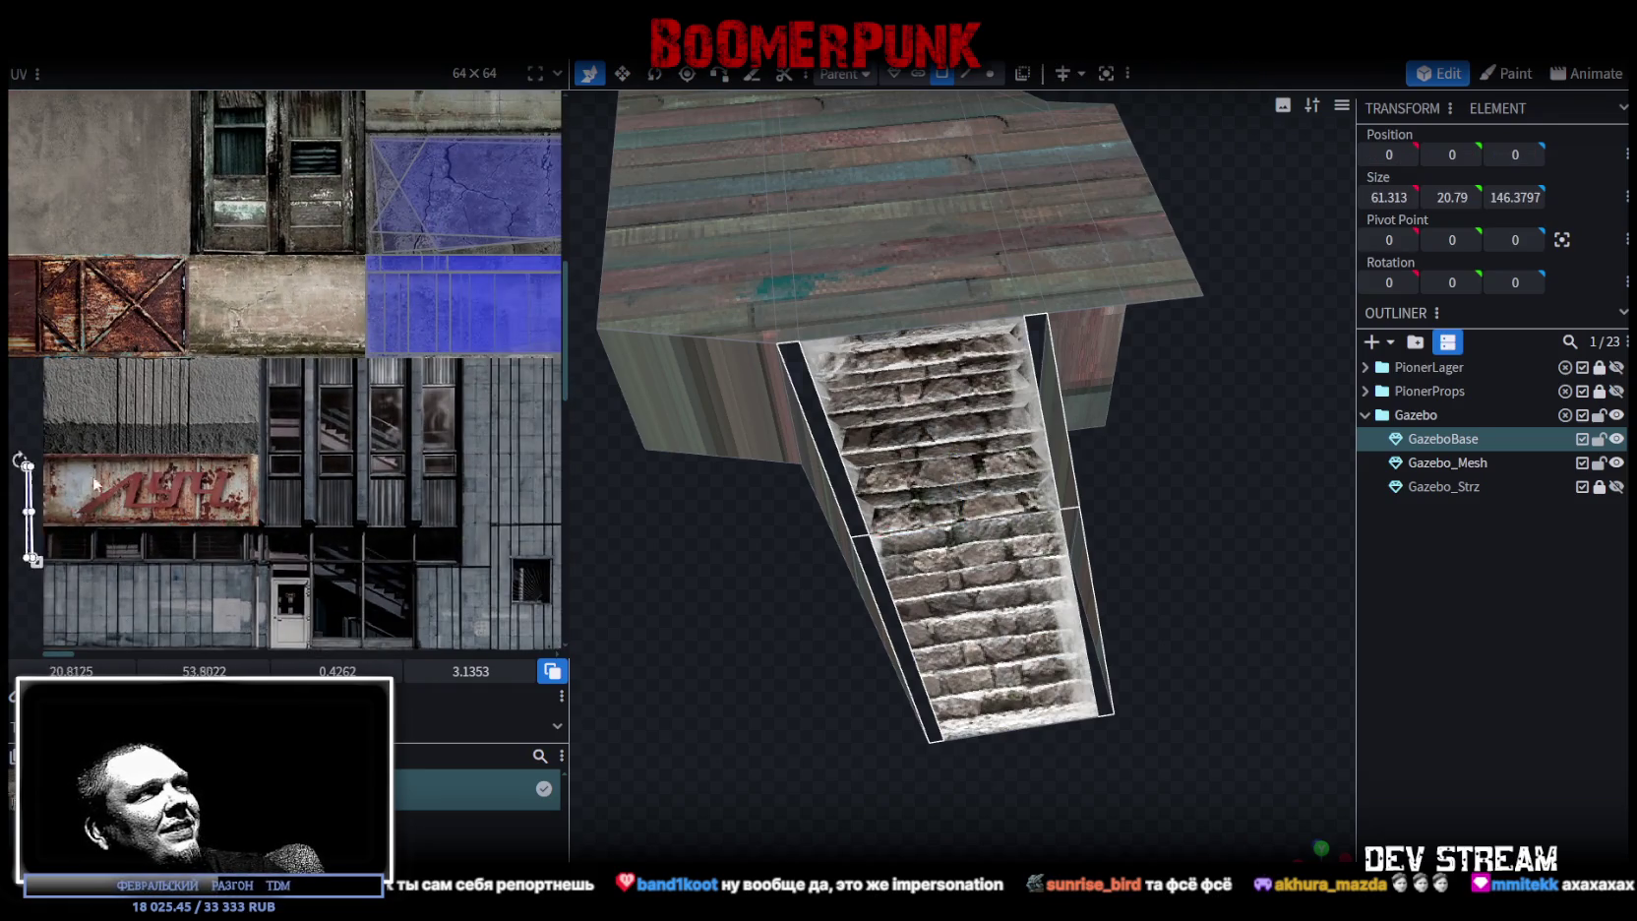
left_click_drag(16, 519, 311, 345)
scroll(315, 345, "up", 2)
scroll(364, 364, "up", 1)
middle_click_drag(374, 366, 148, 374)
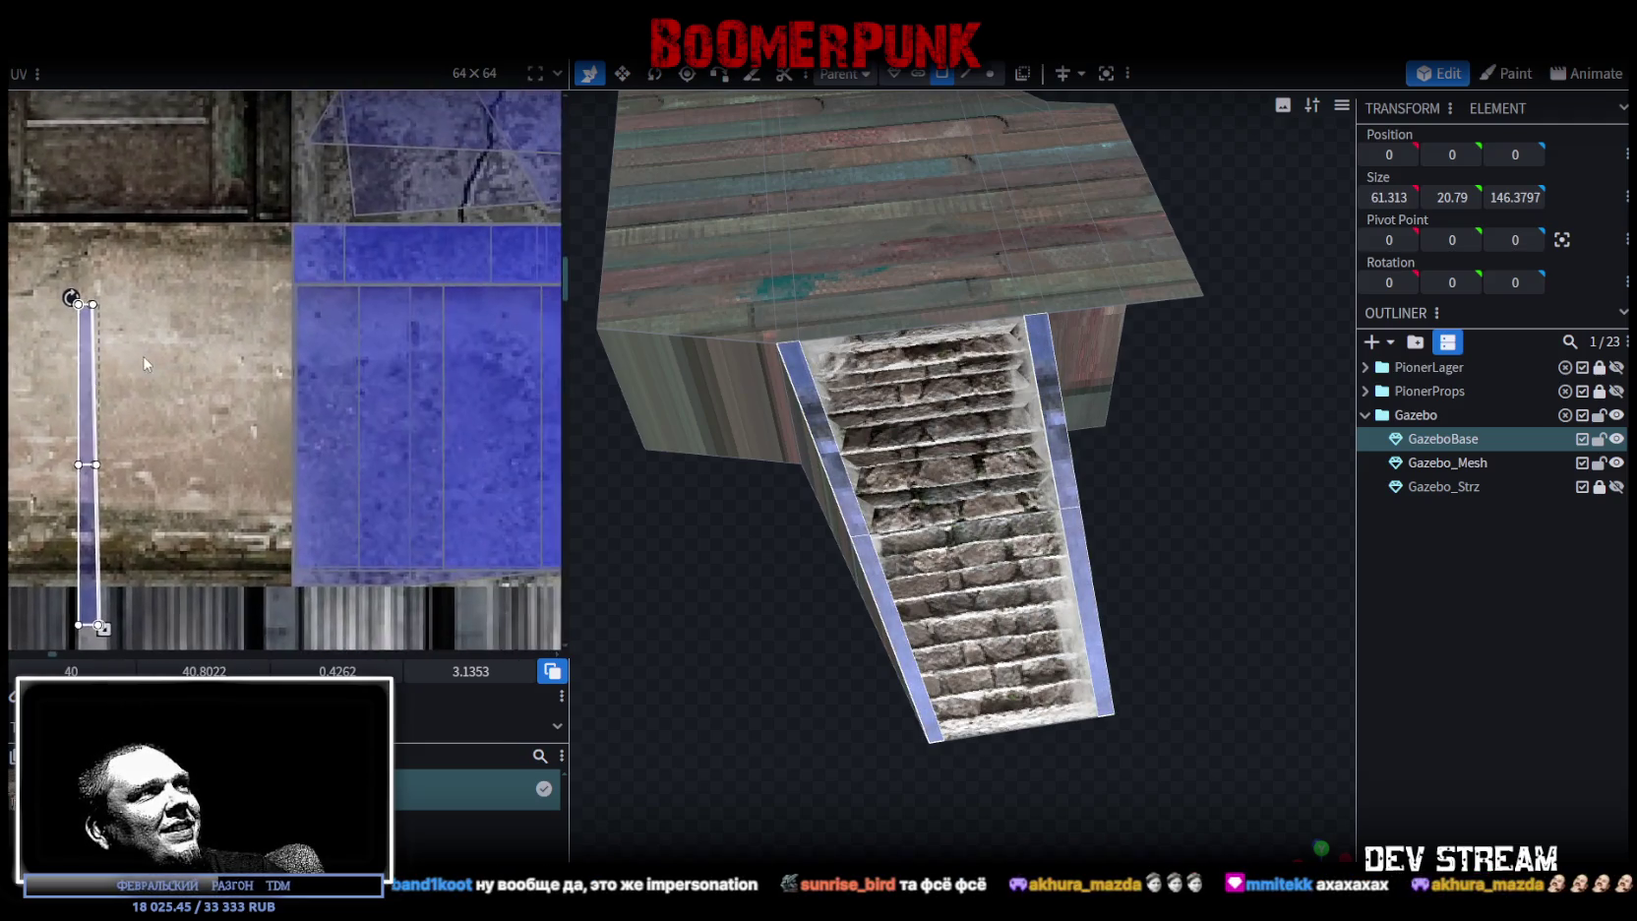
scroll(230, 386, "down", 2)
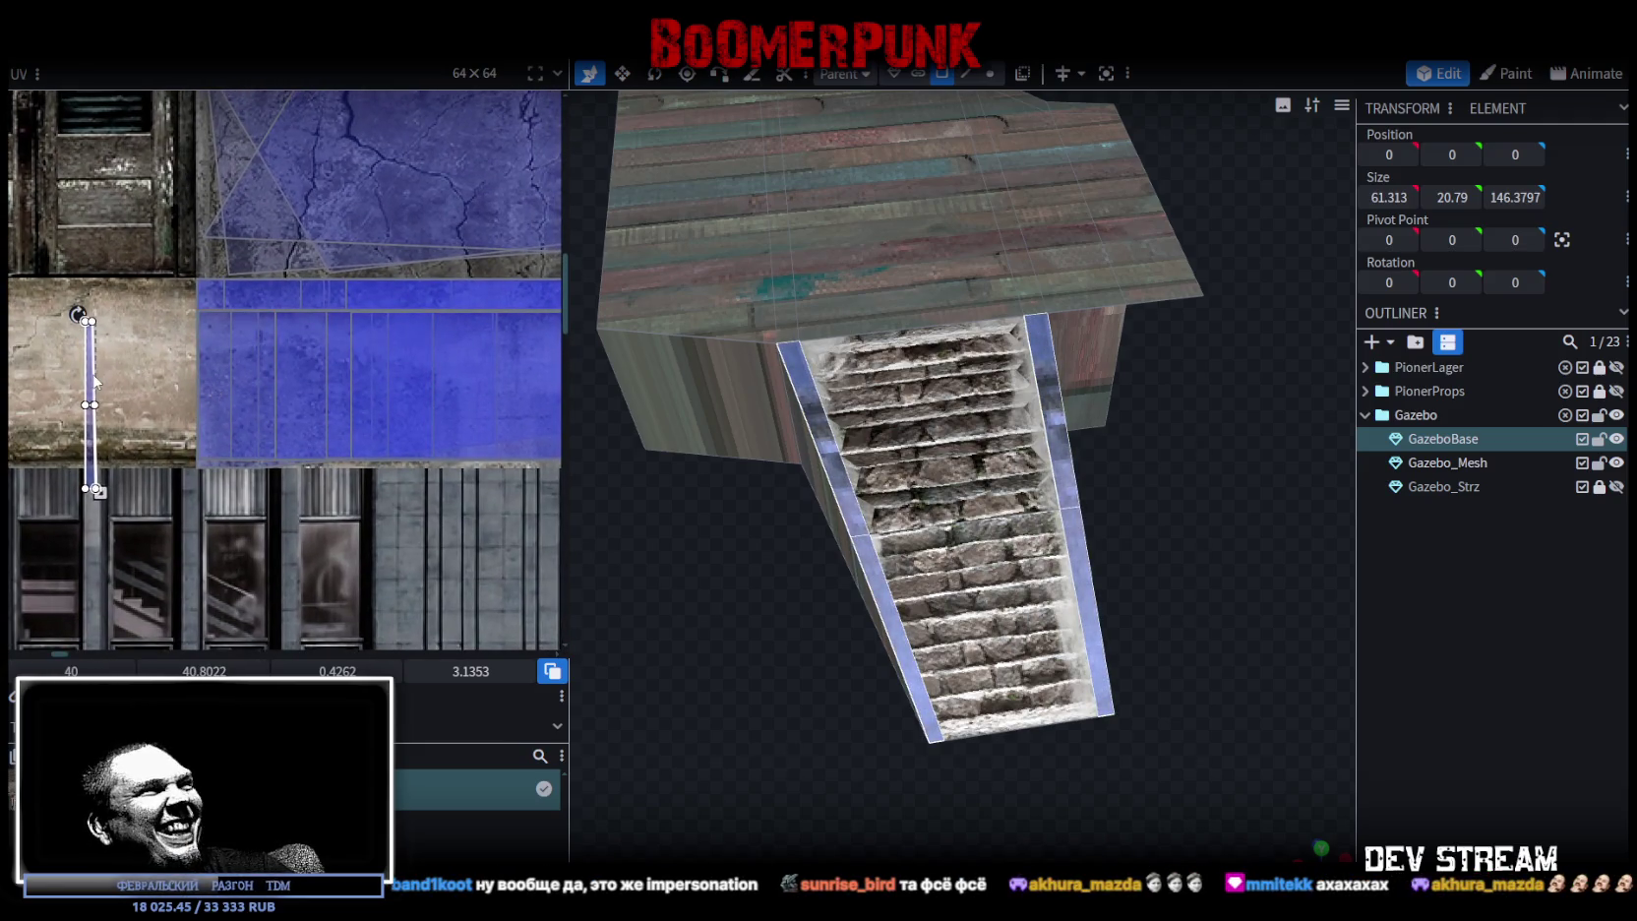
- Rotate the strip's UV horizontal along the blue concrete's top edge and widen it to 8.4259 by 1.1579
right_click(93, 372)
left_click(177, 738)
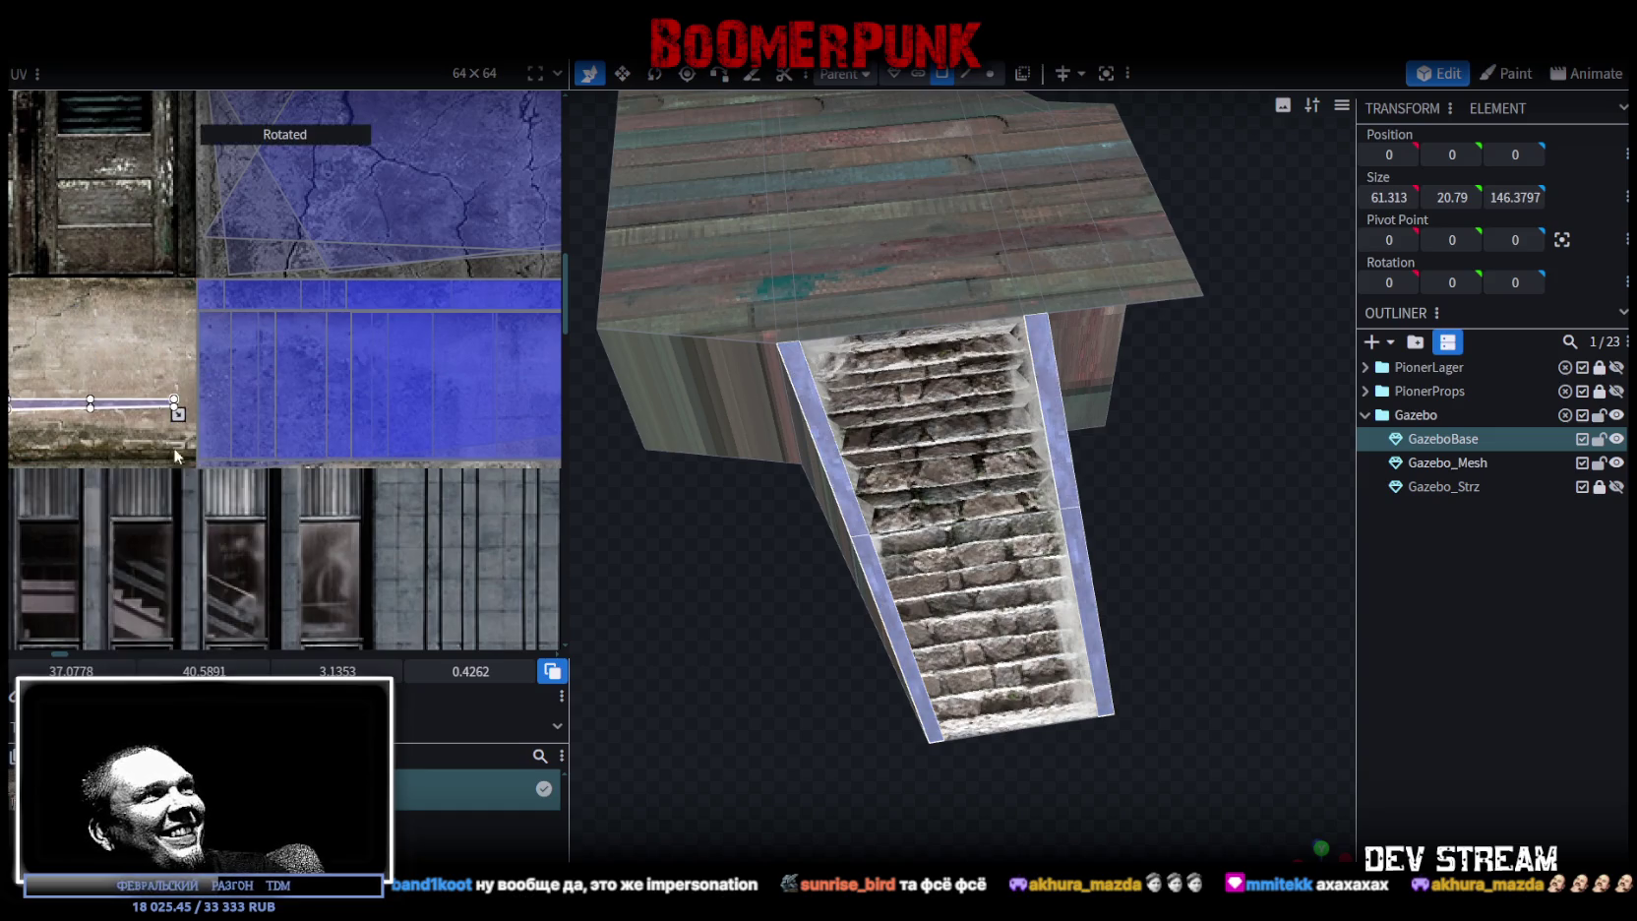
left_click_drag(43, 411, 185, 266)
scroll(246, 315, "up", 3)
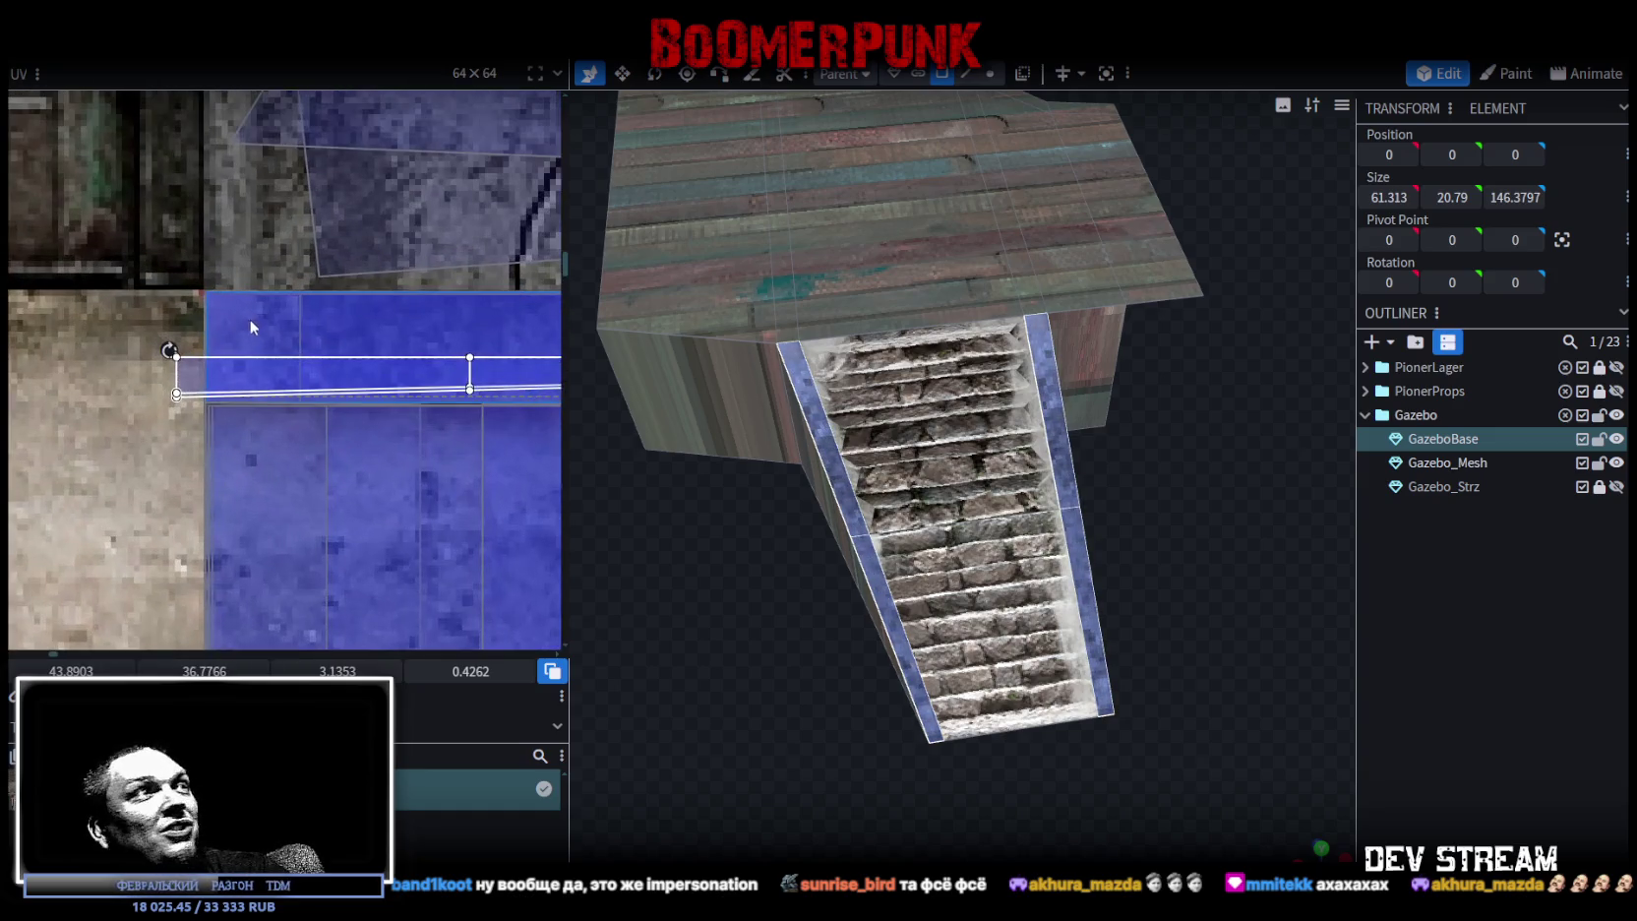
left_click_drag(248, 347, 252, 311)
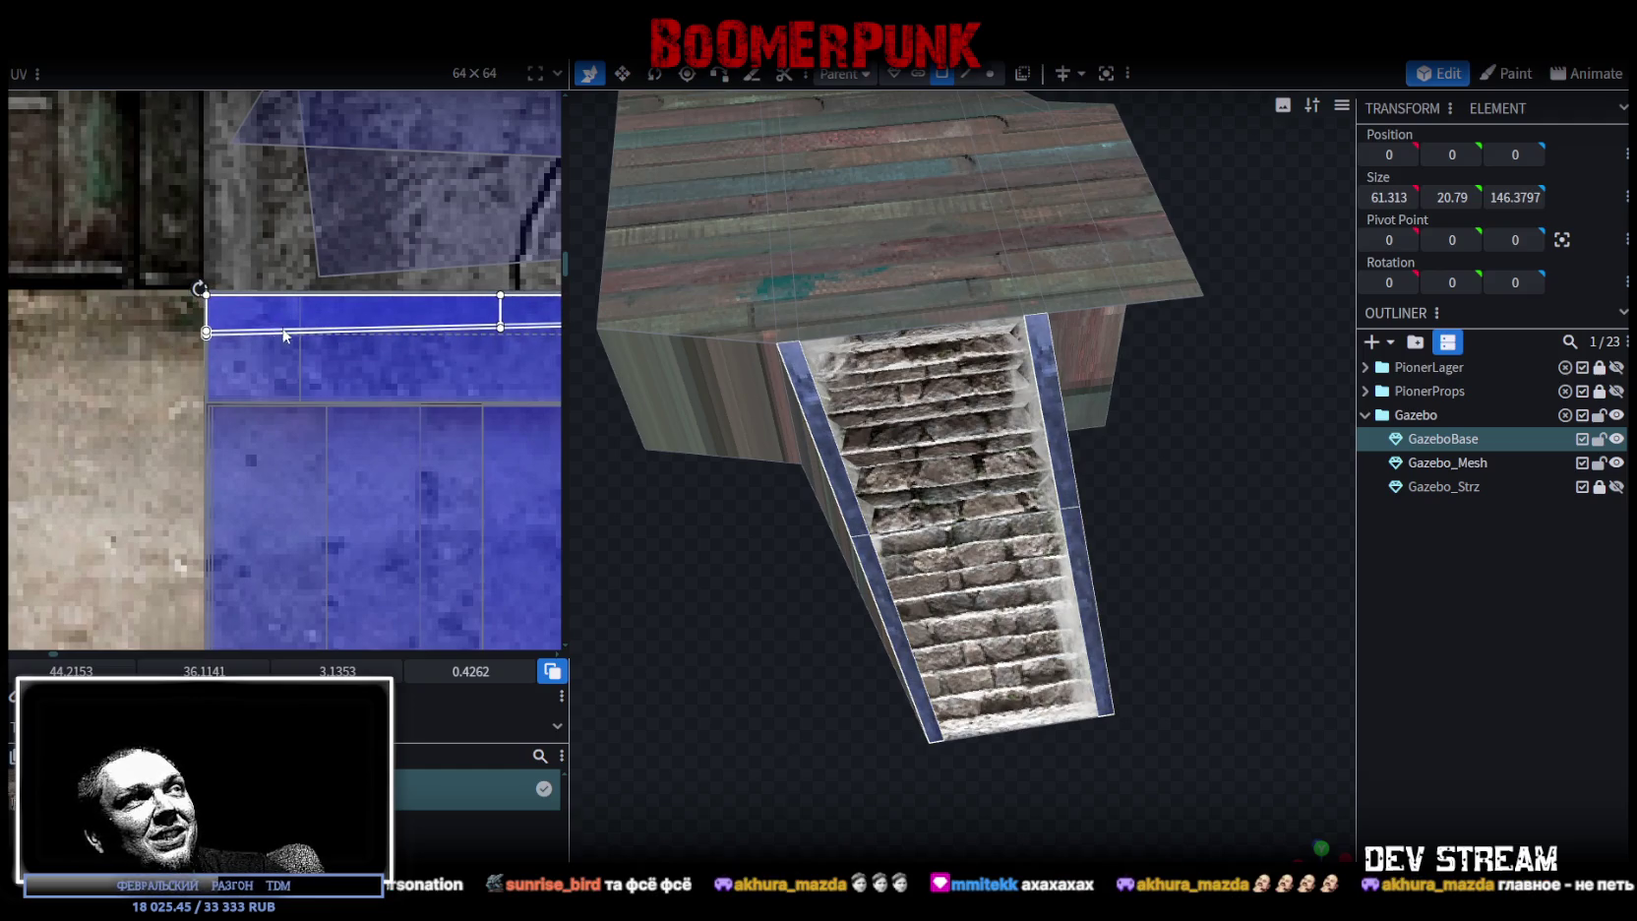
scroll(410, 375, "down", 2)
scroll(411, 382, "up", 2)
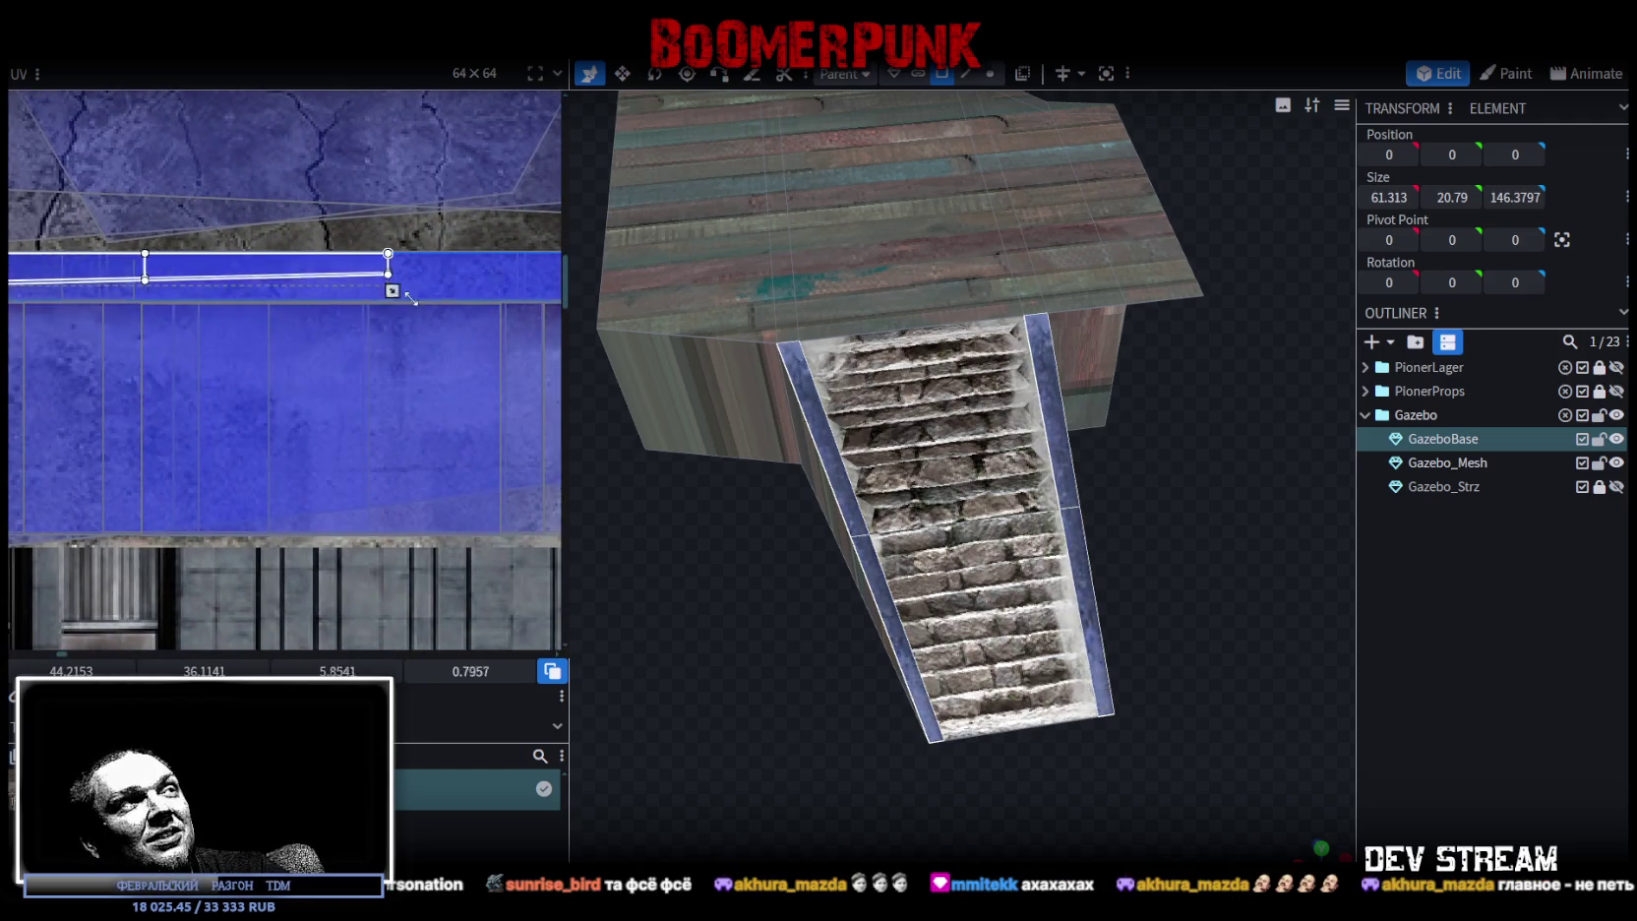
left_click_drag(165, 272, 512, 292)
scroll(374, 390, "up", 2)
scroll(292, 362, "up", 2)
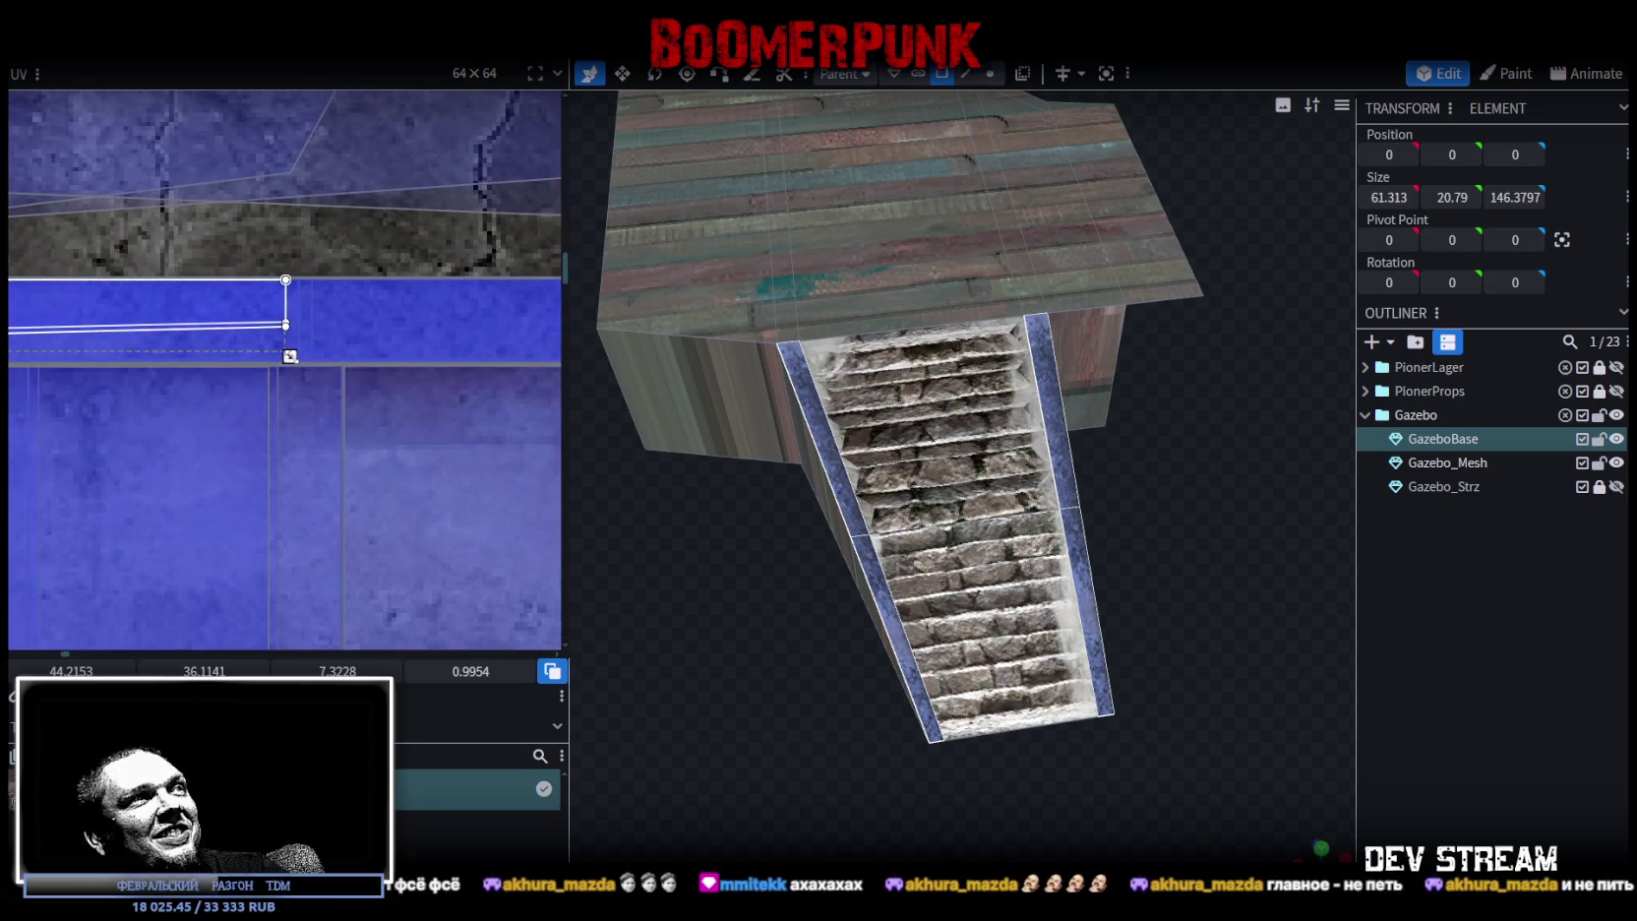
left_click_drag(293, 361, 451, 368)
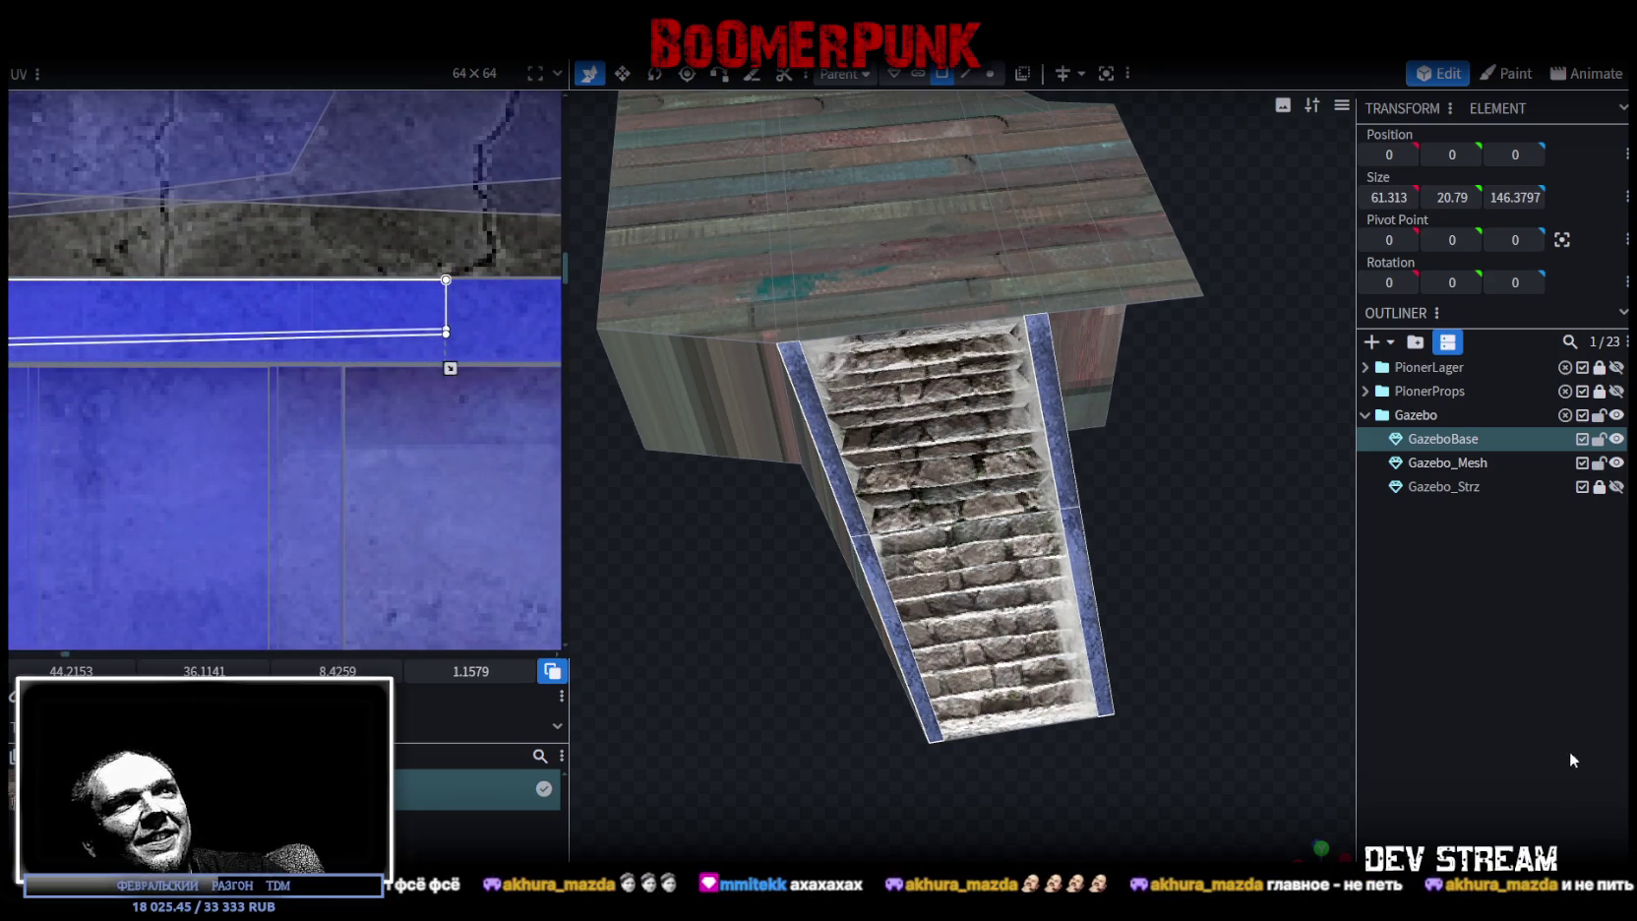
left_click(1491, 705)
mouse_move(911, 743)
left_mouse_down()
mouse_move(947, 697)
mouse_move(1052, 709)
mouse_move(883, 747)
mouse_move(937, 660)
left_mouse_up()
- Select the triangular face beneath the staircase
left_click(921, 610)
left_click(1111, 645)
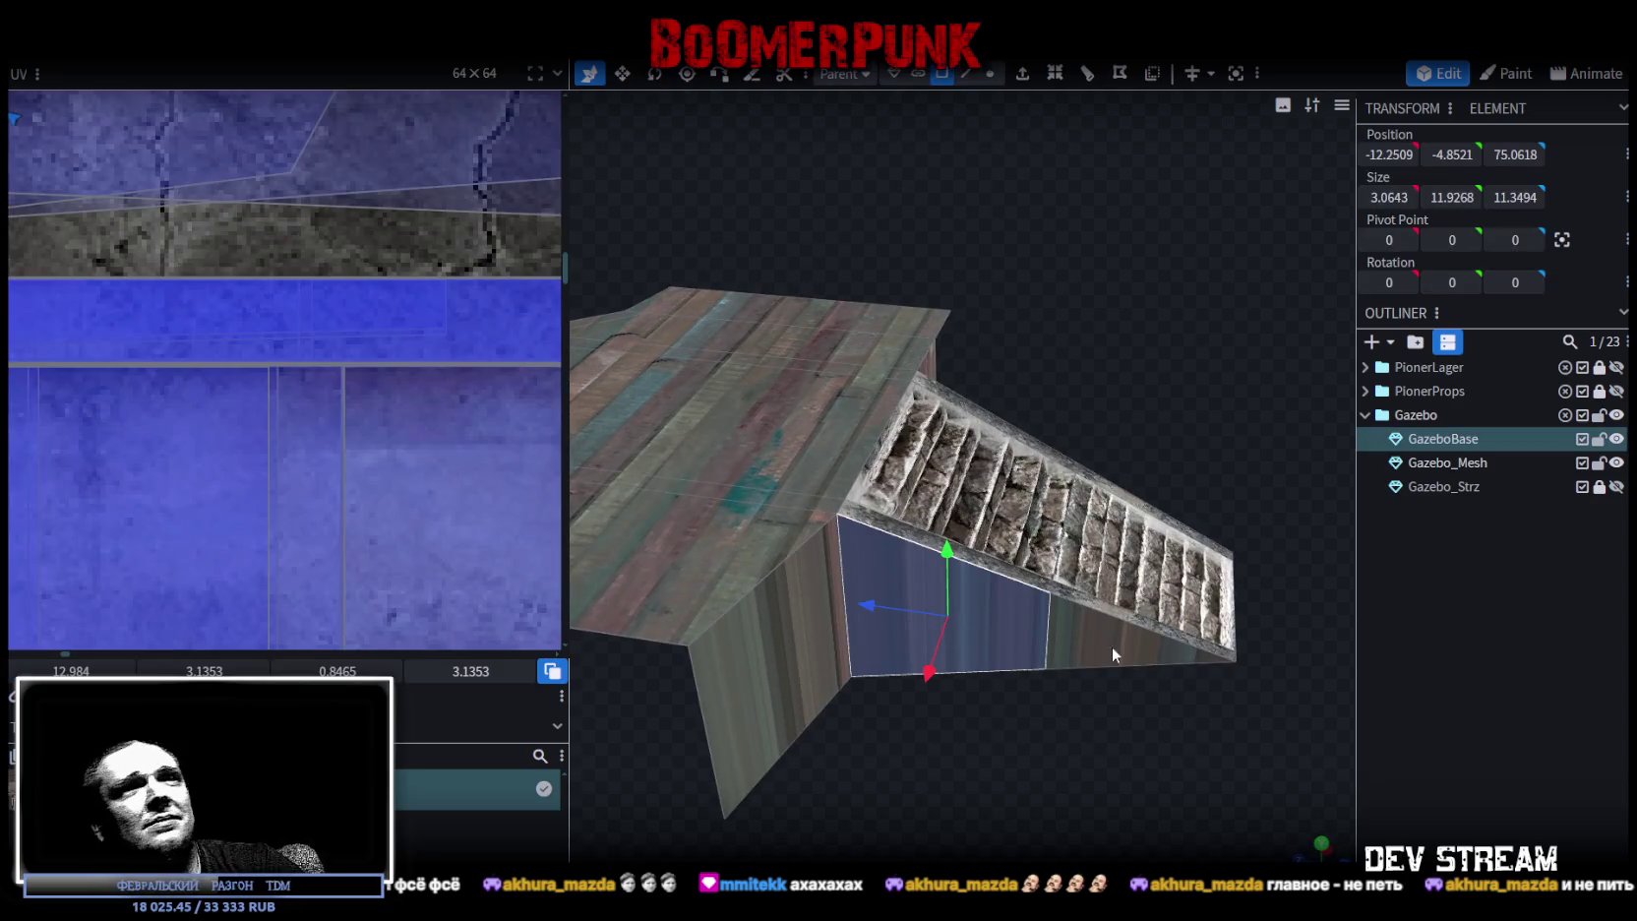
mouse_move(1143, 687)
left_mouse_down()
mouse_move(772, 716)
mouse_move(1003, 485)
left_mouse_up()
left_click(838, 540)
mouse_move(838, 540)
left_mouse_down()
mouse_move(1020, 717)
mouse_move(1278, 658)
mouse_move(1316, 841)
mouse_move(577, 617)
left_mouse_up()
scroll(204, 418, "down", 3)
scroll(189, 379, "down", 3)
scroll(162, 372, "down", 2)
scroll(424, 375, "up", 3)
scroll(459, 327, "up", 2)
scroll(517, 247, "up", 1)
- Move and resize the triangle's UV onto the blue concrete texture
mouse_move(531, 167)
left_mouse_down()
mouse_move(317, 375)
mouse_move(322, 430)
left_mouse_up()
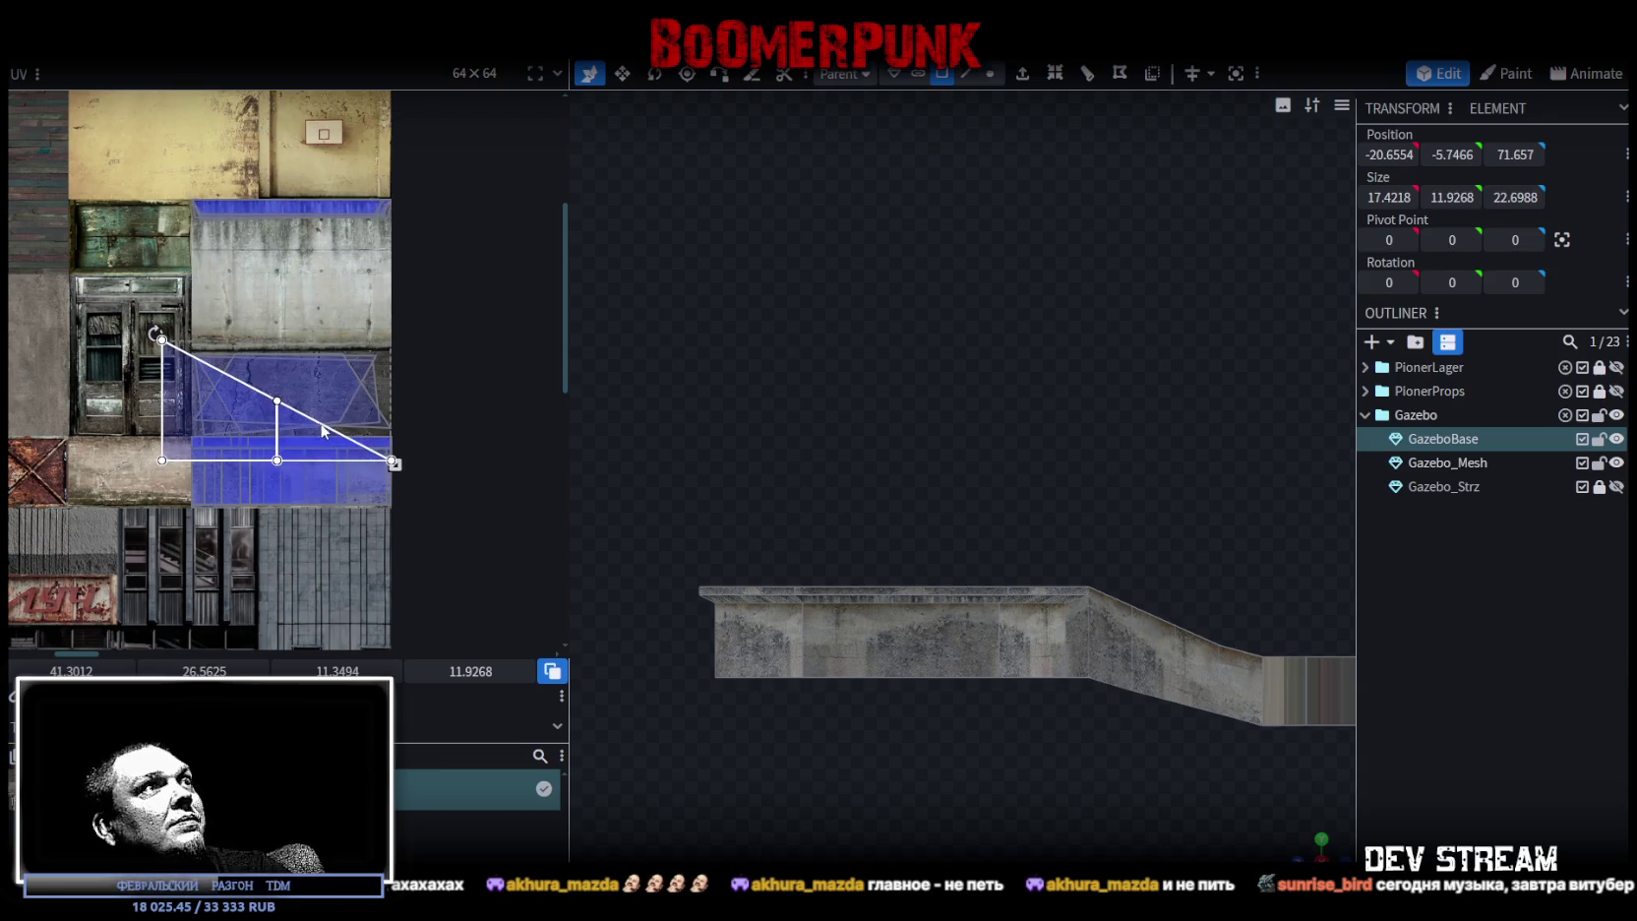
mouse_move(382, 474)
left_mouse_down()
mouse_move(258, 397)
mouse_move(253, 418)
left_mouse_up()
scroll(194, 371, "up", 2)
scroll(194, 371, "up", 3)
left_click_drag(353, 469, 251, 441)
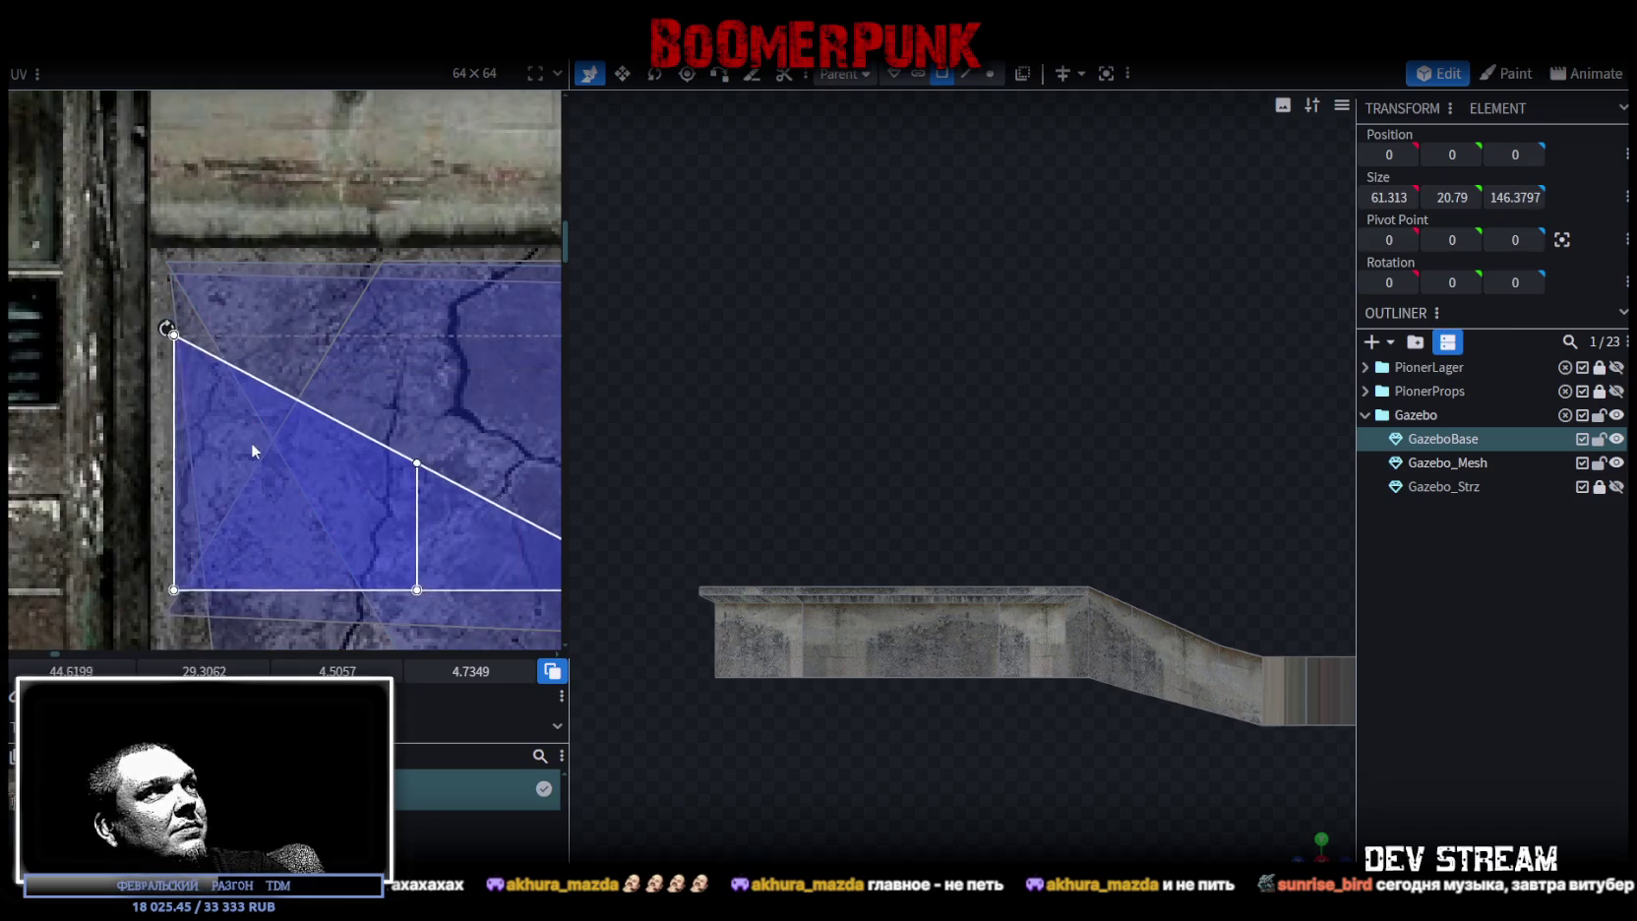
scroll(255, 438, "down", 2)
scroll(343, 462, "down", 2)
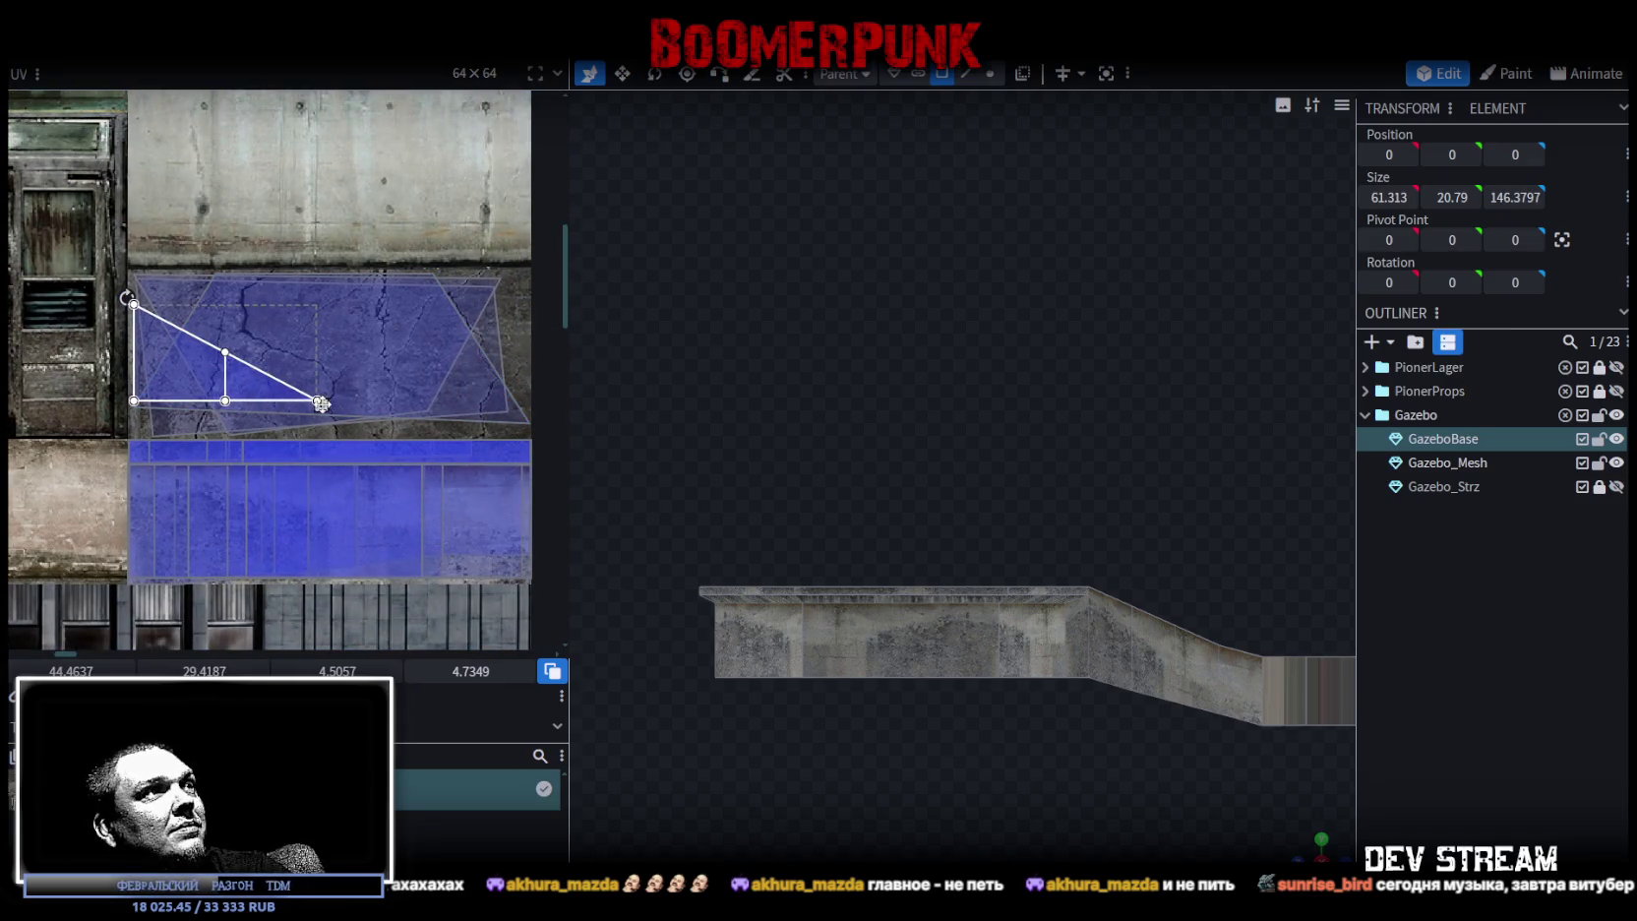
left_click_drag(322, 403, 374, 430)
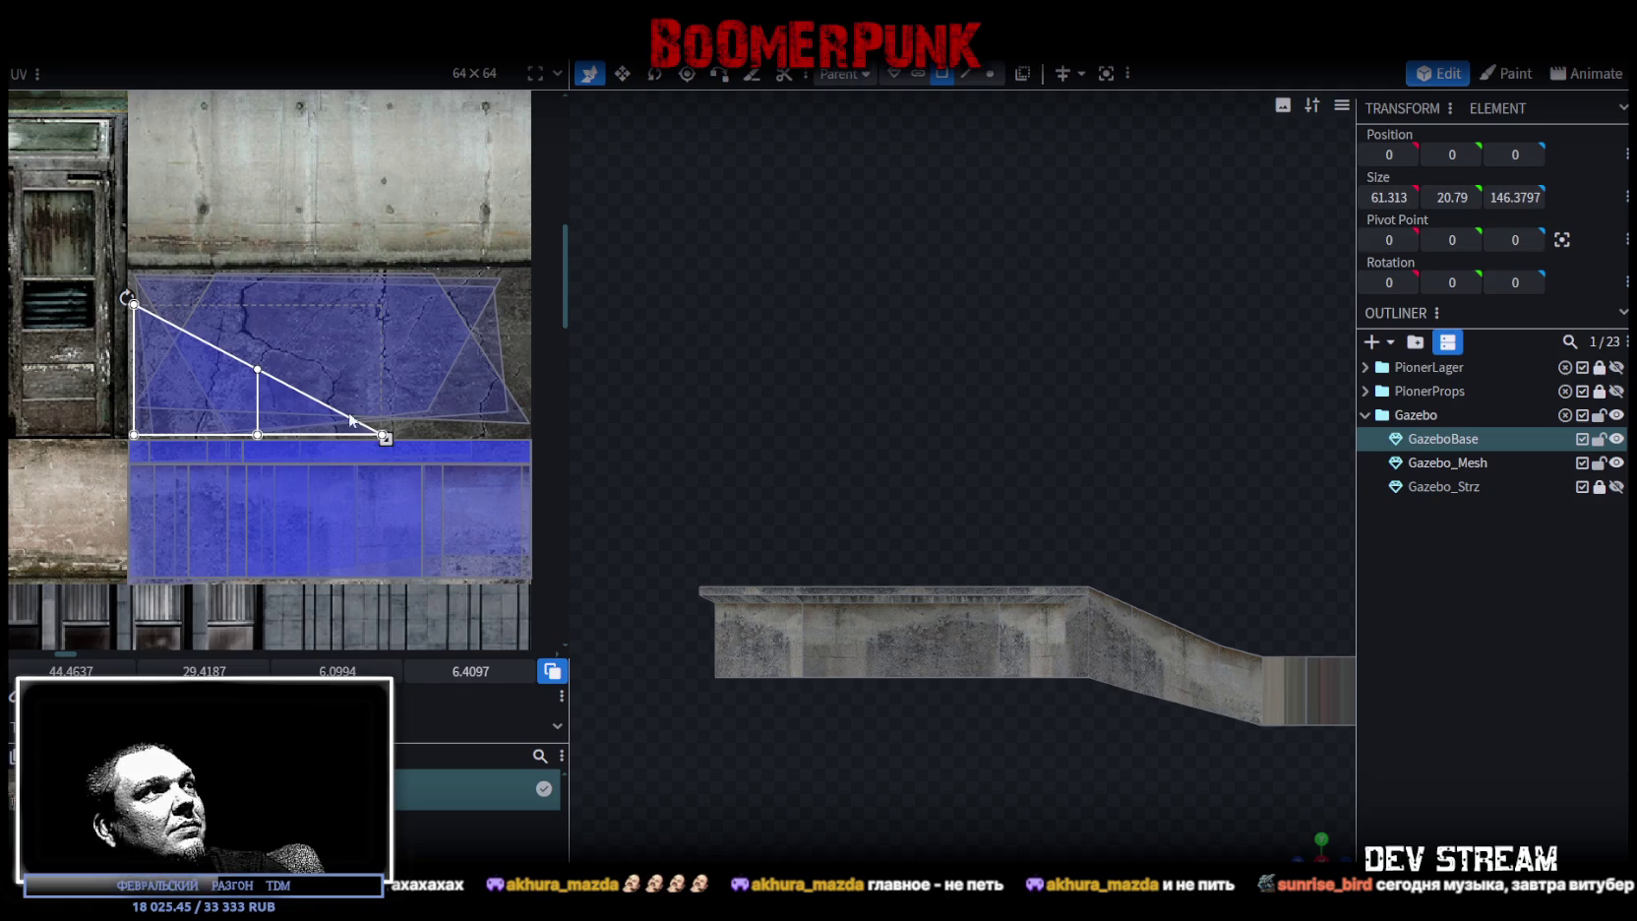
left_click_drag(216, 405, 213, 409)
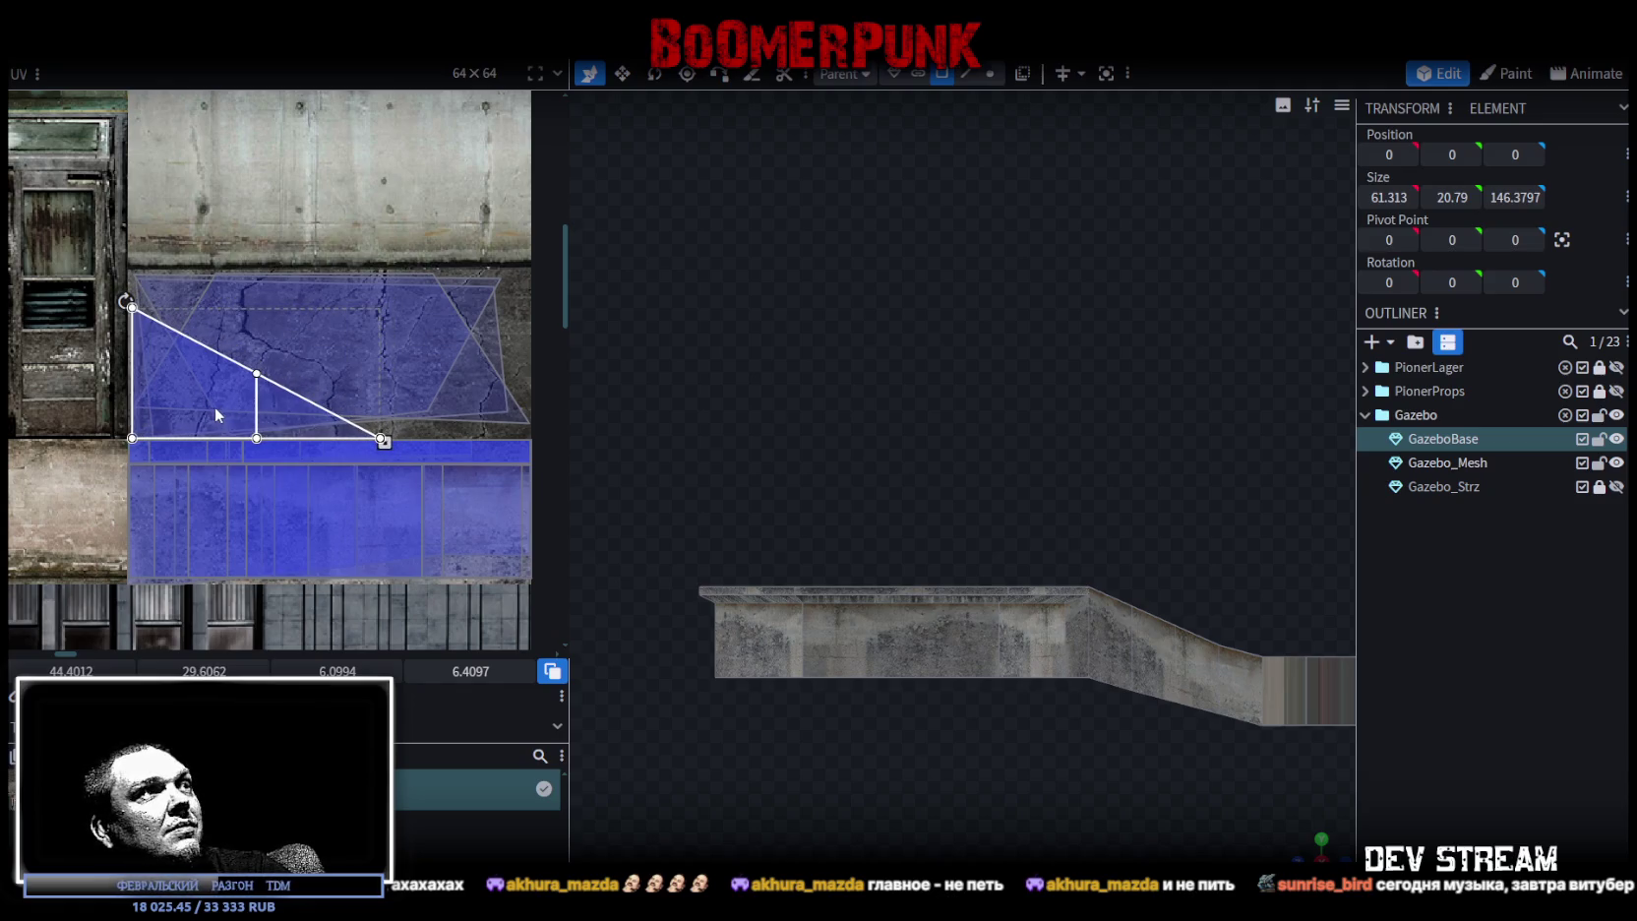
- Mirror the UV triangle vertically, rotate its mapping, and reposition it on the concrete
left_click_drag(910, 610, 1174, 755)
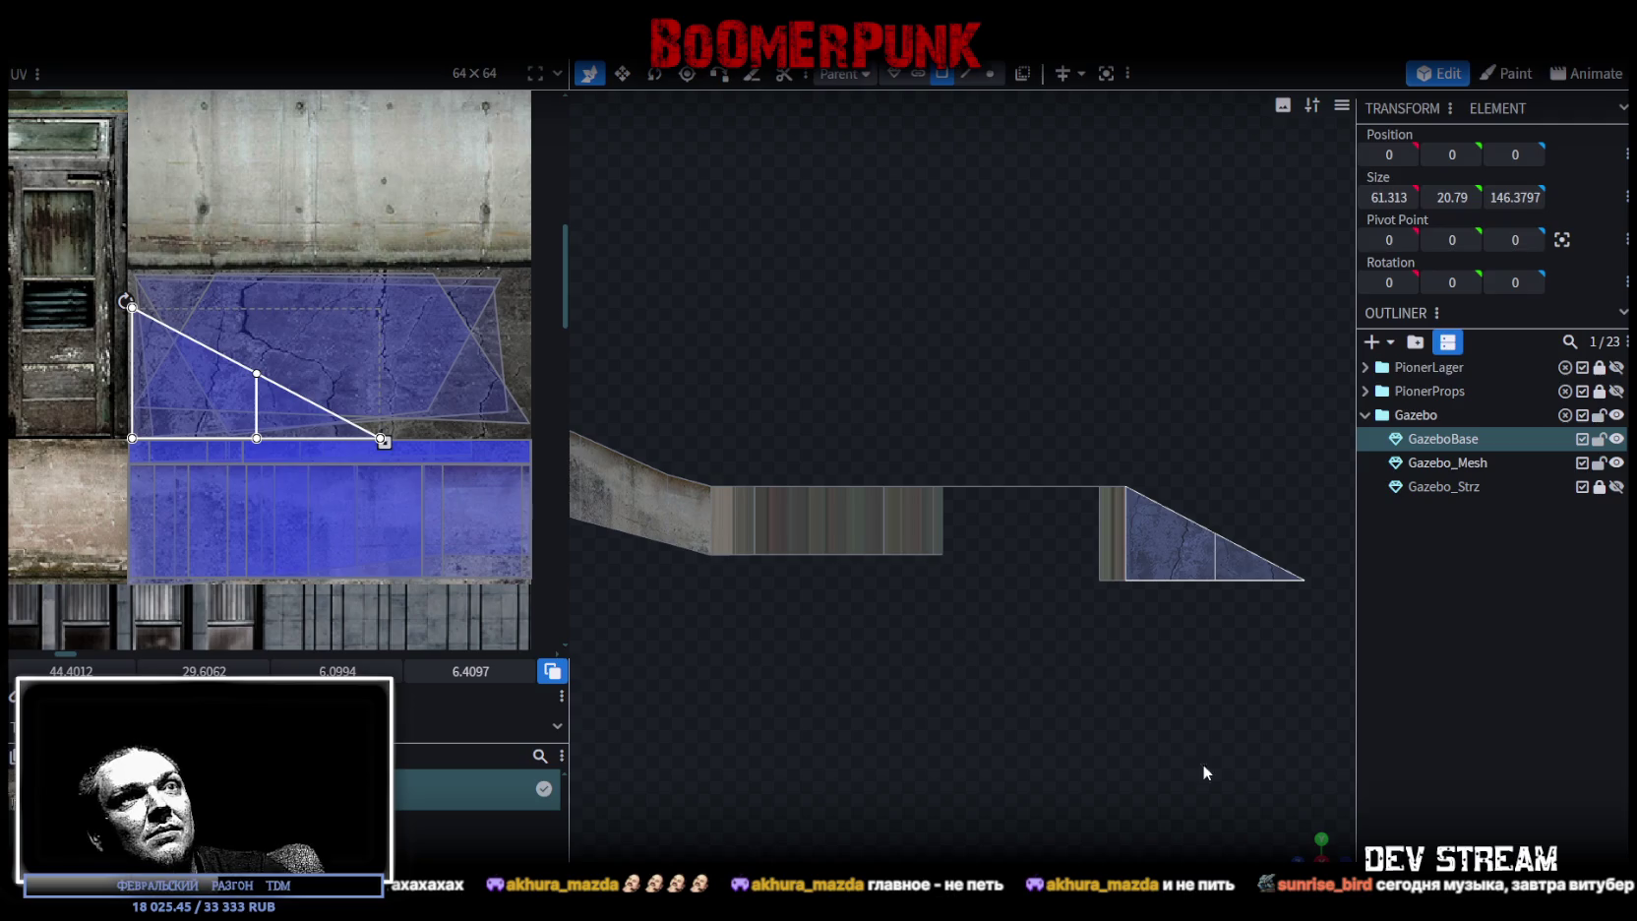
left_click_drag(1193, 556, 967, 601)
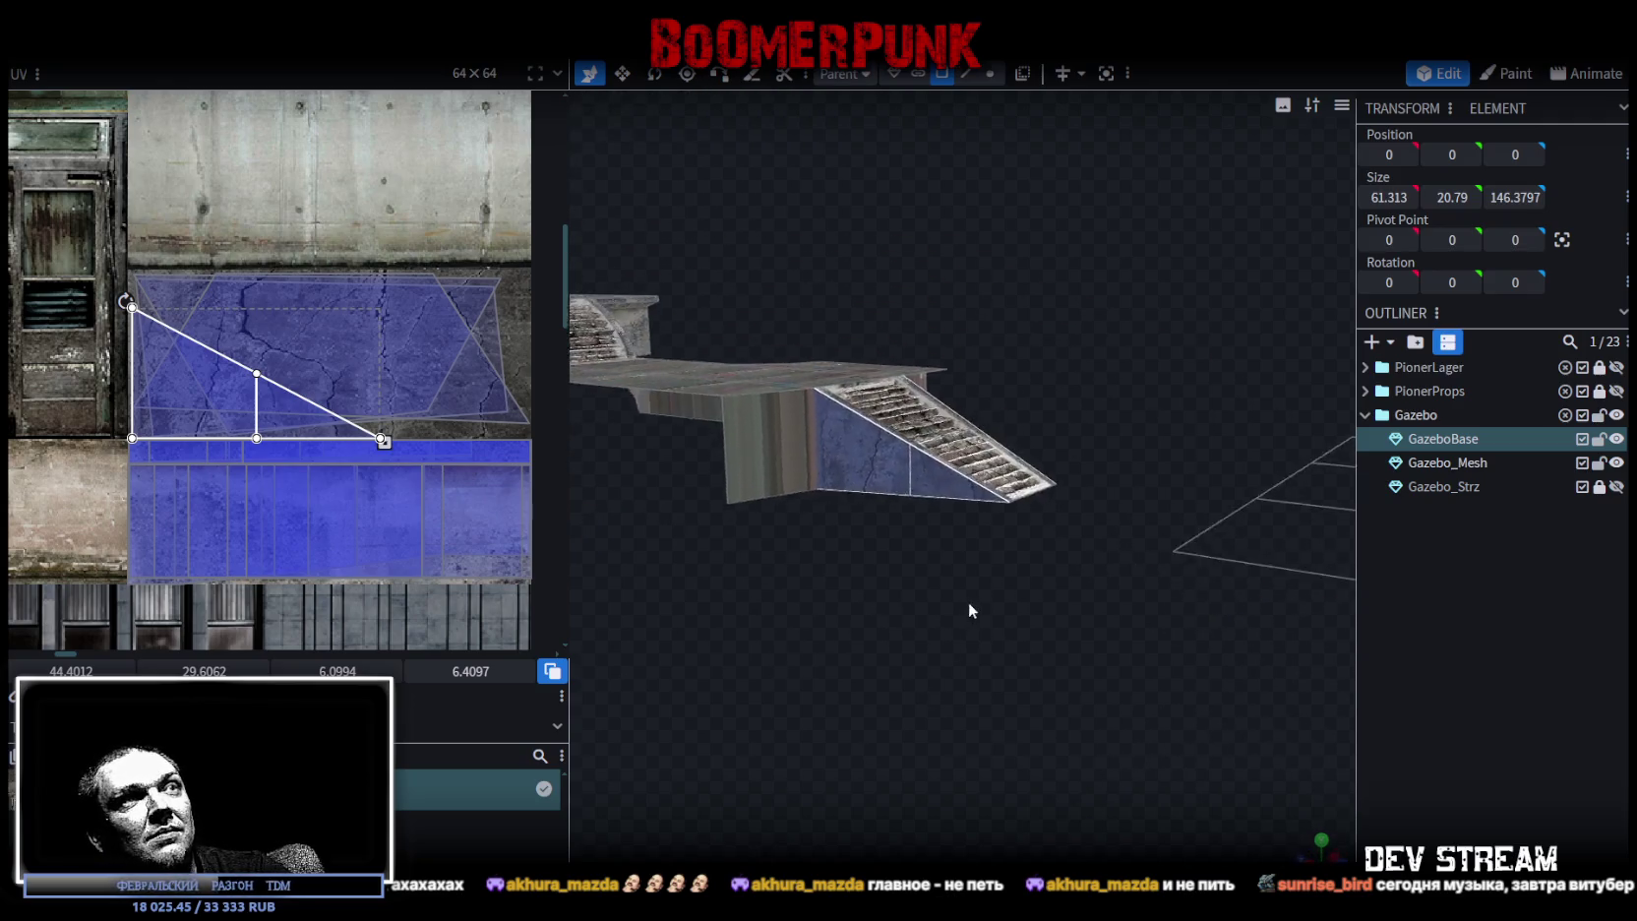
scroll(911, 650, "up", 5)
mouse_move(912, 649)
left_mouse_down()
mouse_move(994, 746)
mouse_move(993, 658)
left_mouse_up()
scroll(993, 657, "up", 3)
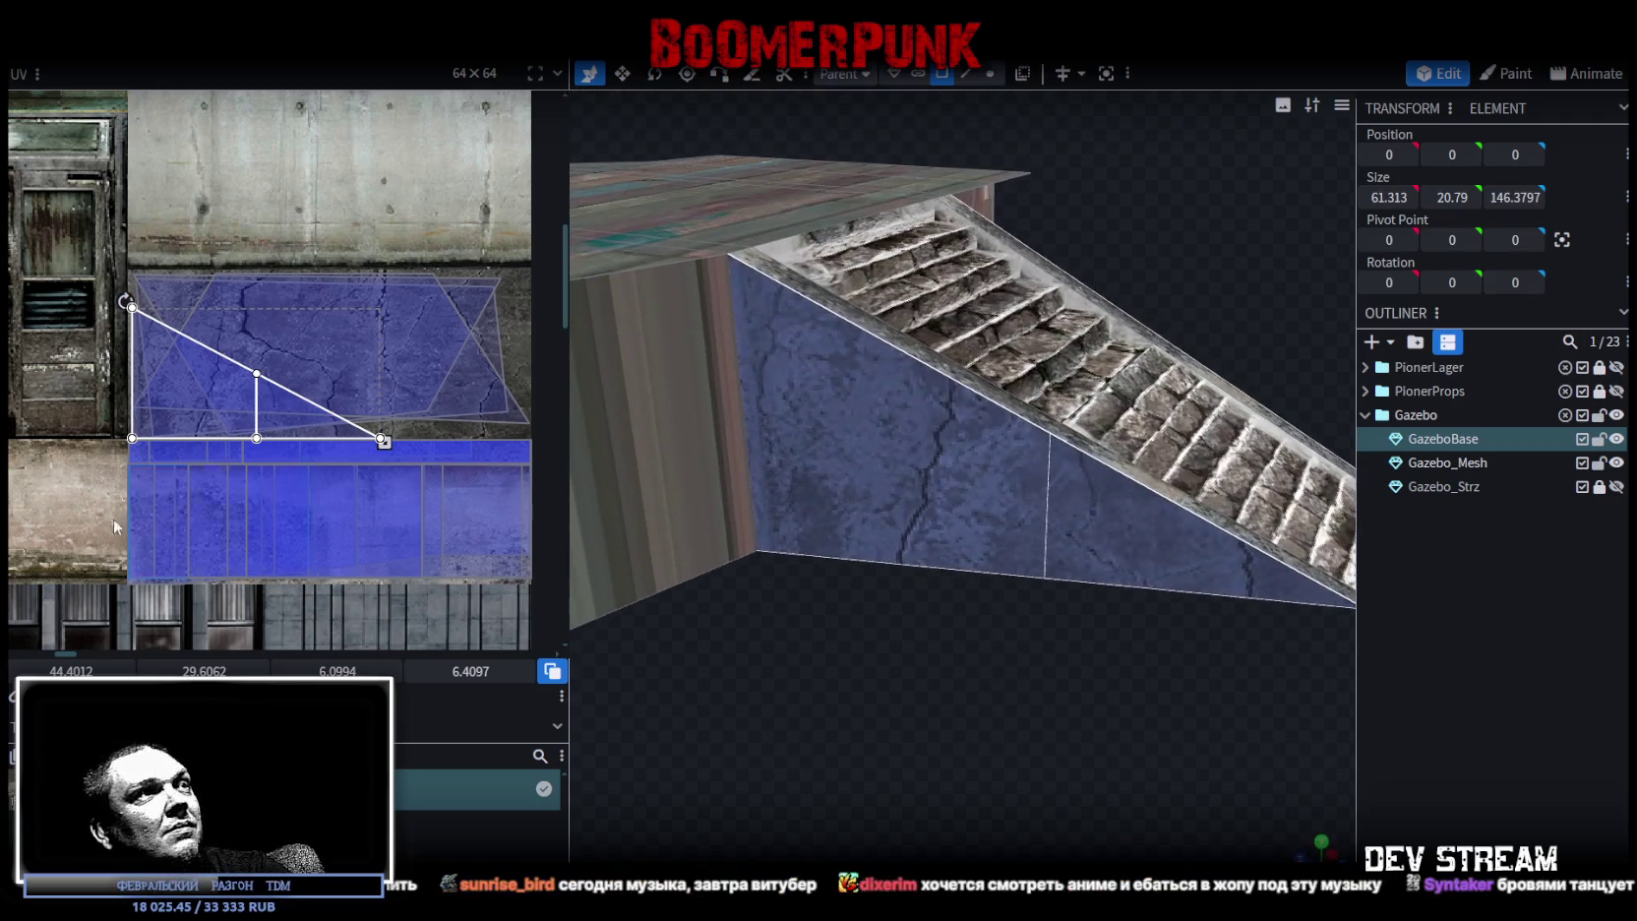
left_click_drag(383, 442, 374, 390)
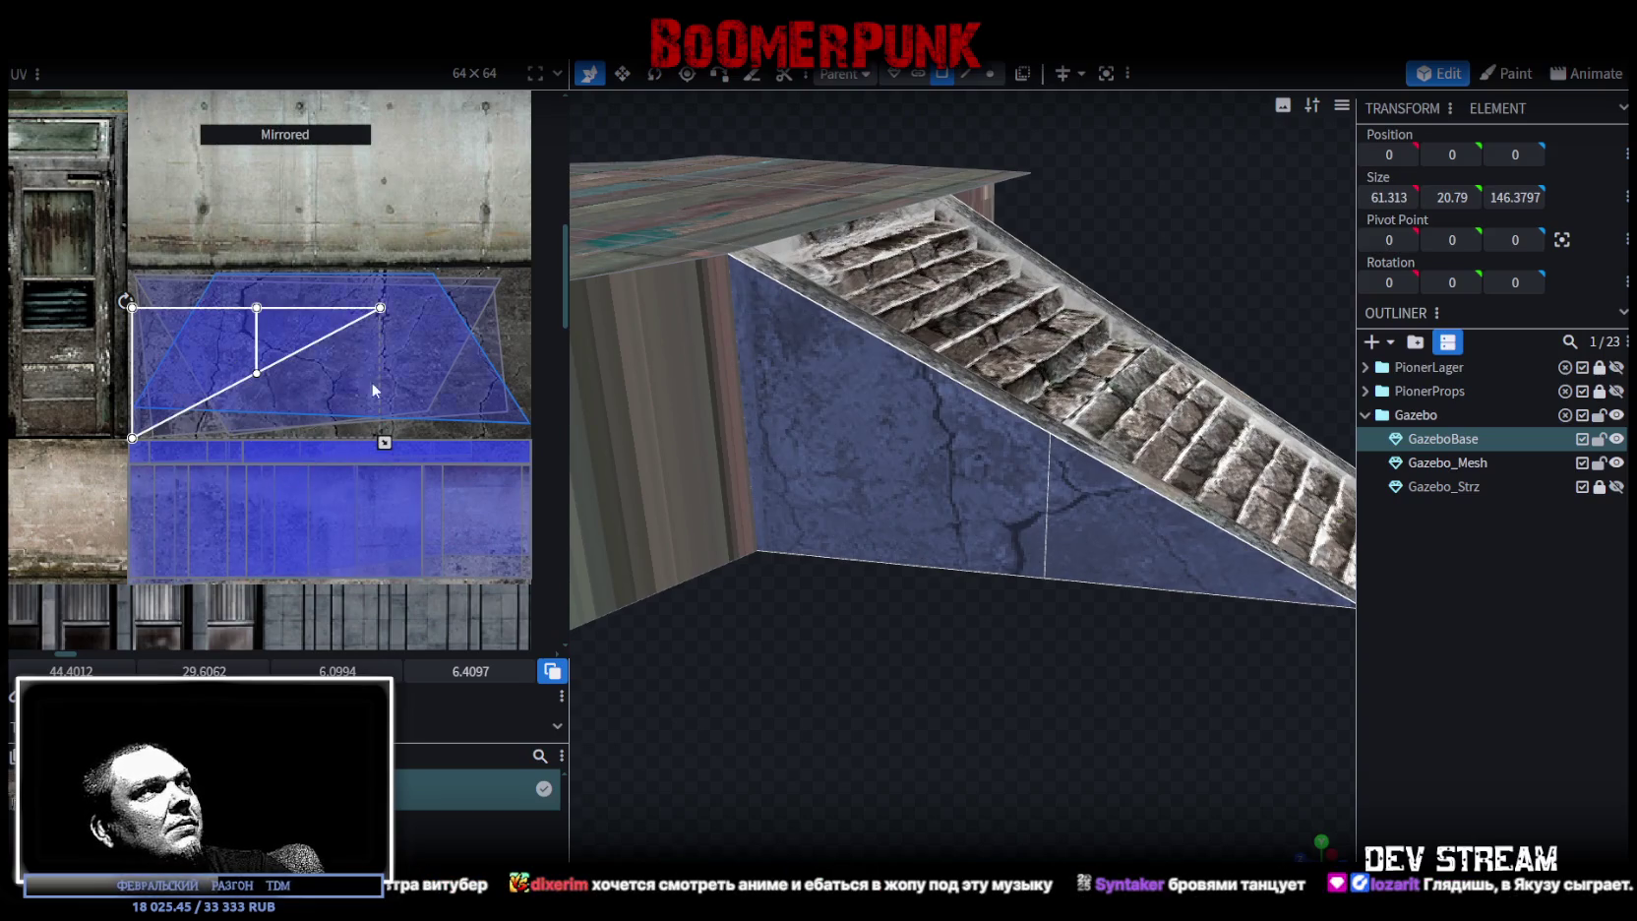
left_click_drag(126, 302, 93, 256)
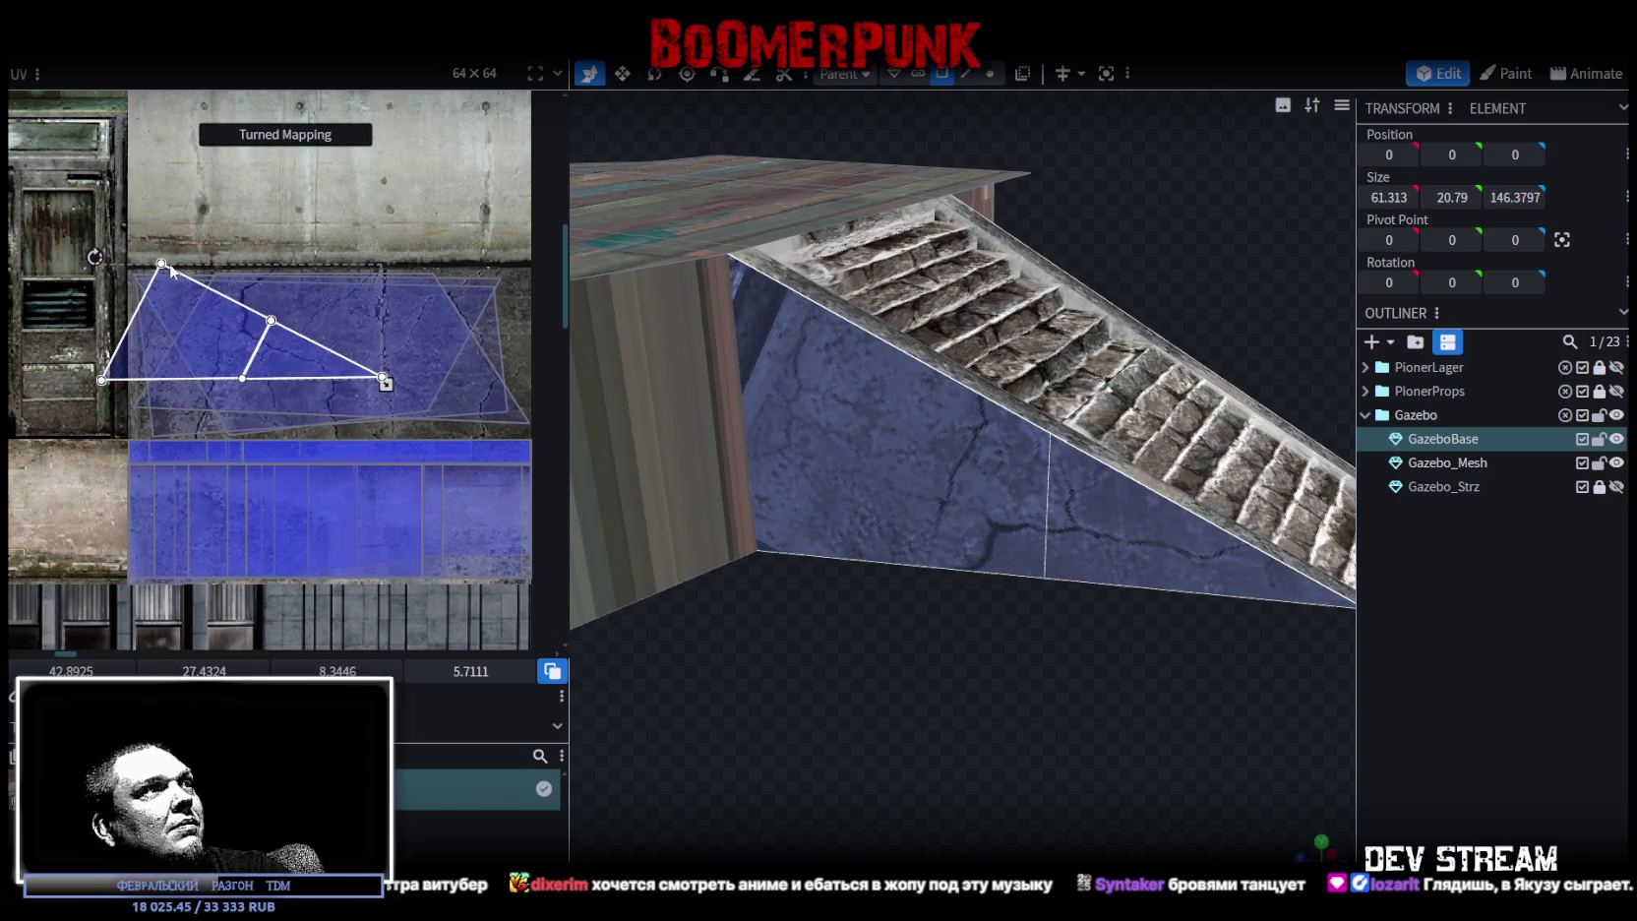
left_click_drag(320, 370, 425, 453)
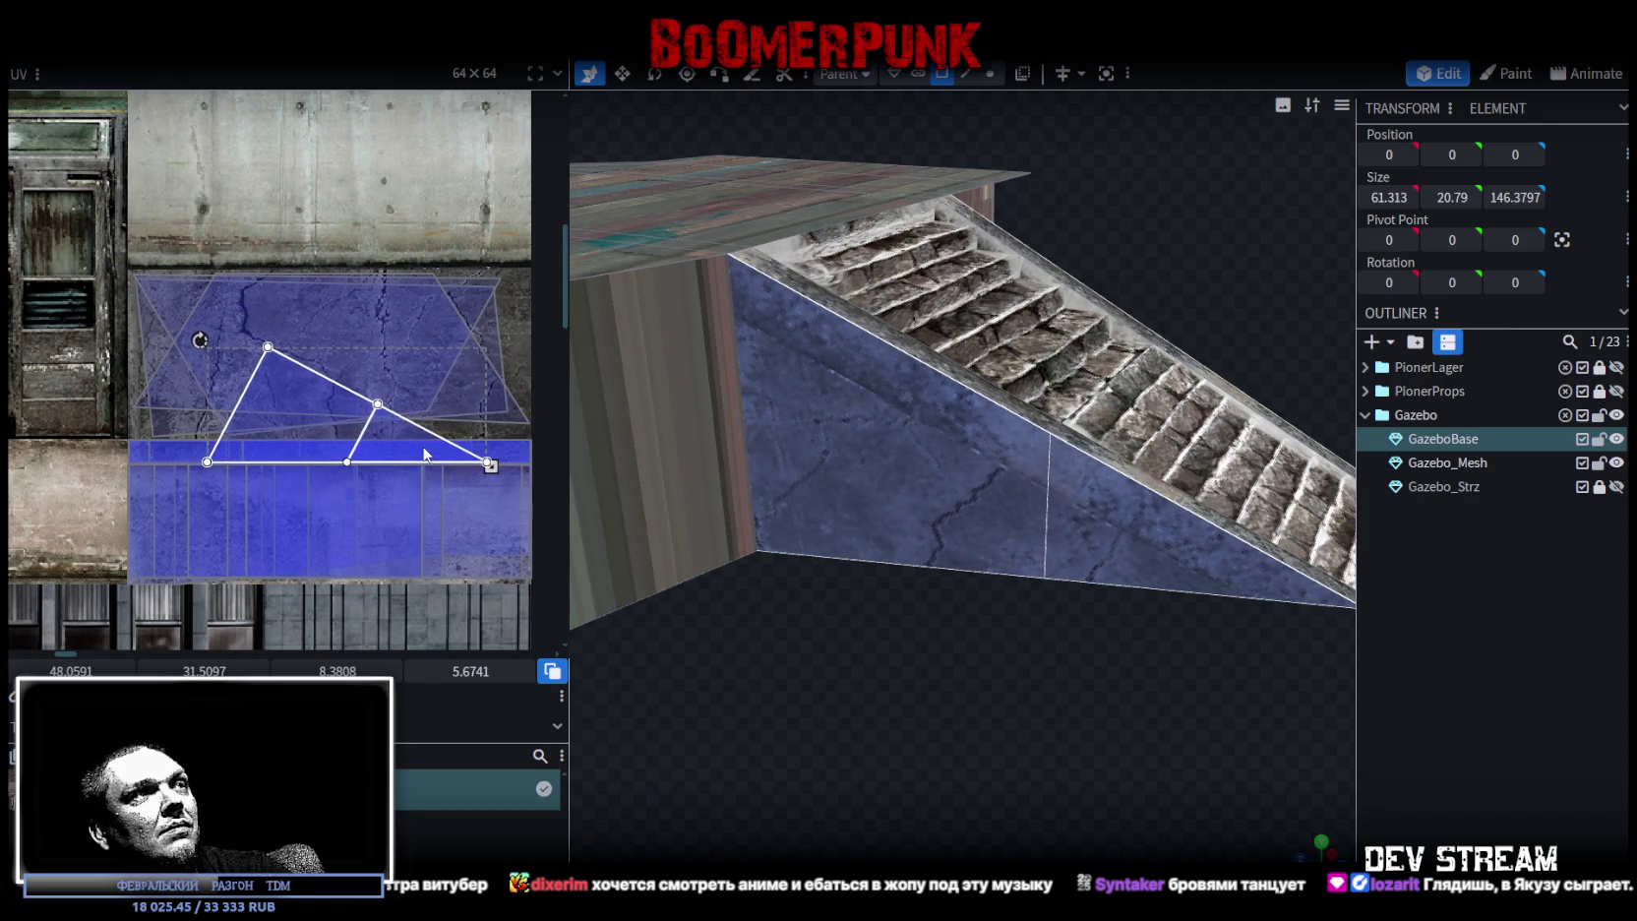
left_click_drag(425, 454, 346, 456)
- Reselect the triangular face and nudge its UV triangle into a final fit on the concrete
mouse_move(717, 629)
left_mouse_down()
mouse_move(881, 724)
mouse_move(889, 632)
left_mouse_up()
left_click(967, 576)
mouse_move(288, 446)
left_mouse_down()
mouse_move(429, 423)
mouse_move(371, 558)
left_mouse_up()
scroll(372, 558, "up", 2)
scroll(372, 558, "up", 2)
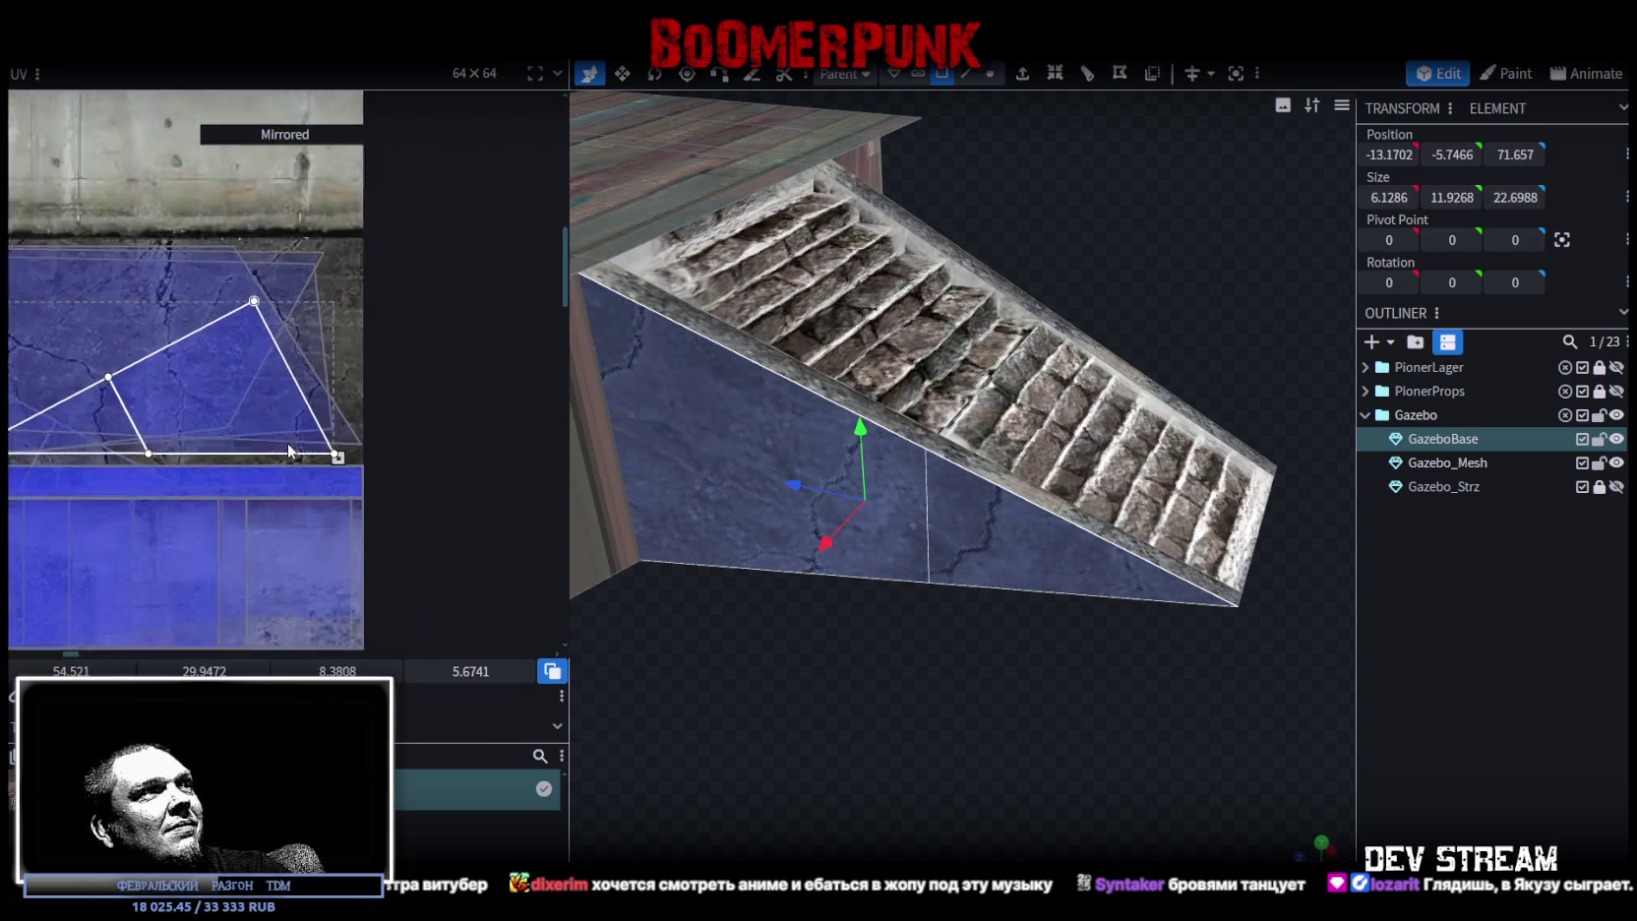
scroll(291, 431, "up", 2)
left_click_drag(289, 431, 345, 525)
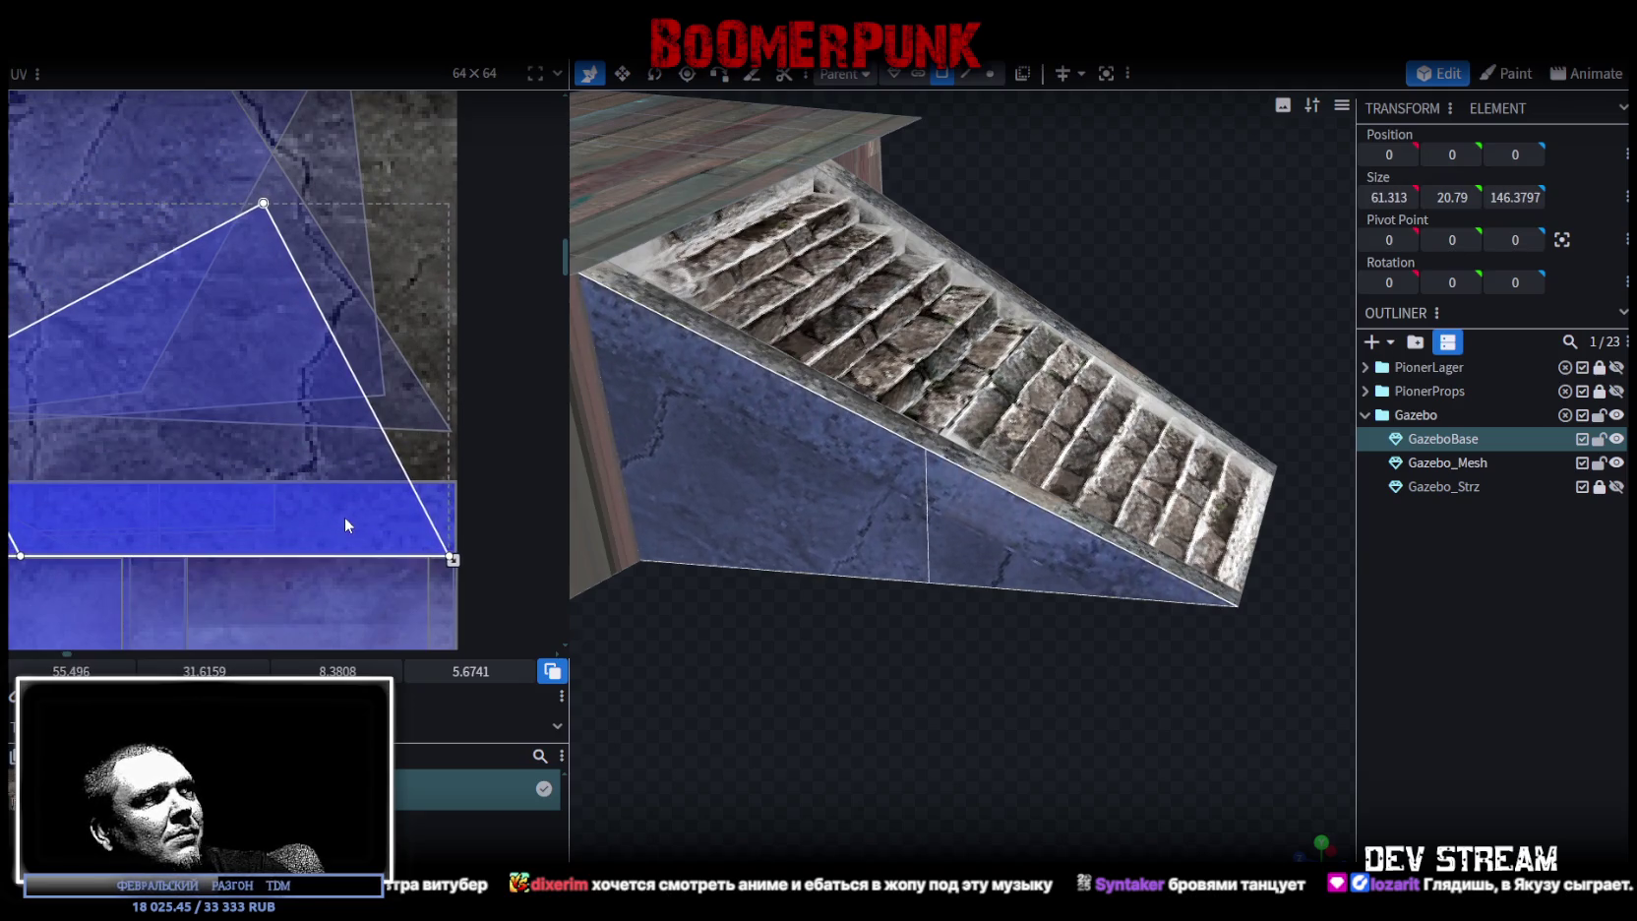
left_click(1589, 730)
mouse_move(1080, 717)
left_mouse_down()
mouse_move(716, 668)
mouse_move(748, 662)
left_mouse_up()
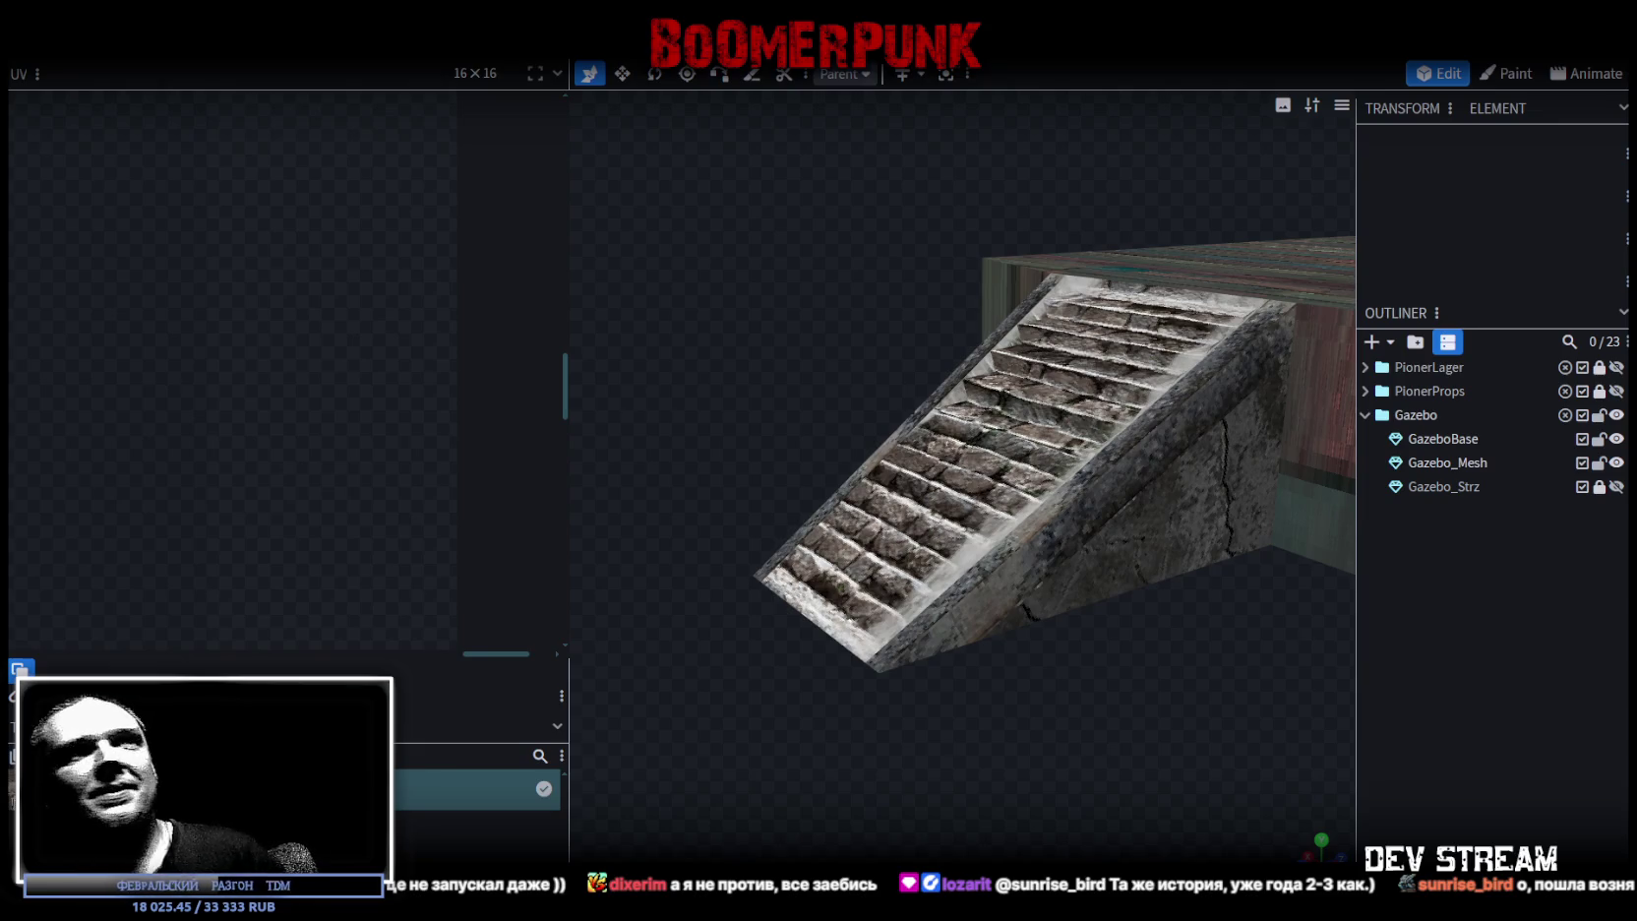
mouse_move(792, 548)
left_mouse_down()
mouse_move(1033, 661)
mouse_move(997, 686)
mouse_move(1105, 450)
left_mouse_up()
left_click(947, 324)
mouse_move(946, 324)
left_mouse_down()
mouse_move(1214, 549)
mouse_move(1233, 675)
mouse_move(1186, 620)
mouse_move(978, 619)
mouse_move(995, 693)
mouse_move(1021, 665)
mouse_move(988, 657)
mouse_move(1066, 728)
mouse_move(1004, 619)
mouse_move(758, 722)
mouse_move(1023, 596)
mouse_move(1110, 605)
mouse_move(999, 596)
mouse_move(912, 557)
mouse_move(828, 610)
mouse_move(925, 566)
mouse_move(1049, 658)
mouse_move(1100, 665)
mouse_move(691, 778)
mouse_move(892, 766)
left_mouse_up()
left_click(925, 566)
- Select both small faces beside the stairs and move their UV to the atlas's left edge at 0, 23.125
scroll(895, 737, "down", 3)
left_click(949, 553)
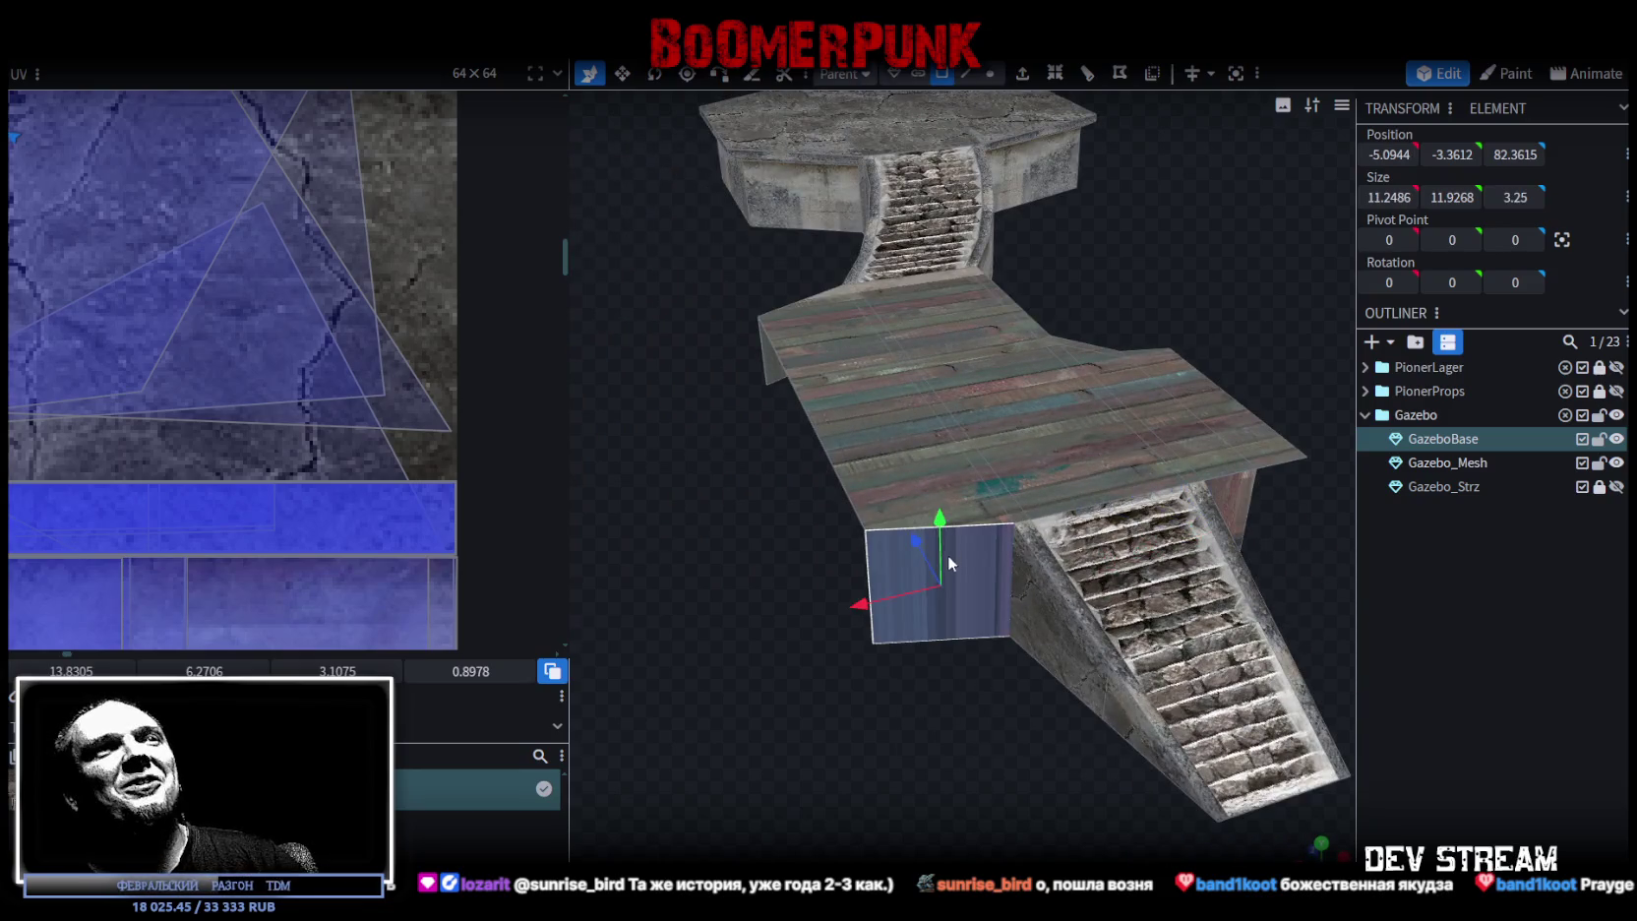
scroll(291, 423, "down", 3)
scroll(281, 410, "down", 3)
left_click_drag(958, 745, 1151, 534)
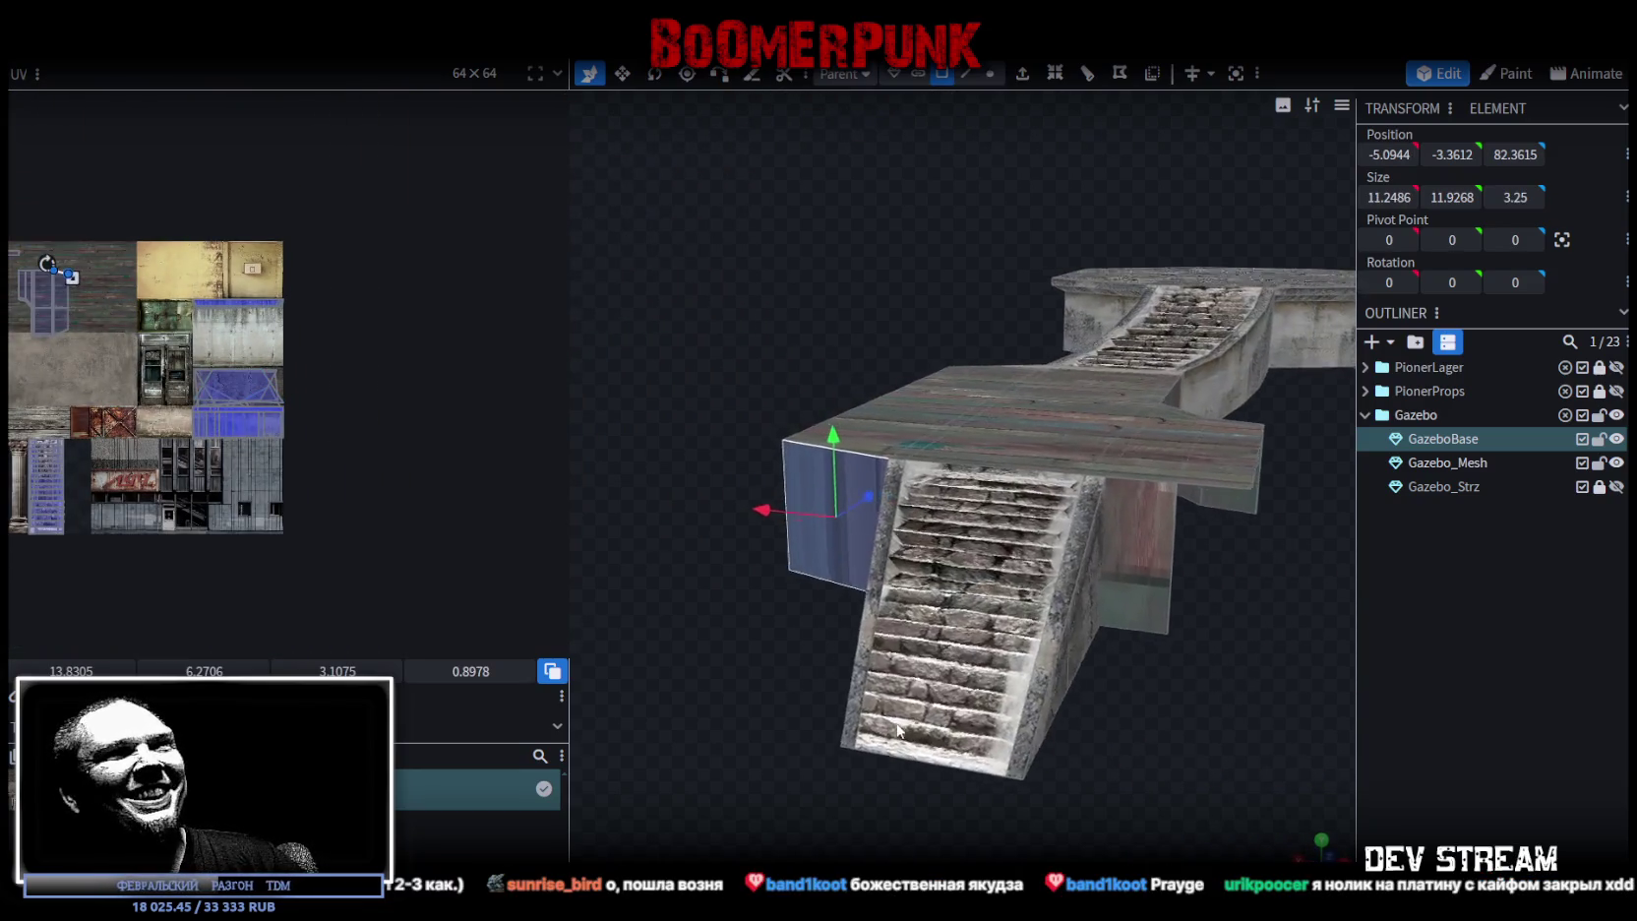
left_click(1151, 534, "shift")
left_click(1284, 834)
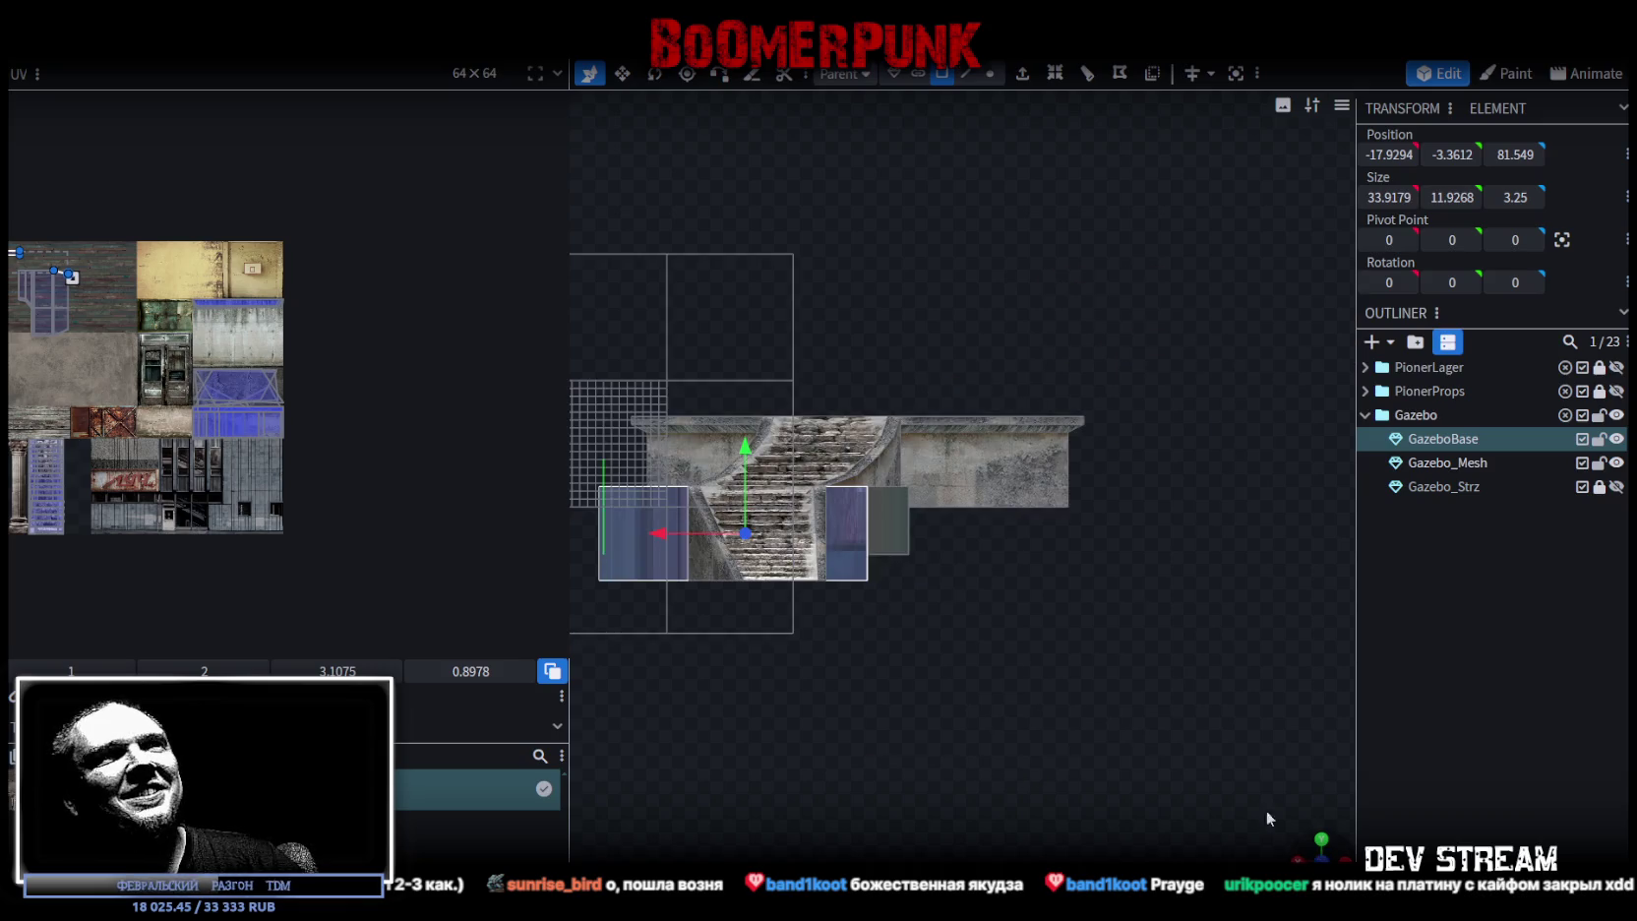
key("ctrl+v")
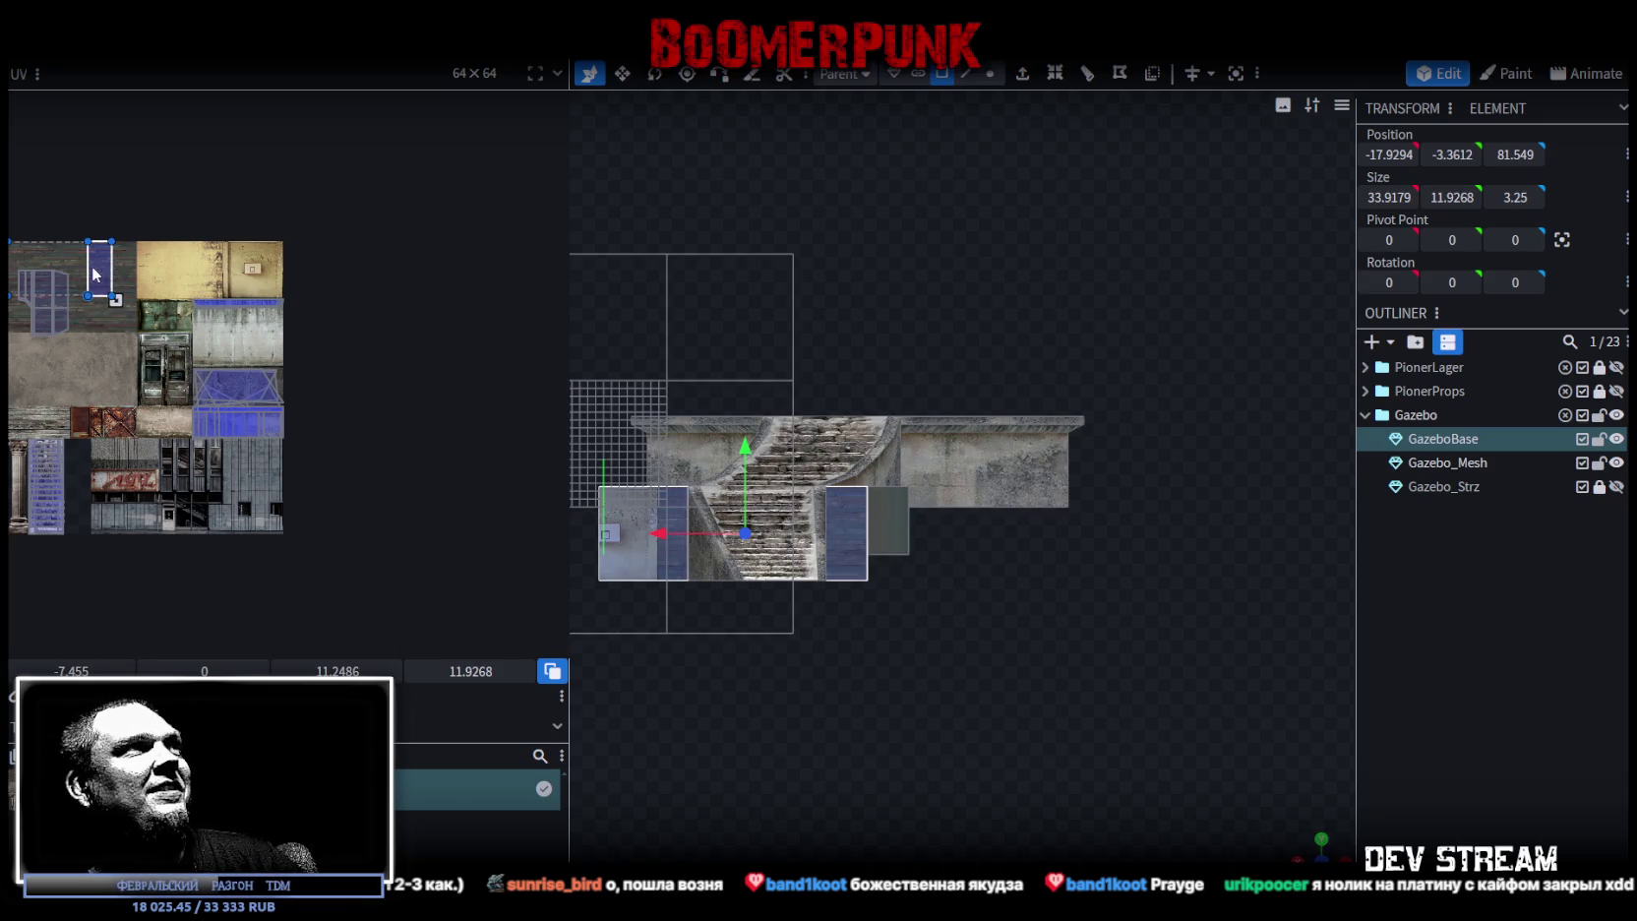
left_click_drag(96, 274, 71, 371)
middle_click_drag(111, 482, 260, 454)
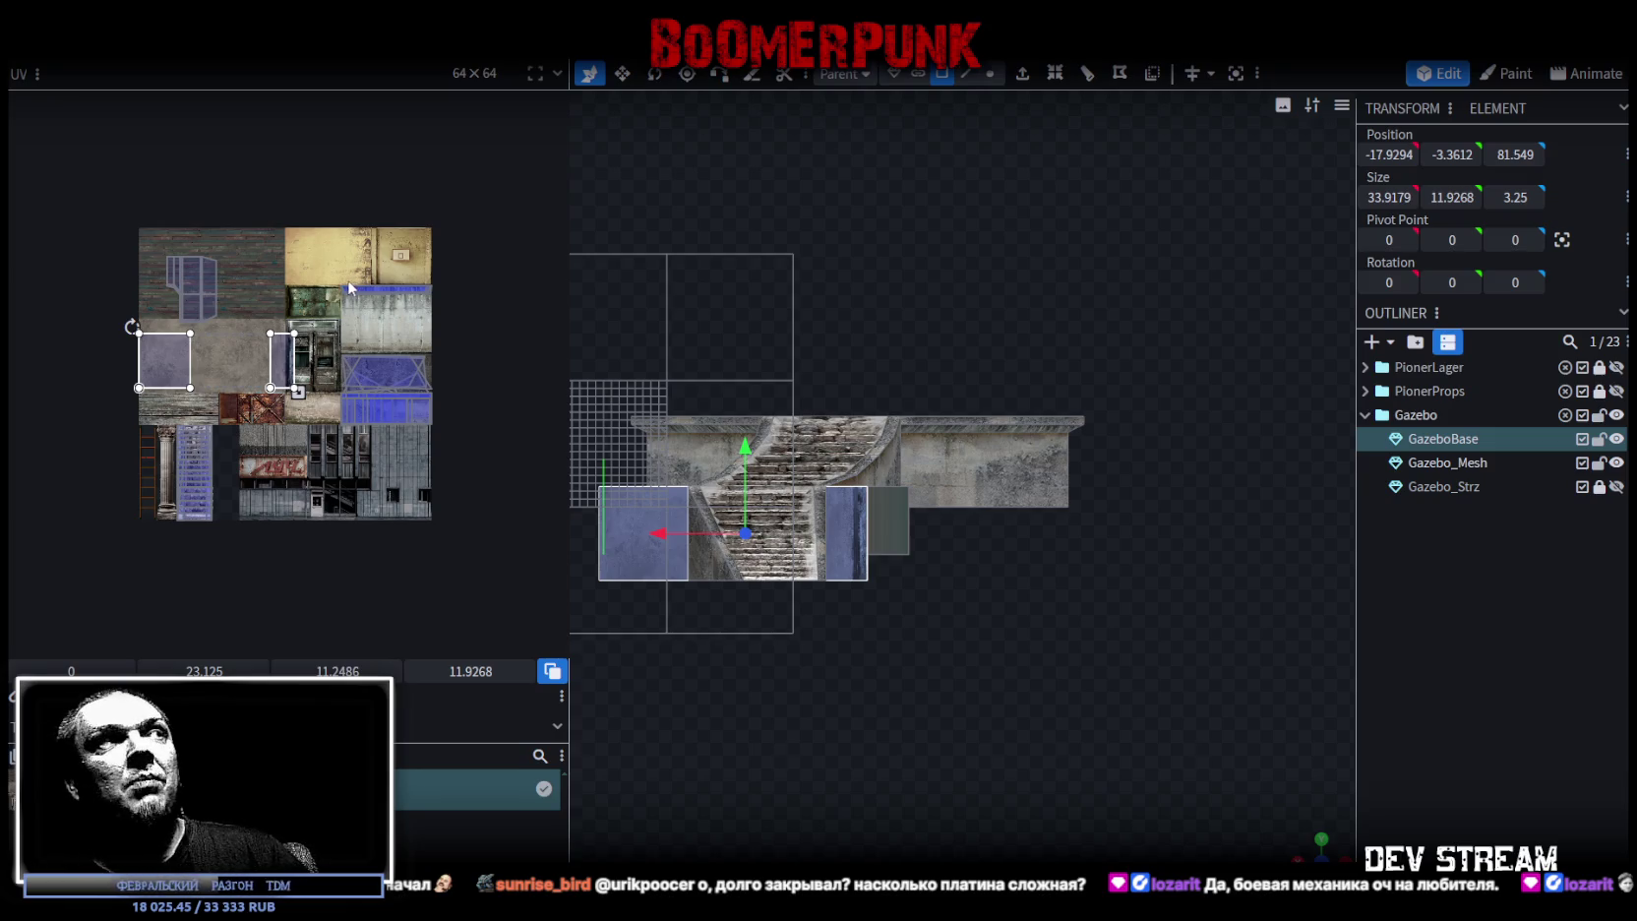
- Shift the side panels' UV right on the blue concrete to 45.2384, 36.0937, sized 5.2169 by 5.5314
scroll(254, 337, "up", 2)
scroll(254, 337, "up", 1)
scroll(254, 338, "up", 1)
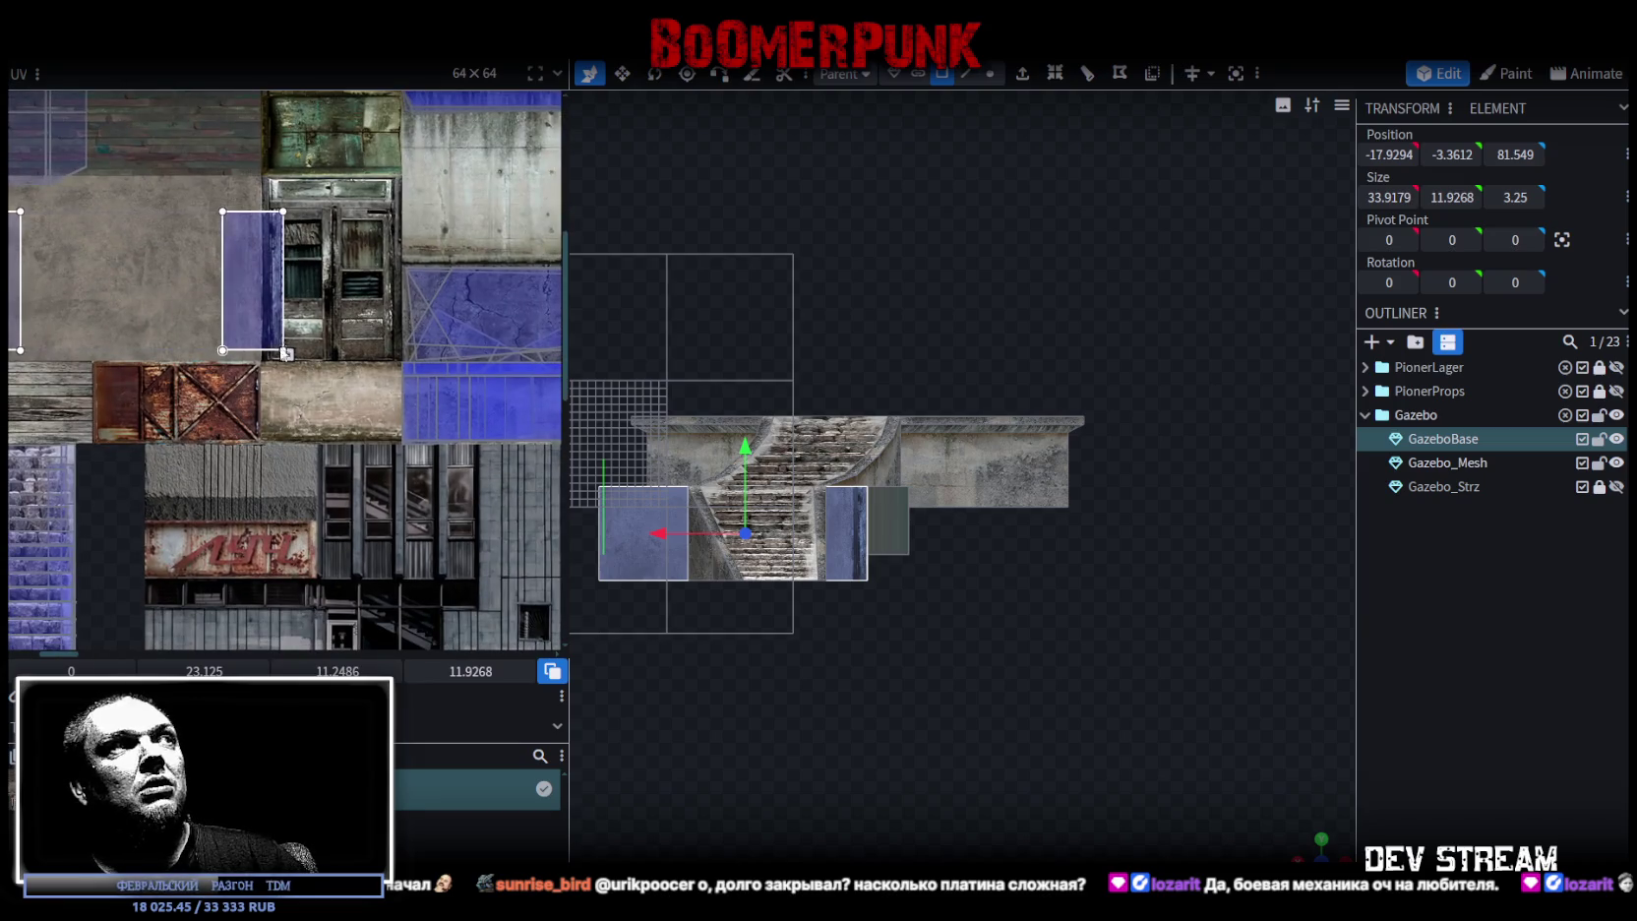
mouse_move(286, 354)
left_mouse_down()
mouse_move(138, 295)
mouse_move(539, 420)
left_mouse_up()
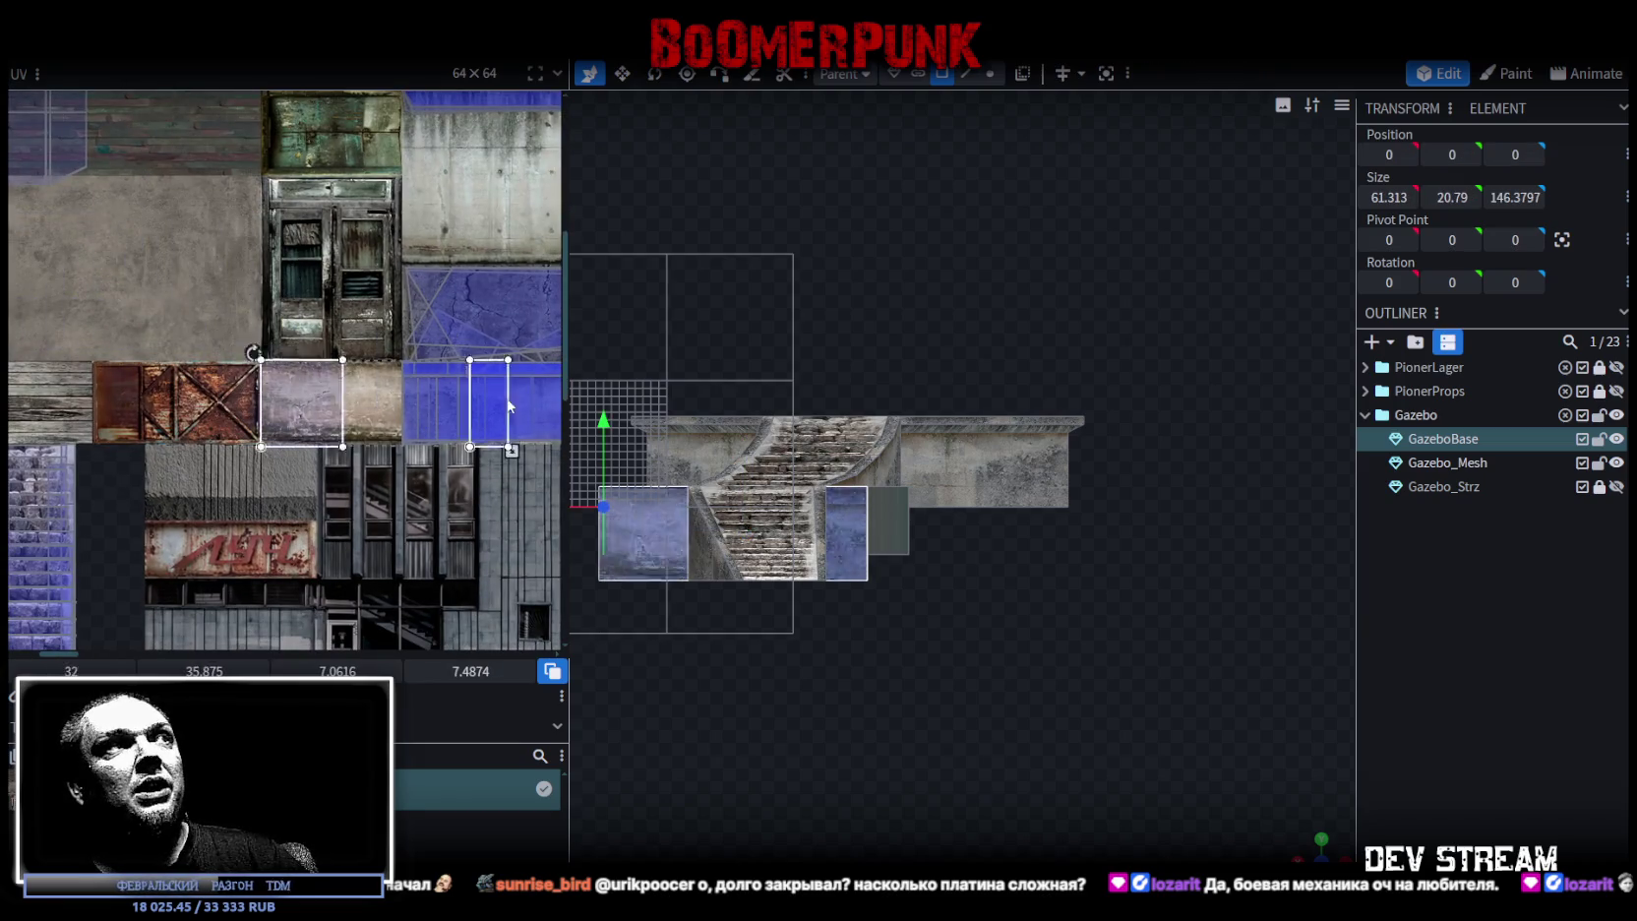
middle_click_drag(539, 420, 426, 406)
mouse_move(430, 403)
left_mouse_down()
mouse_move(526, 410)
mouse_move(456, 430)
left_mouse_up()
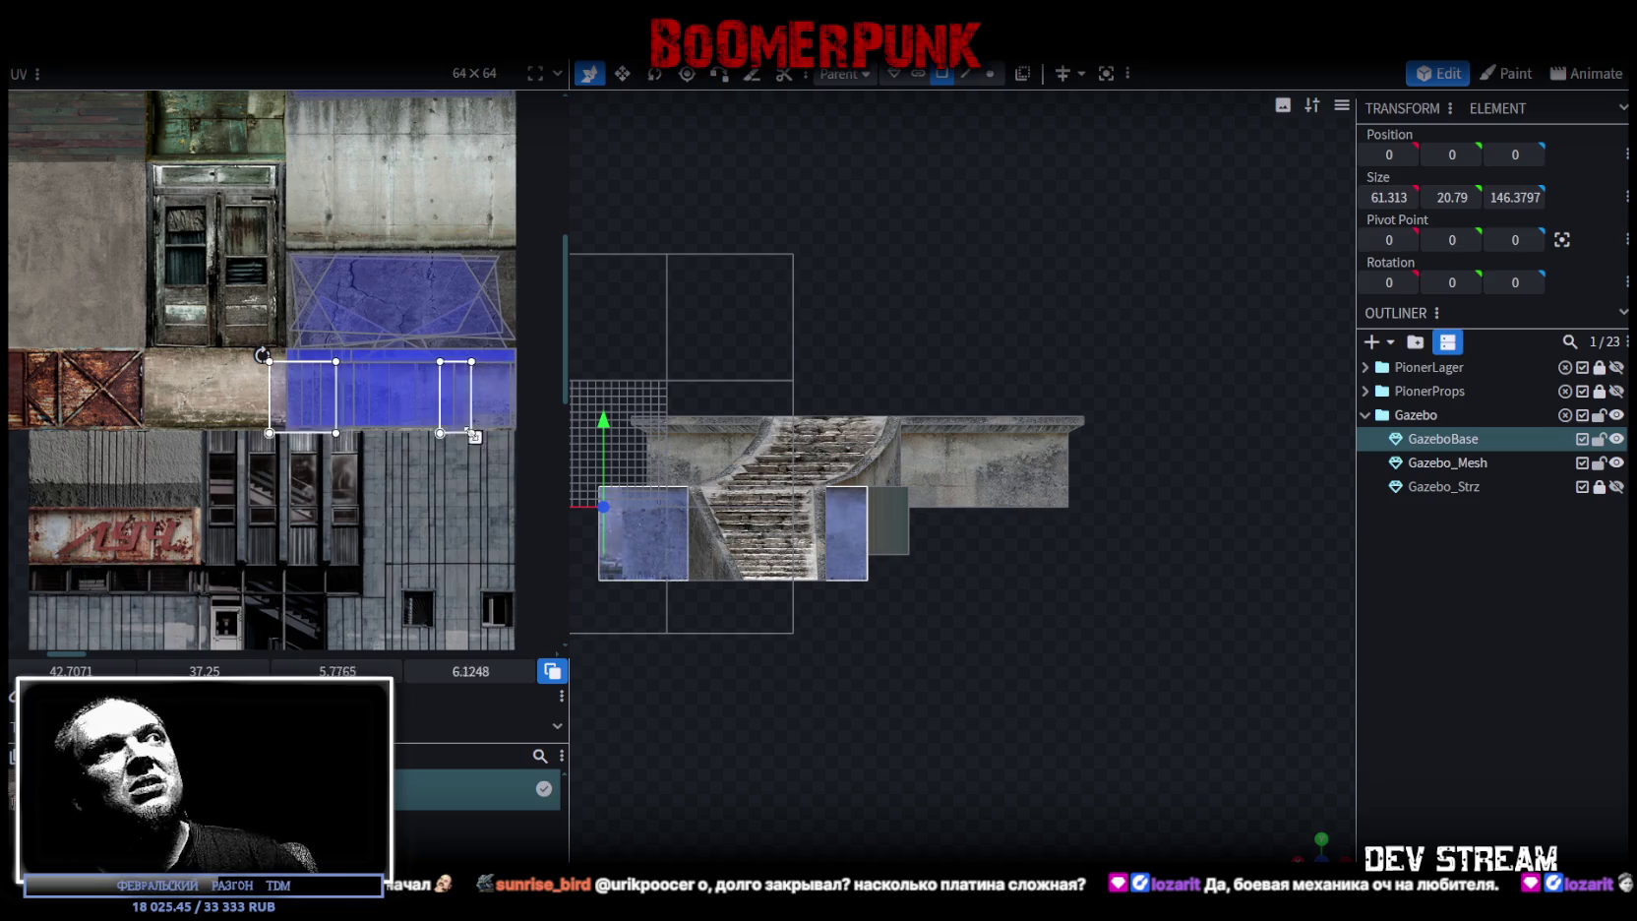
scroll(232, 362, "up", 3)
left_click_drag(353, 410, 449, 416)
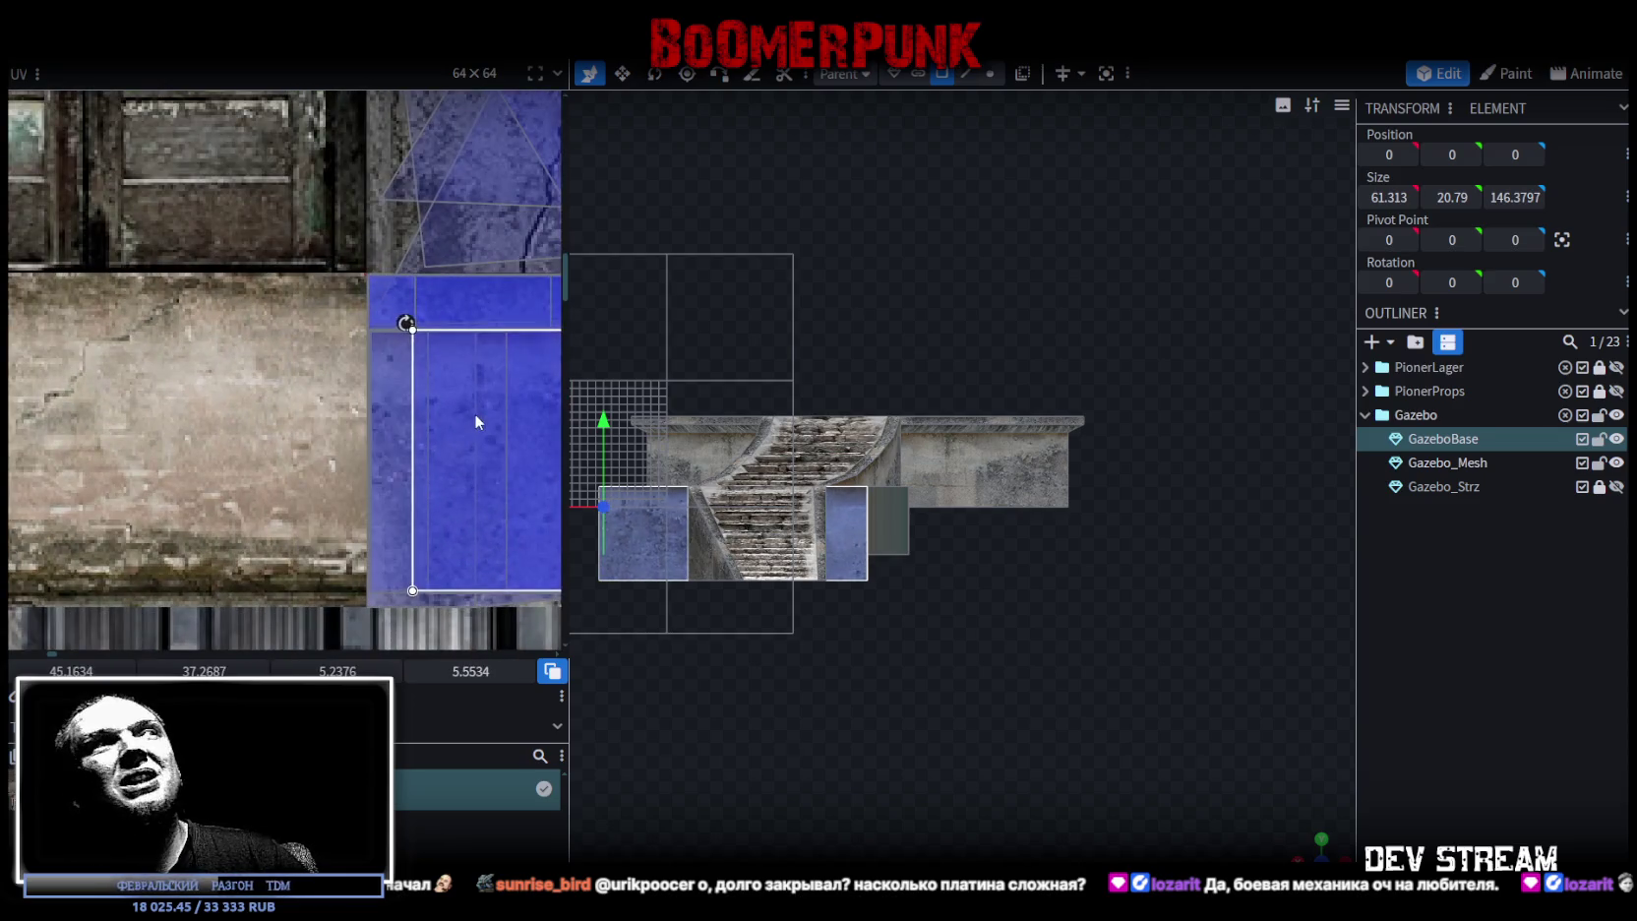
scroll(448, 416, "up", 2)
scroll(298, 389, "up", 3)
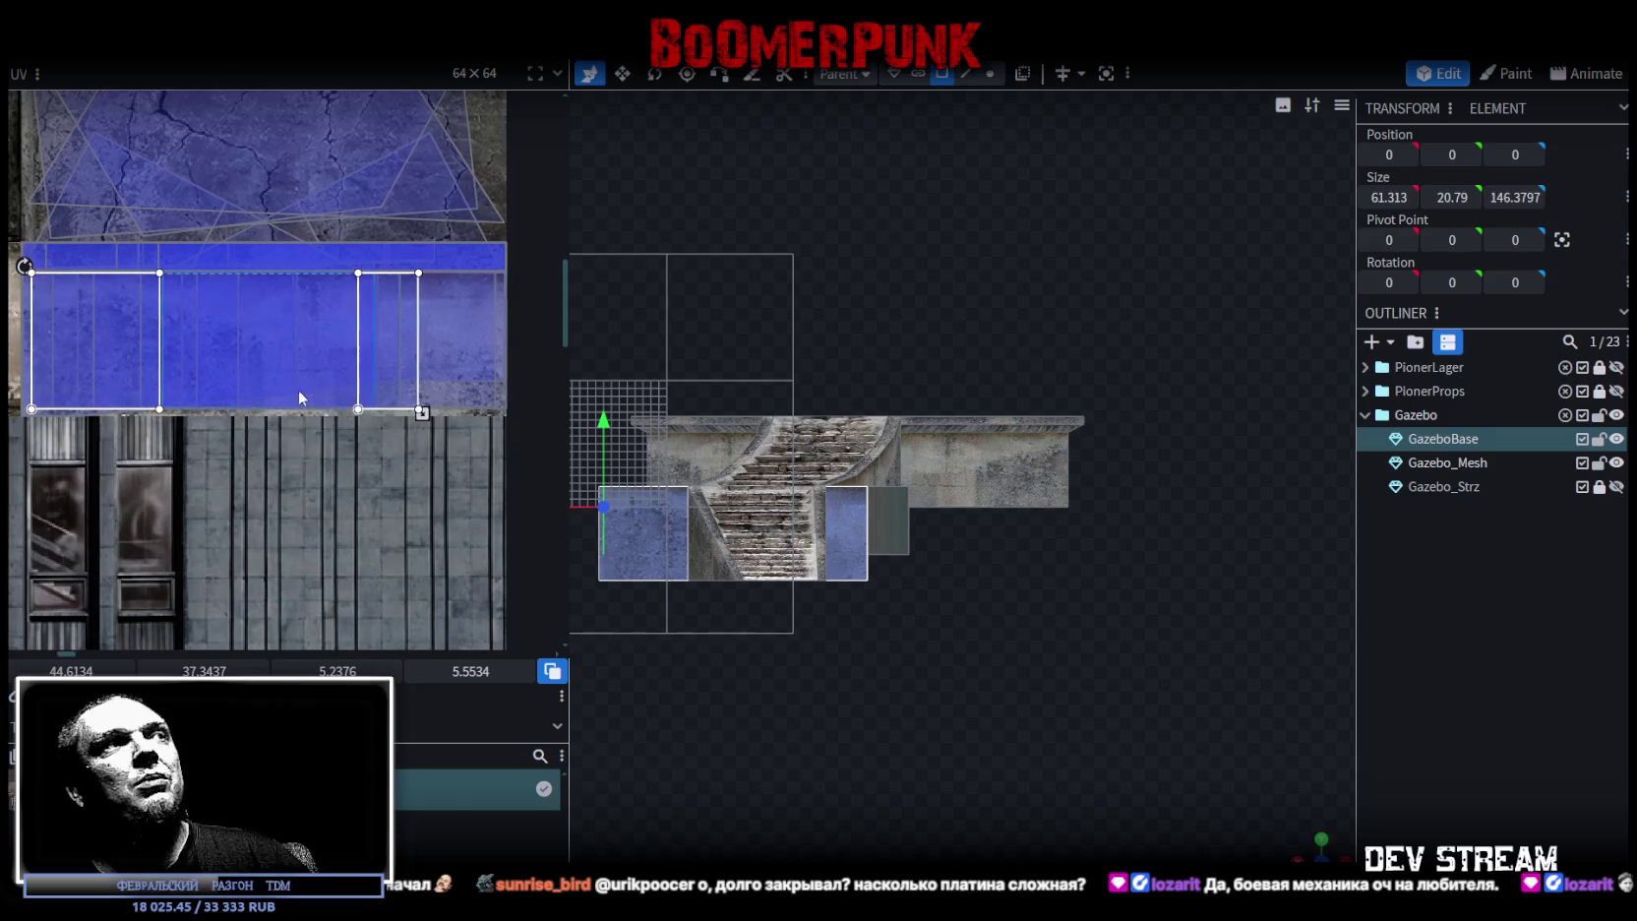
scroll(426, 387, "up", 2)
left_click_drag(377, 438, 371, 435)
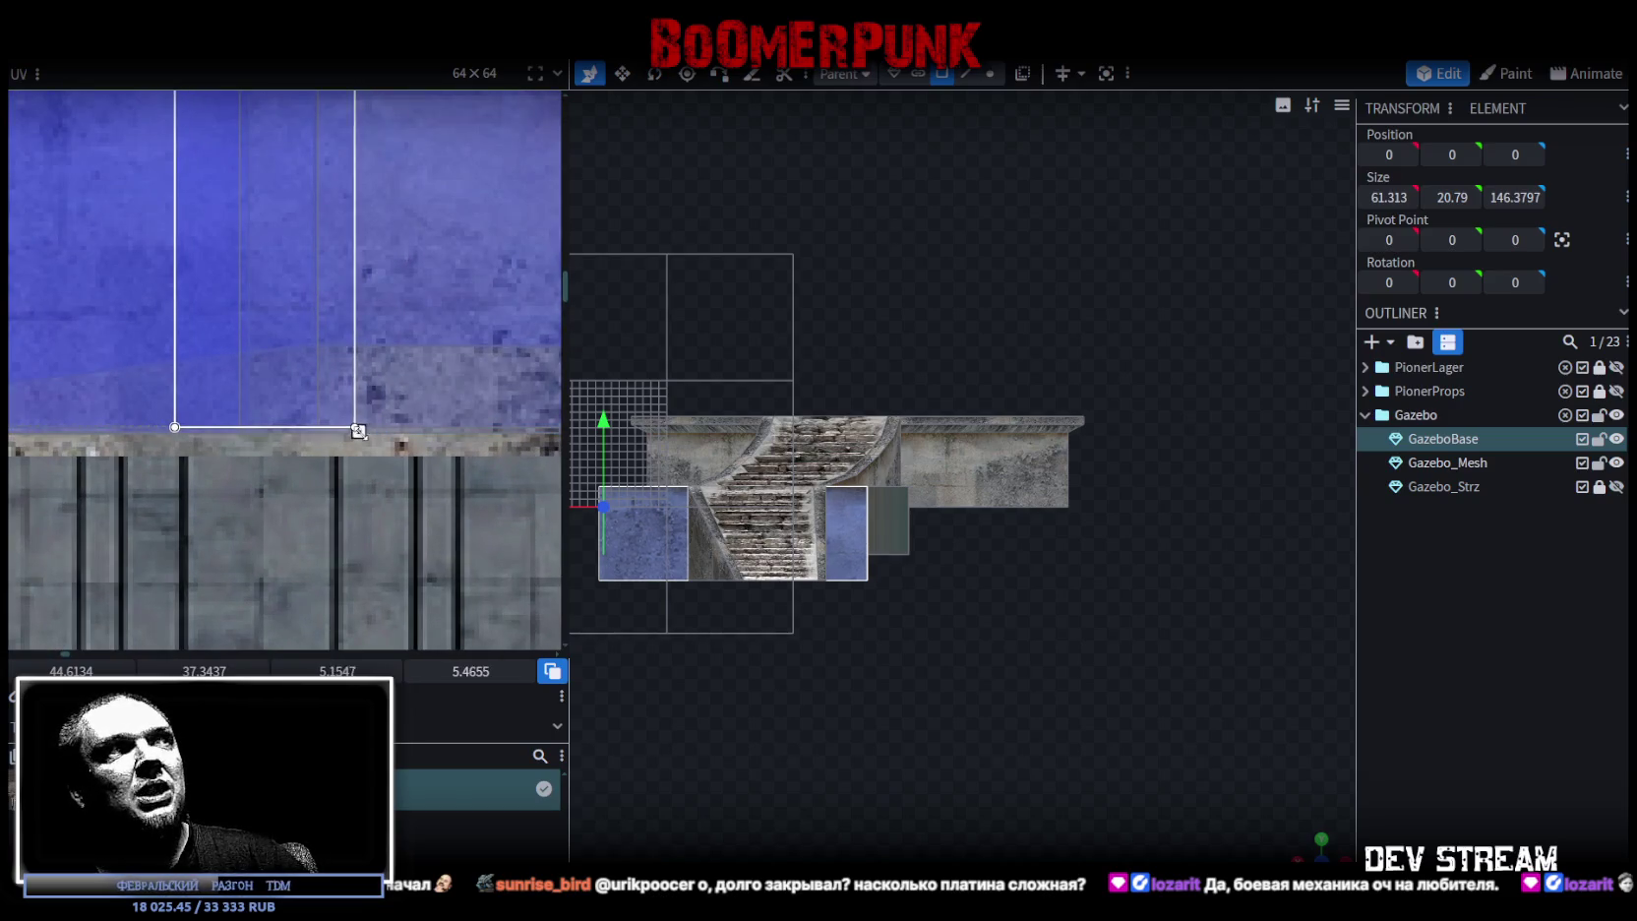
- Bring the gazebo's stairs side into view and select the walkway's upright end face
right_click_drag(990, 647, 1065, 618)
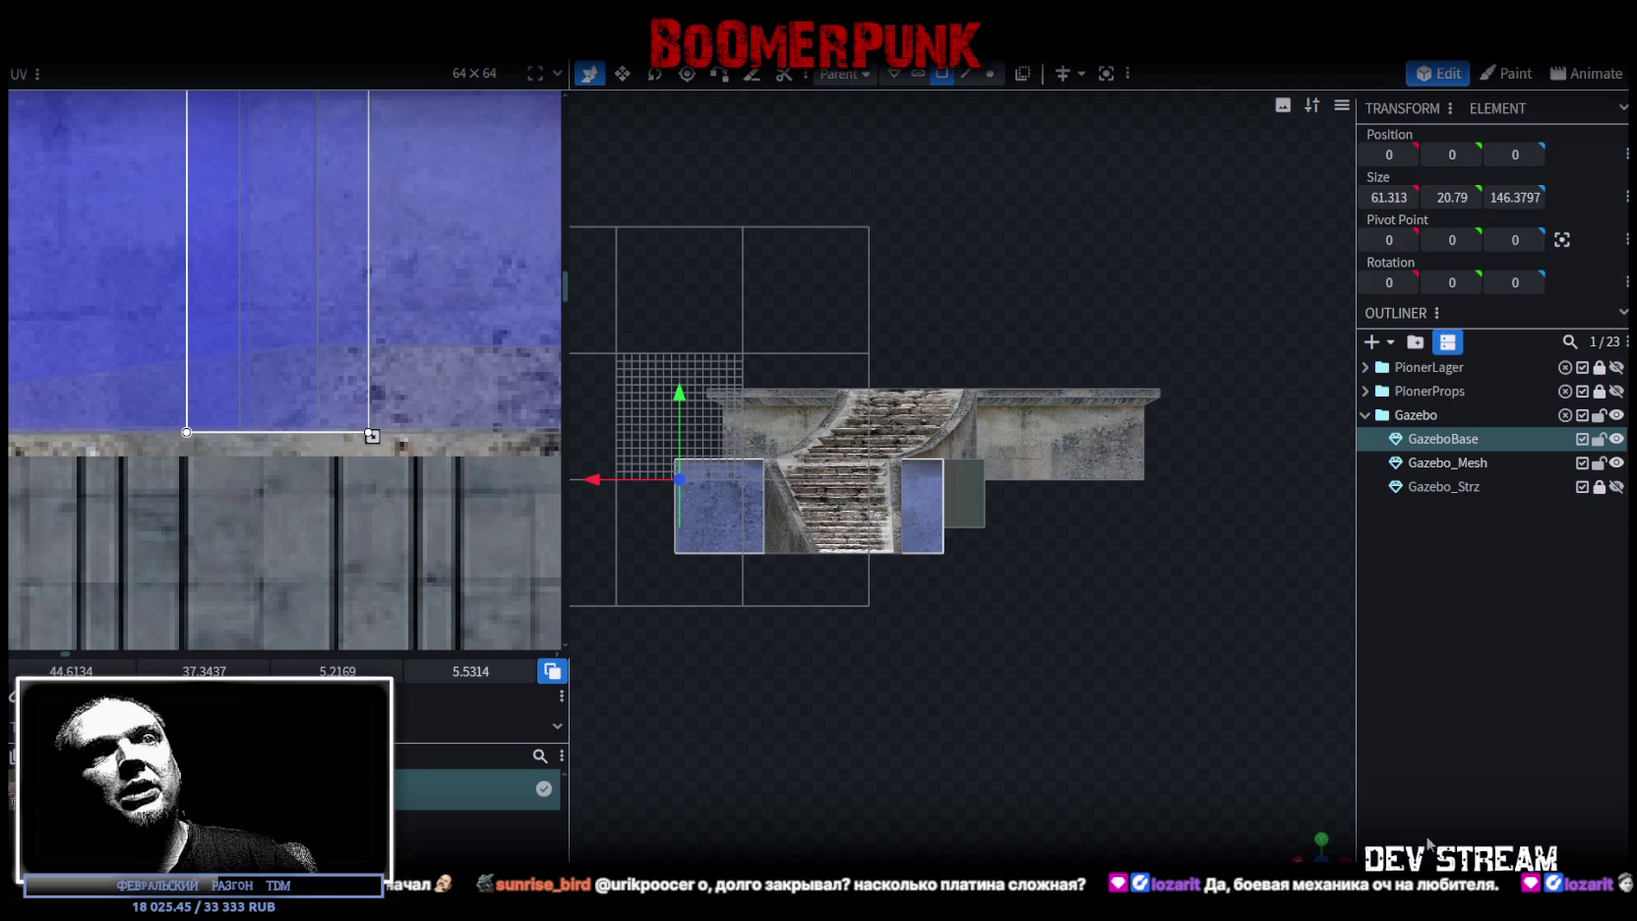
left_click_drag(1319, 848, 886, 590)
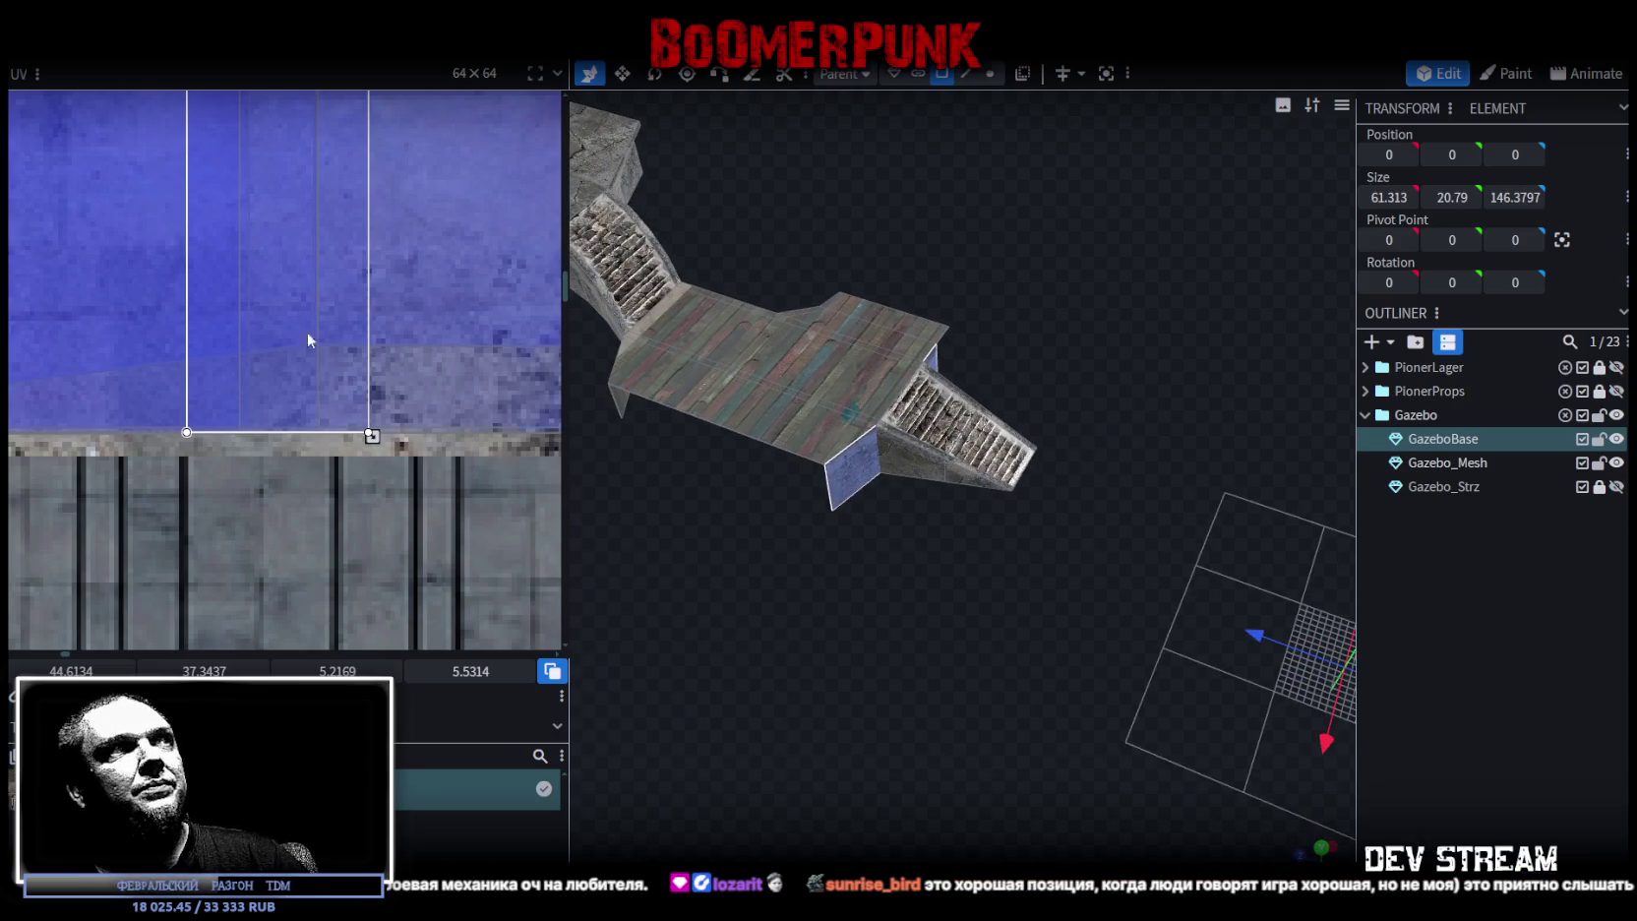
scroll(291, 310, "down", 3)
scroll(292, 315, "up", 2)
scroll(407, 391, "up", 2)
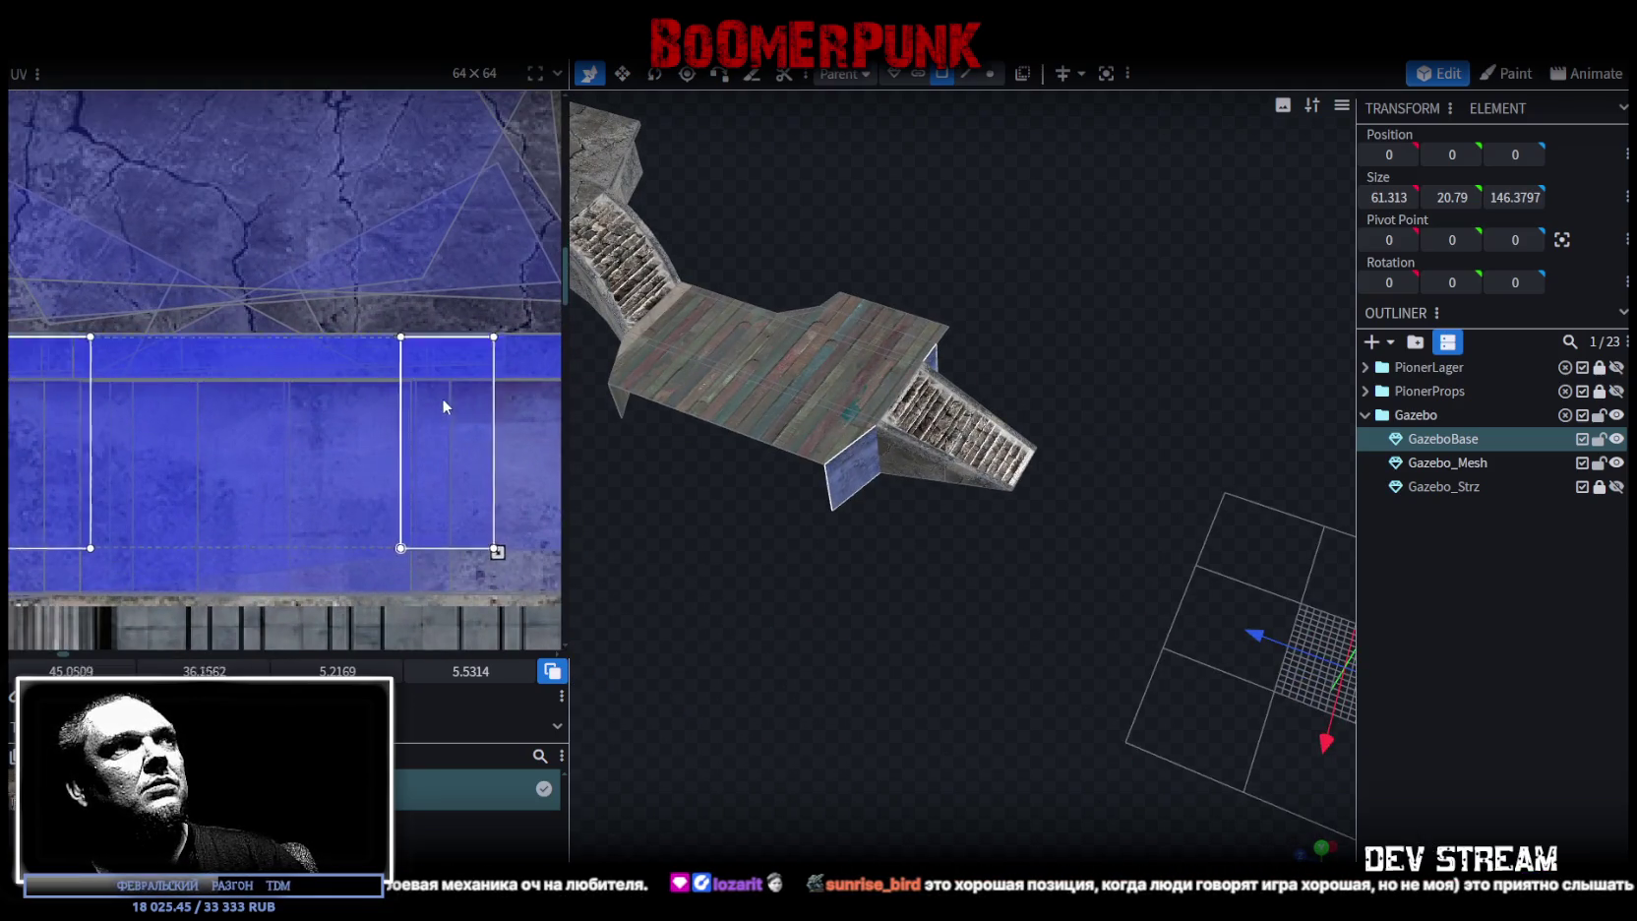
mouse_move(1131, 709)
left_mouse_down()
mouse_move(1179, 733)
mouse_move(971, 550)
left_mouse_up()
scroll(974, 541, "up", 3)
scroll(926, 631, "up", 2)
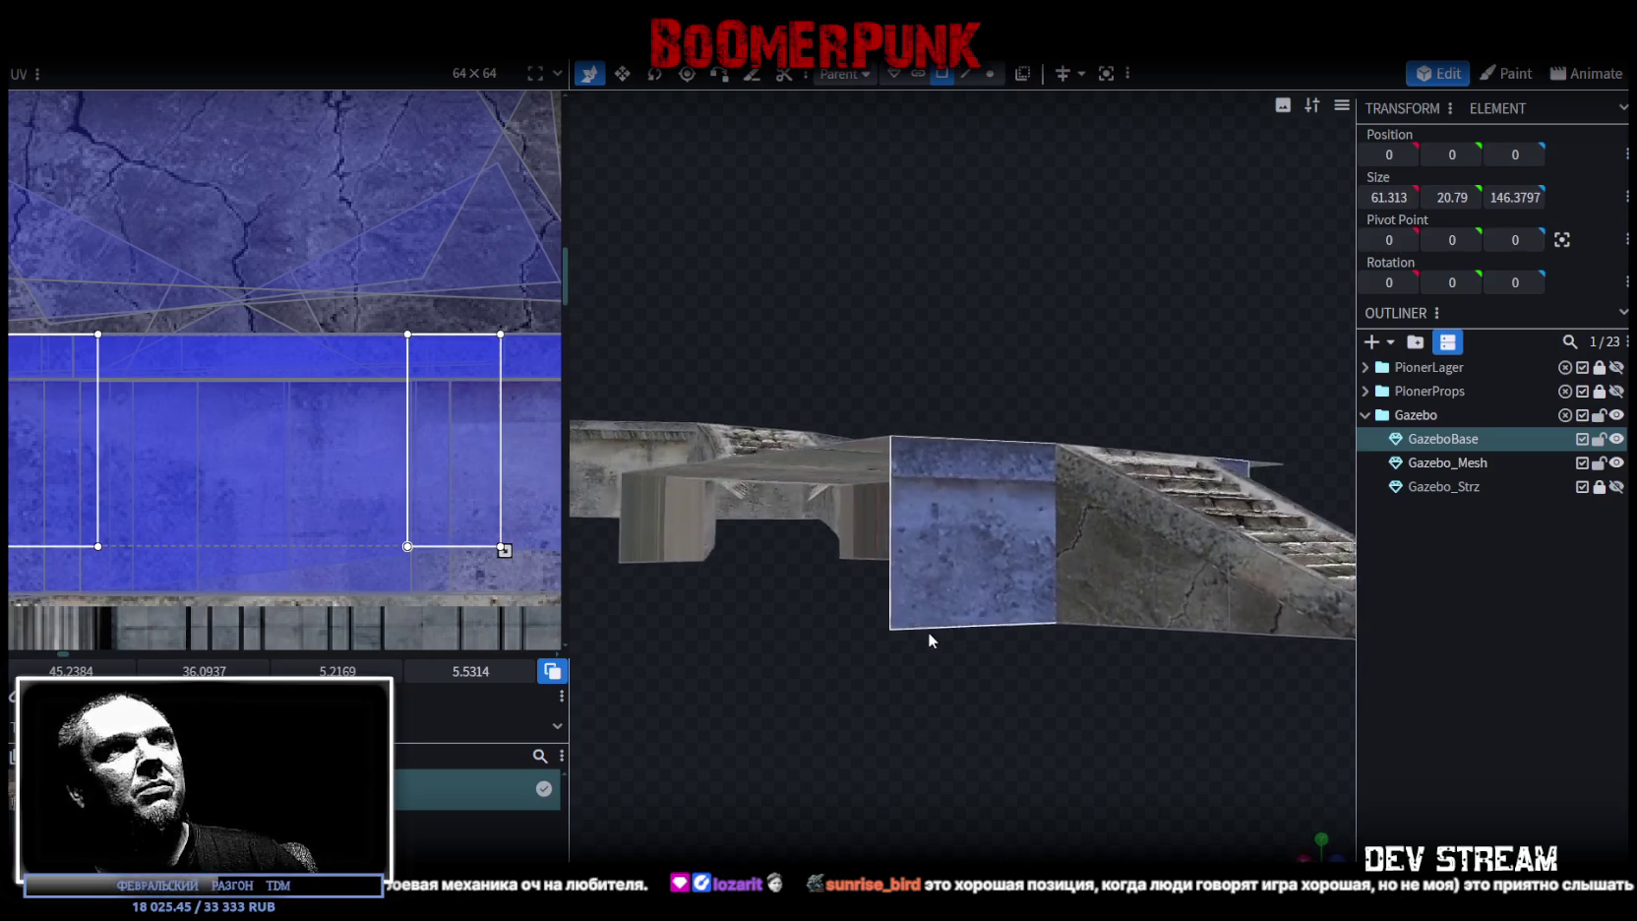
scroll(930, 681, "up", 3)
scroll(1063, 742, "down", 2)
left_click_drag(1063, 742, 987, 735)
scroll(1100, 727, "down", 3)
mouse_move(1100, 727)
left_mouse_down()
mouse_move(863, 727)
mouse_move(829, 705)
mouse_move(1082, 748)
mouse_move(1030, 716)
mouse_move(1121, 775)
mouse_move(757, 686)
mouse_move(1062, 734)
mouse_move(1080, 634)
left_mouse_up()
left_click(1125, 578)
mouse_move(1124, 579)
left_mouse_down()
mouse_move(1079, 713)
mouse_move(1027, 694)
mouse_move(1073, 738)
mouse_move(1065, 704)
mouse_move(1095, 684)
mouse_move(1100, 627)
mouse_move(1176, 615)
mouse_move(944, 679)
left_mouse_up()
left_click(945, 678)
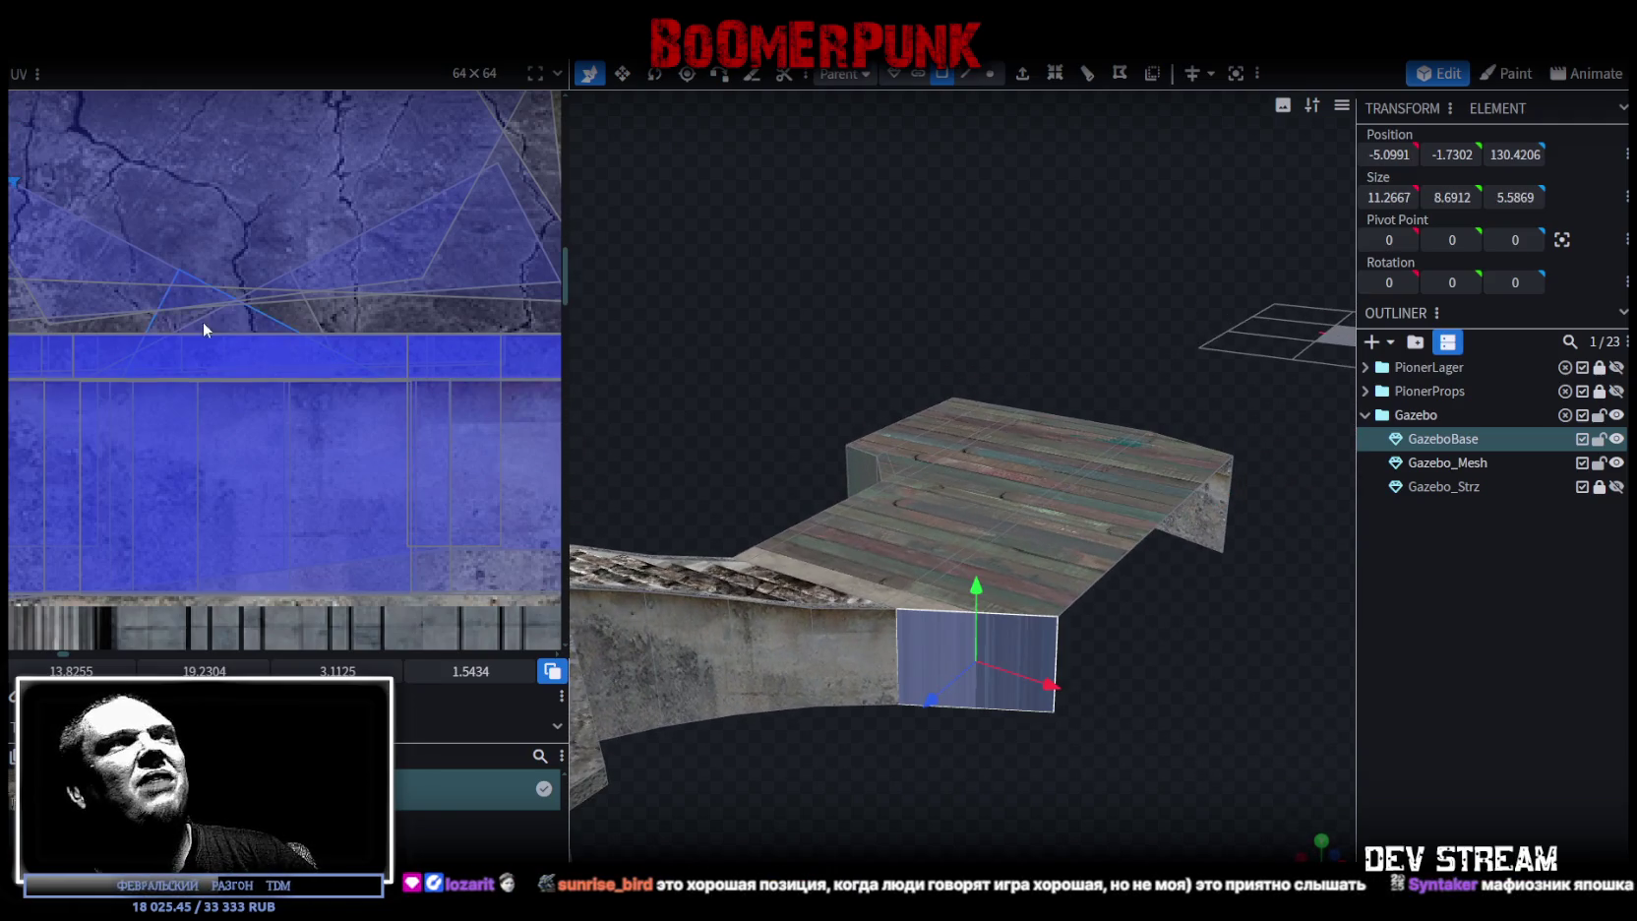
- Select the slanted stair wall faces and shift their UV up on the concrete texture
scroll(204, 334, "down", 5)
scroll(252, 352, "down", 2)
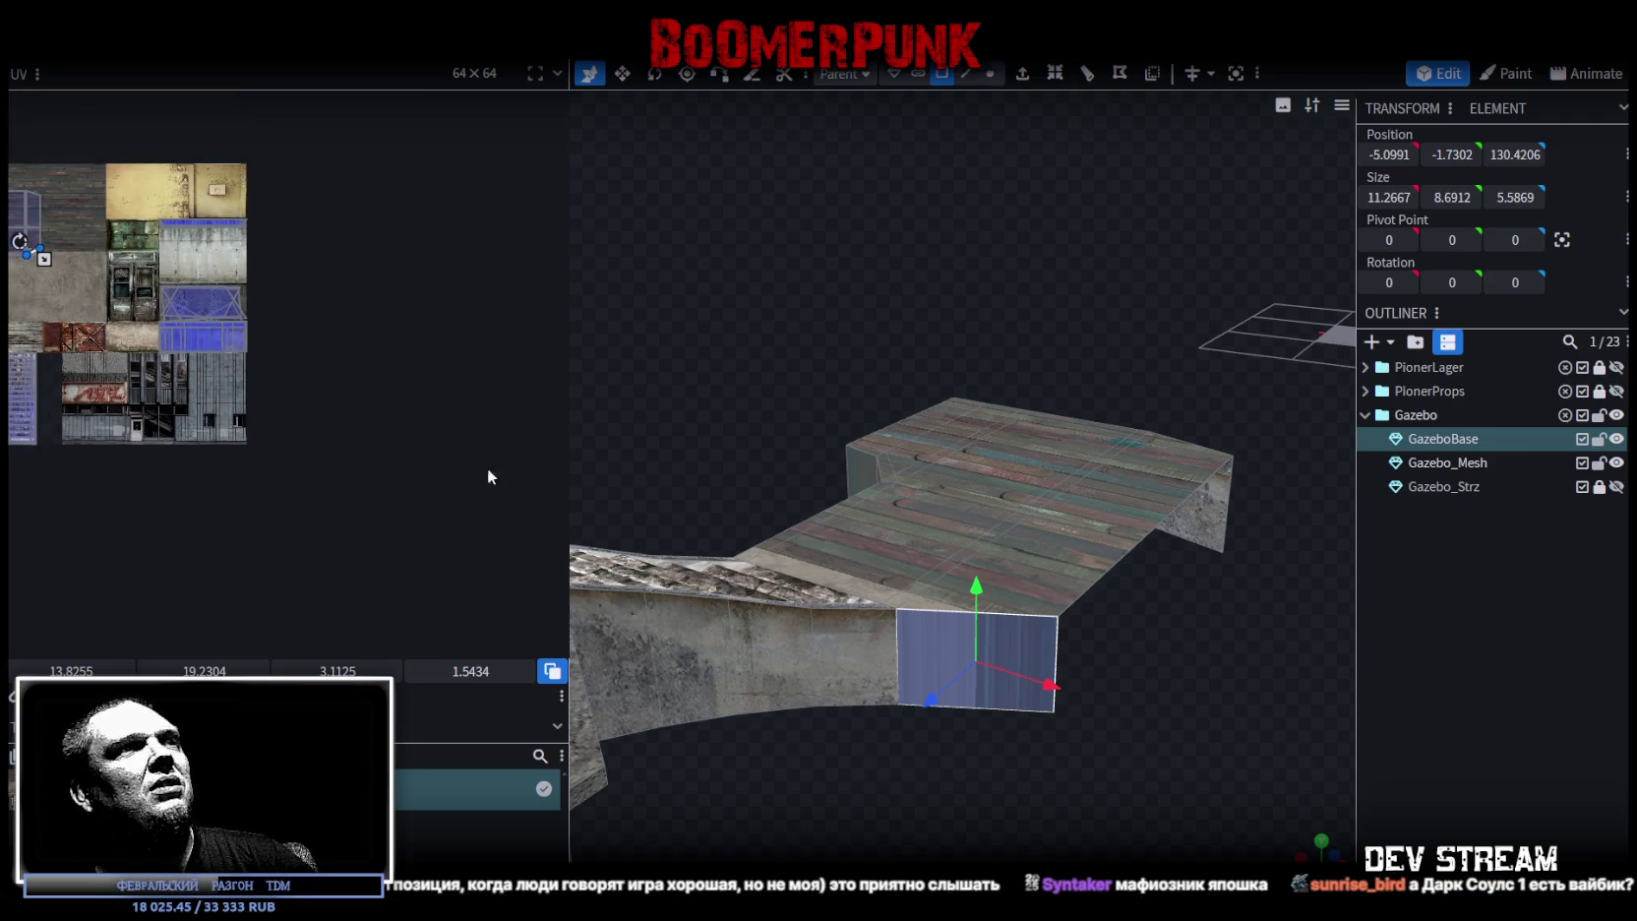
mouse_move(869, 747)
left_mouse_down()
mouse_move(787, 738)
mouse_move(944, 737)
mouse_move(949, 712)
left_mouse_up()
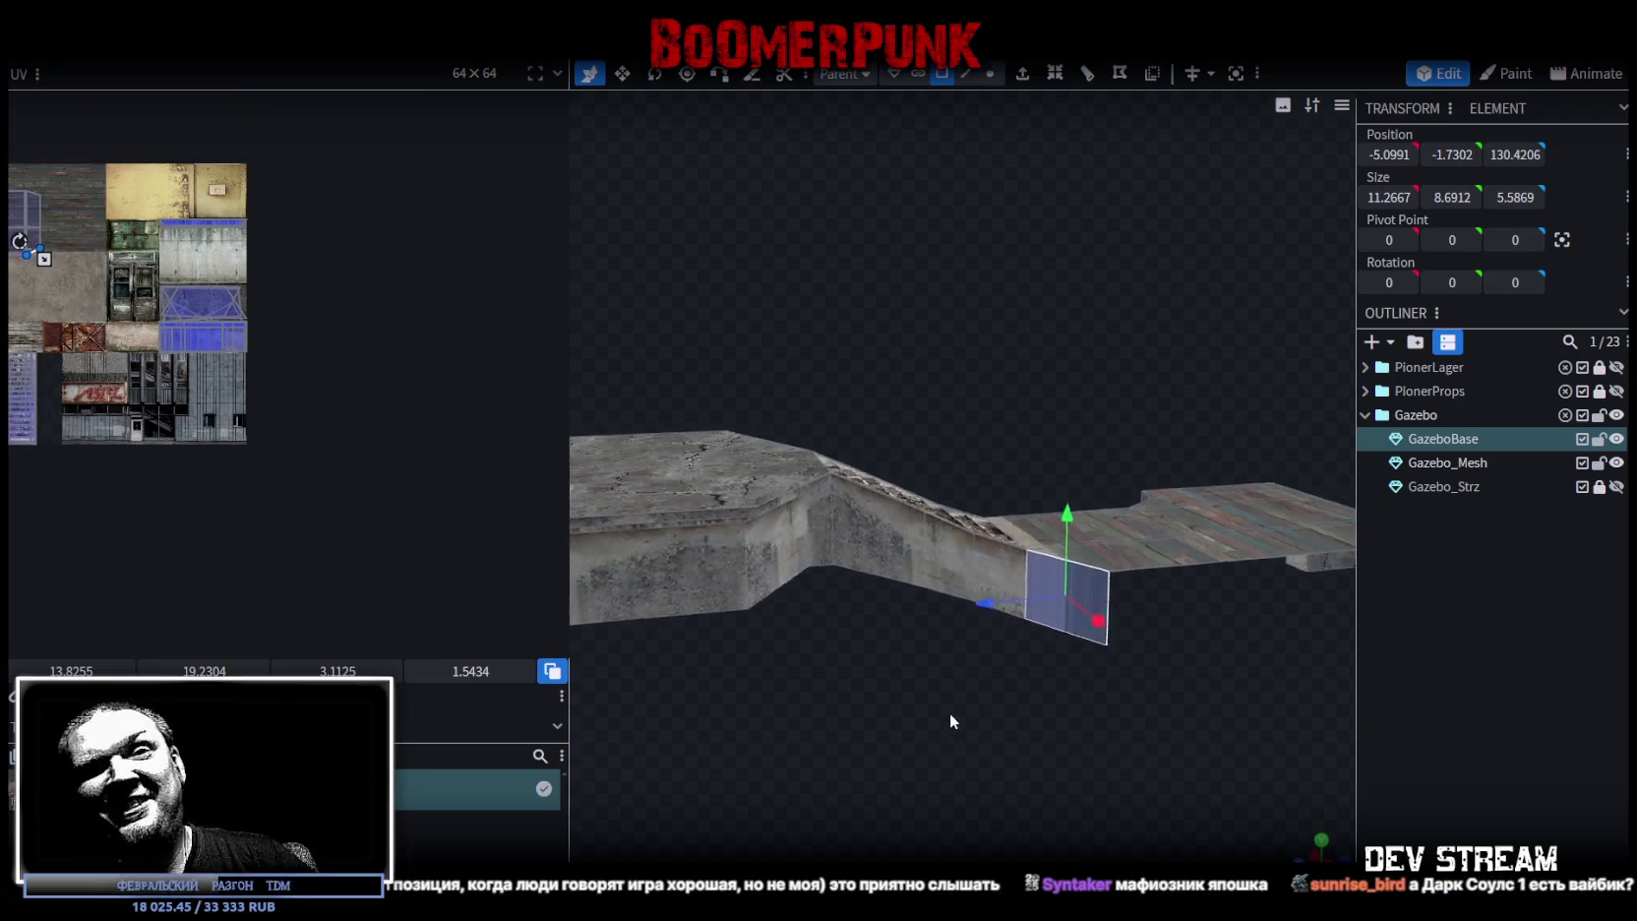
scroll(882, 708, "up", 3)
scroll(803, 531, "up", 2)
left_click_drag(803, 531, 1017, 623)
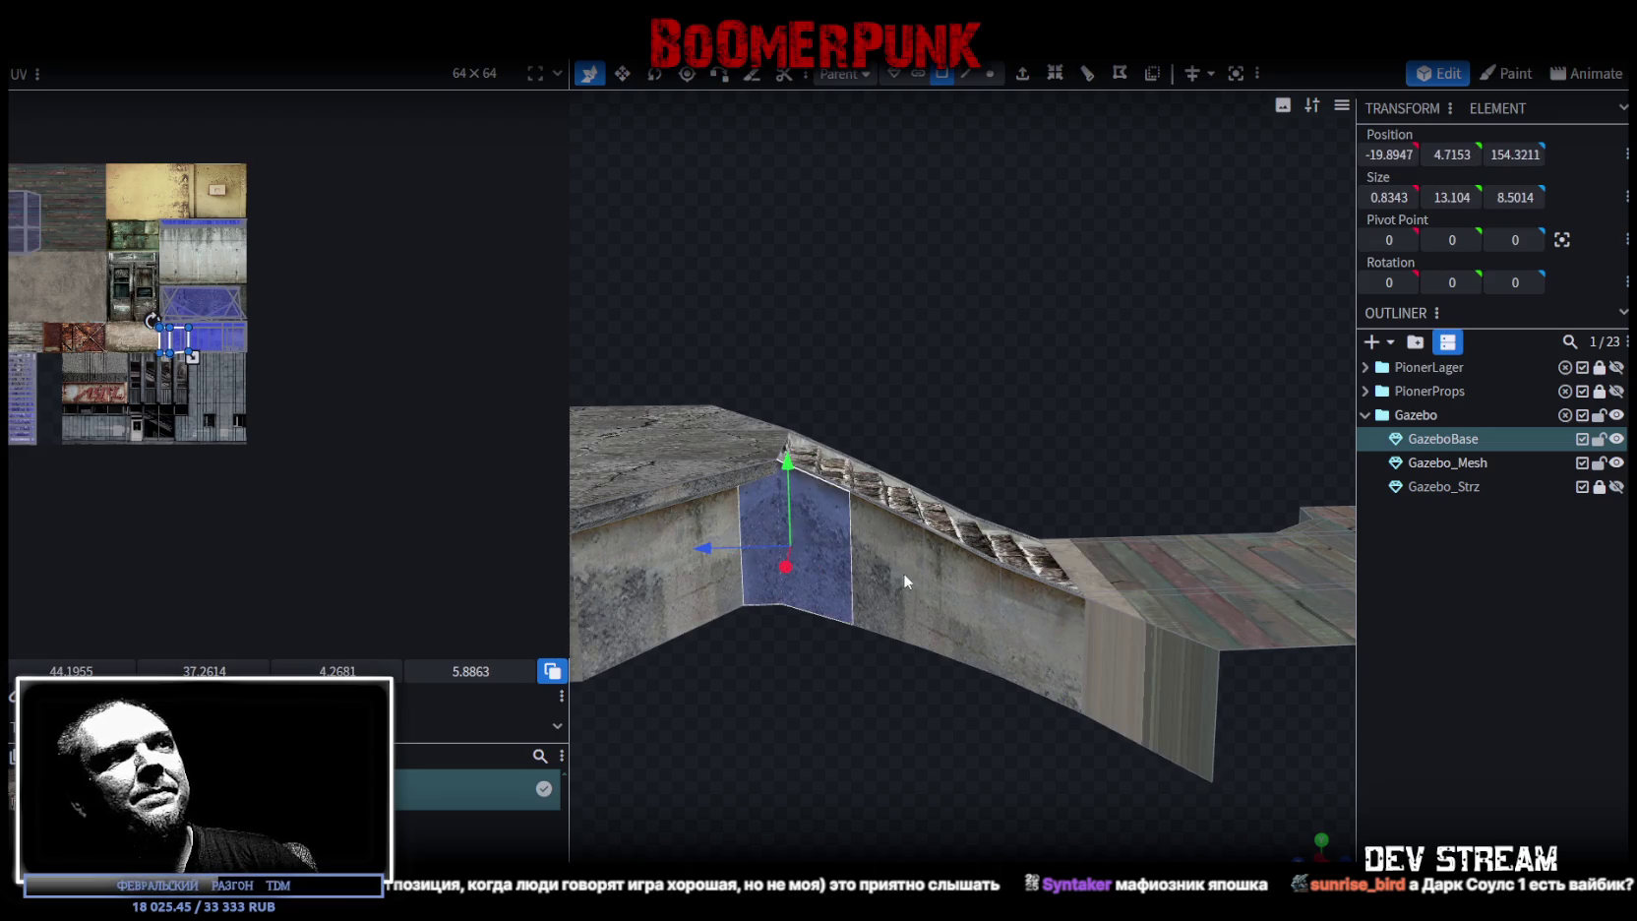
left_click_drag(1032, 757, 684, 761)
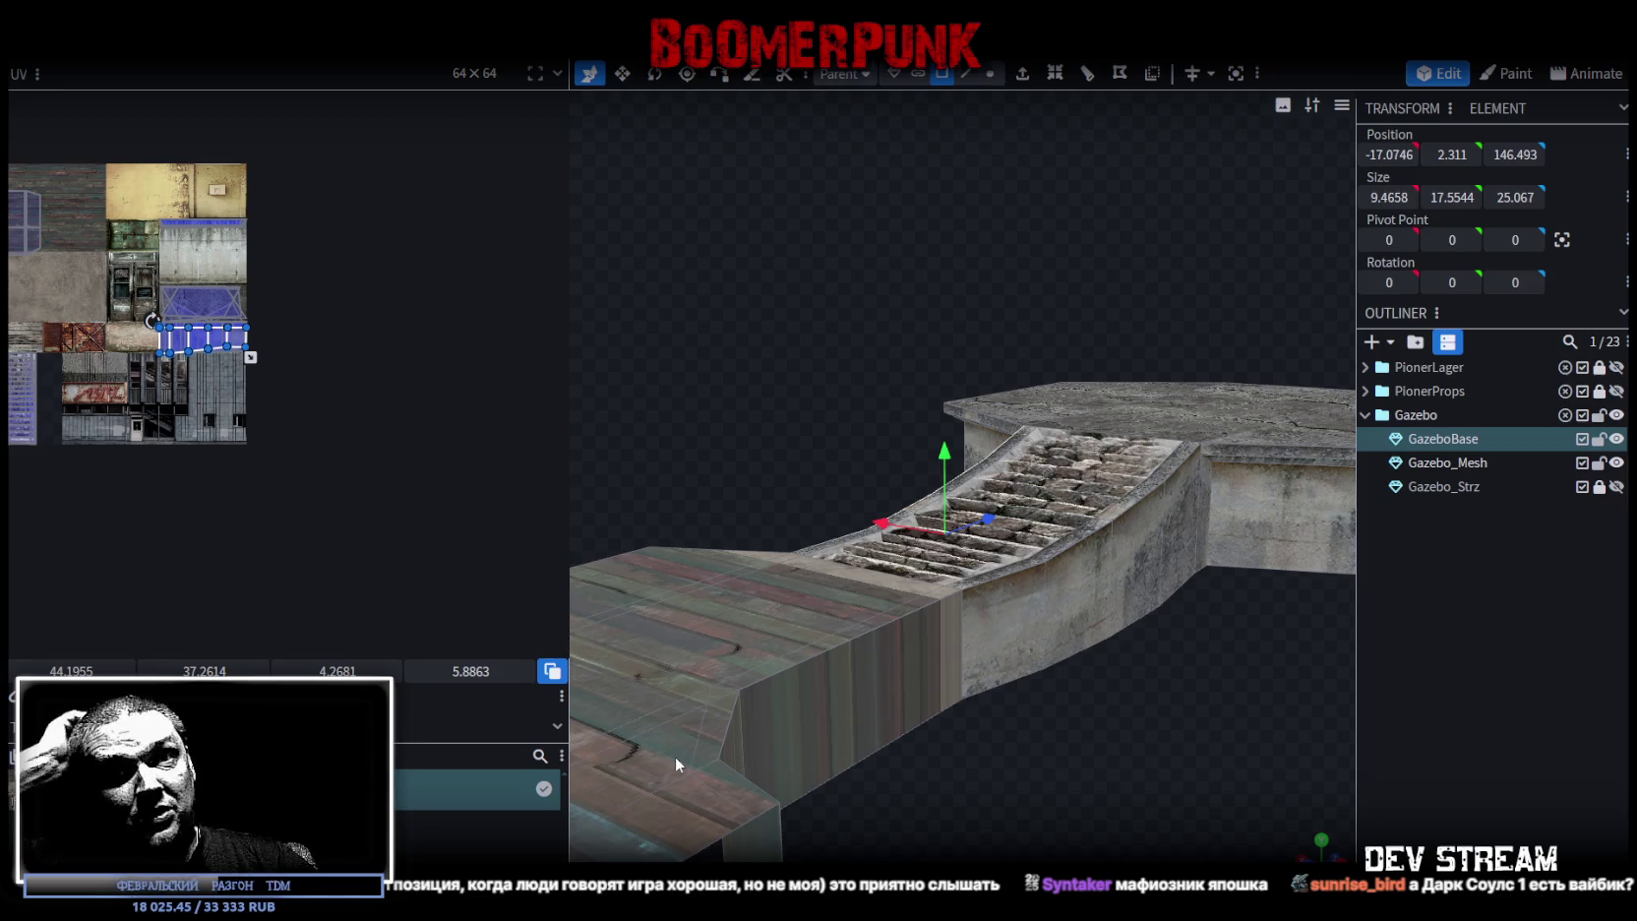
left_click_drag(675, 750, 1072, 834)
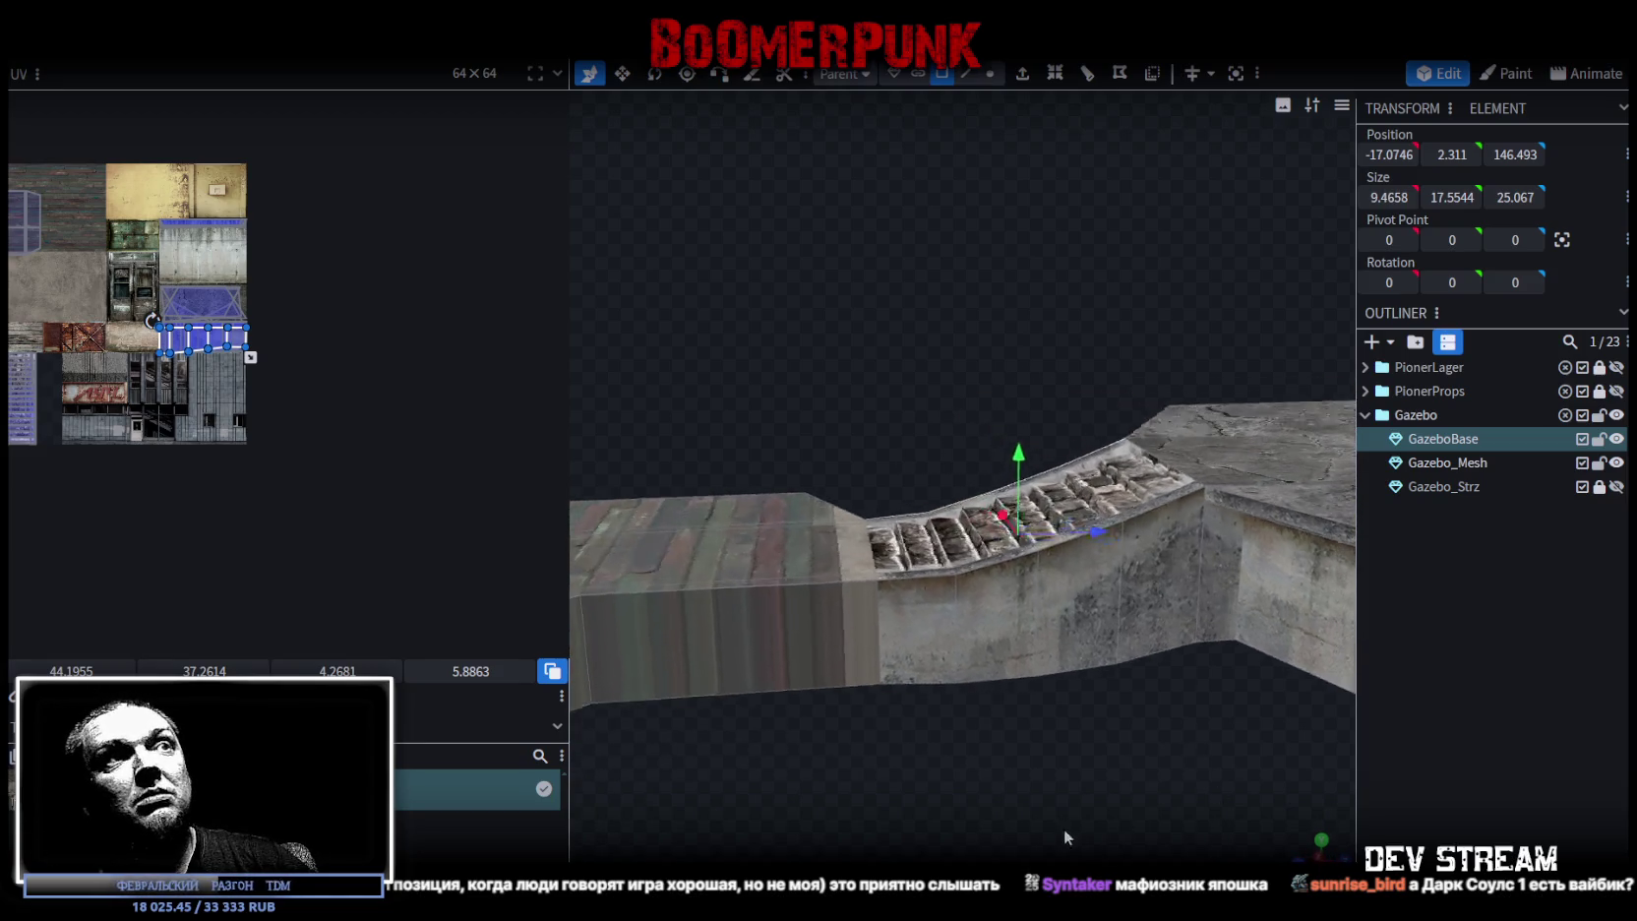
mouse_move(892, 613)
left_mouse_down()
mouse_move(1014, 619)
mouse_move(1224, 591)
left_mouse_up()
scroll(103, 342, "up", 3)
scroll(218, 259, "up", 3)
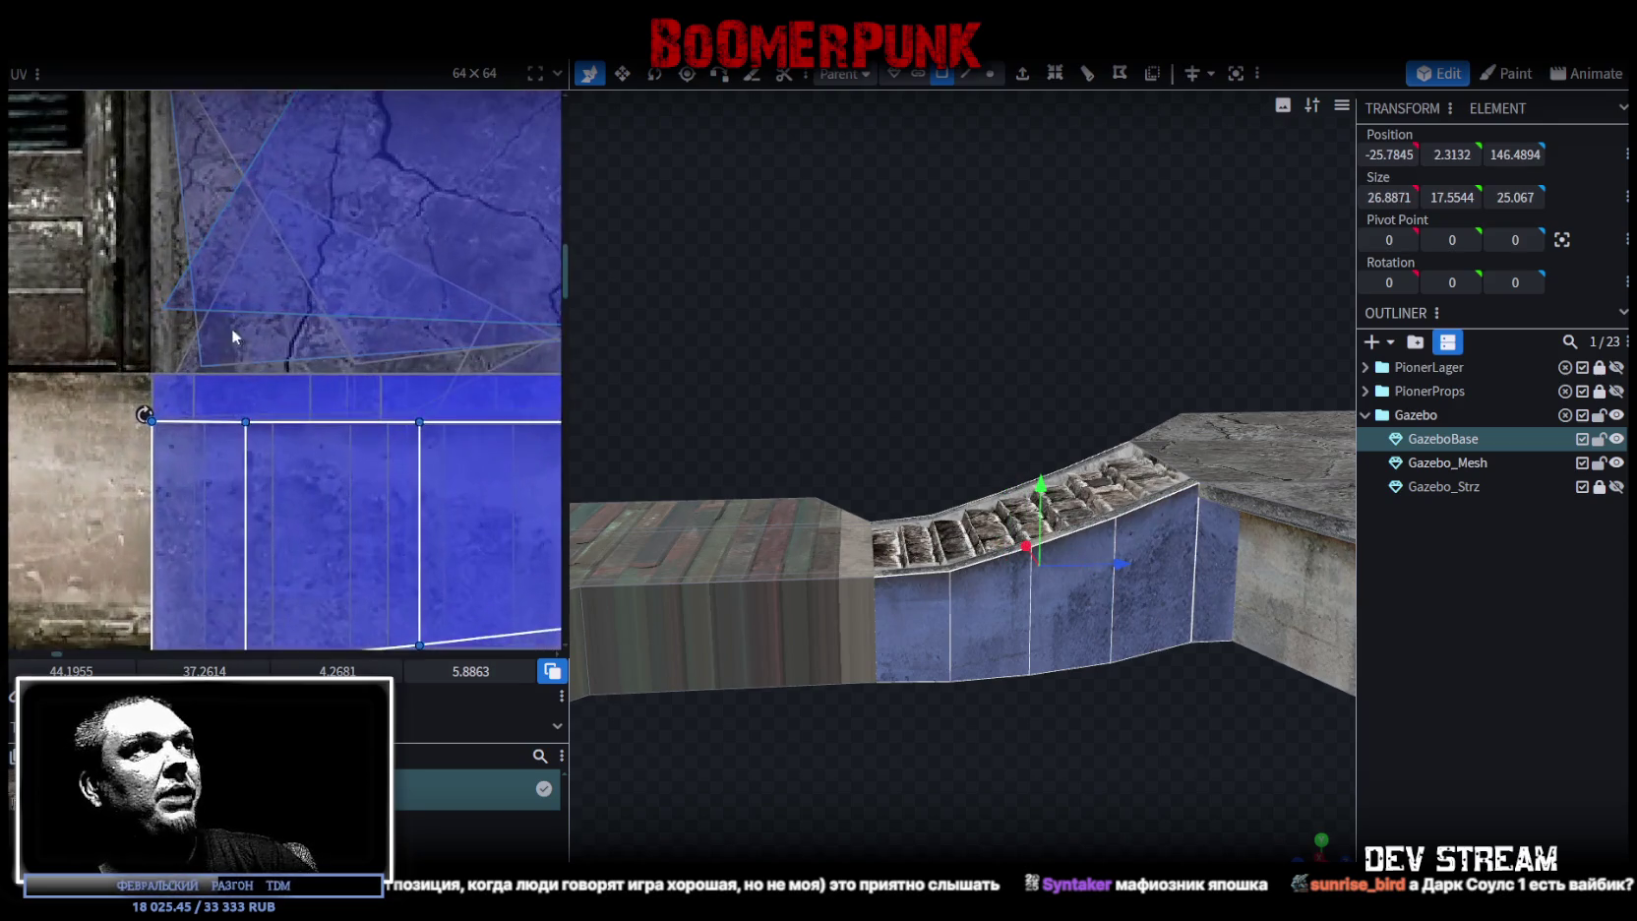
scroll(230, 317, "up", 2)
left_click_drag(173, 478, 187, 427)
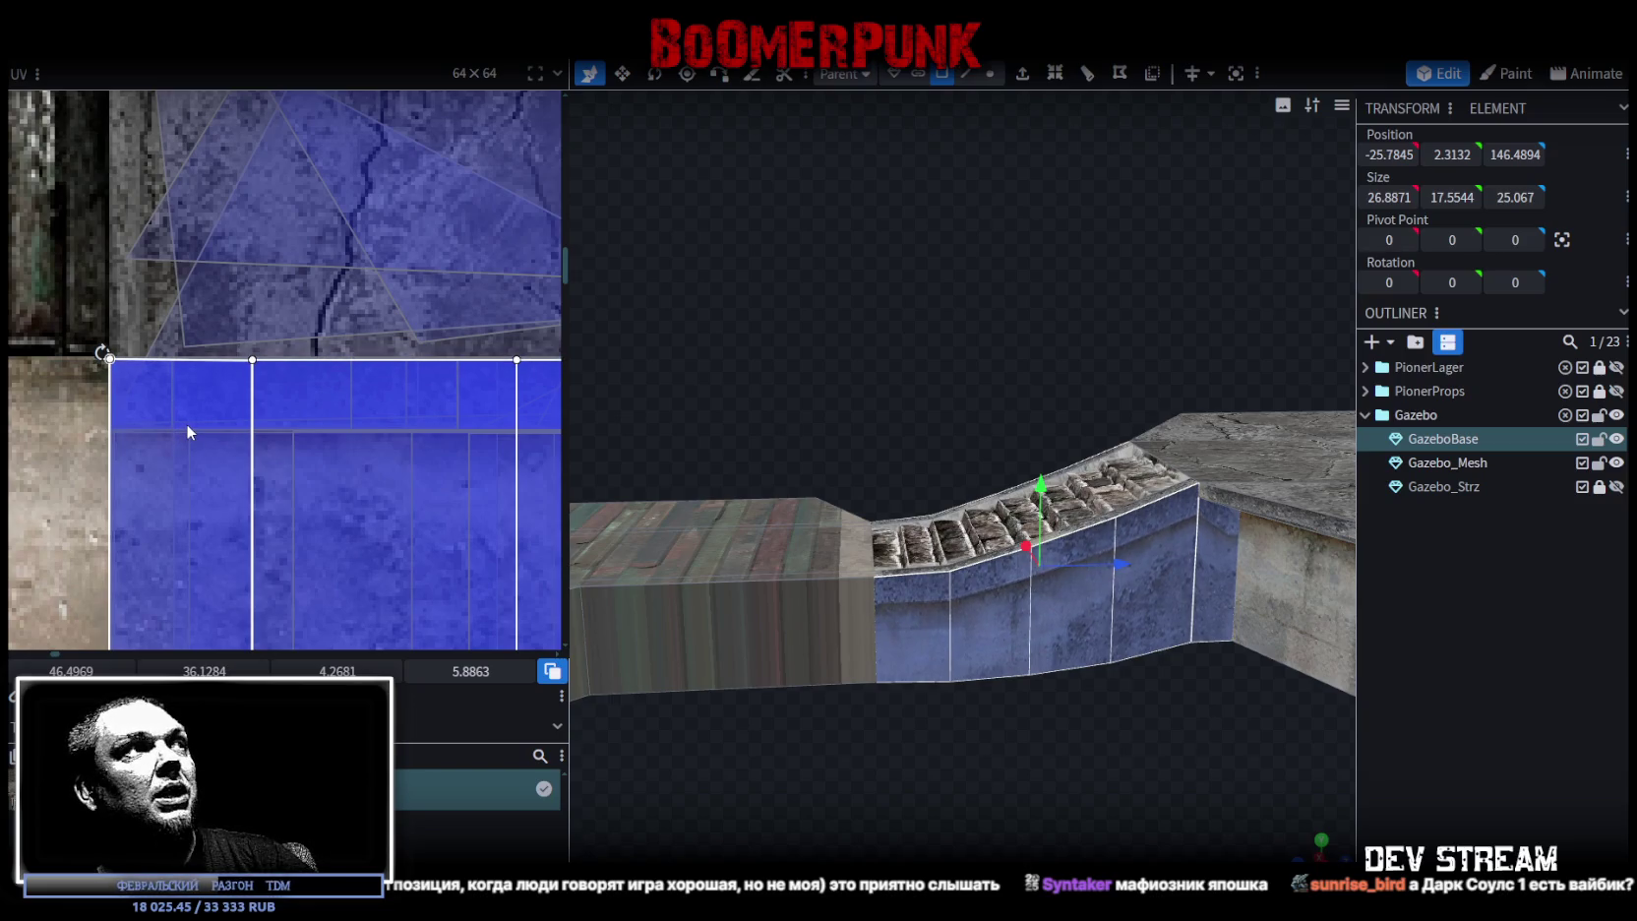
- Select the narrow upright face at the end of the stair wall
mouse_move(1121, 754)
left_mouse_down()
mouse_move(1142, 742)
mouse_move(1115, 745)
left_mouse_up()
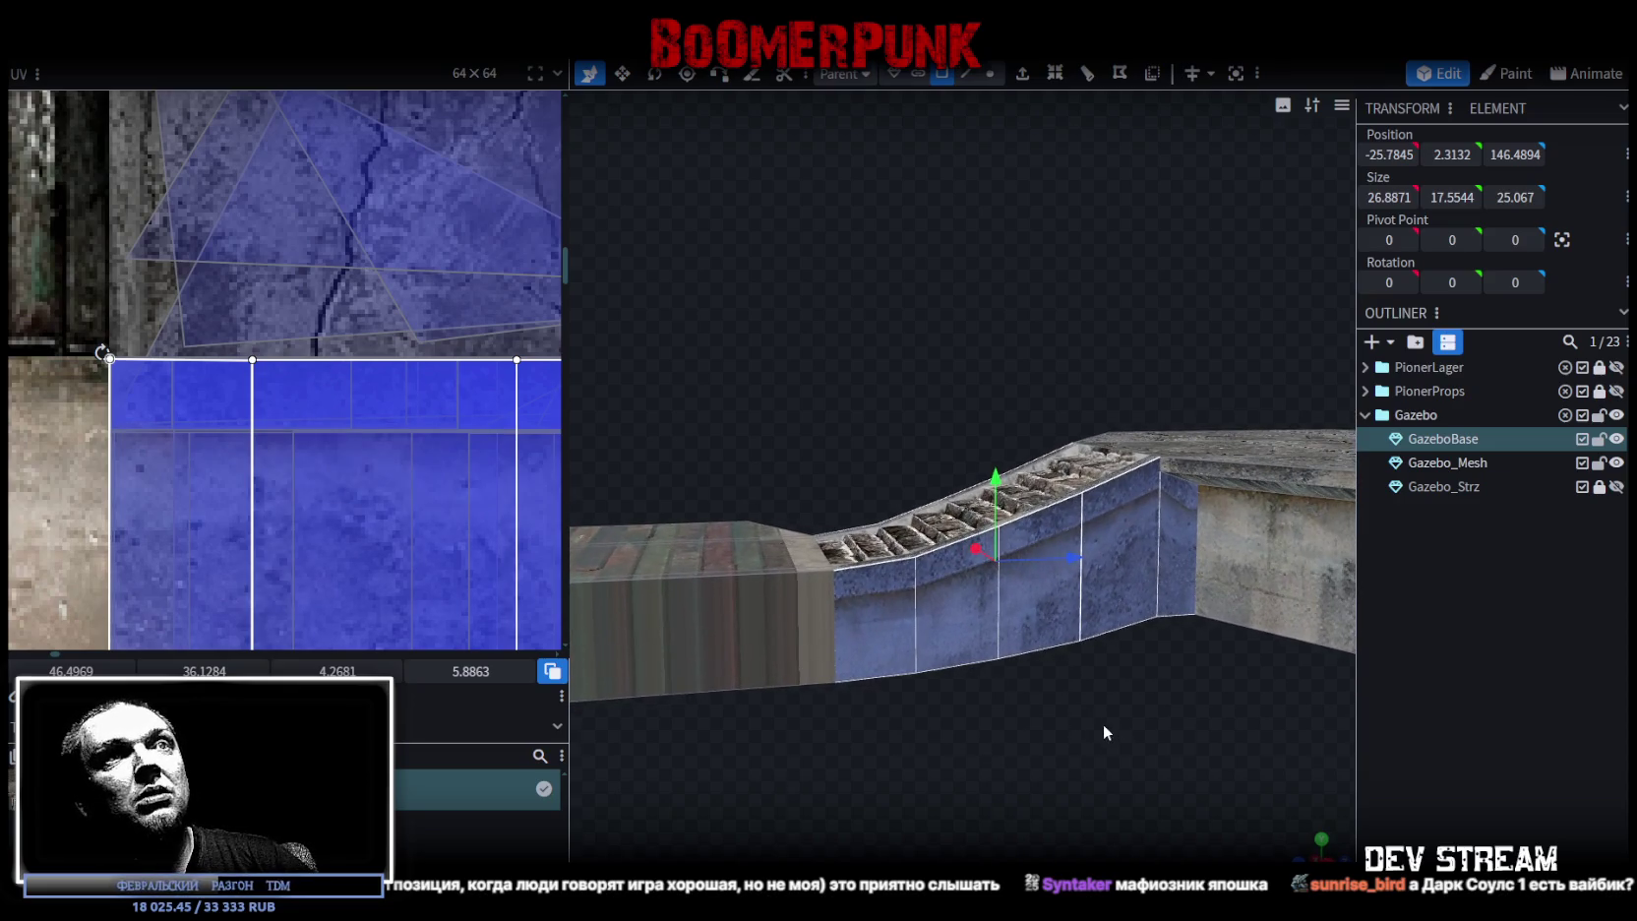
left_click(1181, 500)
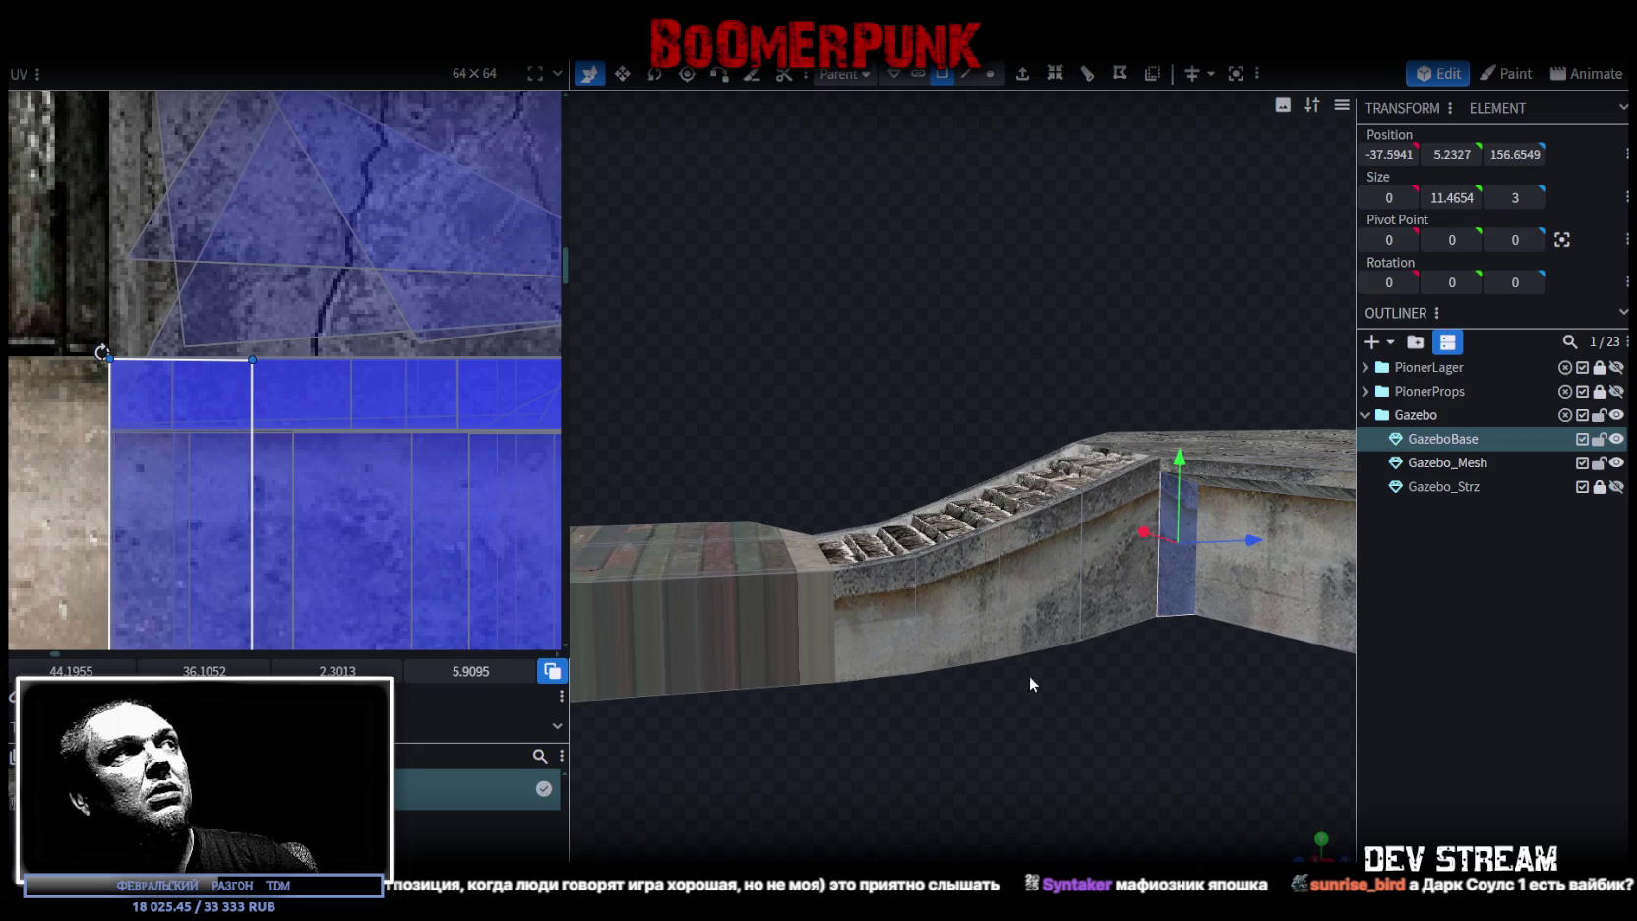
mouse_move(1029, 675)
left_mouse_down()
mouse_move(1122, 773)
mouse_move(1270, 696)
left_mouse_up()
left_click(789, 518)
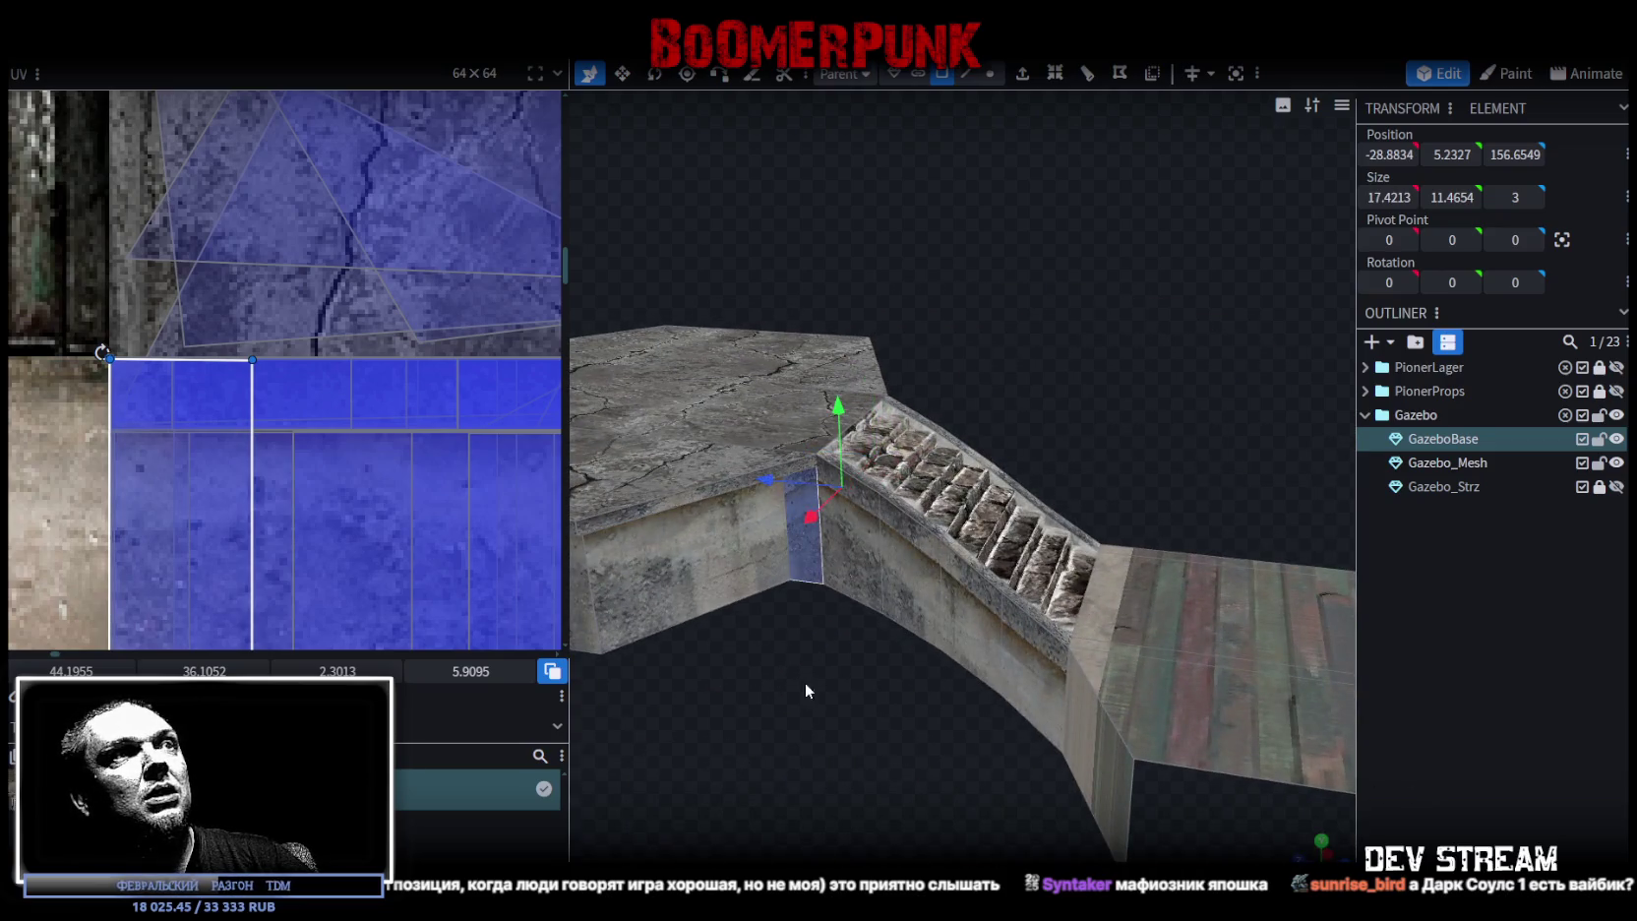
left_click_drag(805, 662, 890, 642)
scroll(126, 374, "up", 2)
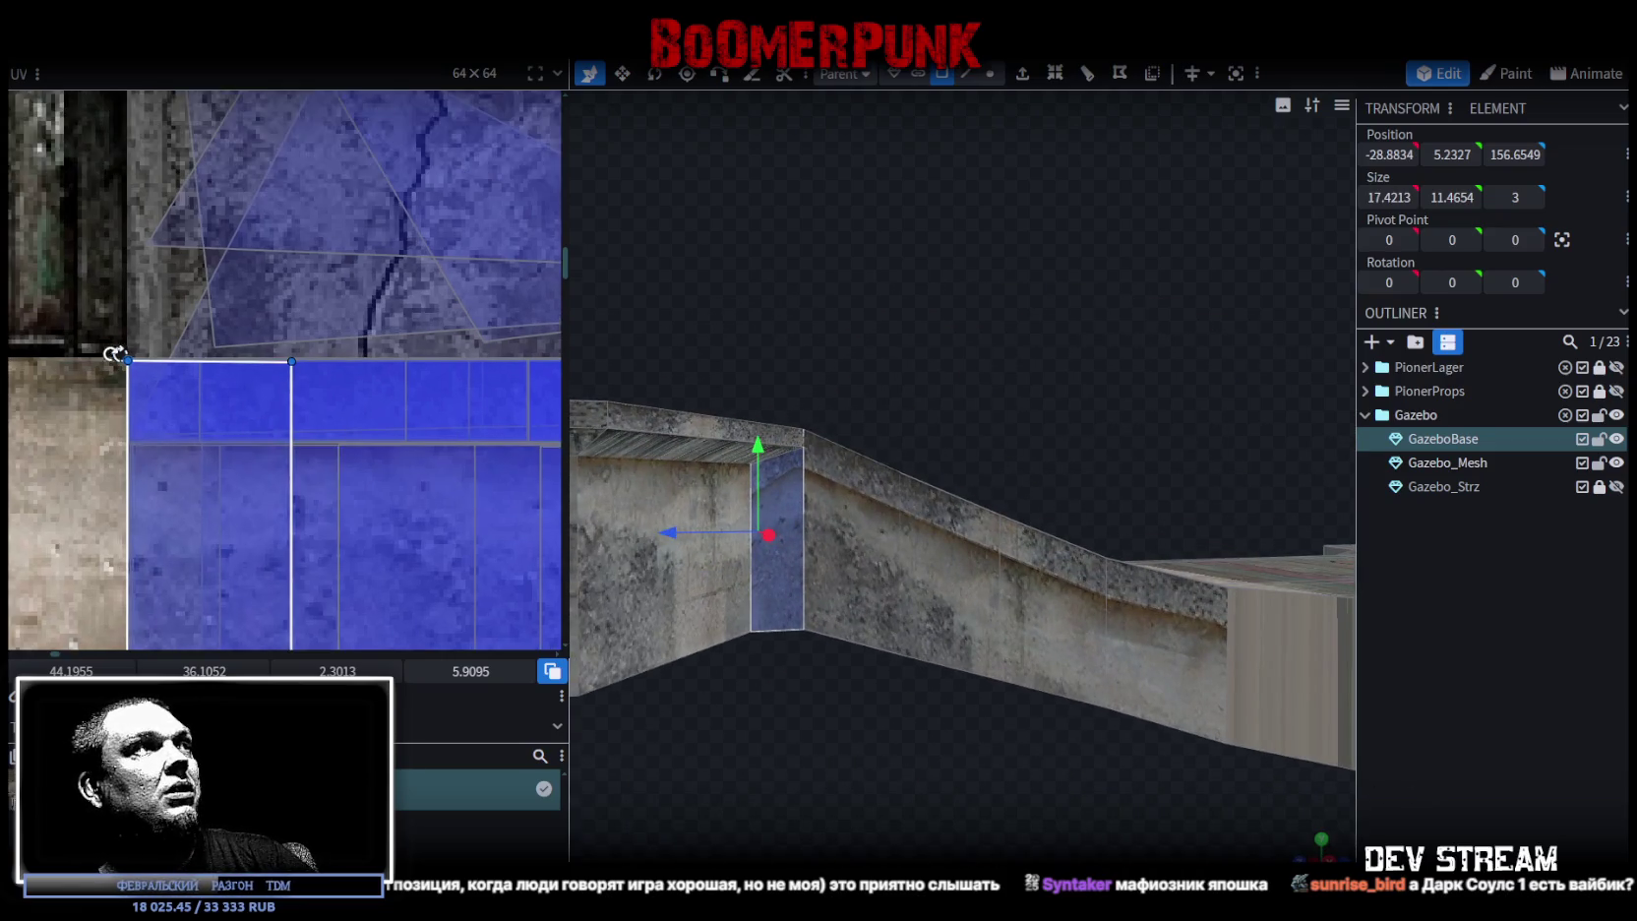
scroll(108, 356, "up", 2)
scroll(109, 355, "up", 2)
- Shift the narrow face's UV left and widen it to 2.5513 by 5.9095 at 43.883, 36.1052
left_click_drag(279, 339, 280, 504)
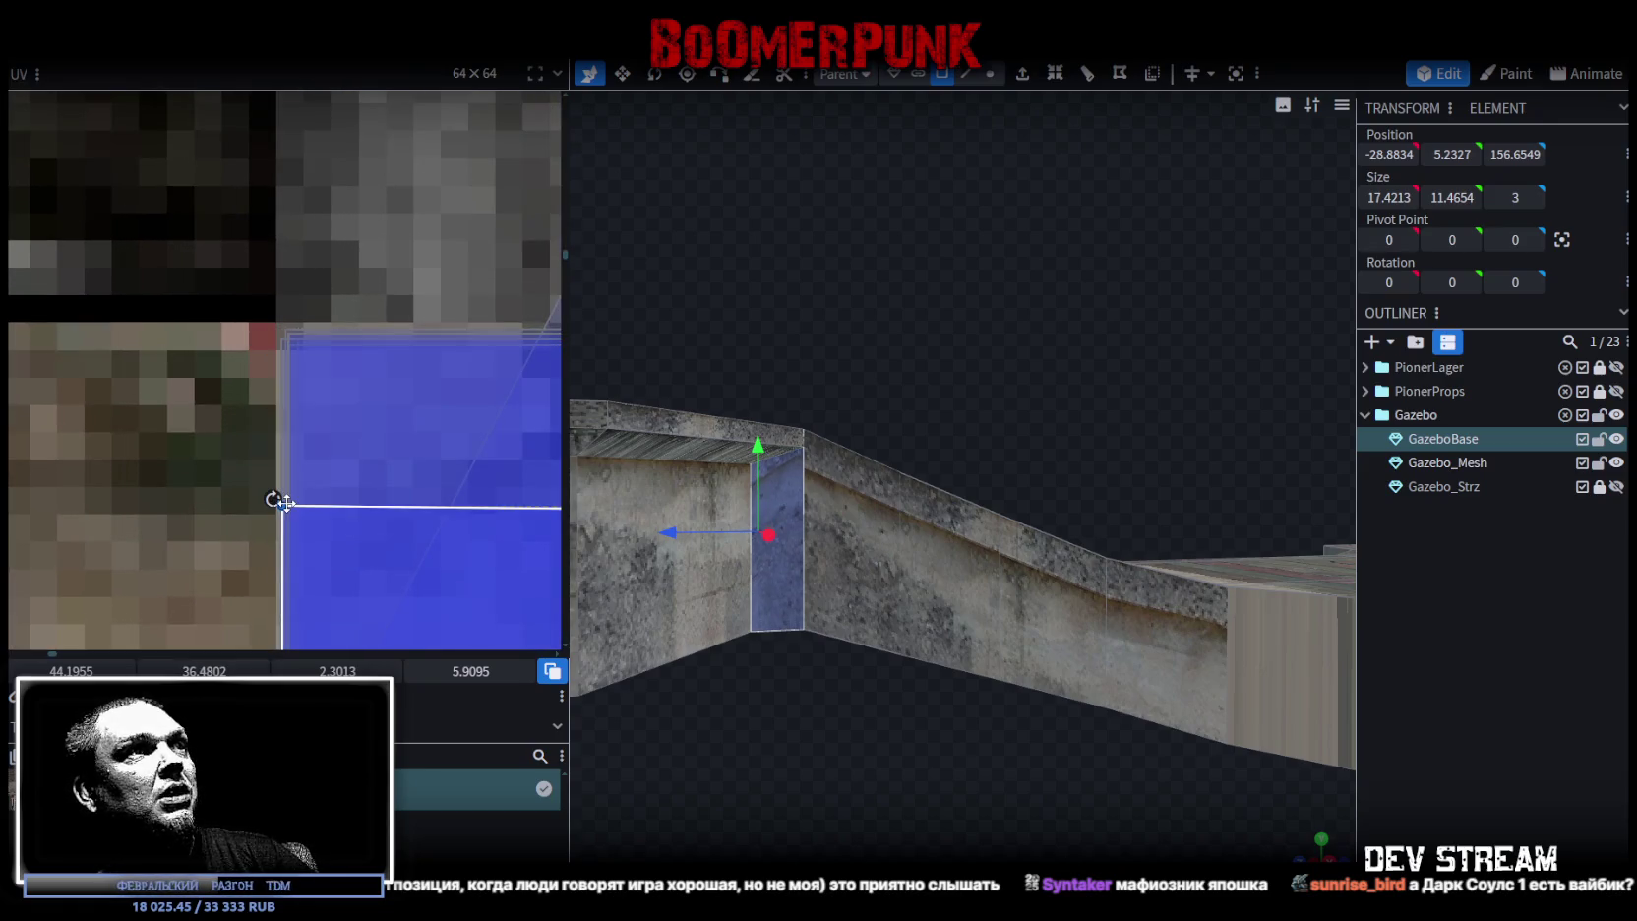
key("ctrl+z")
scroll(301, 476, "down", 2)
scroll(333, 489, "down", 2)
scroll(449, 344, "down", 2)
scroll(449, 344, "down", 2)
mouse_move(379, 316)
left_mouse_down()
mouse_move(342, 323)
mouse_move(361, 319)
left_mouse_up()
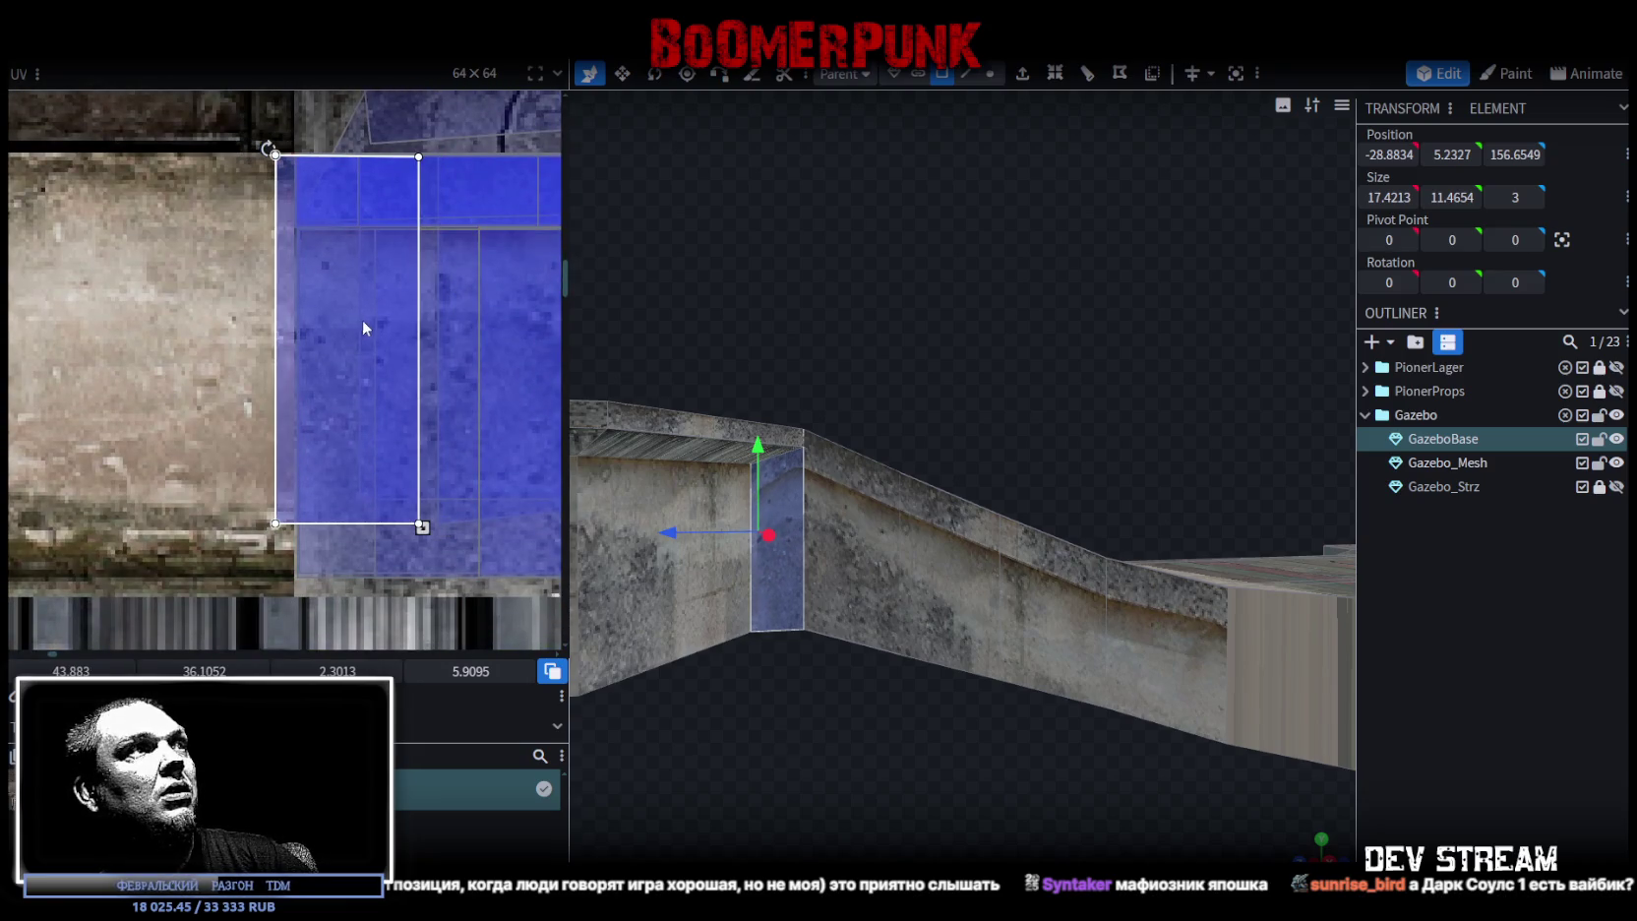
scroll(403, 442, "up", 3)
left_click_drag(404, 622, 431, 620)
scroll(324, 349, "down", 3)
scroll(246, 275, "up", 3)
scroll(339, 406, "up", 3)
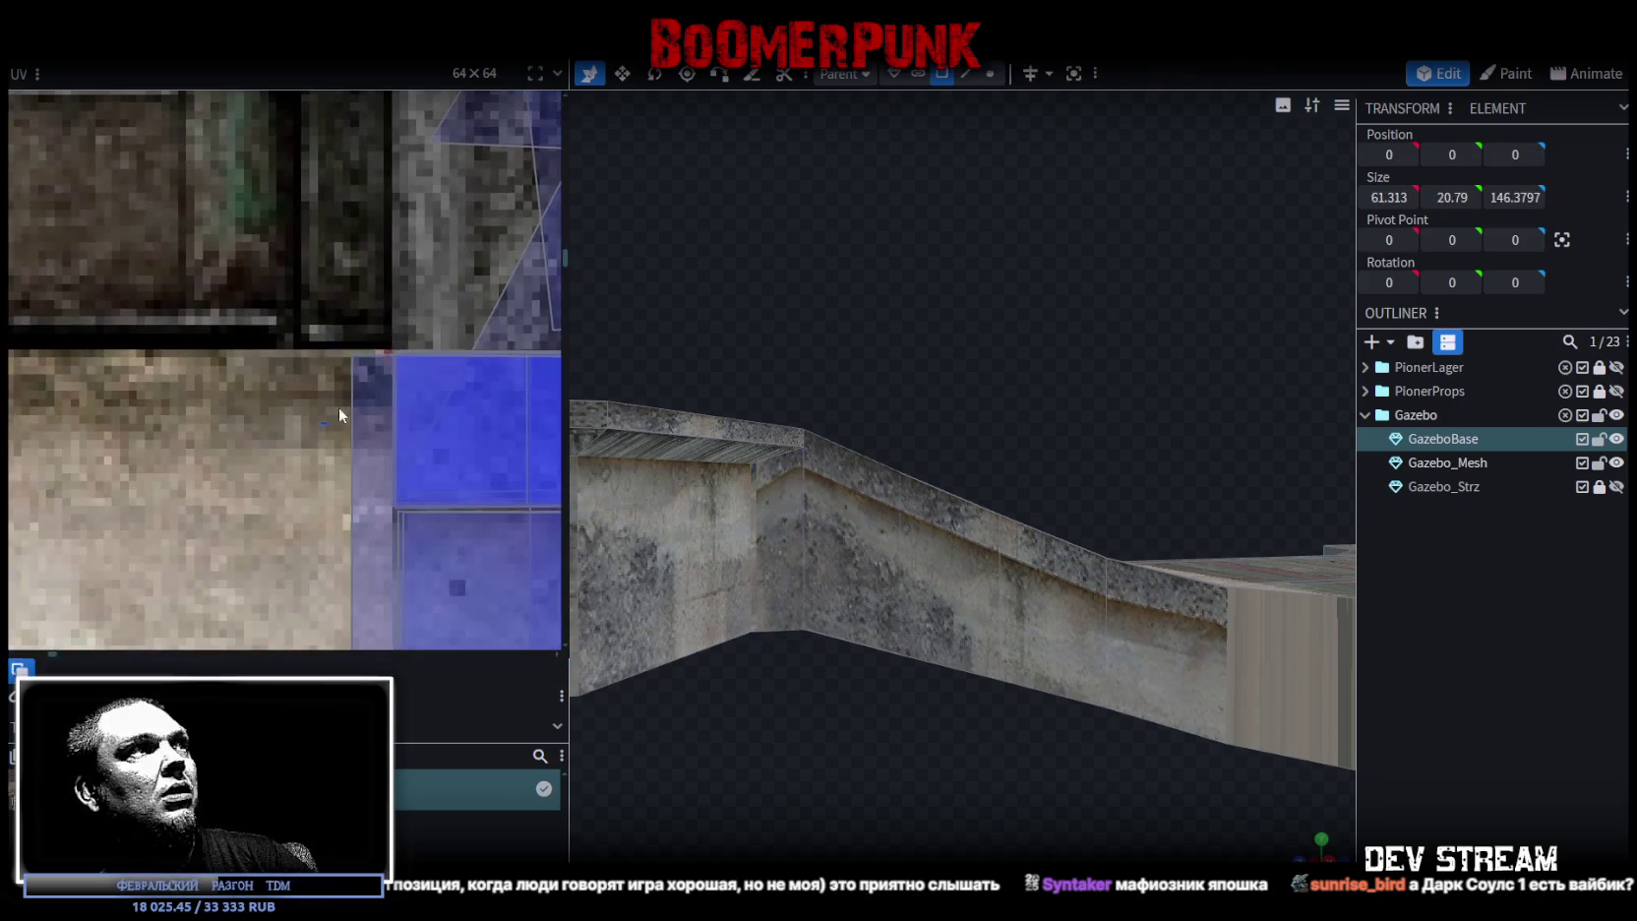
- Select the narrow stair-wall face's top edge and frame it in front and side views
left_click(359, 354)
key("KP_1")
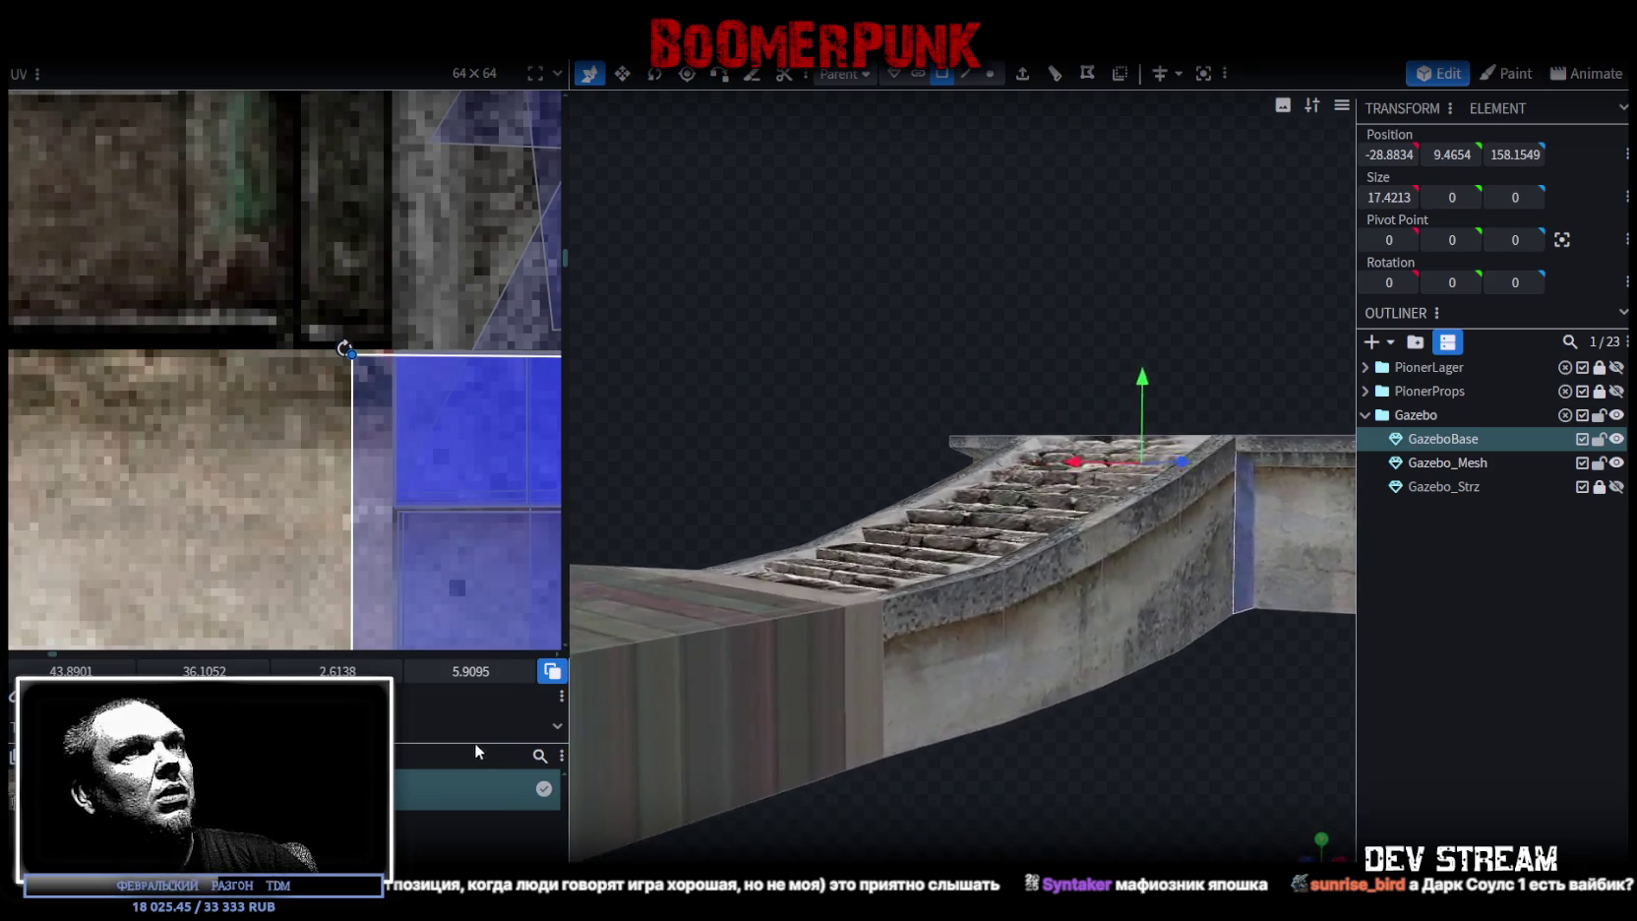
scroll(461, 427, "up", 1)
scroll(460, 427, "down", 2)
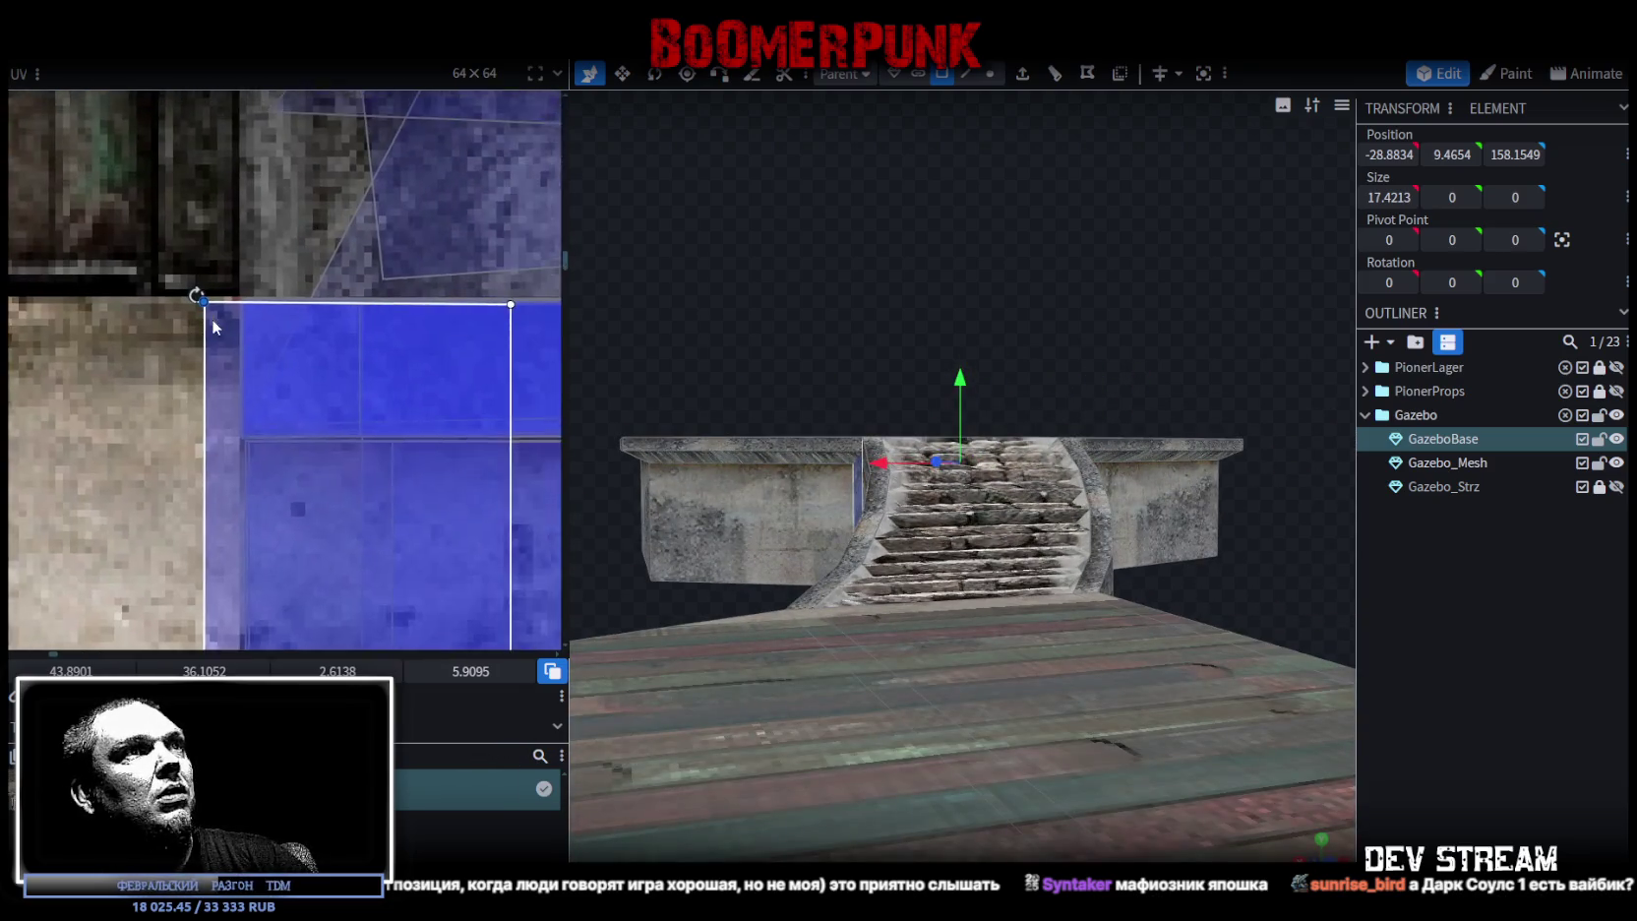
key("KP_3")
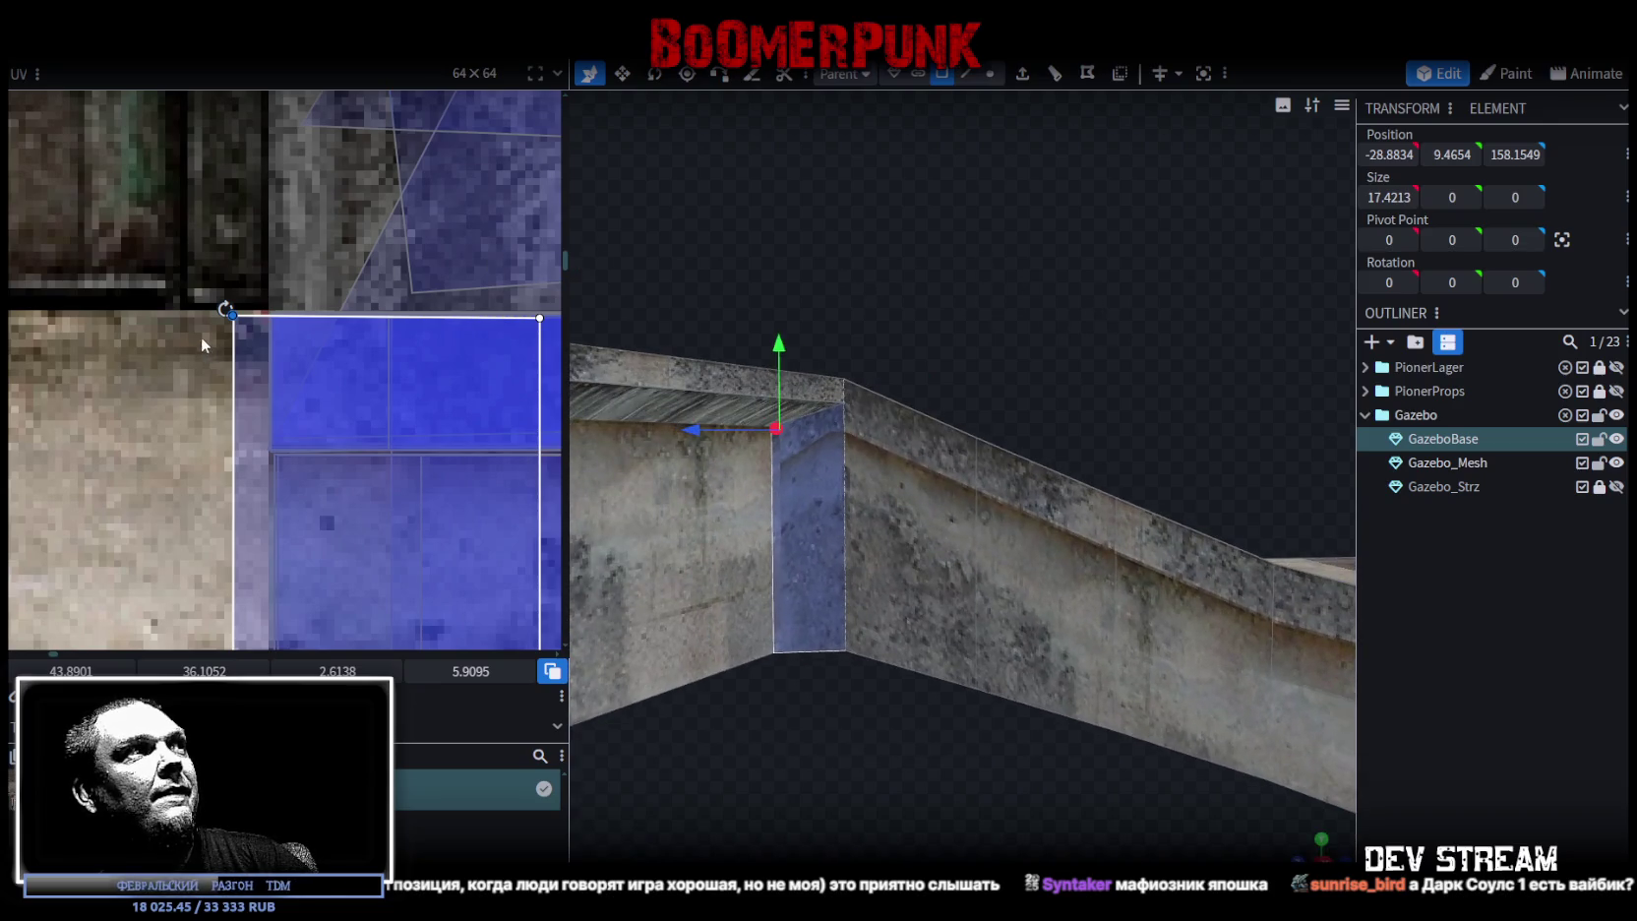
- Drag the face's UV corners back into a rectangle and move its left edge right
left_click_drag(233, 313, 225, 447)
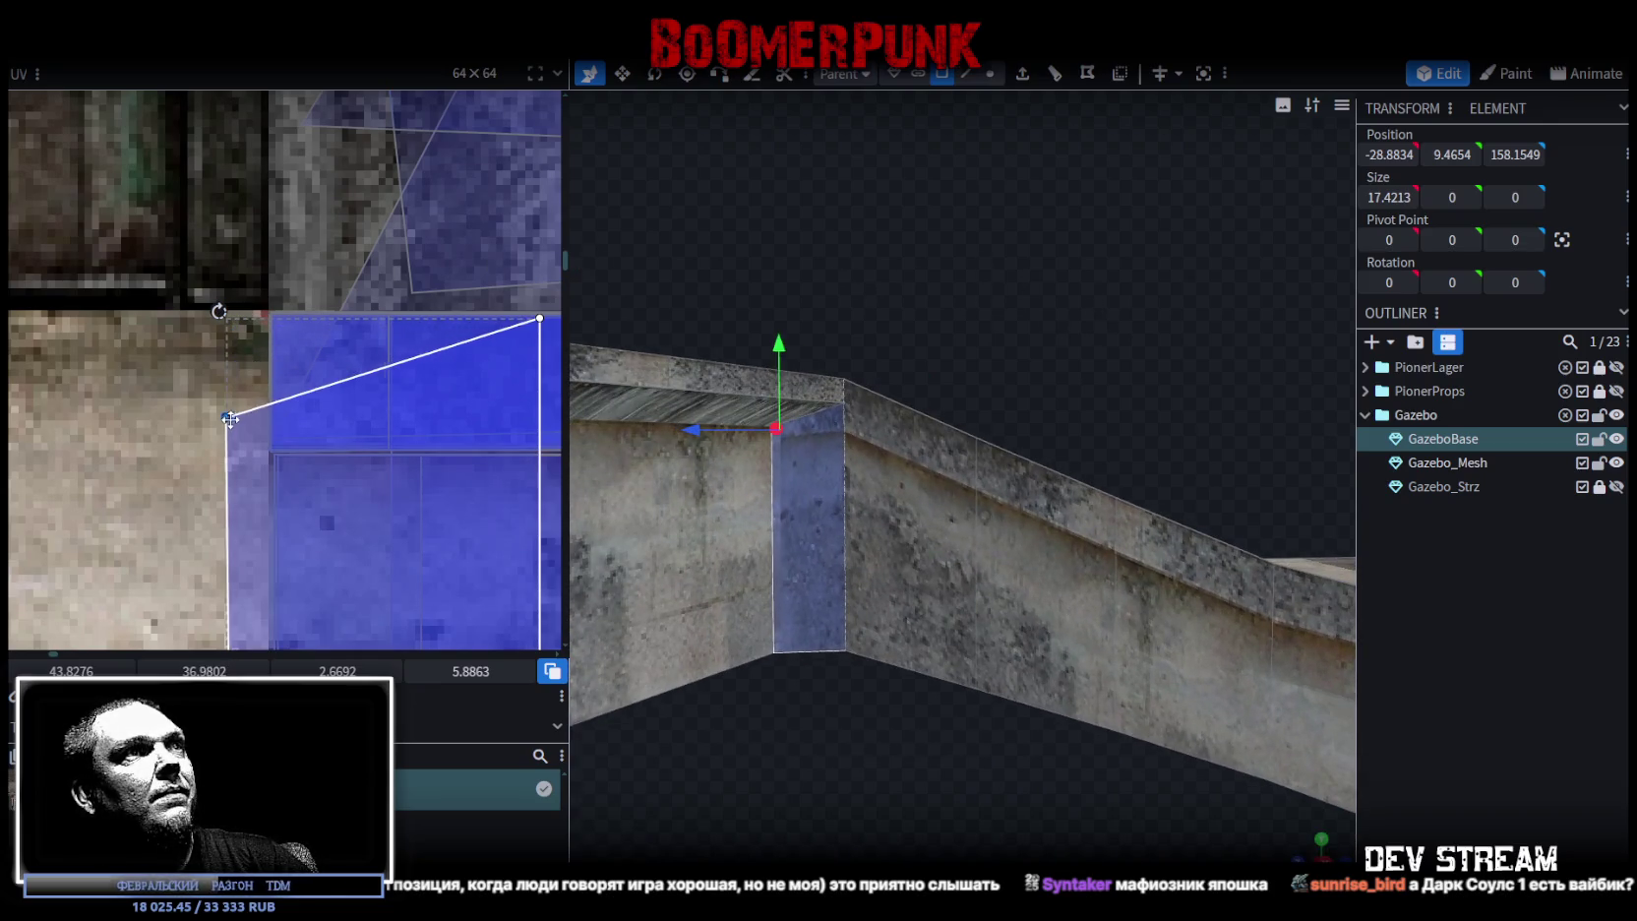
left_click_drag(224, 447, 241, 457)
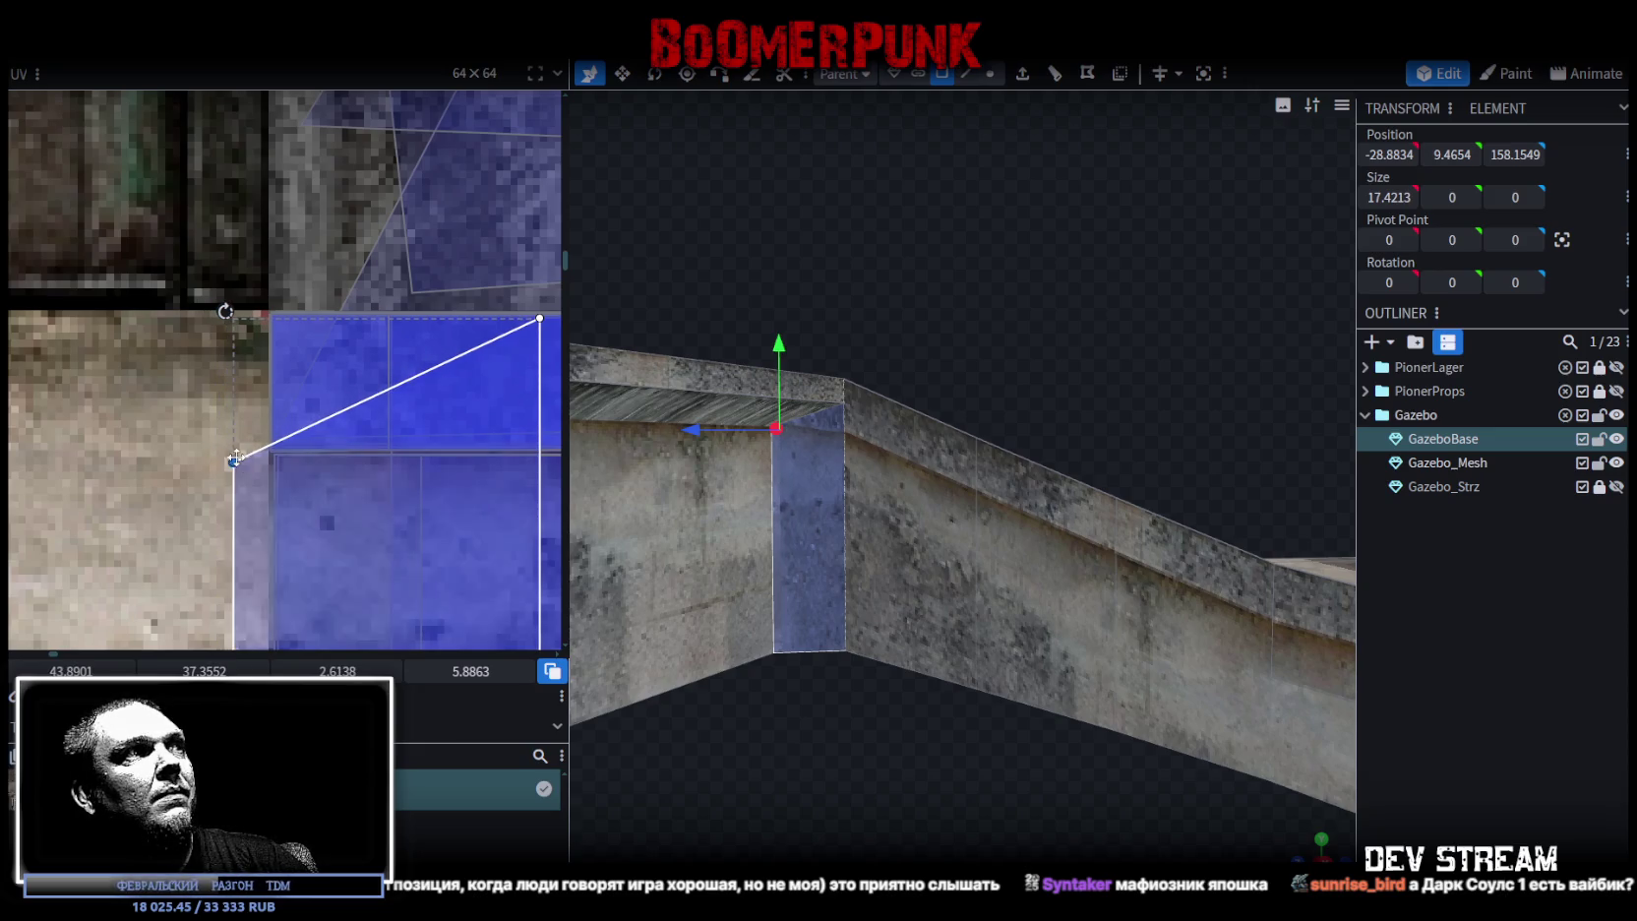
scroll(241, 393, "down", 3)
scroll(237, 324, "down", 1)
left_click_drag(271, 309, 271, 264)
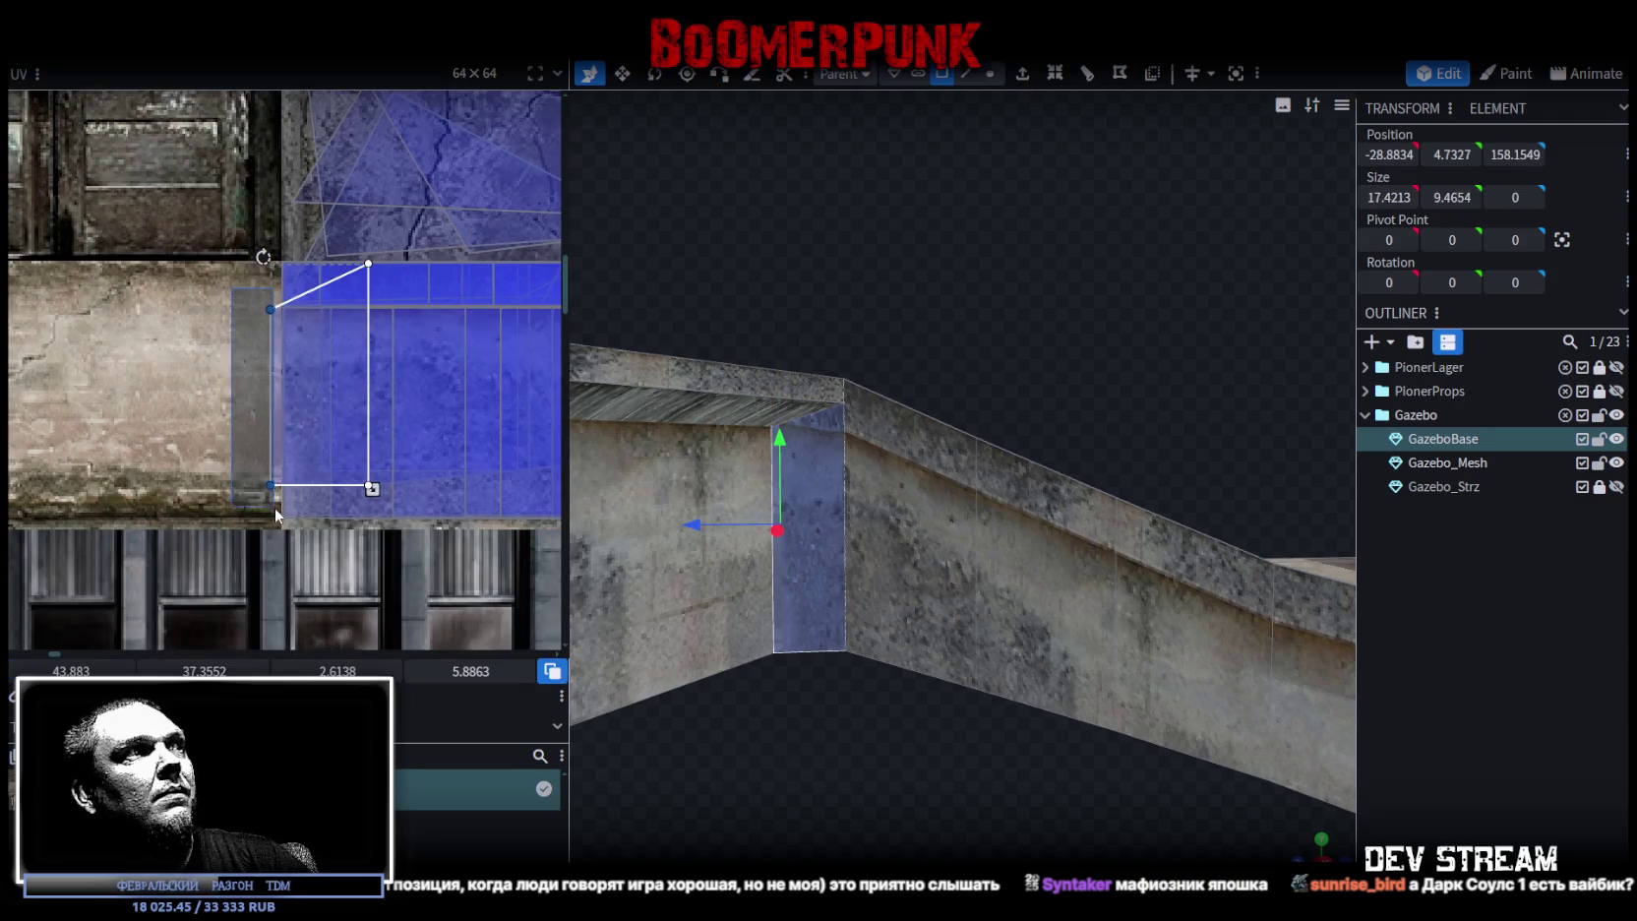
scroll(265, 477, "up", 3)
left_click_drag(259, 473, 301, 471)
- Select the walkway floor face below the stairs and view the gazebo base overall
left_click_drag(981, 313, 975, 353)
left_click(1033, 619)
mouse_move(1033, 619)
left_mouse_down()
mouse_move(850, 679)
mouse_move(816, 668)
mouse_move(977, 597)
mouse_move(829, 454)
mouse_move(722, 464)
mouse_move(730, 443)
left_mouse_up()
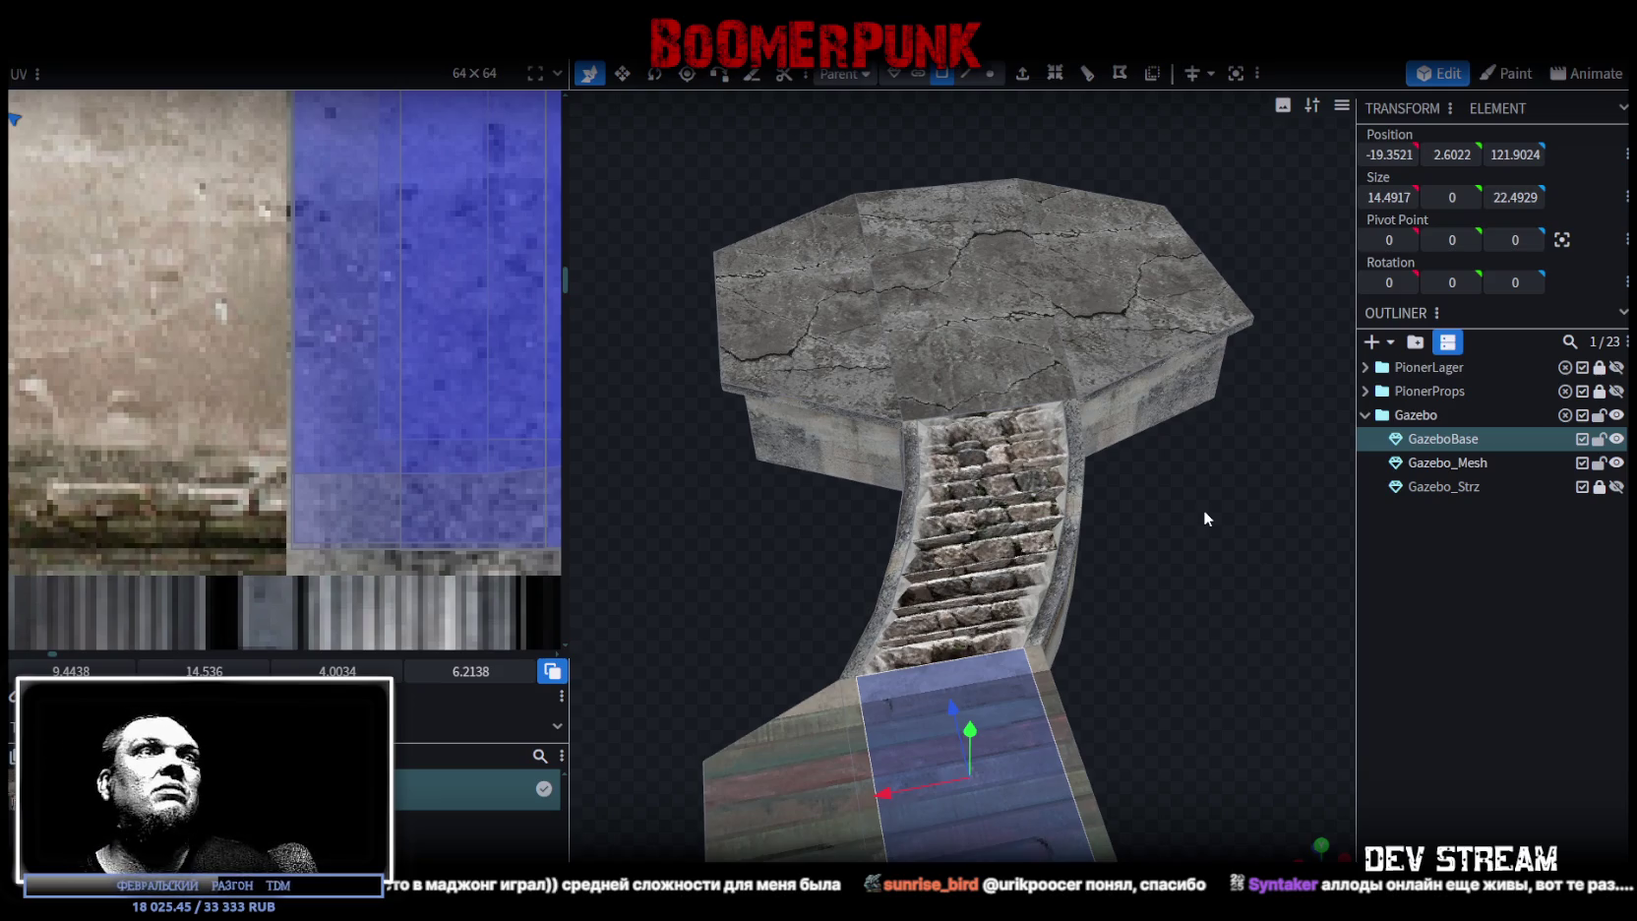
- Select the middle, left and right top deck faces and mirror their texture together
mouse_move(1203, 509)
left_mouse_down()
mouse_move(1225, 499)
mouse_move(976, 250)
mouse_move(934, 229)
left_mouse_up()
scroll(938, 225, "down", 2)
left_click(956, 354)
left_click(878, 354, "shift")
left_click(1071, 368, "shift")
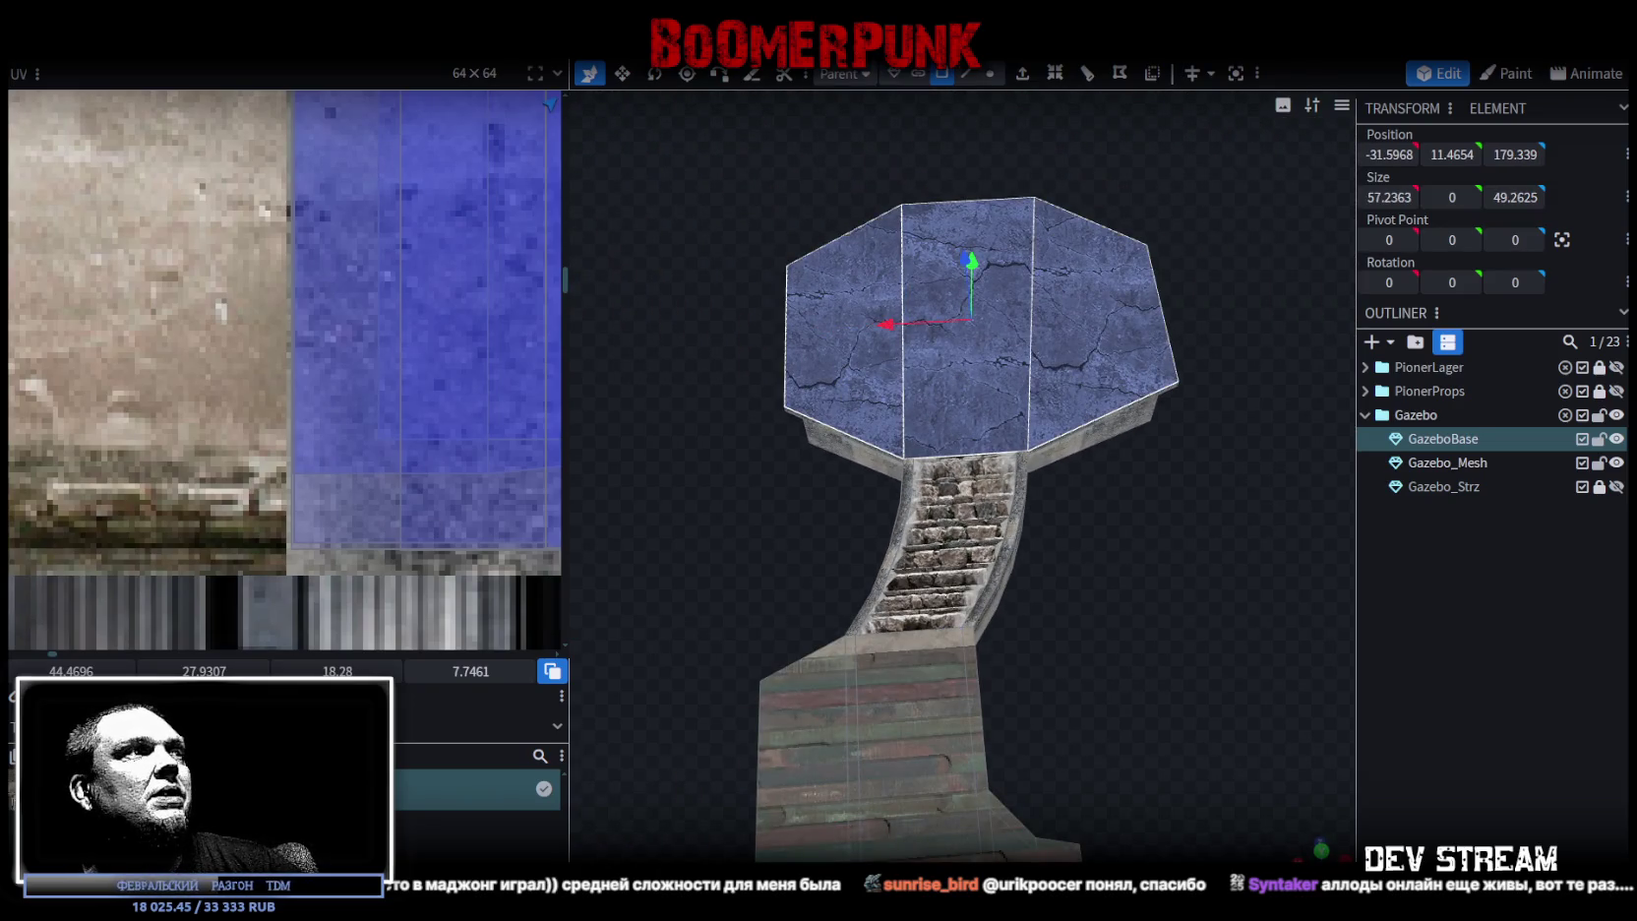
key("m")
left_click(1119, 559)
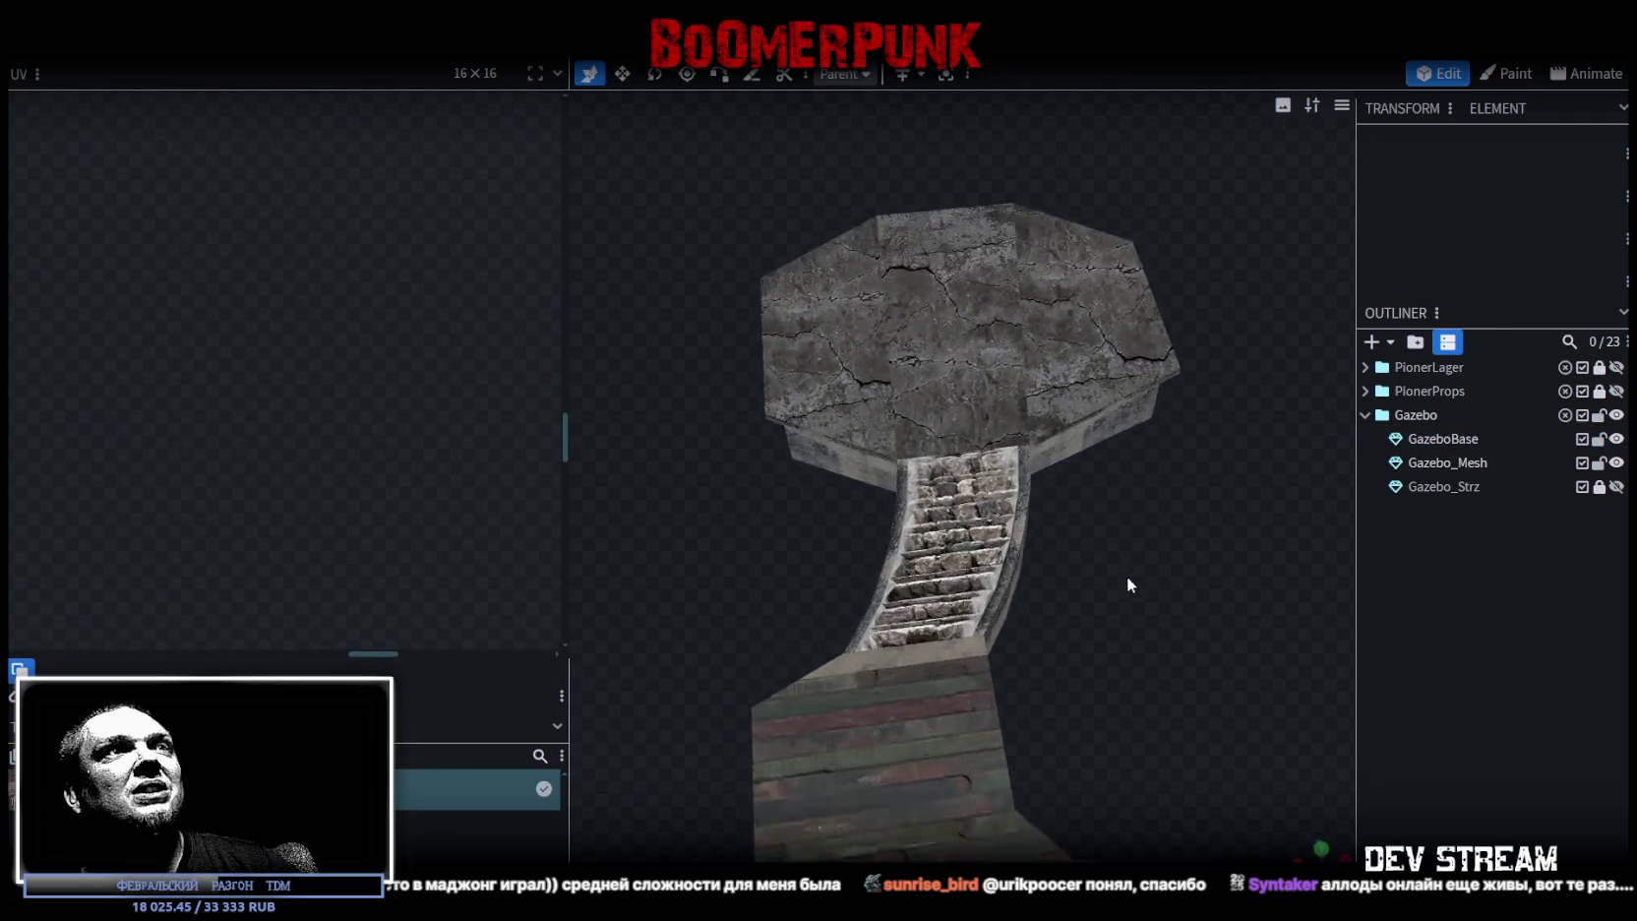
- Mirror the texture individually on the middle, right and left top deck faces
scroll(1126, 575, "up", 3)
left_click(924, 295)
scroll(408, 392, "down", 2)
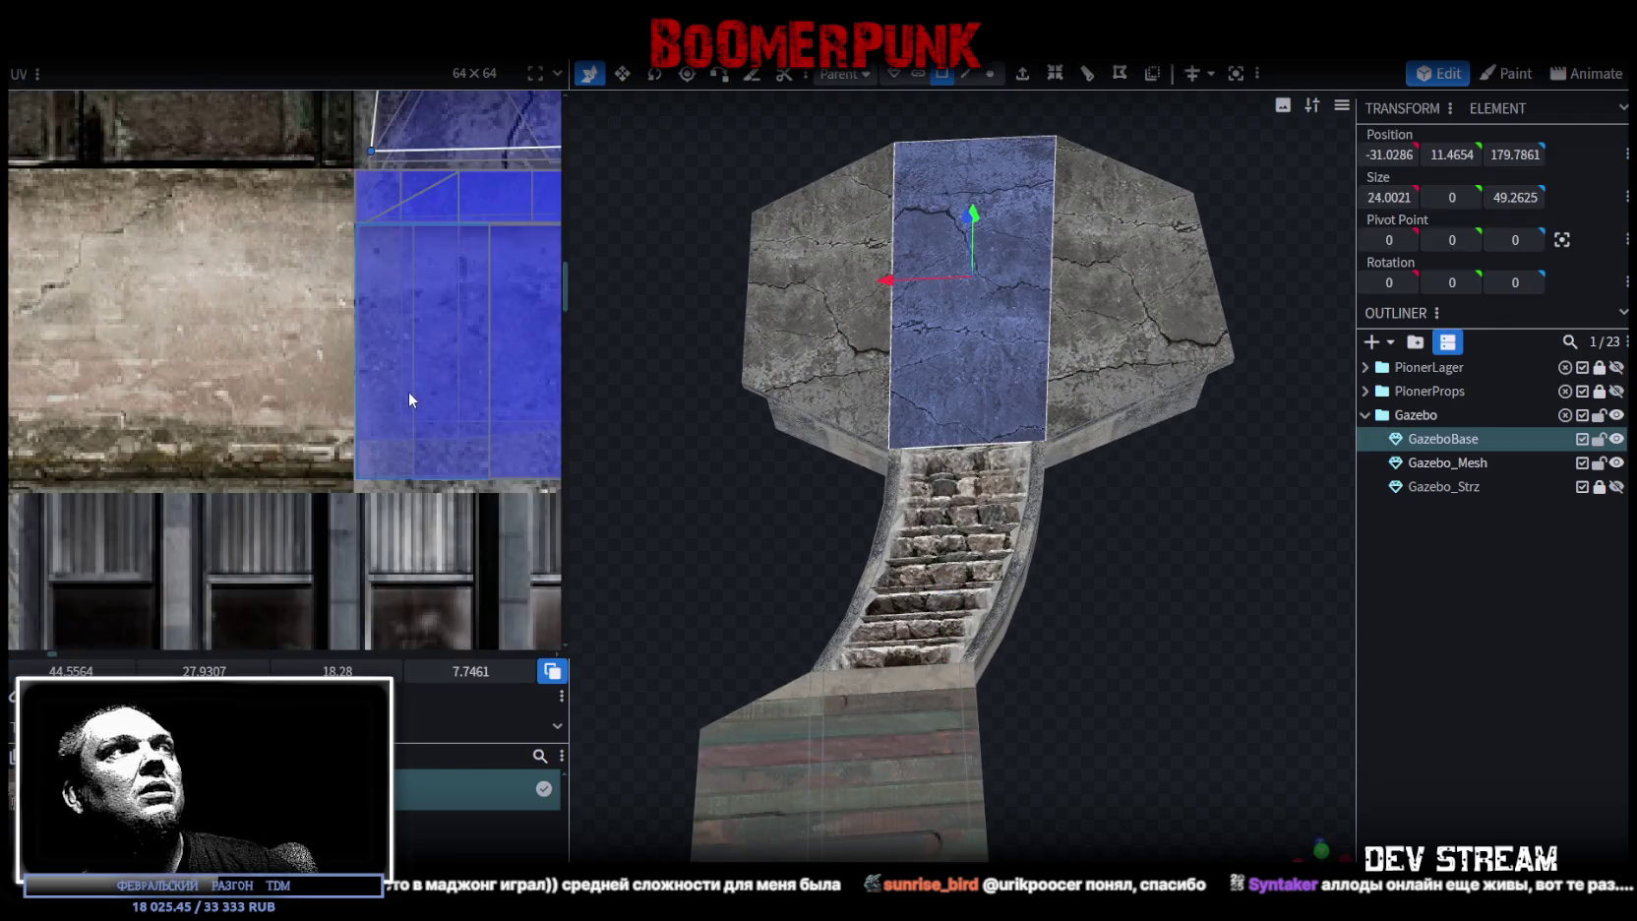
scroll(412, 366, "down", 3)
scroll(302, 415, "down", 2)
scroll(302, 415, "up", 2)
scroll(313, 422, "up", 2)
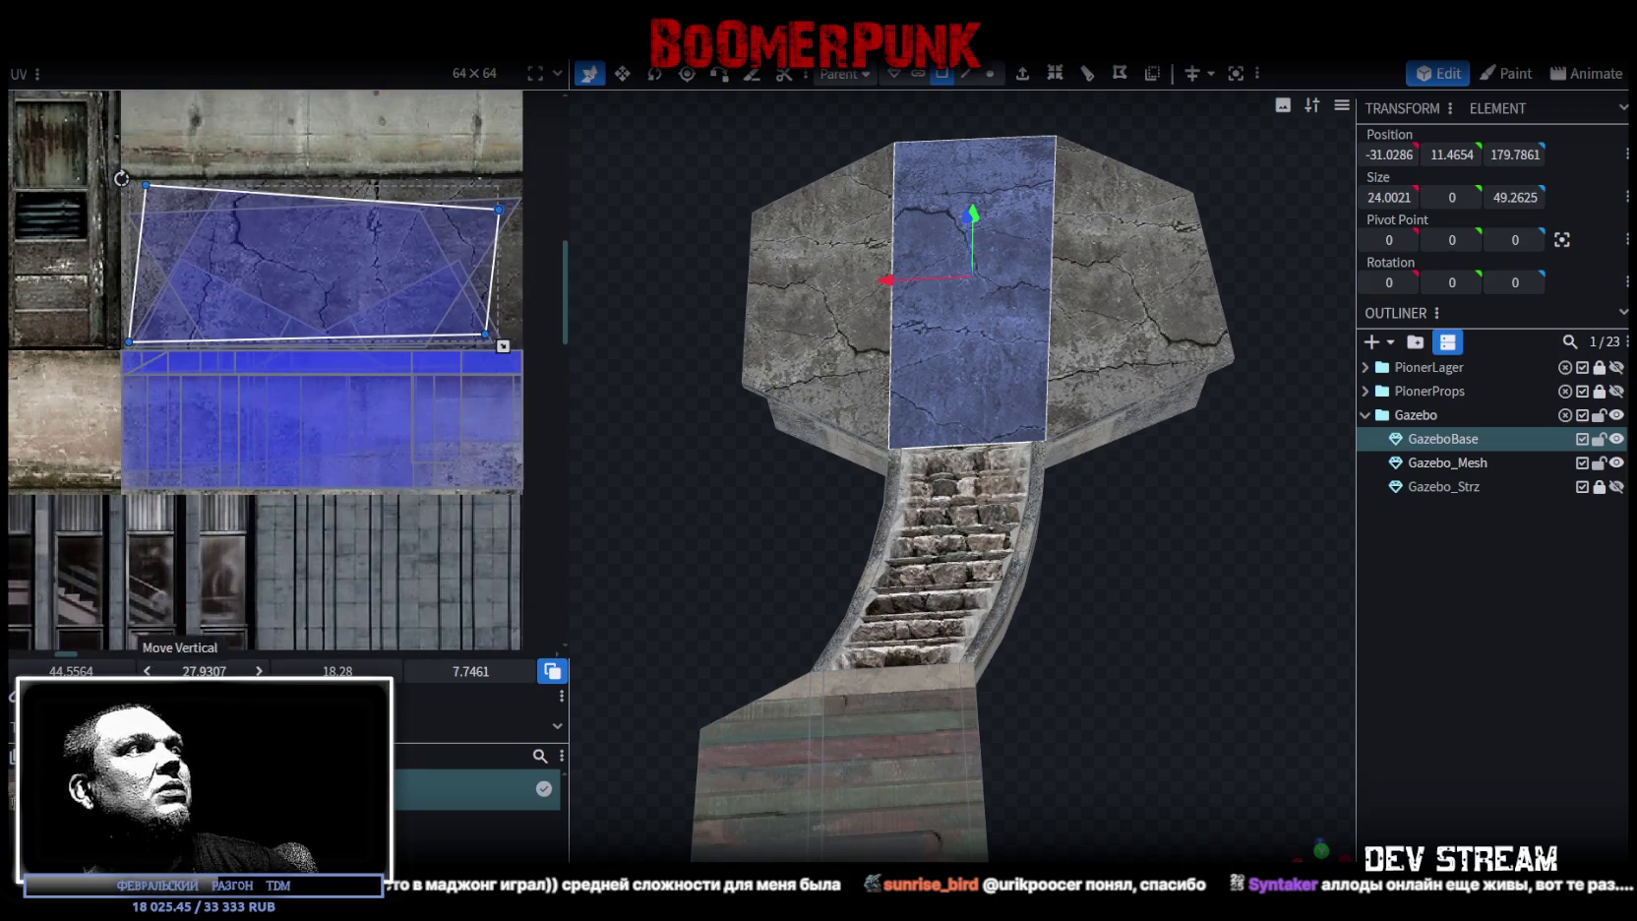
key("m")
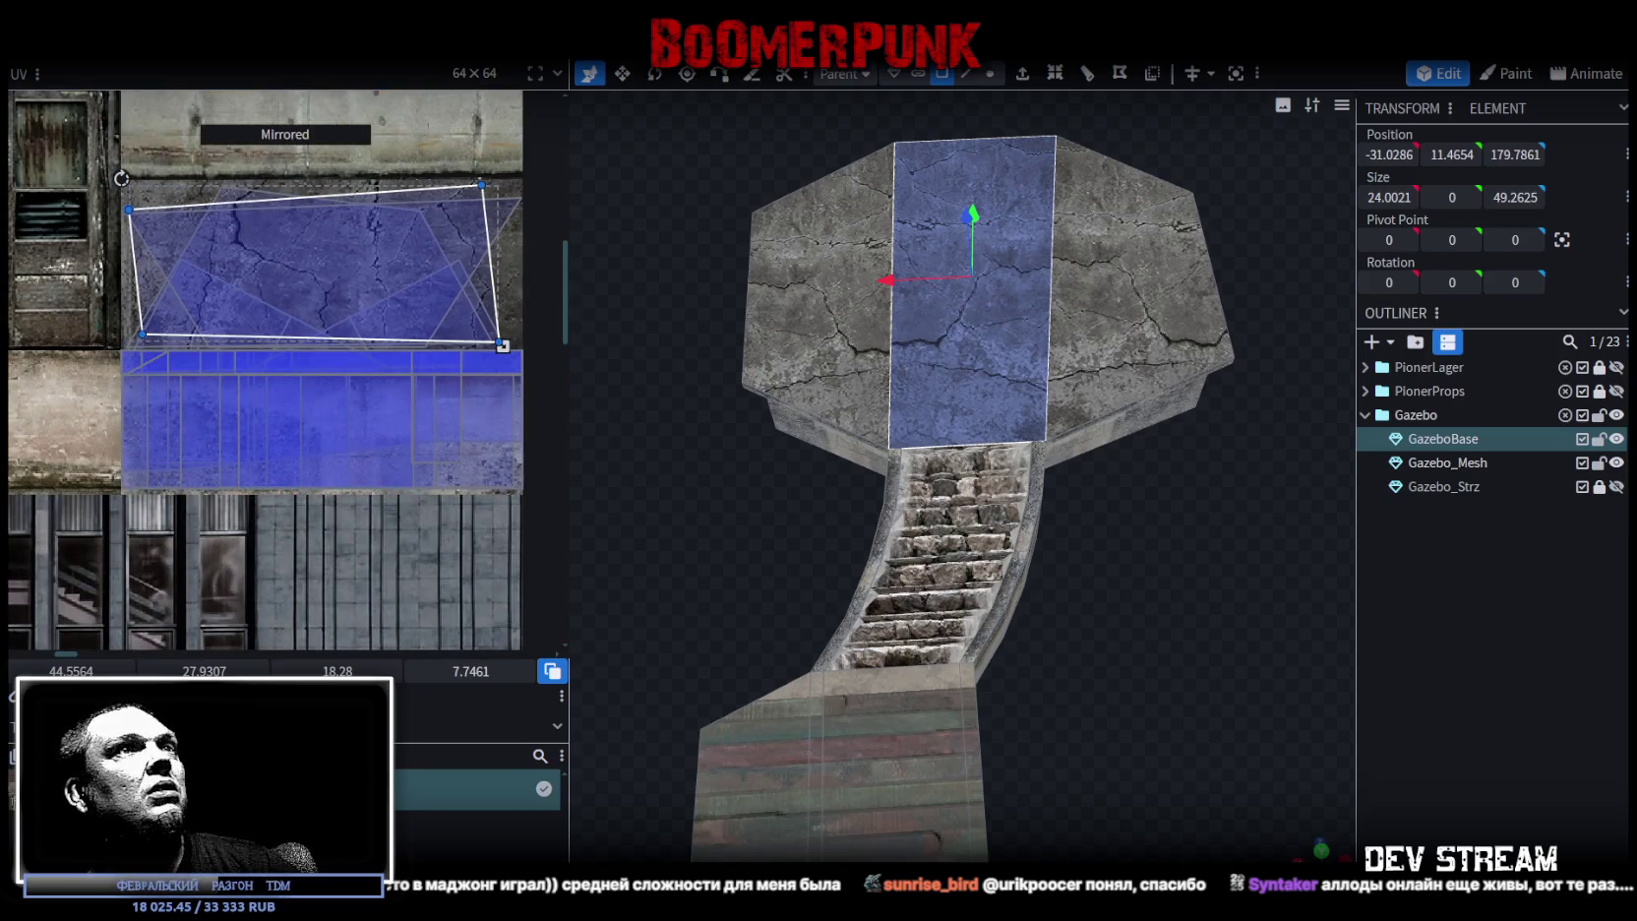
left_click(1137, 347)
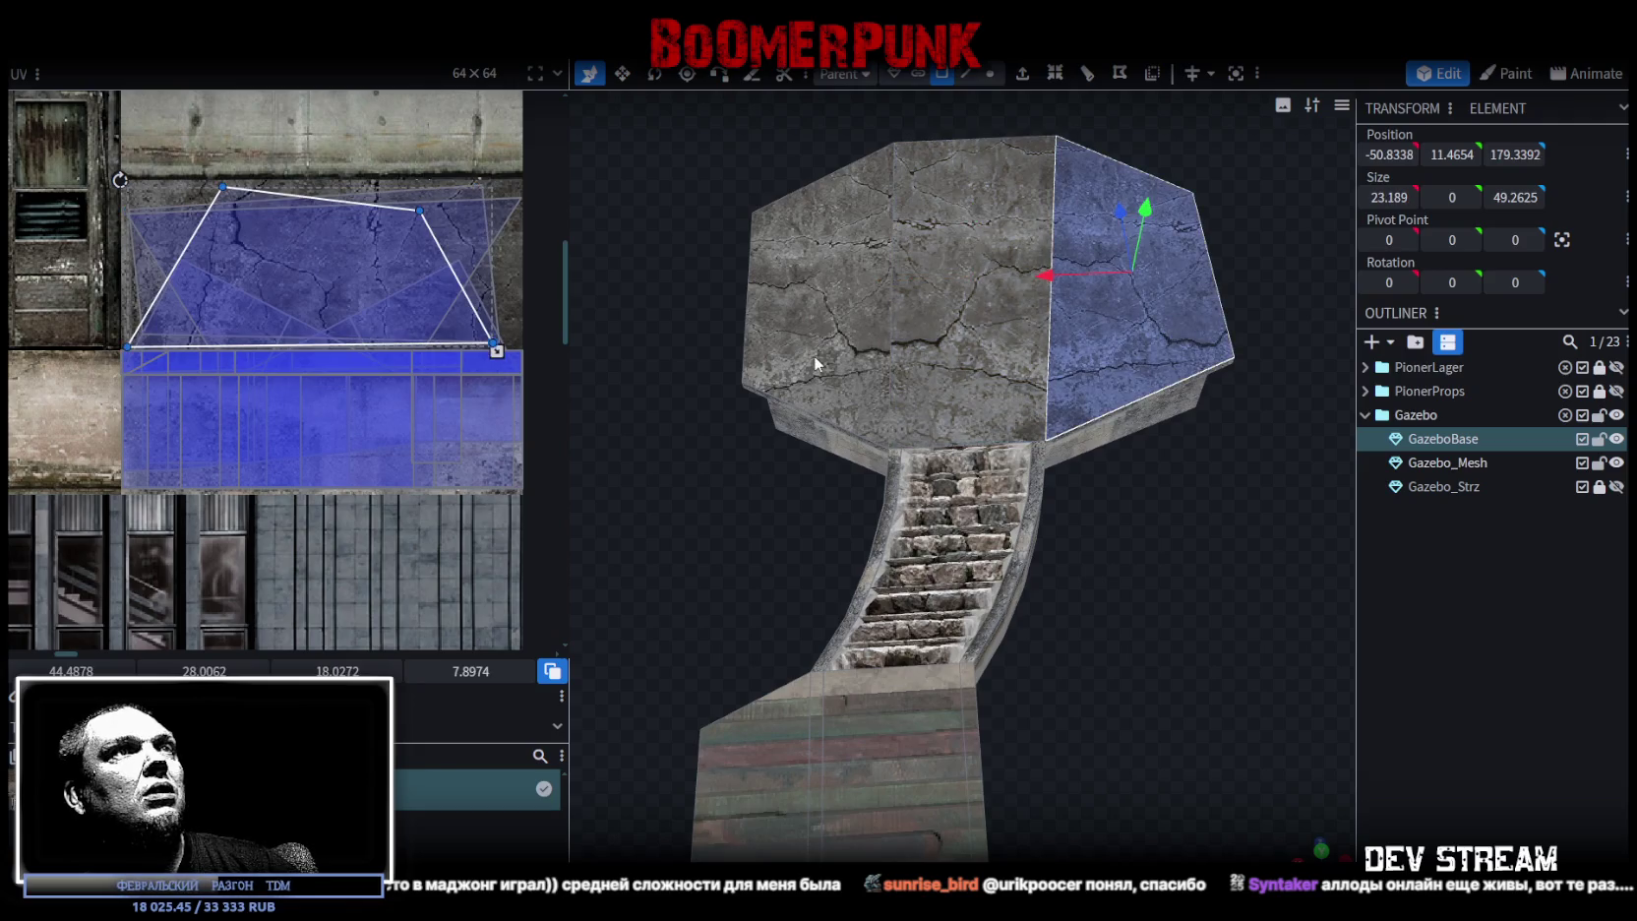
key("m")
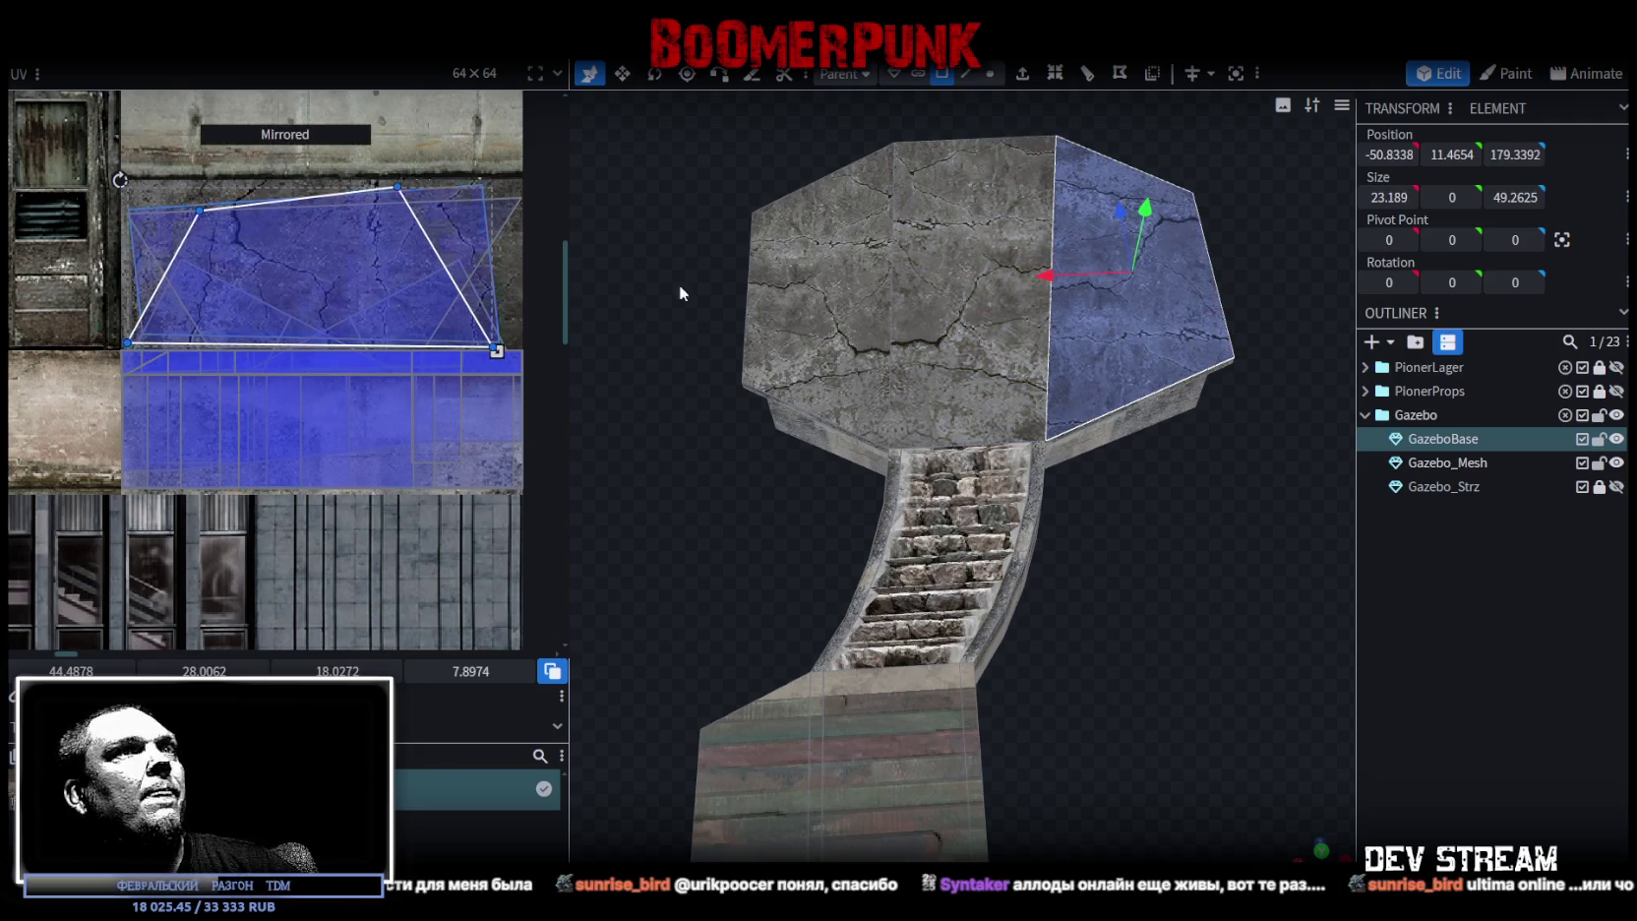
left_click(811, 325)
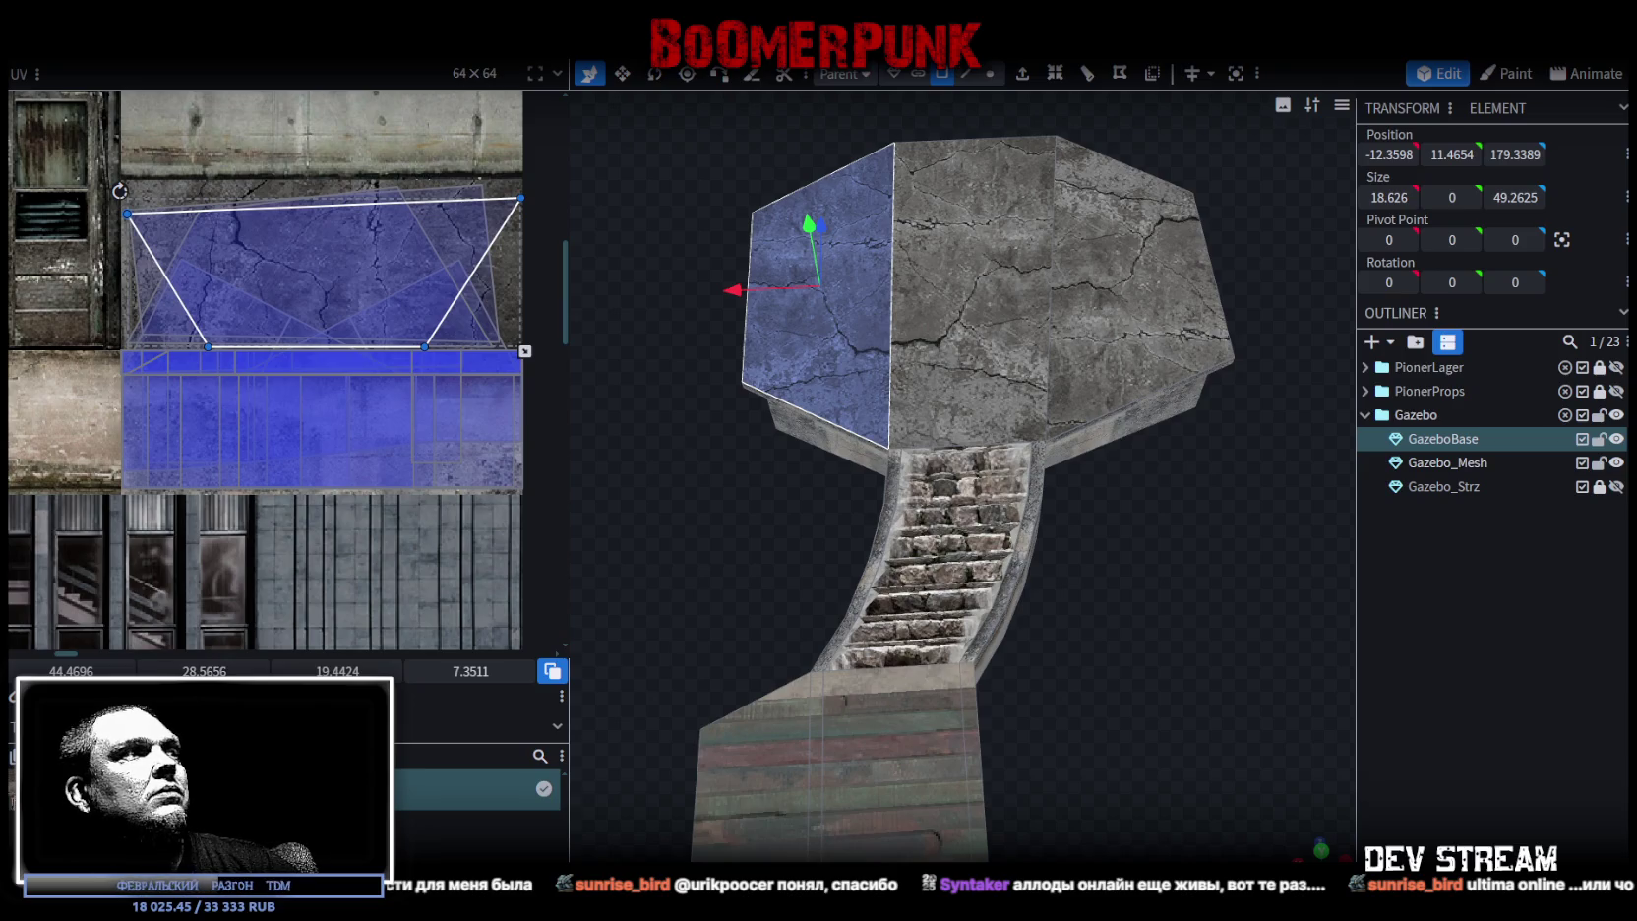
key("m")
- Select the near deck face and shrink its texture mapping in the UV editor
mouse_move(1141, 551)
left_mouse_down()
mouse_move(798, 527)
mouse_move(843, 700)
mouse_move(1142, 655)
mouse_move(951, 758)
mouse_move(1031, 755)
left_mouse_up()
left_click(951, 757)
left_click(858, 686)
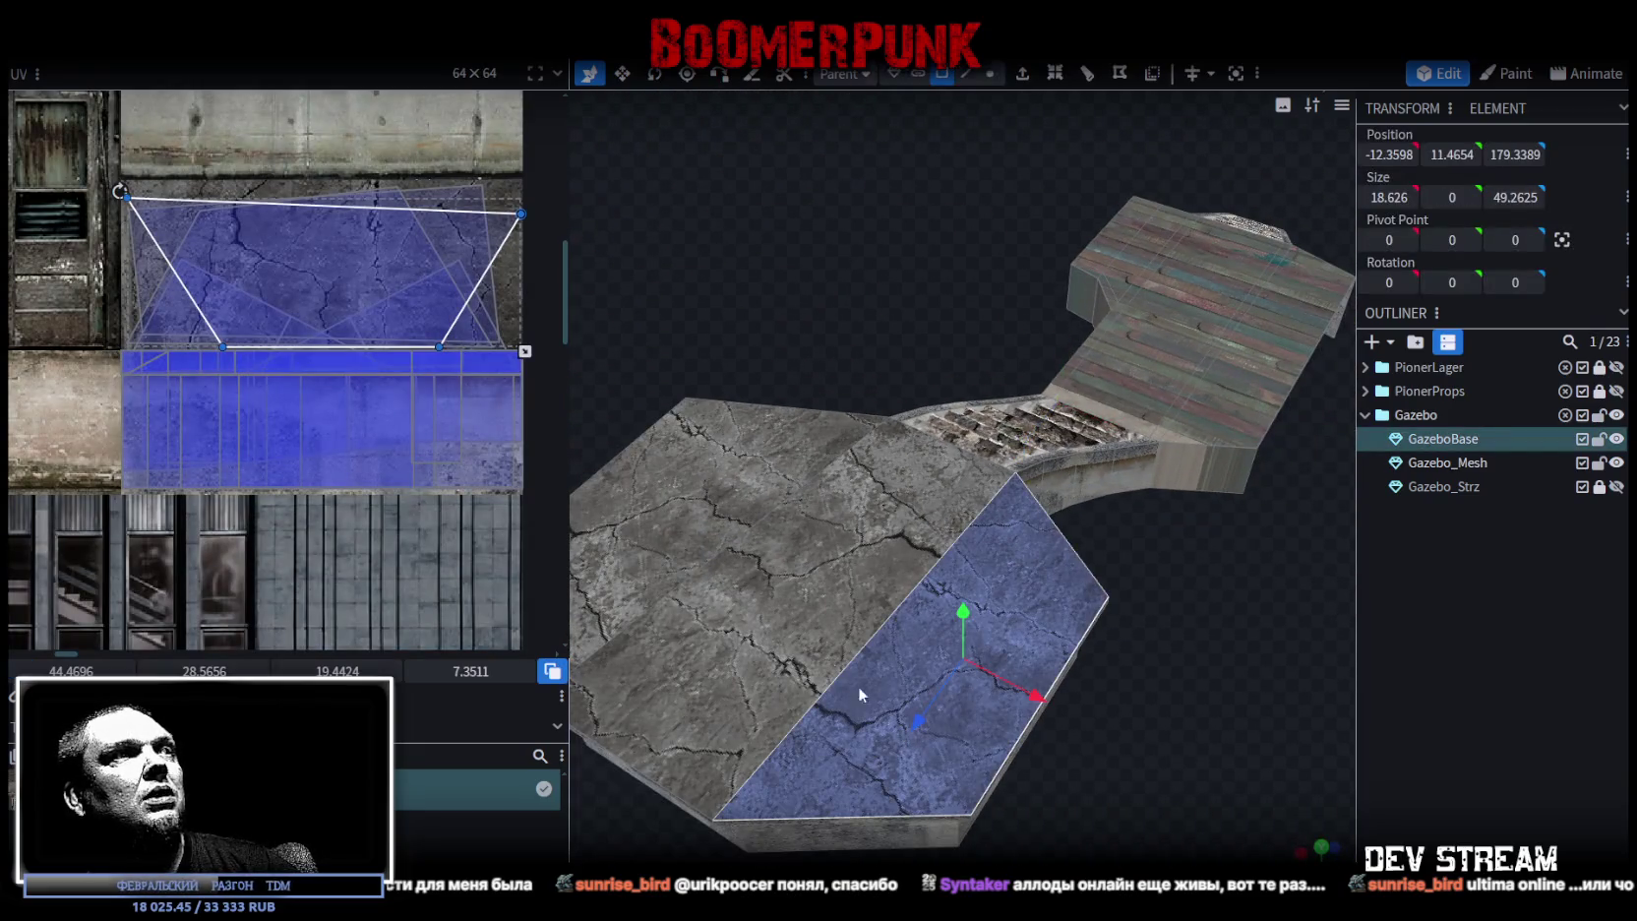
scroll(439, 280, "up", 2)
middle_click_drag(439, 280, 372, 297)
left_click_drag(464, 360, 425, 355)
scroll(408, 293, "down", 1)
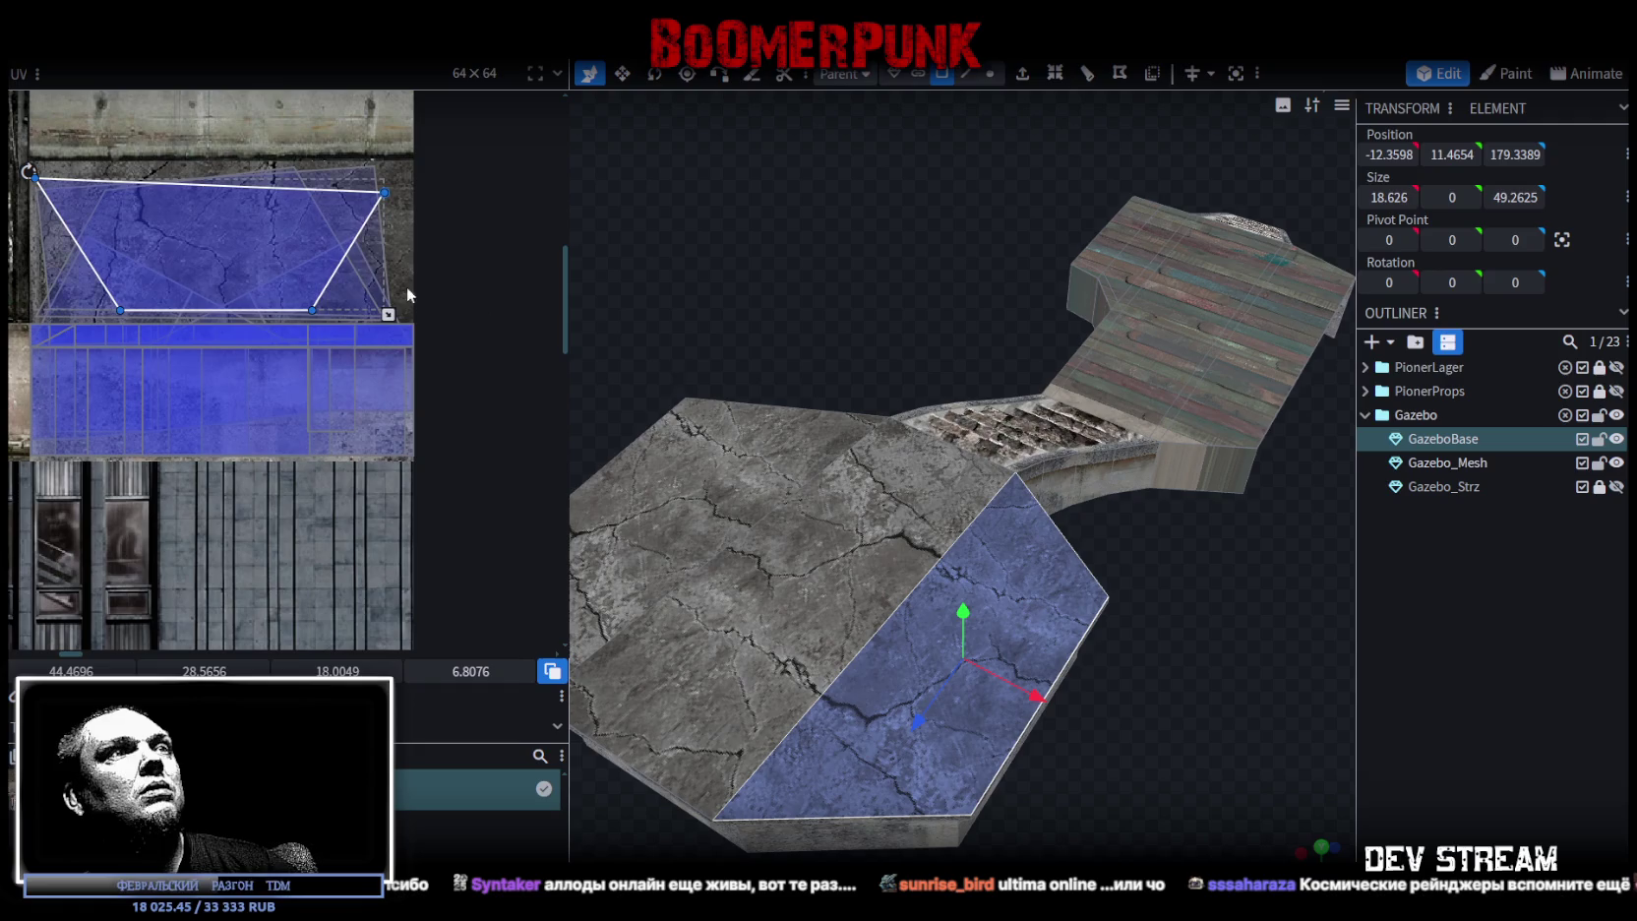
- On the neighbouring deck face, nudge and shrink the mapping so the concrete cracks line up
left_click(792, 482)
mouse_move(863, 286)
left_mouse_down()
mouse_move(1112, 274)
mouse_move(1065, 723)
left_mouse_up()
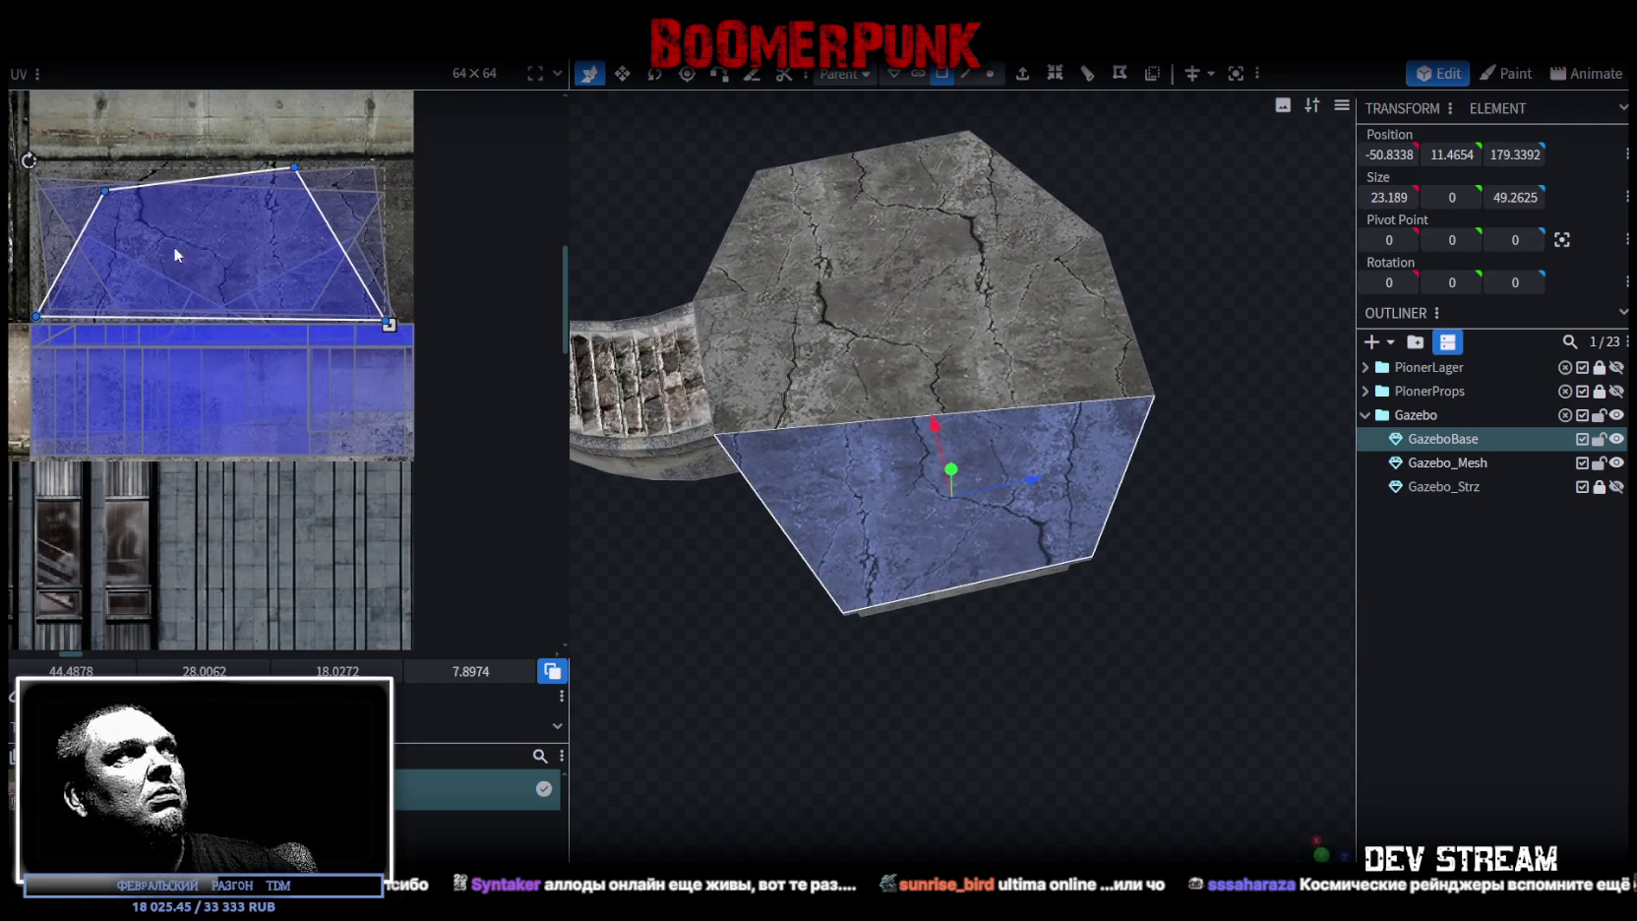
scroll(177, 248, "up", 1)
left_click_drag(231, 281, 250, 275)
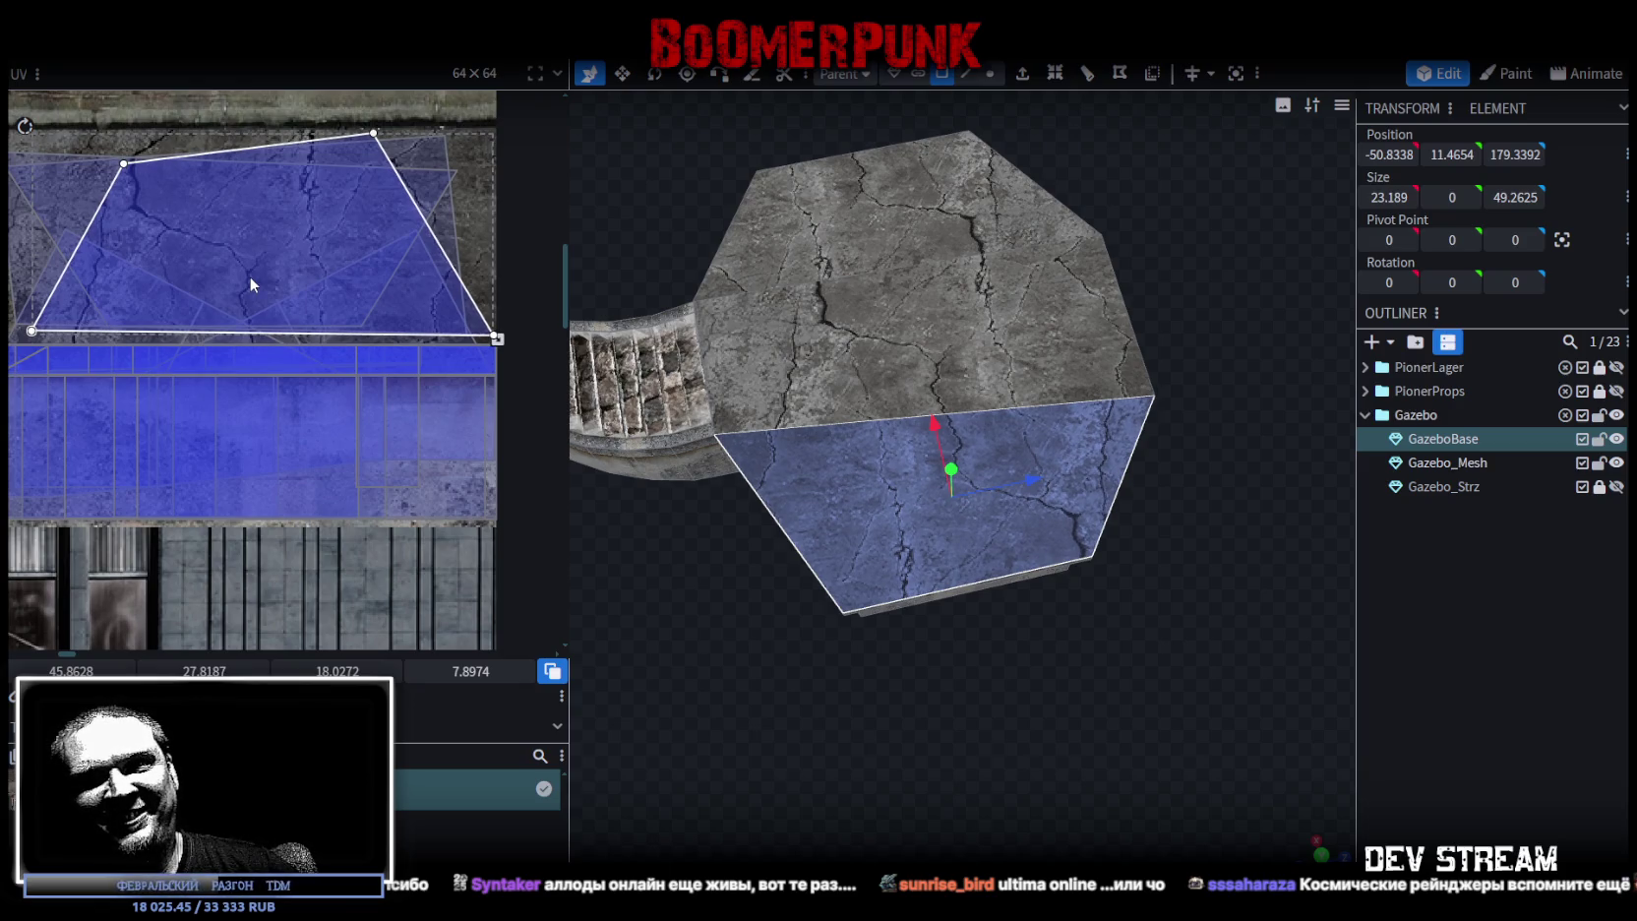
scroll(250, 276, "down", 1)
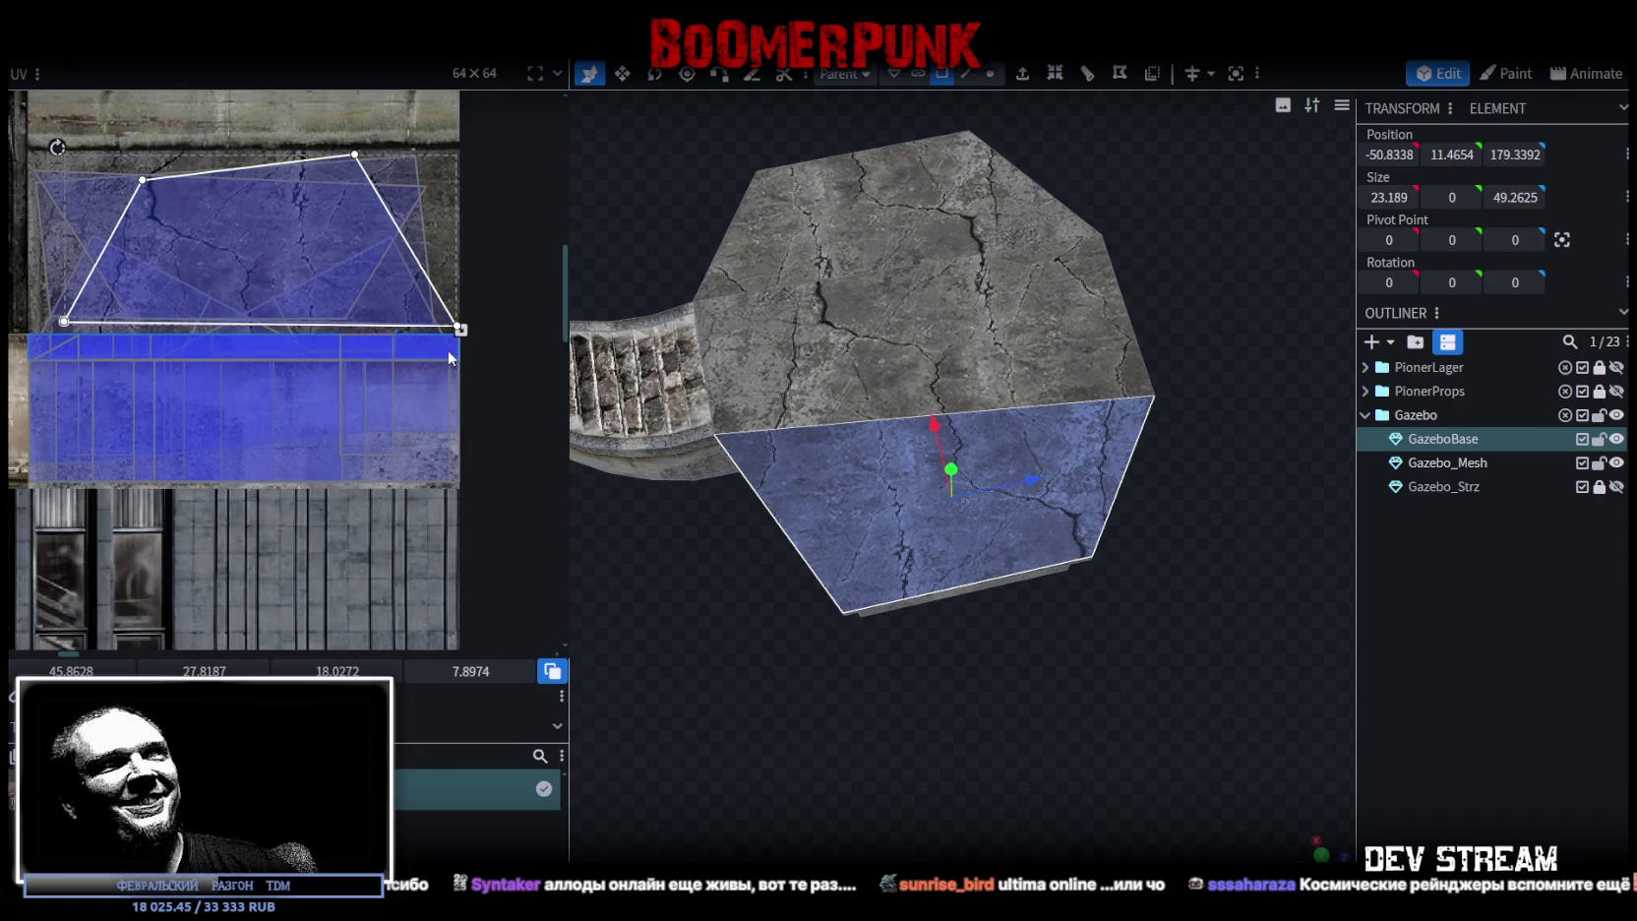
left_click_drag(460, 328, 313, 266)
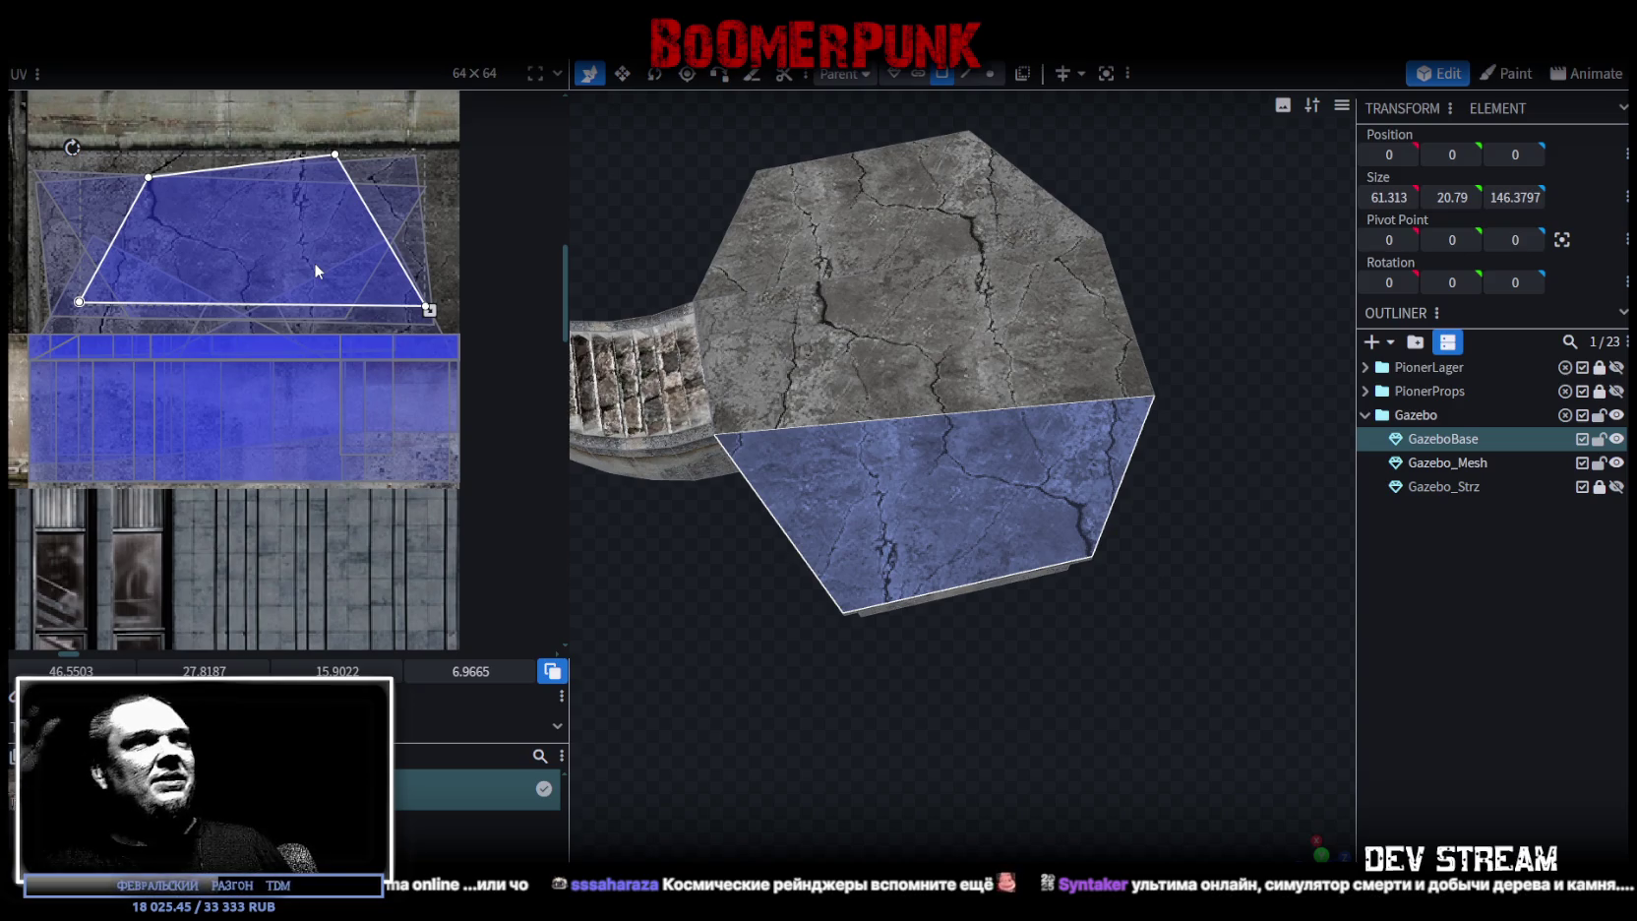
- From a low view, select a side face and the angled side face of the base
mouse_move(787, 573)
left_mouse_down()
mouse_move(1038, 620)
mouse_move(823, 609)
mouse_move(878, 632)
left_mouse_up()
scroll(886, 580, "up", 3)
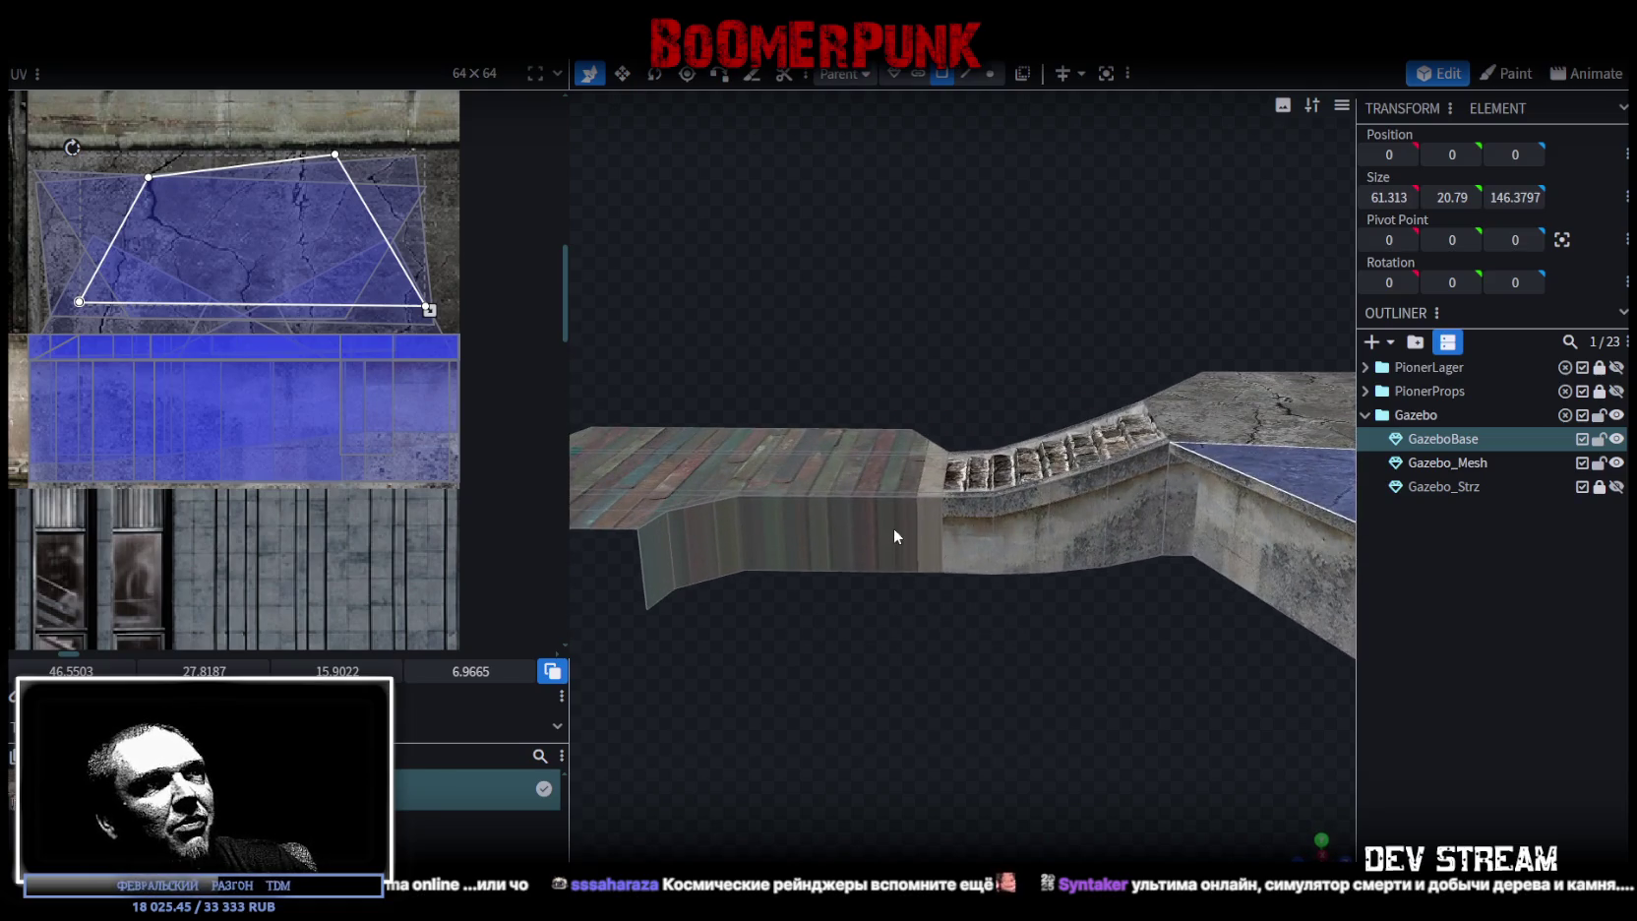
left_click(785, 557)
left_click(657, 566)
- Inspect another side face, then switch to the browser playing the South Park YouTube clip
mouse_move(697, 674)
left_mouse_down()
mouse_move(1327, 704)
mouse_move(1015, 692)
mouse_move(921, 670)
mouse_move(903, 594)
mouse_move(1186, 666)
mouse_move(1193, 685)
mouse_move(1033, 661)
mouse_move(1176, 702)
mouse_move(764, 570)
mouse_move(838, 566)
left_mouse_up()
left_click(857, 563)
mouse_move(857, 713)
left_mouse_down()
mouse_move(1035, 671)
mouse_move(1003, 717)
mouse_move(624, 710)
mouse_move(977, 732)
left_mouse_up()
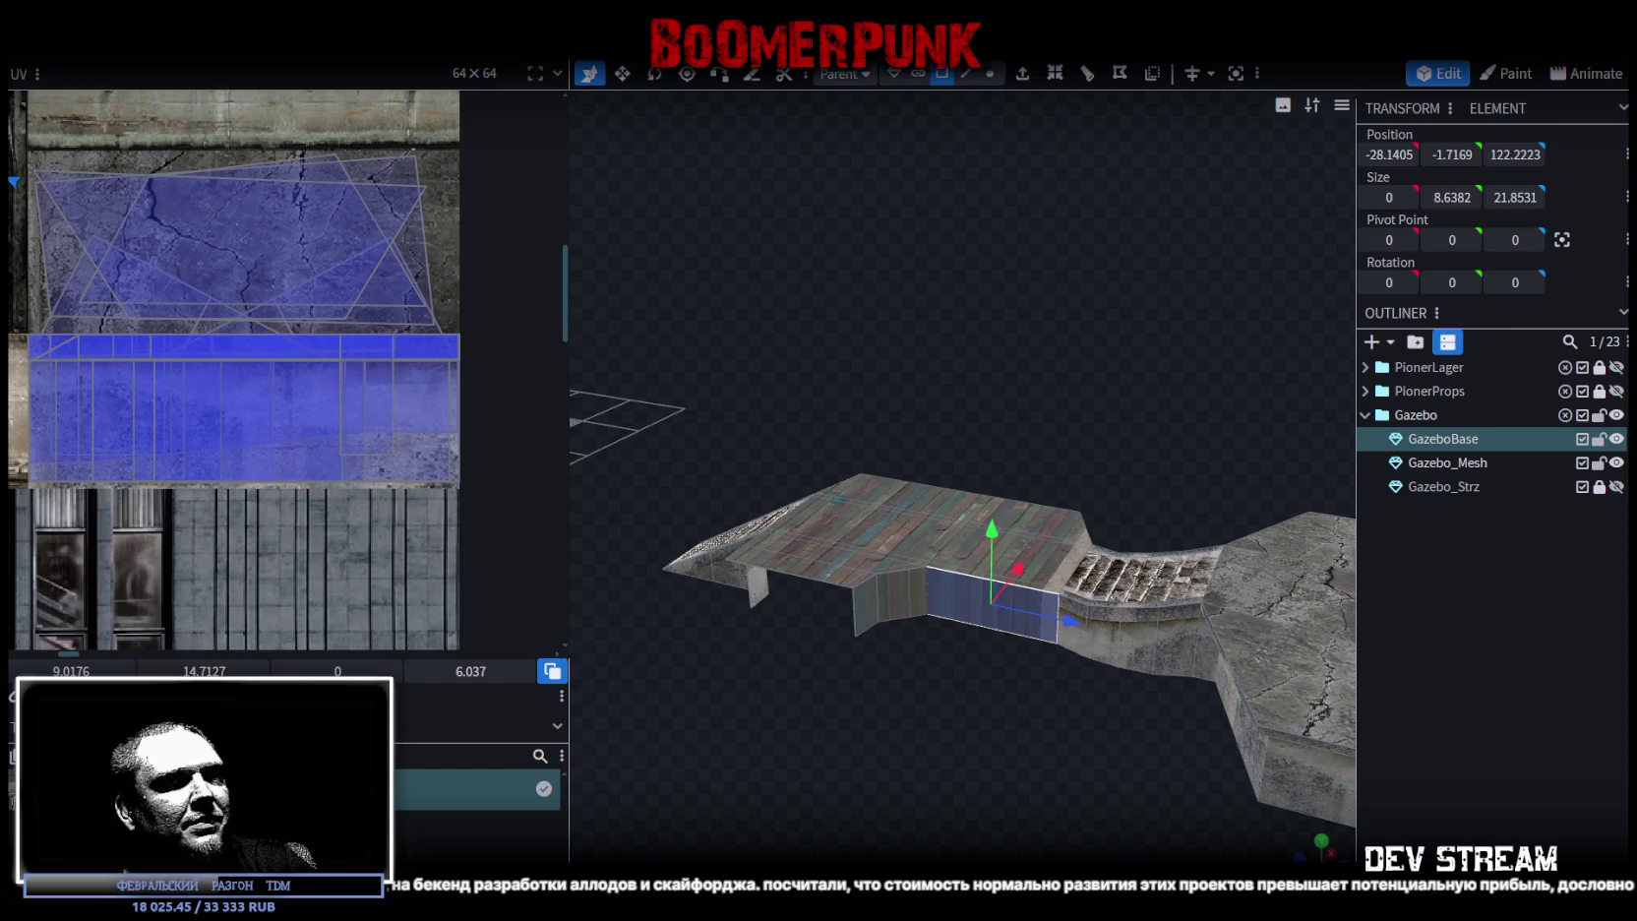
key("alt+Tab")
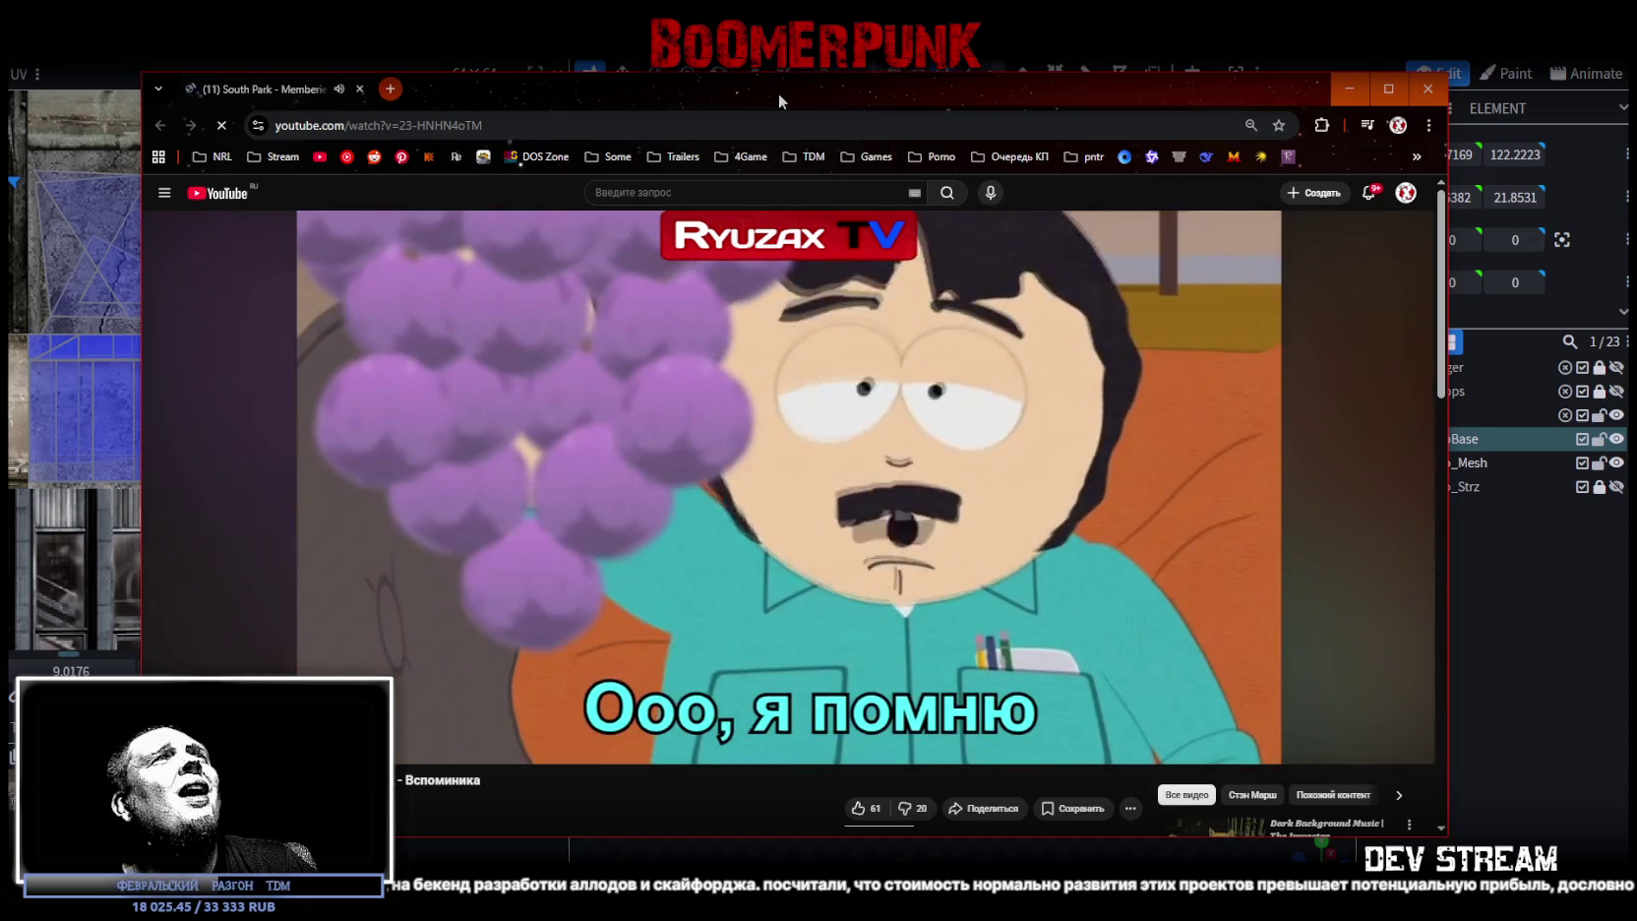
- Move the YouTube browser window aside and return to the GazeboBase model in Blockbench
left_click_drag(779, 95, 876, 65)
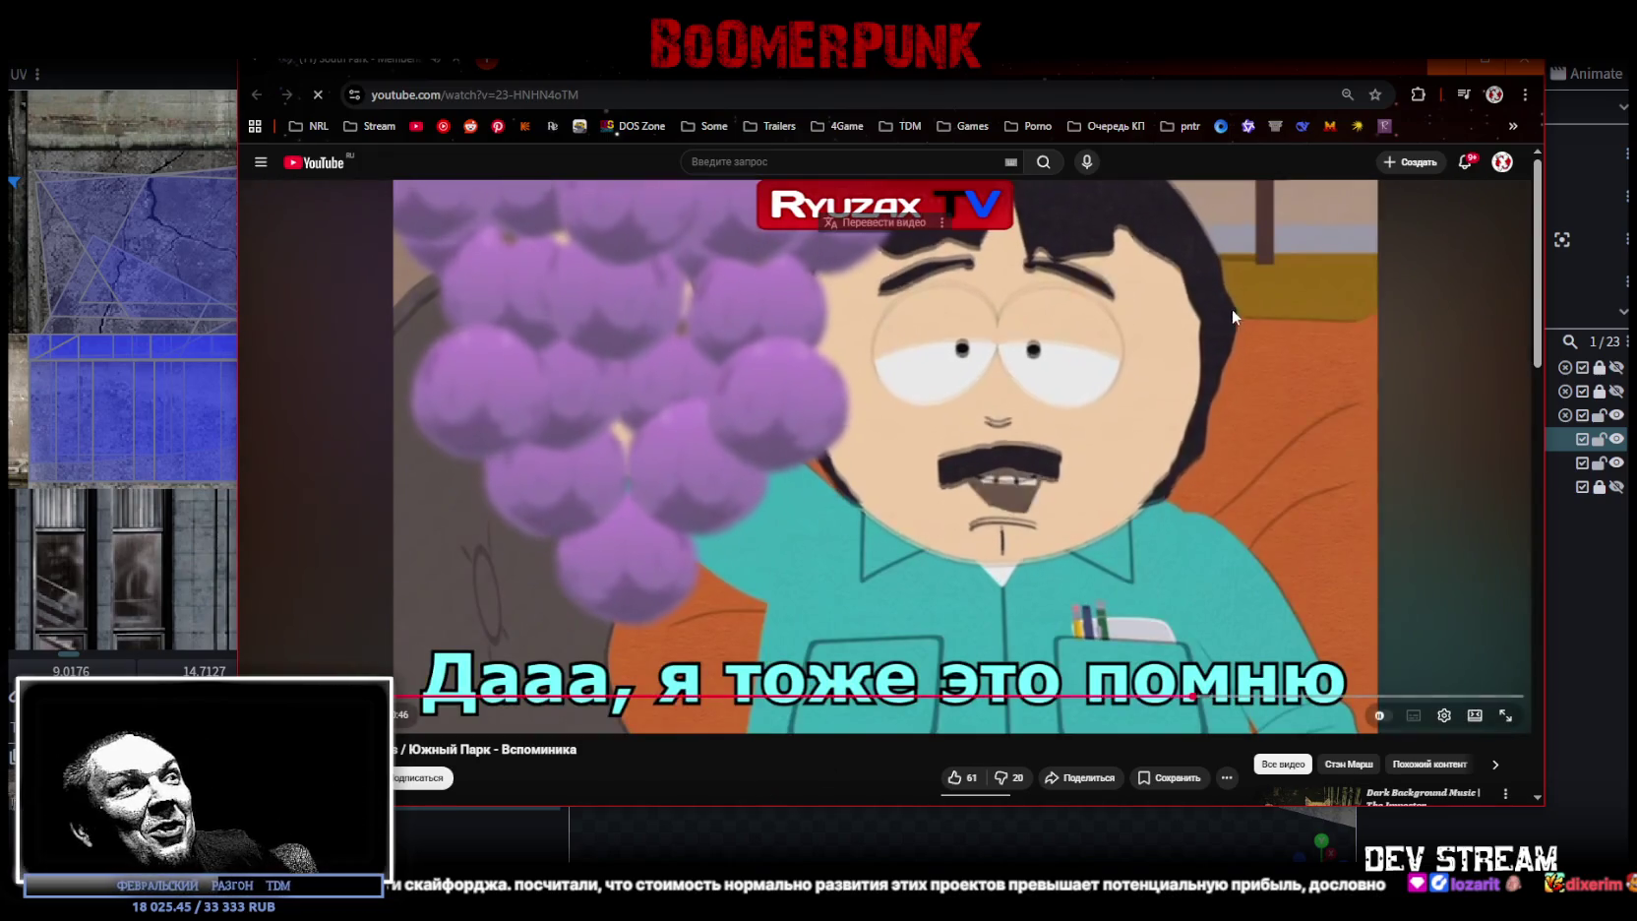
left_click_drag(1213, 105, 1173, 308)
key("alt+Tab")
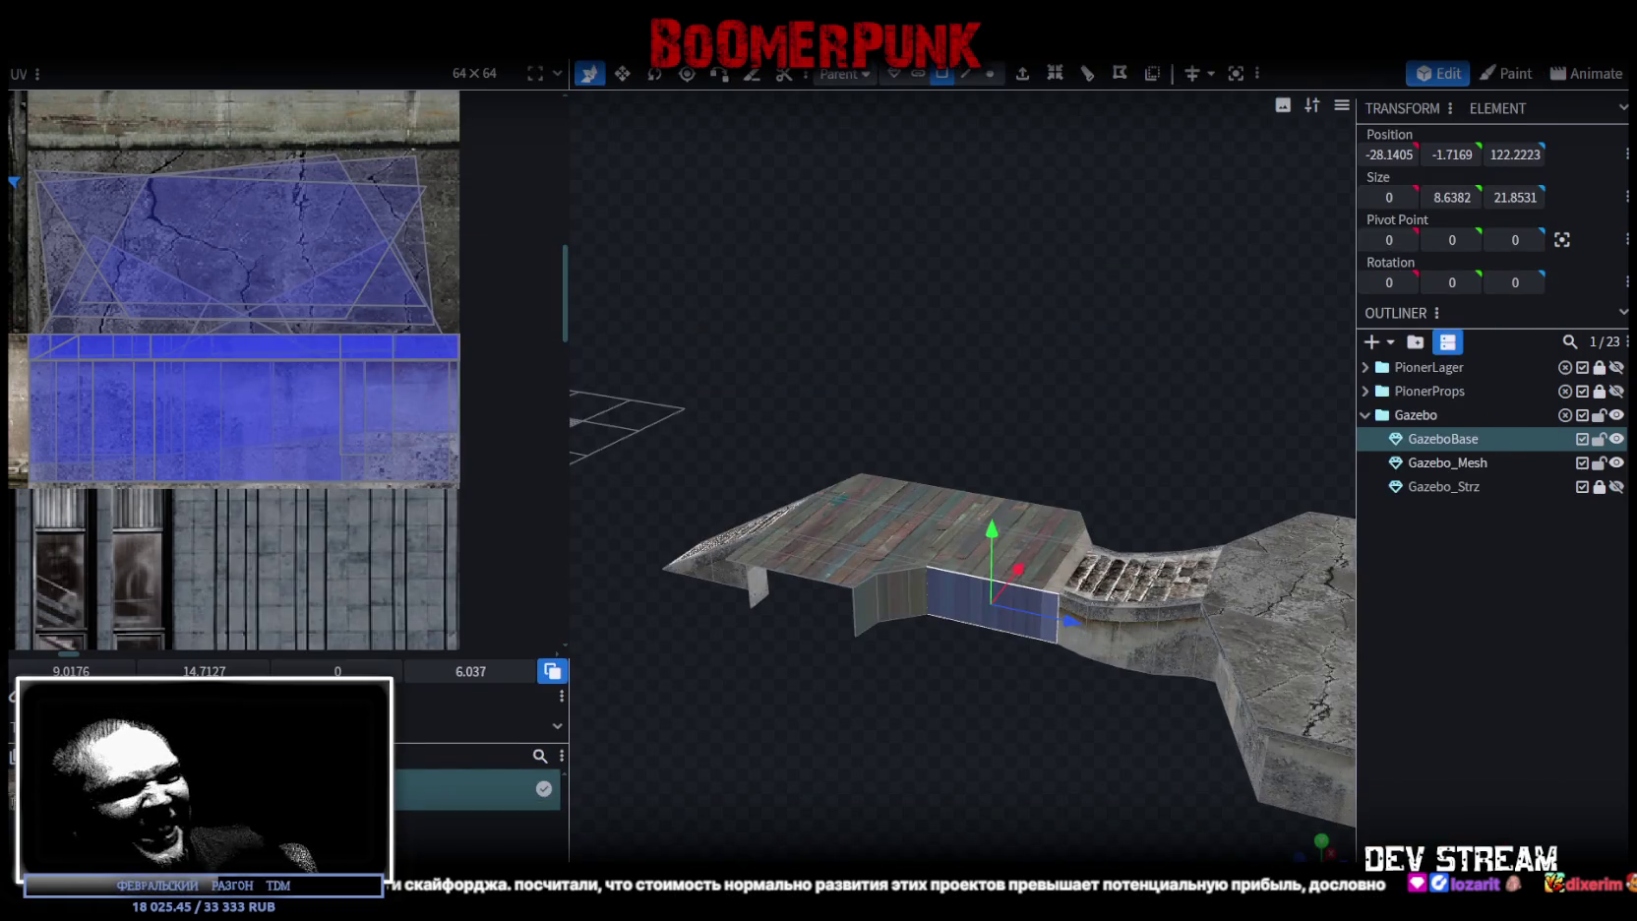
left_click_drag(1167, 633, 1271, 137)
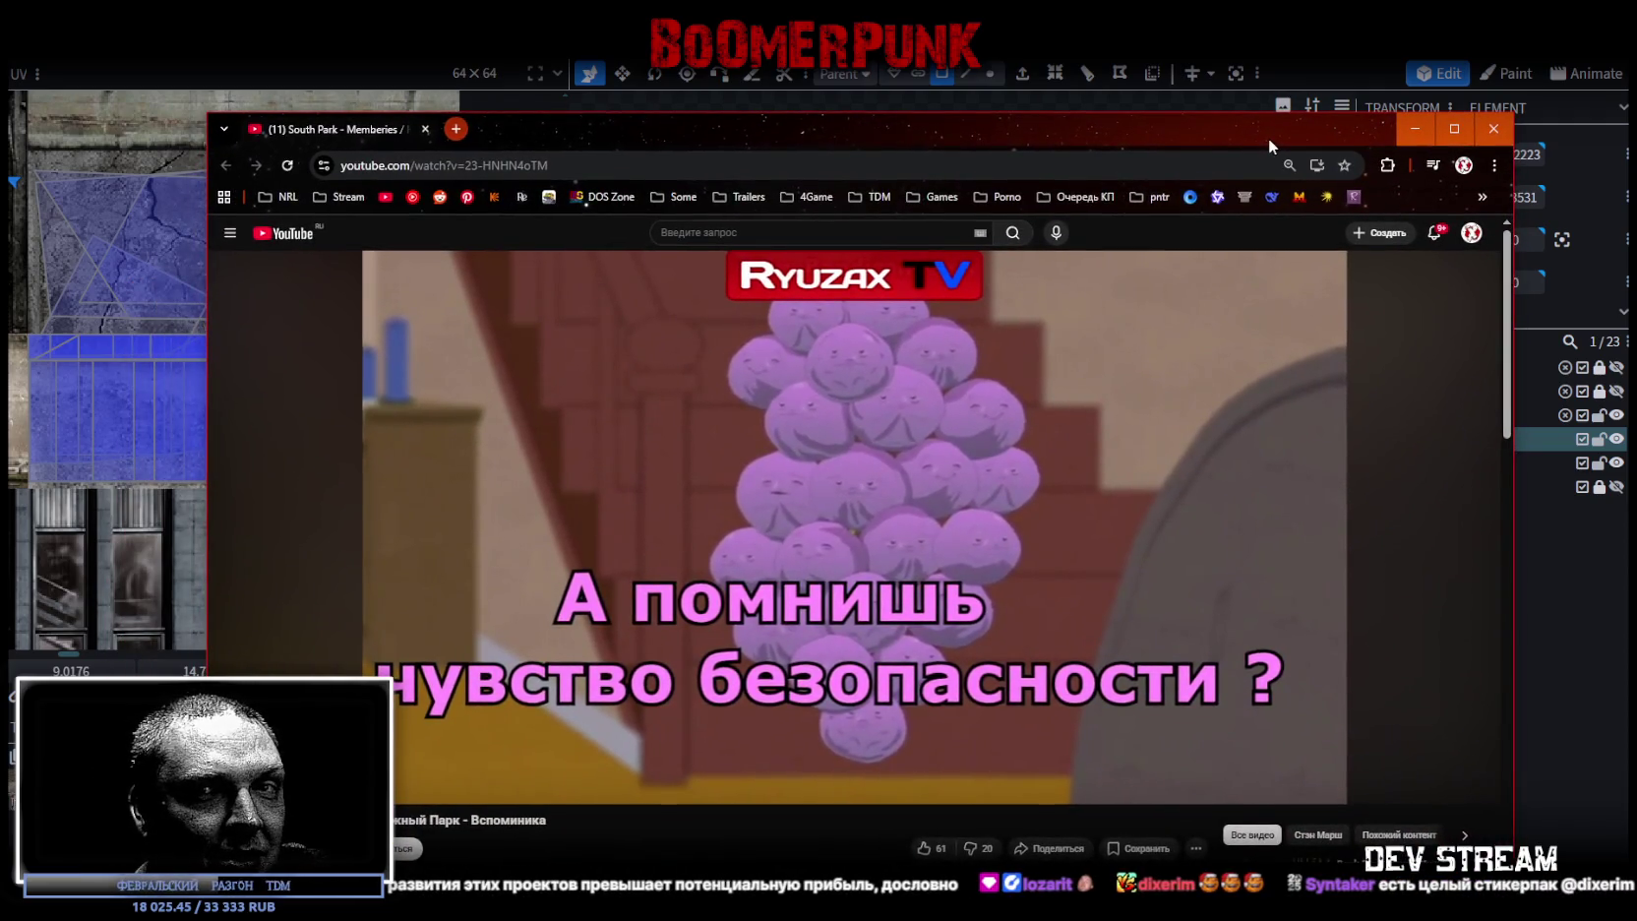
left_click_drag(1271, 136, 1214, 910)
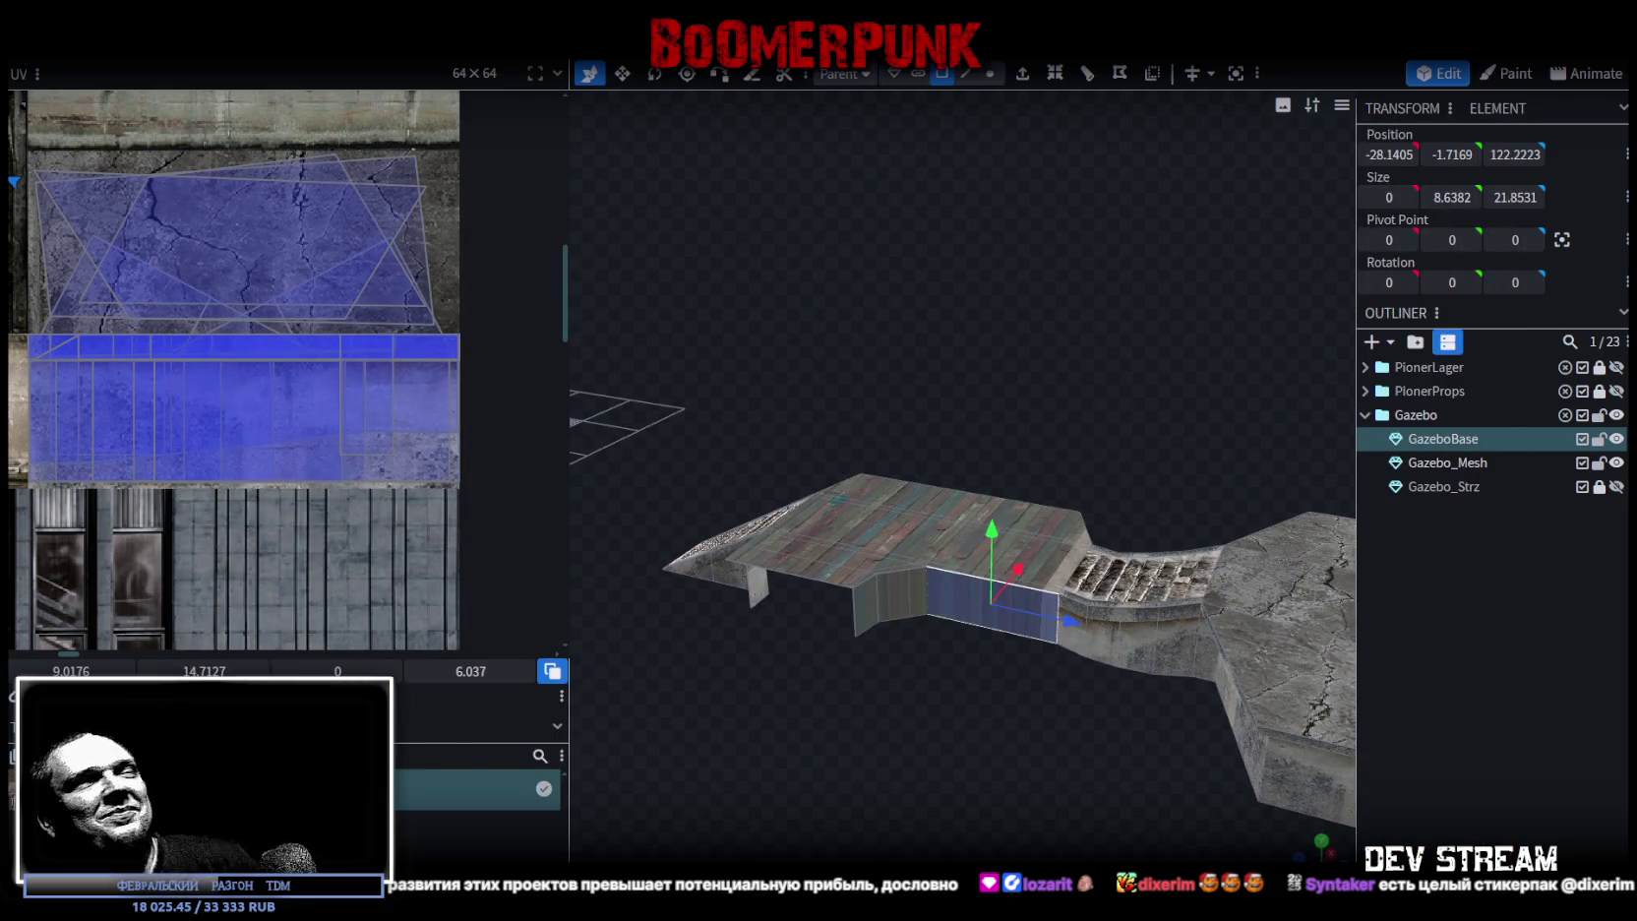
left_click_drag(805, 551, 913, 389)
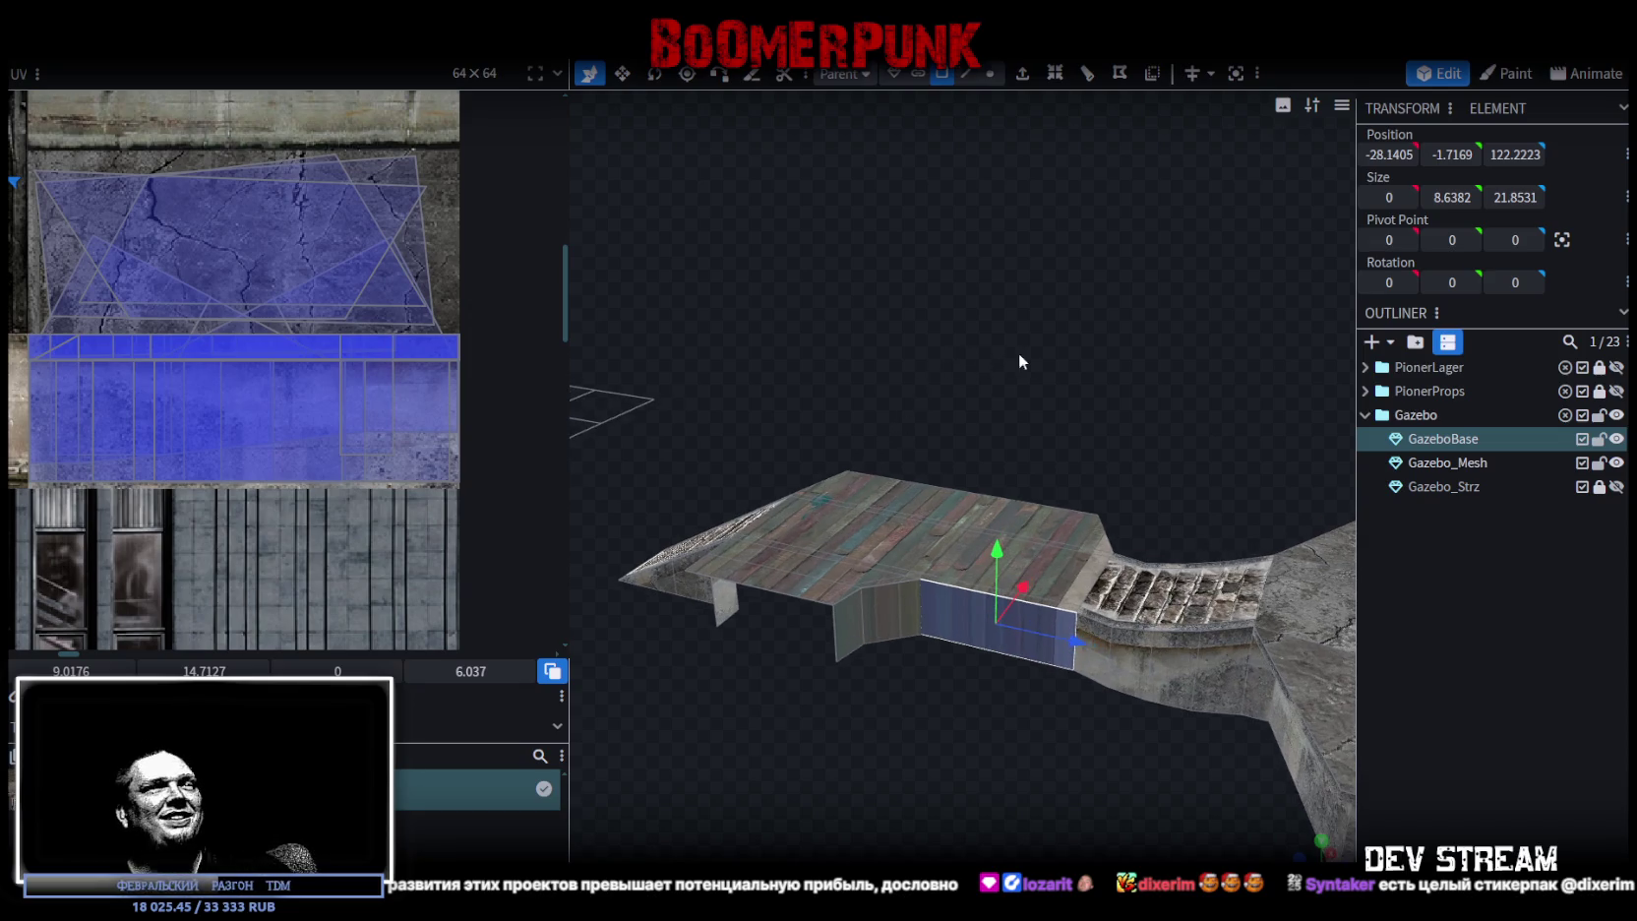
- In a straight-on side view, shrink the wall face's UV box and move it onto the concrete strip
left_click_drag(1014, 352, 641, 280)
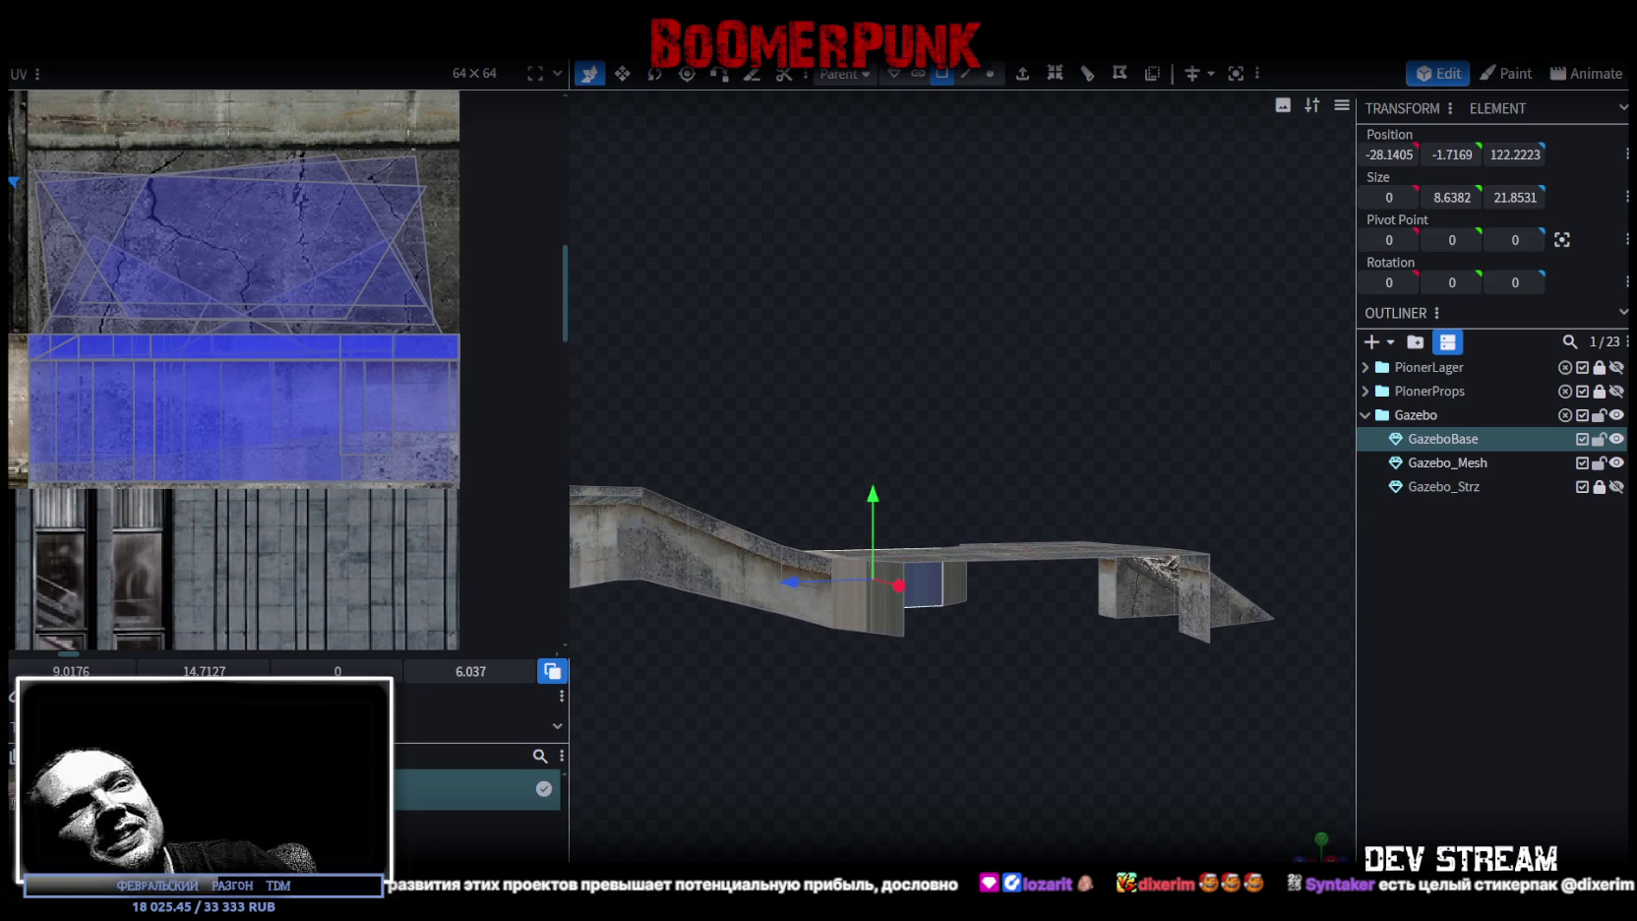
left_click(1322, 852)
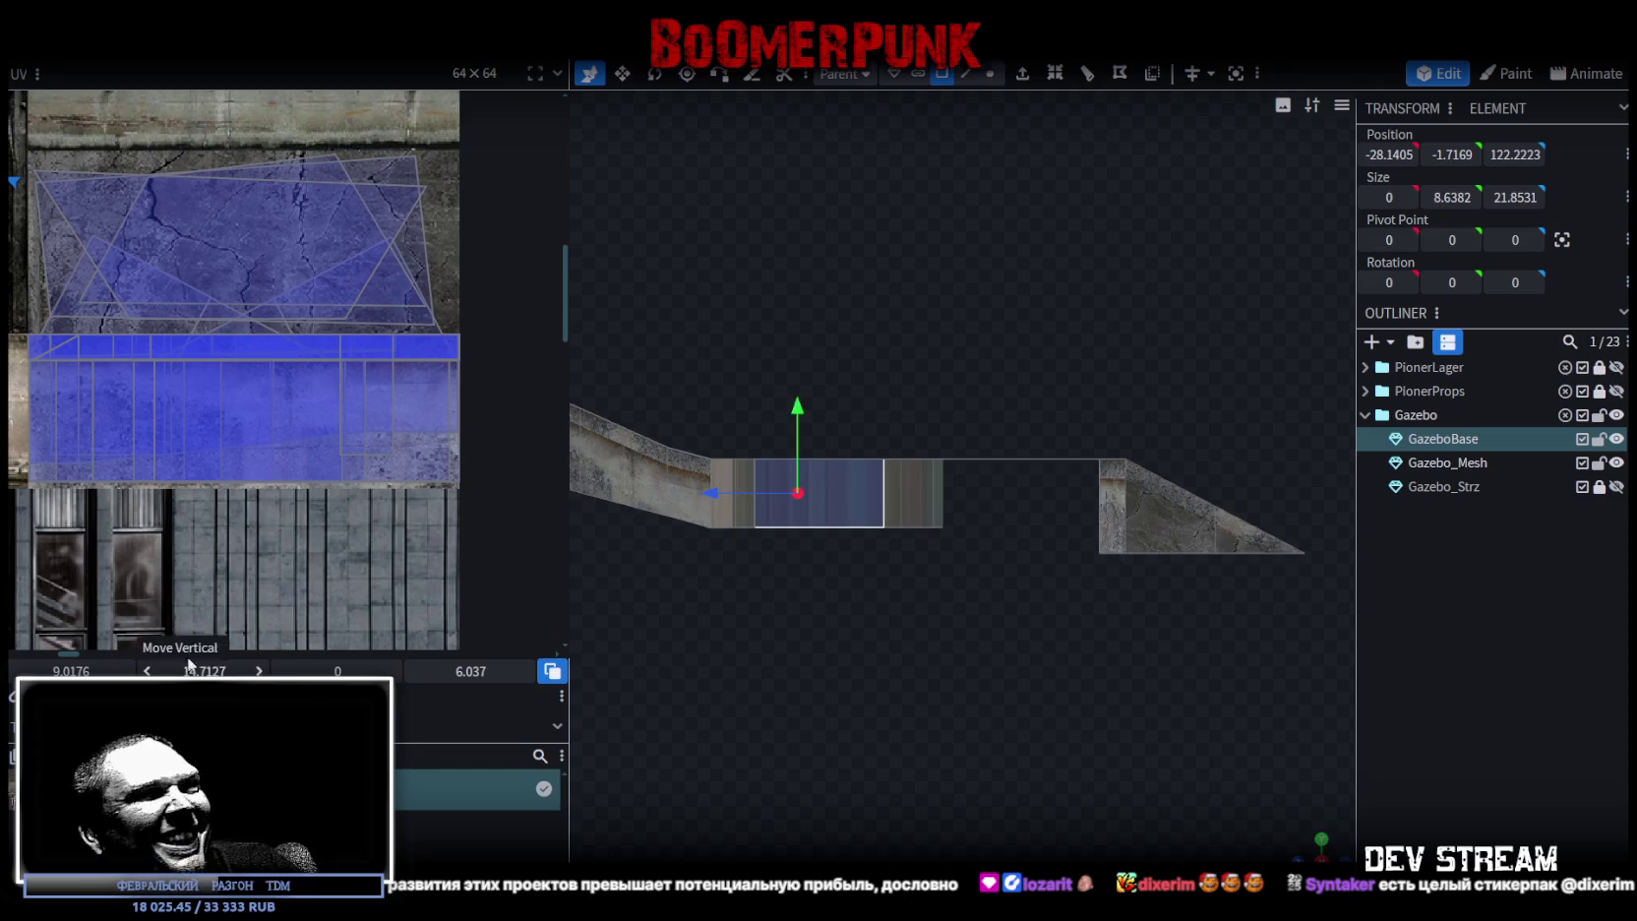
scroll(156, 180, "down", 5)
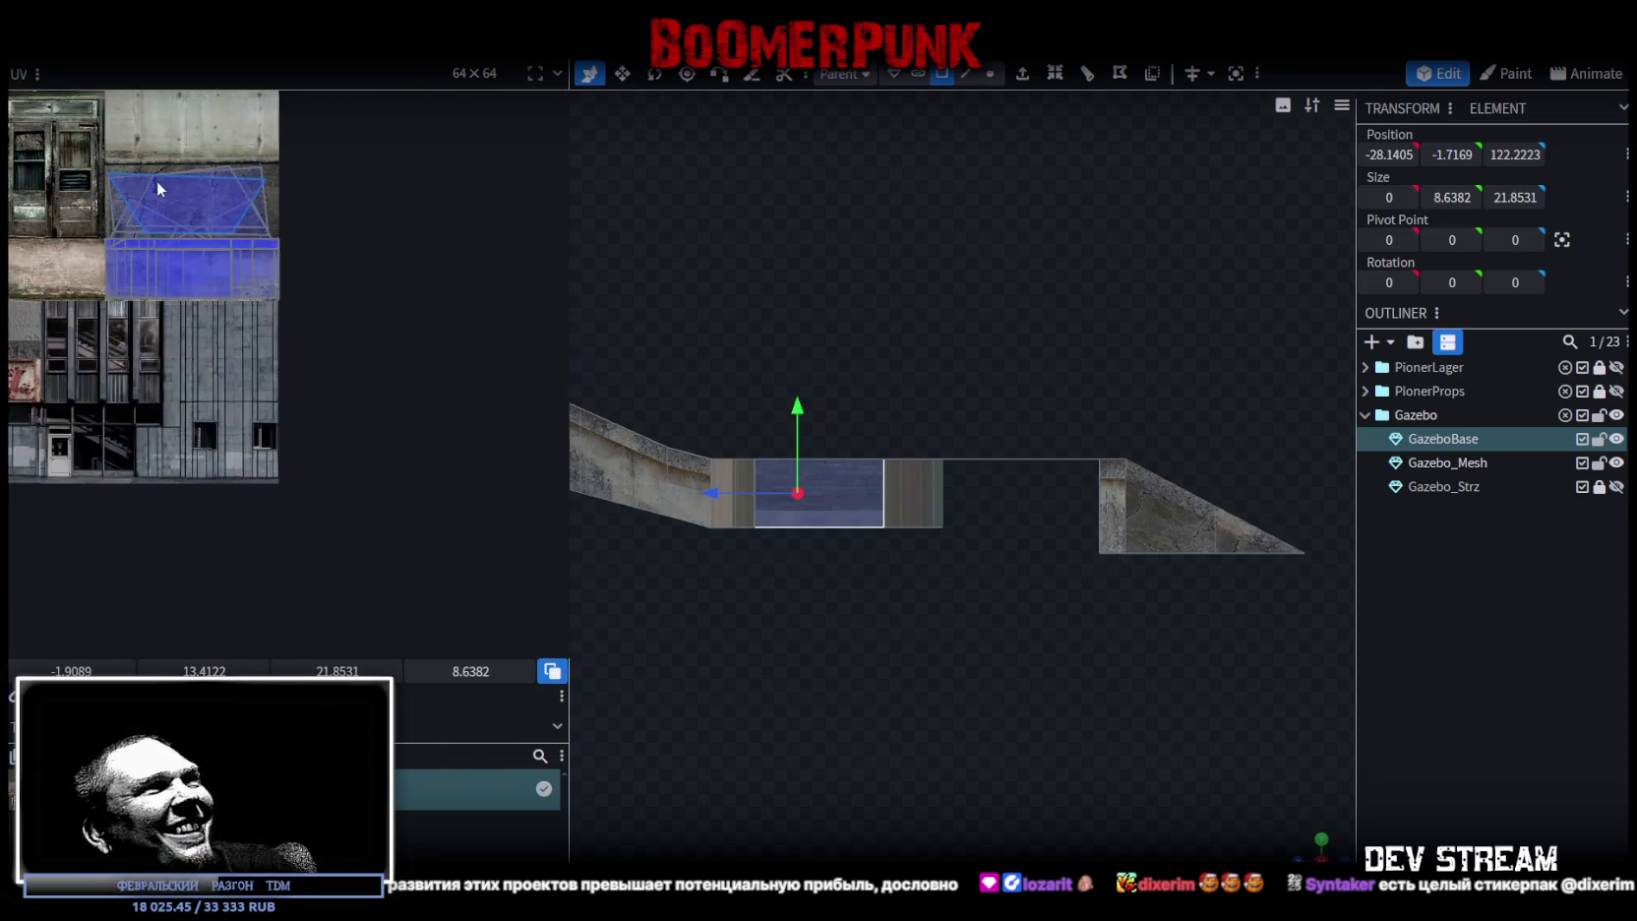
left_click_drag(143, 255, 324, 347)
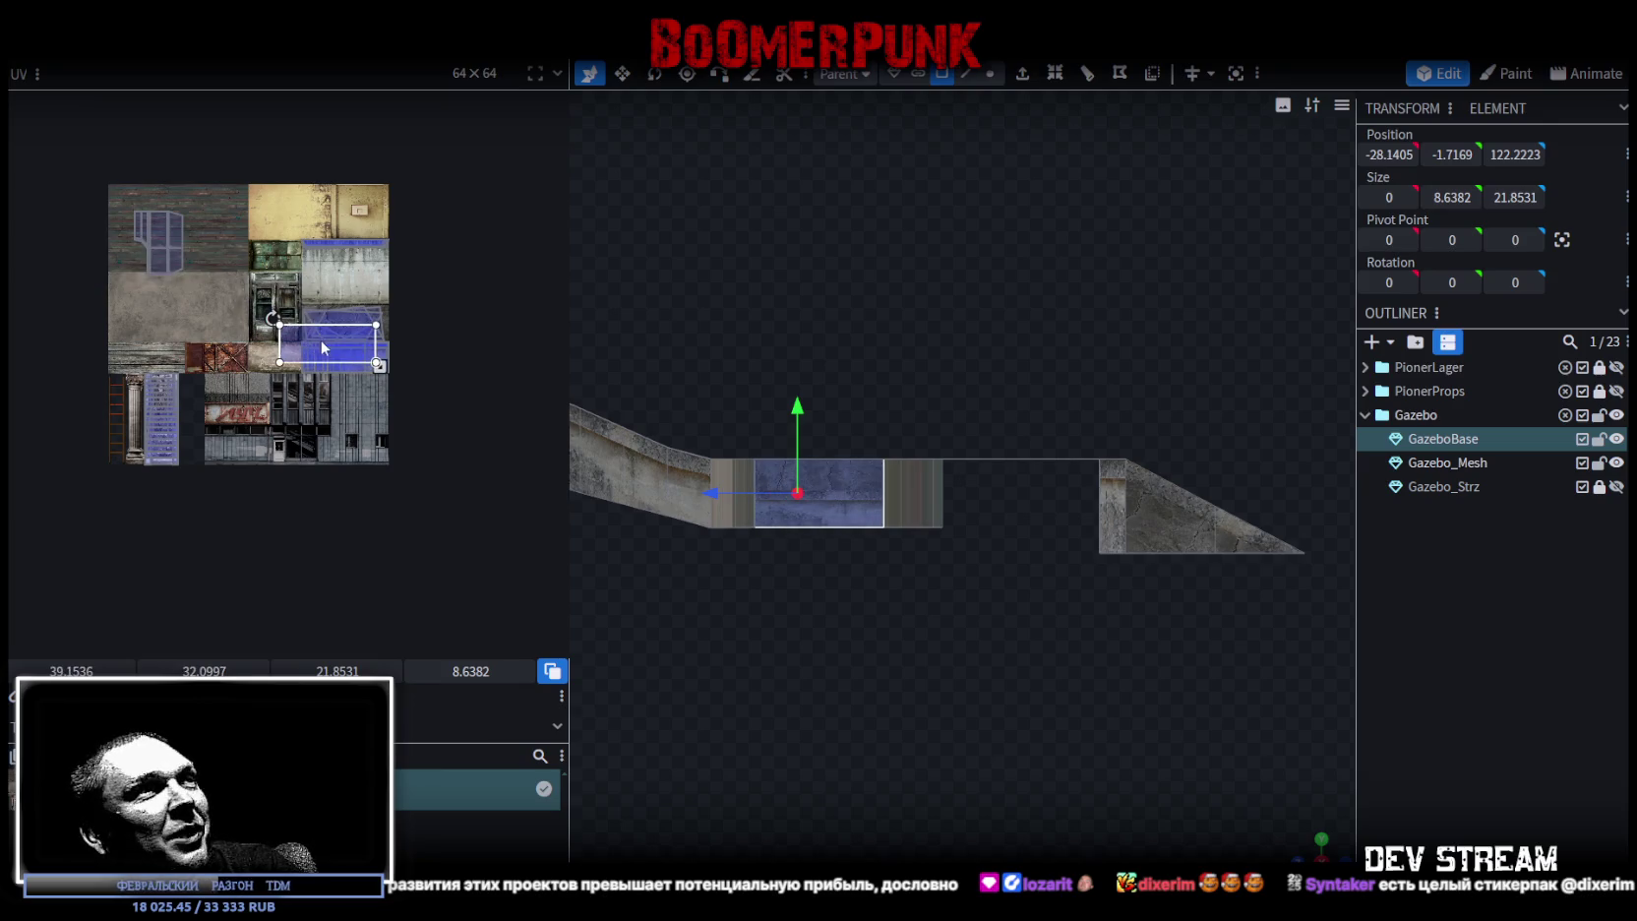
left_click_drag(570, 277, 745, 278)
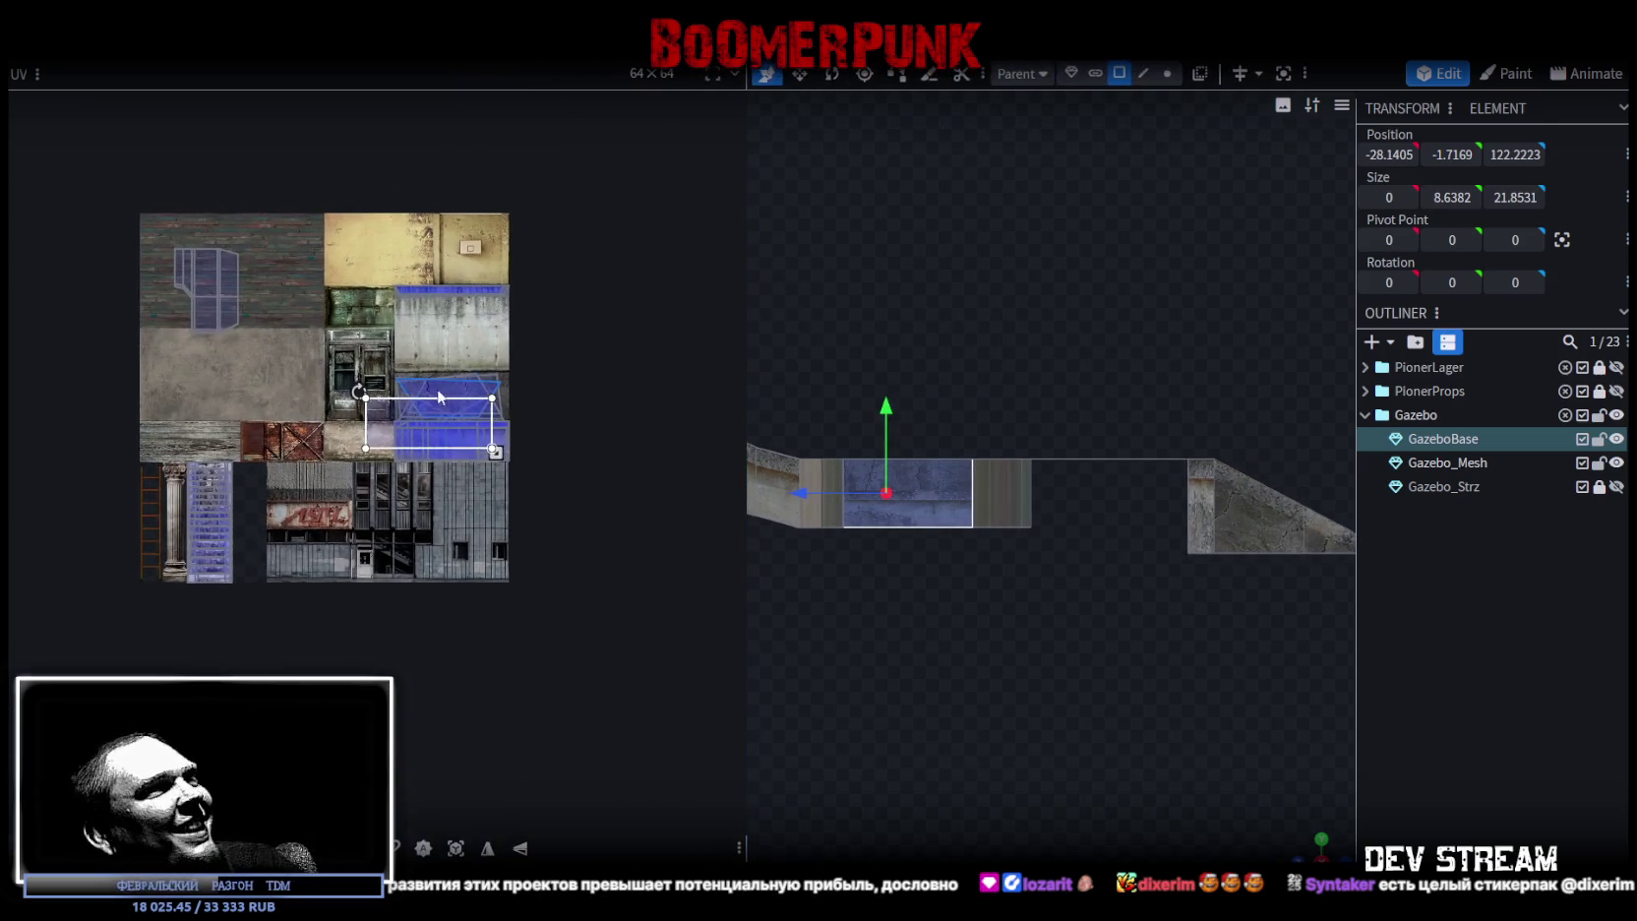
scroll(431, 400, "up", 5)
left_click_drag(570, 531, 415, 469)
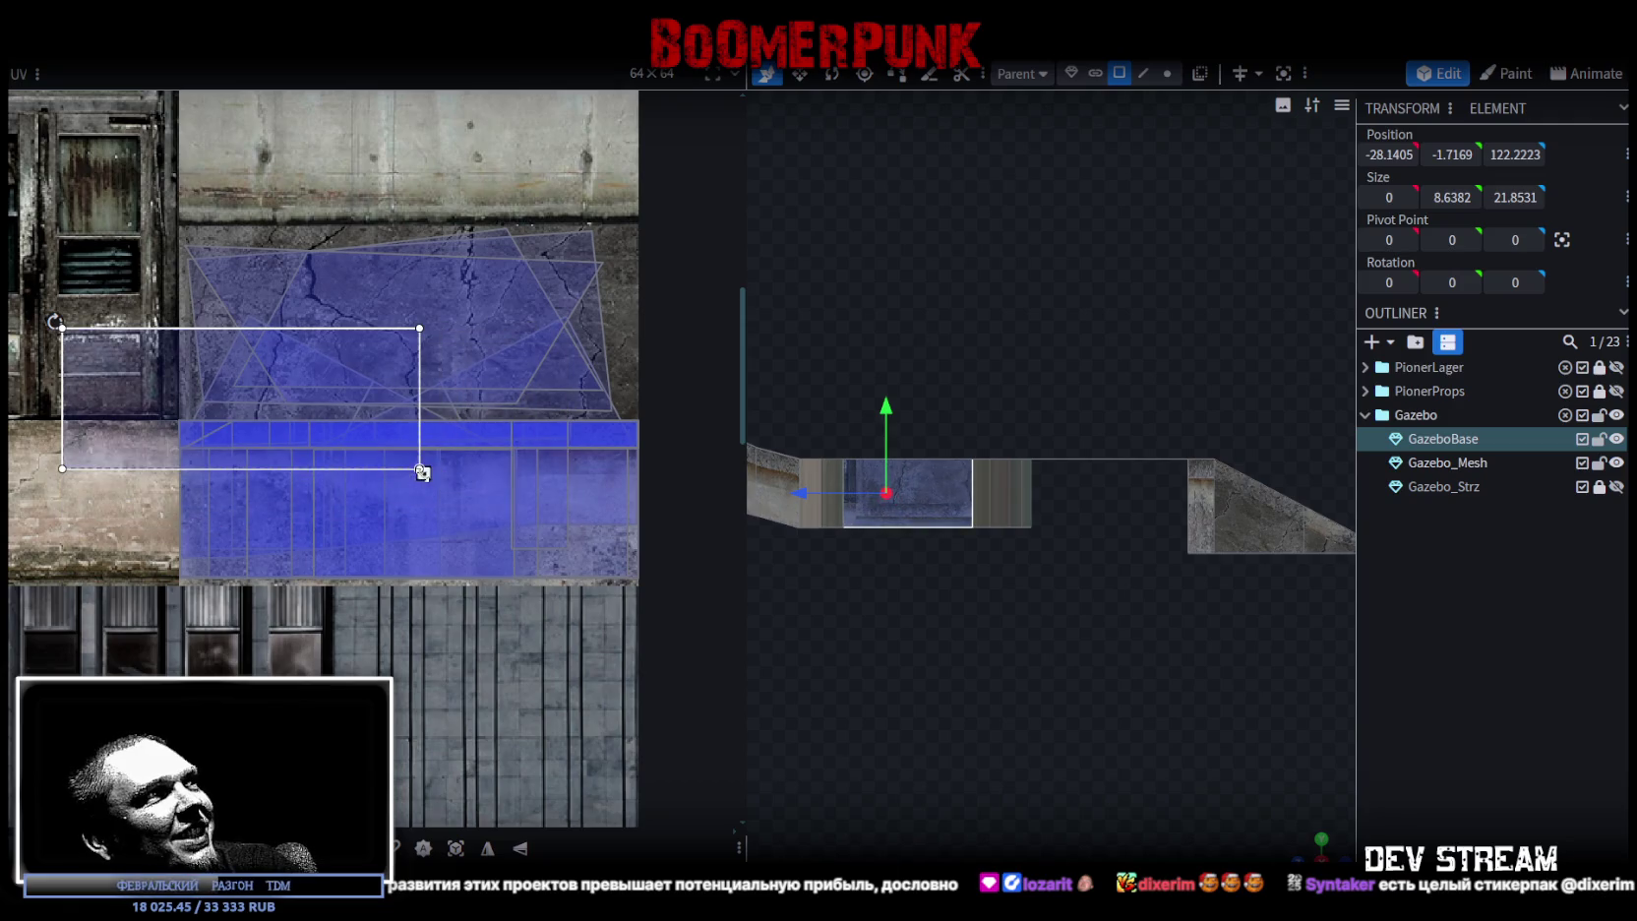
left_click_drag(228, 418, 383, 508)
- Refit the wall's UV box to a smaller concrete patch, shift it left and up, and mirror it
mouse_move(1274, 784)
left_mouse_down()
mouse_move(1043, 802)
mouse_move(1013, 698)
mouse_move(958, 757)
mouse_move(972, 722)
left_mouse_up()
scroll(972, 721, "up", 3)
left_click_drag(569, 564, 614, 580)
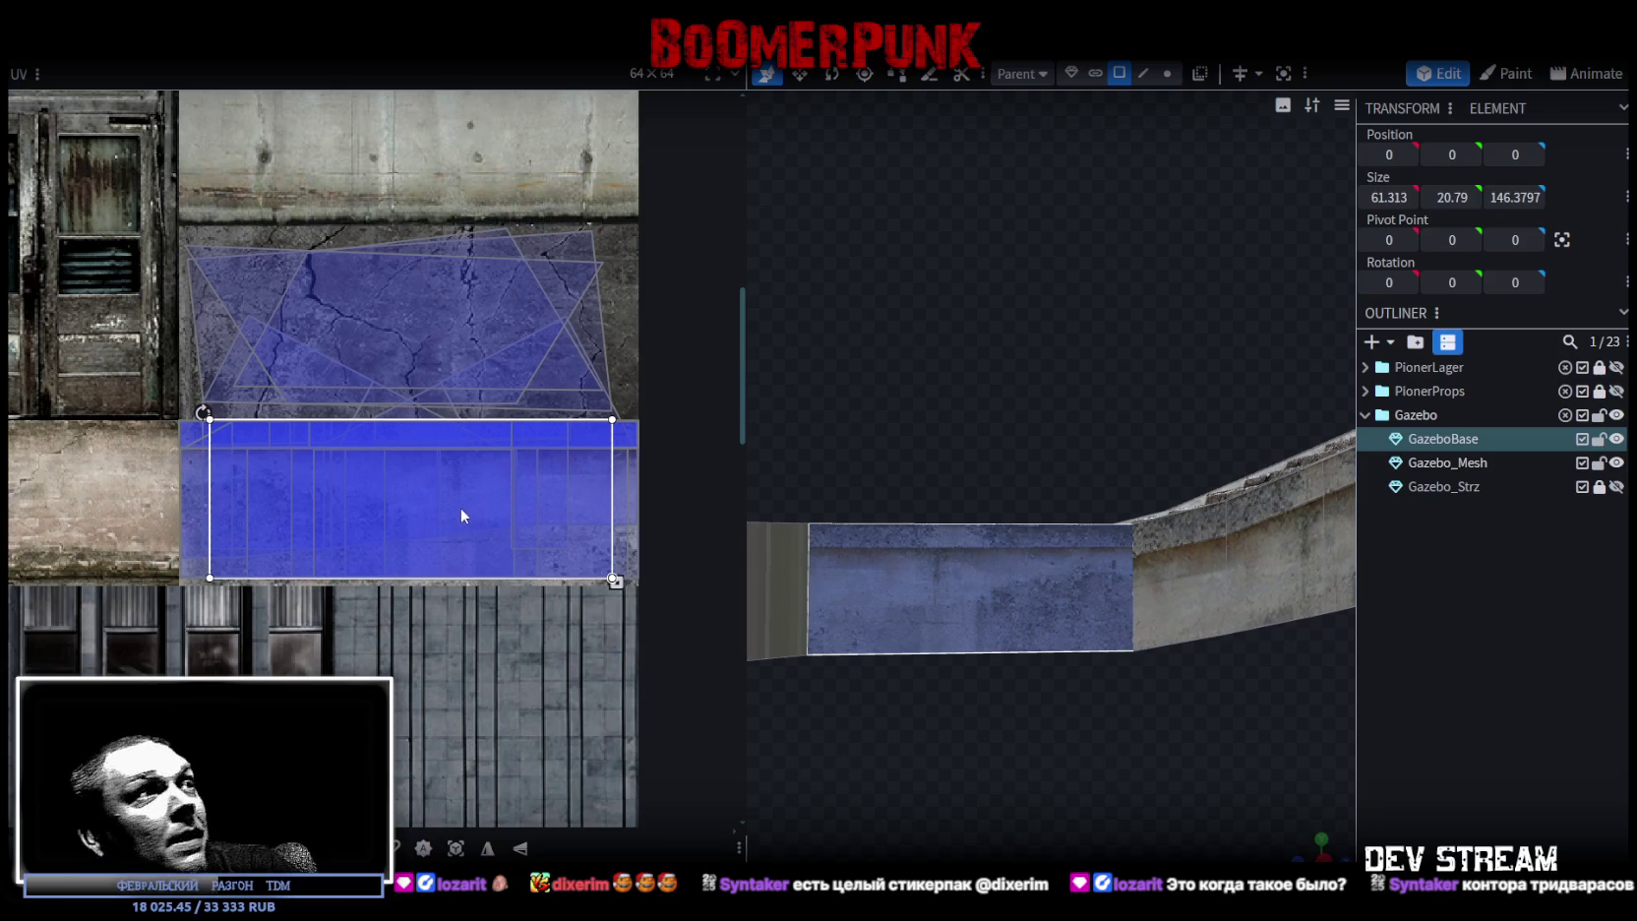
left_click_drag(613, 579, 481, 539)
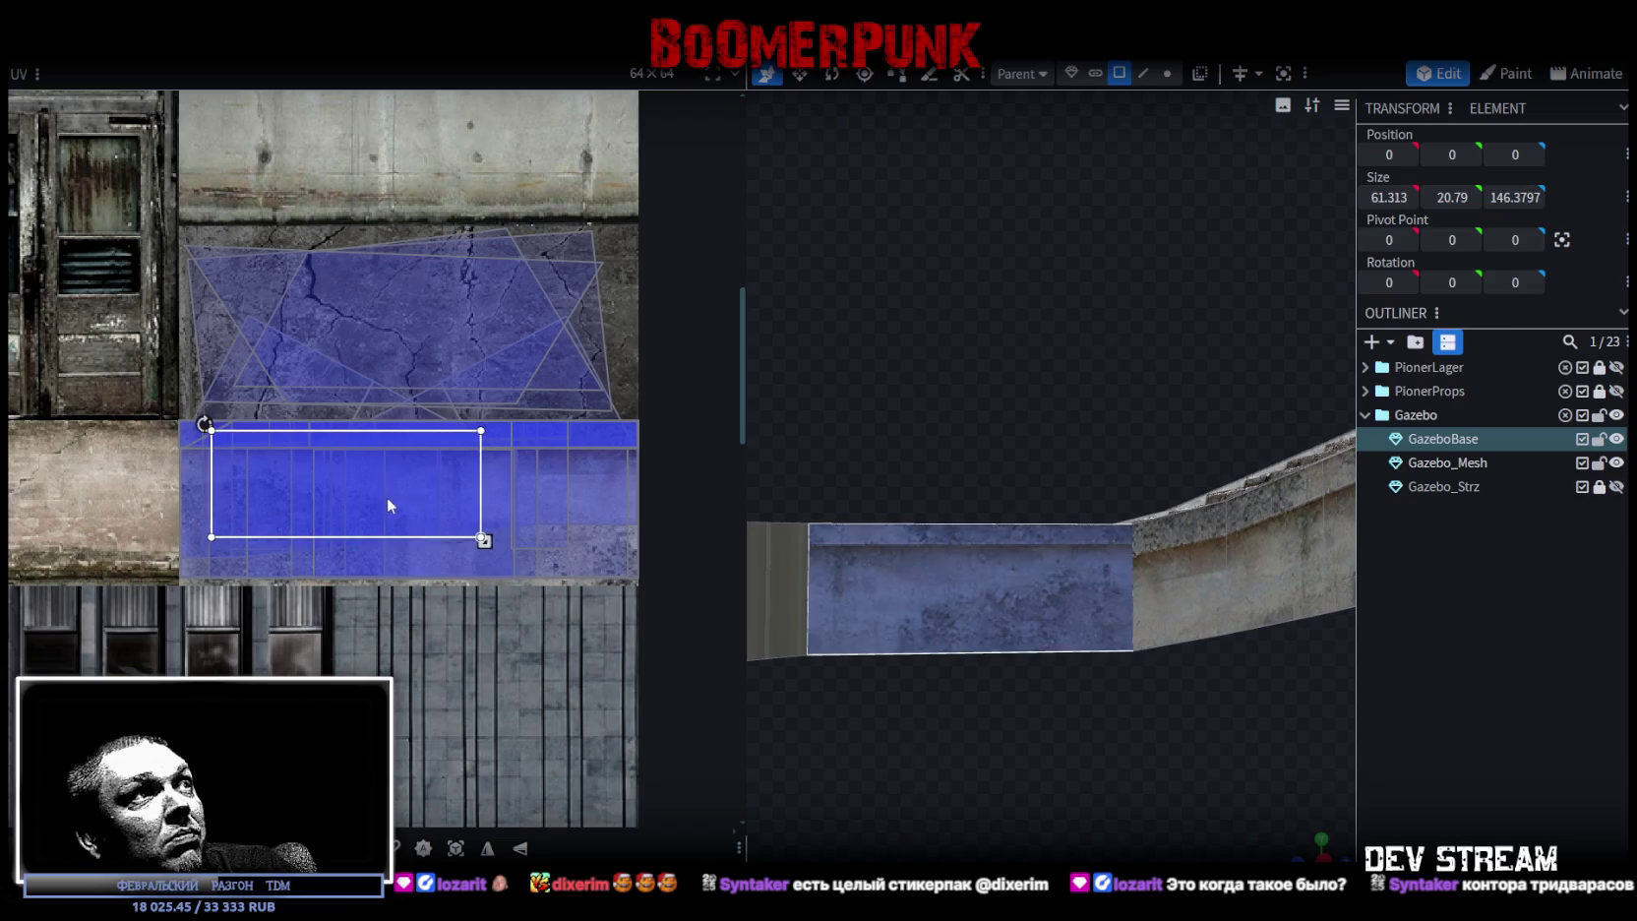
mouse_move(390, 491)
left_mouse_down()
mouse_move(364, 500)
mouse_move(538, 488)
left_mouse_up()
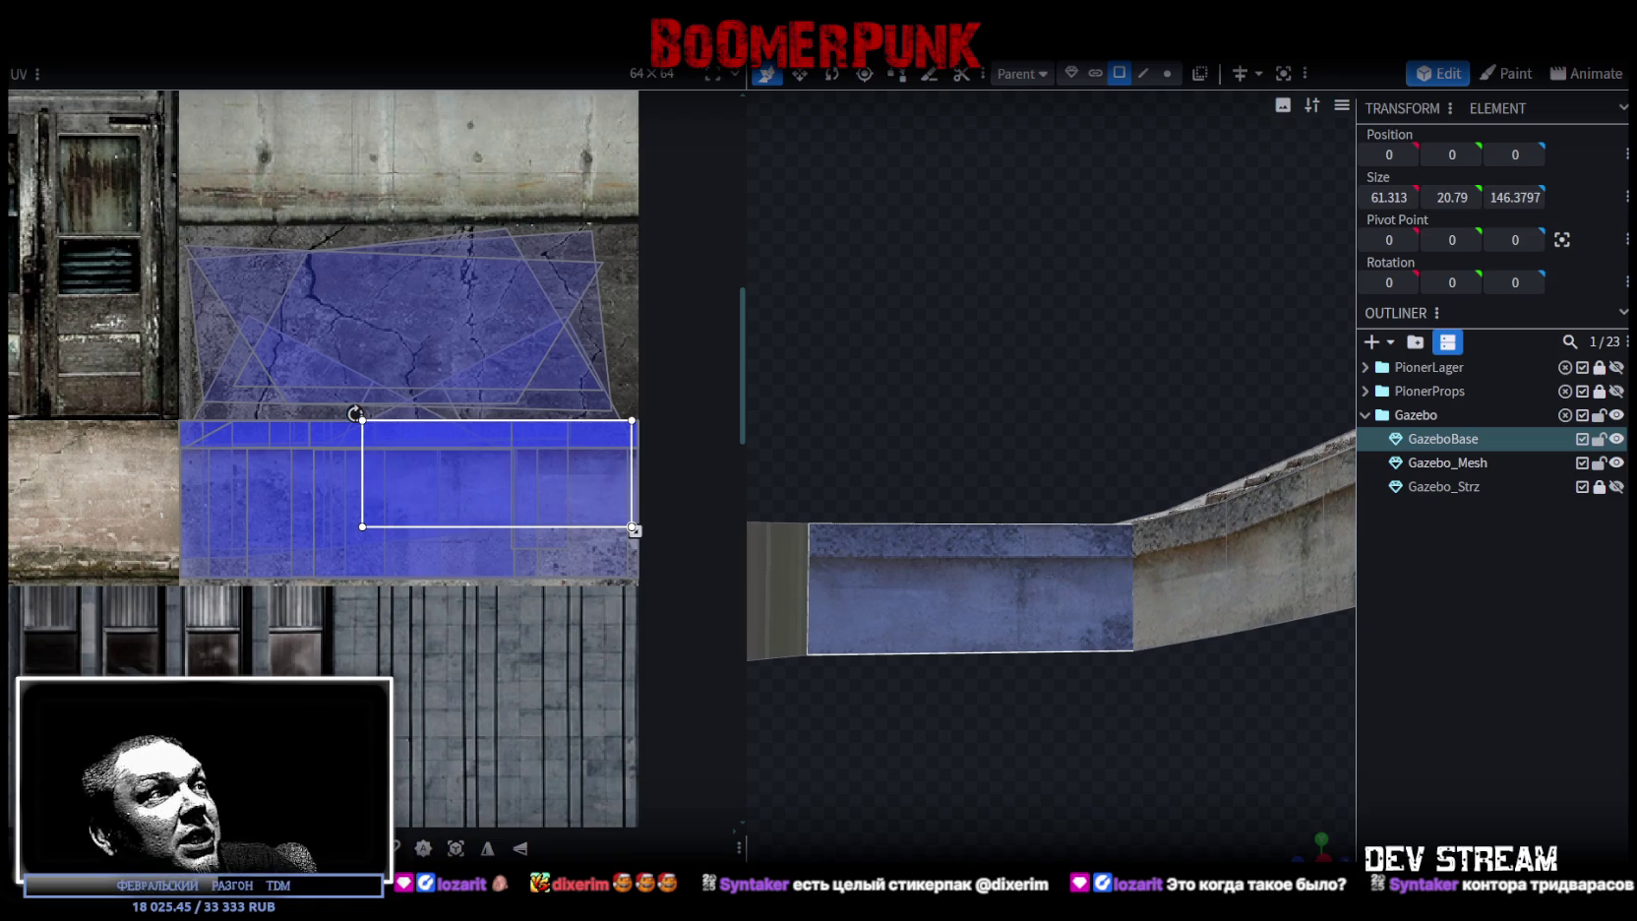
left_click(488, 848)
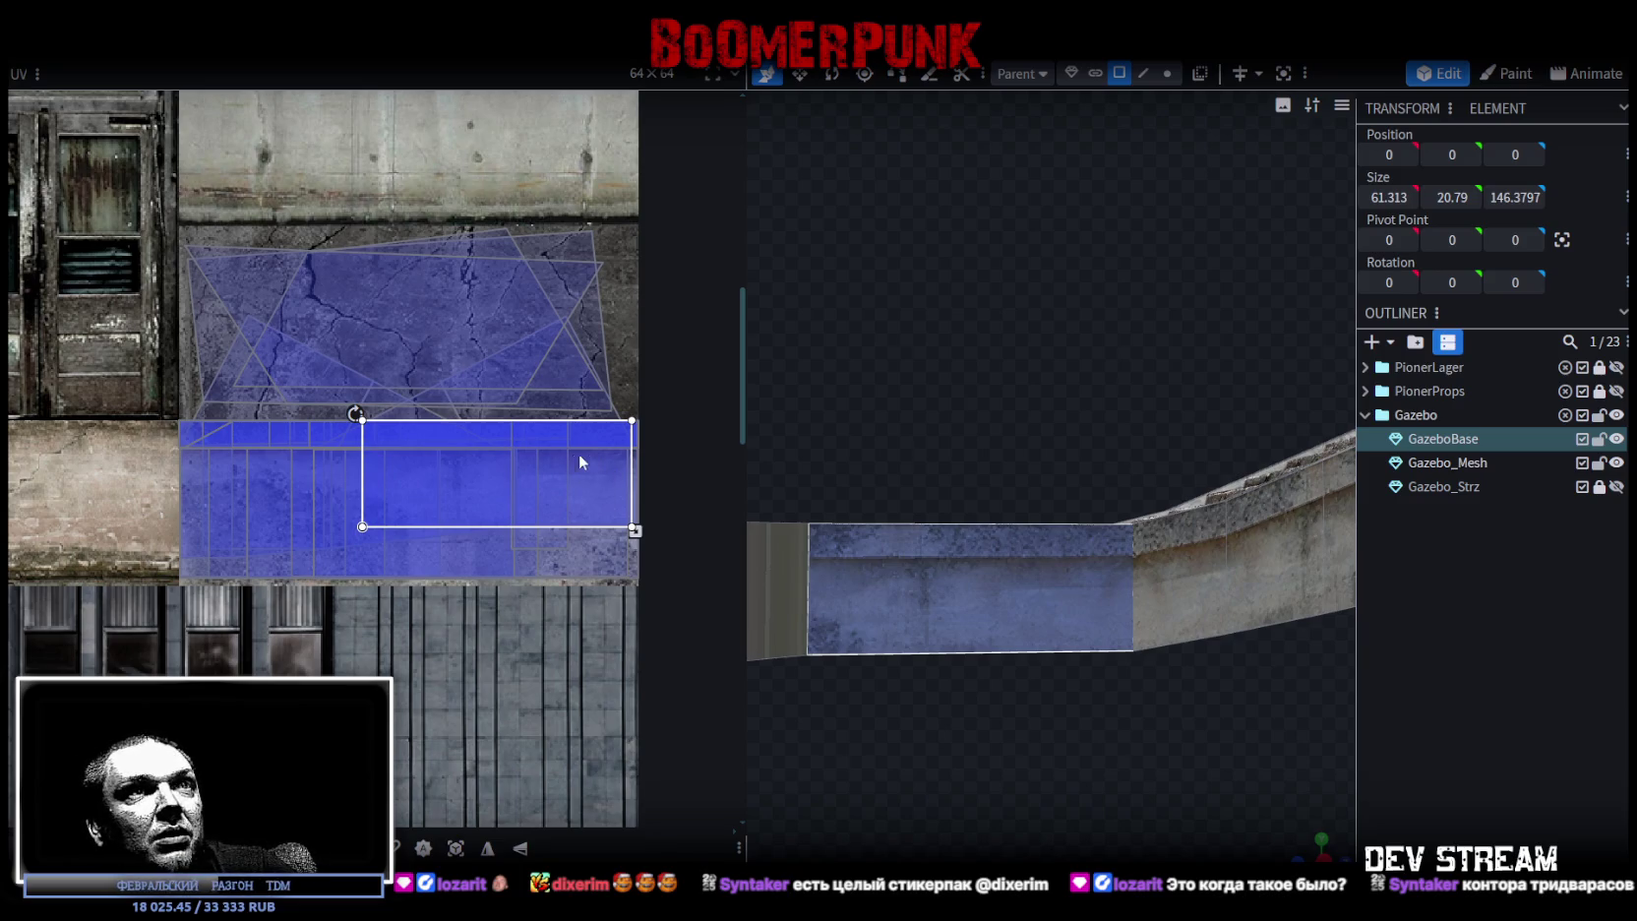
middle_click_drag(522, 451, 412, 435)
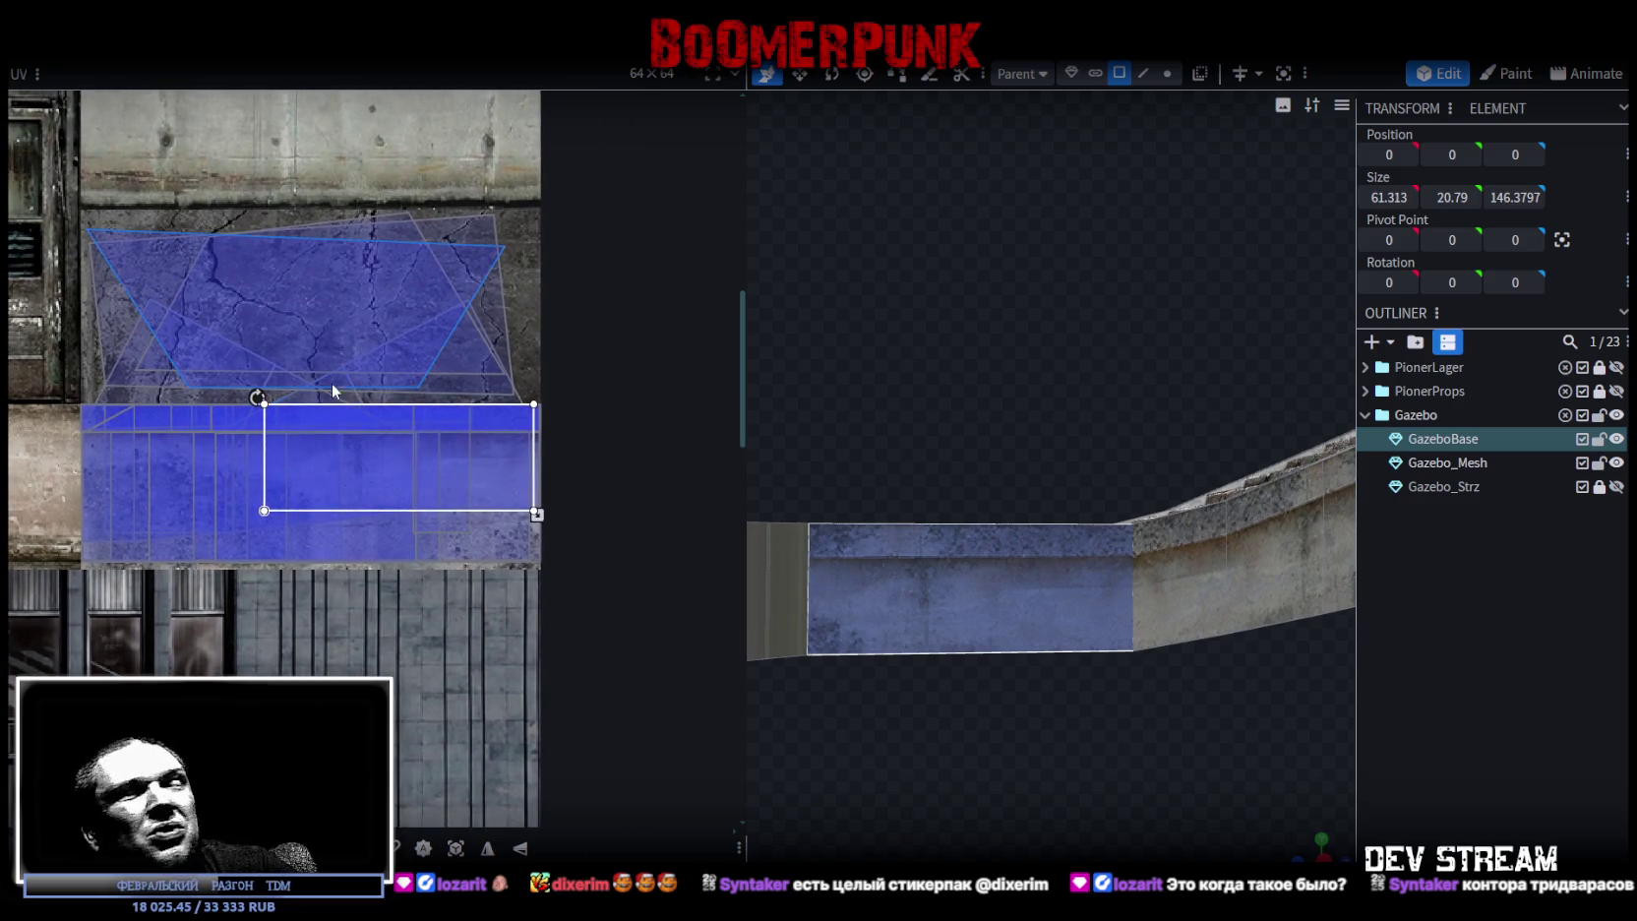
- Pull in the right side of the current face's UV box on the concrete strip
scroll(349, 389, "up", 3)
scroll(348, 388, "up", 2)
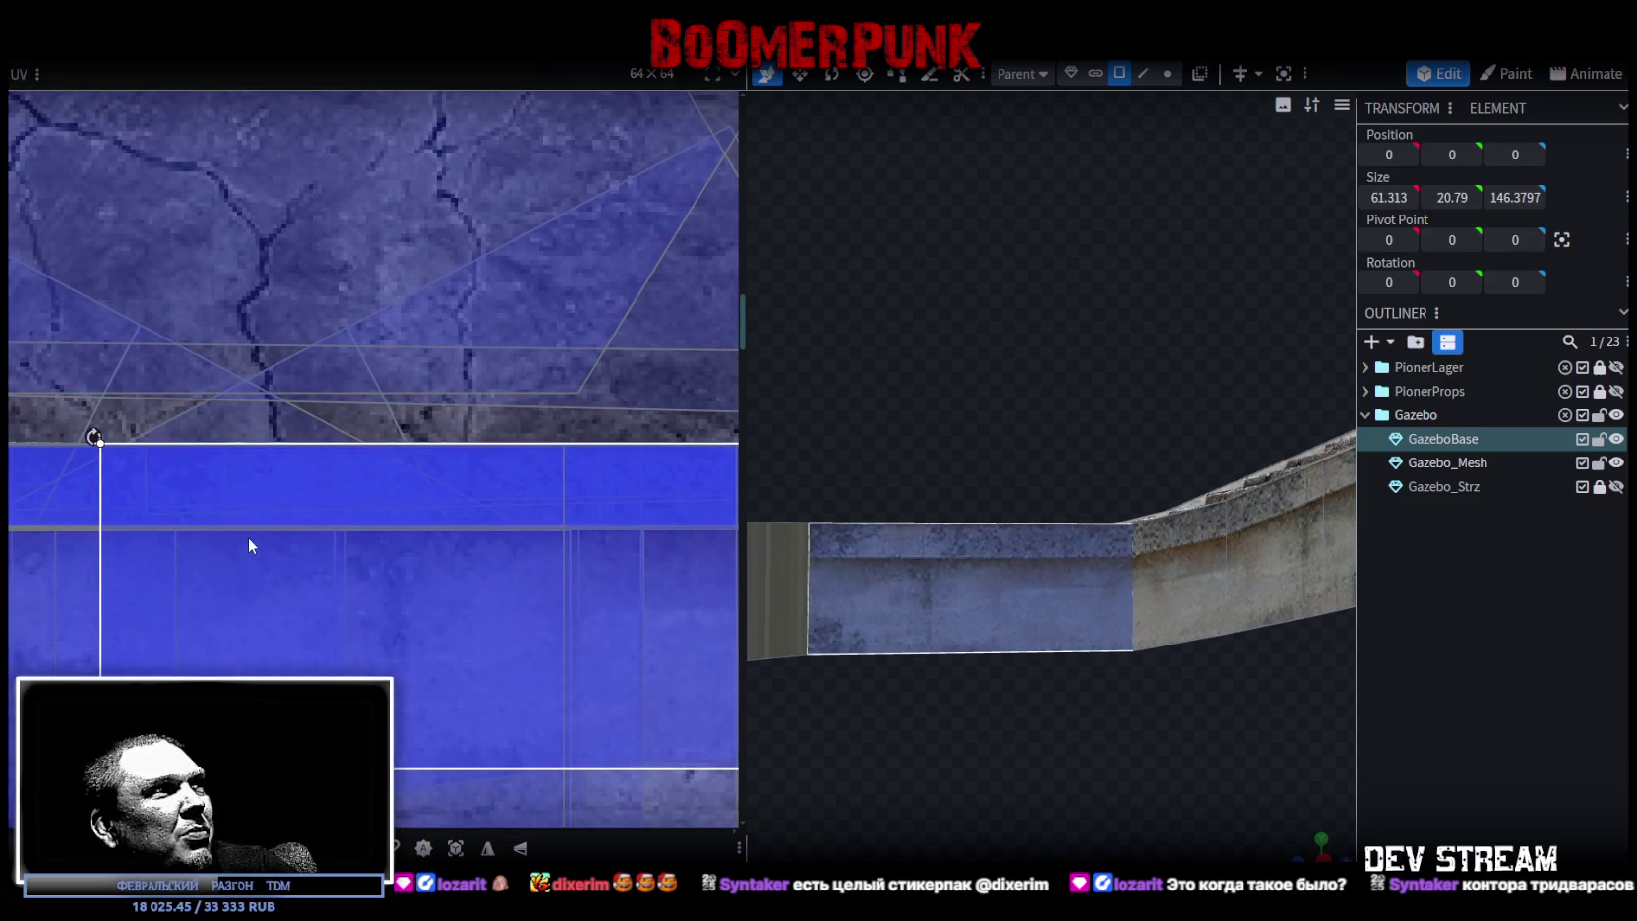
scroll(213, 540, "down", 1)
scroll(312, 549, "down", 2)
scroll(340, 577, "up", 3)
left_click_drag(548, 658, 503, 642)
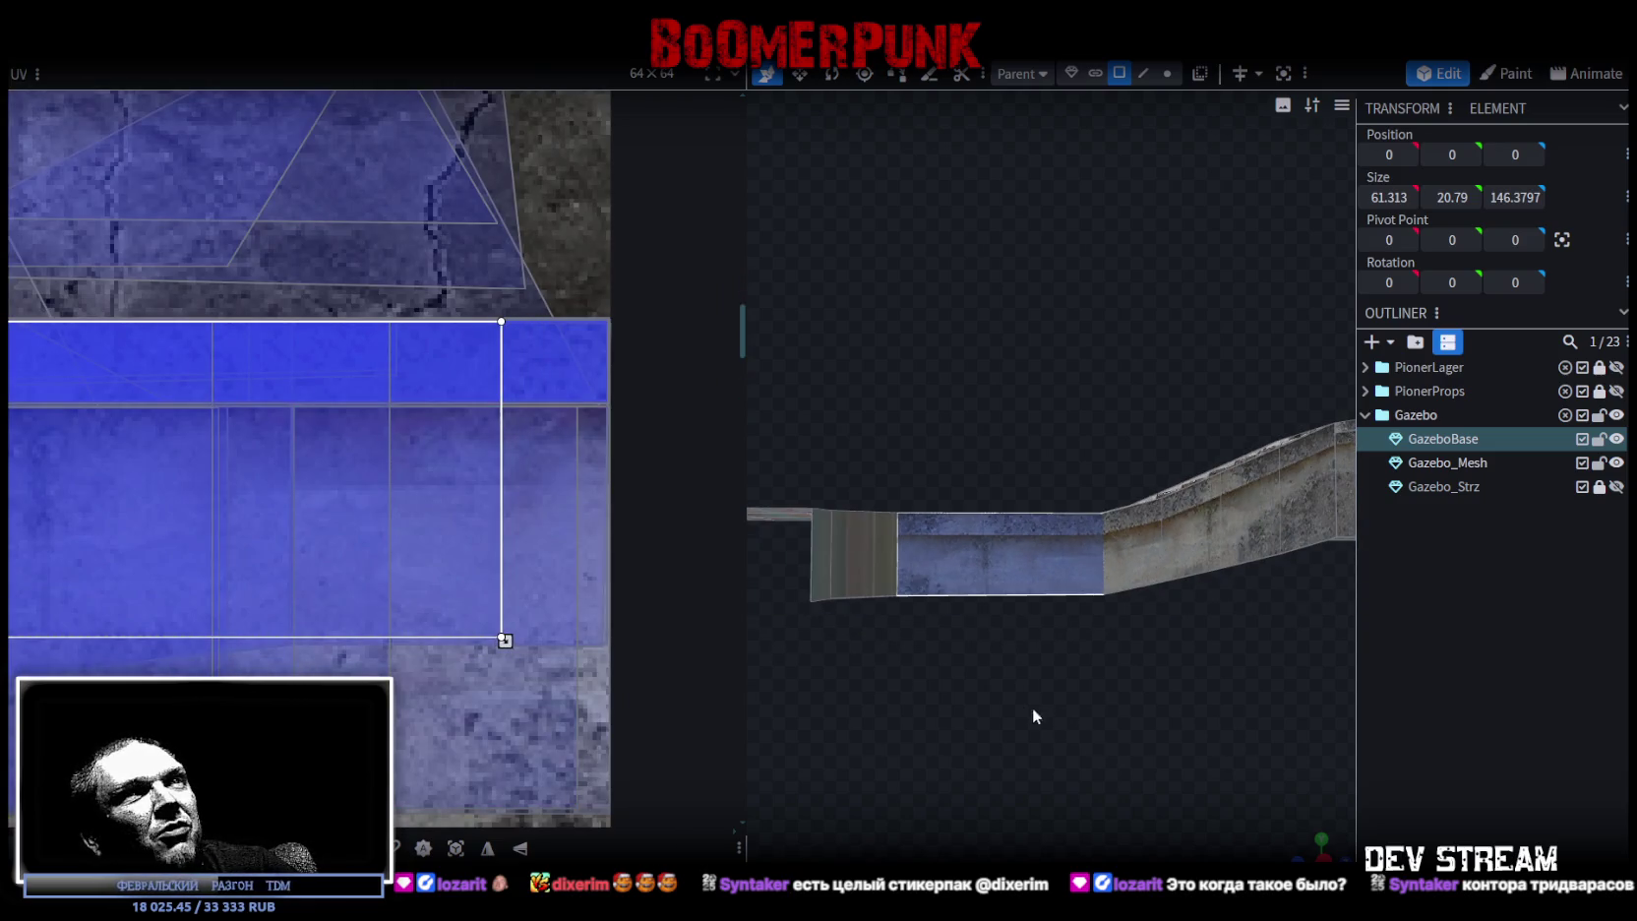
- Select the small side wall pieces and move a face's texture onto a different atlas area
left_click_drag(1013, 718, 1218, 724)
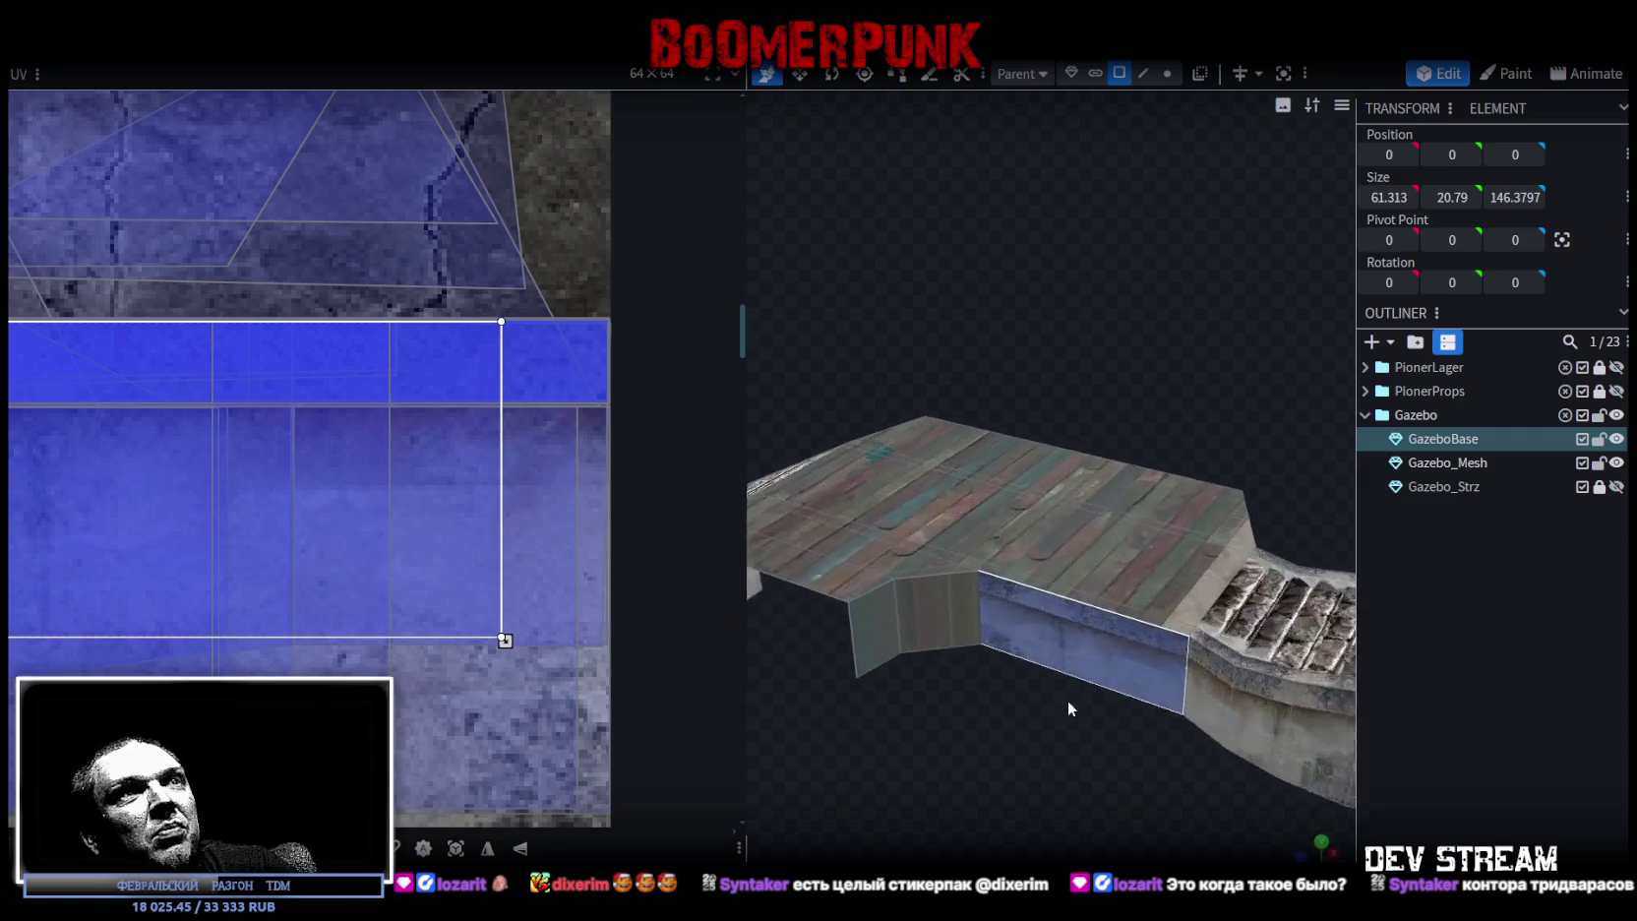
left_click(915, 628)
left_click_drag(926, 636, 1110, 315)
left_click(1106, 662)
mouse_move(1233, 766)
left_mouse_down()
mouse_move(1210, 721)
mouse_move(1256, 826)
mouse_move(1267, 803)
left_mouse_up()
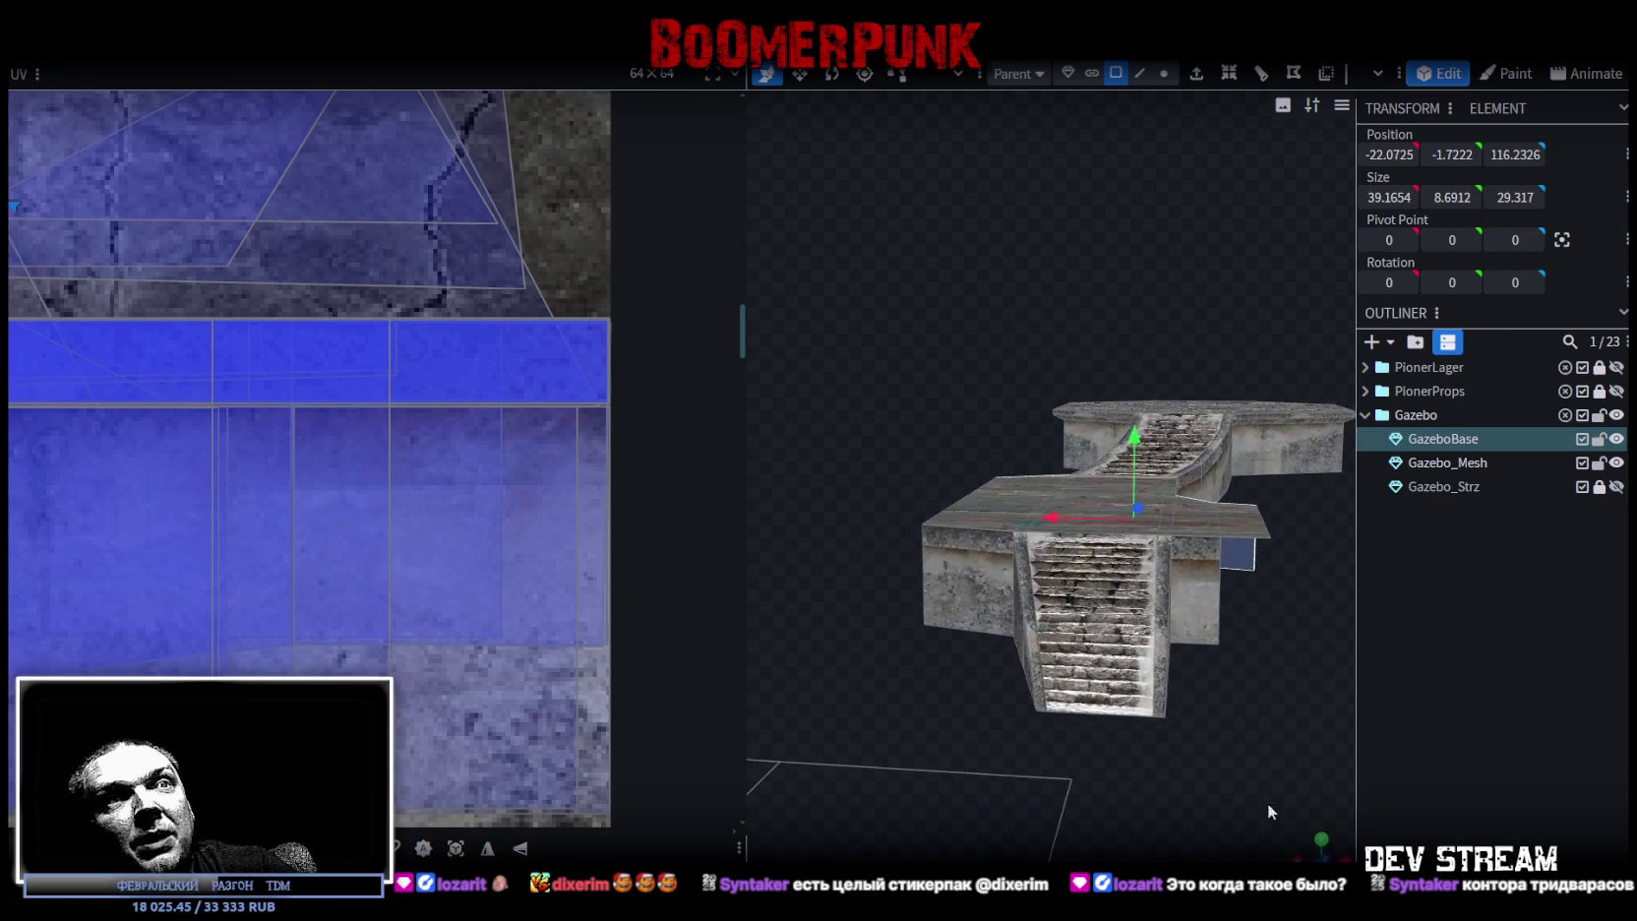
left_click(1321, 842)
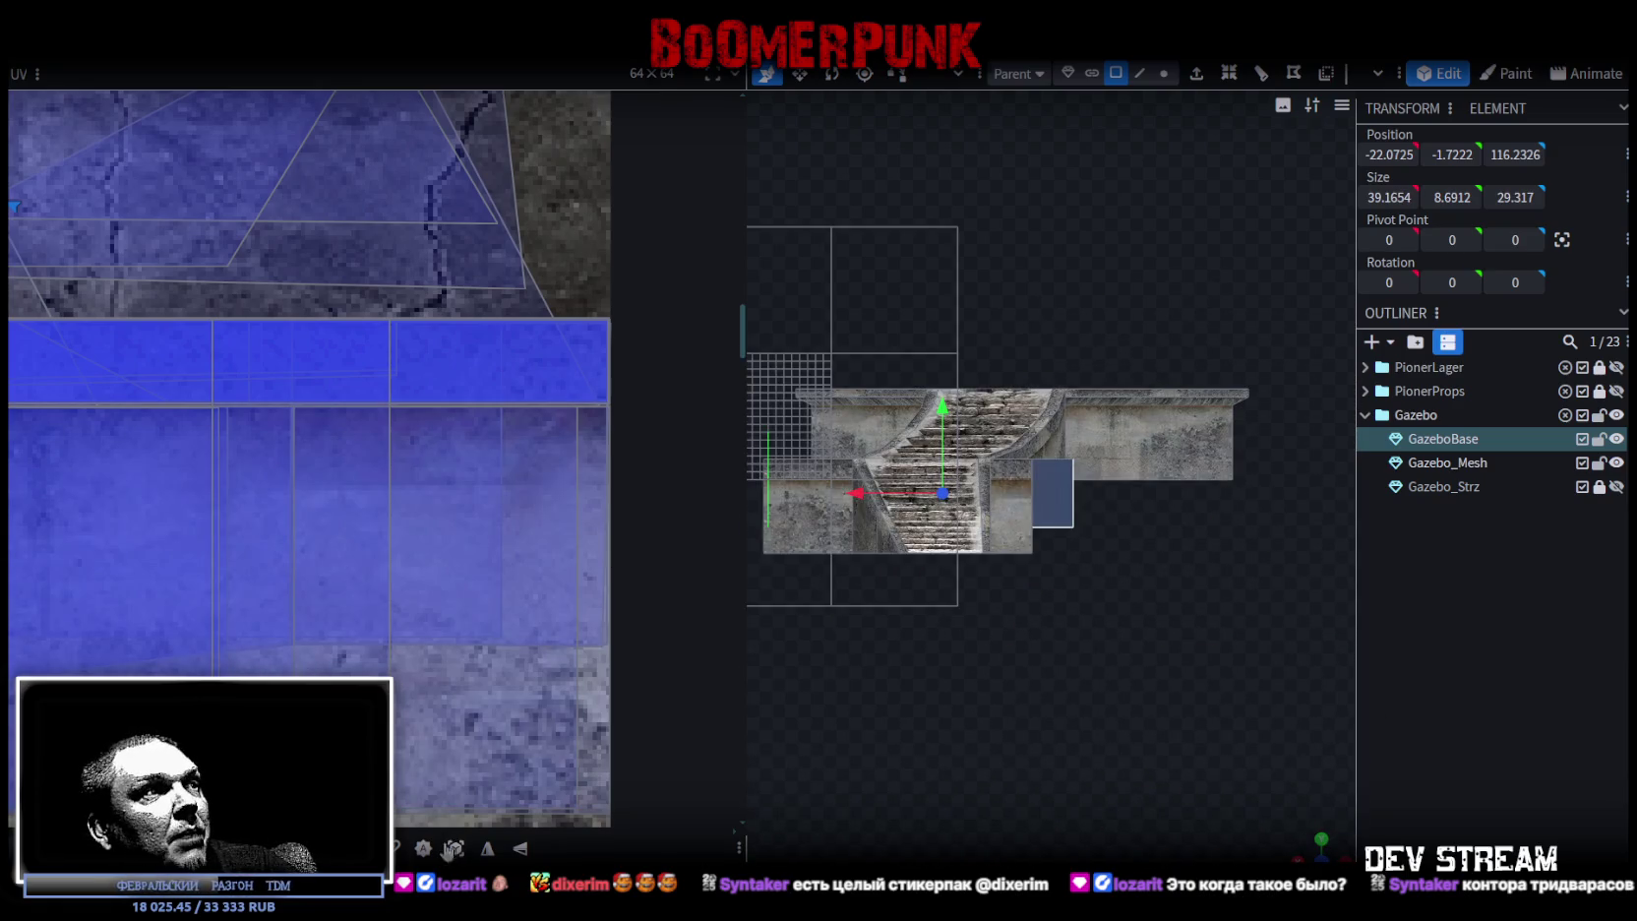
scroll(328, 494, "down", 3)
scroll(189, 463, "down", 3)
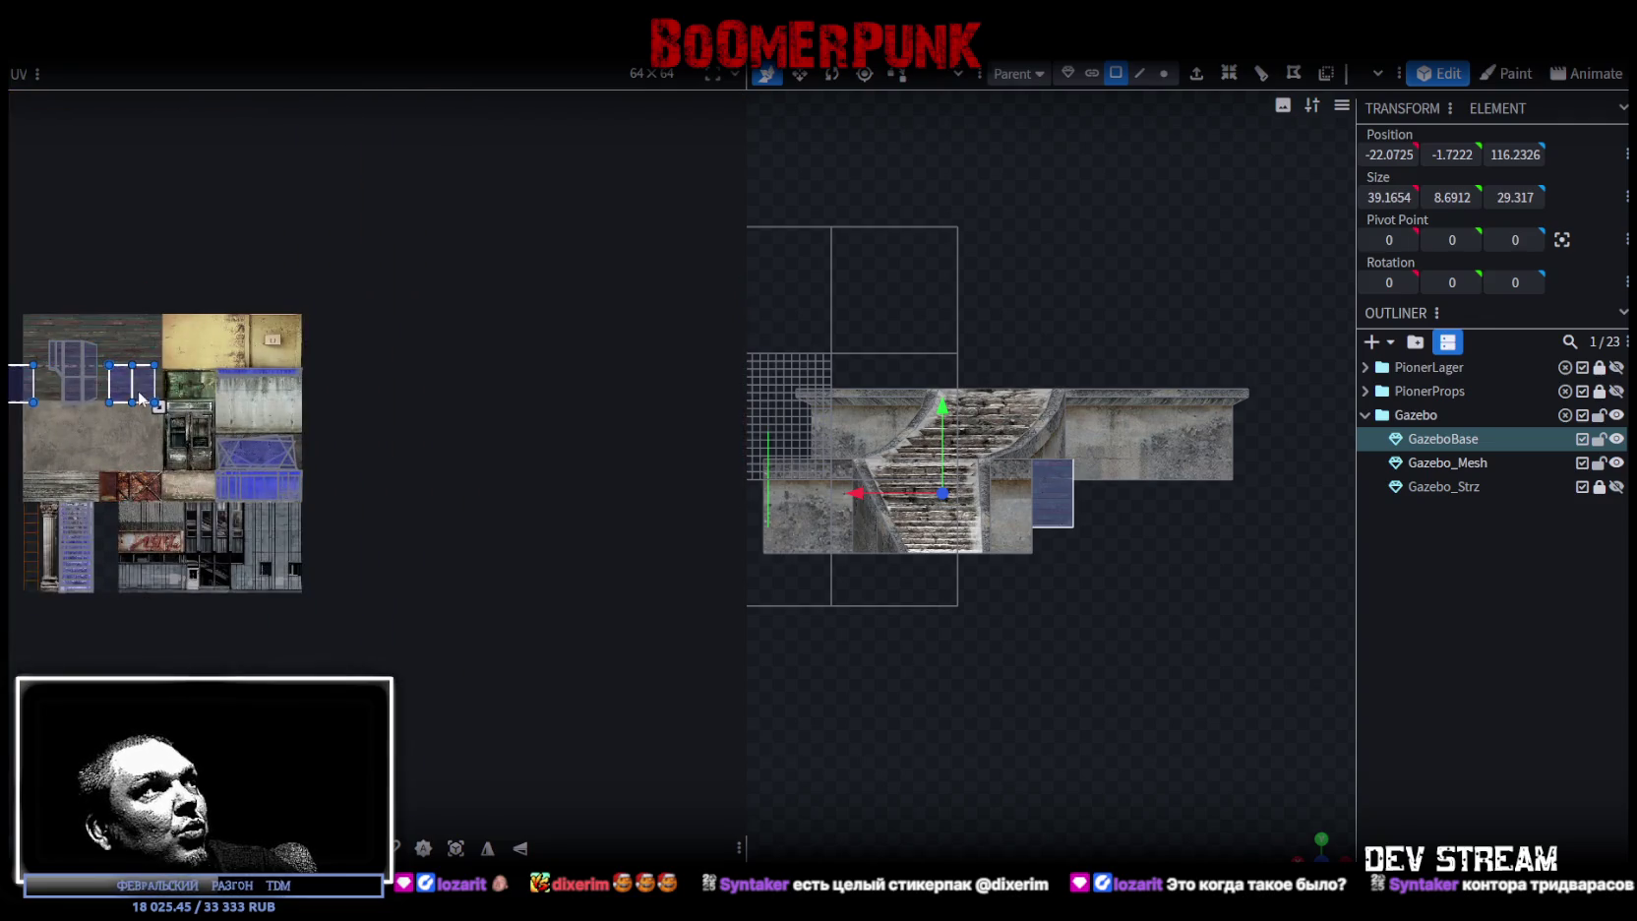
left_click_drag(137, 394, 172, 487)
- Select another side wall face and stretch its UV box across the whole concrete strip
scroll(267, 471, "up", 5)
scroll(267, 470, "up", 1)
scroll(199, 420, "up", 1)
scroll(199, 419, "up", 1)
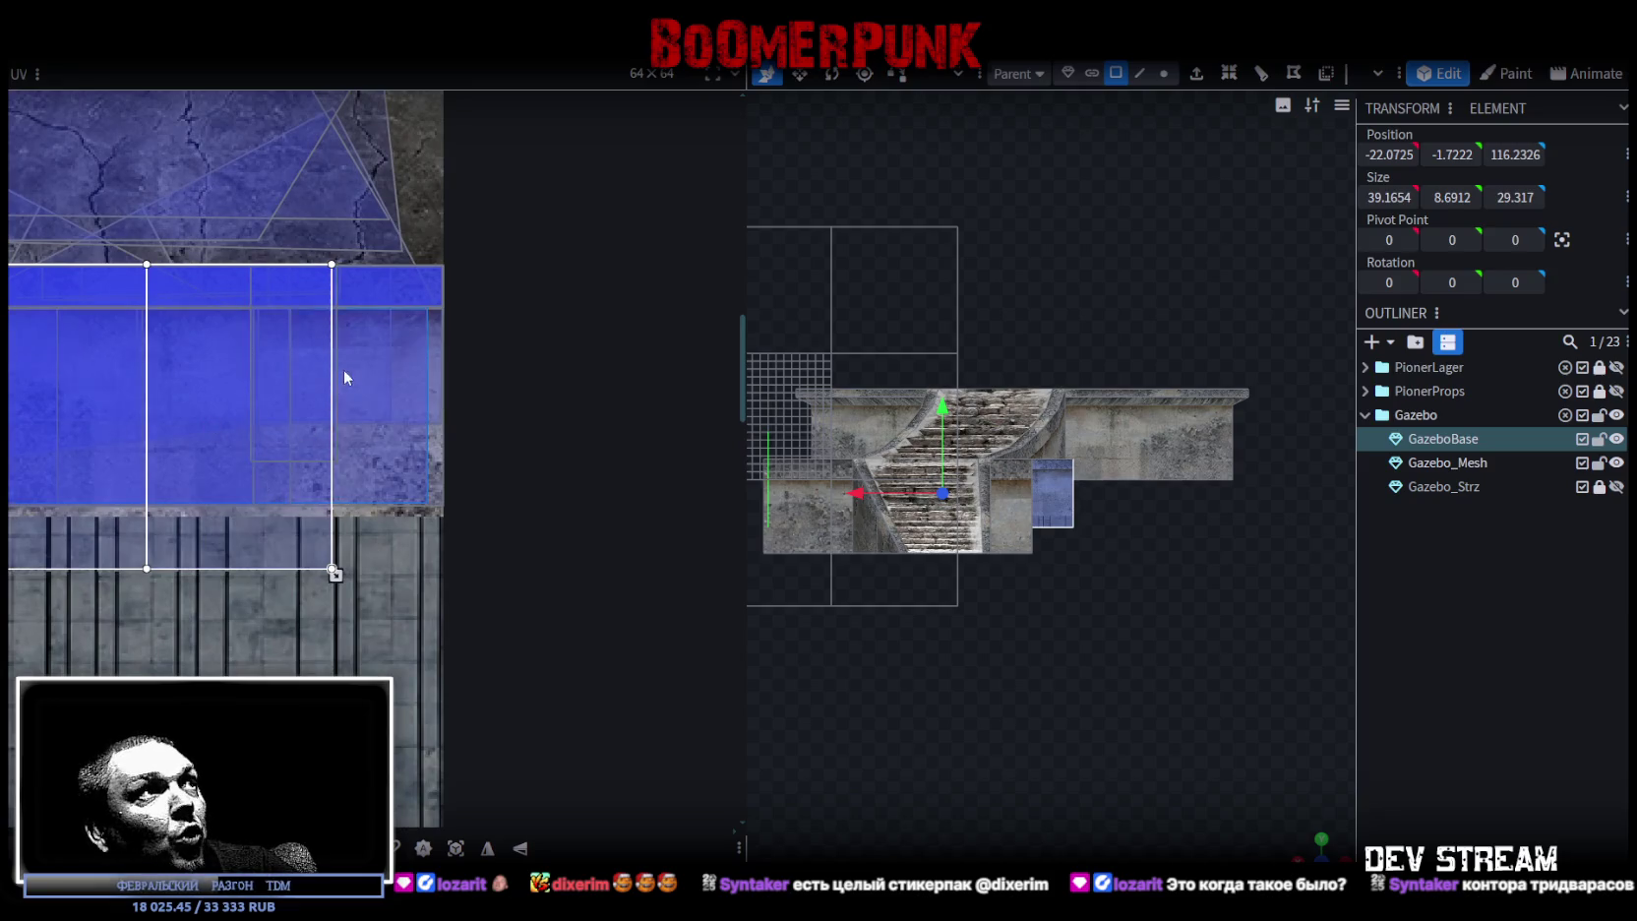
scroll(295, 512, "up", 1)
scroll(267, 612, "up", 2)
left_click(267, 612)
left_click_drag(515, 467, 515, 465)
scroll(473, 707, "down", 3)
scroll(472, 706, "down", 2)
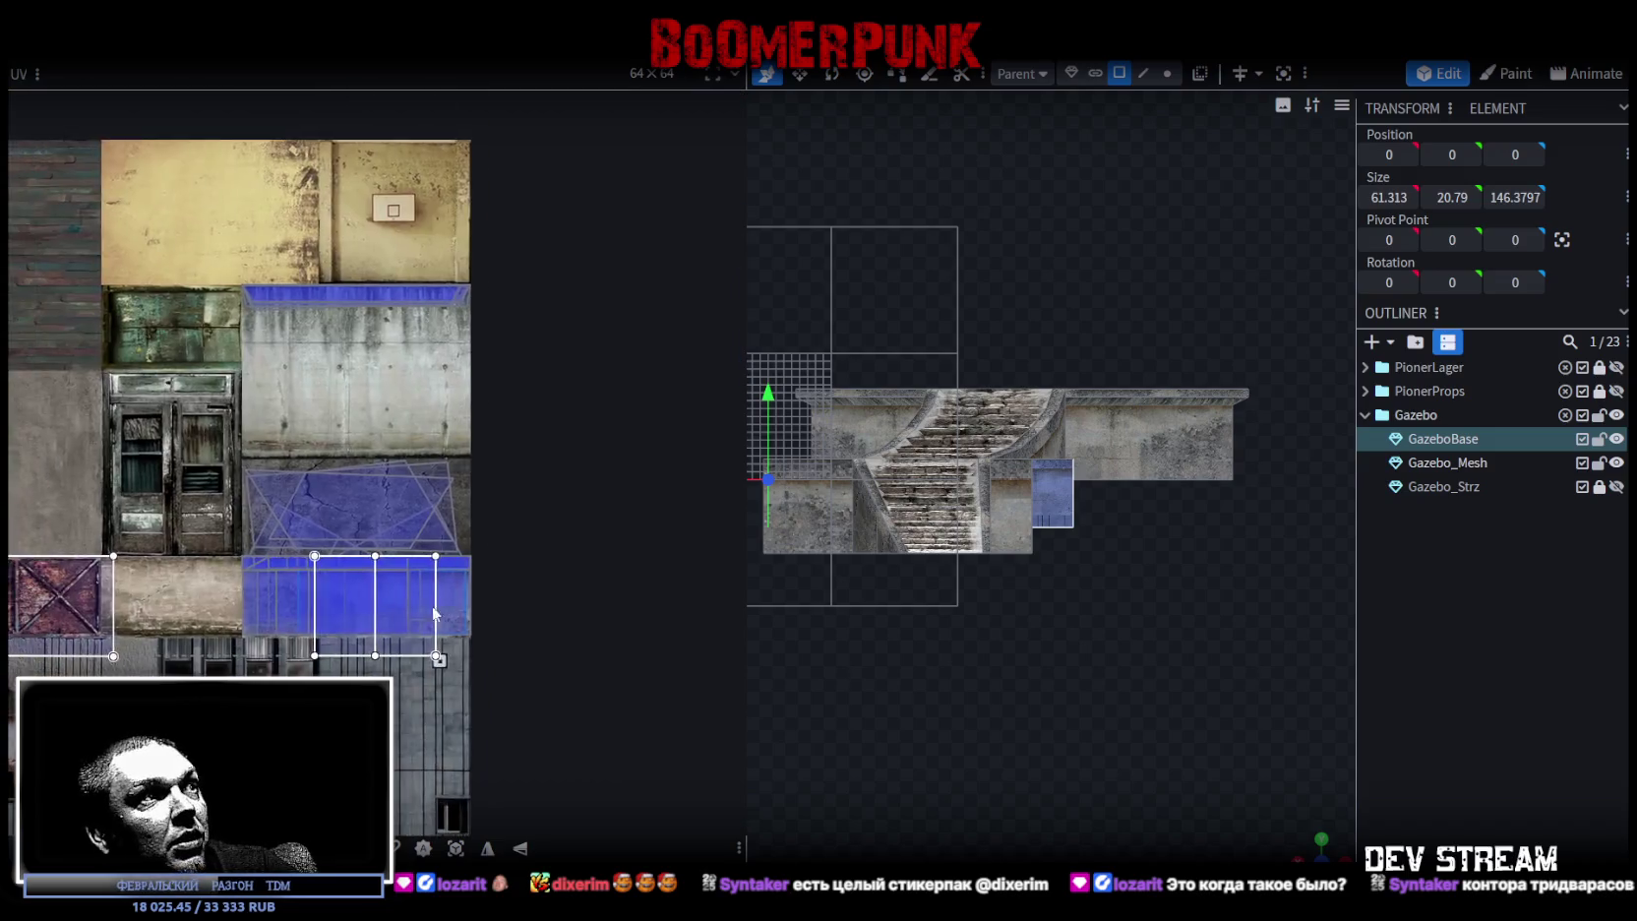
scroll(472, 706, "up", 2)
left_click_drag(455, 689, 265, 646)
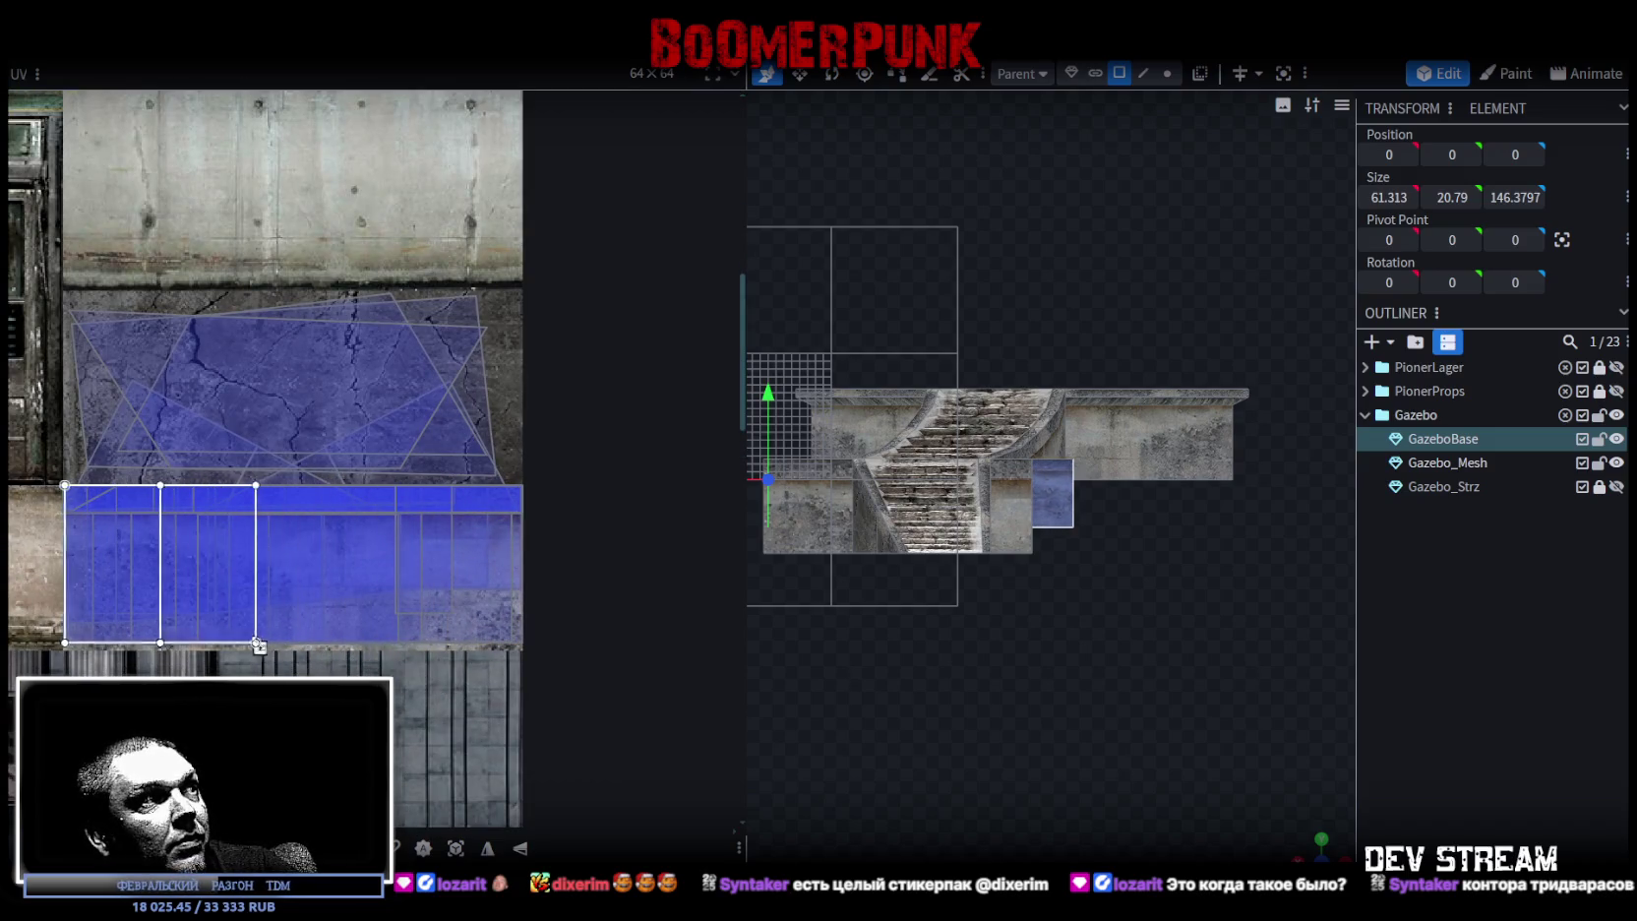
left_click_drag(265, 646, 466, 606)
scroll(420, 549, "up", 2)
scroll(307, 543, "up", 1)
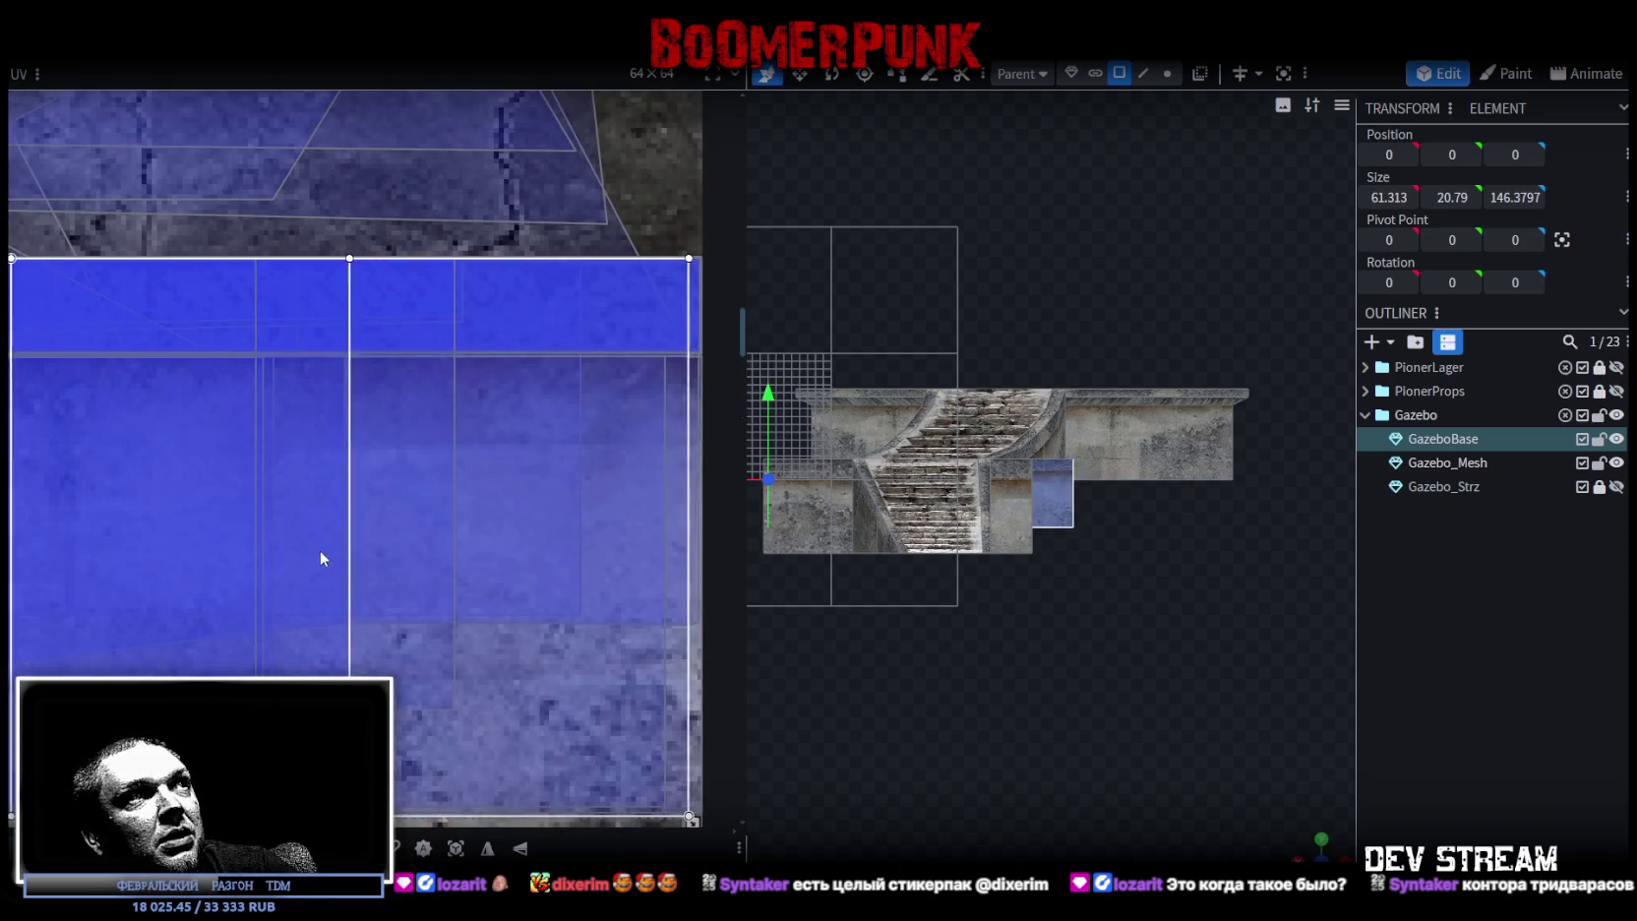
- Check from an angled view, then shrink the UV box and move it left
left_click_drag(934, 747, 1098, 801)
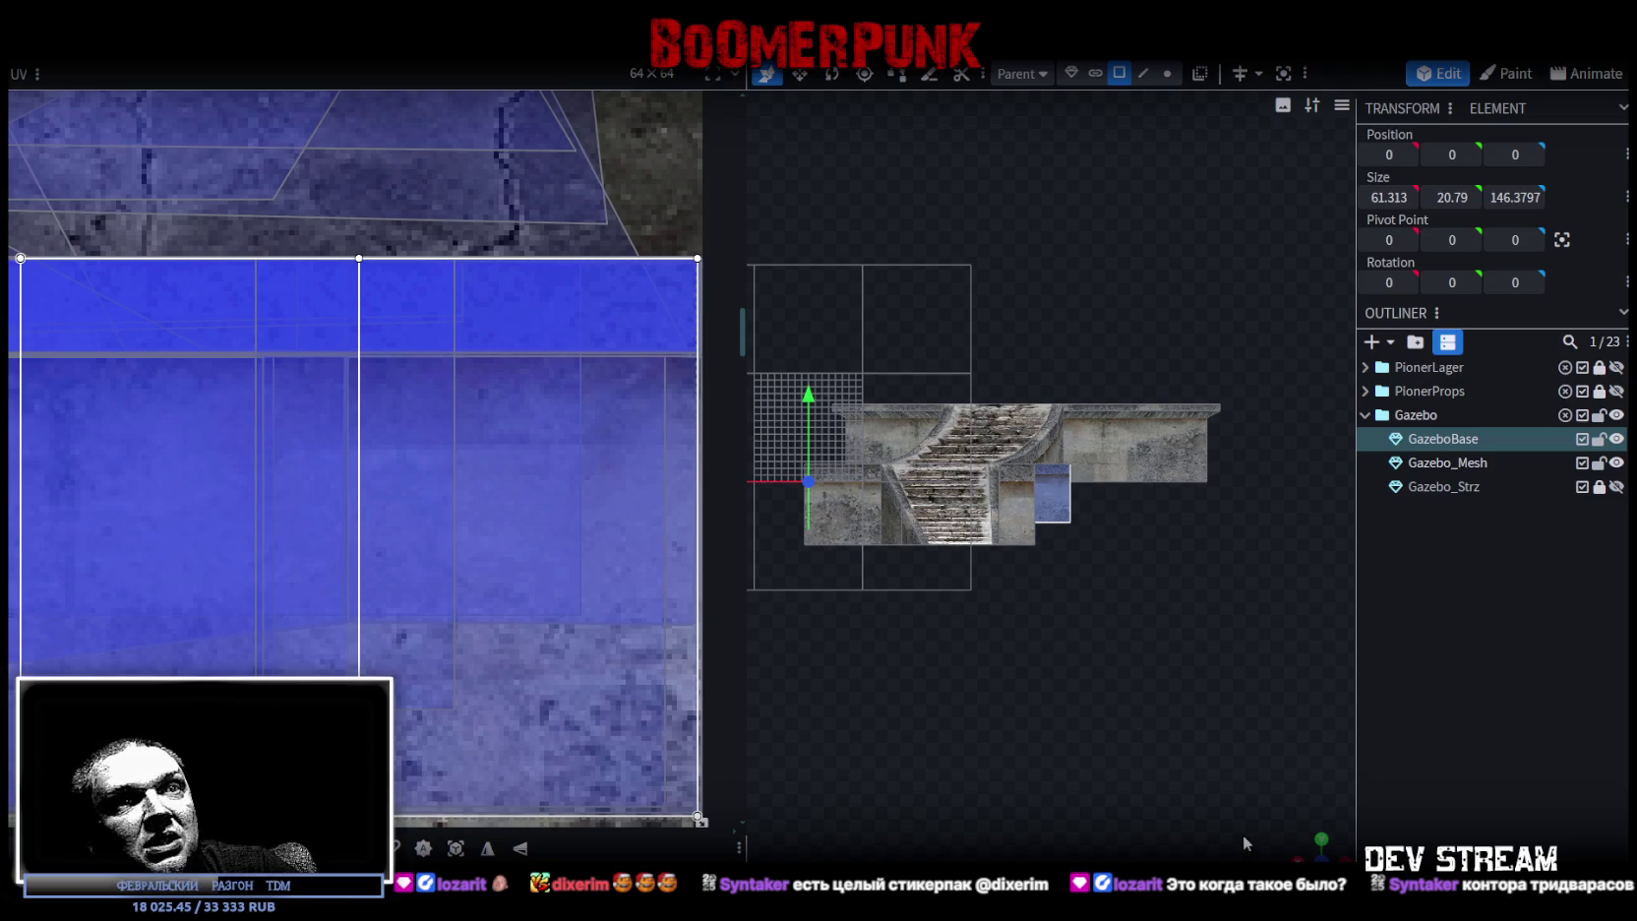
mouse_move(839, 816)
left_mouse_down()
mouse_move(901, 657)
mouse_move(1110, 773)
mouse_move(1059, 615)
left_mouse_up()
scroll(1072, 606, "up", 2)
scroll(1071, 606, "up", 2)
scroll(602, 623, "down", 3)
mouse_move(653, 723)
left_mouse_down()
mouse_move(274, 585)
mouse_move(231, 586)
mouse_move(546, 584)
left_mouse_up()
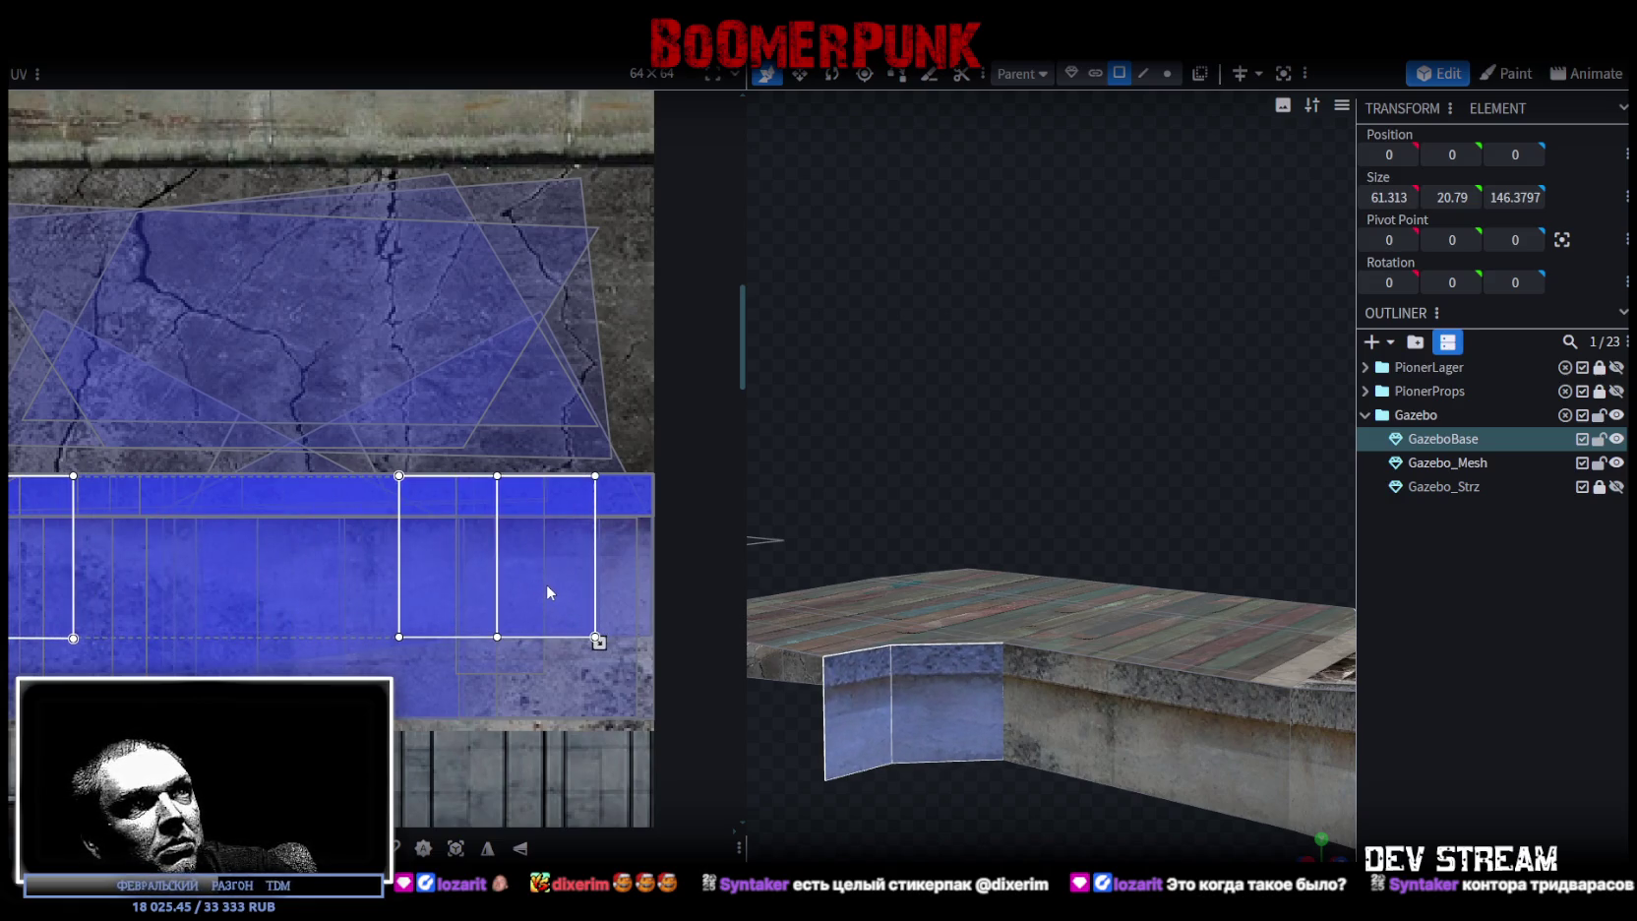
- Fine-tune the side walls' UV boxes, widening and sliding them right along the concrete strip
left_click_drag(596, 640, 605, 641)
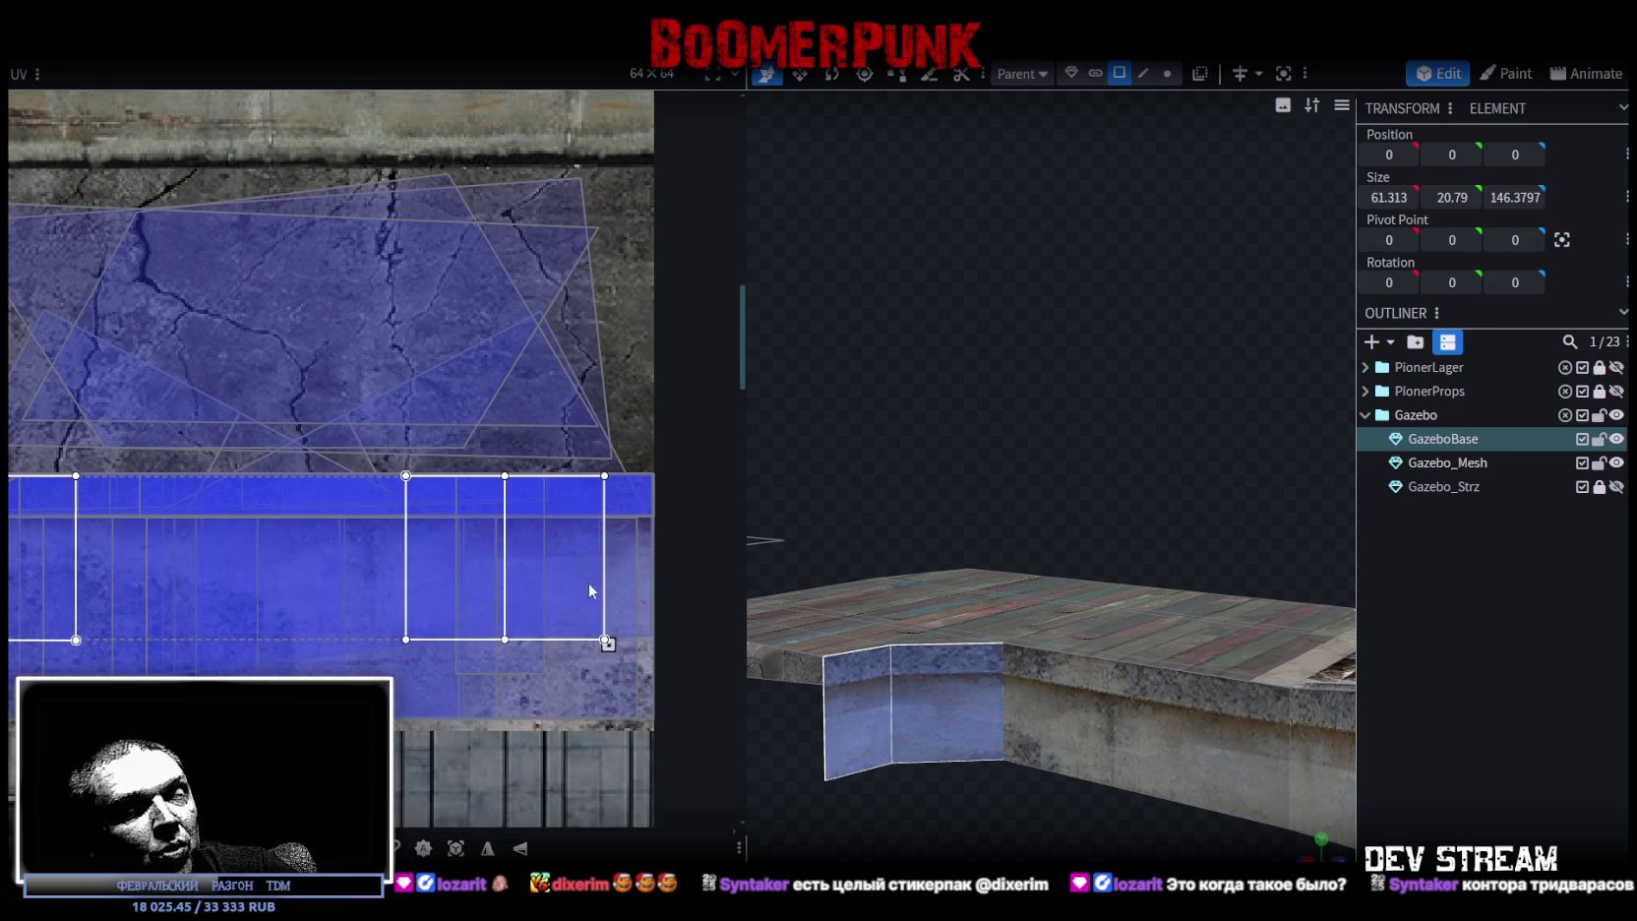
scroll(590, 591, "up", 3)
scroll(551, 580, "up", 2)
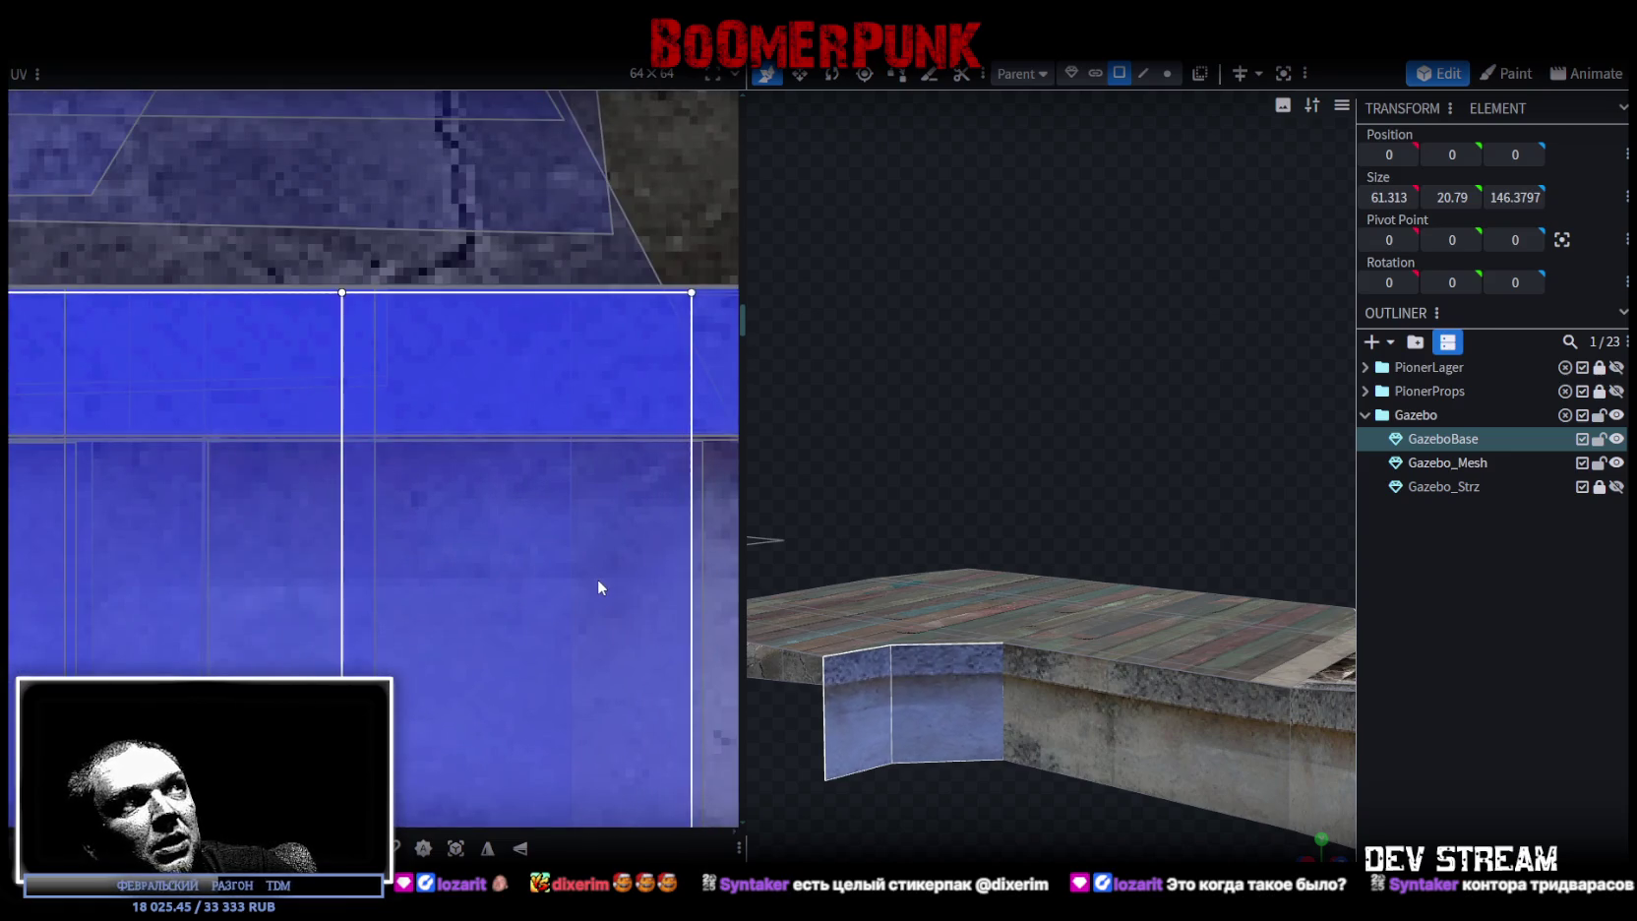
scroll(604, 580, "down", 3)
middle_click_drag(614, 617, 447, 559)
left_click_drag(448, 561, 467, 580)
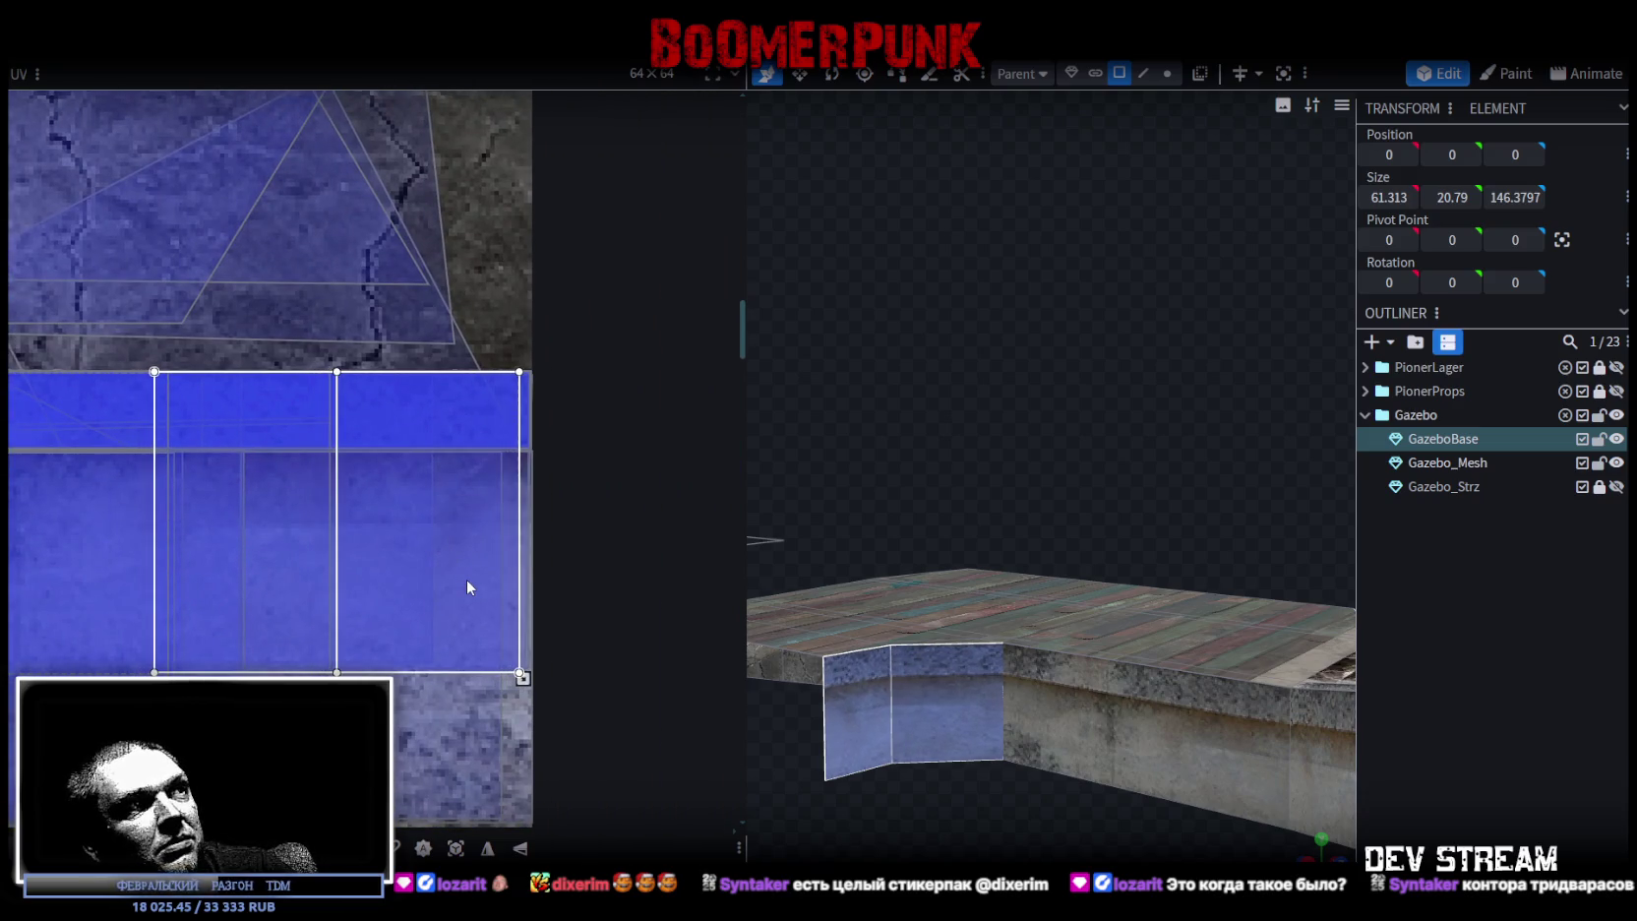
scroll(441, 578, "down", 3)
middle_click_drag(356, 588, 545, 576)
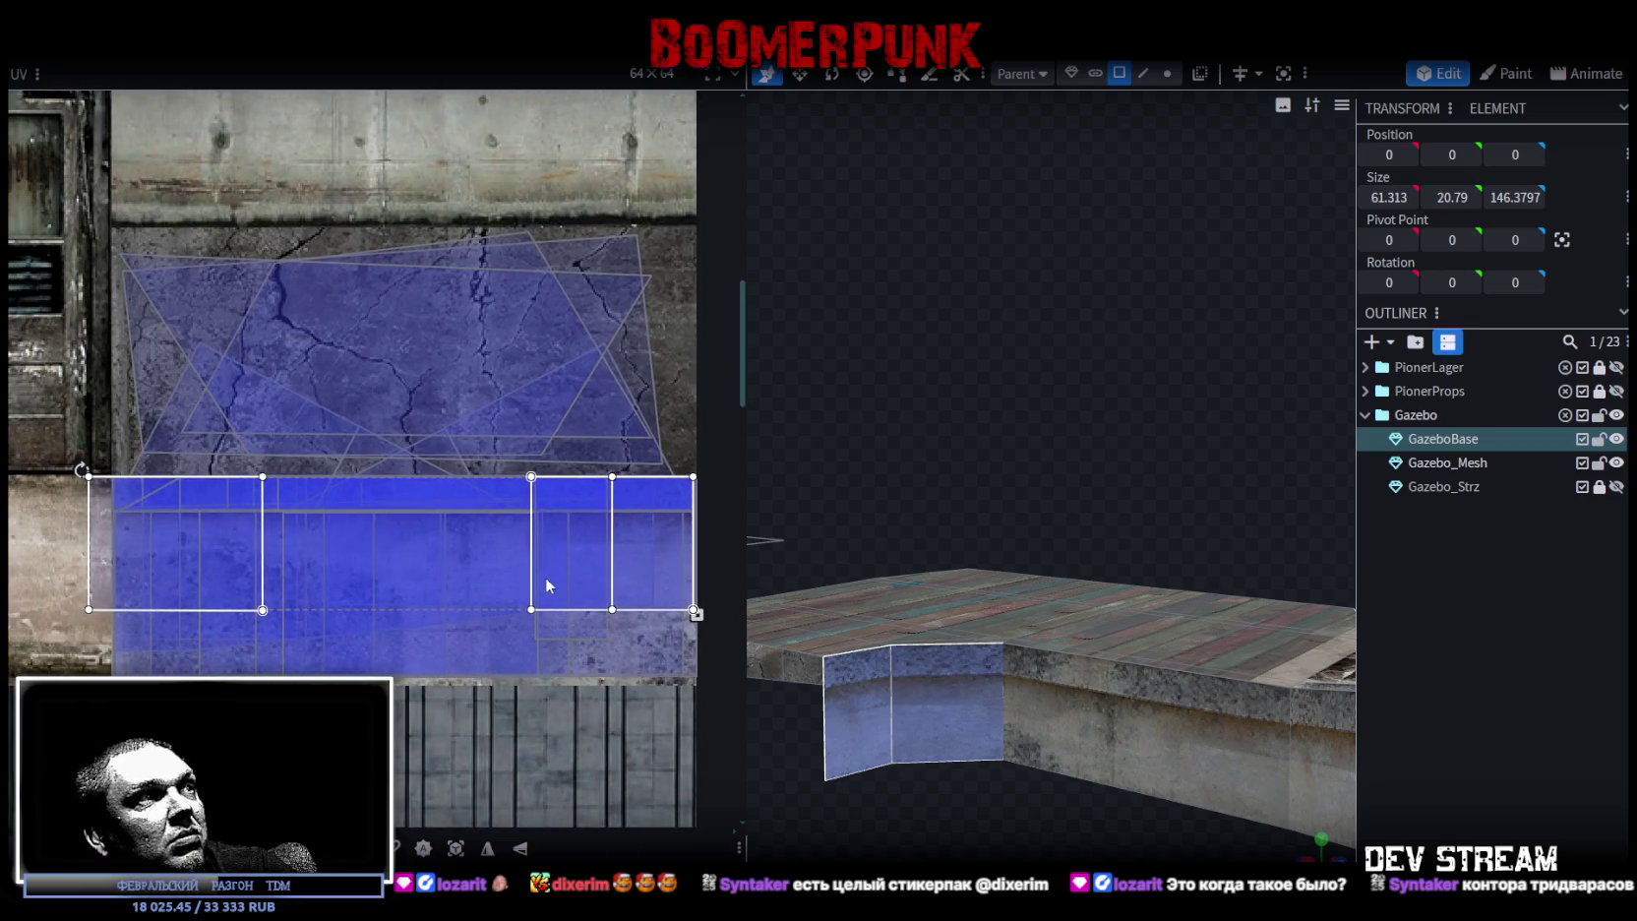
left_click_drag(94, 579, 129, 569)
left_click_drag(1042, 830, 1043, 765)
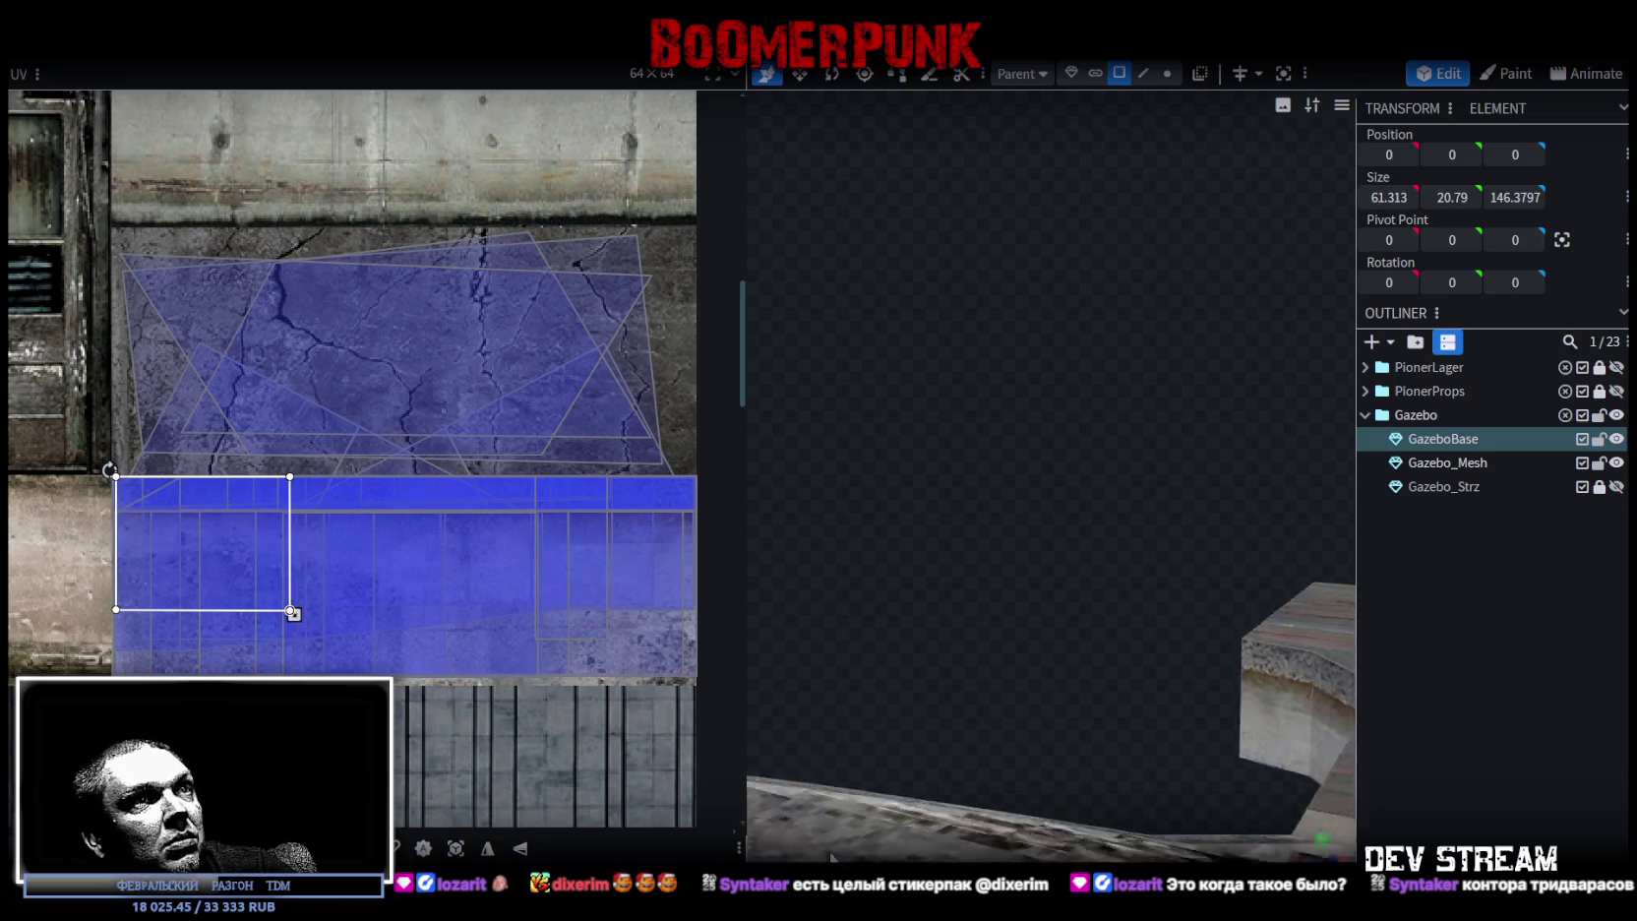
scroll(1050, 752, "up", 5)
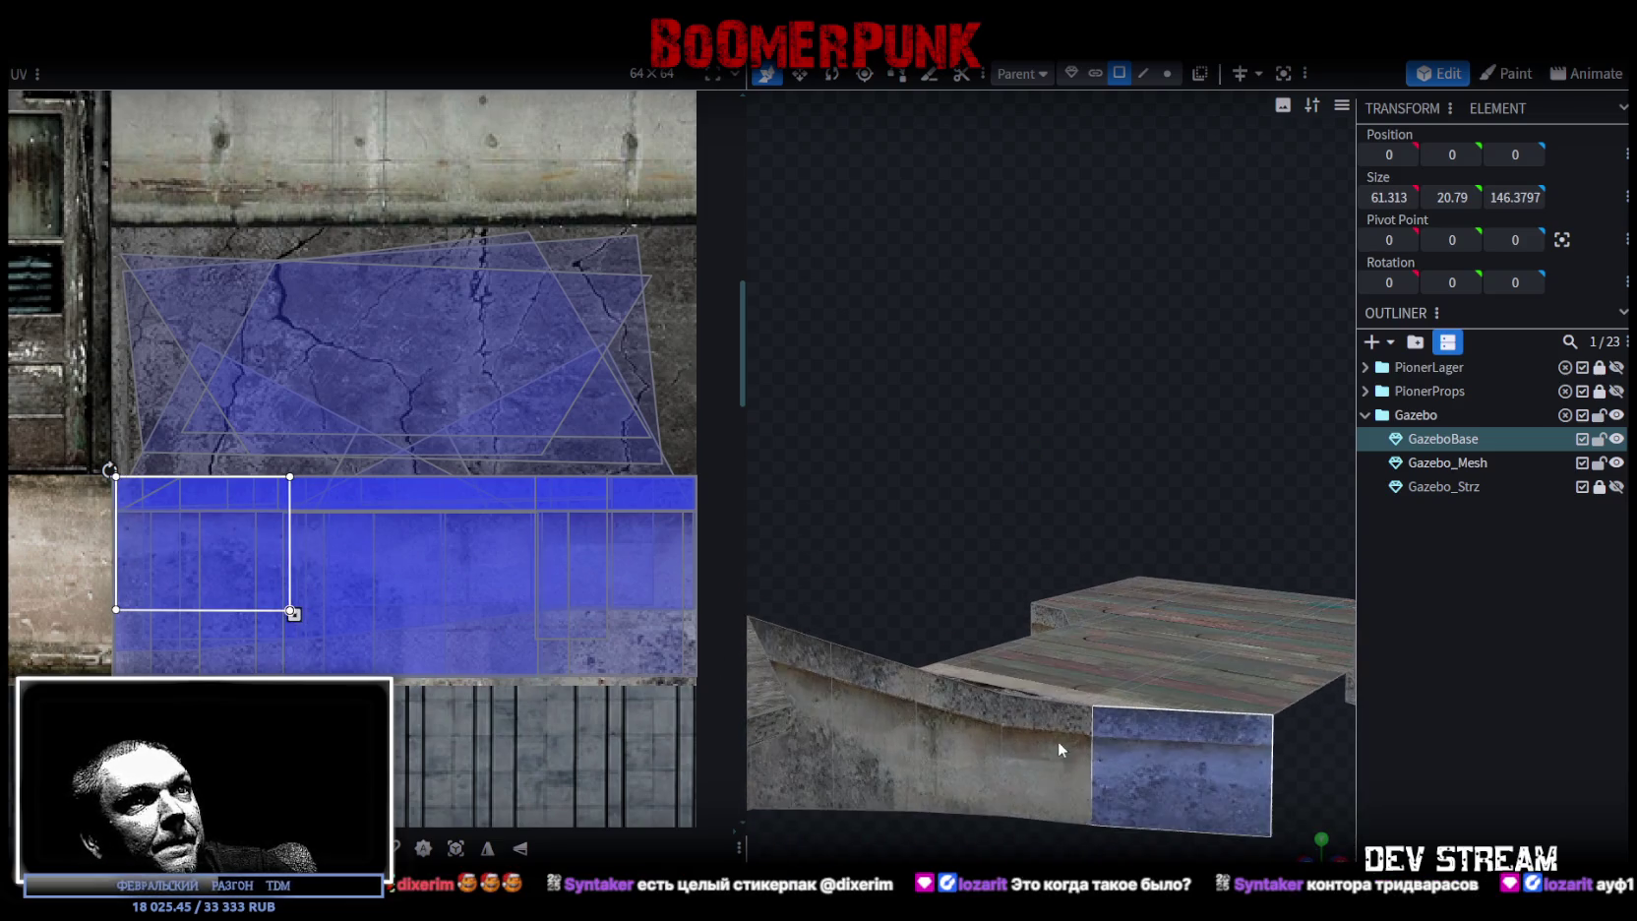
mouse_move(329, 593)
left_mouse_down()
mouse_move(470, 602)
mouse_move(425, 601)
left_mouse_up()
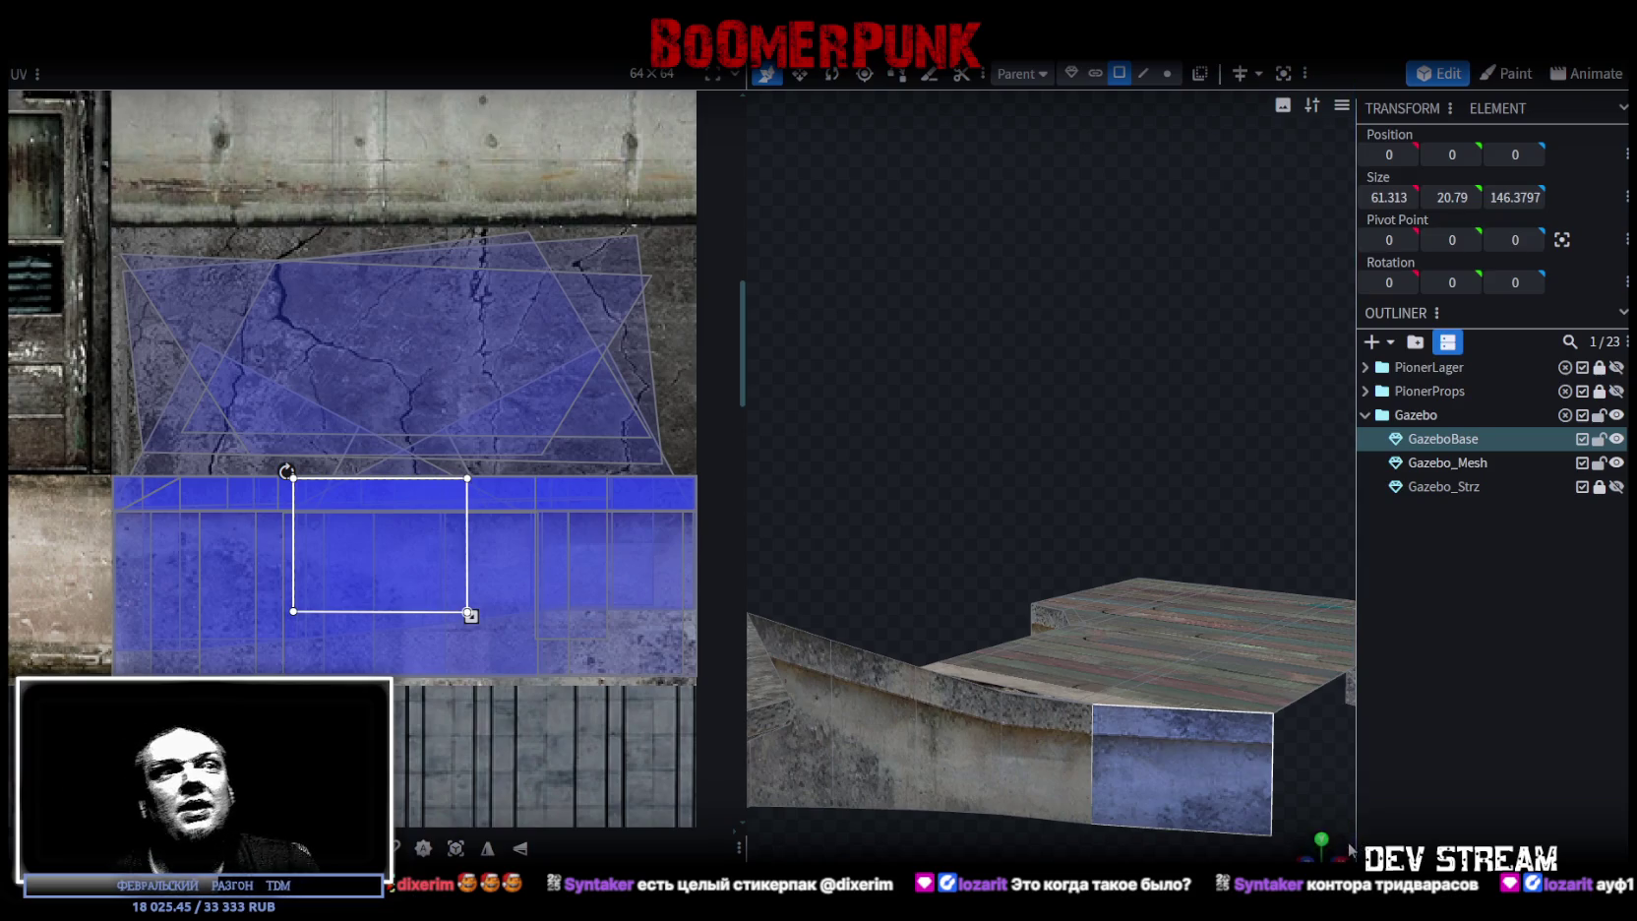
- Select the deck's floor faces, including the thin side face and the lower floor faces
mouse_move(901, 247)
left_mouse_down()
mouse_move(1008, 434)
mouse_move(958, 774)
mouse_move(1157, 711)
mouse_move(995, 756)
mouse_move(939, 507)
mouse_move(1126, 518)
mouse_move(1050, 656)
mouse_move(1131, 502)
mouse_move(1096, 337)
mouse_move(1256, 244)
mouse_move(1183, 315)
mouse_move(1115, 472)
mouse_move(1295, 600)
mouse_move(1035, 602)
mouse_move(1155, 641)
mouse_move(1150, 679)
mouse_move(1146, 557)
left_mouse_up()
left_click(1104, 495)
left_click(1146, 557)
left_click(1064, 390, "shift")
mouse_move(1024, 357)
left_mouse_down()
mouse_move(1228, 644)
mouse_move(1228, 538)
mouse_move(1113, 633)
mouse_move(1171, 630)
mouse_move(1180, 587)
mouse_move(1208, 584)
mouse_move(1220, 613)
mouse_move(1126, 512)
left_mouse_up()
left_click(1125, 512, "shift")
left_click(1119, 489, "shift")
left_click(1171, 619, "shift")
mouse_move(1171, 619)
left_mouse_down()
mouse_move(1220, 729)
mouse_move(1205, 669)
mouse_move(1262, 600)
left_mouse_up()
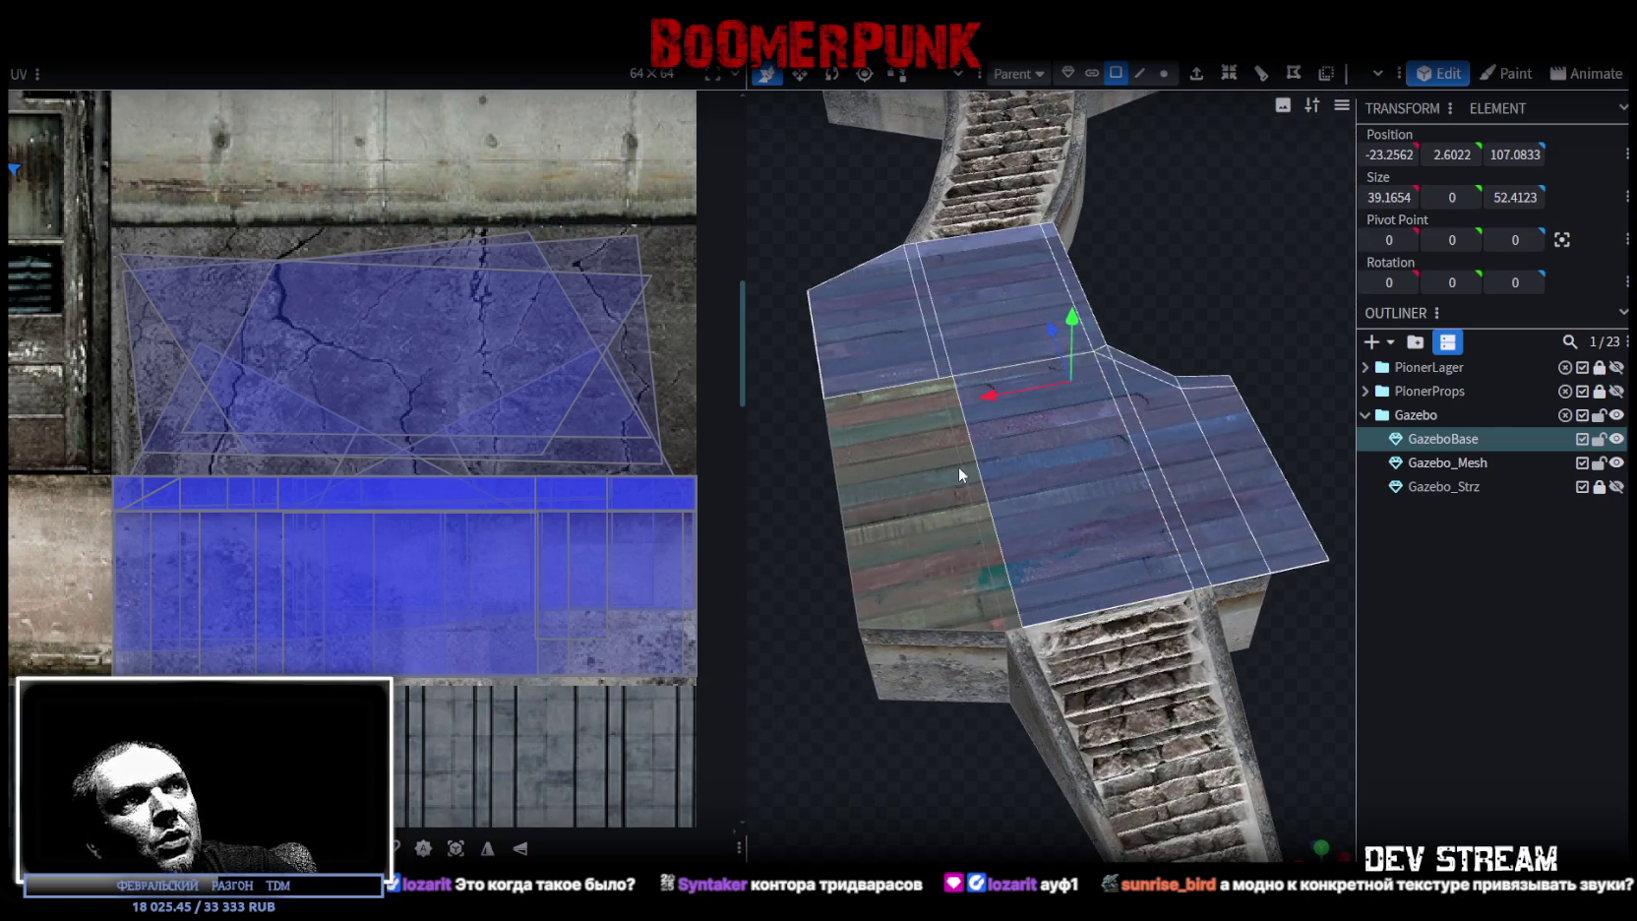
mouse_move(969, 472)
left_mouse_down()
mouse_move(825, 674)
mouse_move(1064, 623)
mouse_move(1084, 721)
mouse_move(1105, 627)
left_mouse_up()
- Split the selected floor faces off into their own GazeboBase_selection mesh
right_click(1105, 620)
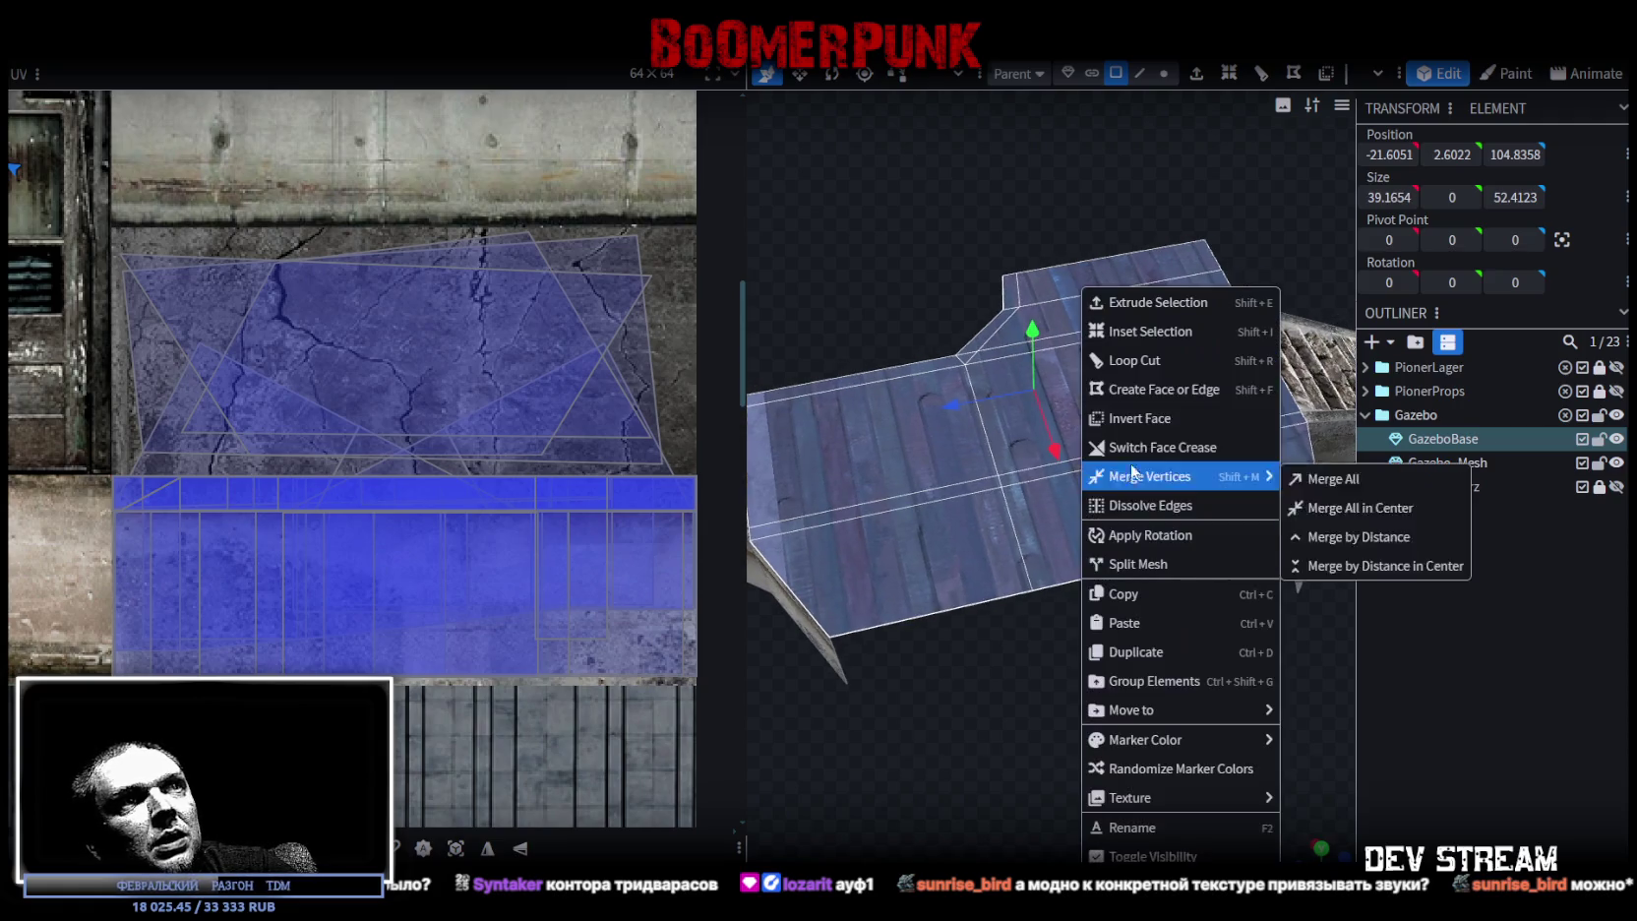
left_click(1159, 563)
mouse_move(1132, 583)
left_mouse_down()
mouse_move(1110, 612)
mouse_move(1242, 607)
mouse_move(1180, 584)
mouse_move(1240, 575)
left_mouse_up()
- Merge two corner vertices of the new floor mesh into one point with Merge All
left_click(1168, 74)
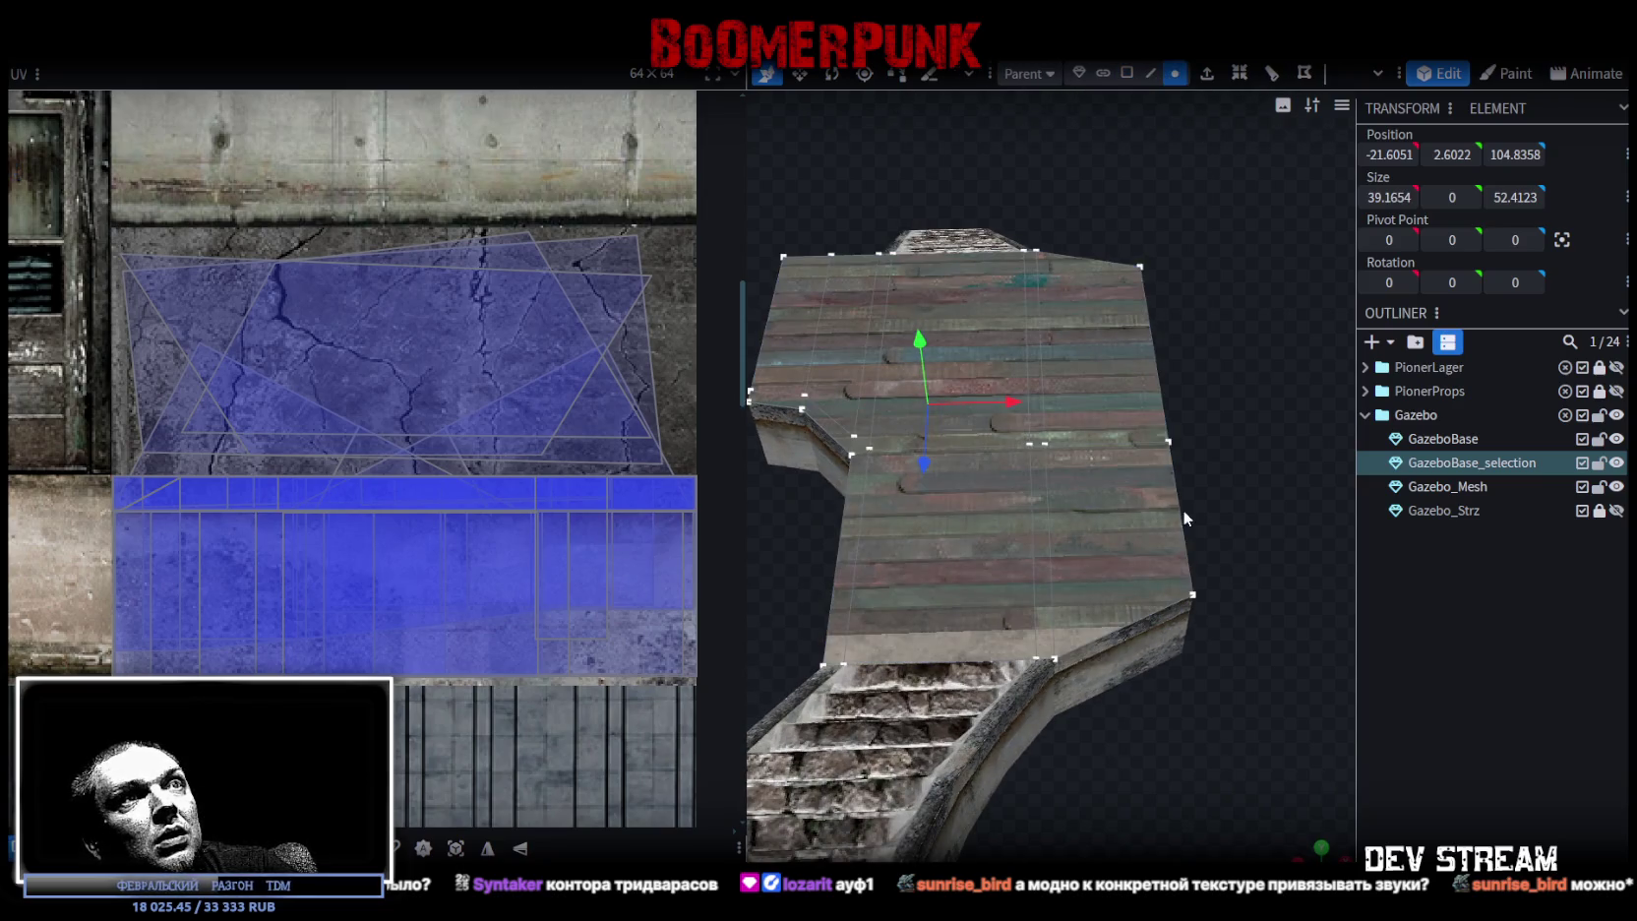
left_click(1192, 594)
scroll(1197, 531, "up", 1)
scroll(1210, 492, "up", 2)
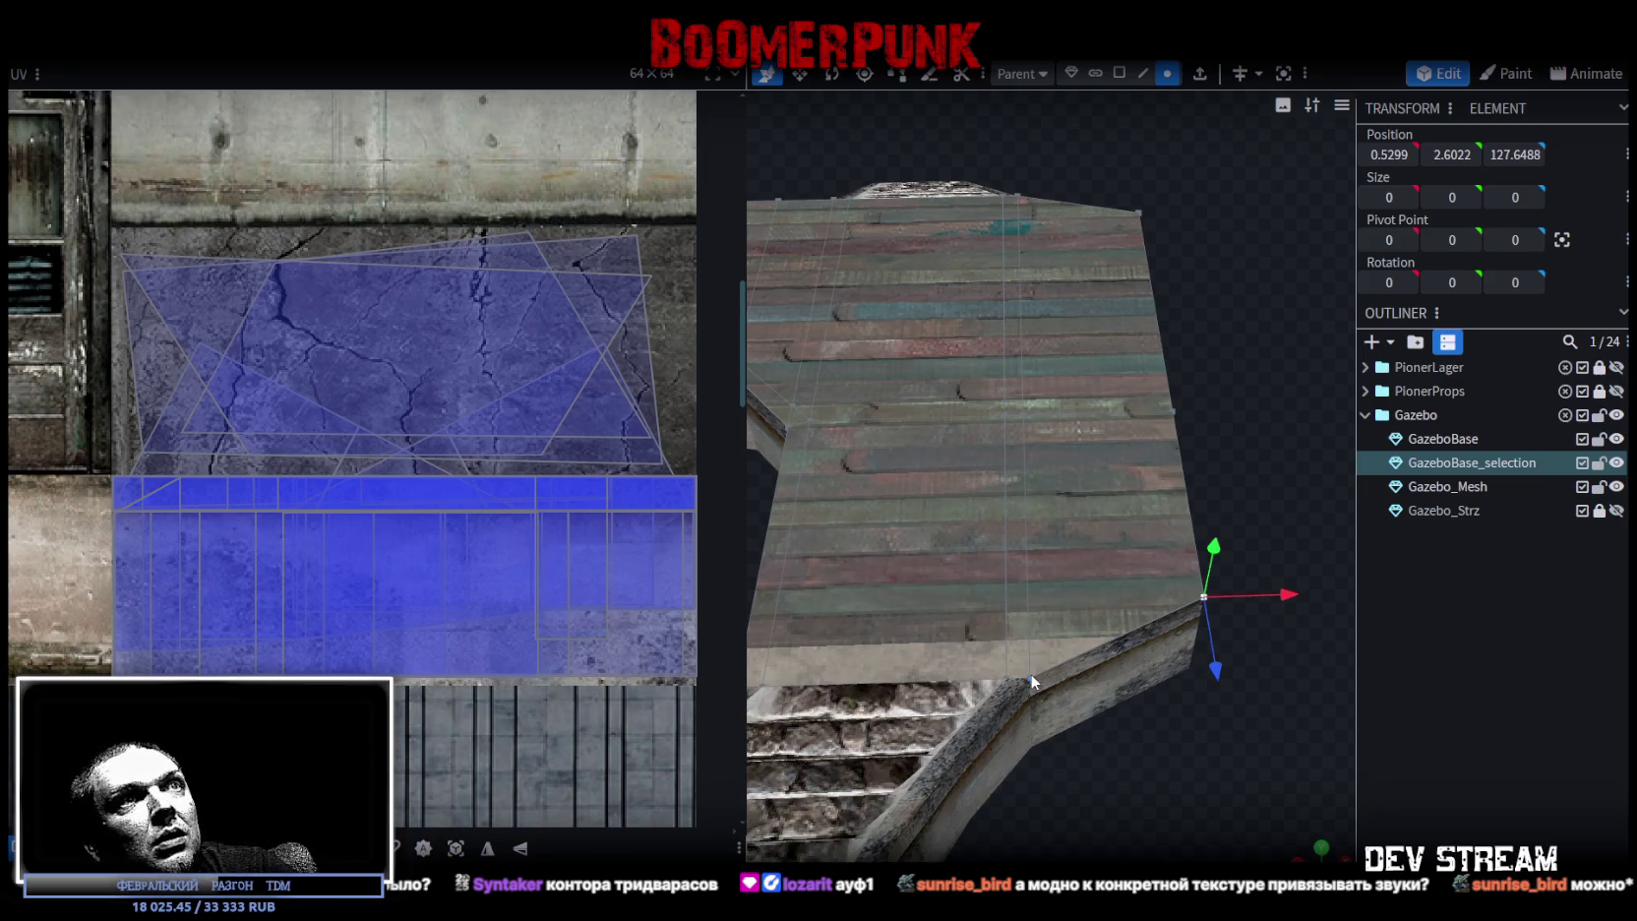
mouse_move(1029, 673)
left_mouse_down()
mouse_move(1138, 496)
mouse_move(1192, 528)
mouse_move(1172, 515)
mouse_move(1169, 528)
left_mouse_up()
left_click(870, 587, "shift")
right_click(857, 584)
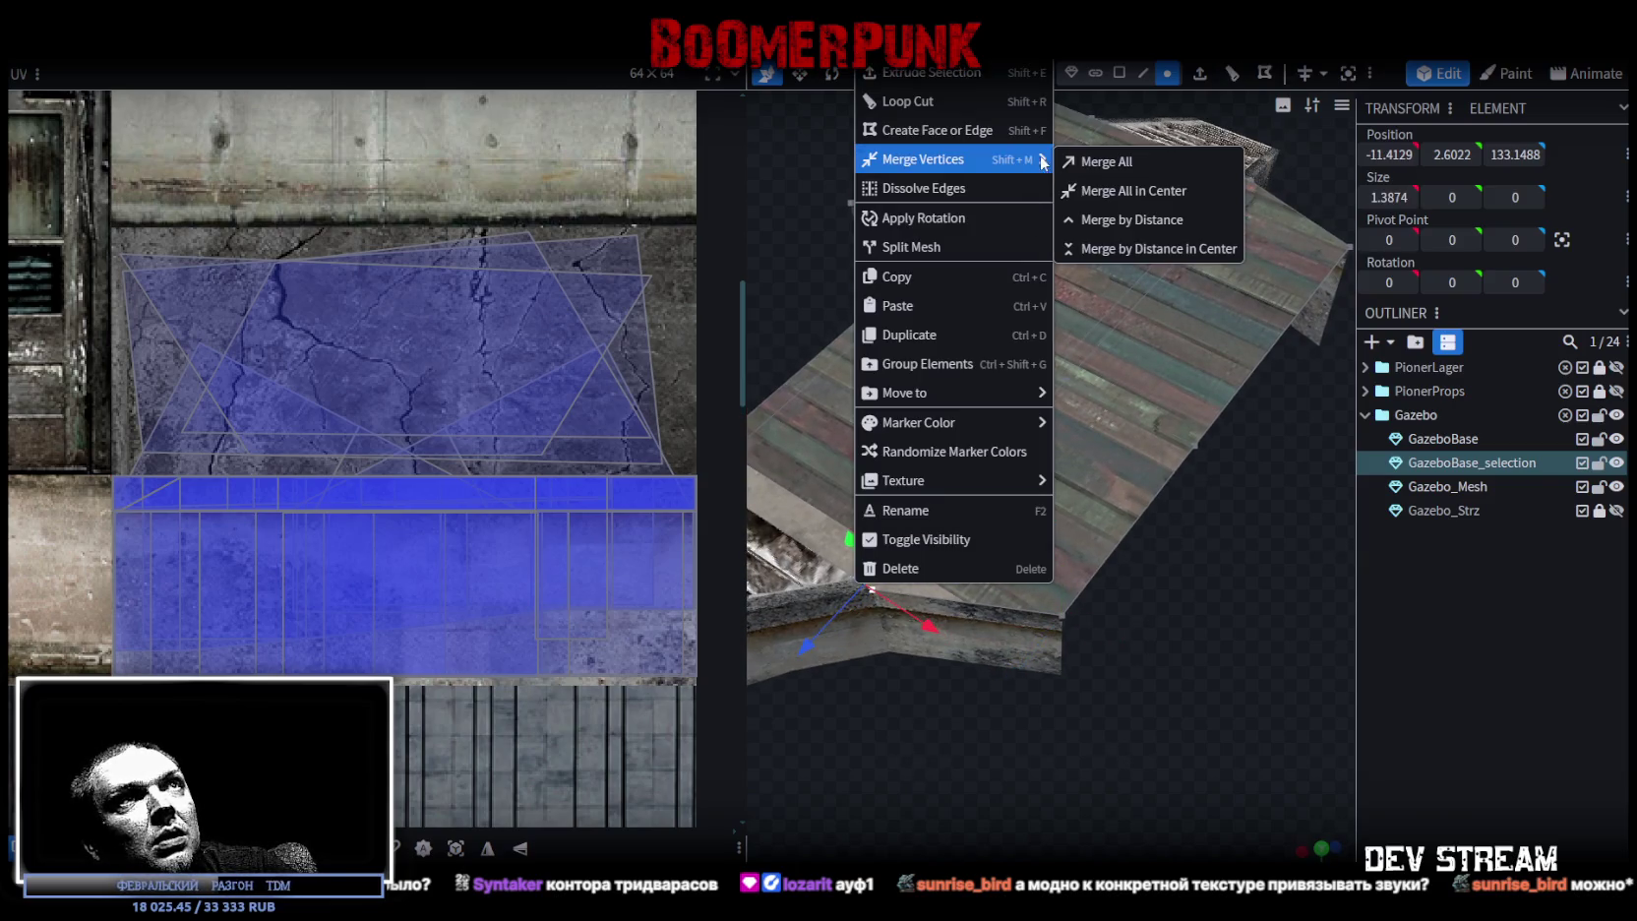
left_click(1106, 161)
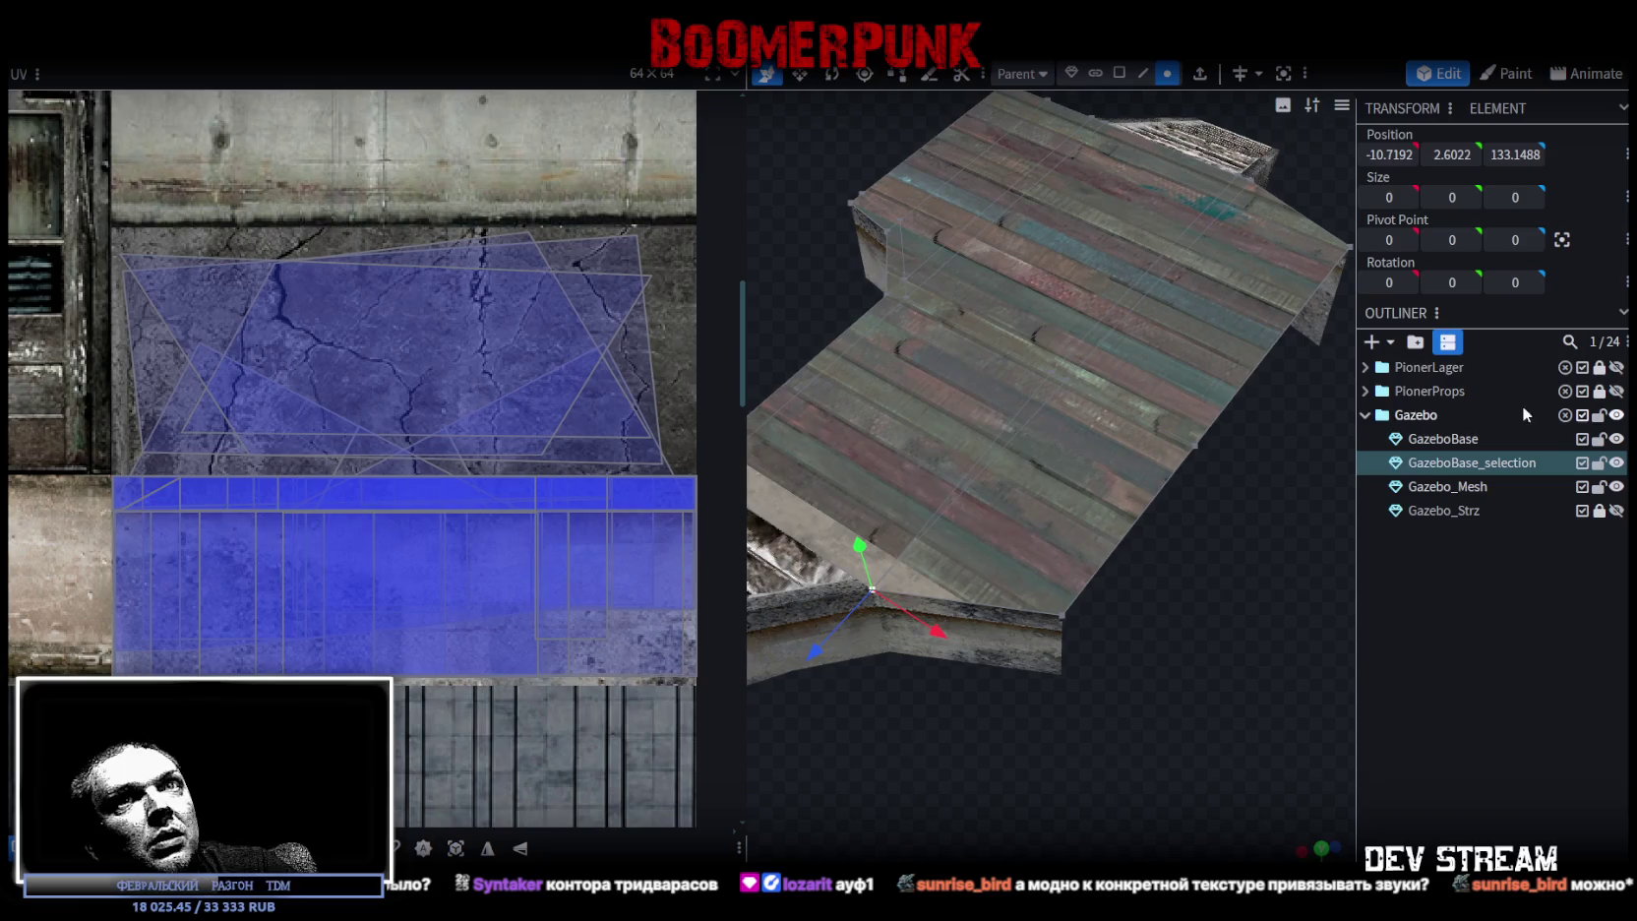
- Hide GazeboBase and Gazebo_Mesh and view the floor mesh in flat shading
left_click(1616, 438)
left_click(1617, 486)
left_click_drag(955, 724, 1095, 666)
key("z")
key("z")
key("z")
mouse_move(1011, 715)
left_mouse_down()
mouse_move(1106, 813)
mouse_move(1282, 764)
mouse_move(1070, 515)
mouse_move(971, 659)
mouse_move(1096, 662)
mouse_move(1092, 519)
left_mouse_up()
- Merge the four doubled vertices at the floor's bottom corner into one
left_click(928, 590)
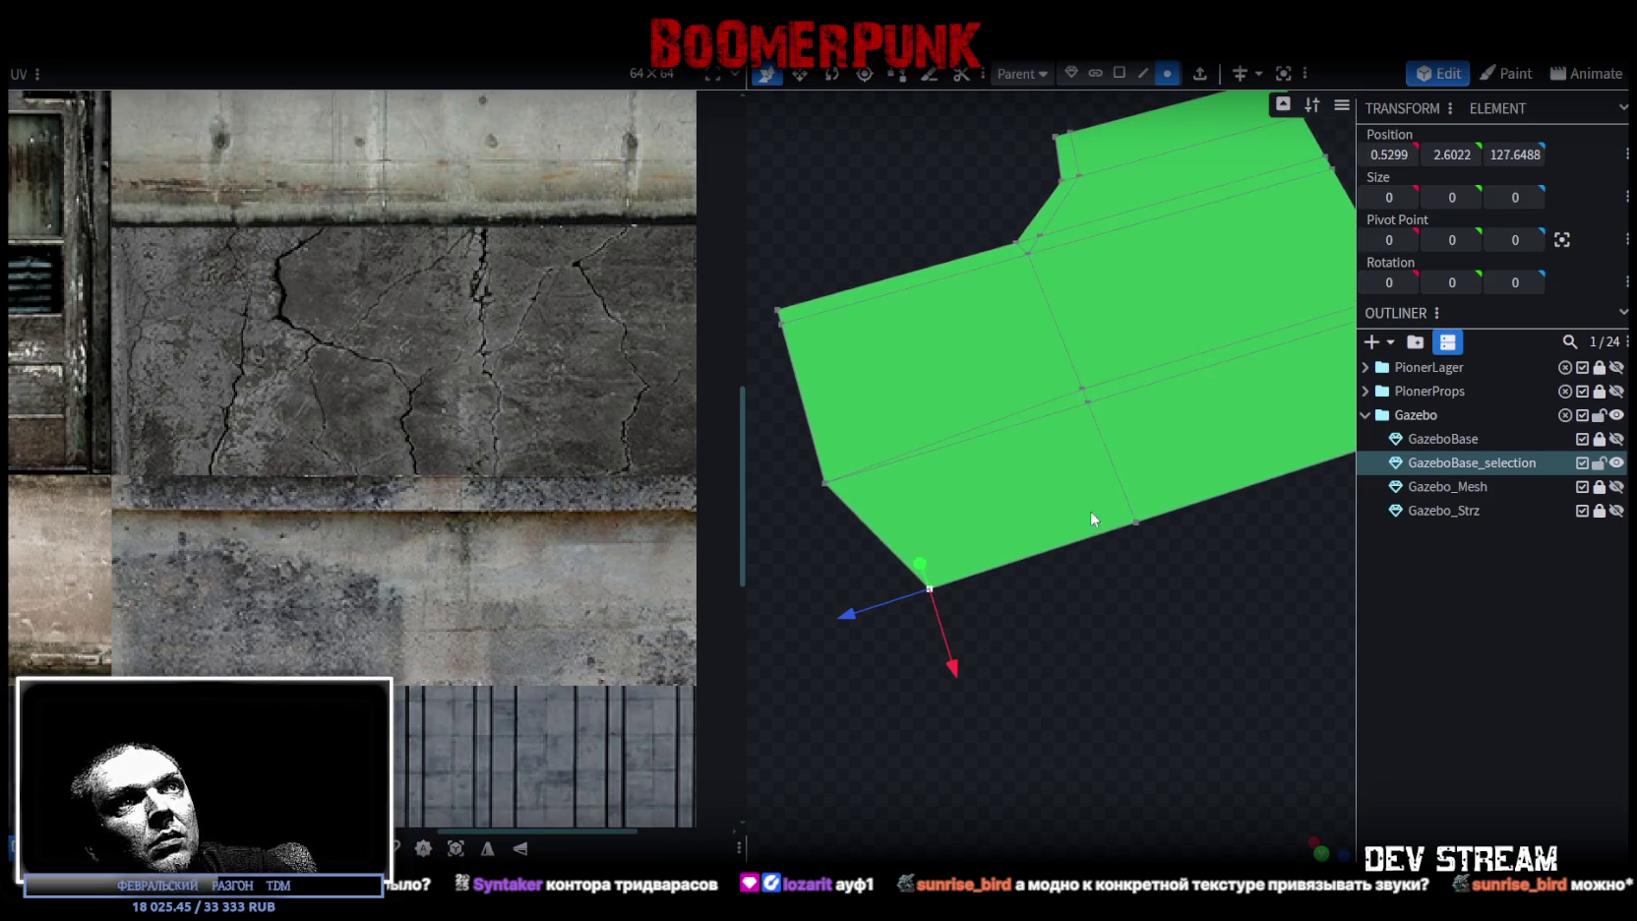
left_click(1141, 521, "shift")
left_click(1081, 390, "shift")
left_click(1085, 399, "shift")
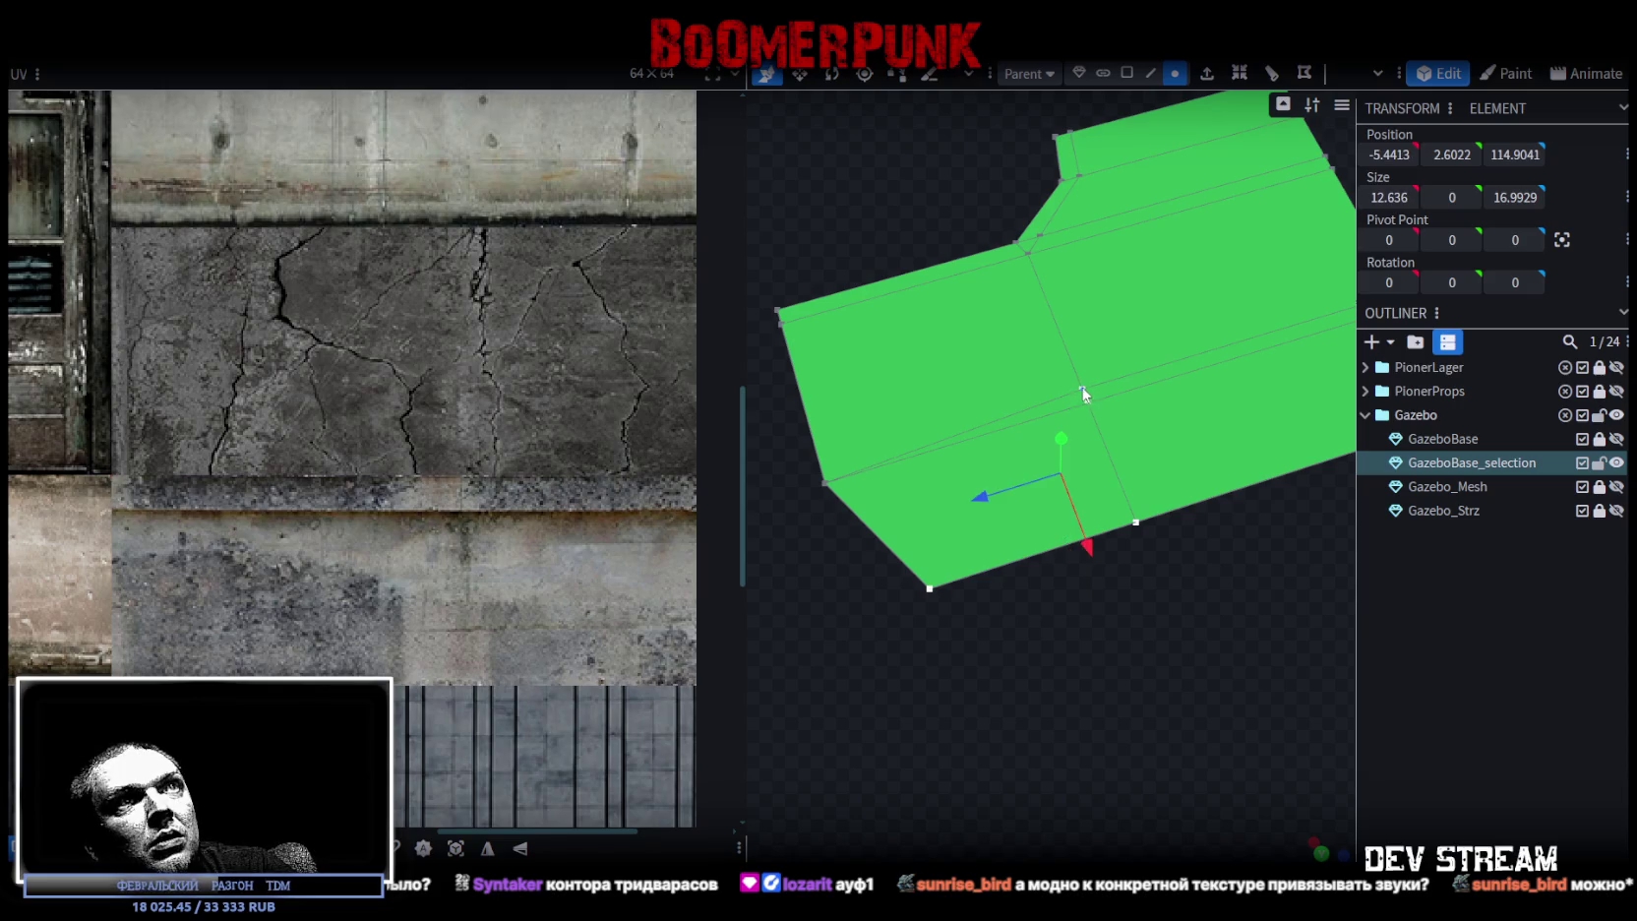
right_click(1083, 392)
left_click(1318, 478)
- Merge the overlapping vertices at the bottom-right corner into one
mouse_move(1254, 608)
left_mouse_down()
mouse_move(1120, 655)
mouse_move(1096, 597)
mouse_move(1103, 655)
mouse_move(1019, 617)
mouse_move(1062, 684)
mouse_move(1090, 692)
mouse_move(913, 640)
left_mouse_up()
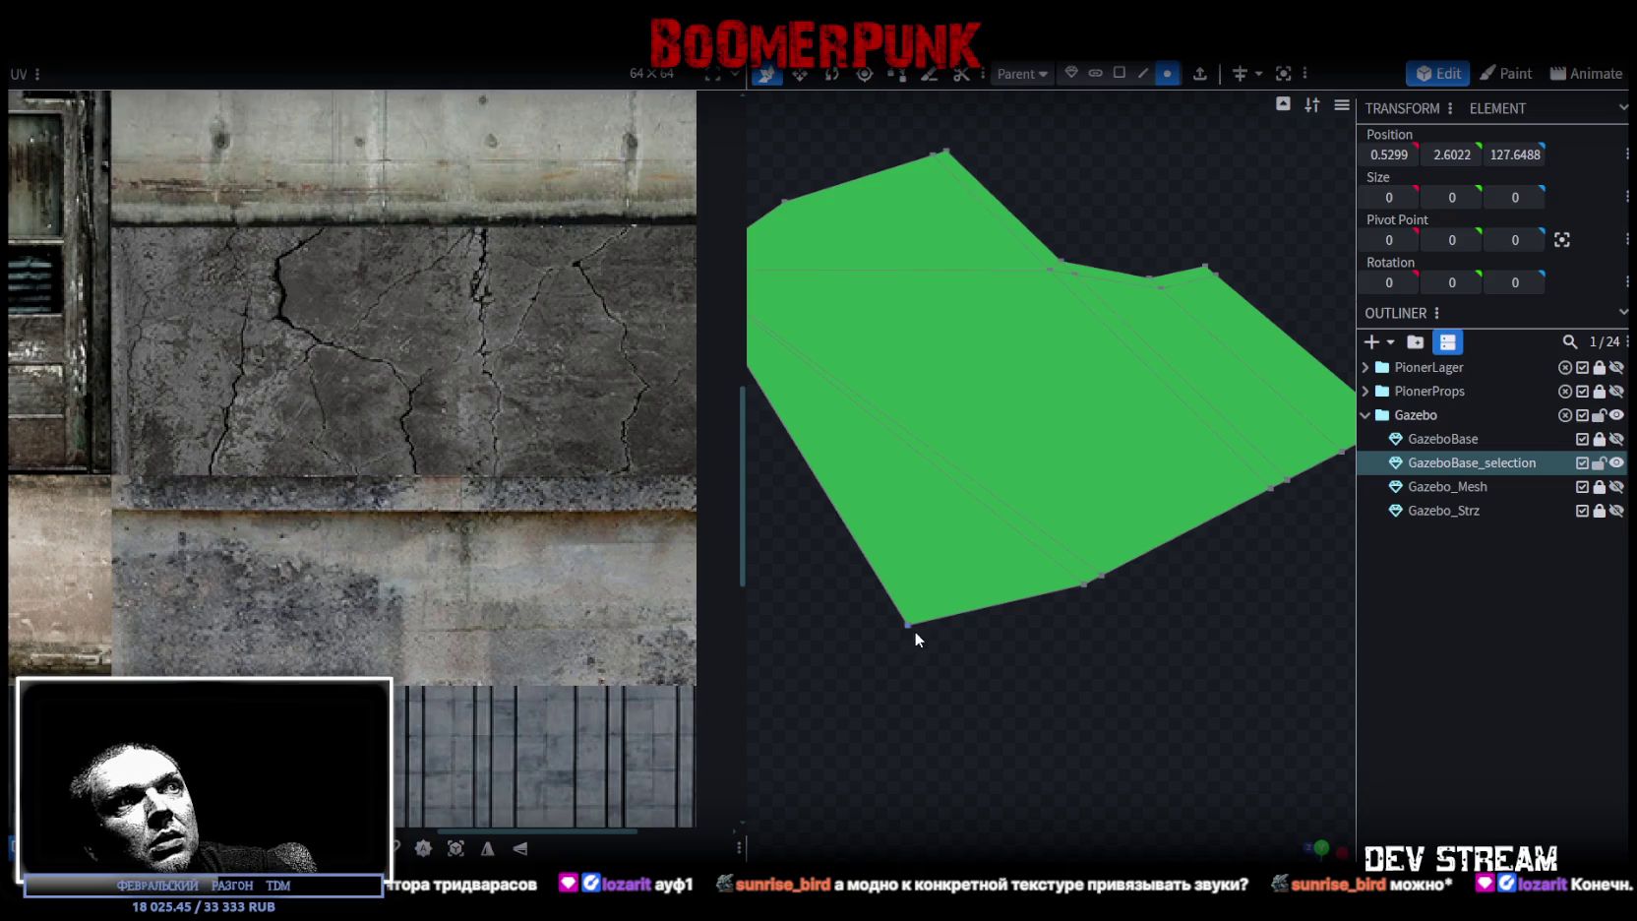
left_click(1094, 583)
left_click(1104, 577, "shift")
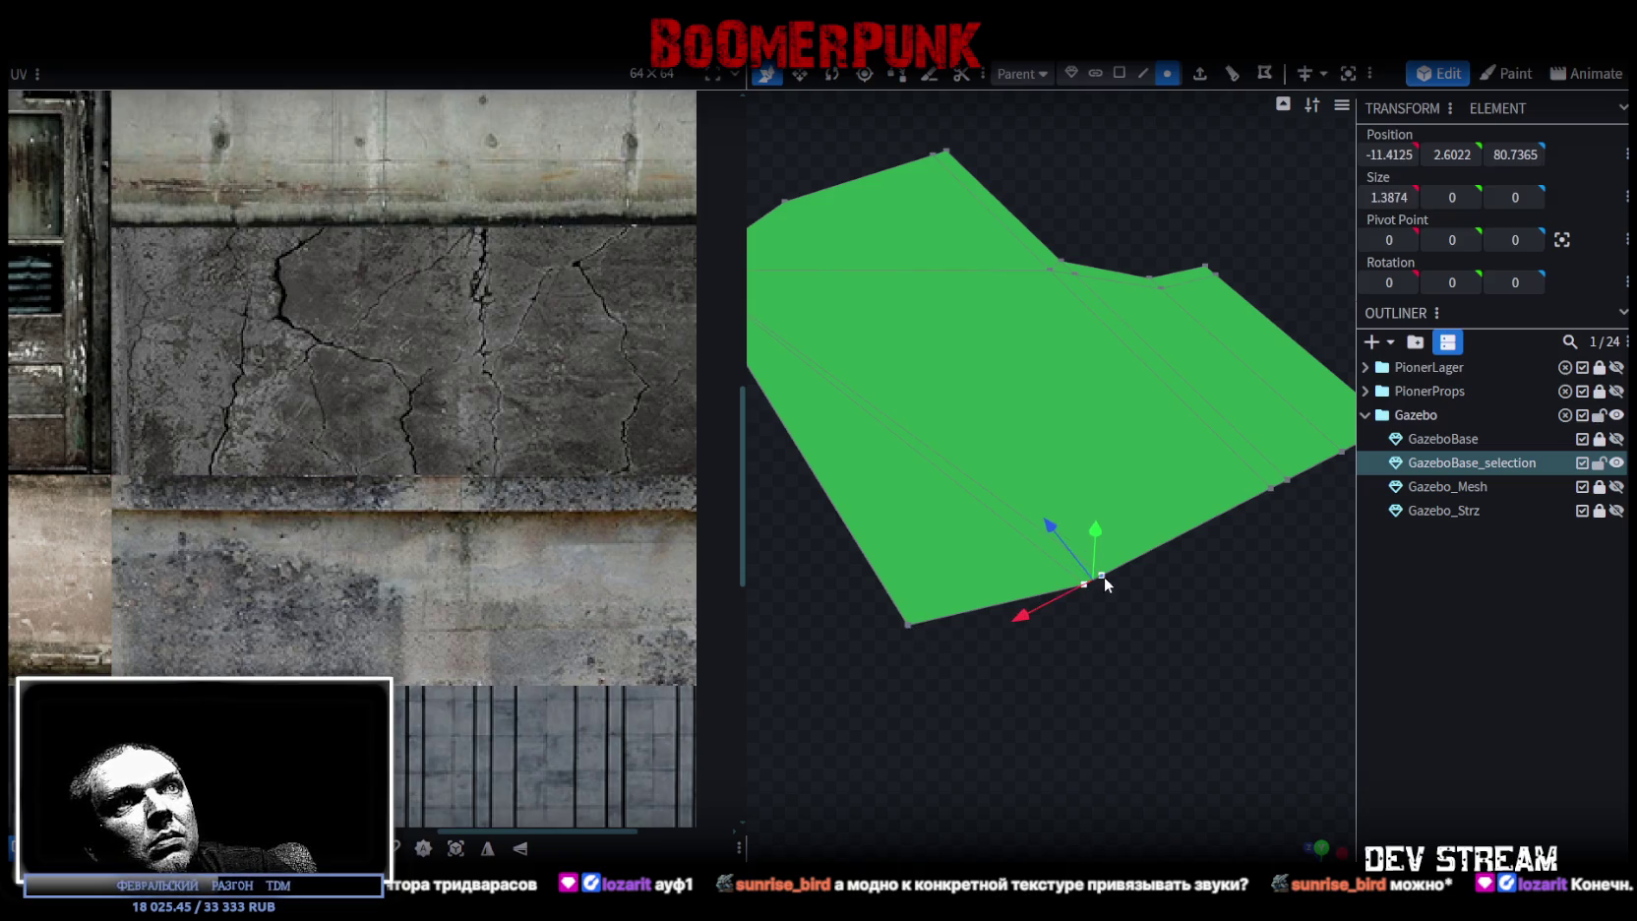
right_click(1104, 576)
left_click(1343, 156)
- Try merging the notch's inner corner vertices together, then undo the merge that collapsed faces
mouse_move(1156, 670)
left_mouse_down()
mouse_move(1074, 664)
mouse_move(1090, 711)
left_mouse_up()
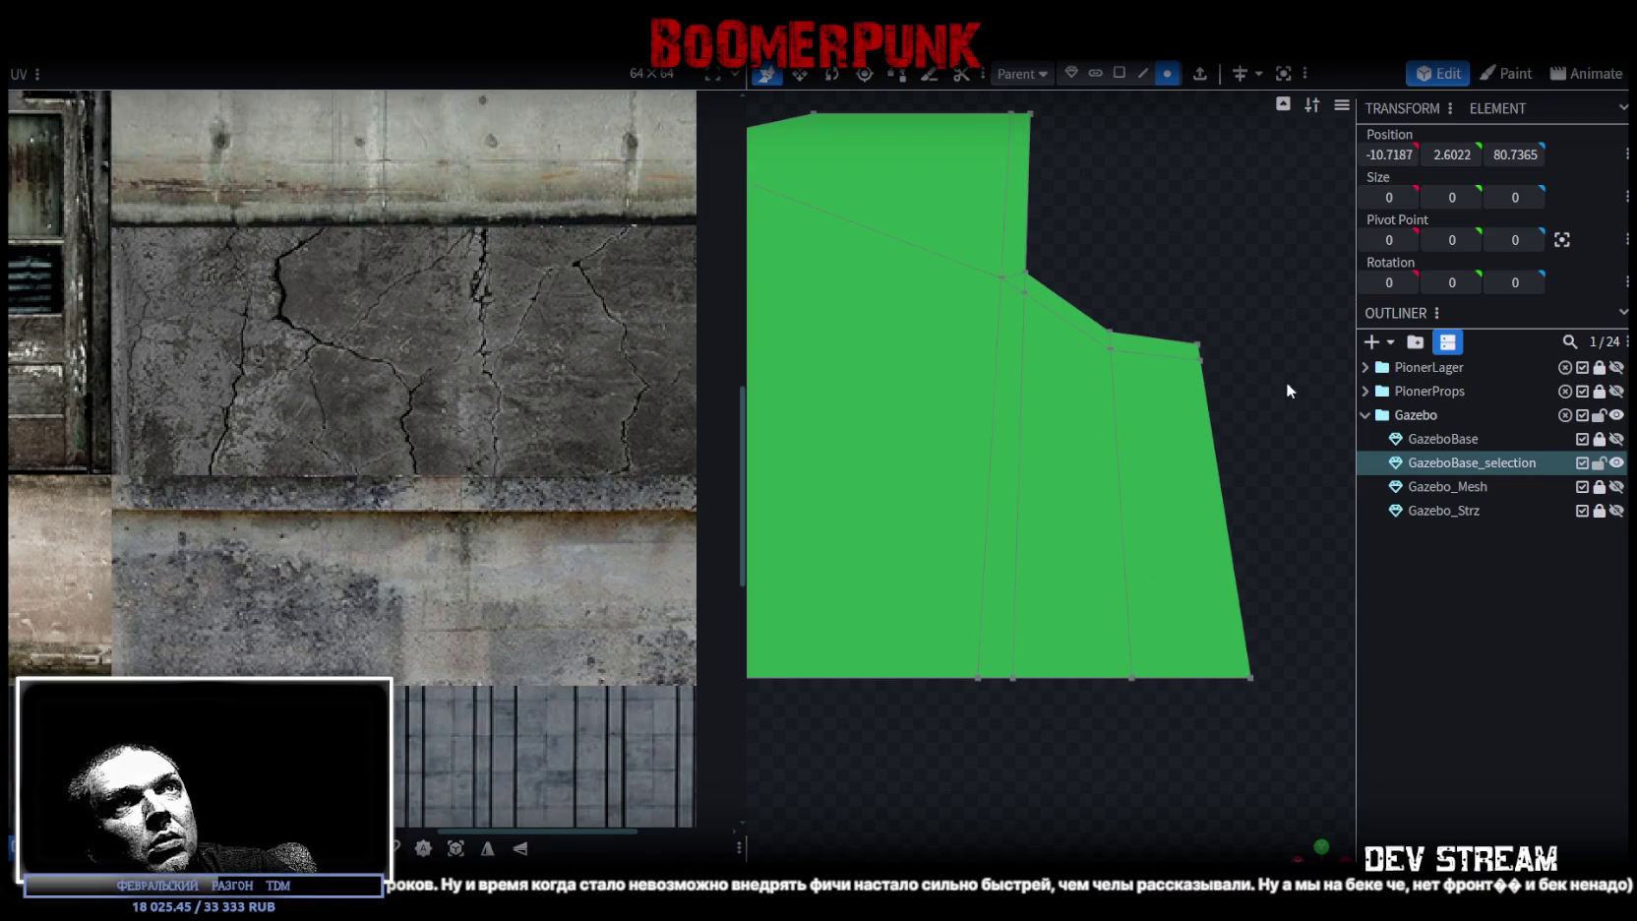
mouse_move(1248, 370)
left_mouse_down()
mouse_move(1179, 498)
mouse_move(1152, 252)
left_mouse_up()
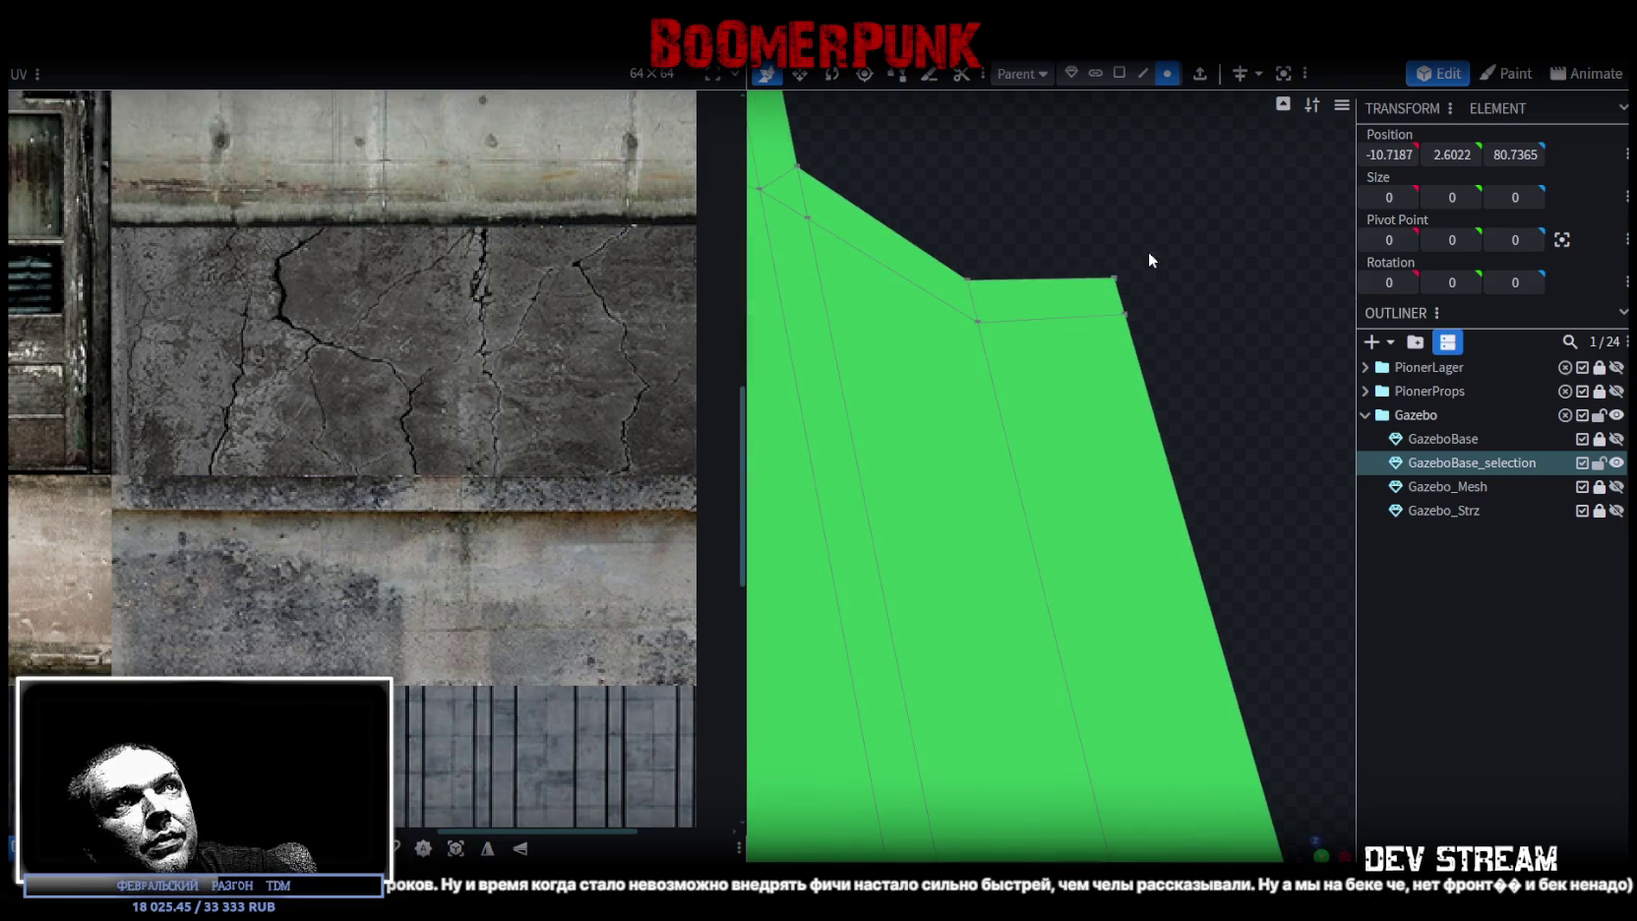
left_click(1115, 279)
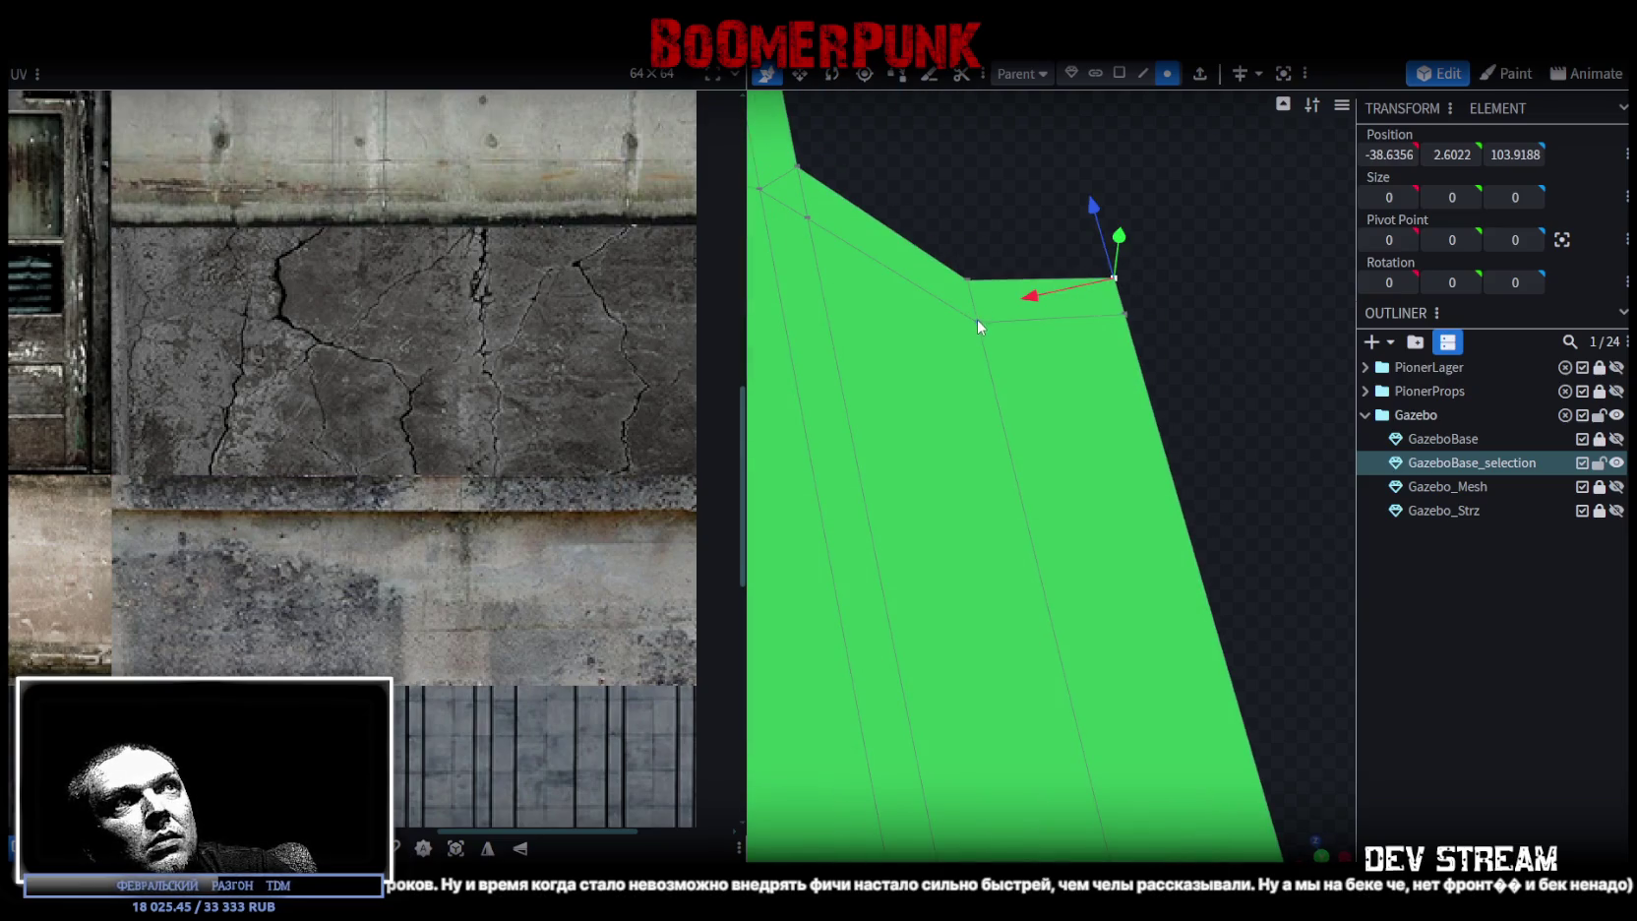
mouse_move(921, 249)
right_mouse_down()
mouse_move(990, 267)
mouse_move(1030, 335)
right_mouse_up()
left_click(996, 352)
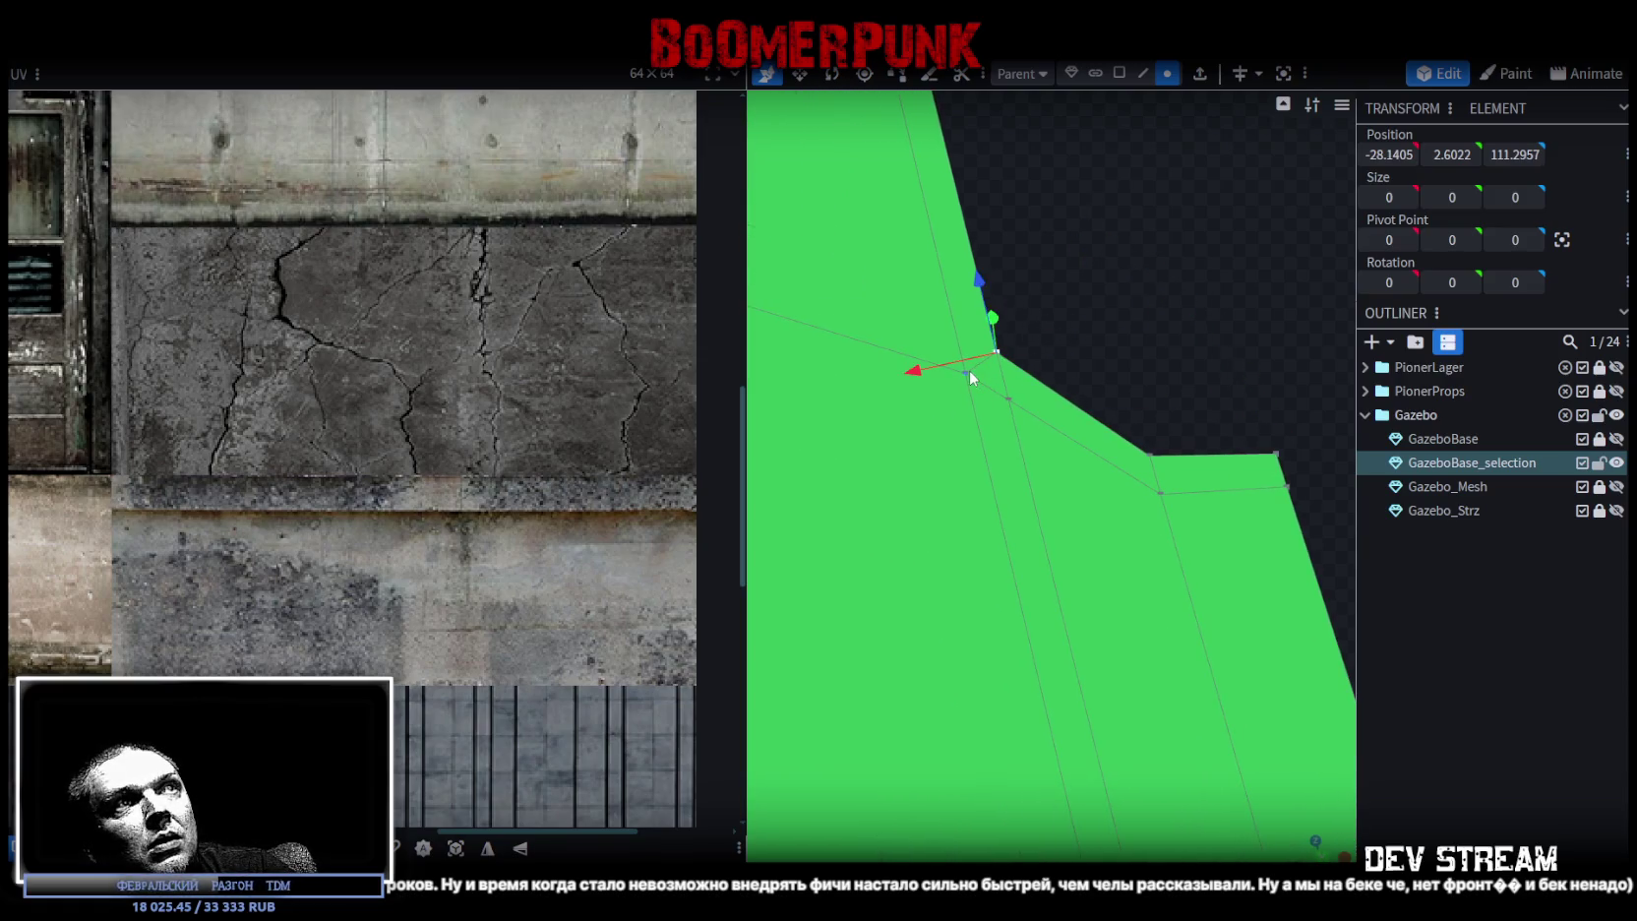
left_click(965, 372, "shift")
left_click(1009, 398, "shift")
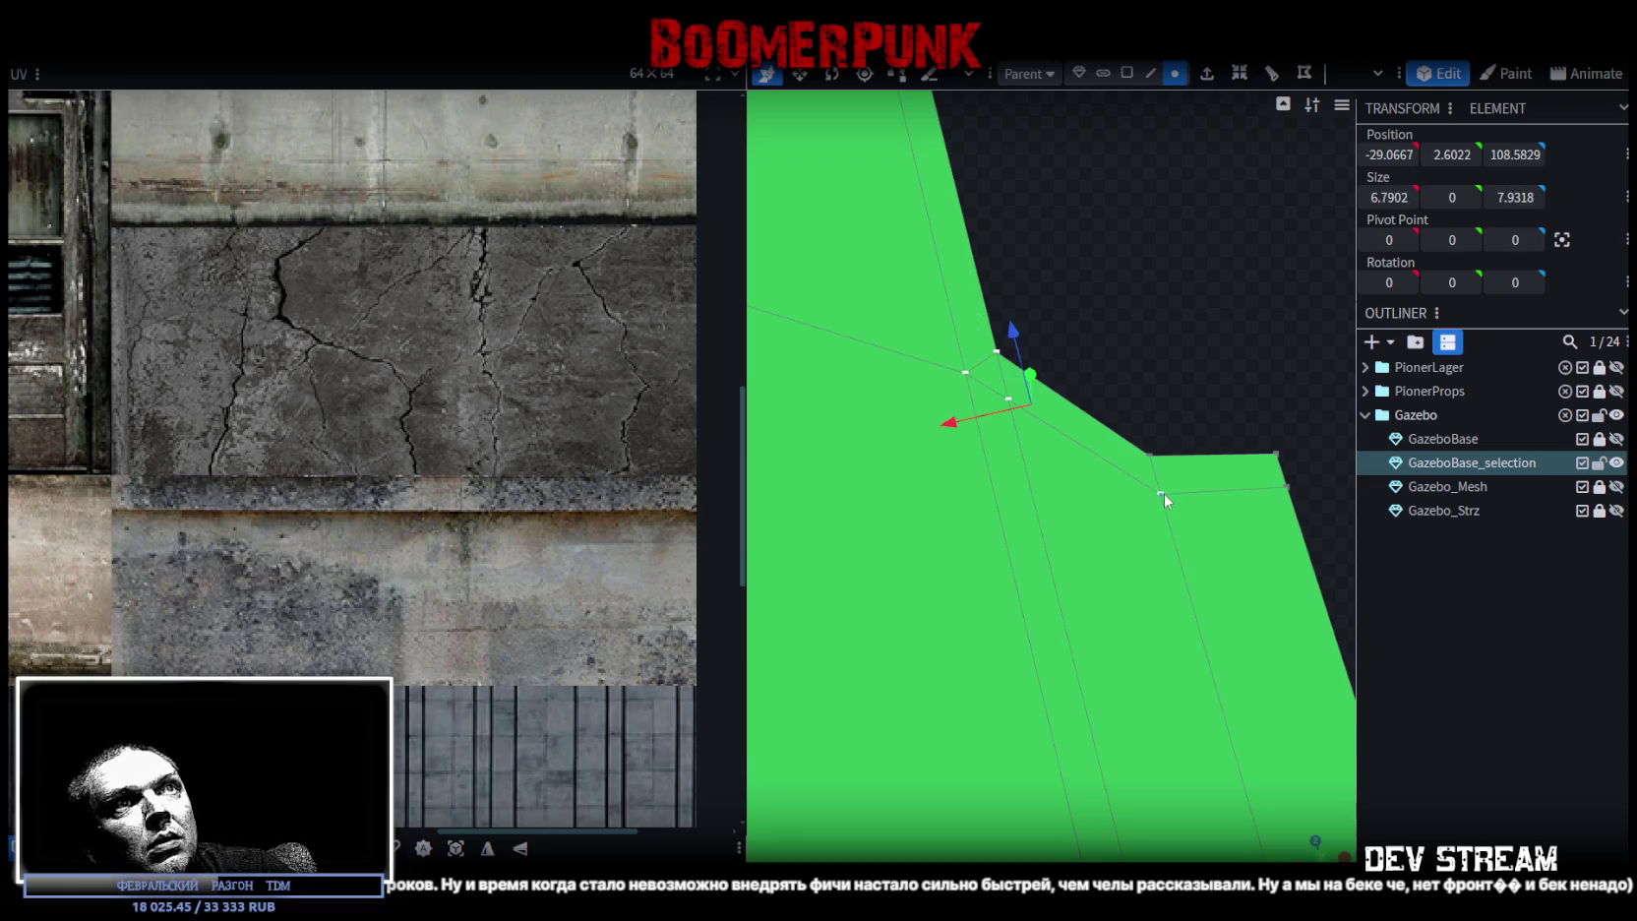
left_click(1161, 491, "shift")
right_click(1161, 496)
left_click(1397, 479)
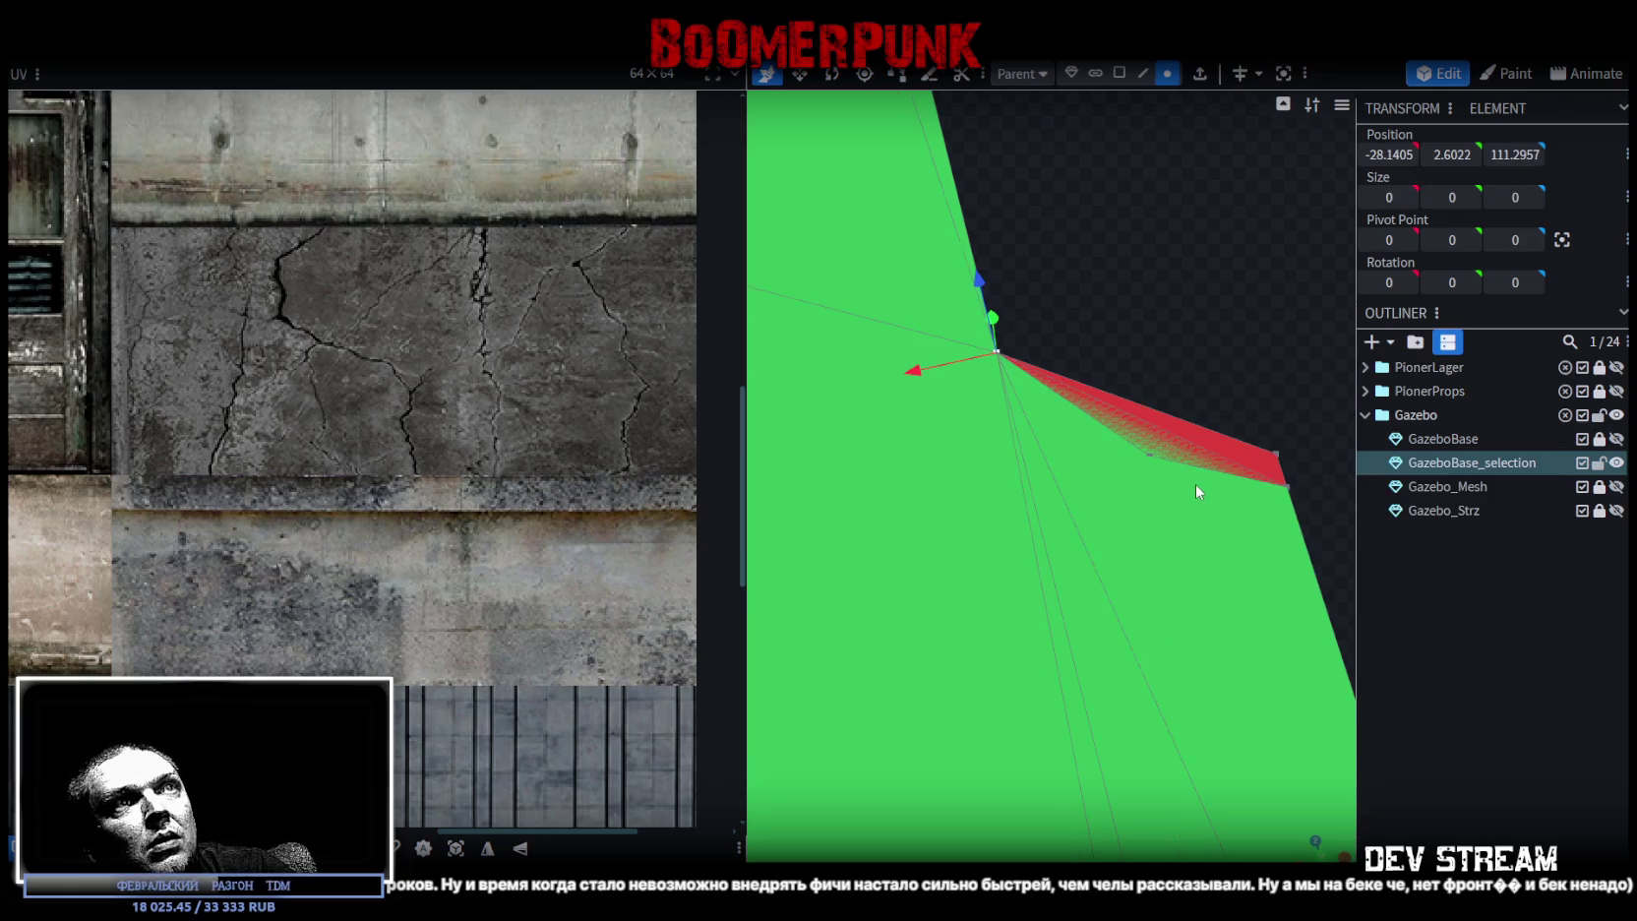
key("ctrl+z")
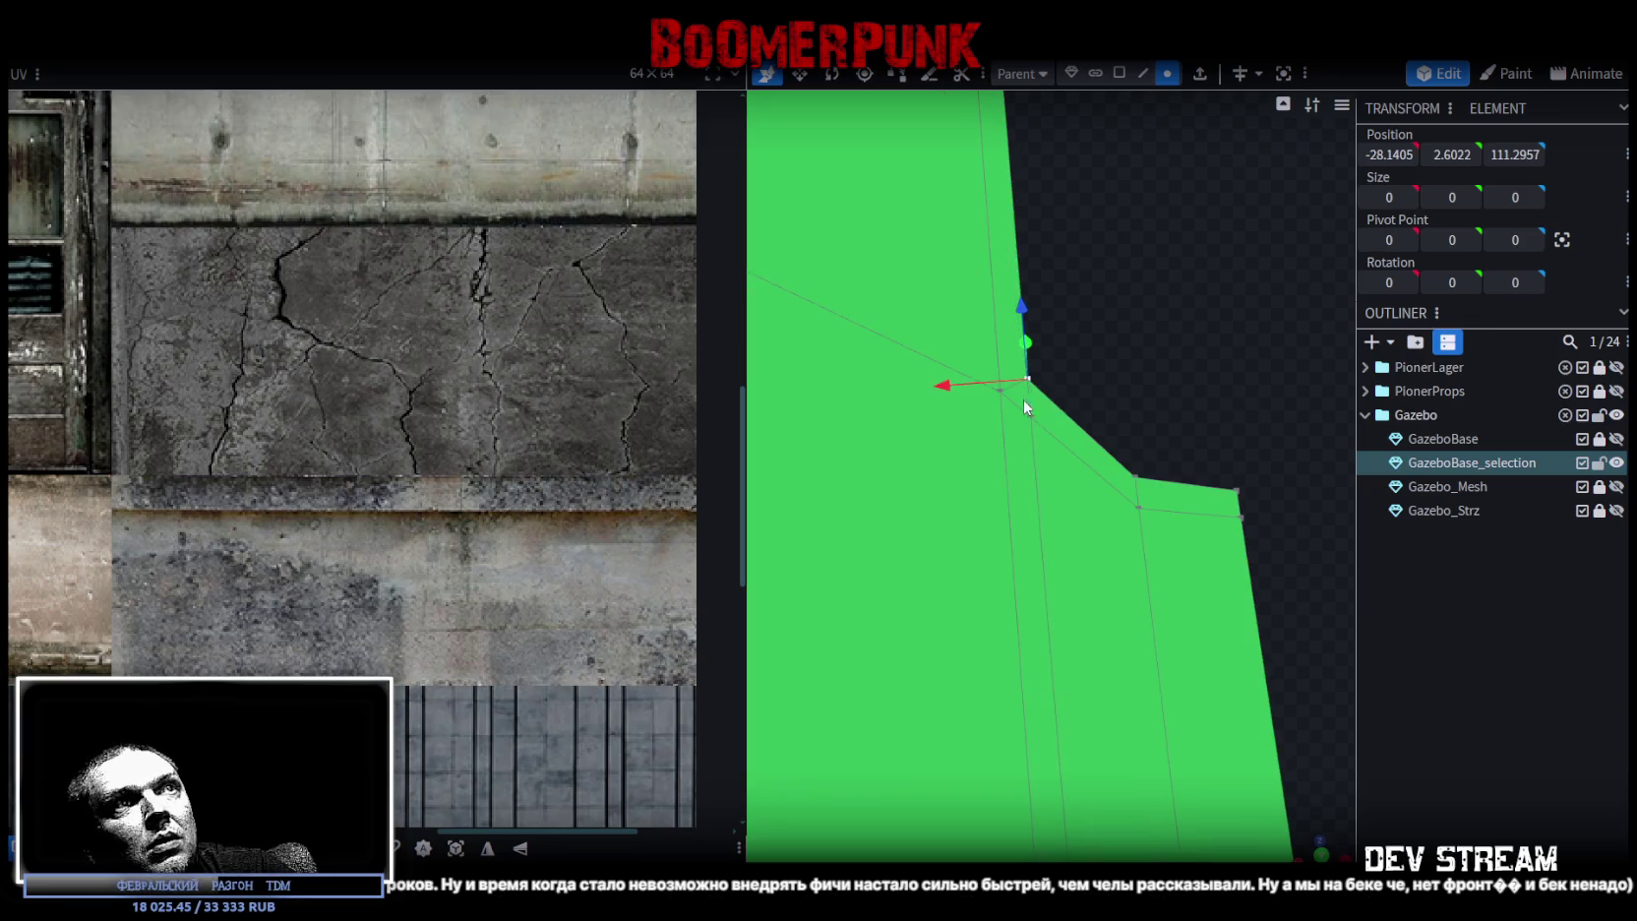
- Merge the notch's inner corner, corner and neighbouring vertices separately
left_click(1002, 393, "shift")
right_click(1033, 418)
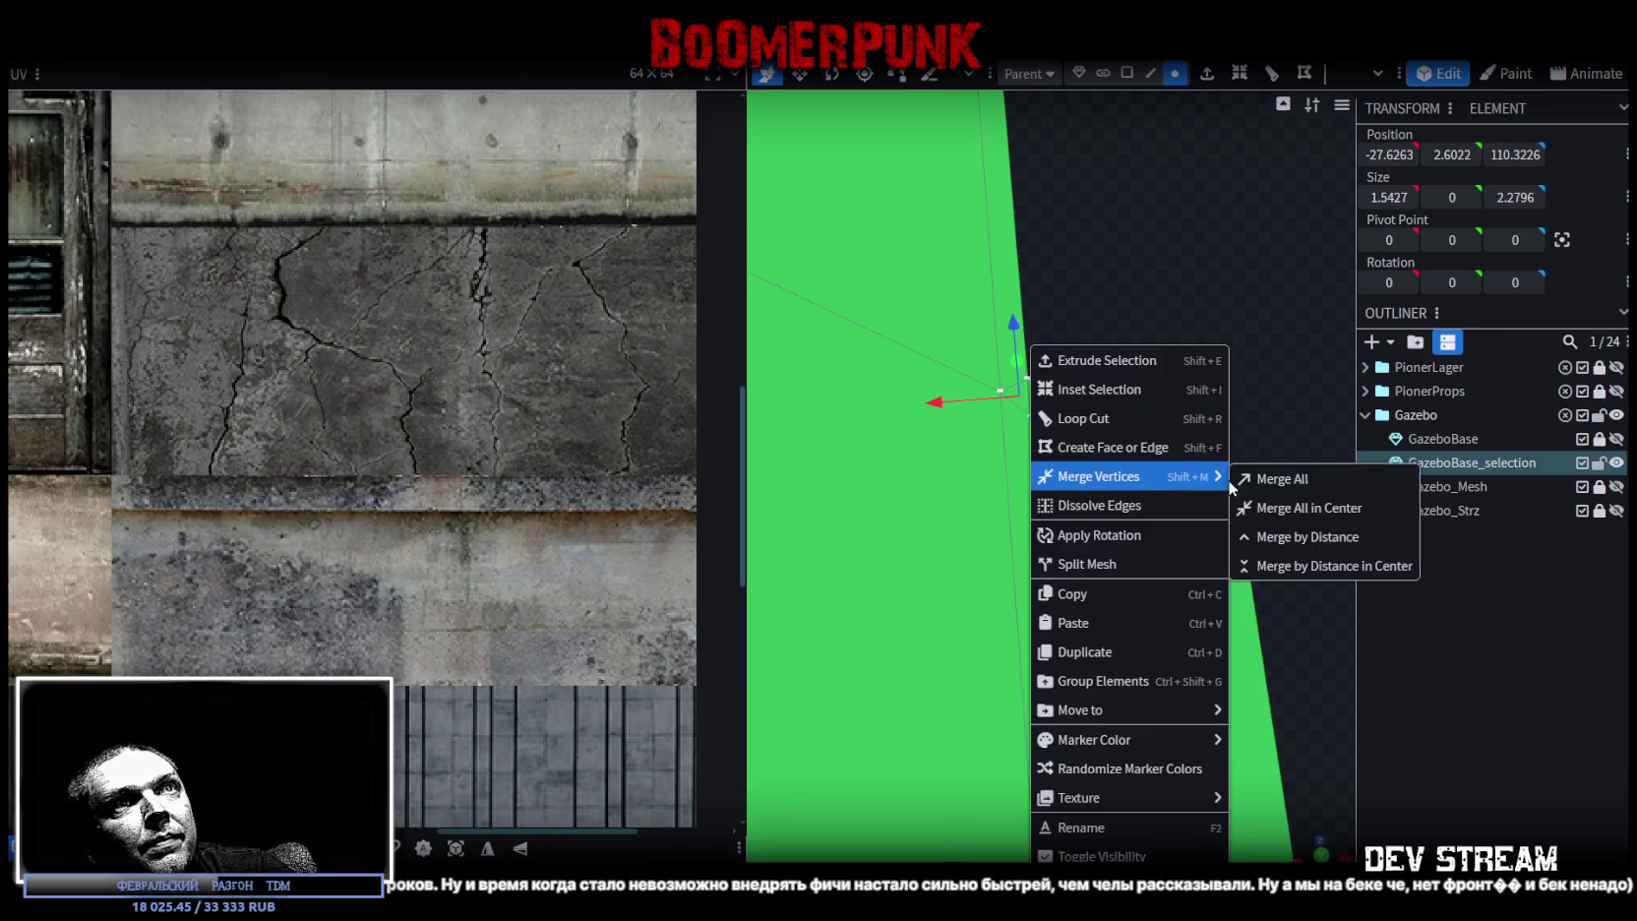
left_click(1269, 472)
mouse_move(1215, 511)
left_mouse_down()
mouse_move(1202, 352)
mouse_move(1233, 329)
left_mouse_up()
right_click(1202, 351)
left_click(1139, 344)
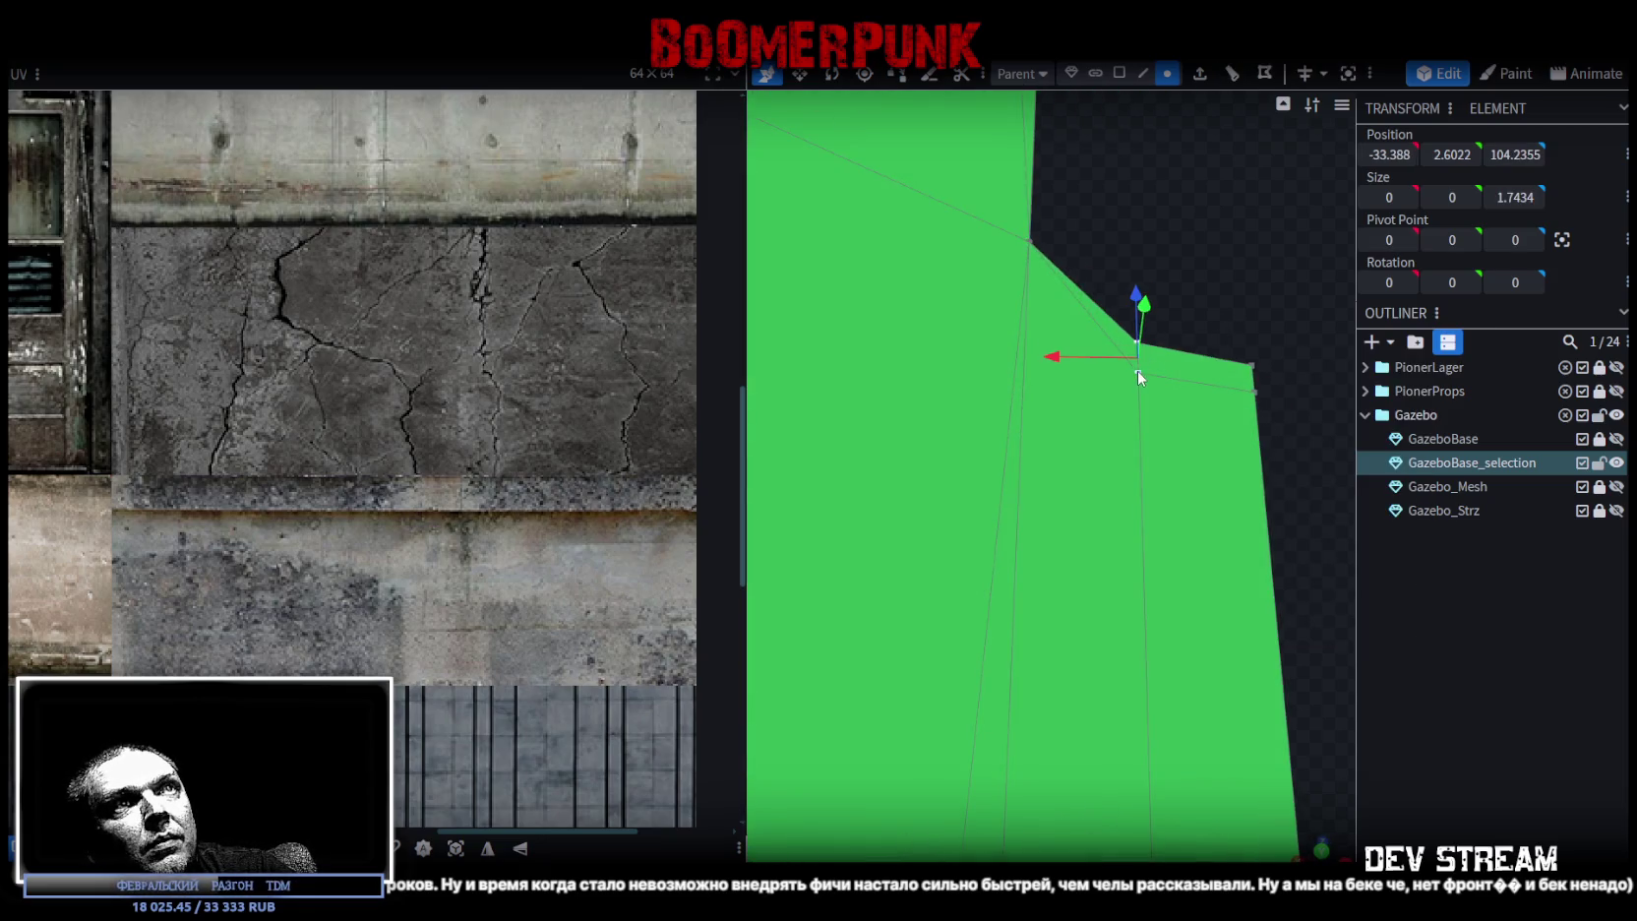
right_click(1134, 368)
left_click(1377, 477)
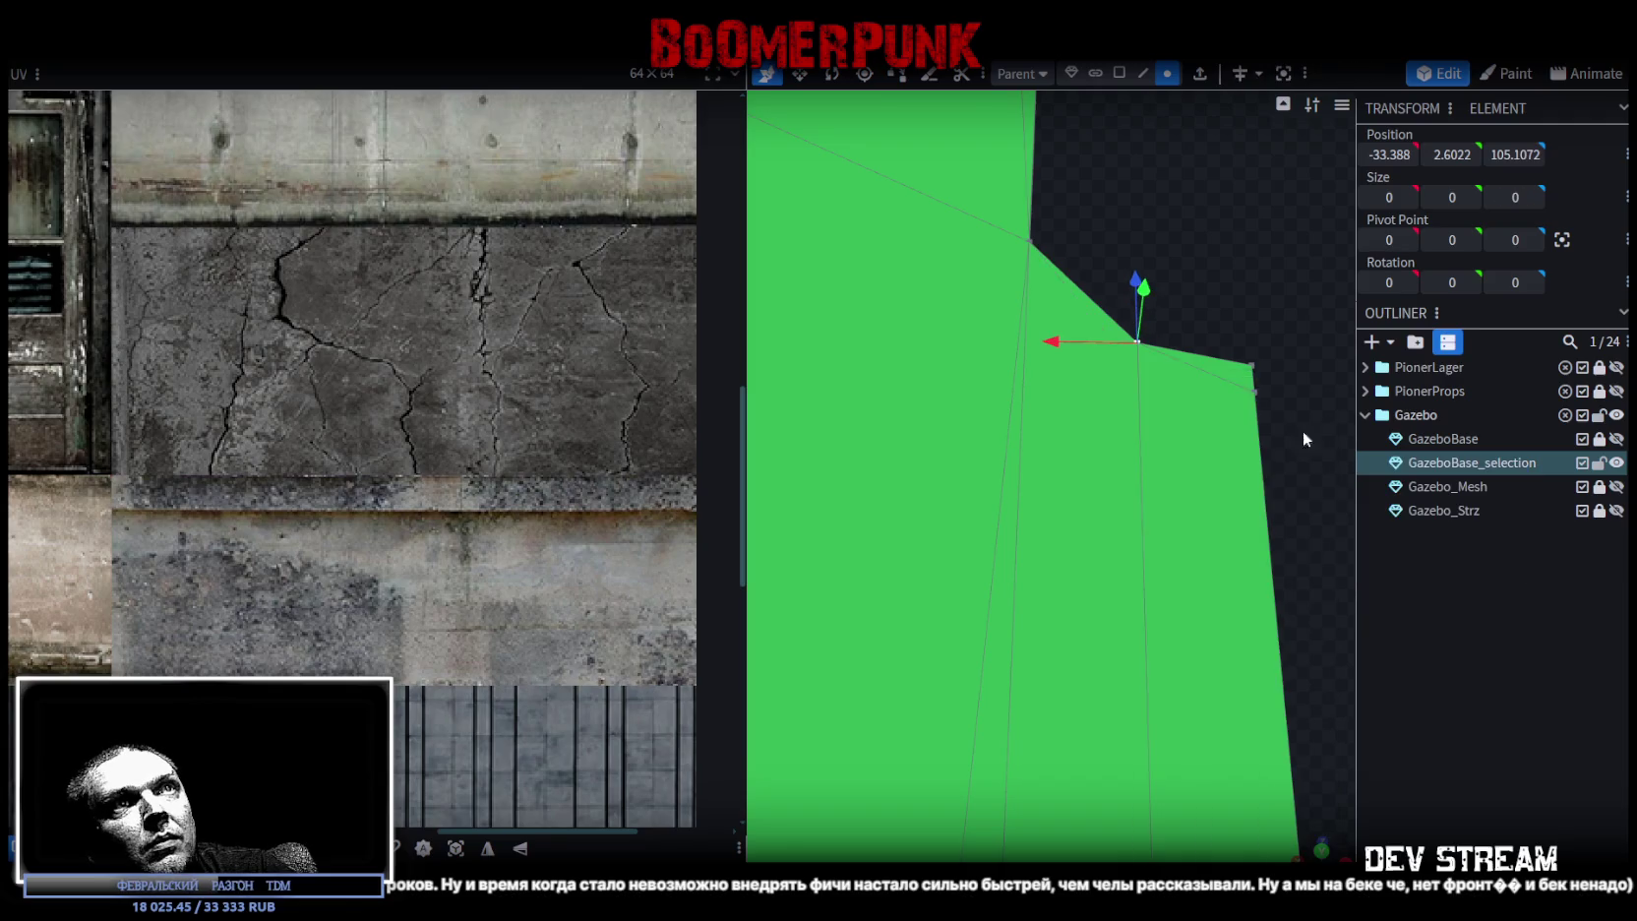
left_click(1254, 367, "shift")
right_click(1254, 375)
mouse_move(1323, 477)
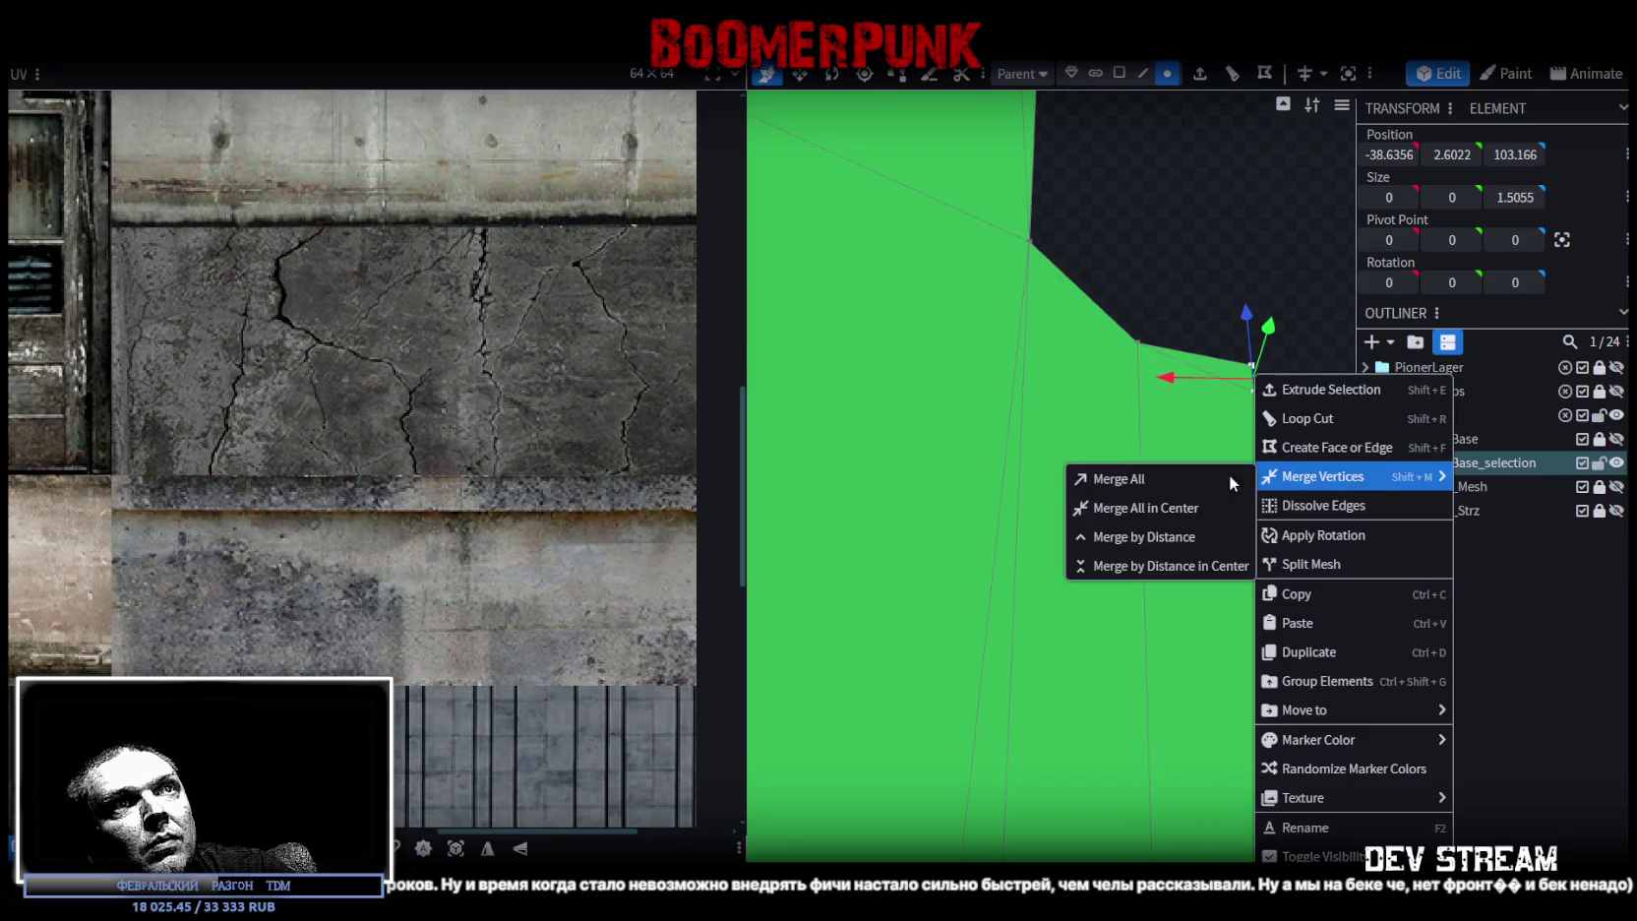
left_click(1247, 479)
- Merge three vertices near the floor's bottom corner into one
left_click_drag(1154, 540, 1137, 639)
left_click(1137, 593)
left_click(1166, 582, "shift")
left_click(1276, 544, "shift")
right_click(1276, 544)
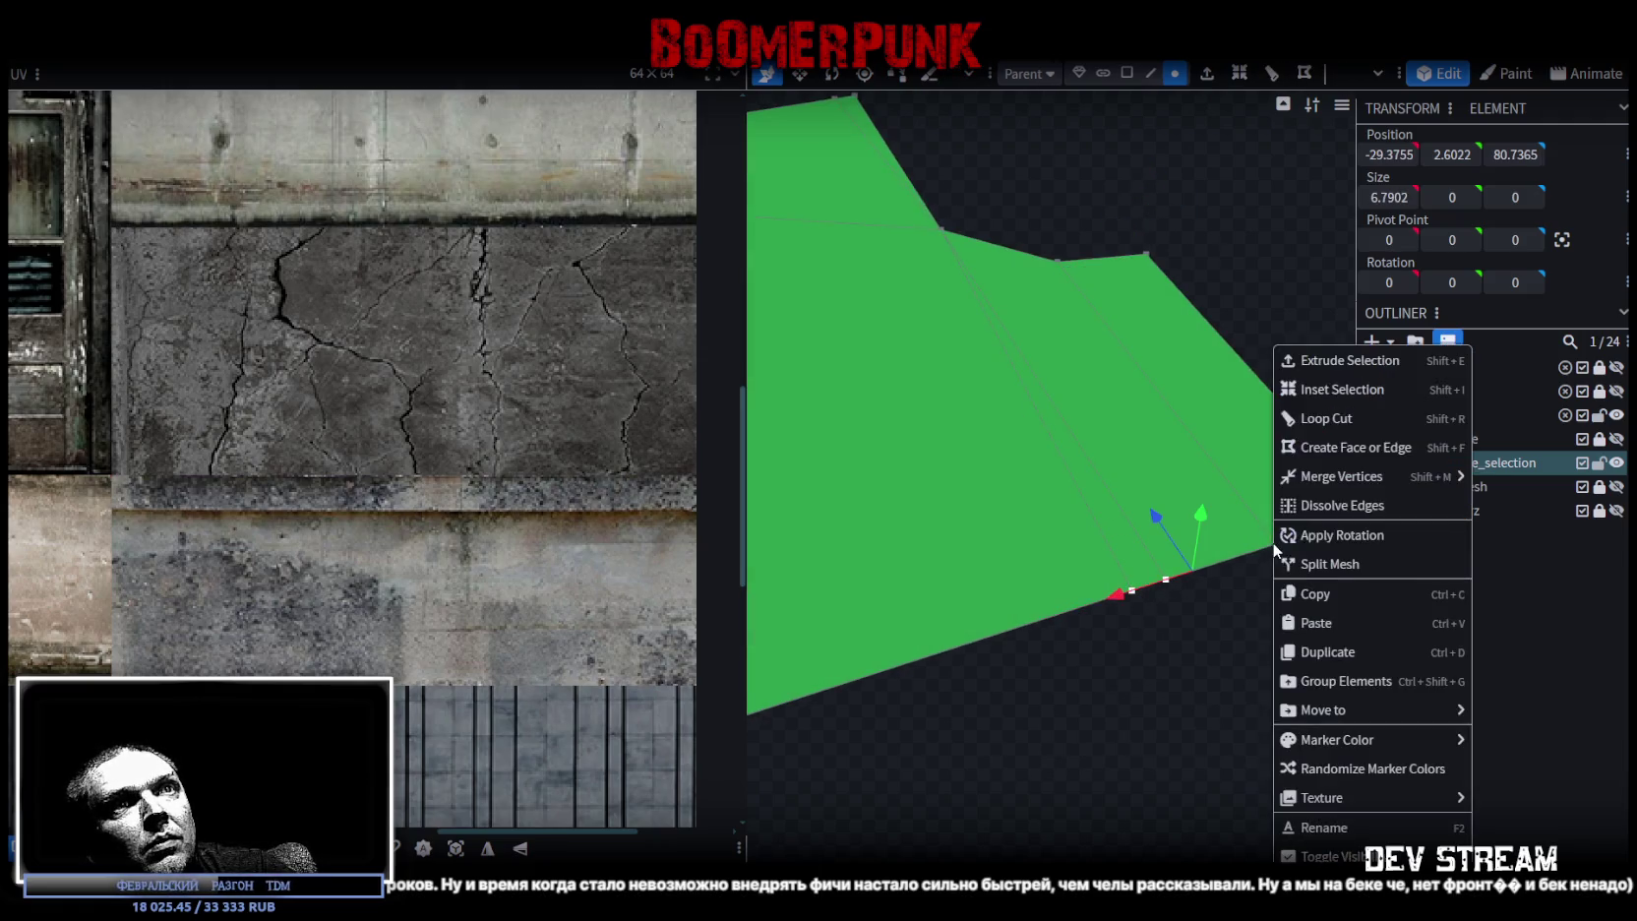
left_click(1114, 478)
- Inspect the leftover sliver face and merge the corner vertex causing it
mouse_move(1049, 720)
left_mouse_down()
mouse_move(1107, 657)
mouse_move(1070, 689)
left_mouse_up()
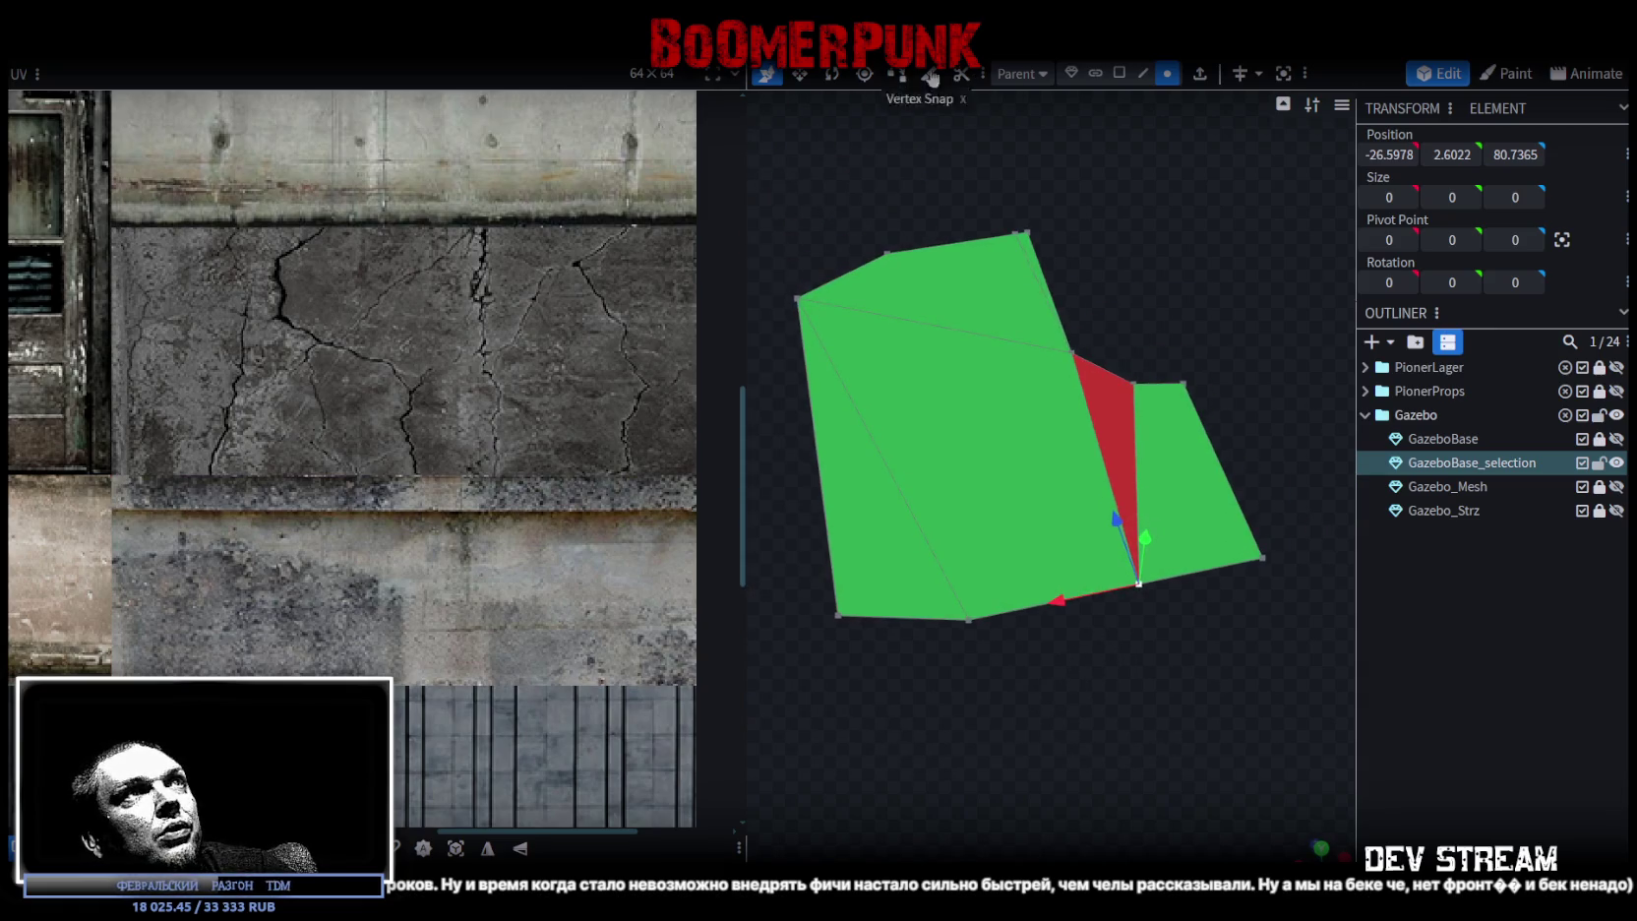
left_click(1118, 73)
left_click(1114, 375)
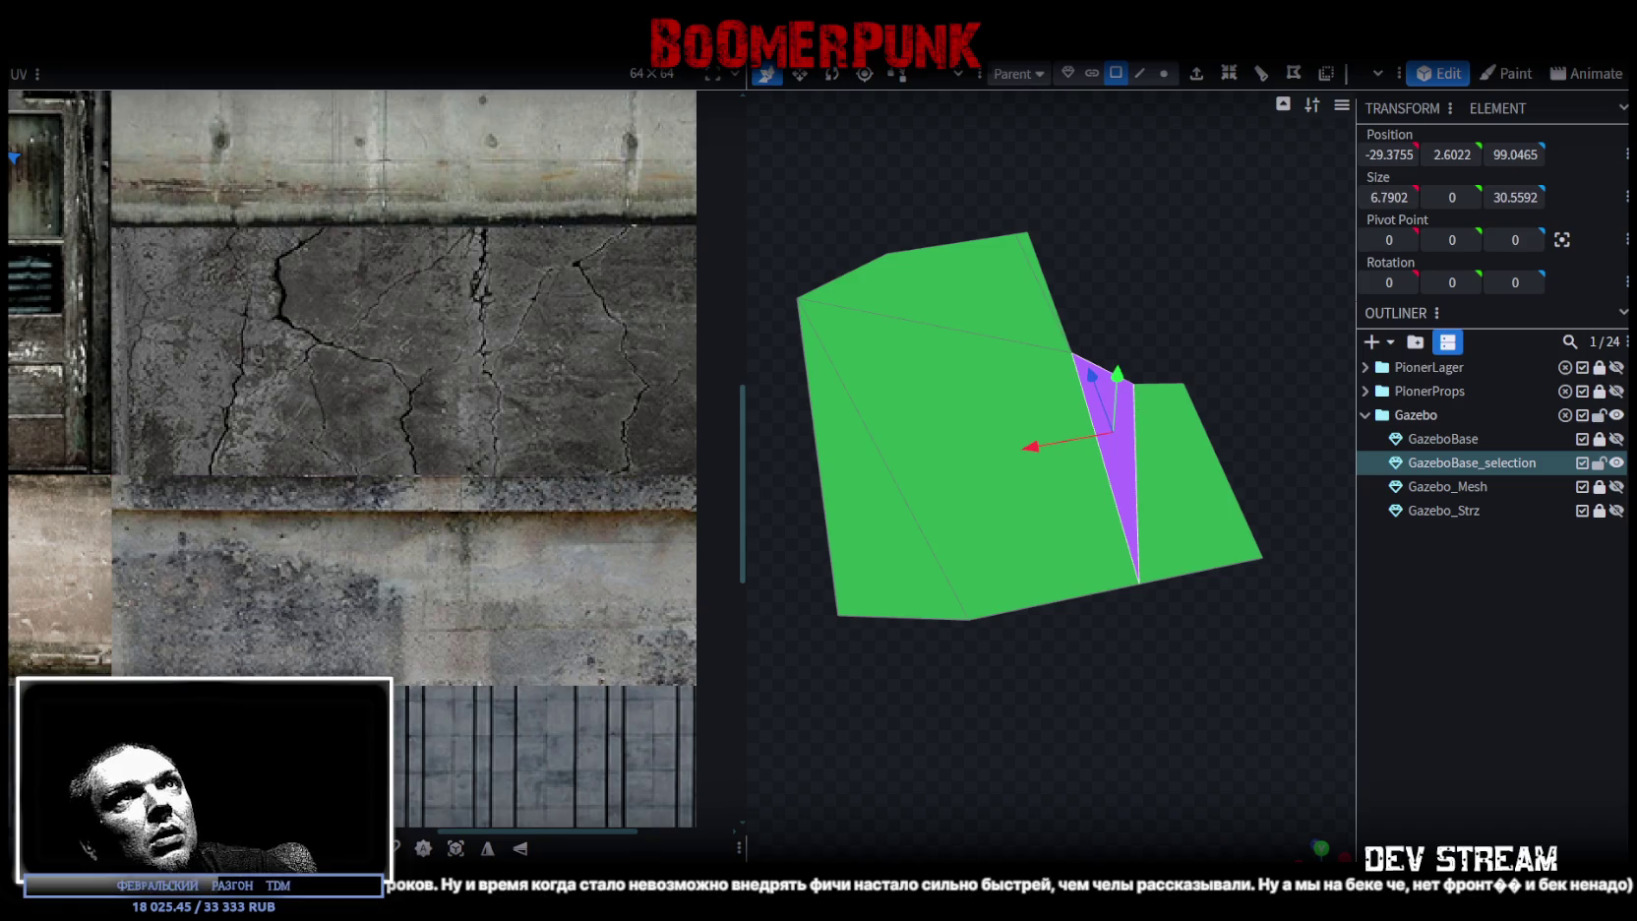
mouse_move(1084, 346)
left_mouse_down()
mouse_move(880, 420)
mouse_move(1052, 457)
left_mouse_up()
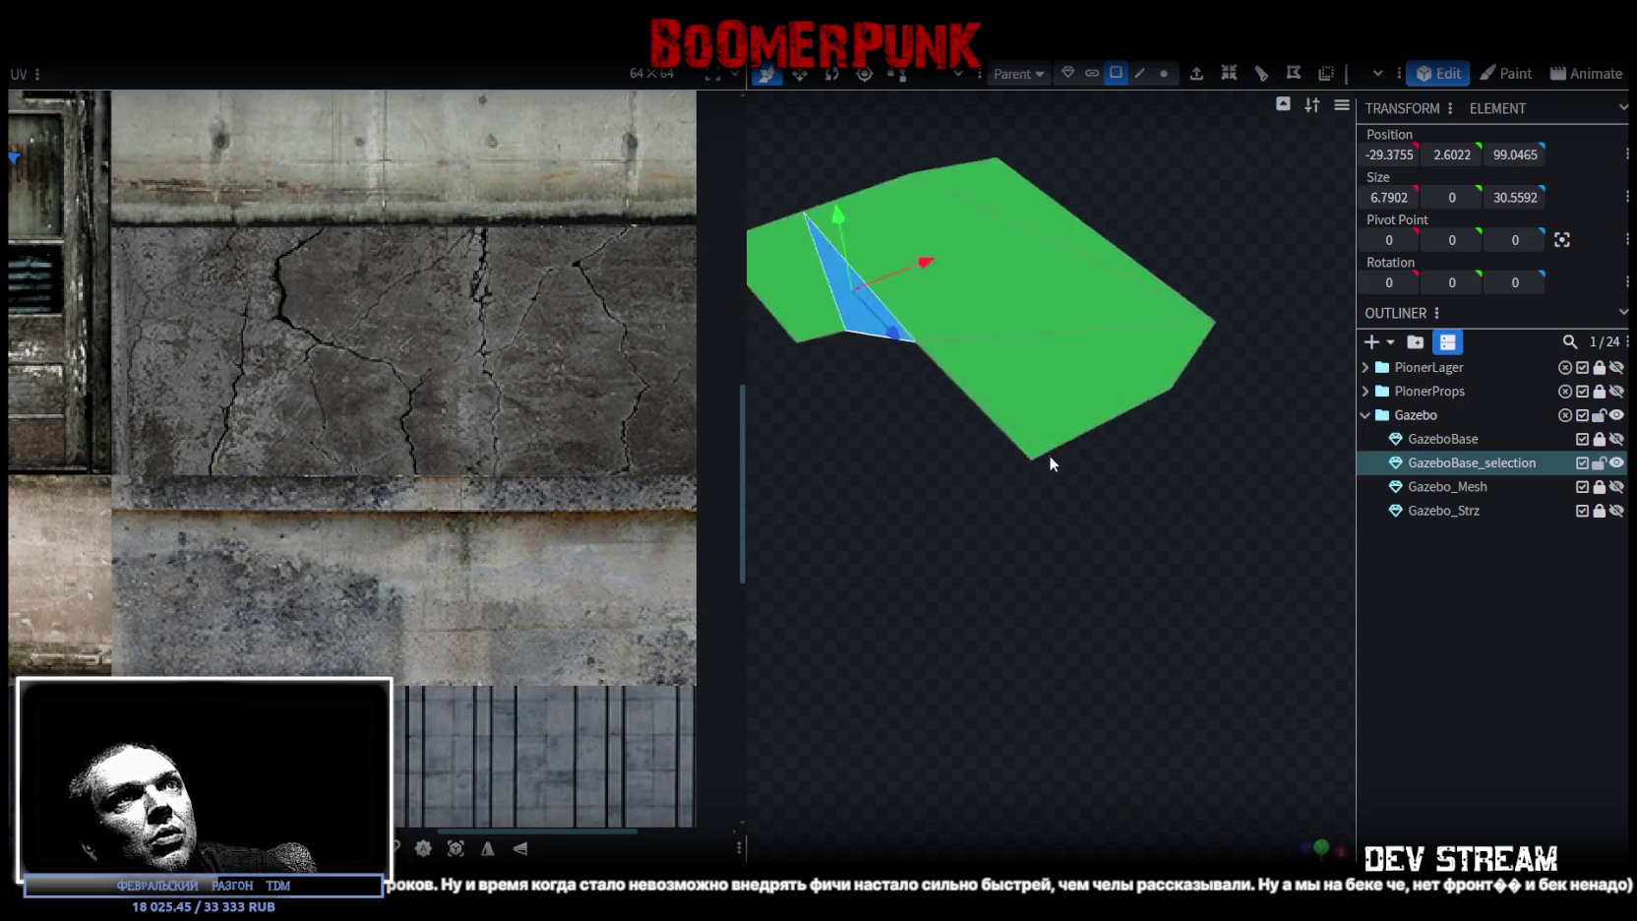
scroll(1048, 482, "up", 5)
left_click(1164, 73)
left_click(995, 459)
right_click(1035, 453)
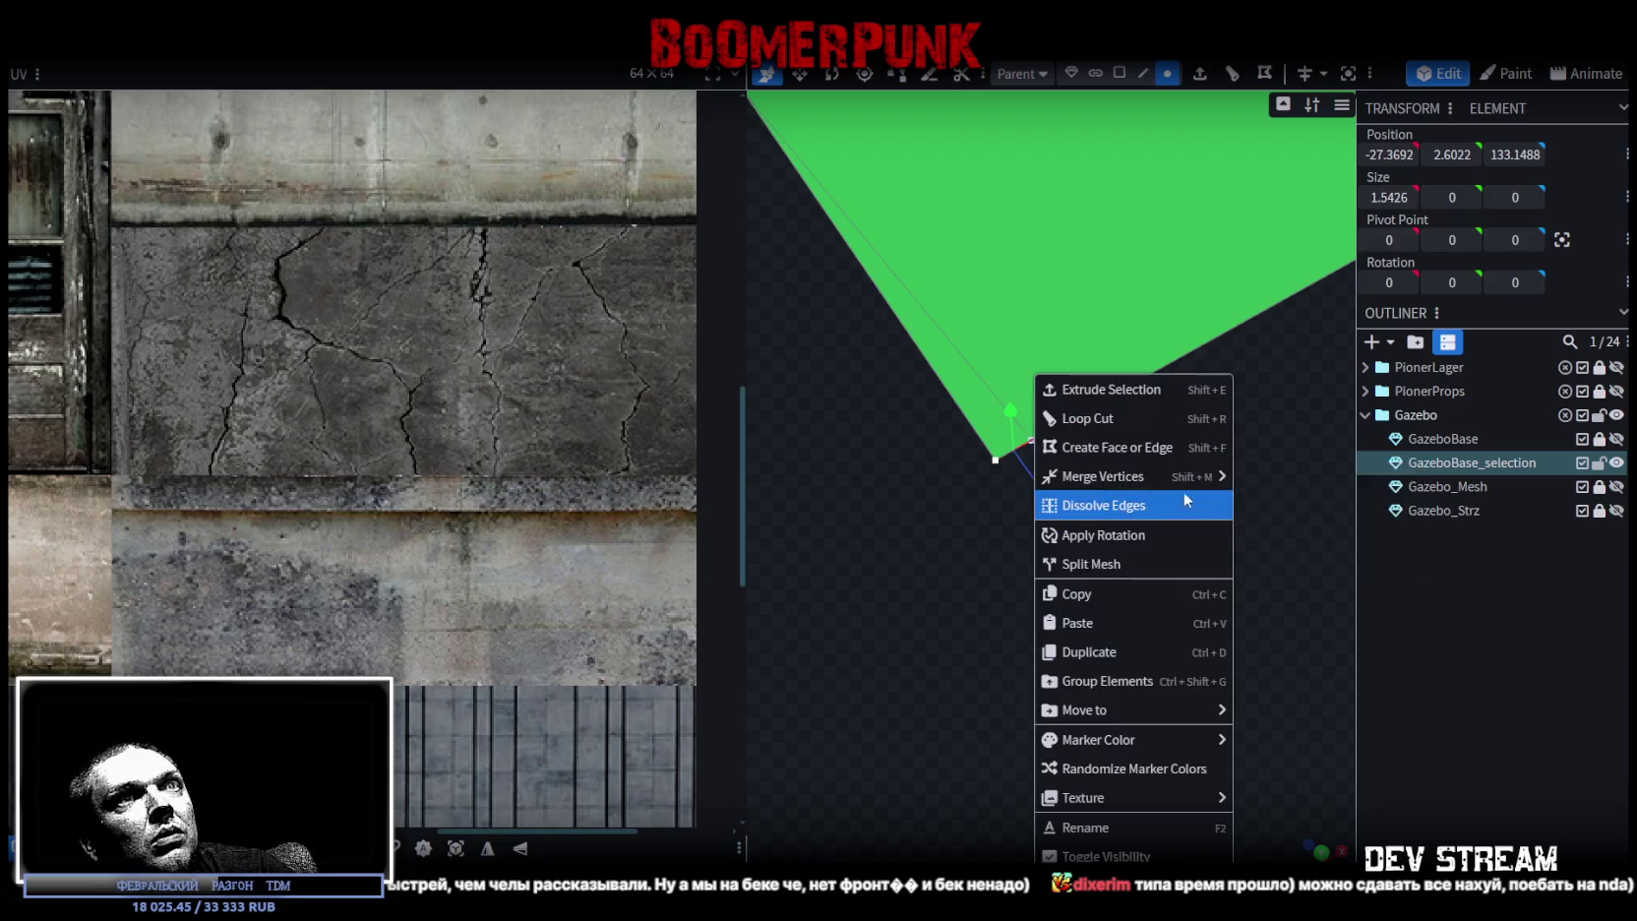
left_click(1270, 482)
- Check vertices along the floor outline, then select all the floor mesh's faces
mouse_move(993, 559)
left_mouse_down()
mouse_move(1036, 657)
mouse_move(1078, 596)
mouse_move(1151, 646)
mouse_move(1176, 603)
mouse_move(982, 600)
mouse_move(1081, 603)
mouse_move(1150, 705)
mouse_move(1182, 675)
mouse_move(1079, 425)
left_mouse_up()
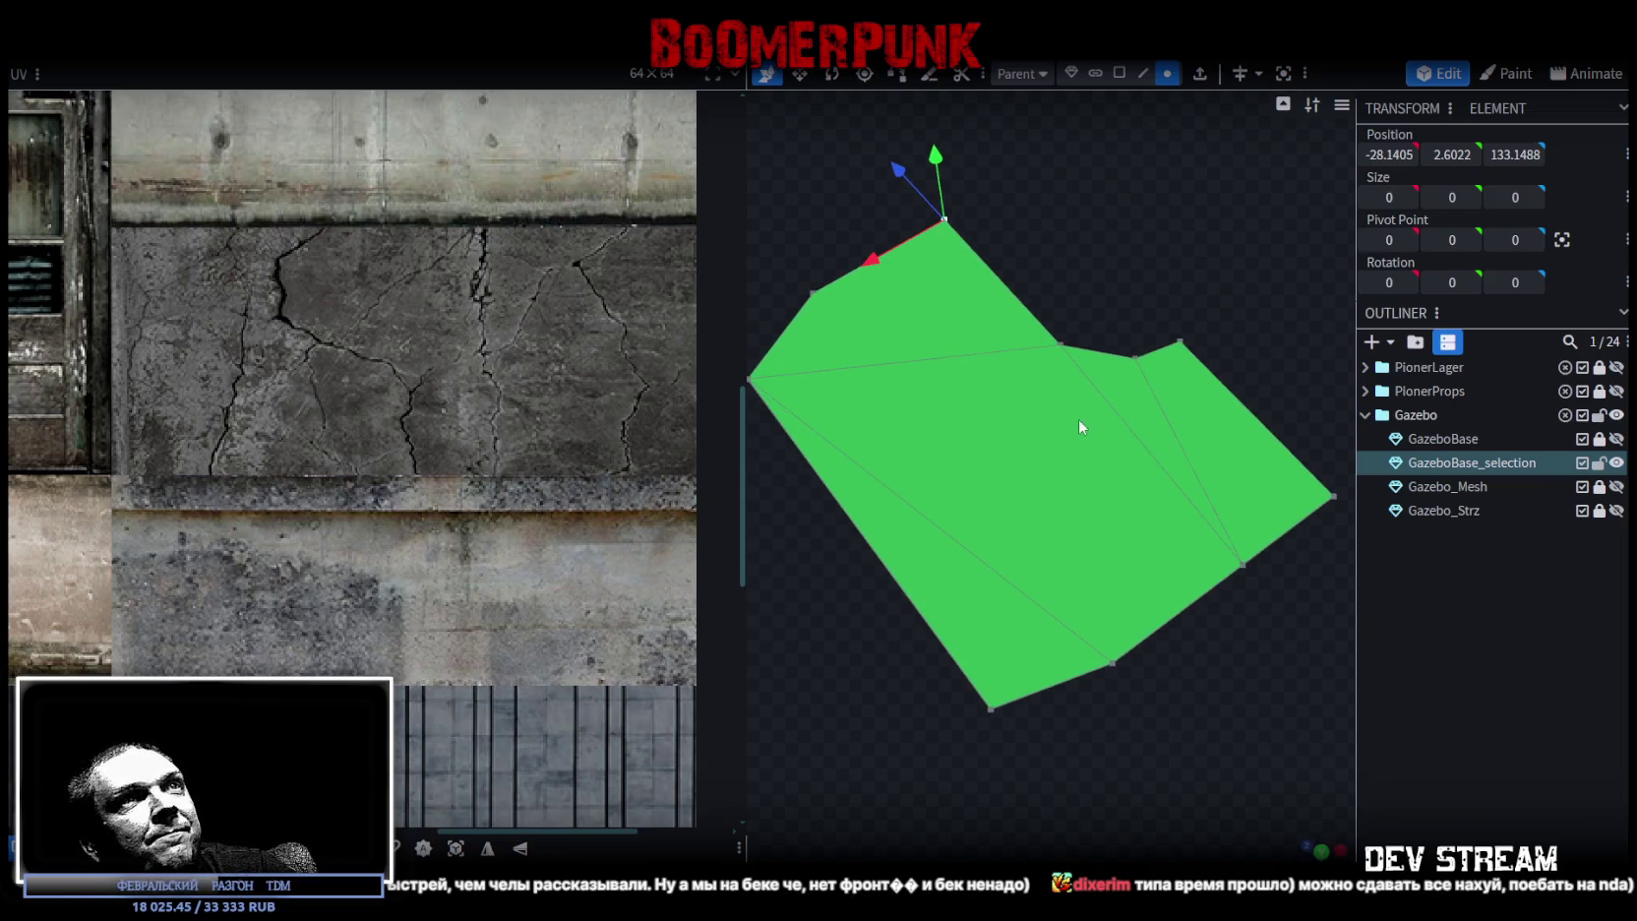
left_click(1061, 344)
left_click(1115, 669)
mouse_move(1090, 555)
left_mouse_down()
mouse_move(1094, 361)
mouse_move(980, 379)
left_mouse_up()
left_click(843, 443)
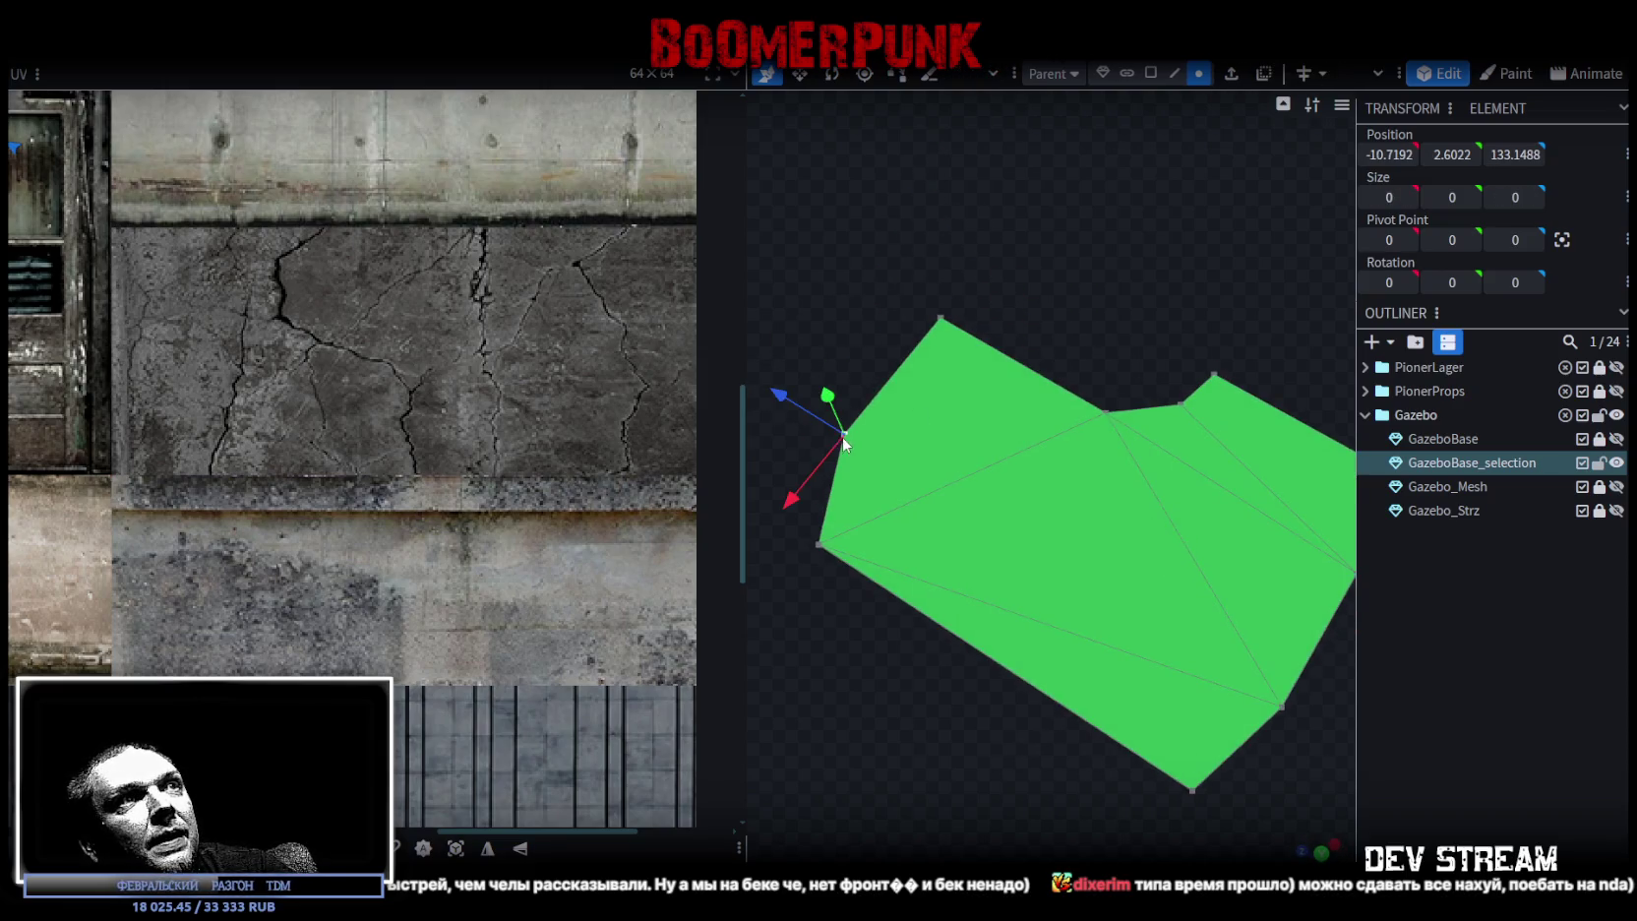
left_click(1112, 409, "shift")
scroll(1141, 634, "down", 3)
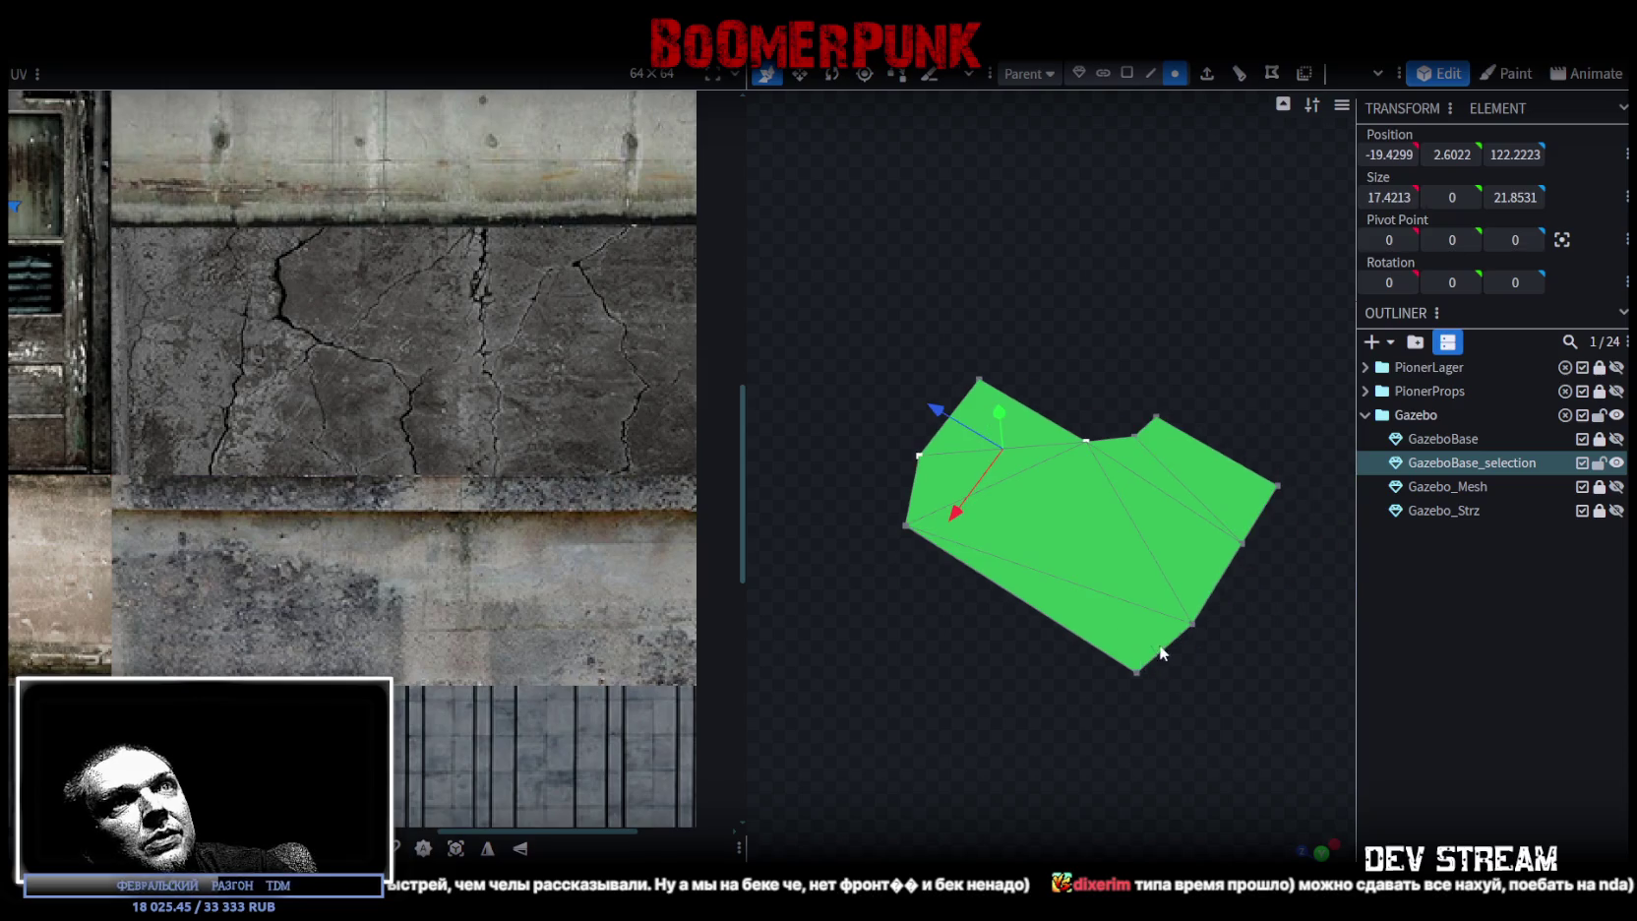
left_click(1126, 73)
double_click(1089, 530)
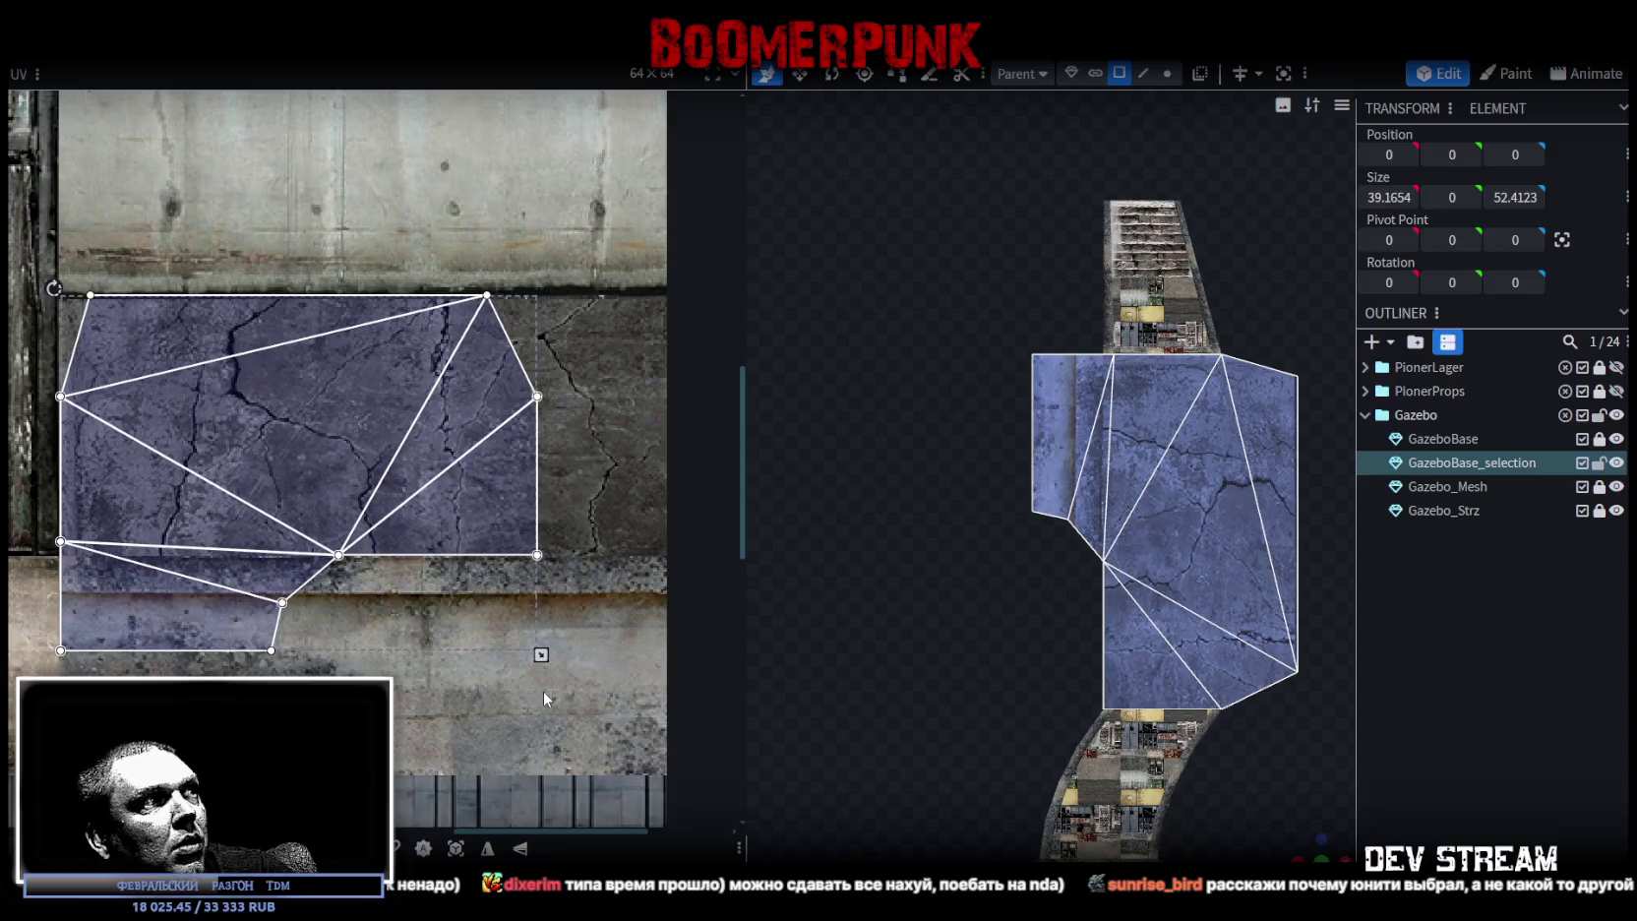
- Shift and shrink the floor's UV mapping on the concrete texture
scroll(136, 358, "up", 1)
scroll(173, 429, "up", 2)
scroll(195, 425, "up", 1)
left_click_drag(194, 425, 227, 489)
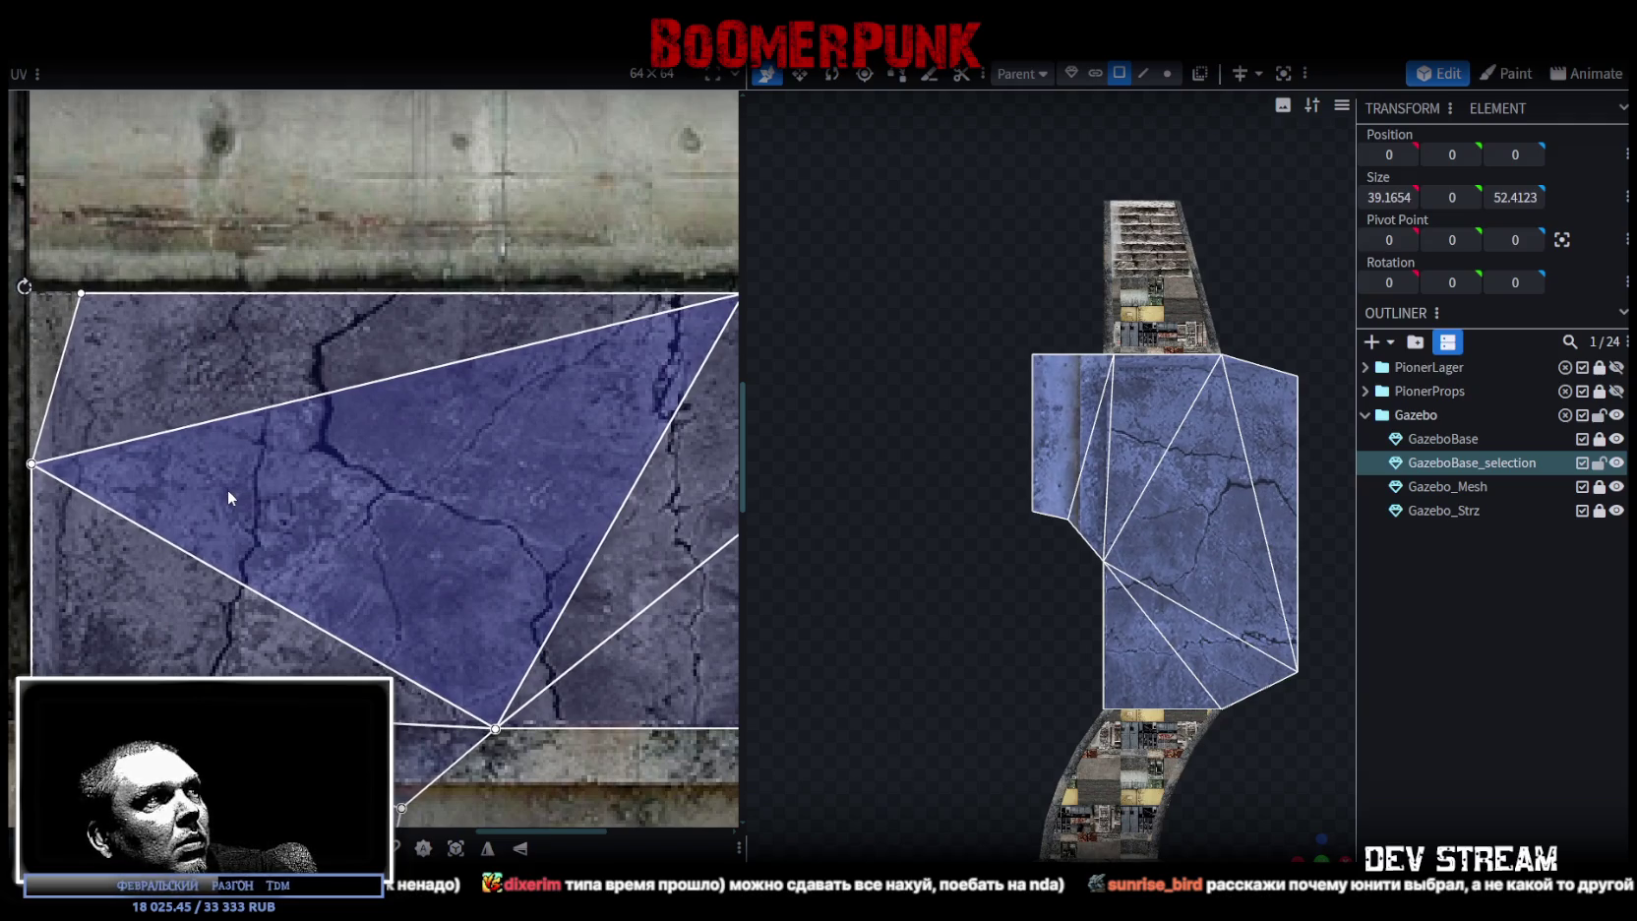
left_click_drag(227, 489, 230, 489)
scroll(231, 489, "down", 2)
scroll(354, 551, "up", 3)
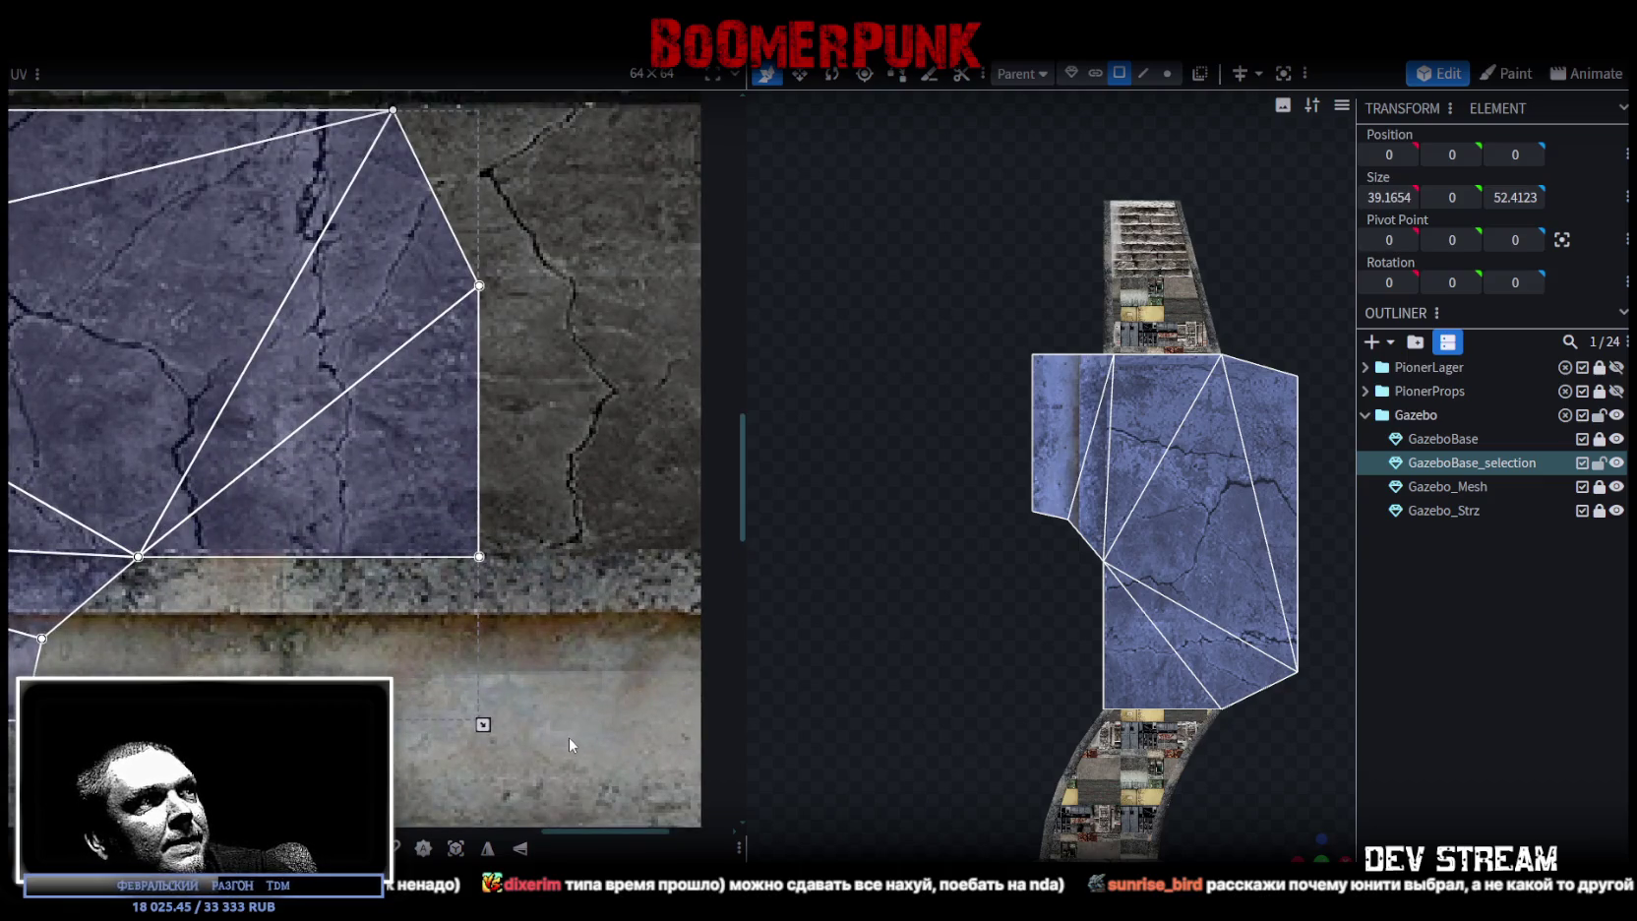
left_click_drag(492, 724, 472, 717)
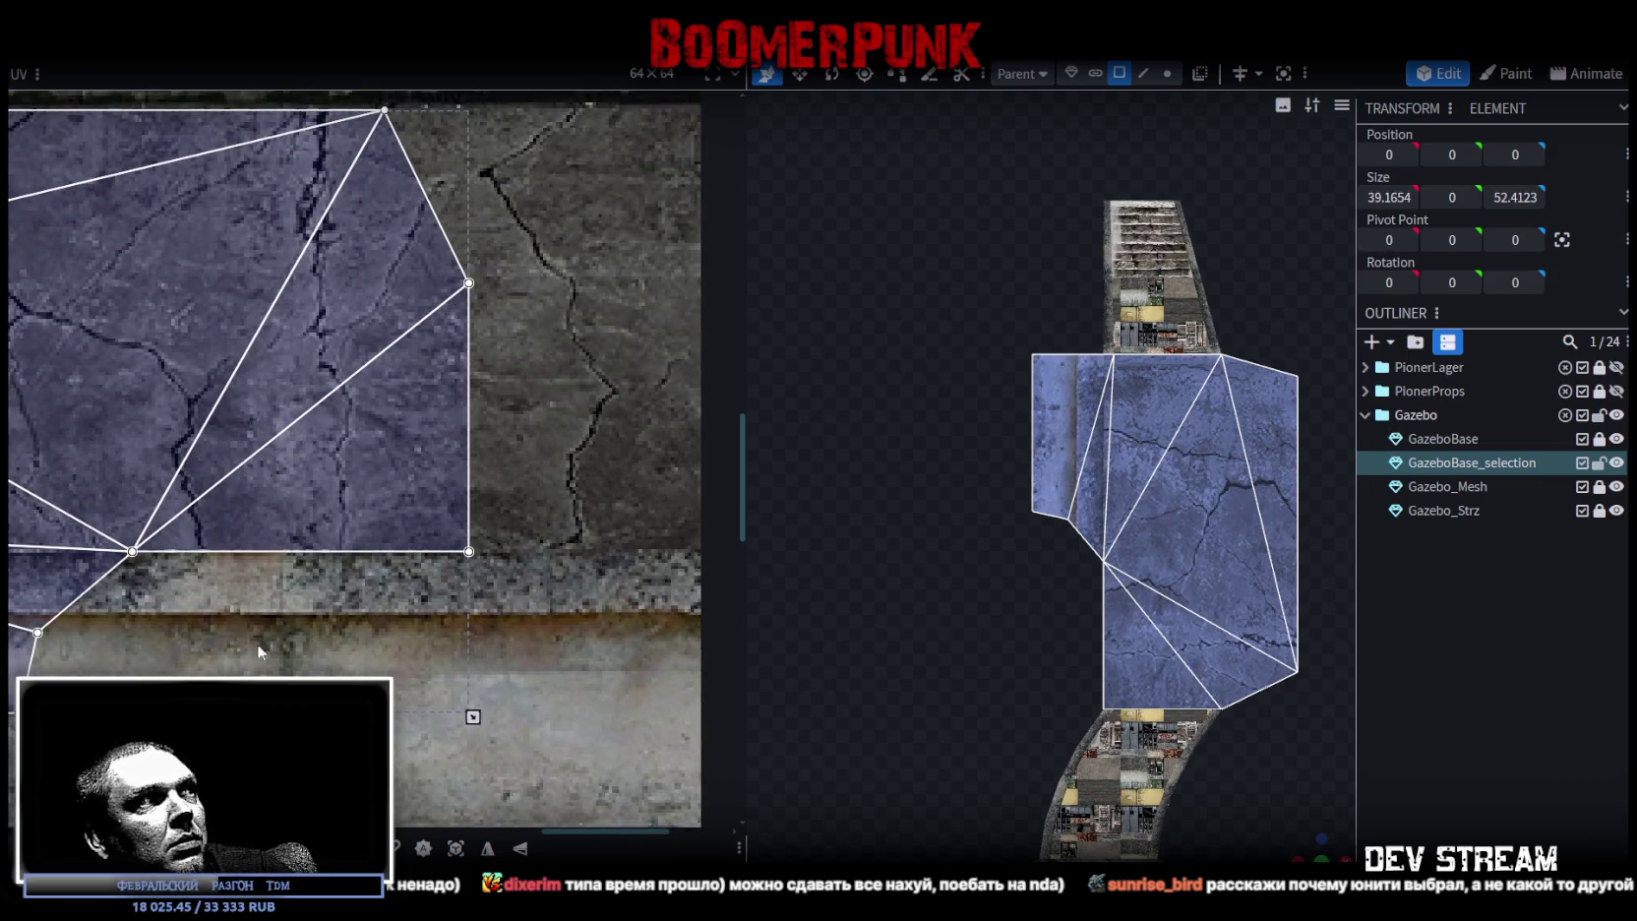
scroll(472, 718, "down", 2)
- Move the small group of floor faces' UVs onto the cracked concrete
left_click(325, 590)
scroll(366, 575, "down", 1)
middle_click_drag(366, 574, 337, 595)
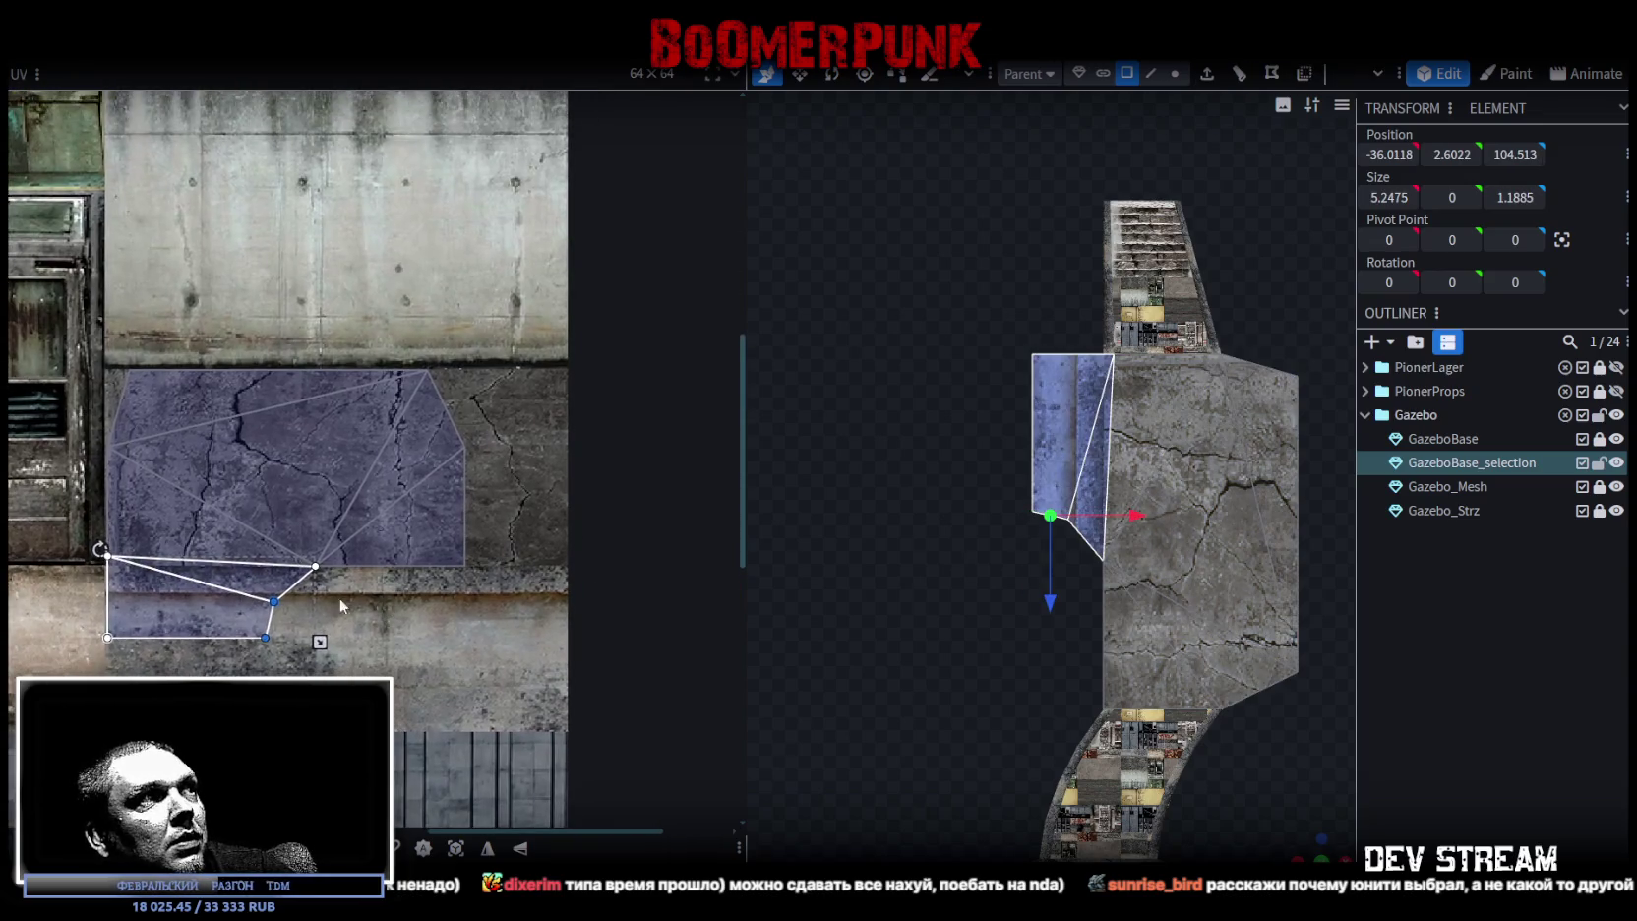
mouse_move(242, 606)
left_mouse_down()
mouse_move(463, 418)
mouse_move(484, 425)
left_mouse_up()
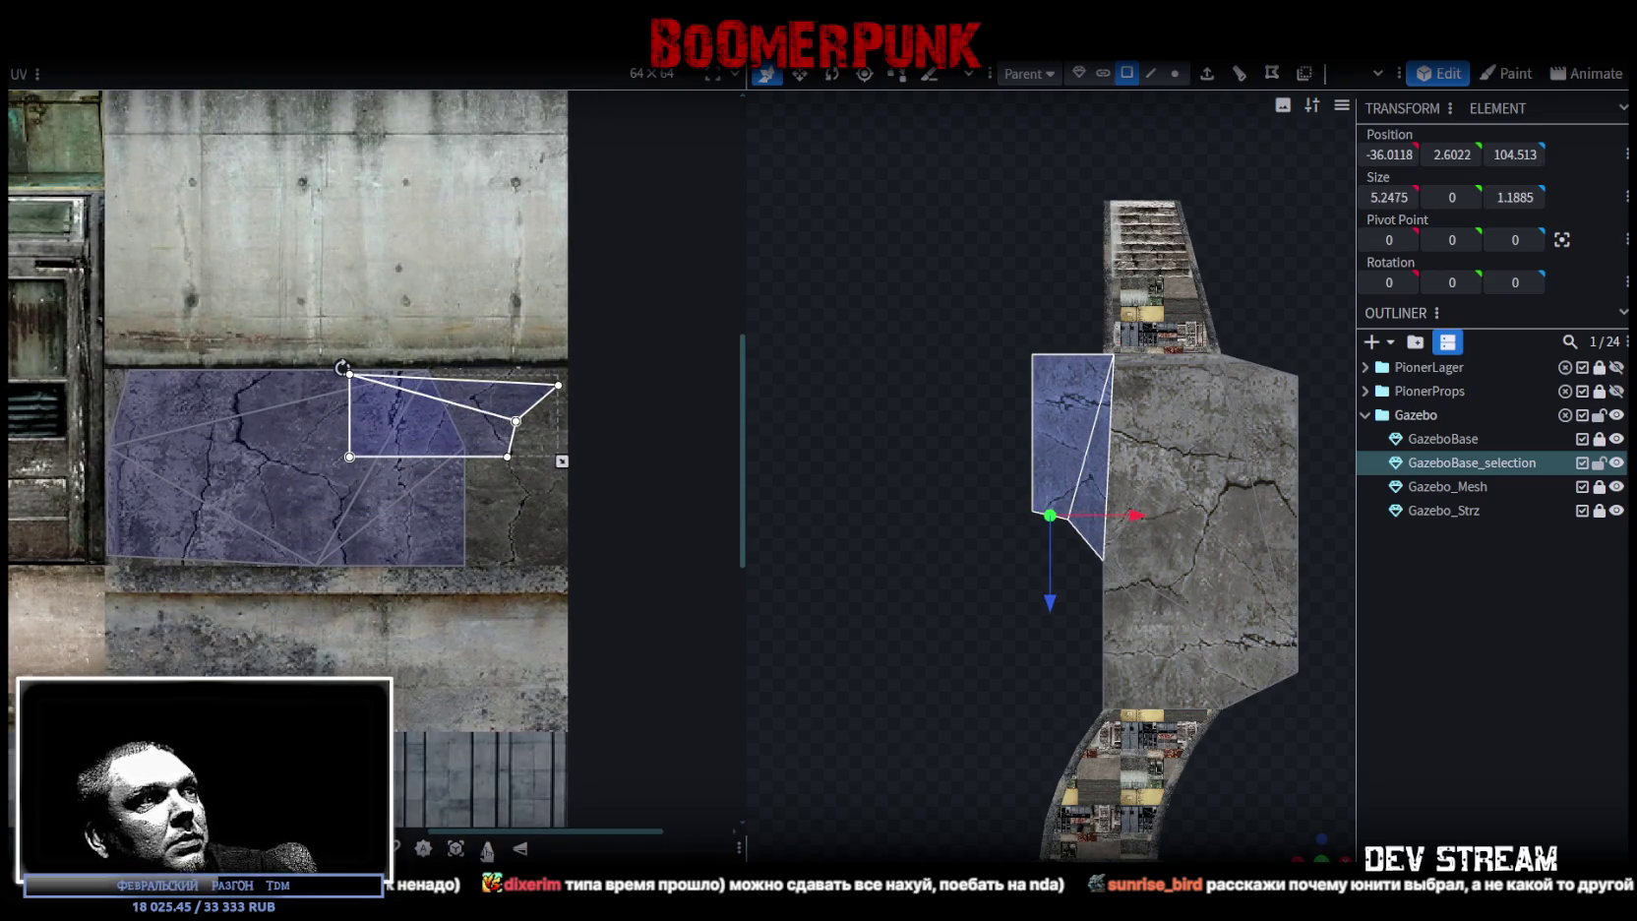
- Mirror those faces' UVs on X, fine-tune their position, and deselect the mesh
left_click(487, 848)
scroll(475, 386, "up", 3)
left_click_drag(388, 446, 388, 431)
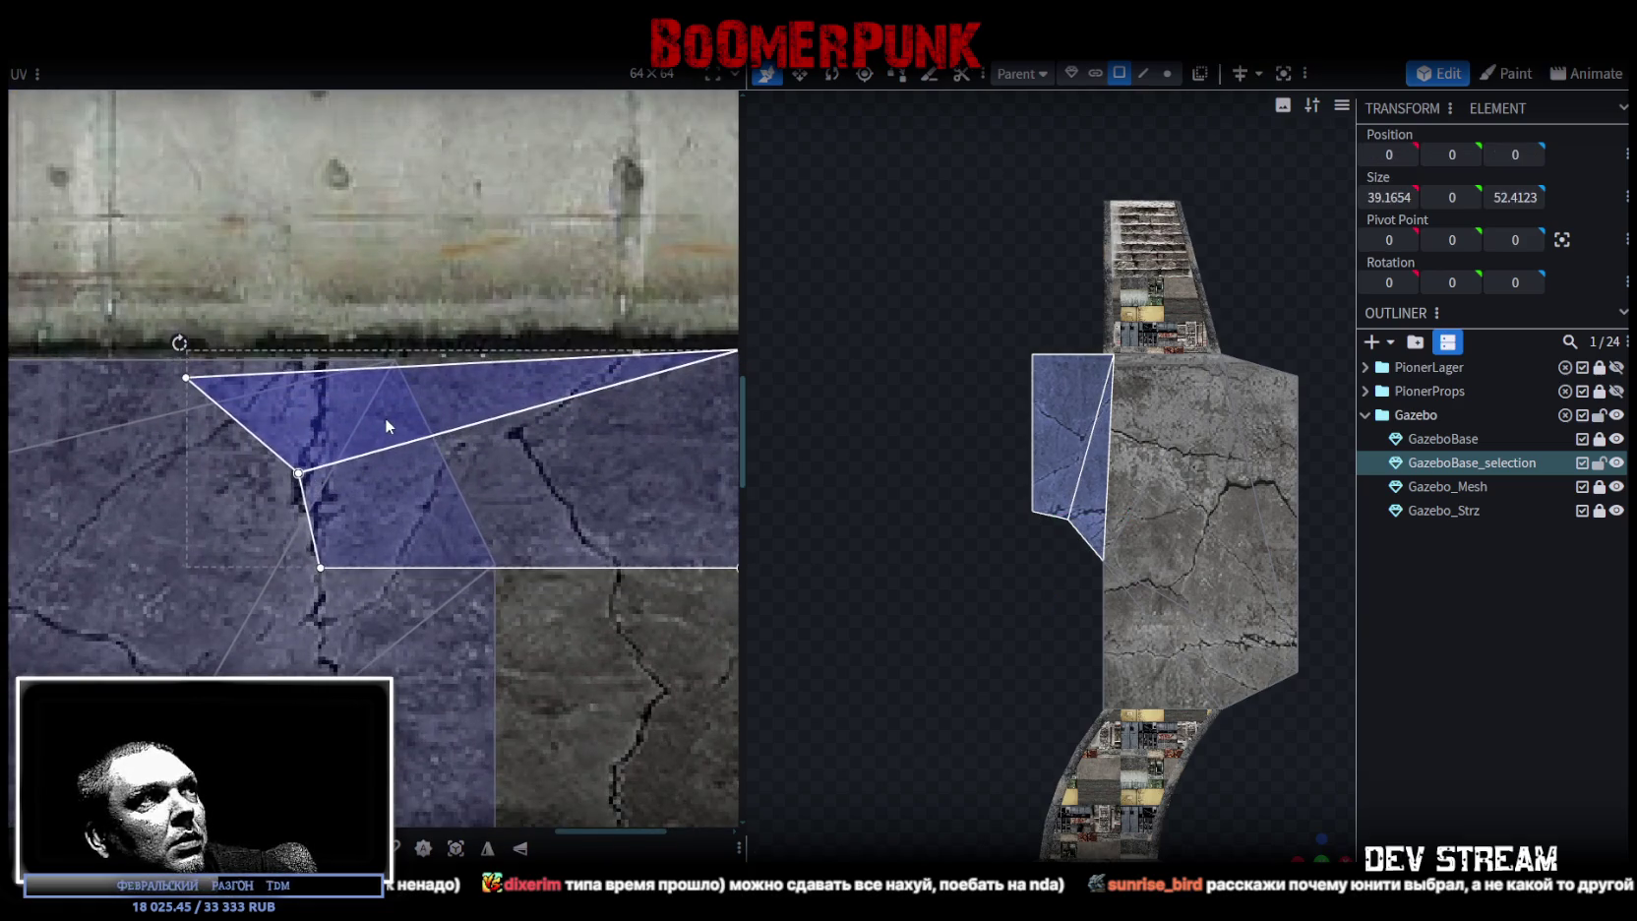
left_click_drag(387, 431, 386, 433)
scroll(563, 614, "down", 3)
left_click_drag(507, 401, 513, 514)
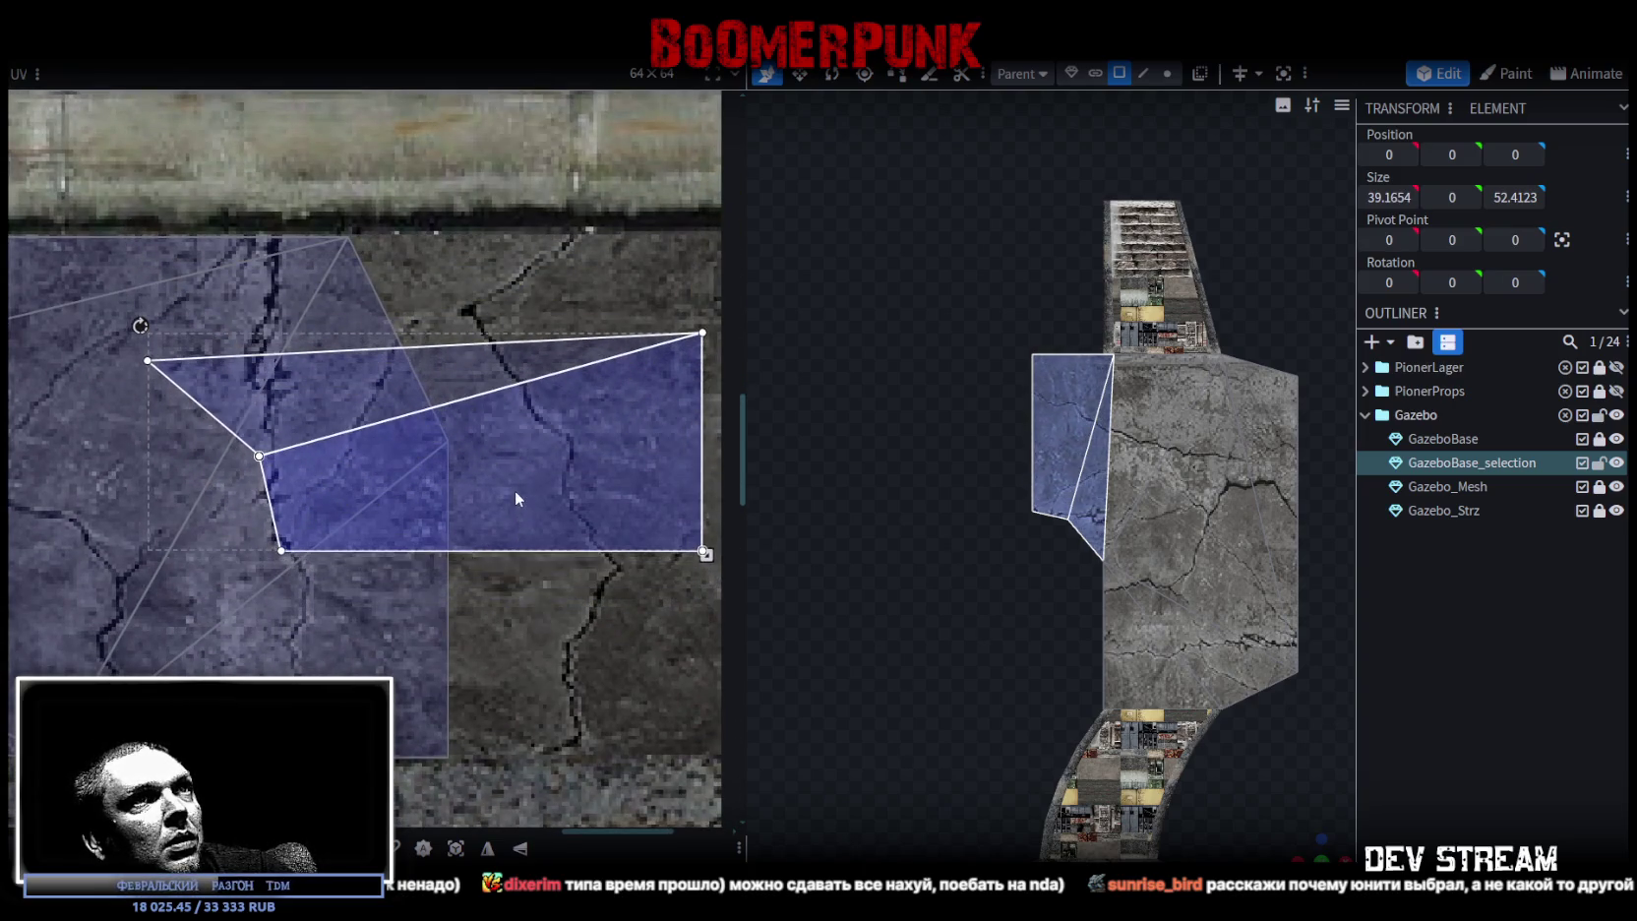
left_click(1437, 740)
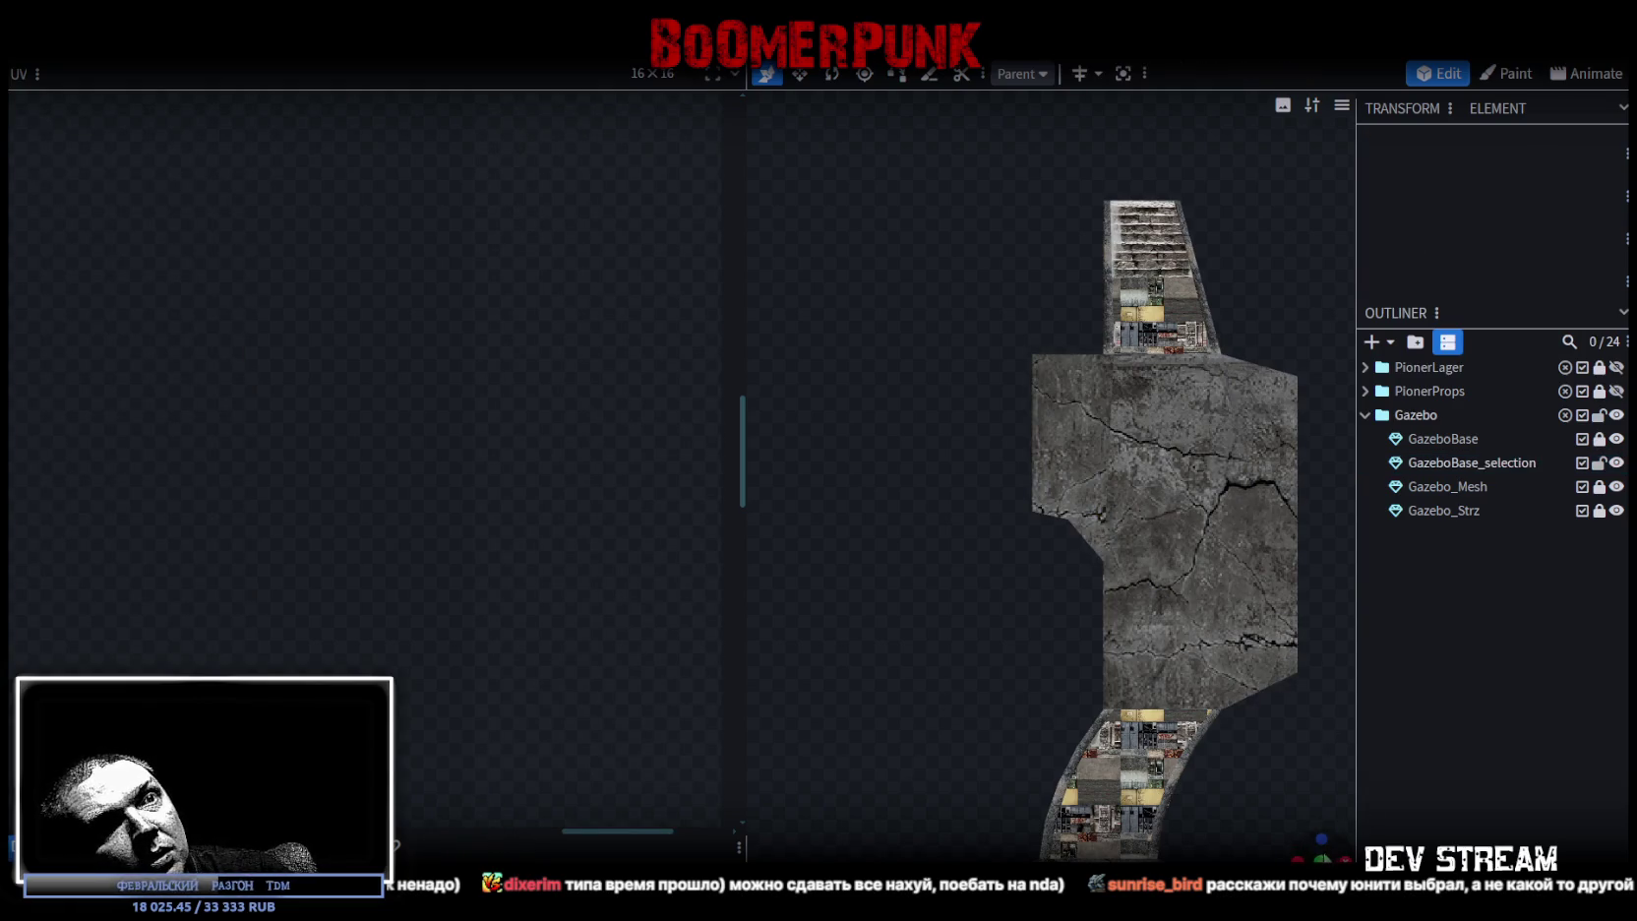
- Hide the Gazebo_Strz stairs part in the Outliner
mouse_move(1309, 852)
left_mouse_down()
mouse_move(1023, 683)
mouse_move(1125, 741)
mouse_move(1245, 739)
left_mouse_up()
scroll(1294, 690, "down", 3)
mouse_move(1293, 691)
left_mouse_down()
mouse_move(972, 774)
mouse_move(1015, 818)
mouse_move(1002, 777)
mouse_move(1063, 728)
left_mouse_up()
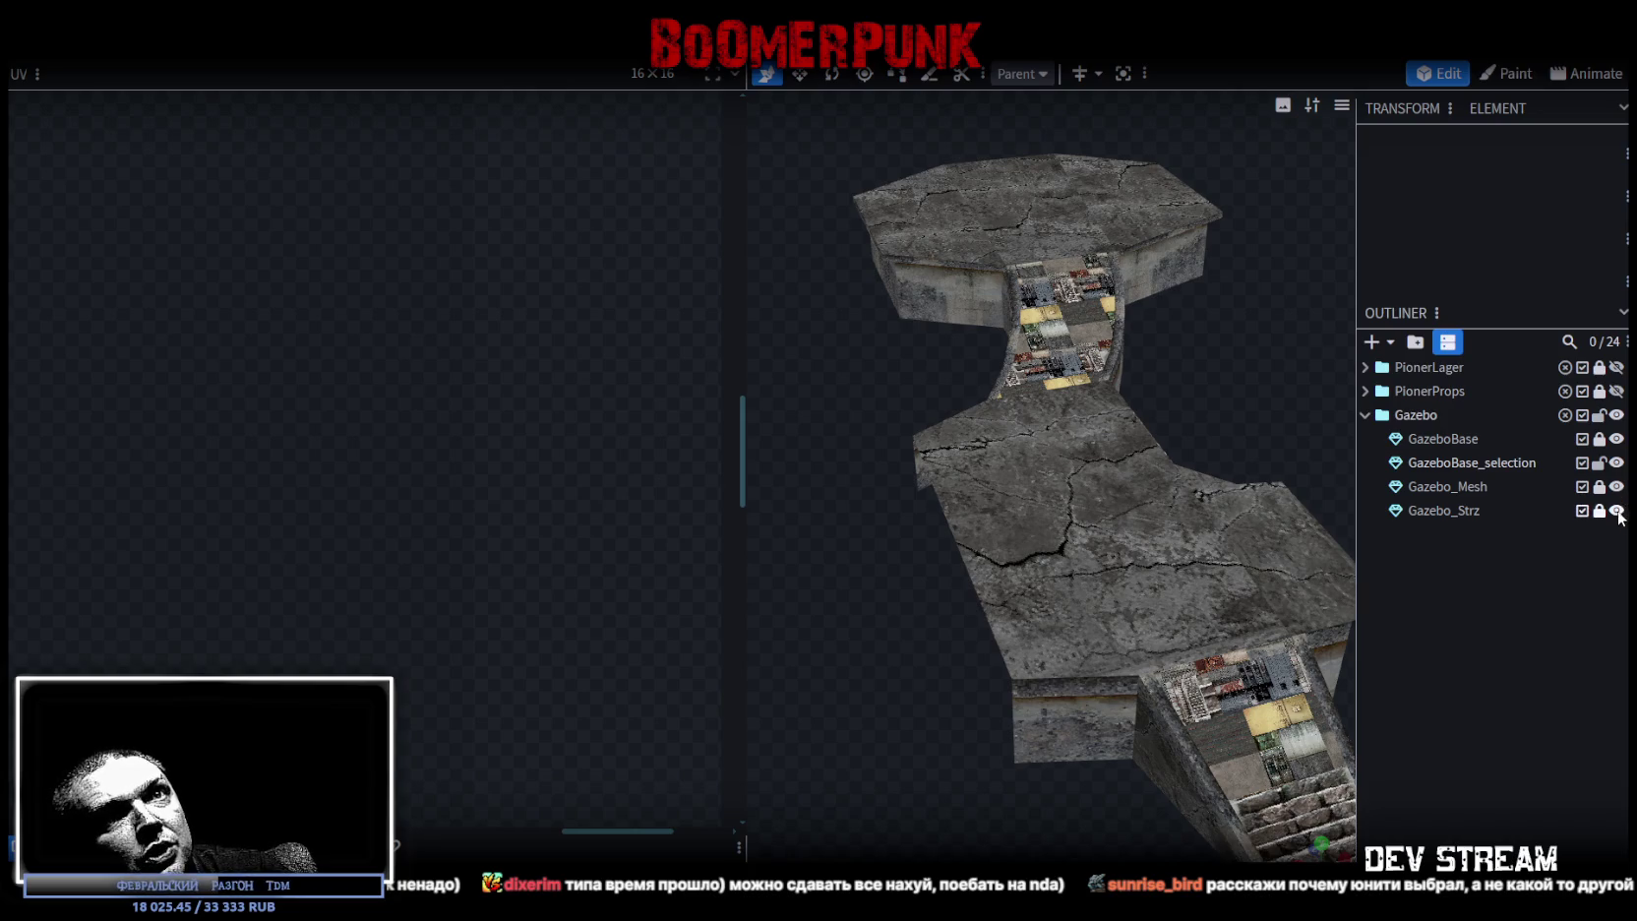
left_click(1616, 510)
- Save the model as Build19.bbmodel and switch to Unity, selecting the Rock1B rock
mouse_move(1082, 610)
left_mouse_down()
mouse_move(923, 755)
mouse_move(979, 657)
mouse_move(1275, 746)
mouse_move(1122, 745)
mouse_move(1156, 710)
mouse_move(1107, 737)
mouse_move(1015, 578)
mouse_move(825, 490)
mouse_move(810, 505)
left_mouse_up()
key("ctrl+s")
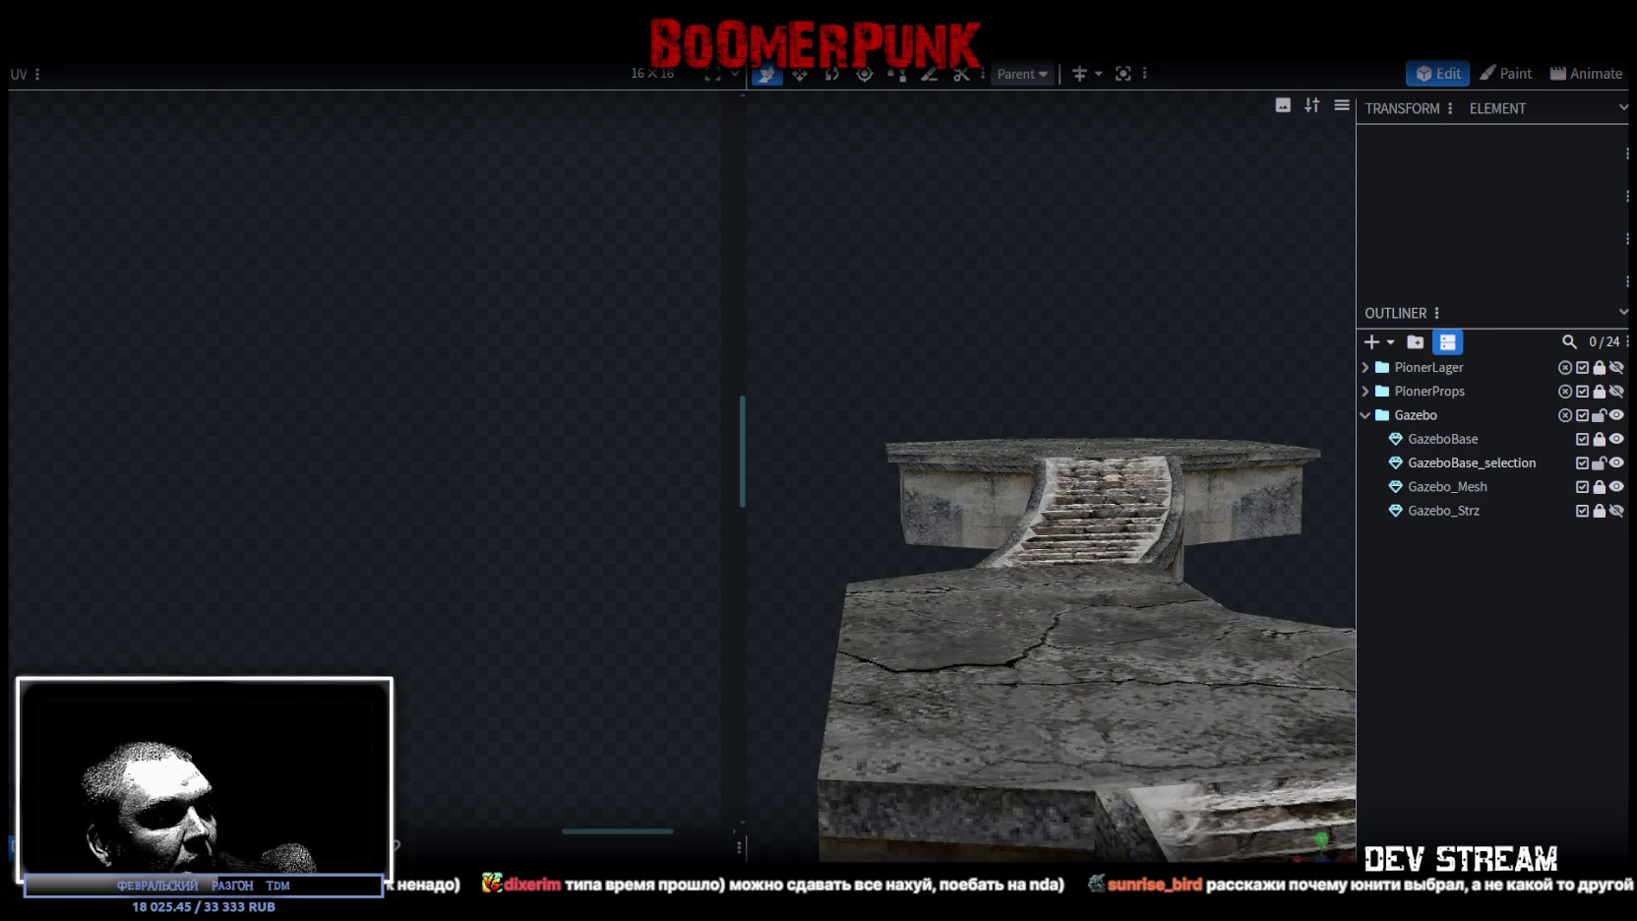
key("alt+Tab")
left_click(823, 315)
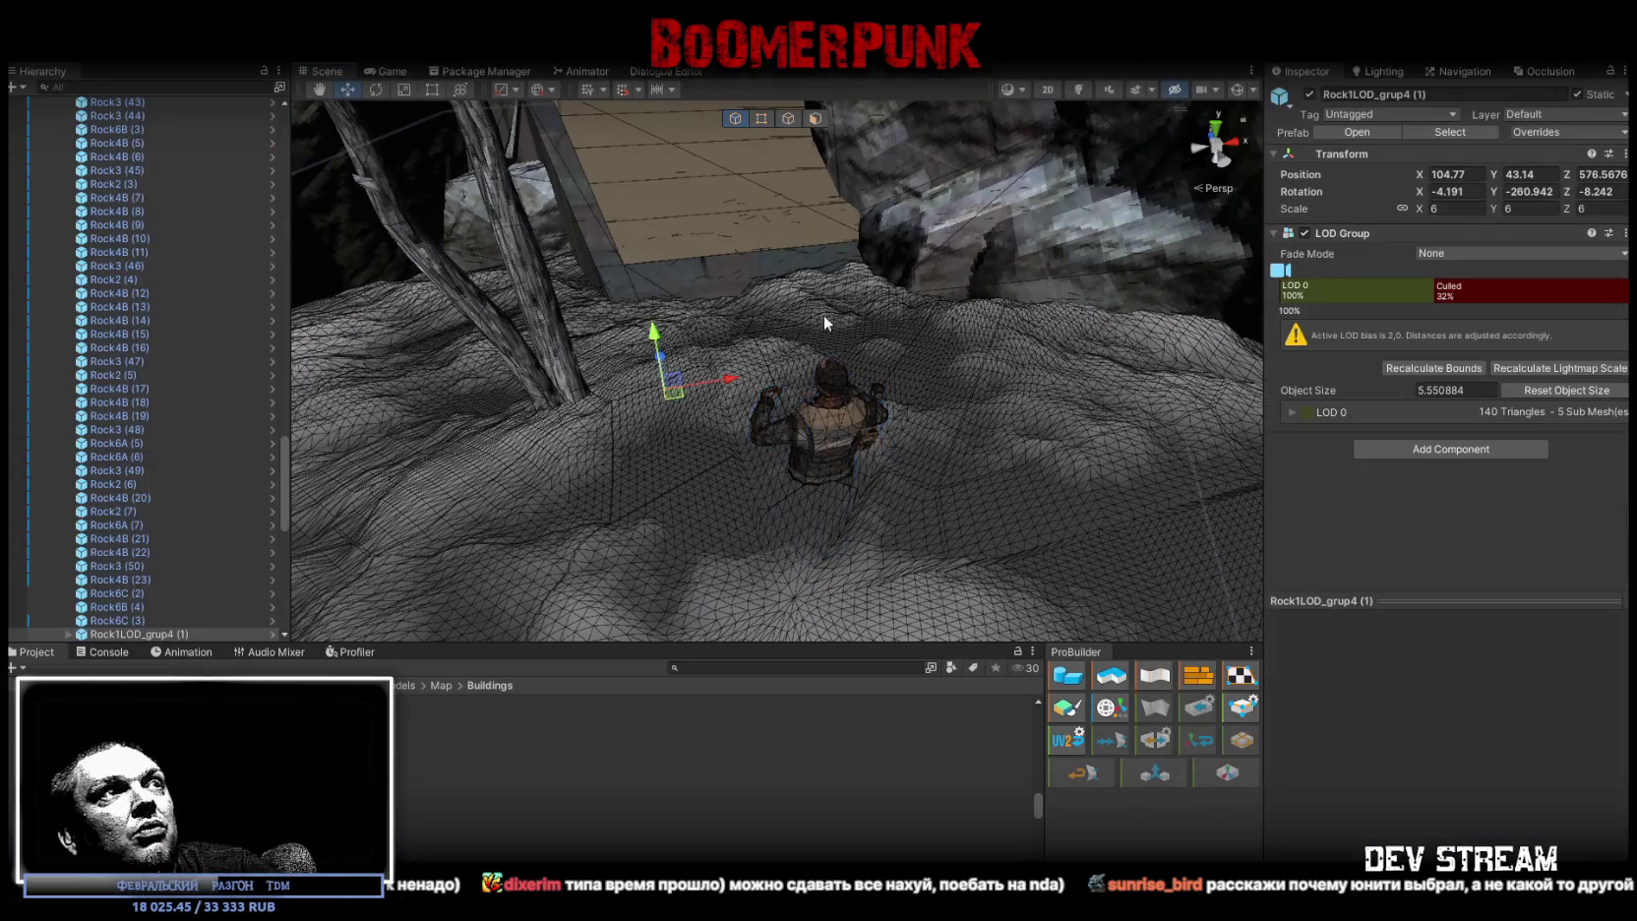
key("f")
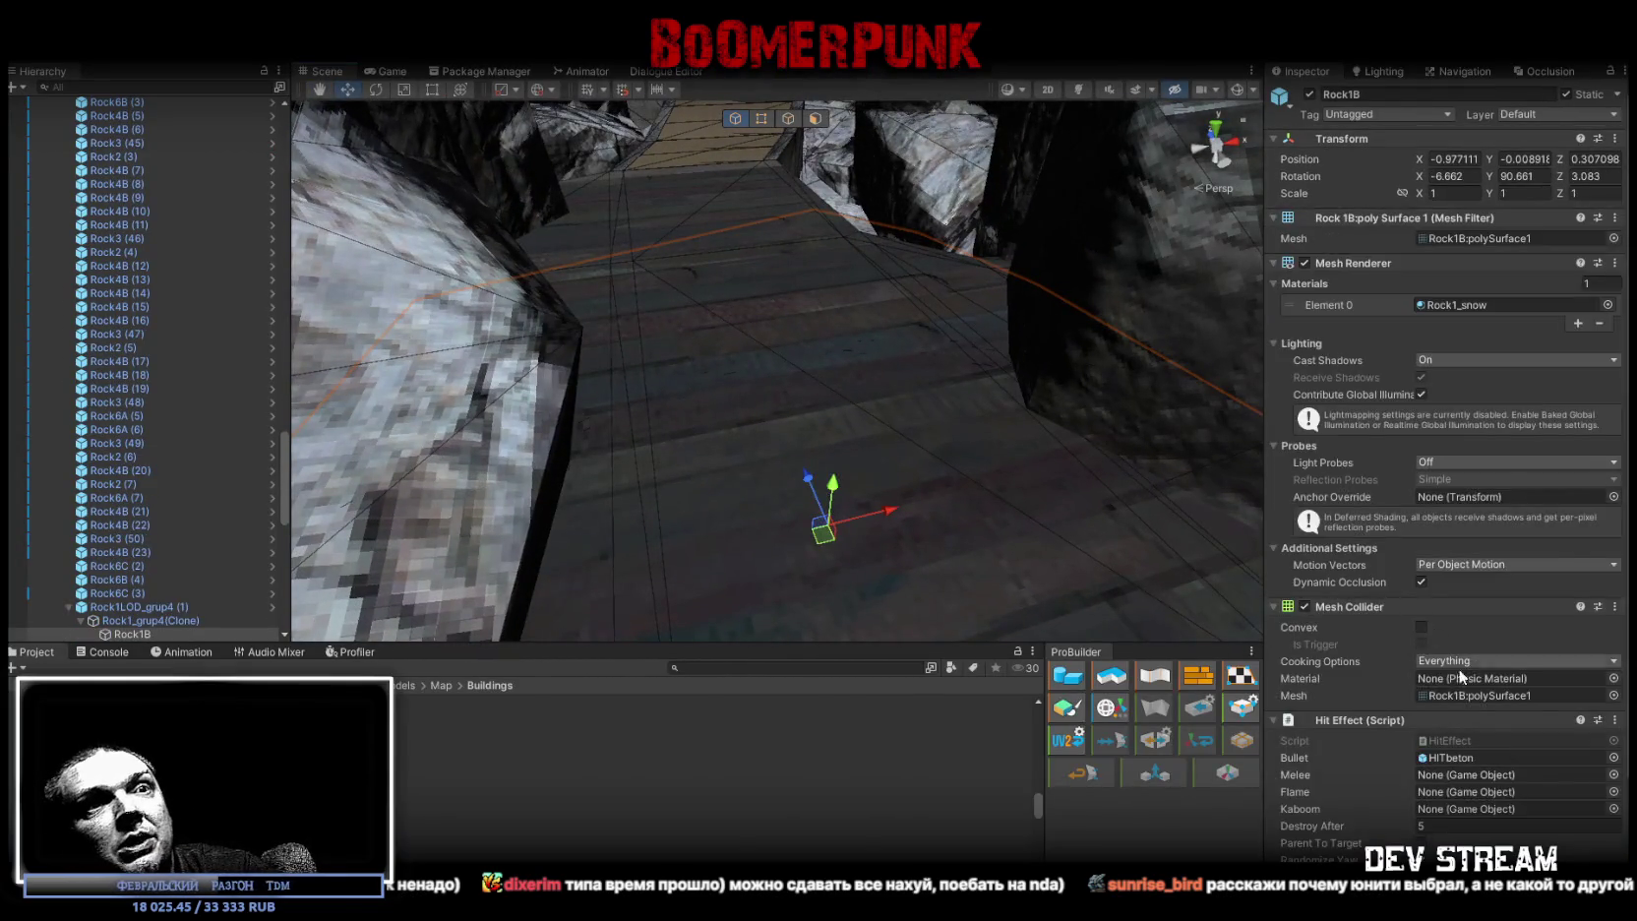
scroll(1466, 659, "down", 3)
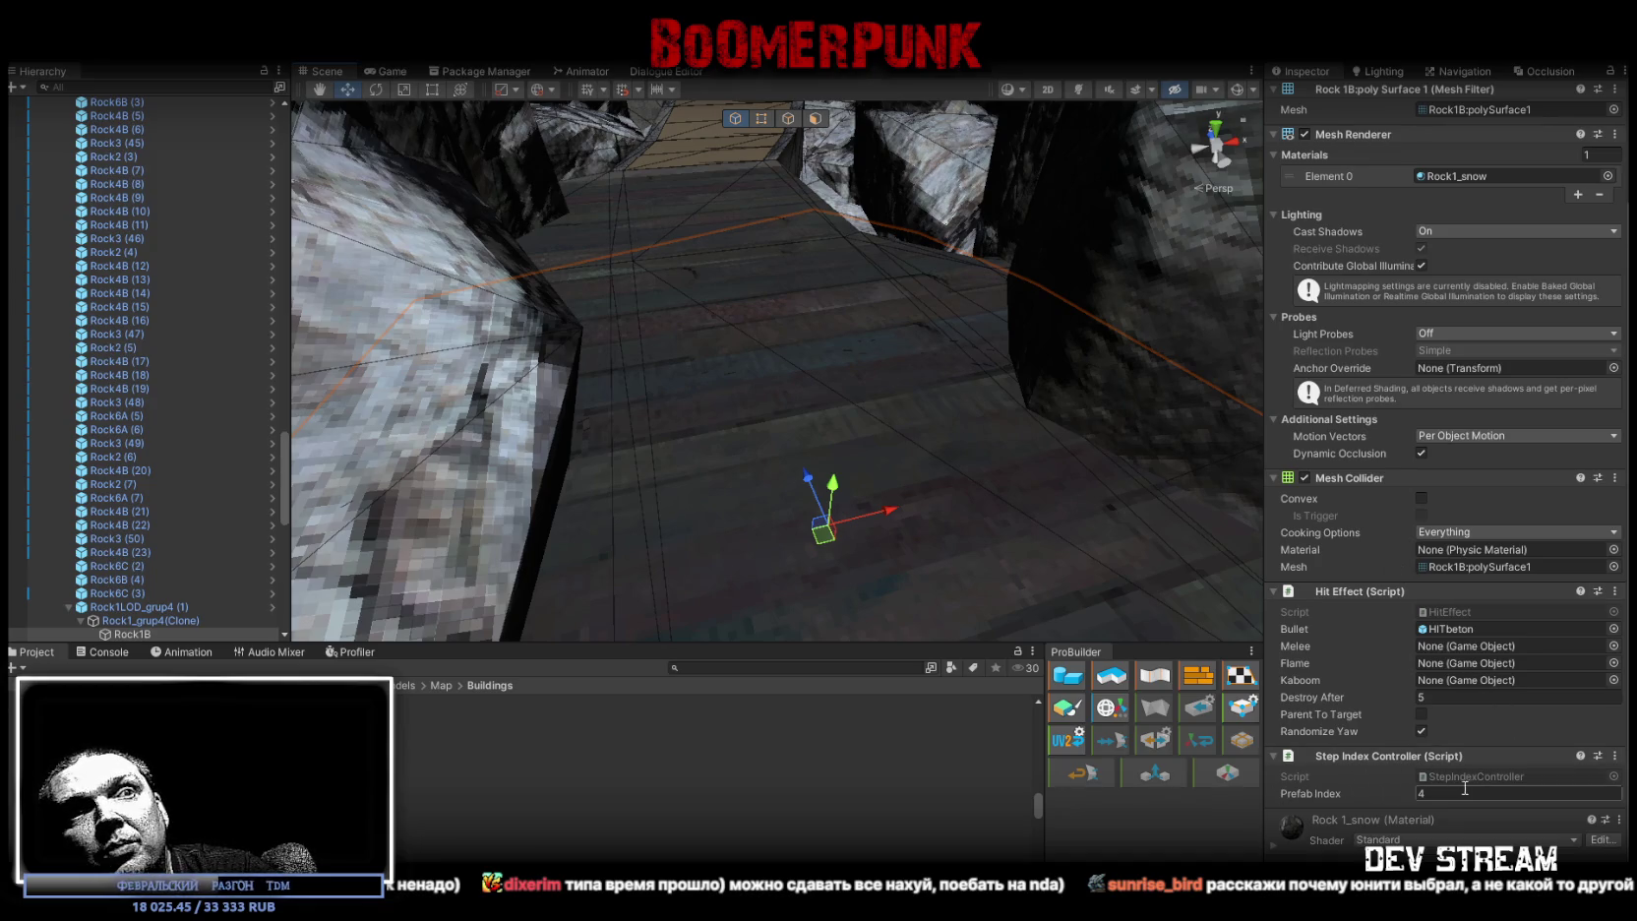
right_click_drag(973, 512, 1013, 506)
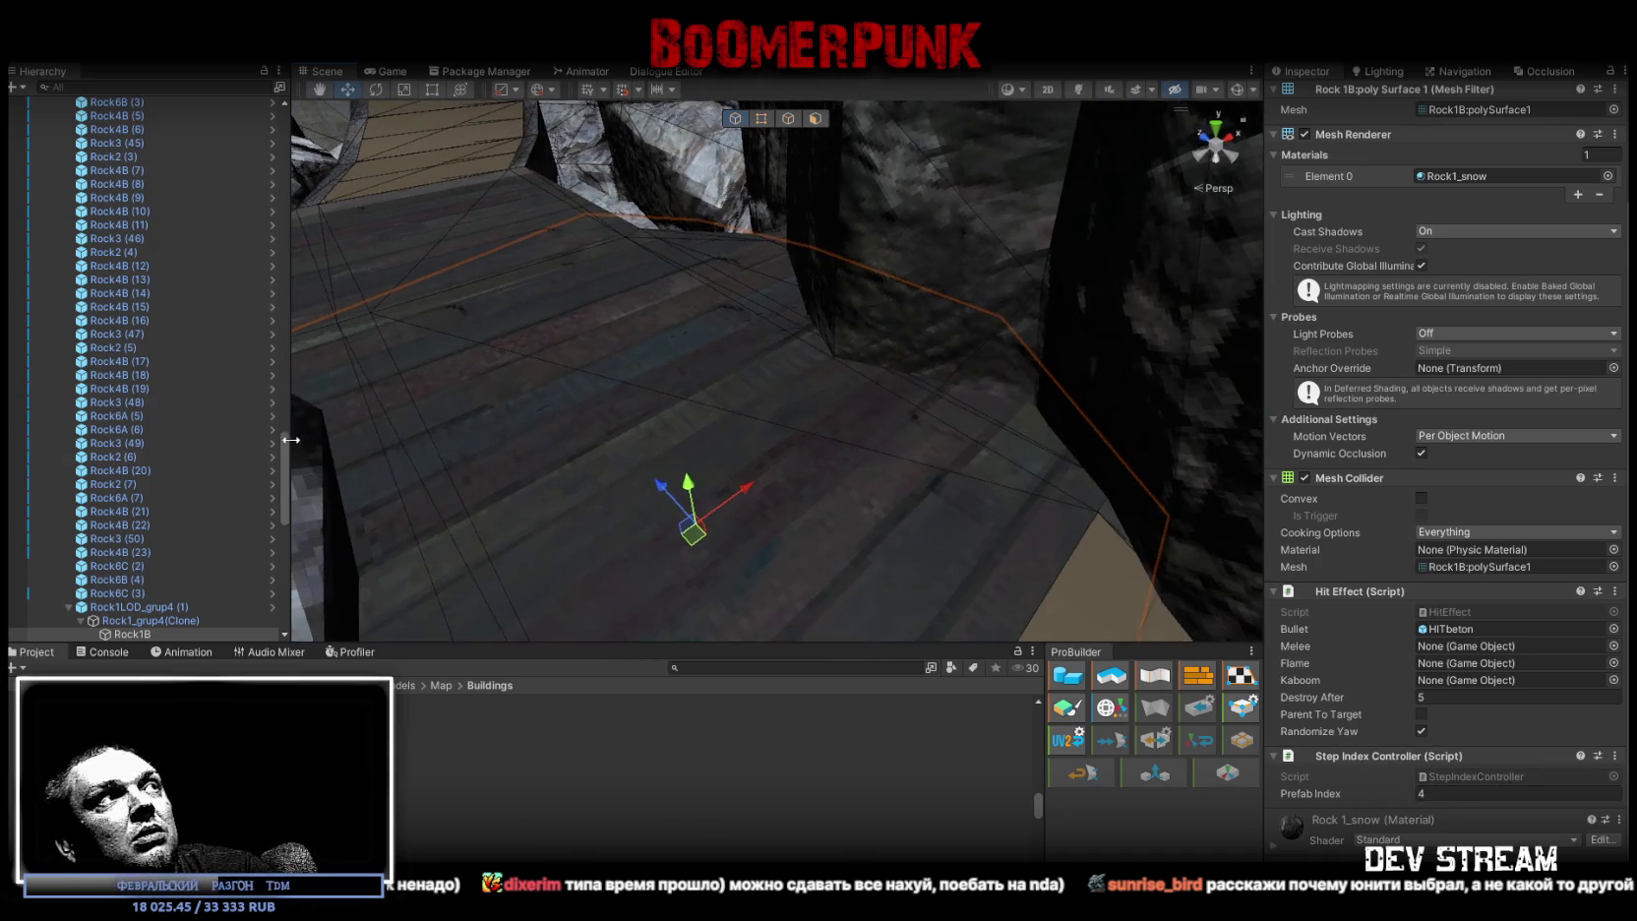
scroll(243, 461, "up", 10)
scroll(244, 456, "up", 5)
scroll(238, 433, "up", 5)
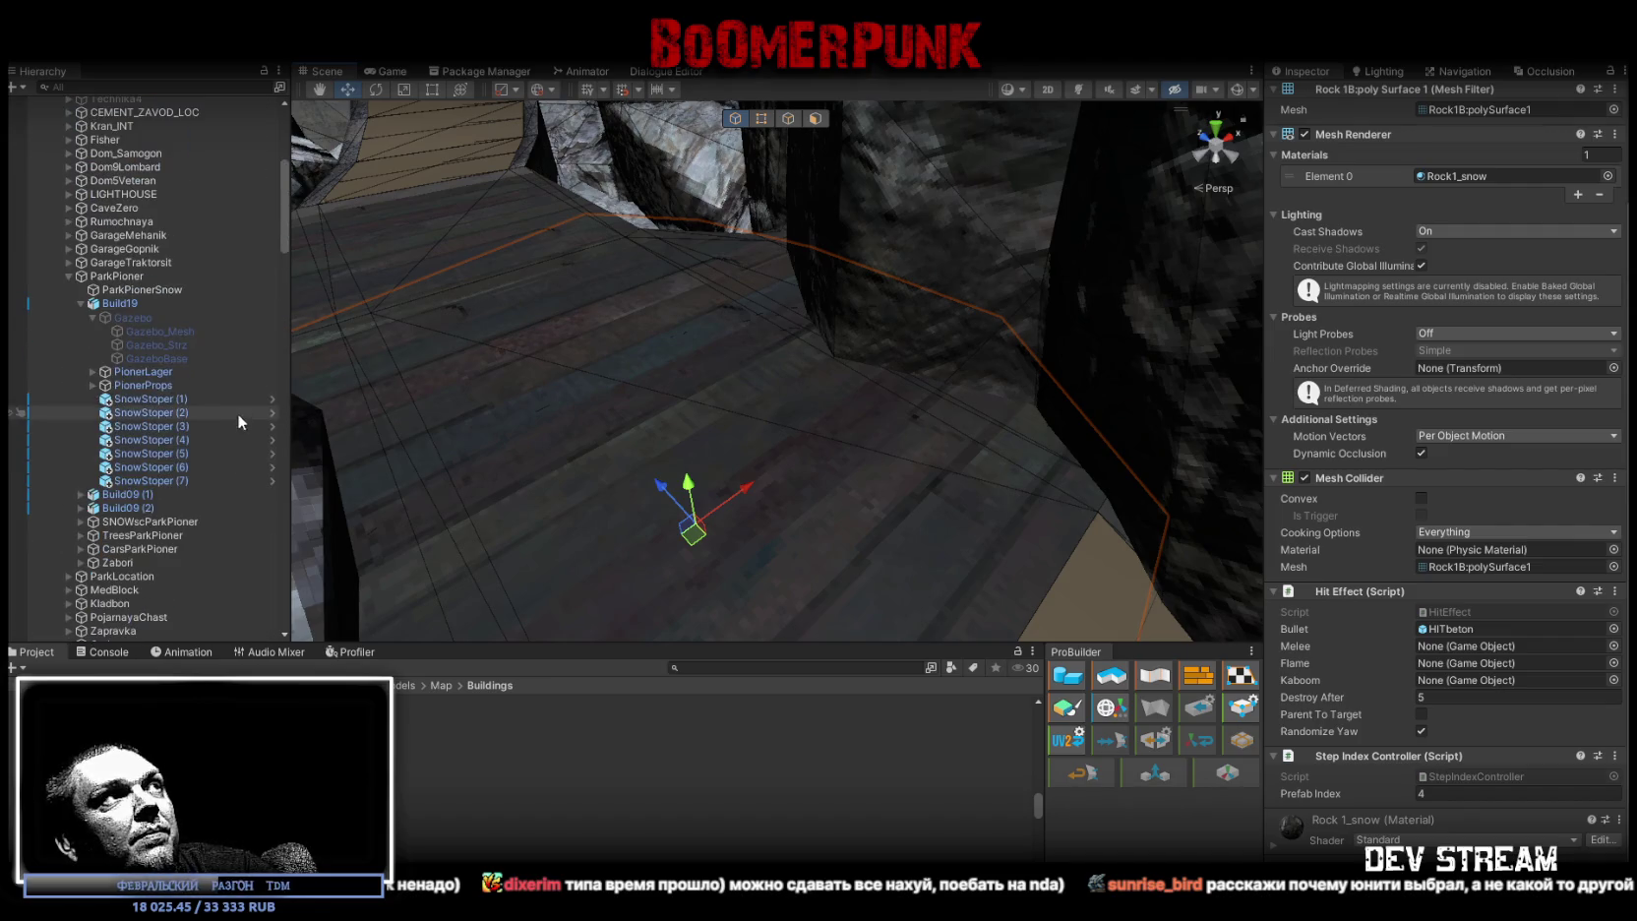
left_click(67, 275)
scroll(157, 418, "down", 3)
scroll(118, 394, "down", 2)
left_click(57, 344)
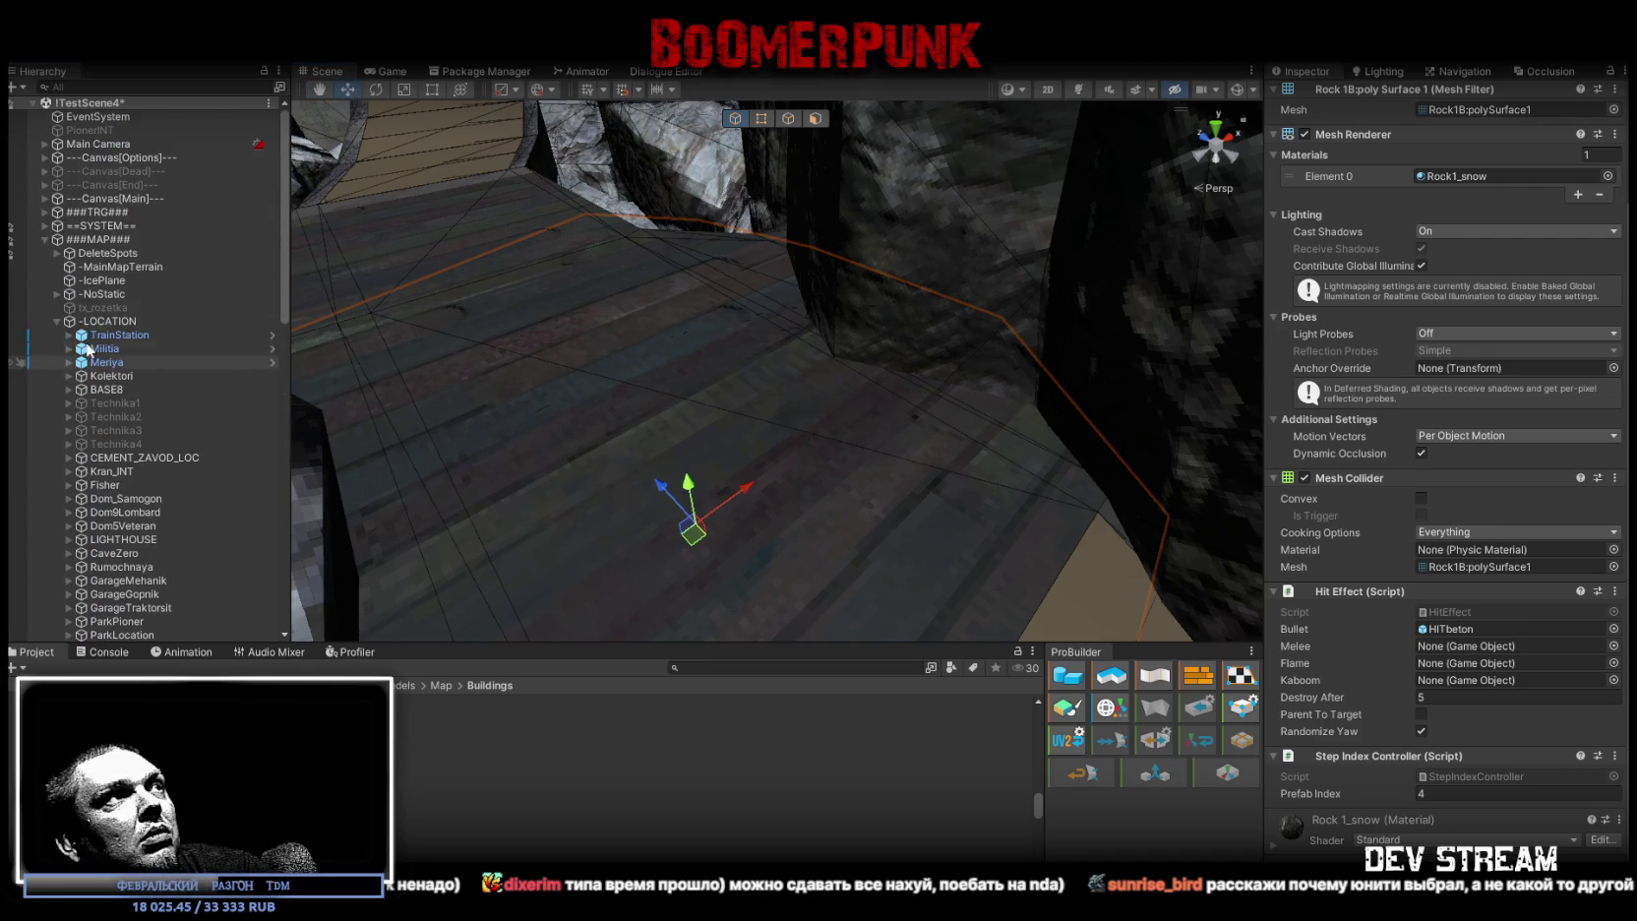
left_click(45, 240)
left_click(157, 253)
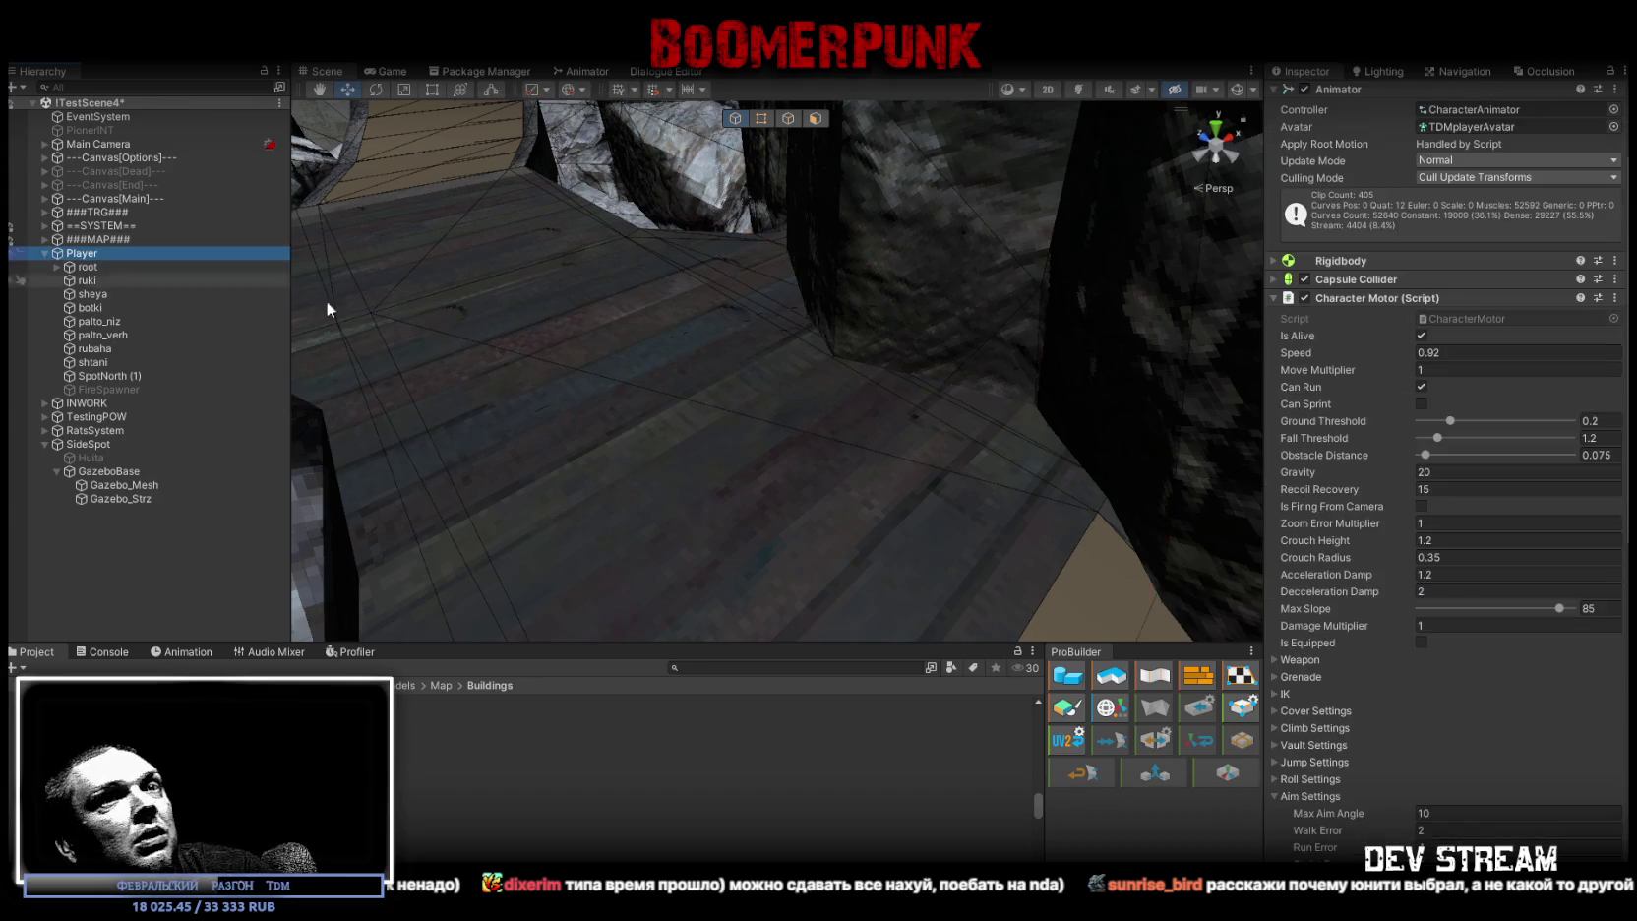
scroll(1535, 643, "down", 5)
scroll(1529, 630, "down", 5)
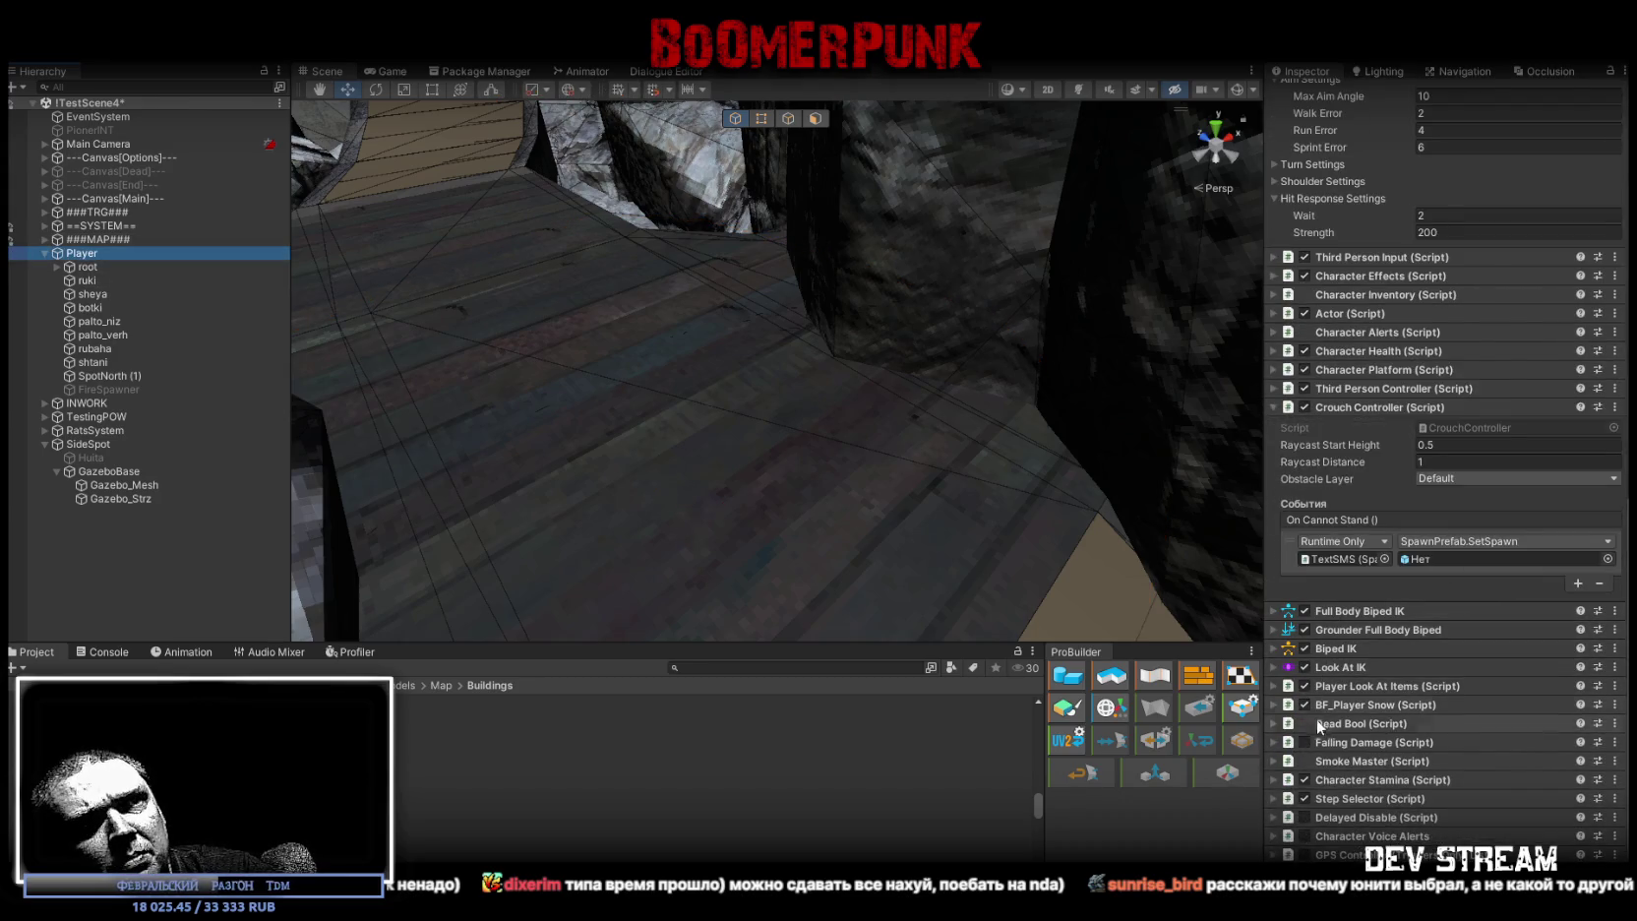
left_click(1275, 799)
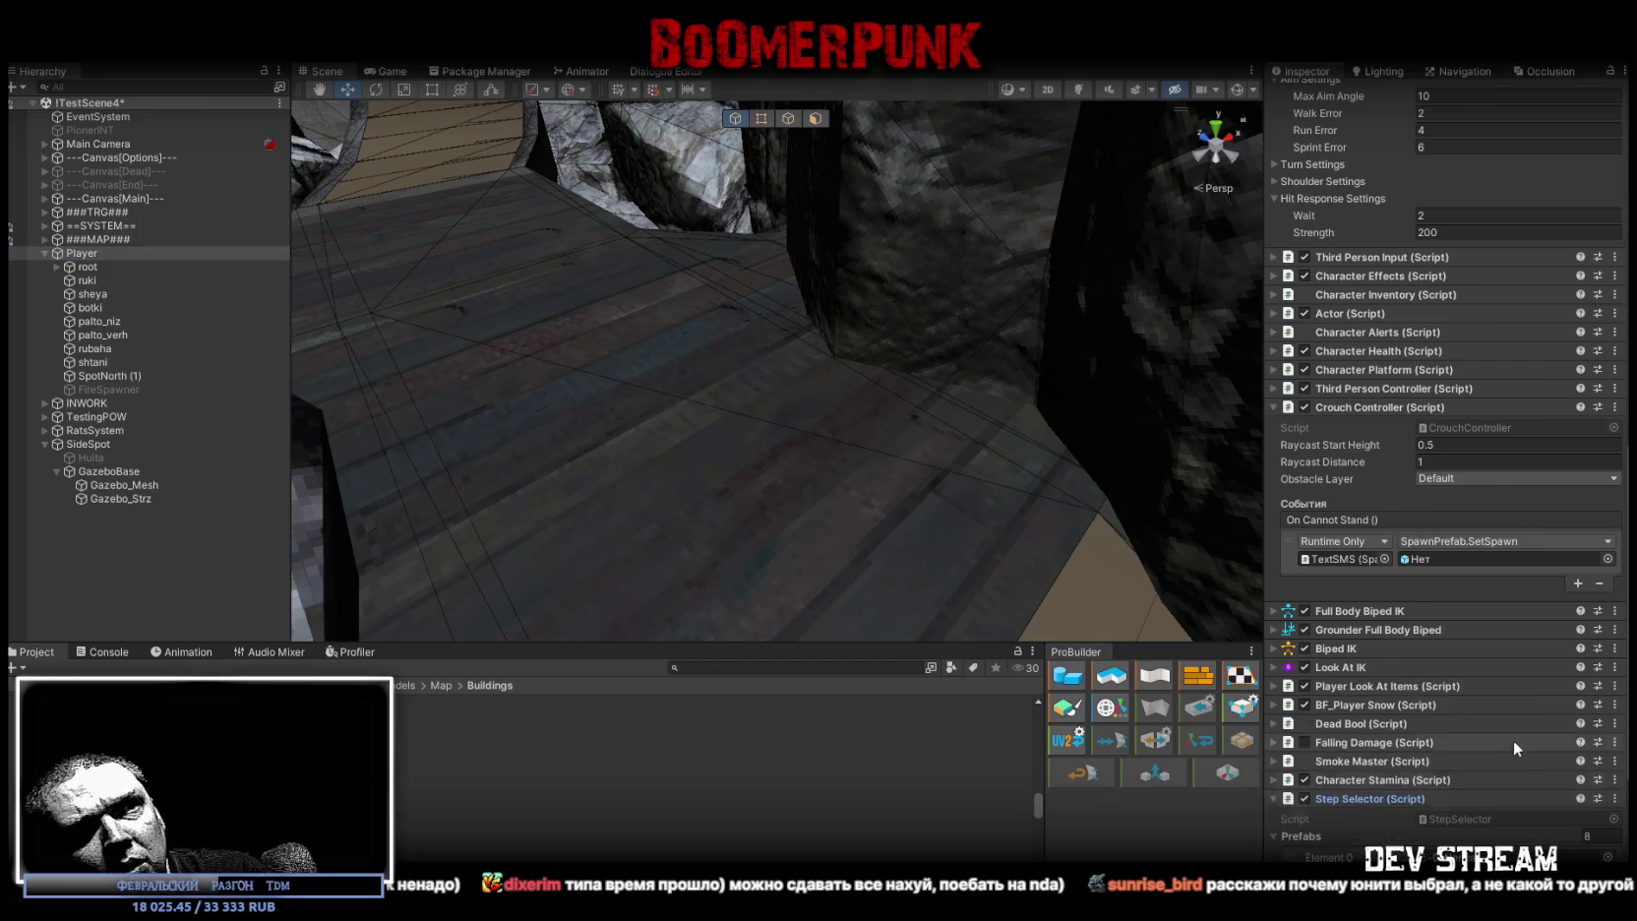
scroll(1512, 738, "down", 5)
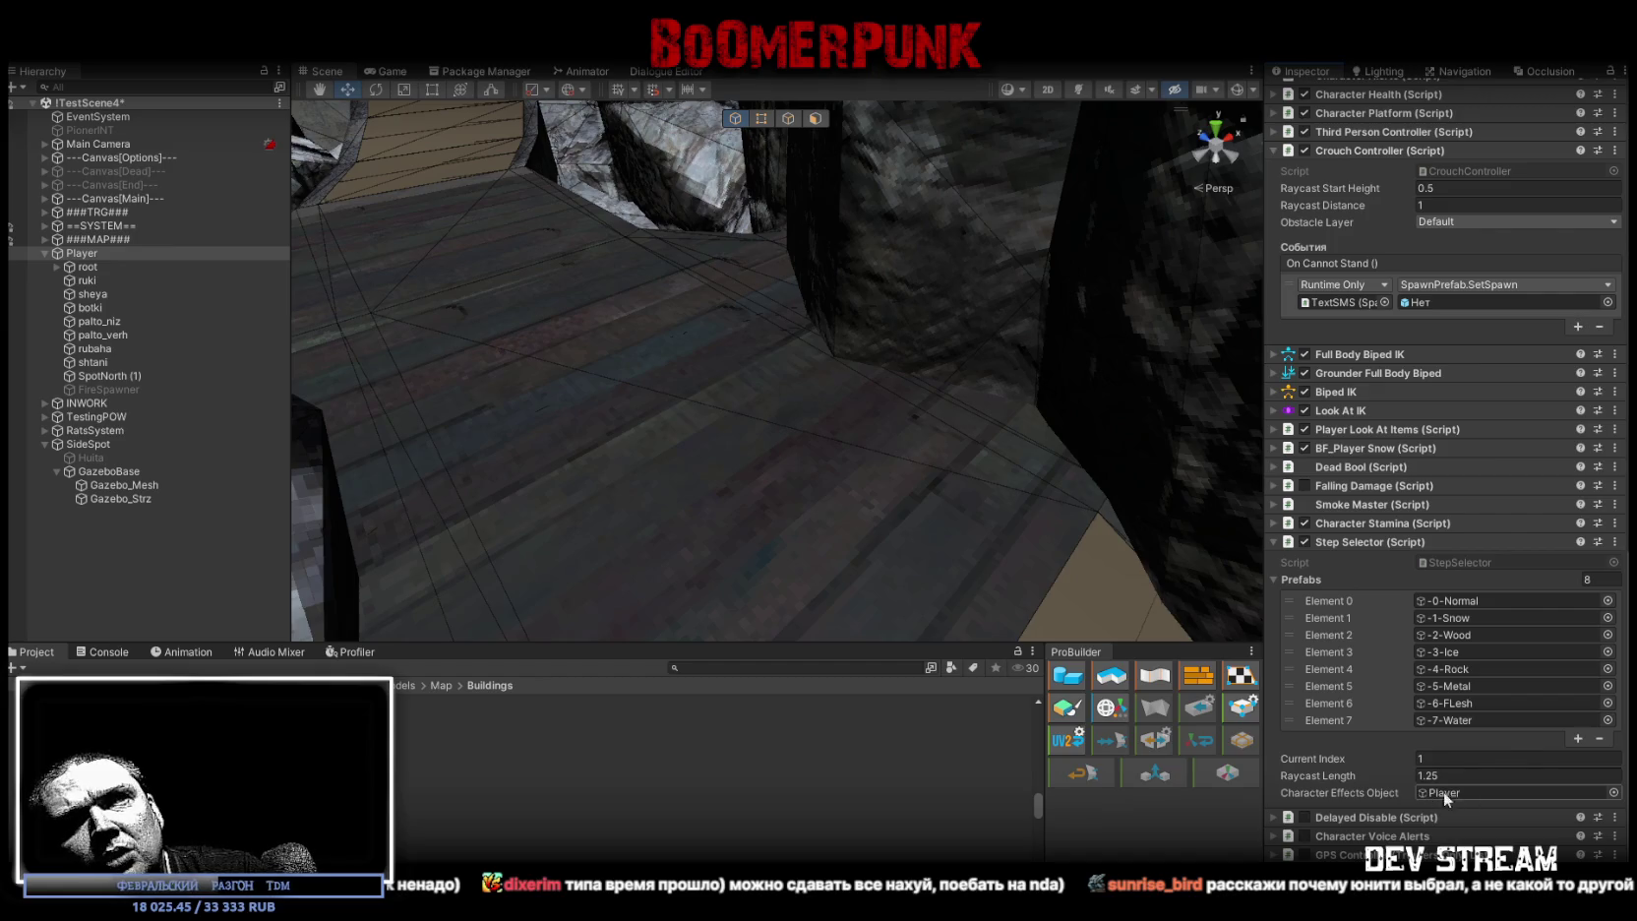
scroll(1373, 434, "up", 5)
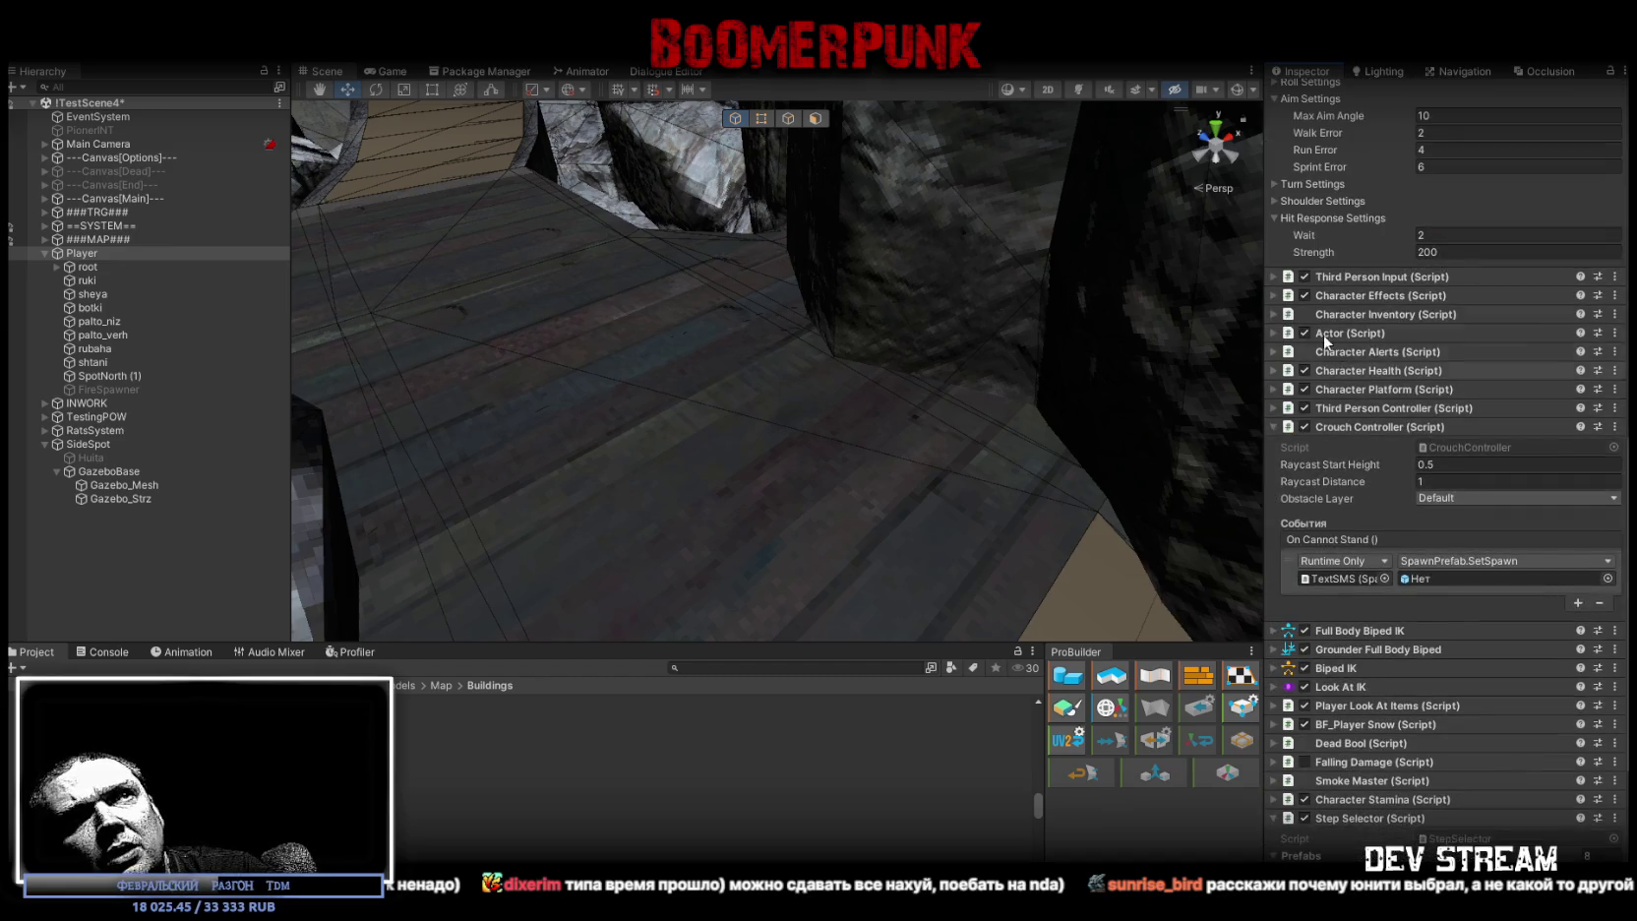
left_click(1275, 296)
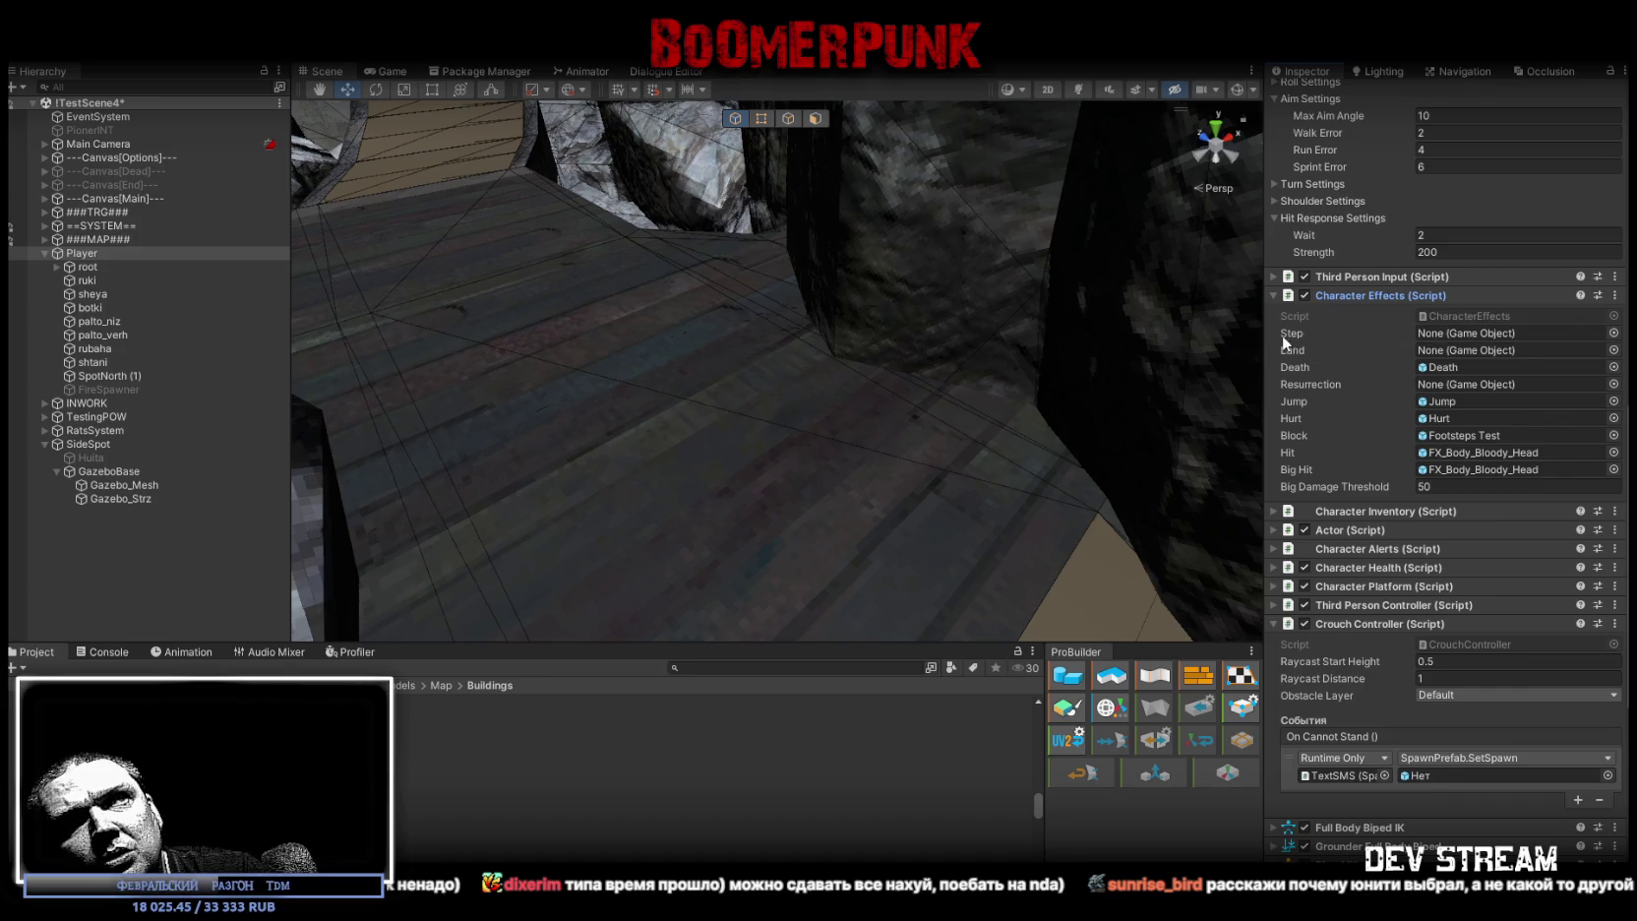
scroll(1417, 473, "down", 8)
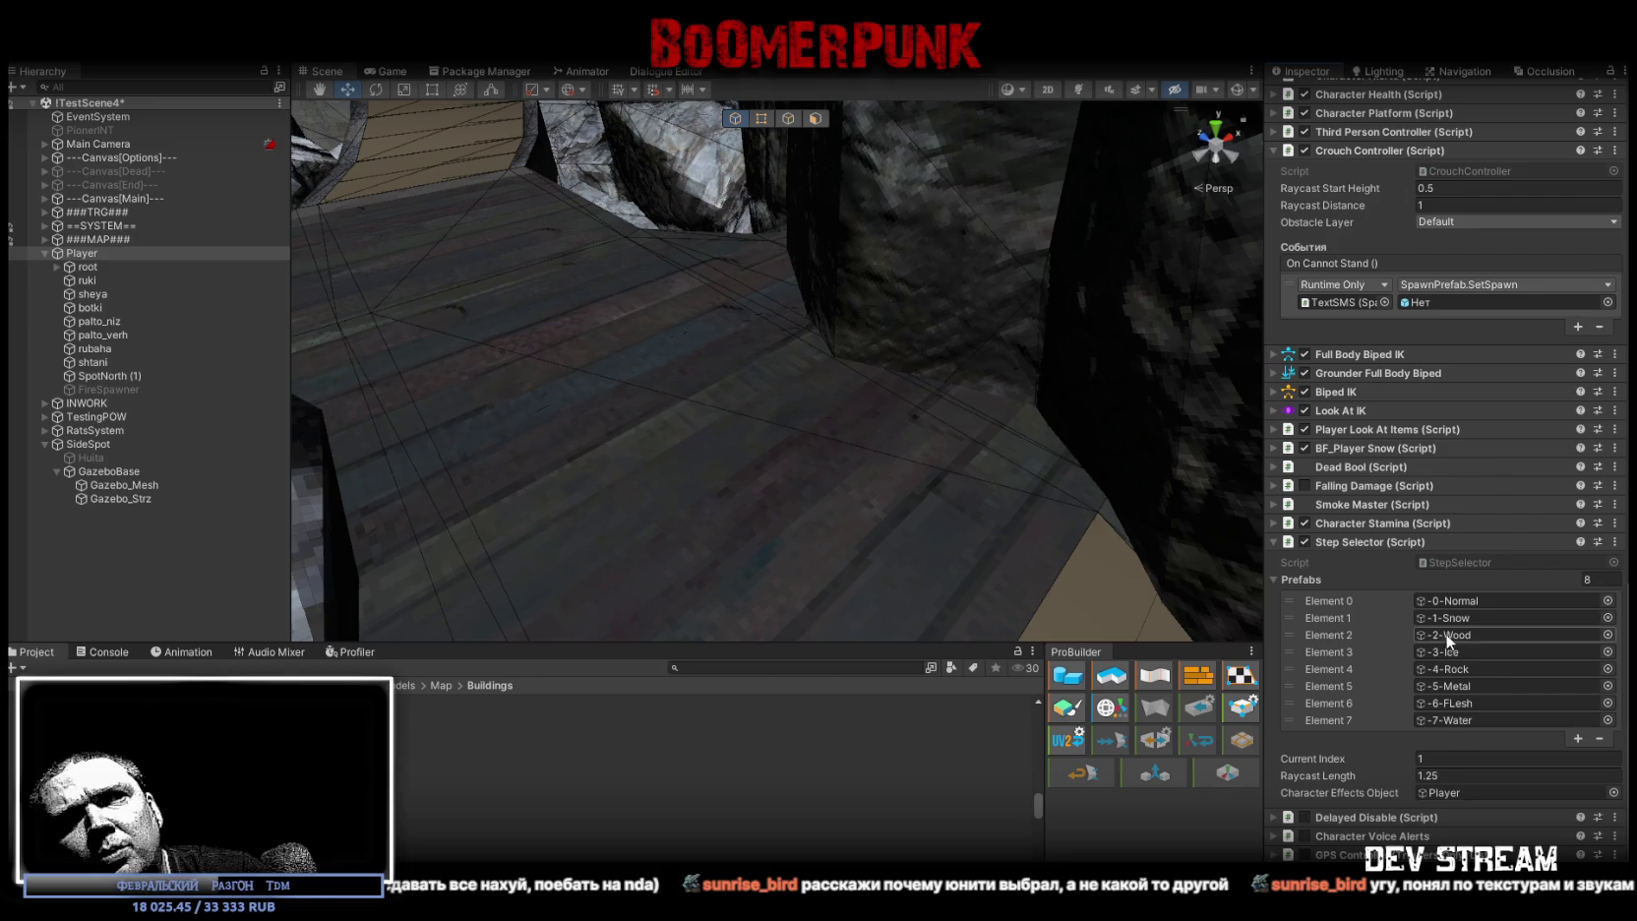
scroll(1023, 377, "up", 3)
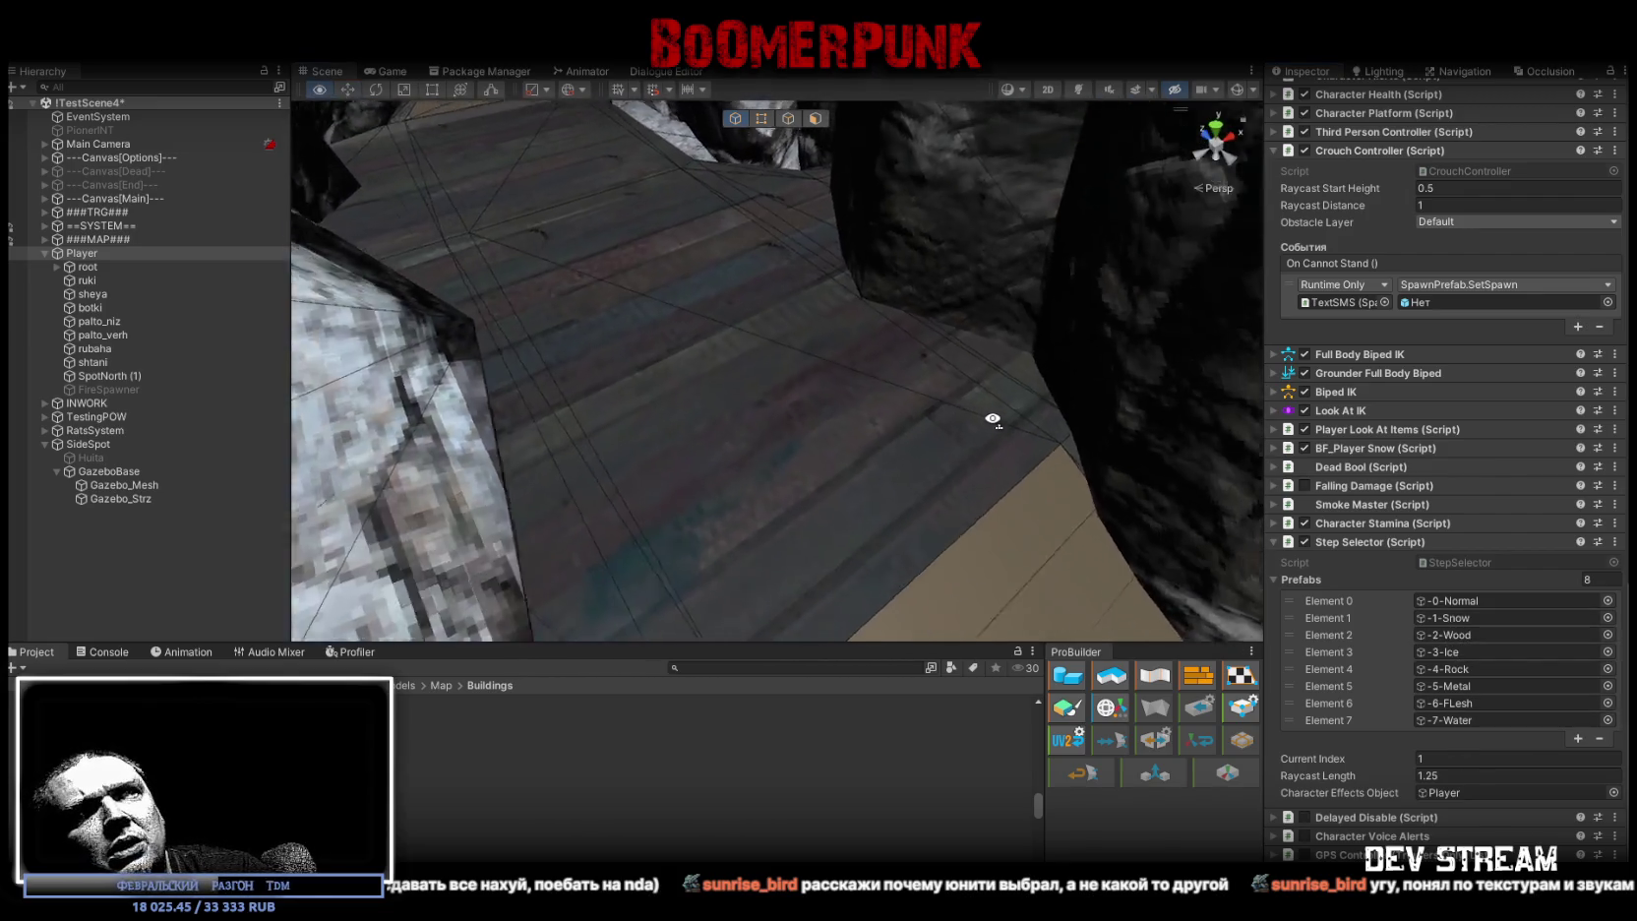
left_click(809, 435)
left_click(959, 406)
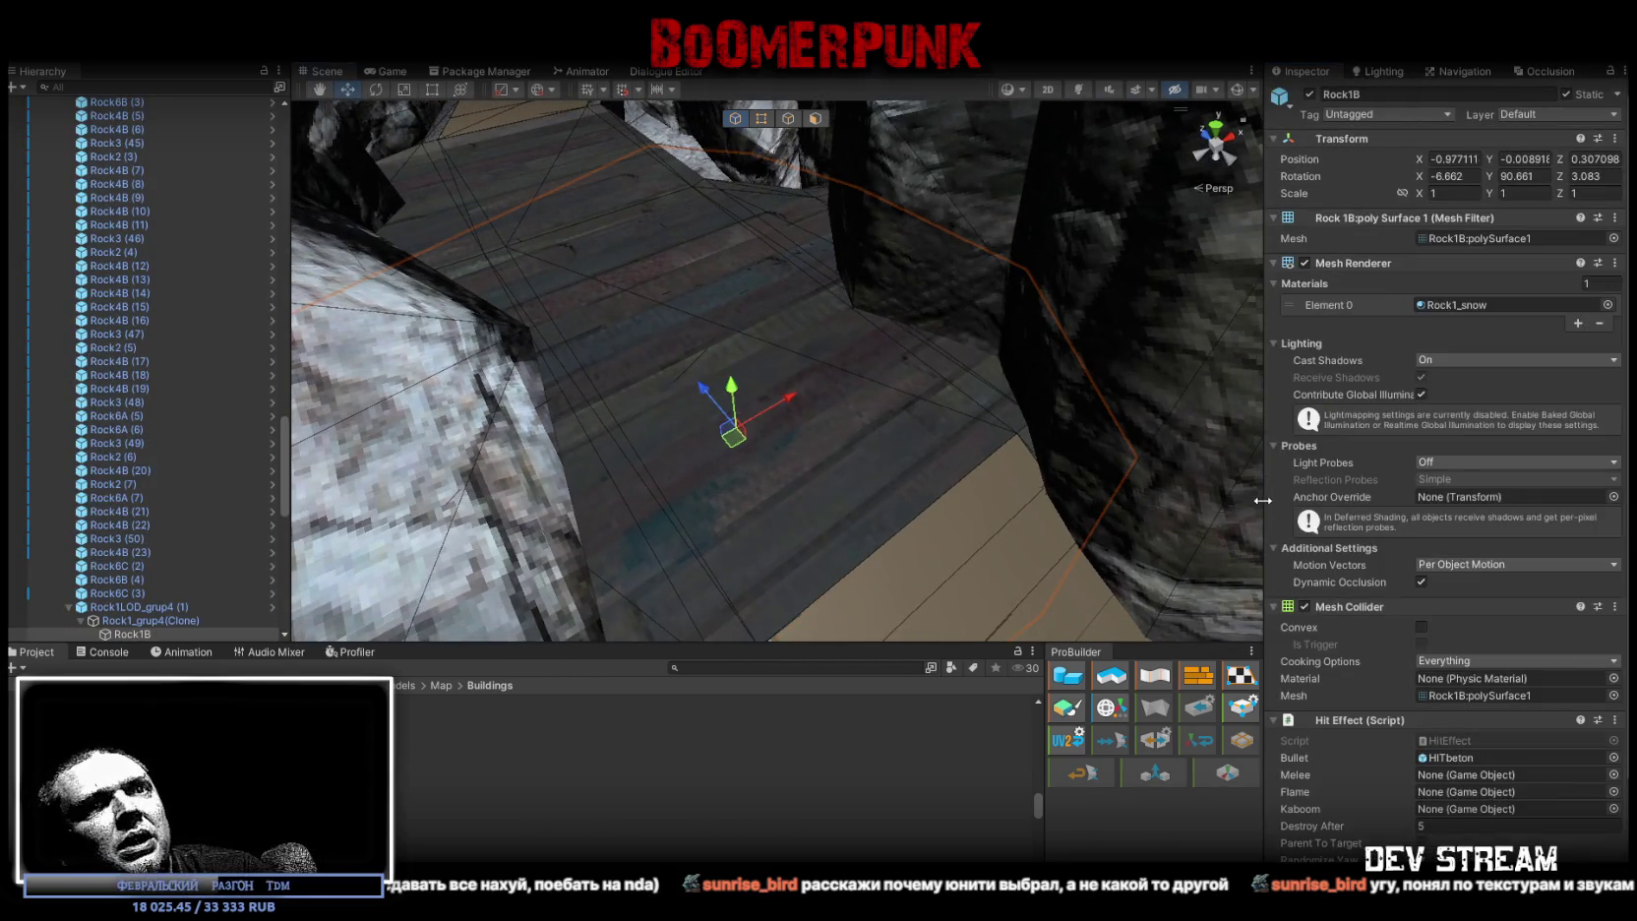
right_click_drag(1161, 472, 677, 284)
- Select GazeboBase and frame its floor where it meets the rock wall
left_click(676, 285)
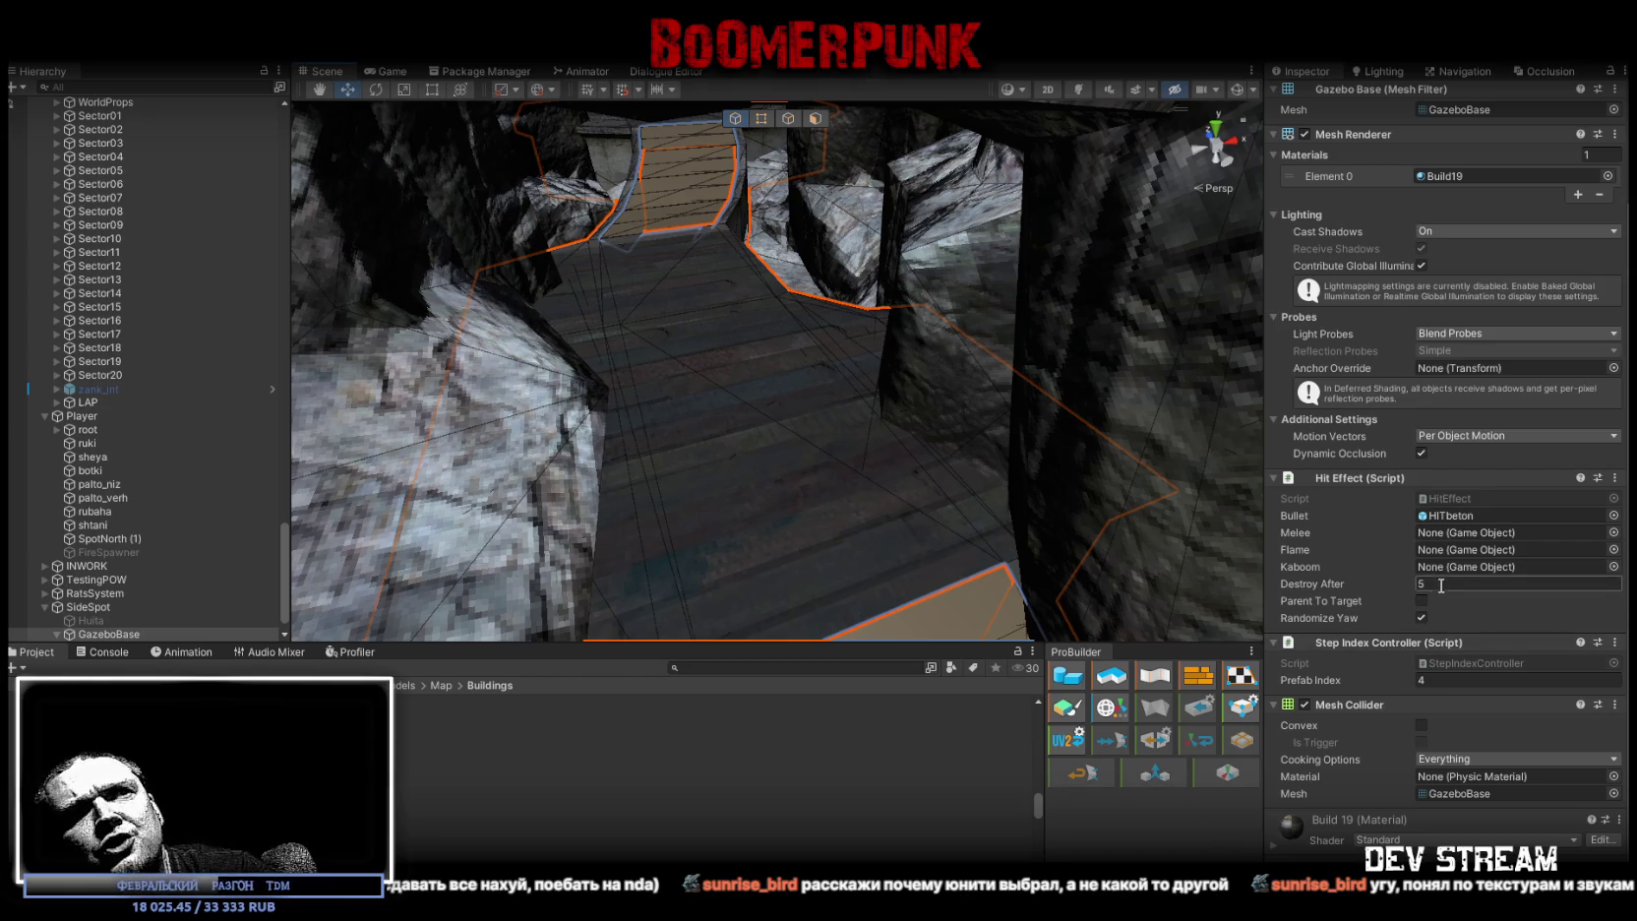
right_click_drag(924, 428, 892, 419)
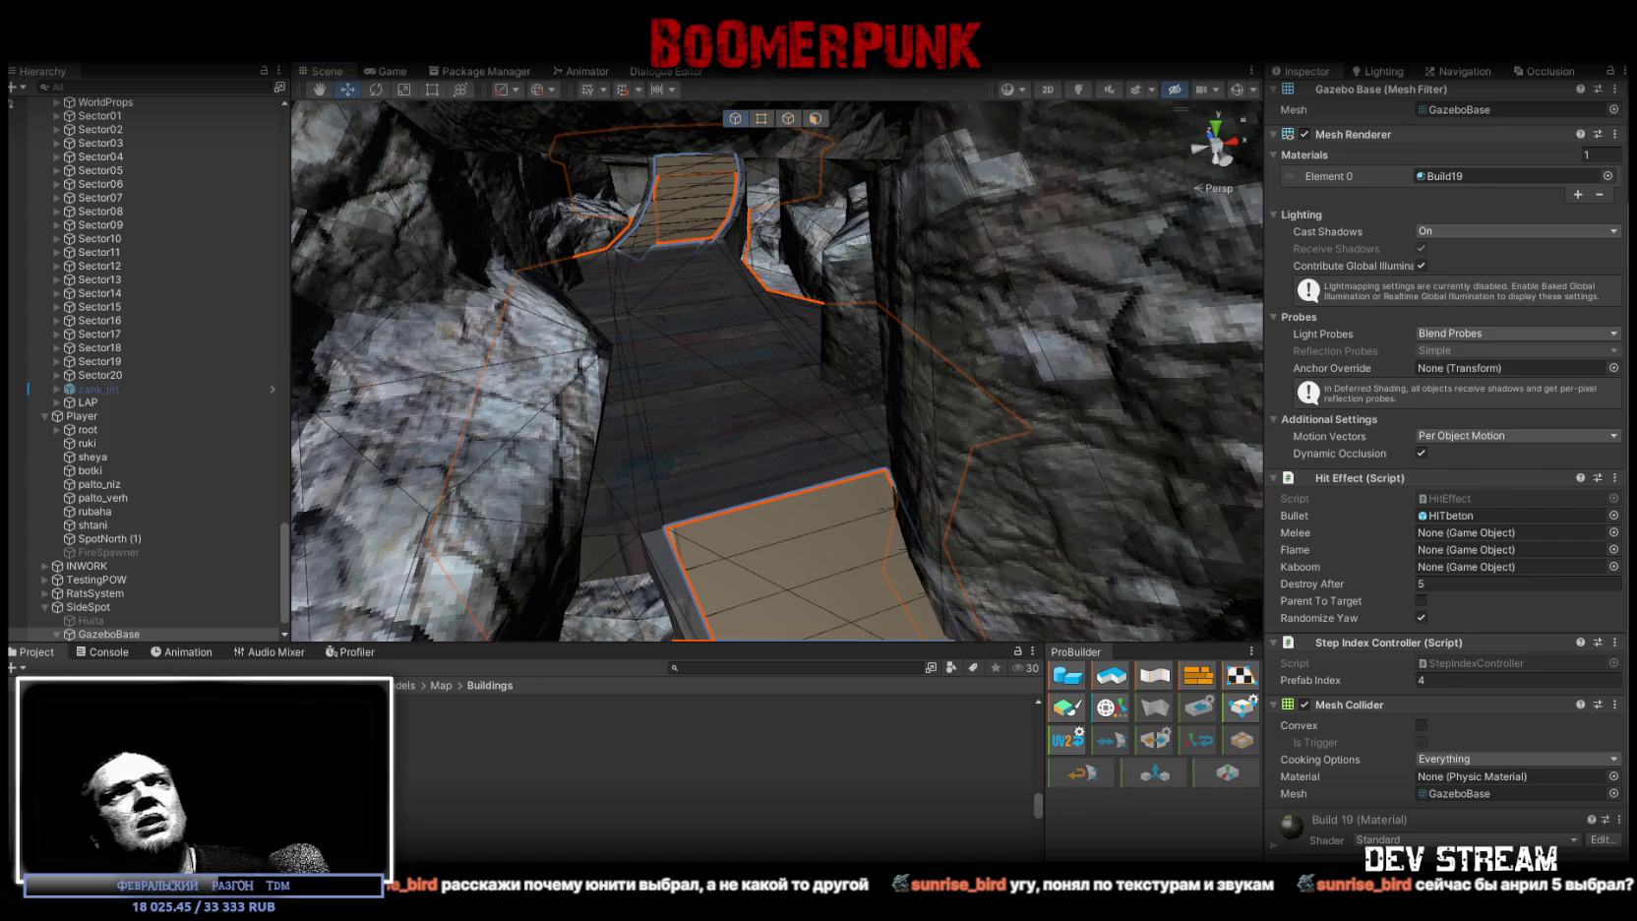
left_click_drag(674, 439, 782, 479, "alt")
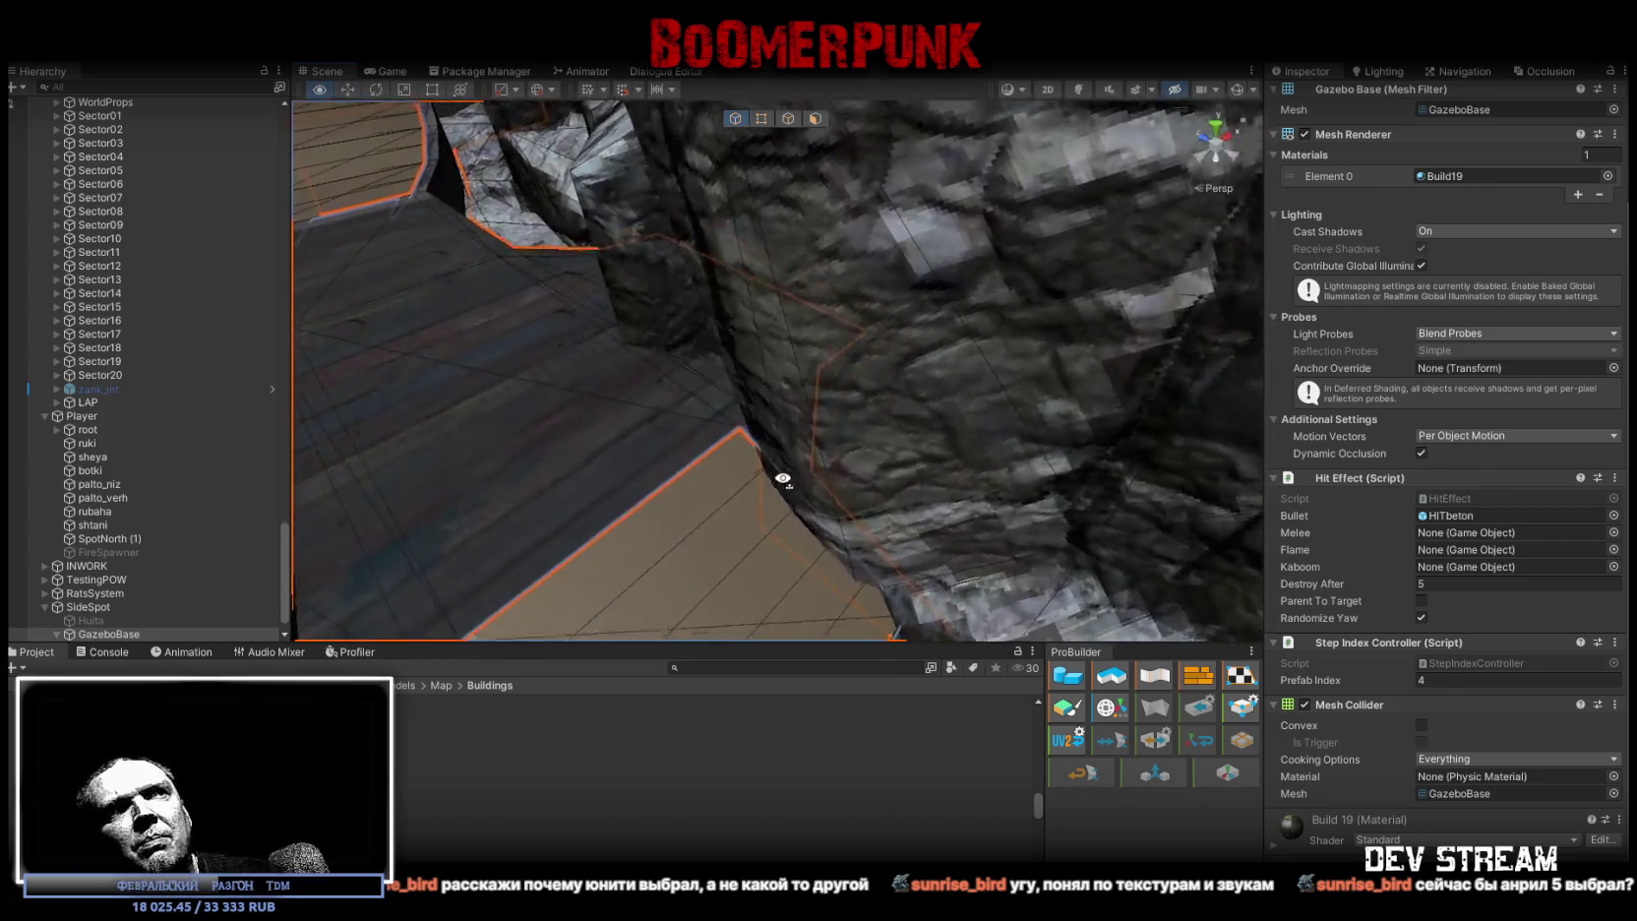
left_click_drag(782, 479, 904, 476, "alt")
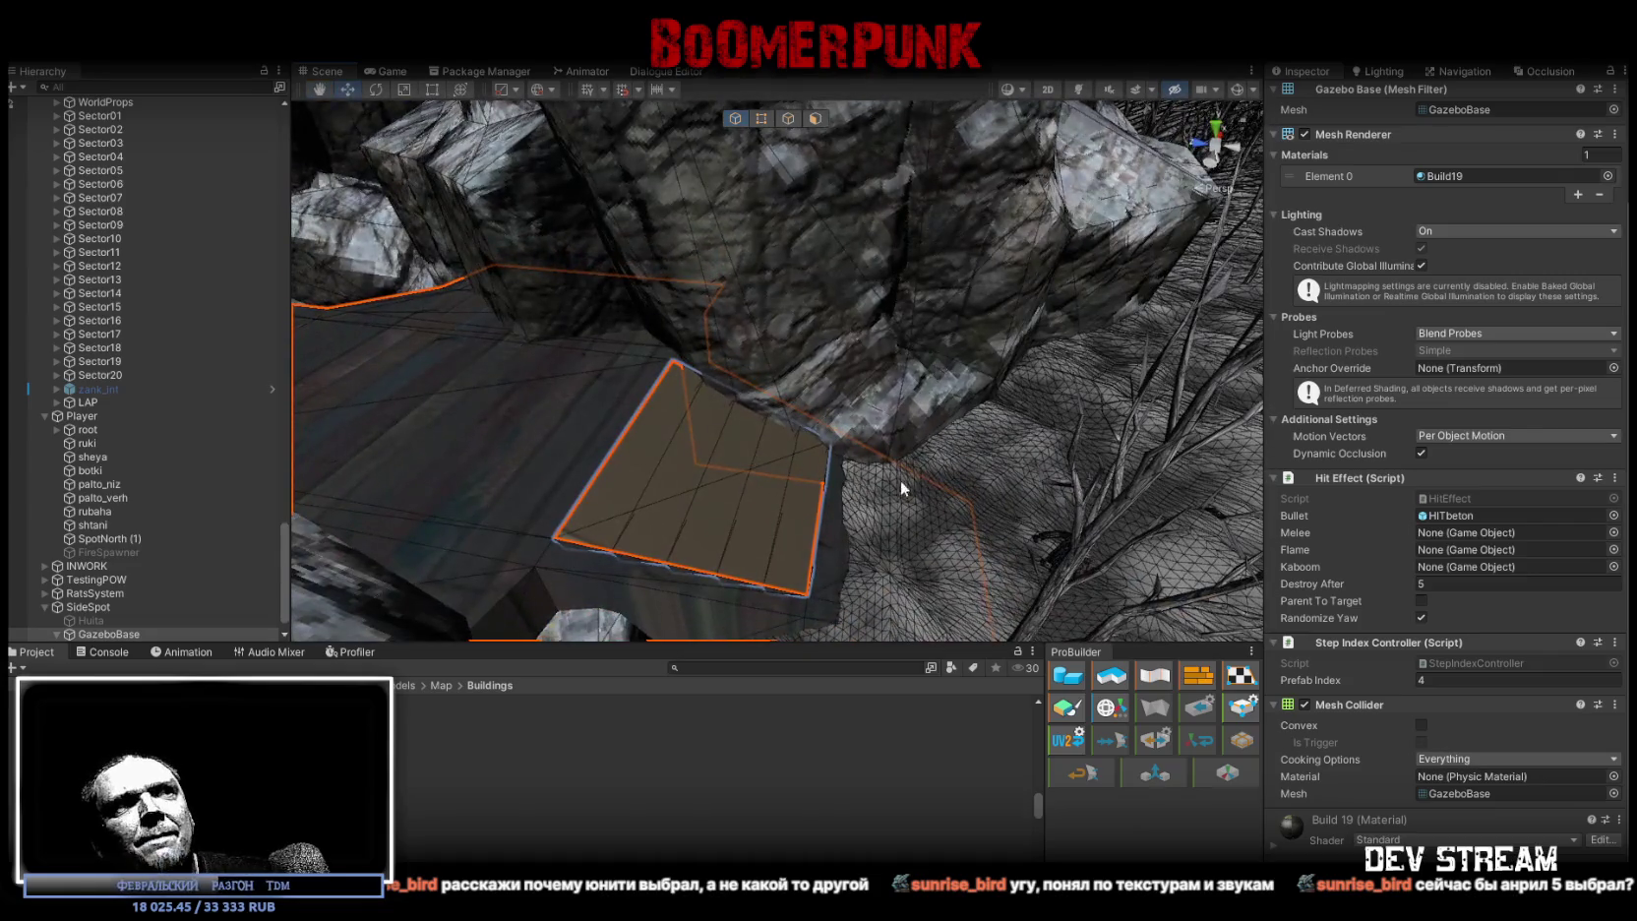
key("f")
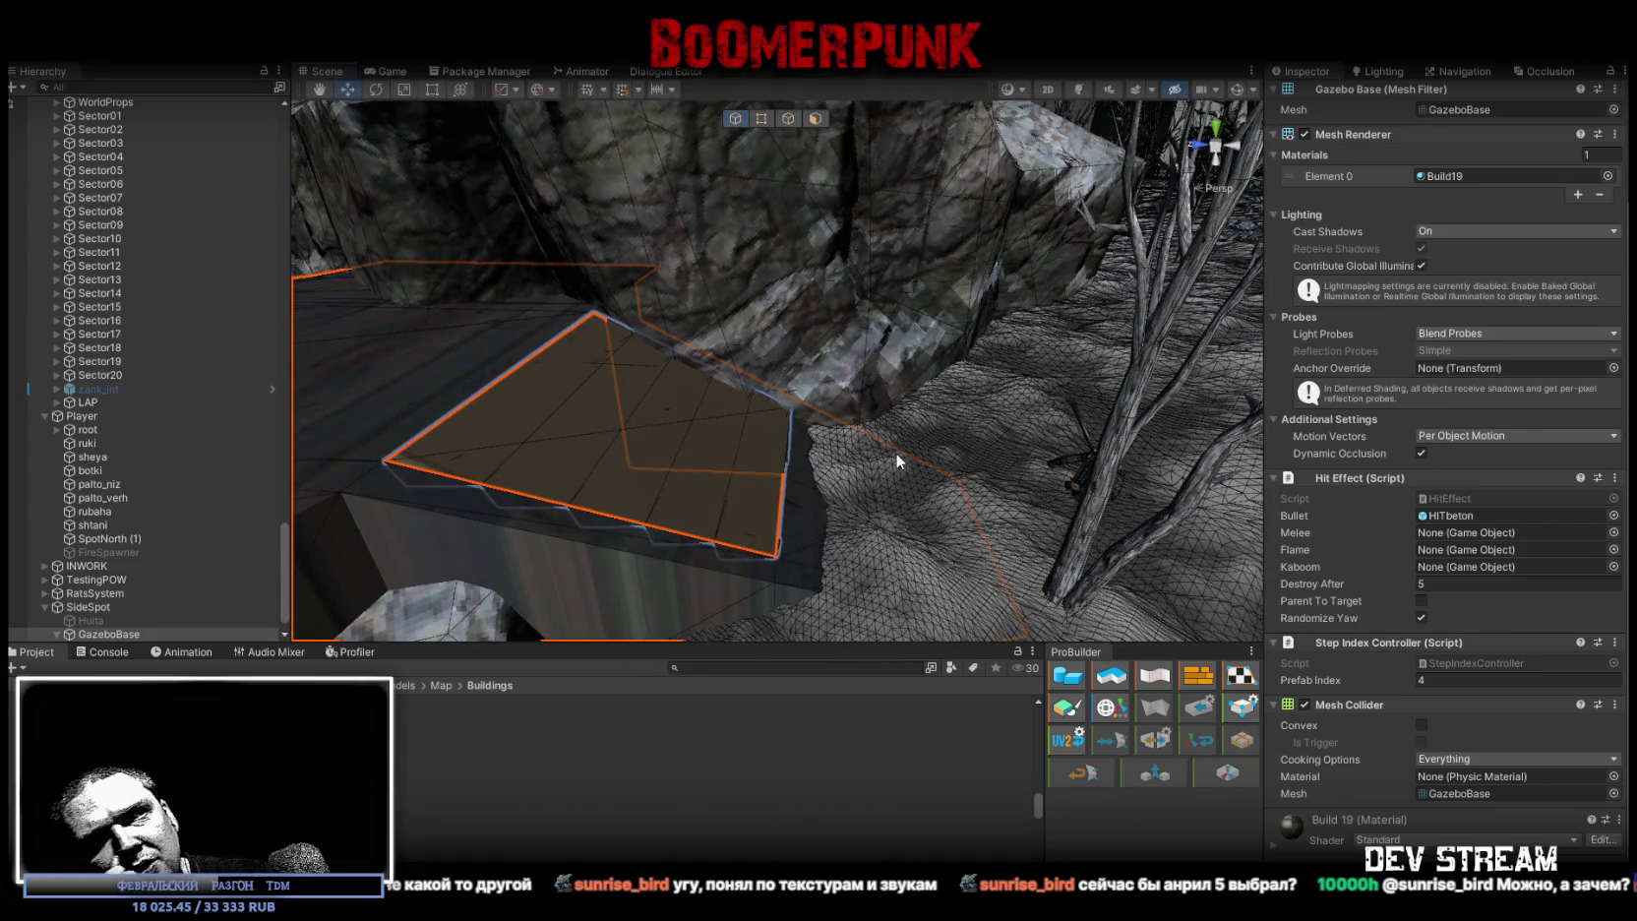
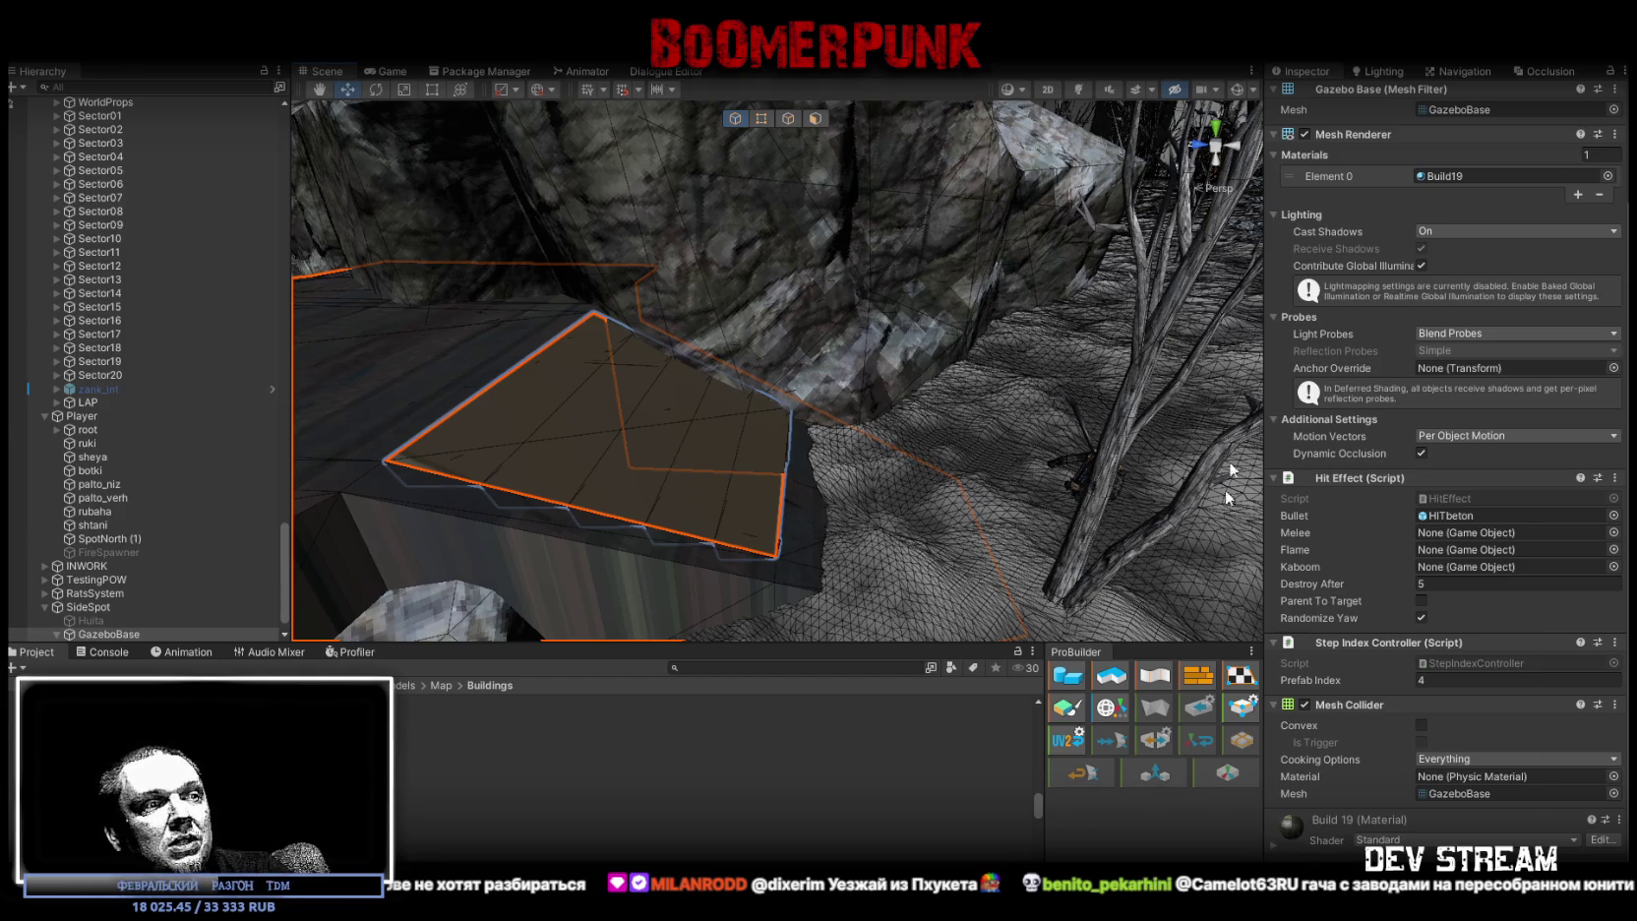
- Switch from Unity to the Chrome window showing the Arknights: Endfield news page
key("alt+Tab")
scroll(1023, 635, "up", 5)
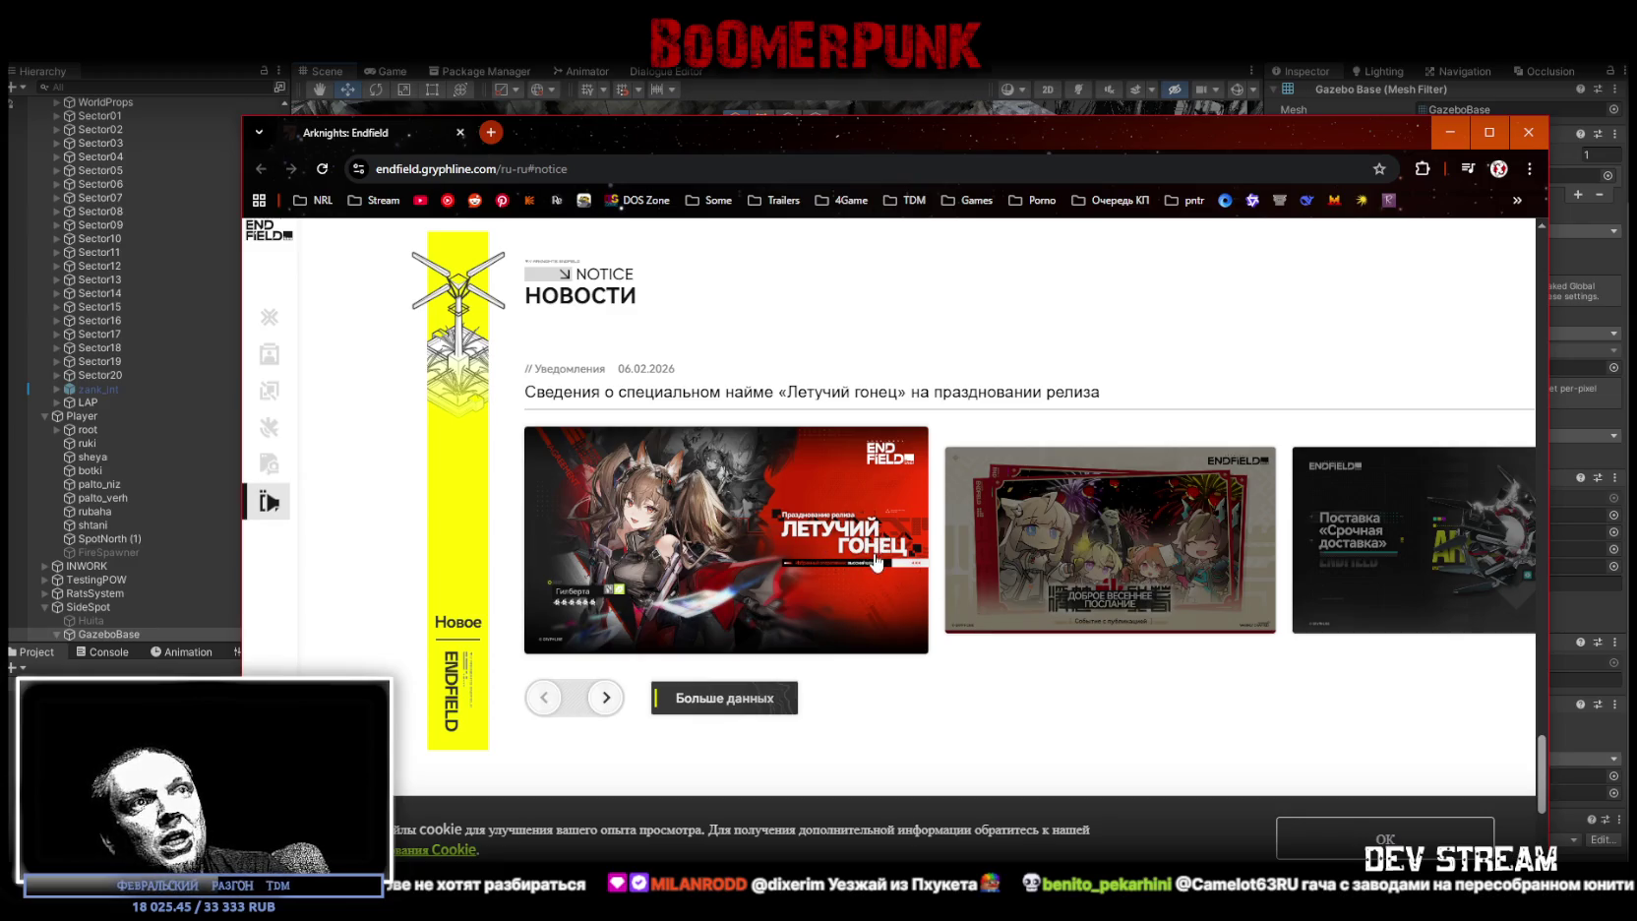
- Scroll up to Gameplay, step to the Командный бой slide, then return to Исследуйте Талос II
scroll(944, 618, "up", 2)
scroll(944, 618, "up", 3)
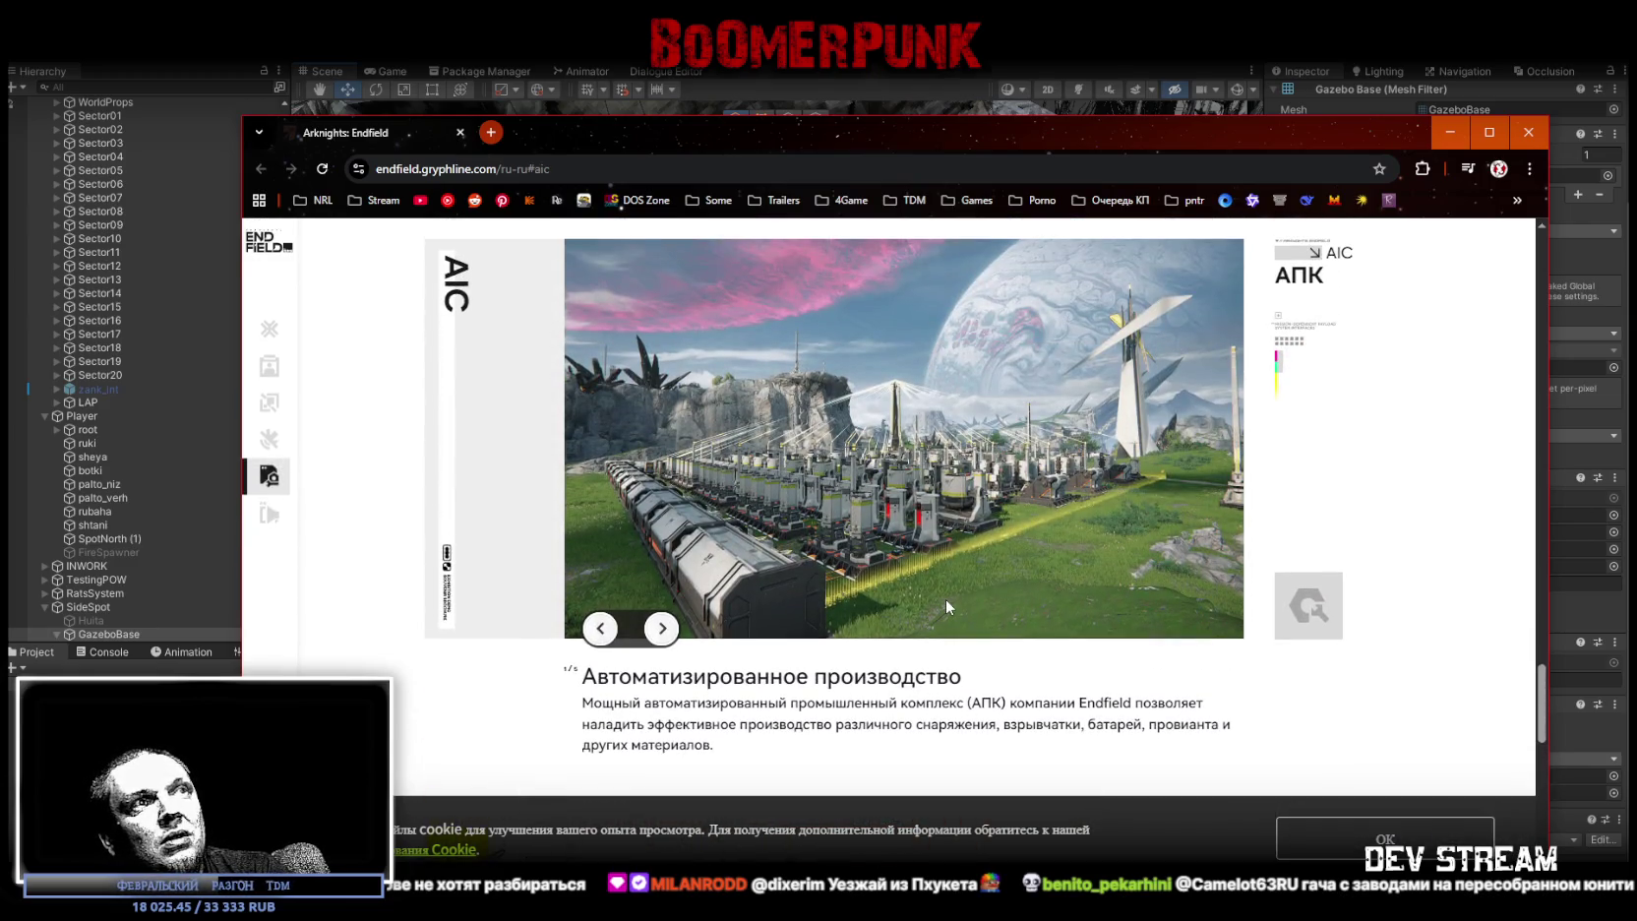
scroll(947, 598, "up", 3)
scroll(949, 594, "up", 2)
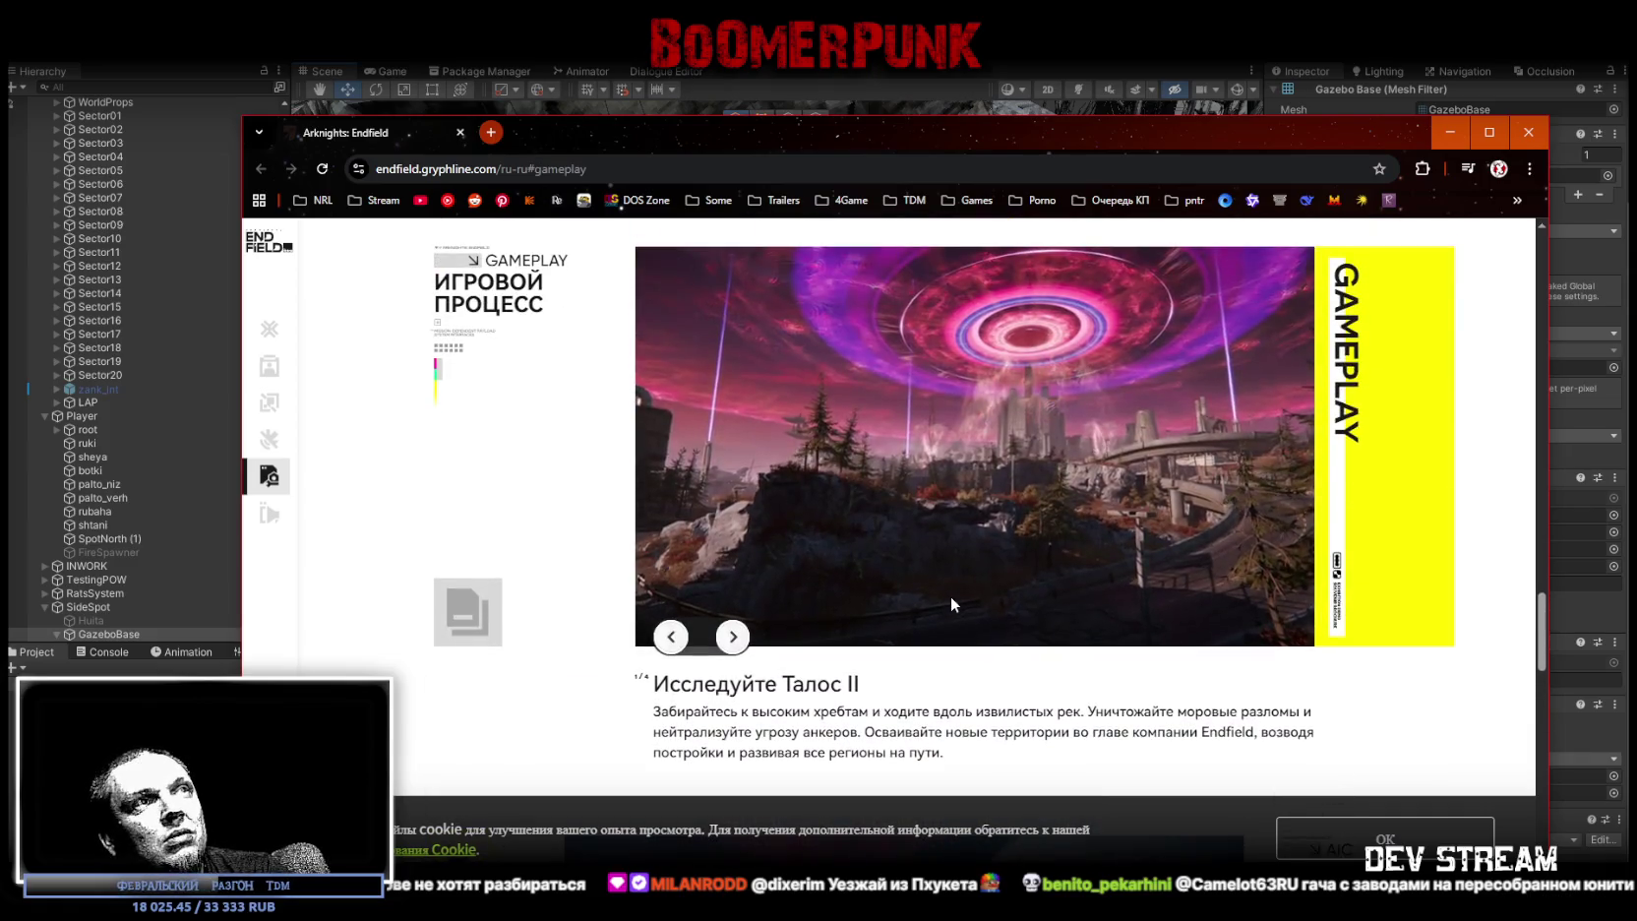
scroll(951, 594, "up", 1)
scroll(983, 557, "down", 1)
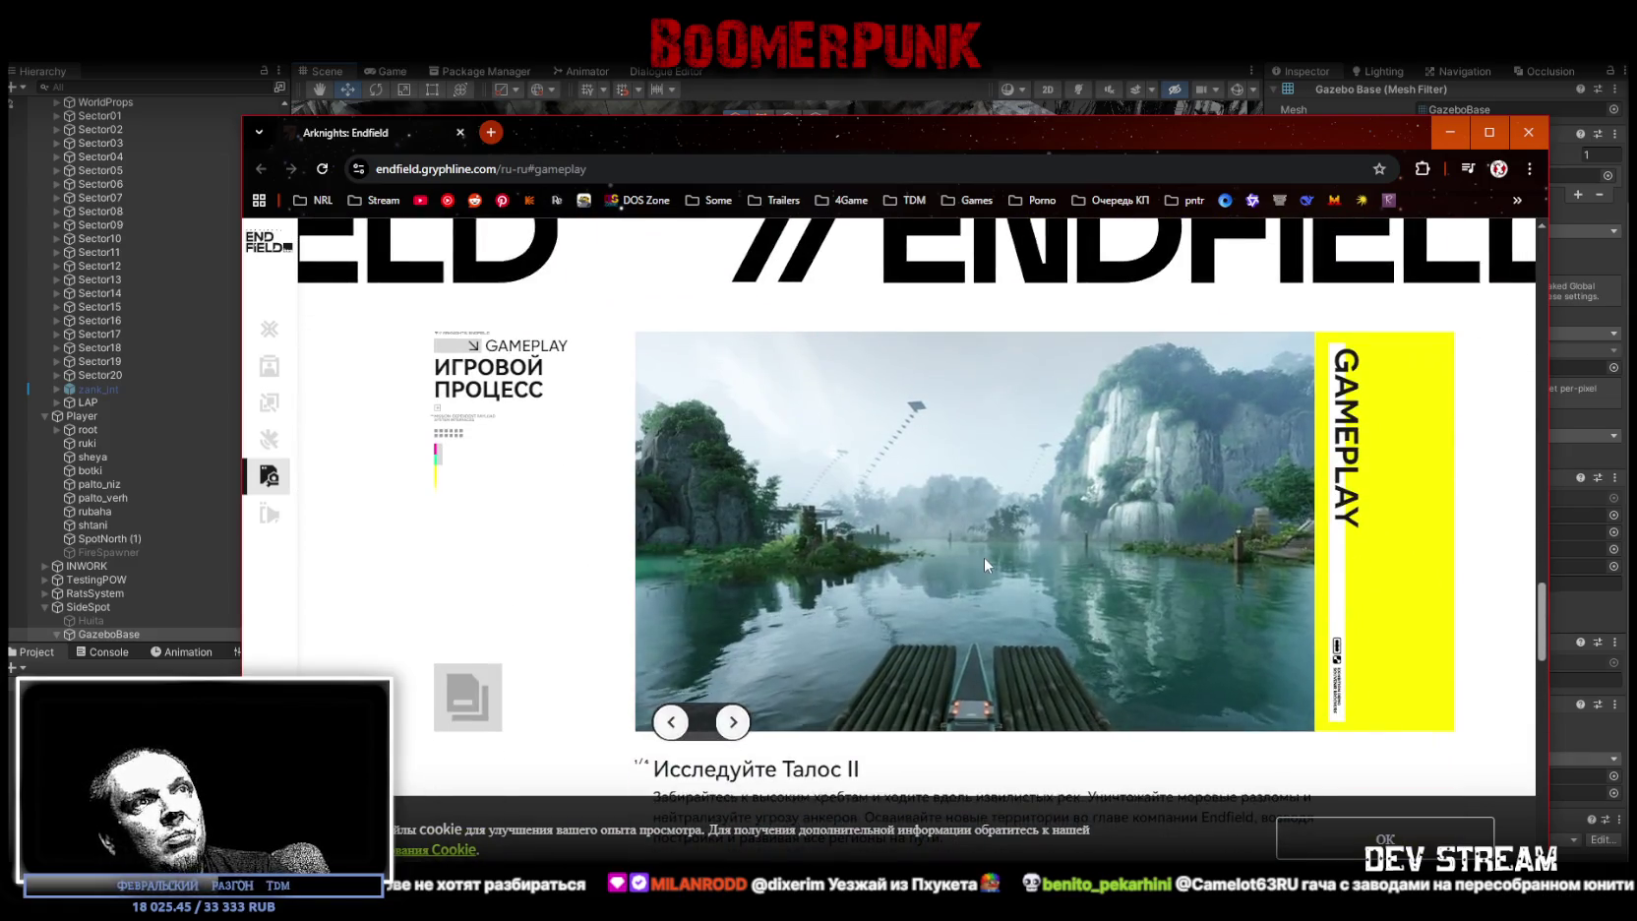
left_click(733, 721)
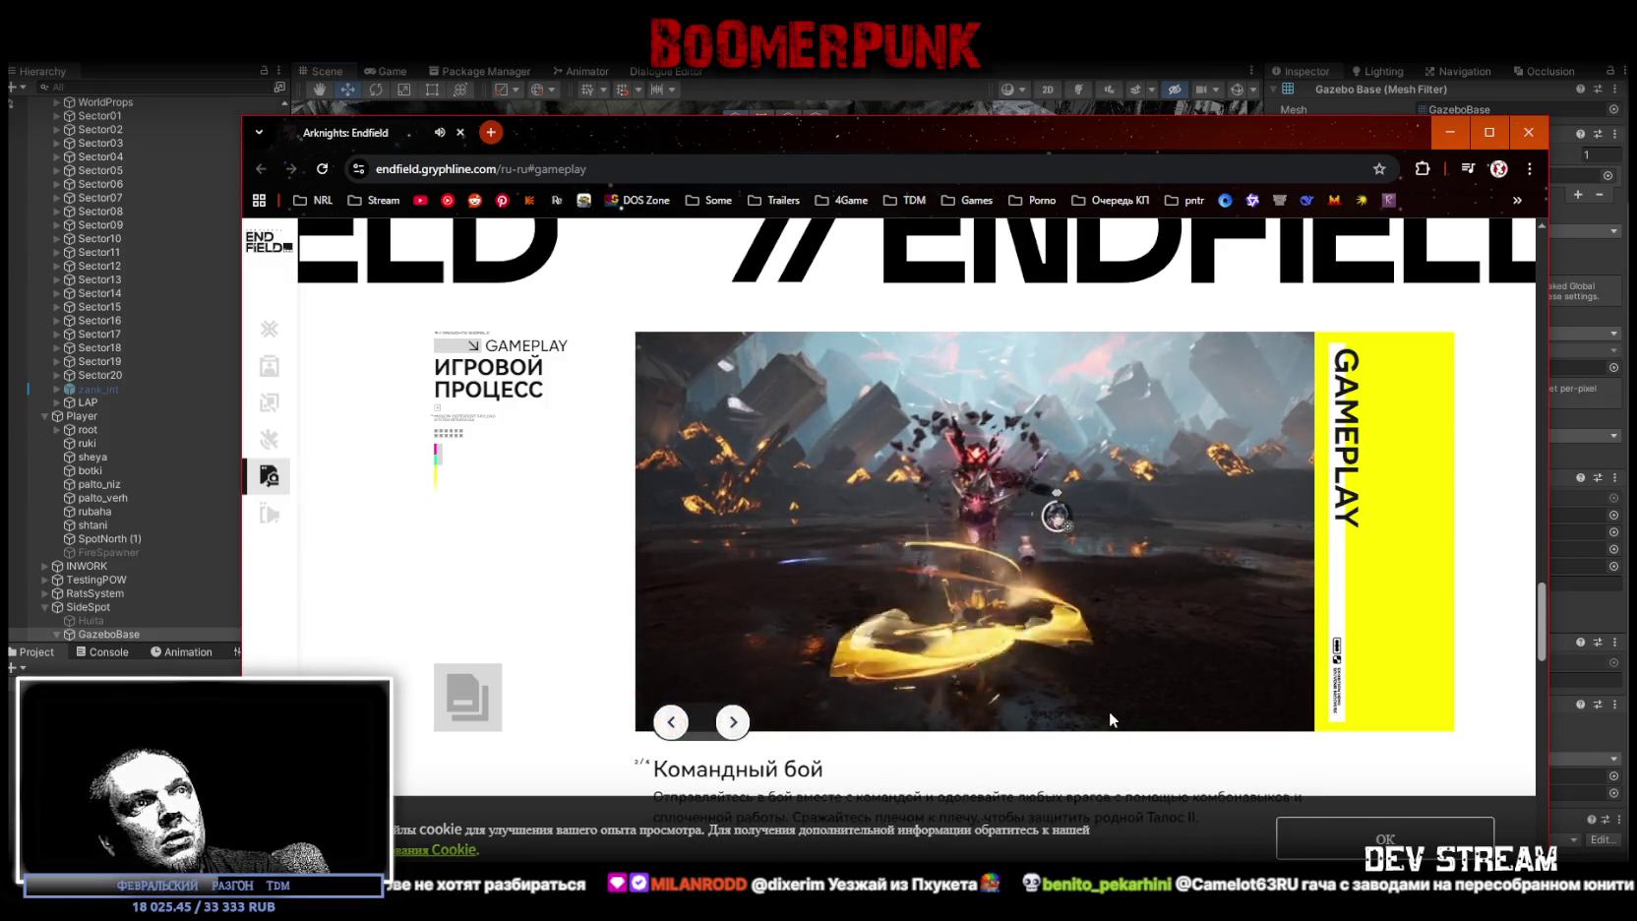
left_click(671, 722)
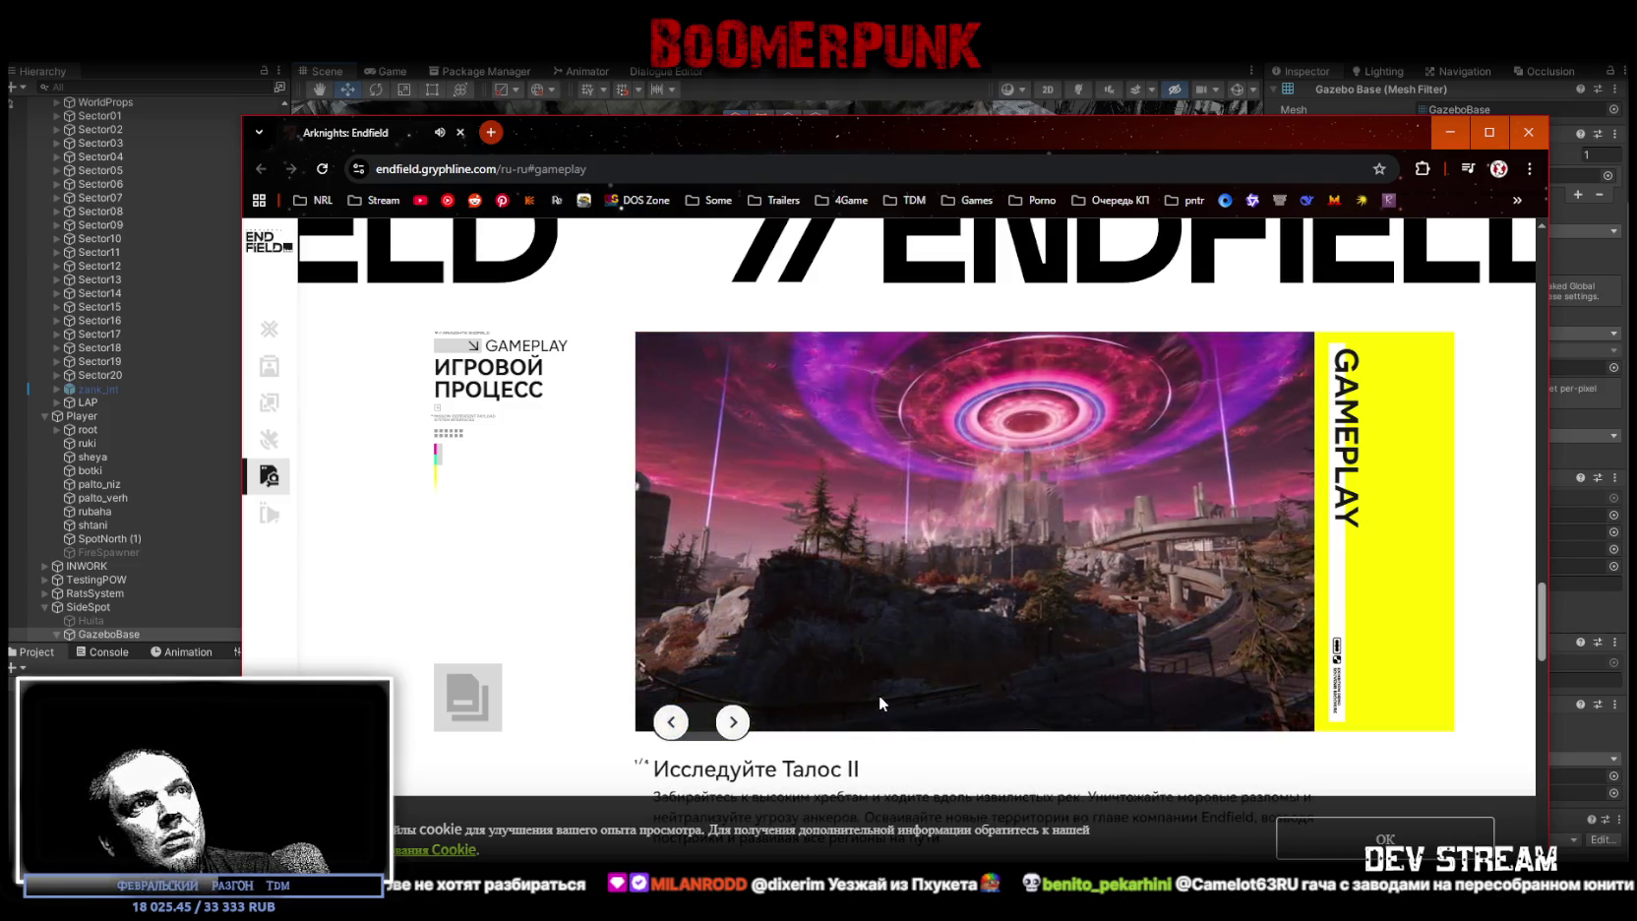
scroll(879, 695, "down", 1)
scroll(926, 626, "up", 1)
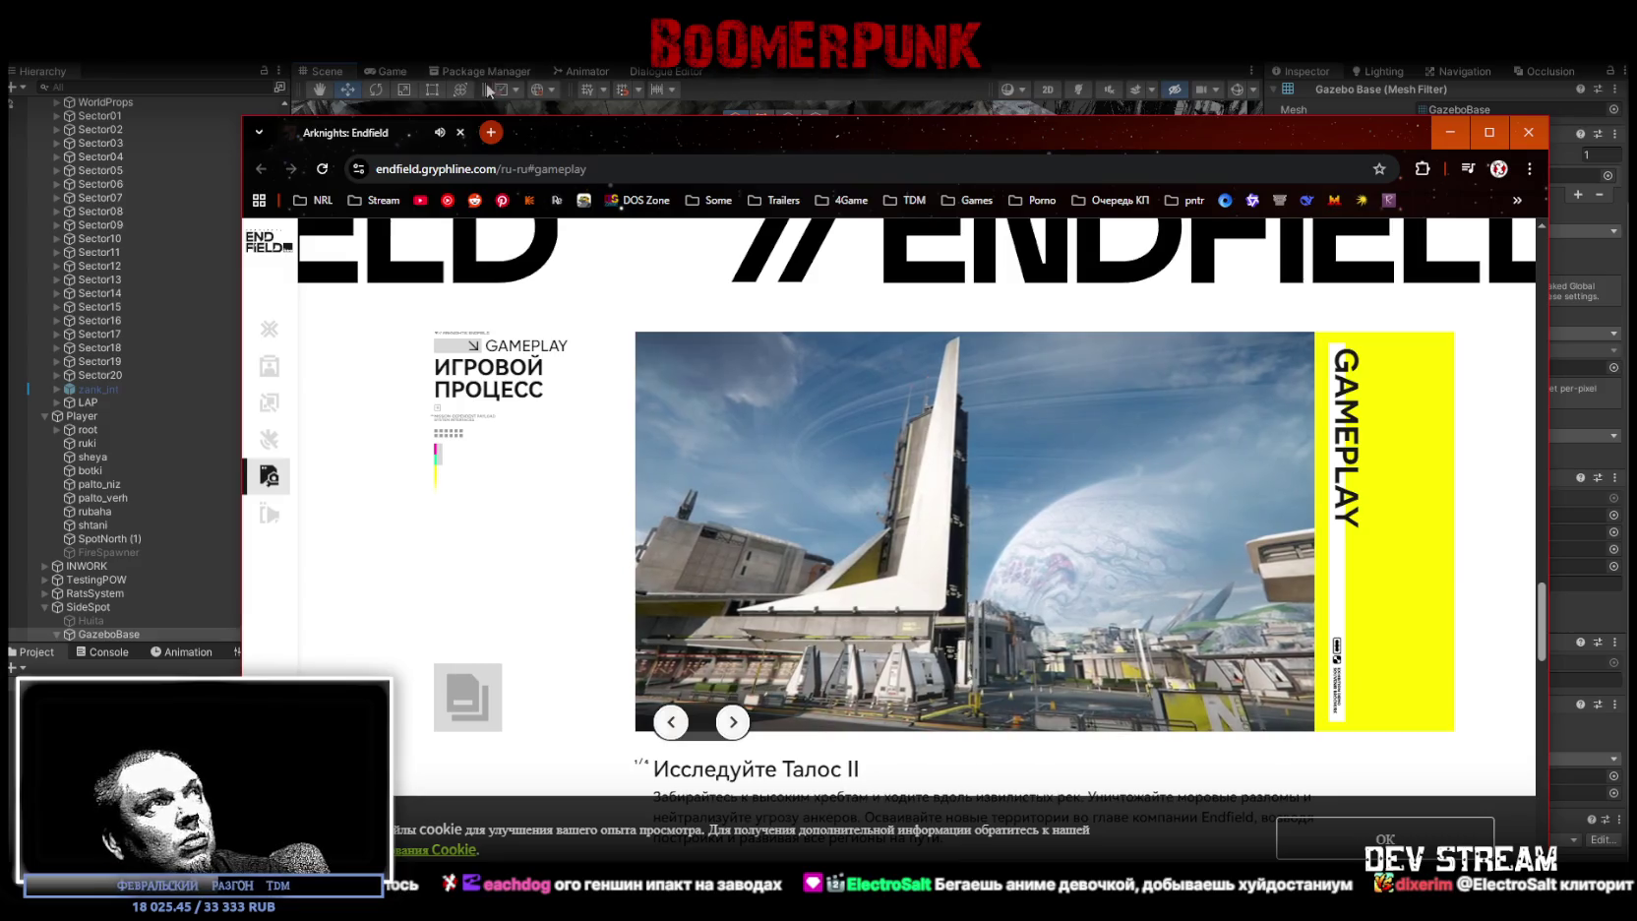
- Advance the AIC slideshow three slides to Энергоснабжение, then close the browser window
scroll(509, 132, "down", 3)
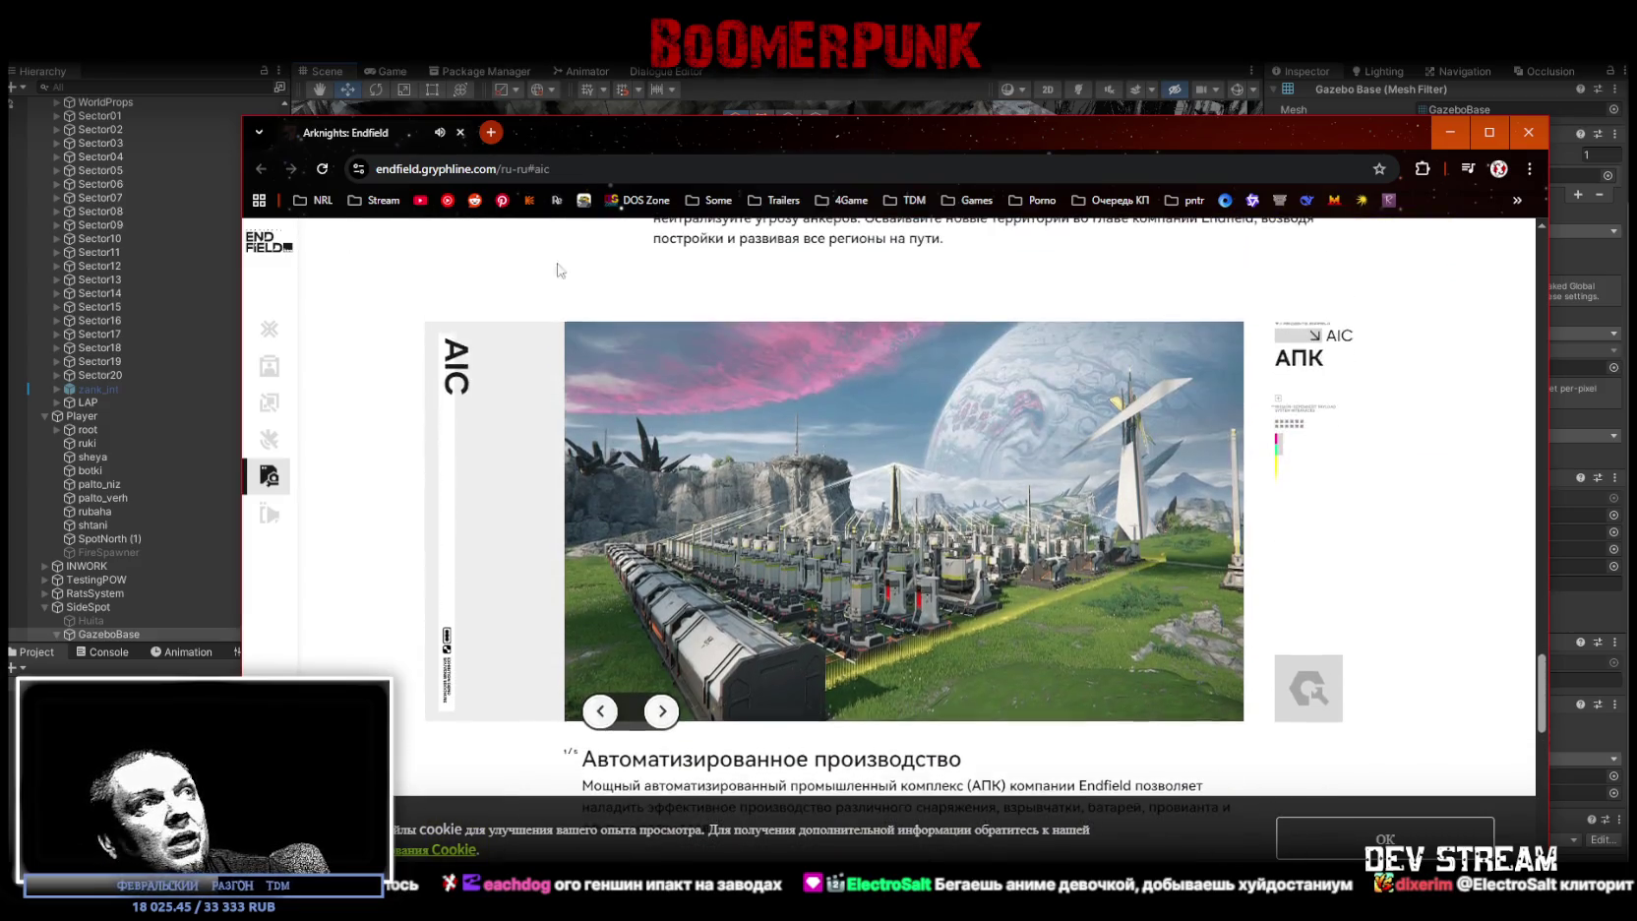
left_click(657, 714)
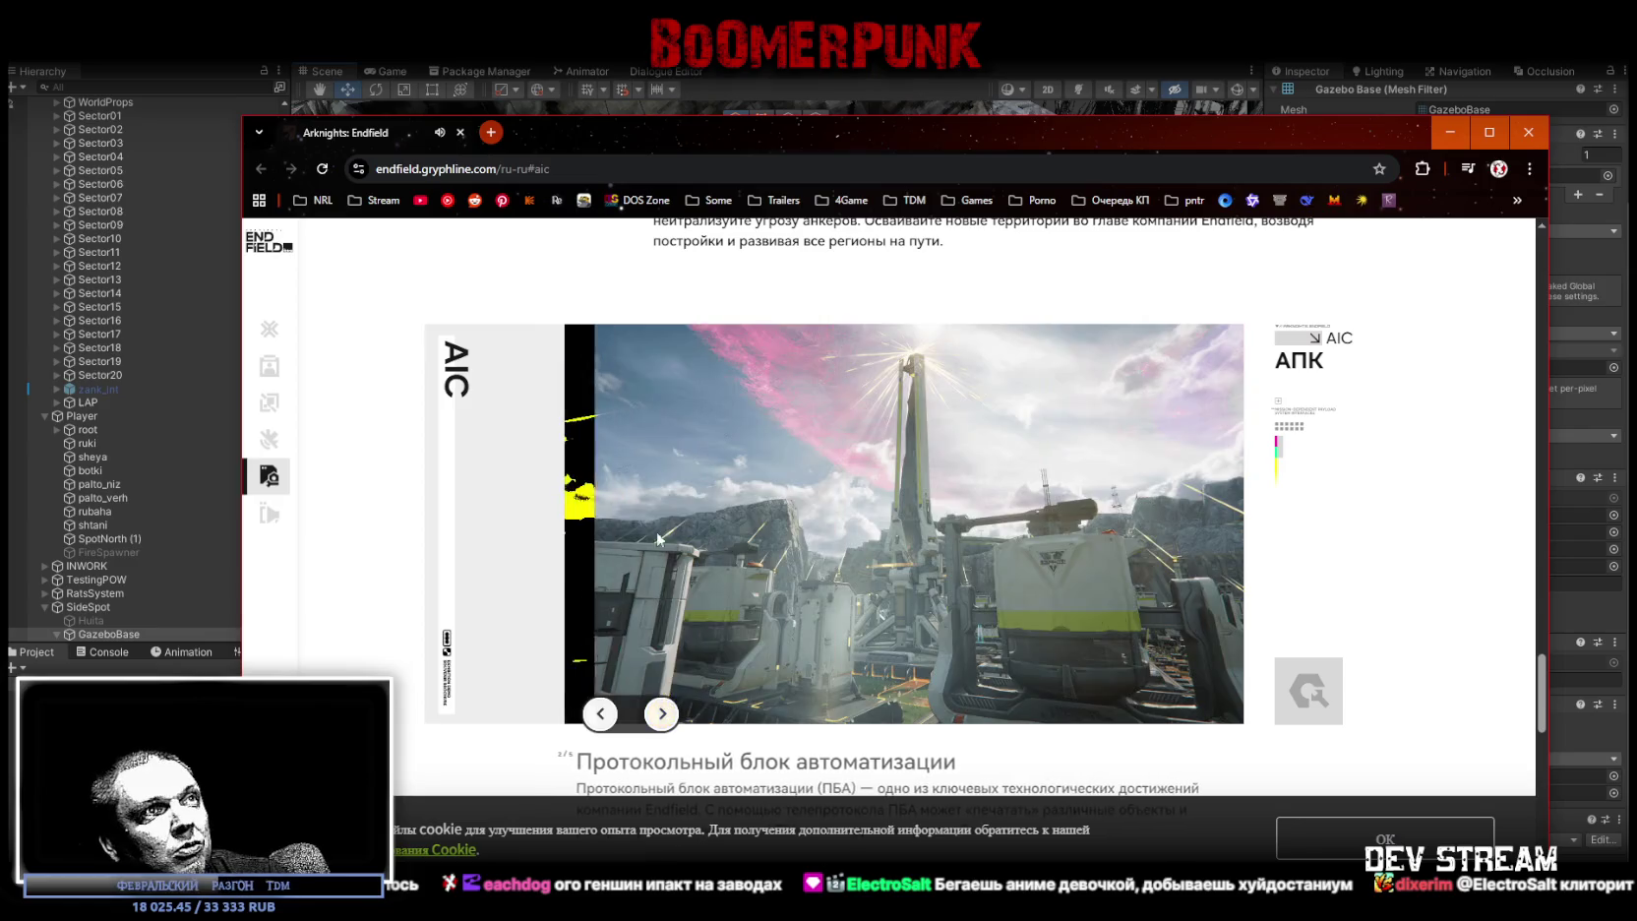
left_click(667, 716)
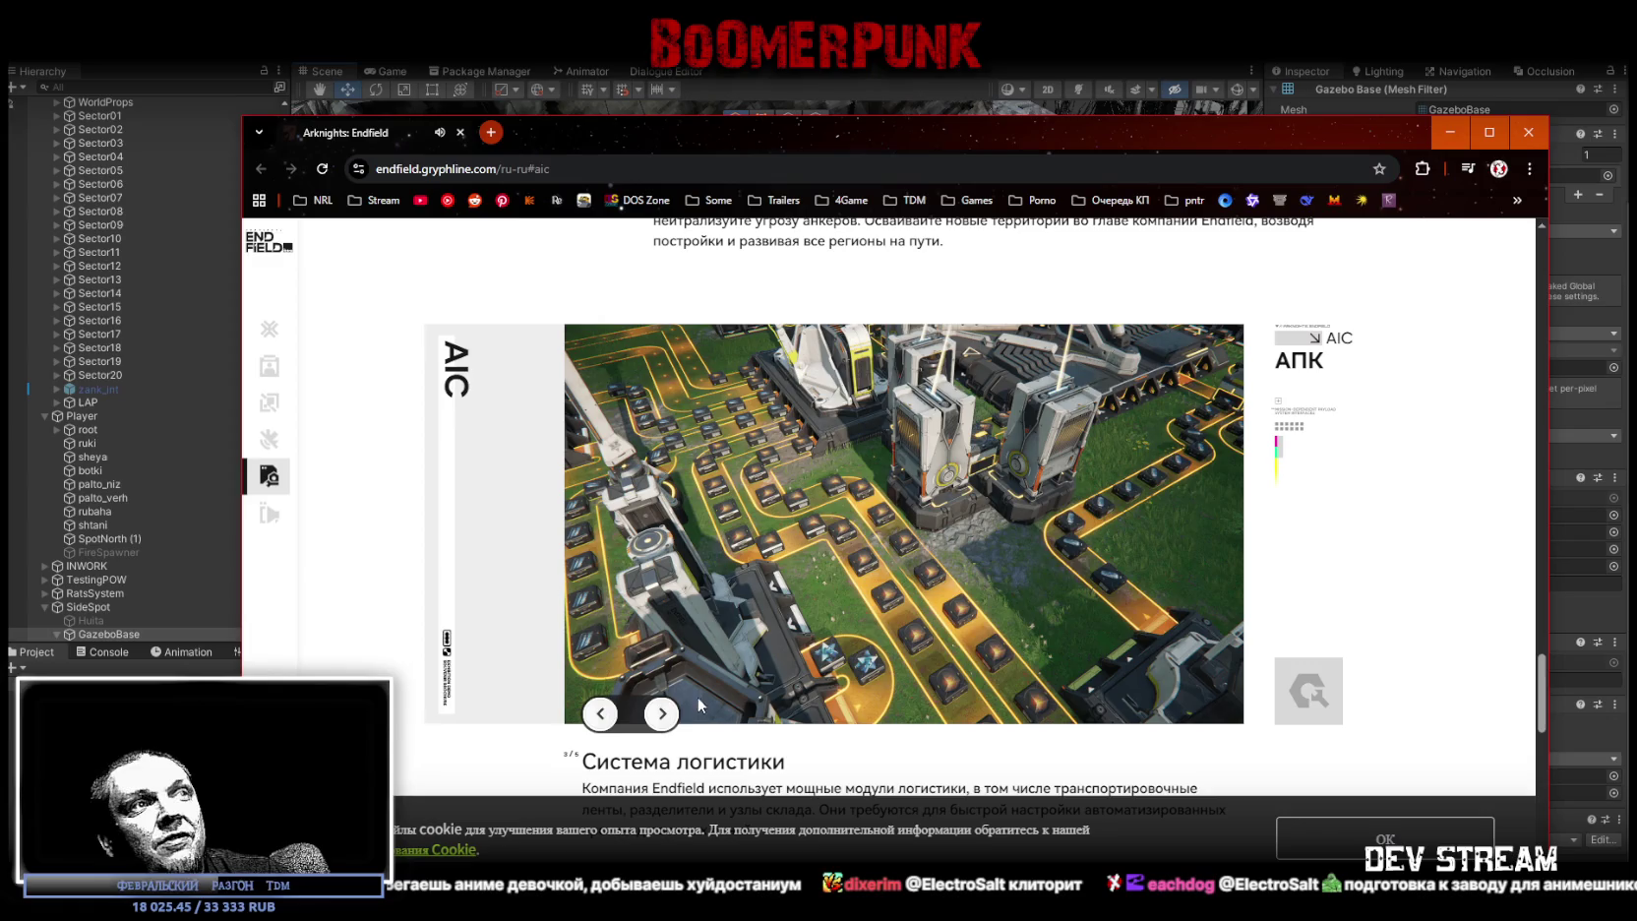
left_click(669, 721)
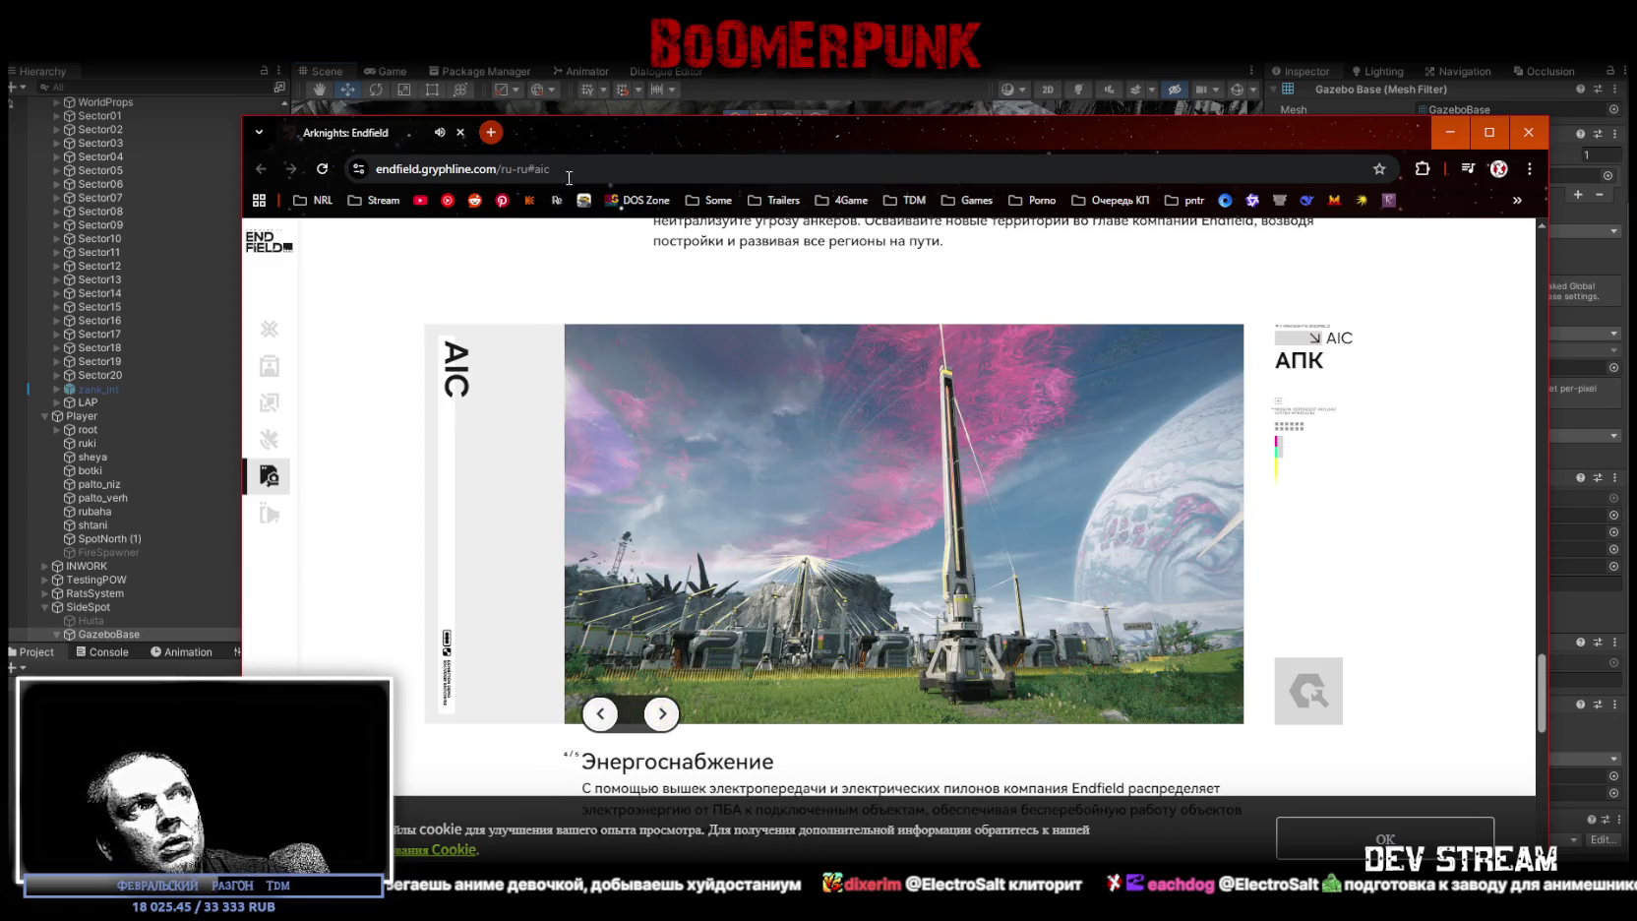
left_click(465, 135)
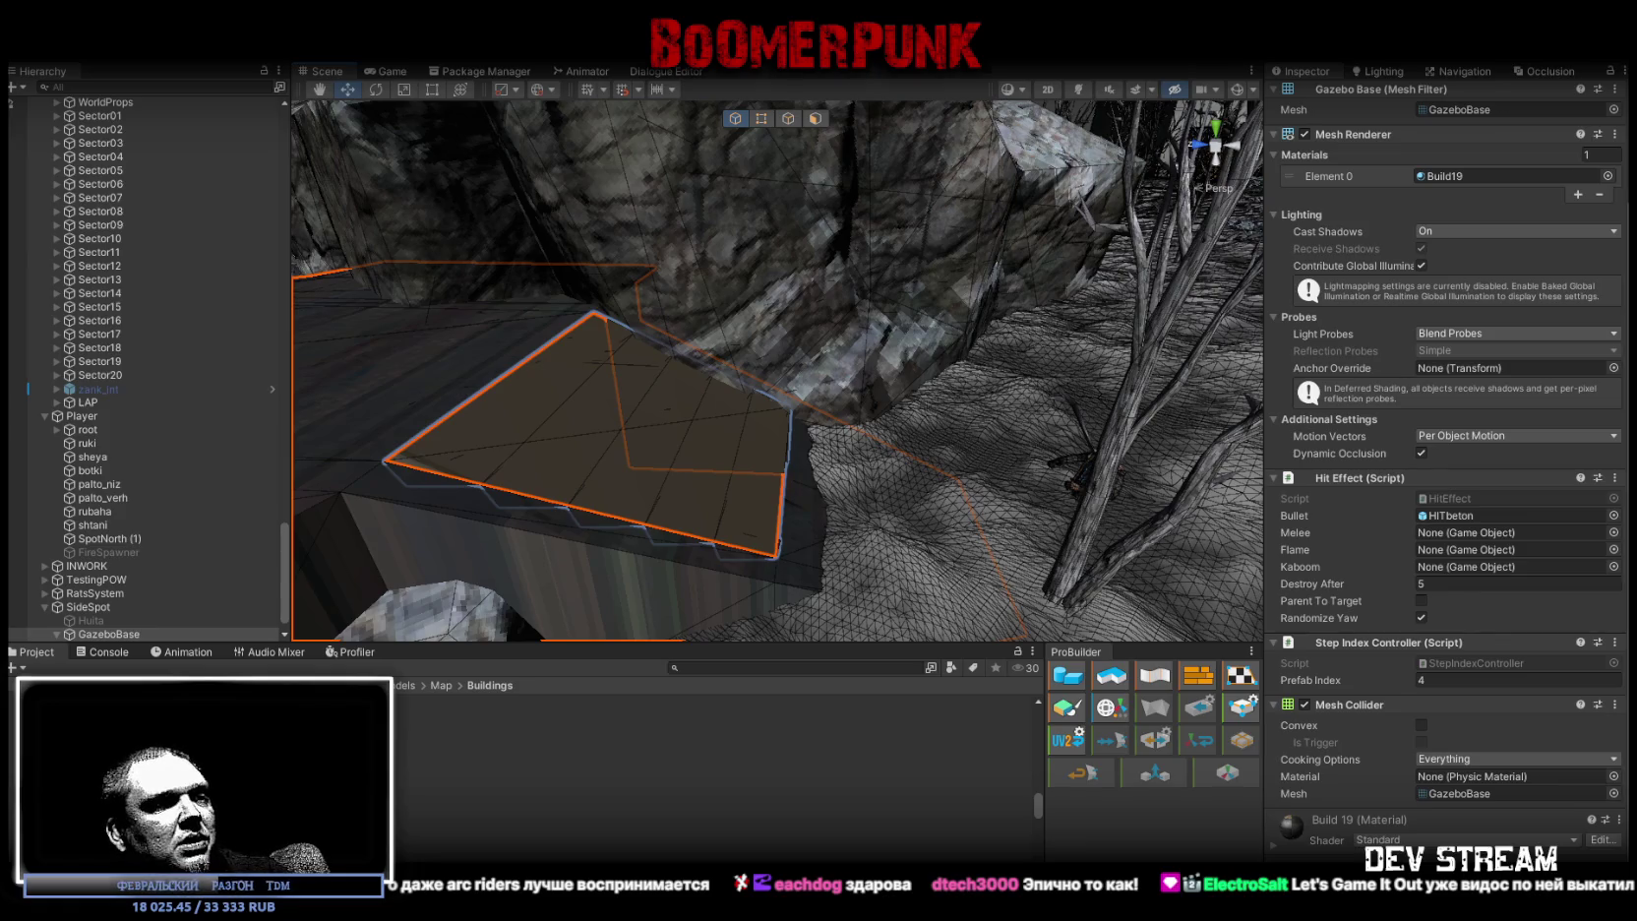
- Pause the trailer on the Steam Satisfactory store page
key("alt+Tab")
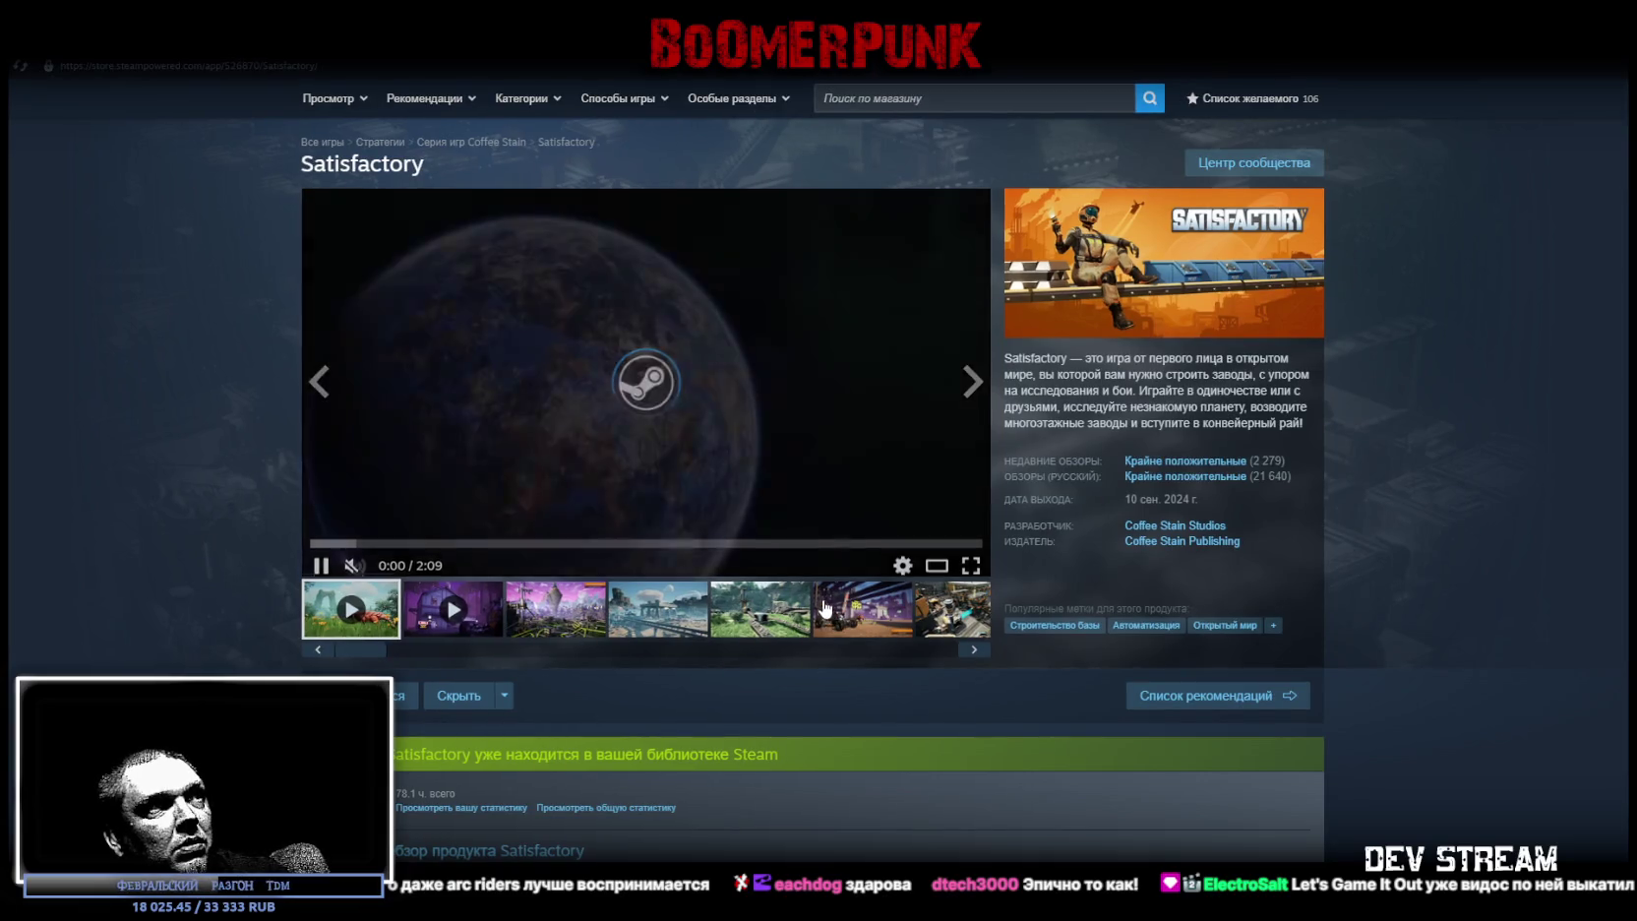
left_click(522, 561)
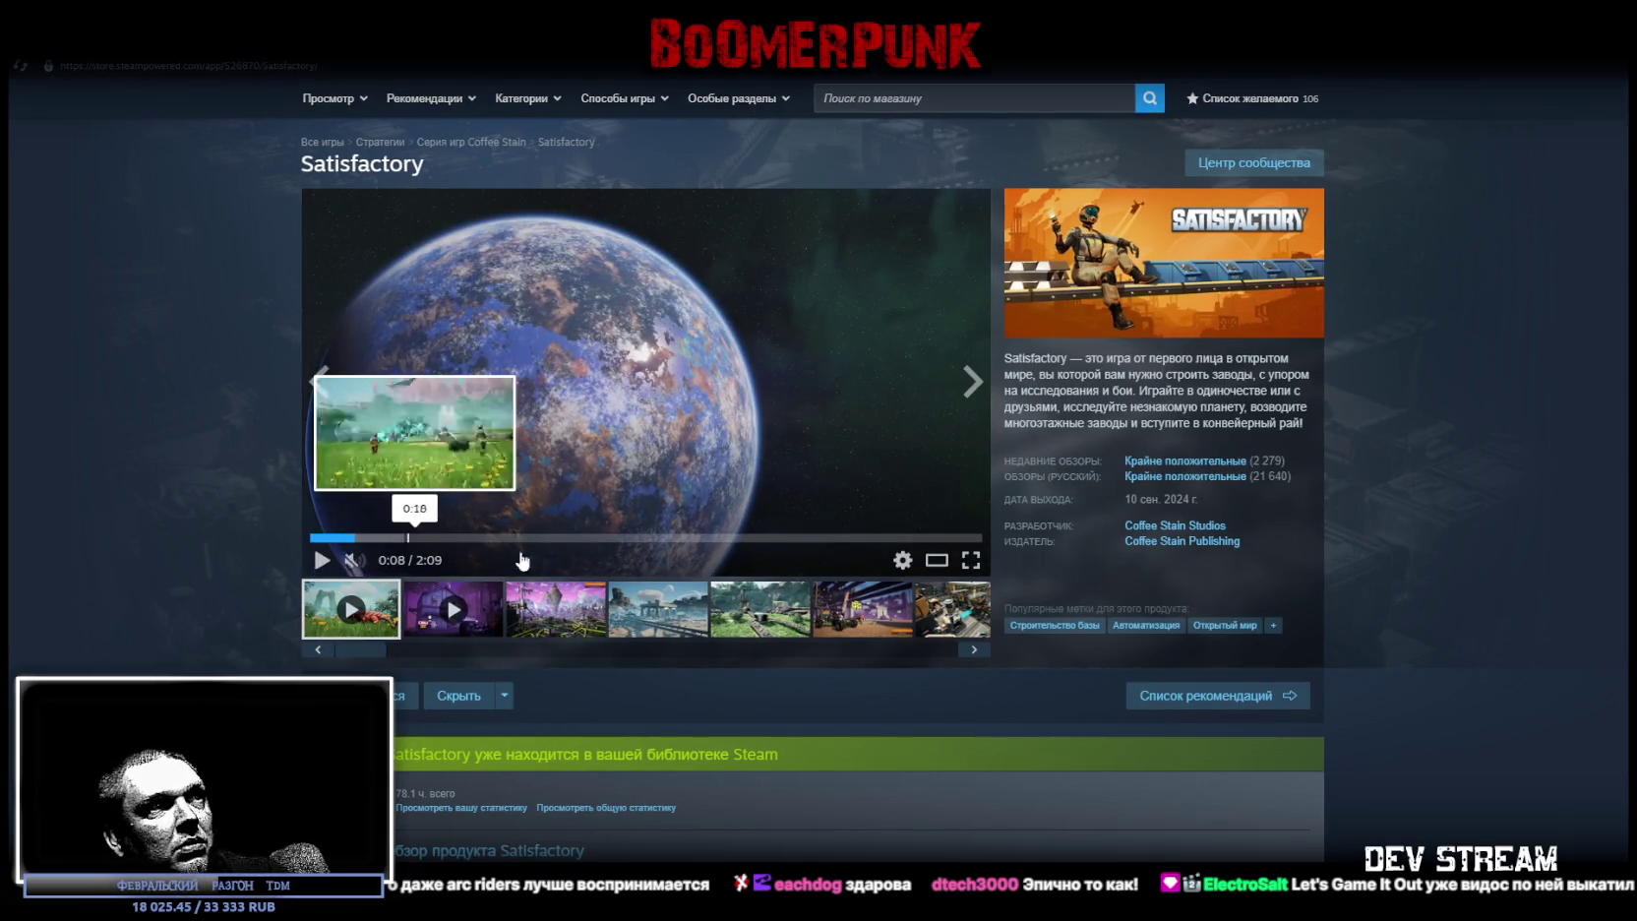
scroll(895, 634, "down", 3)
scroll(633, 573, "up", 3)
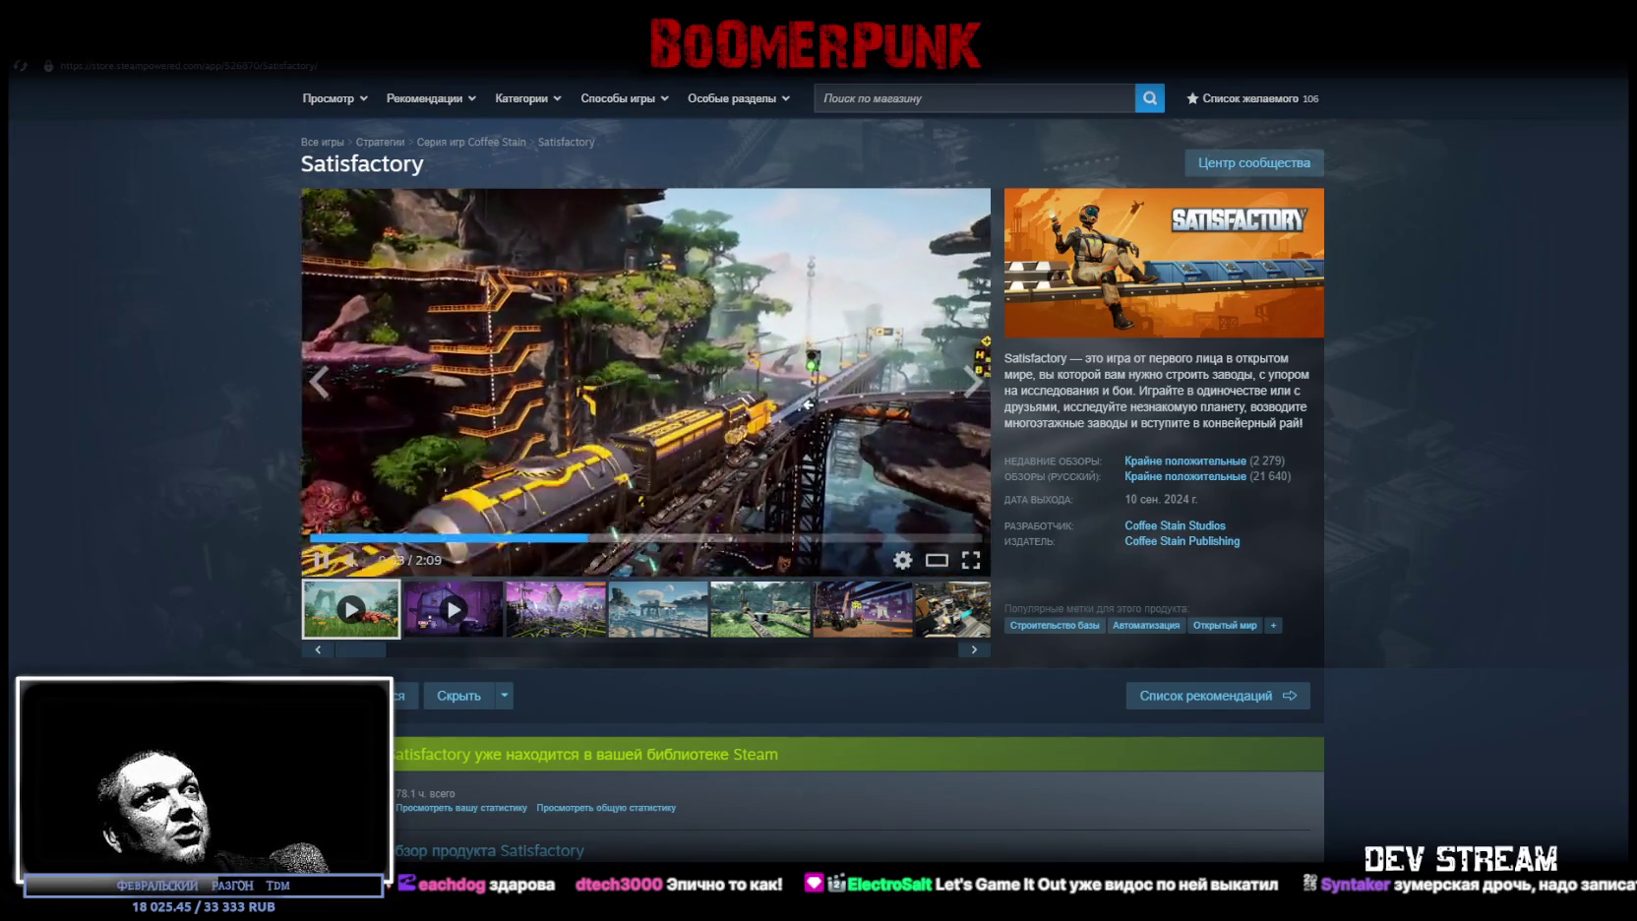
- In Unity, fly the Scene camera into the corridor toward the rock ceiling, then return to Blockbench
key("alt+Tab")
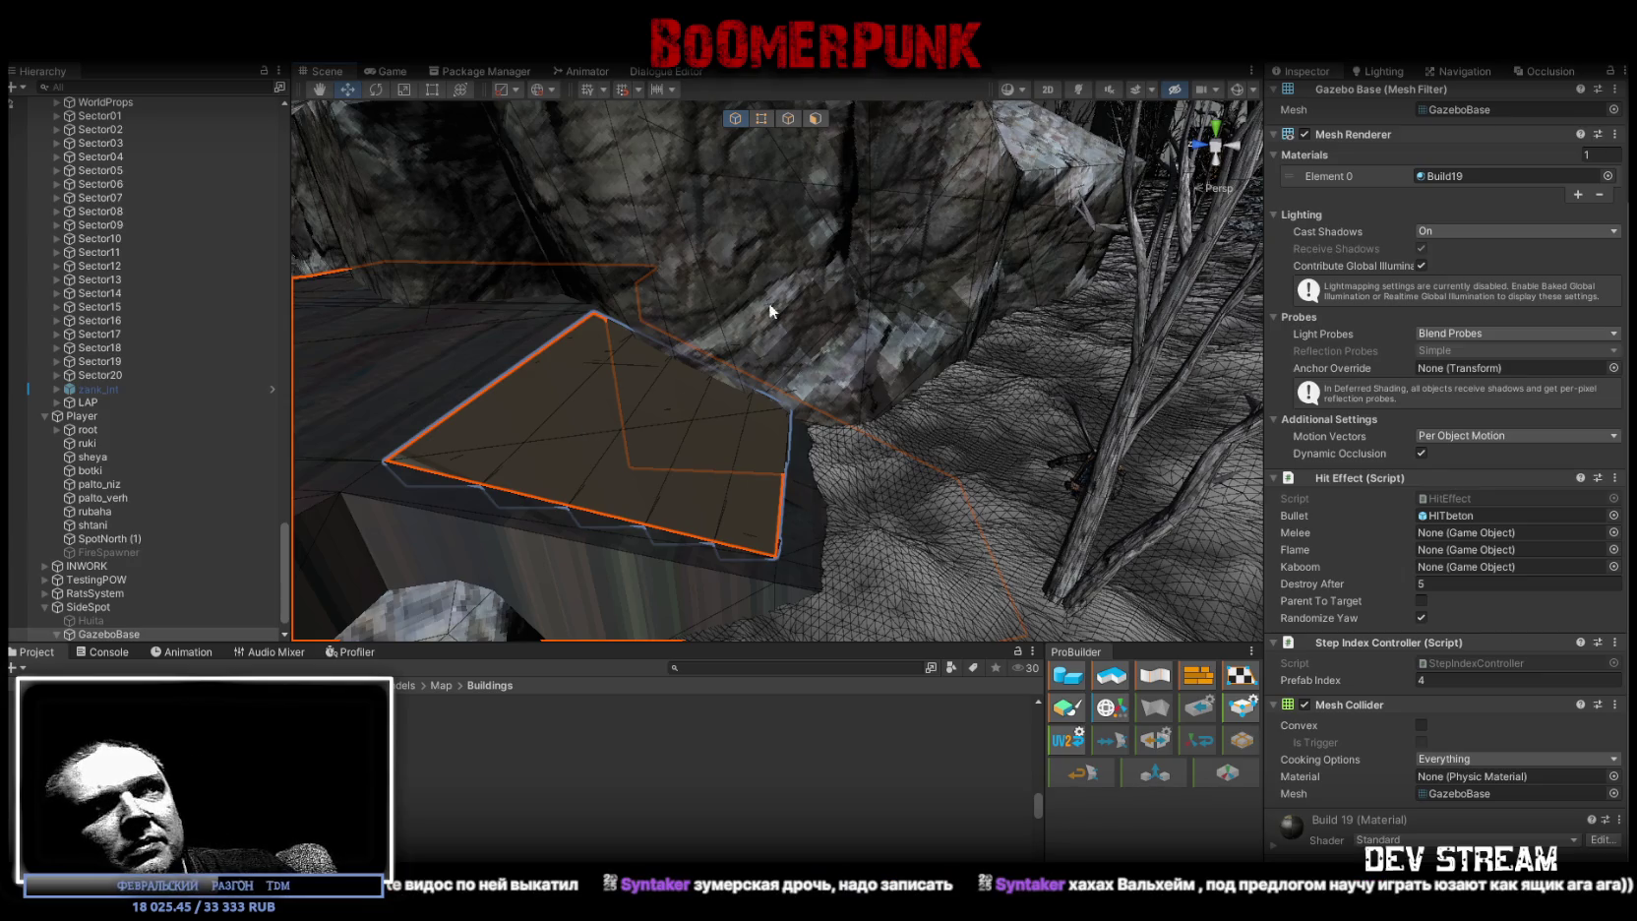
right_click_drag(768, 302, 539, 449)
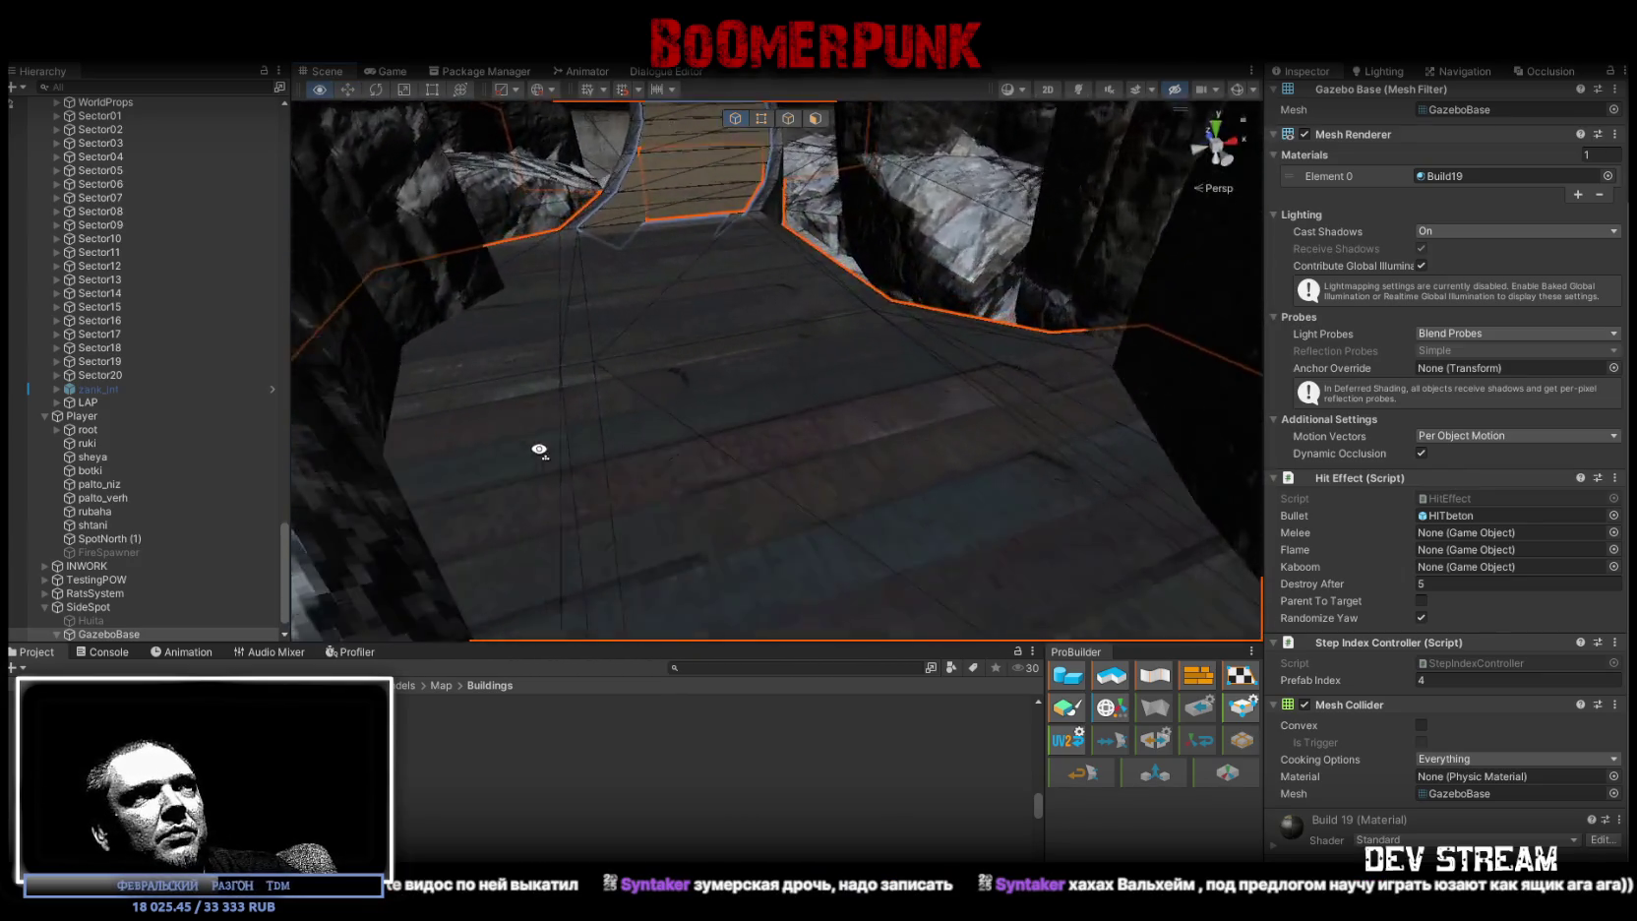
right_click_drag(539, 450, 603, 464)
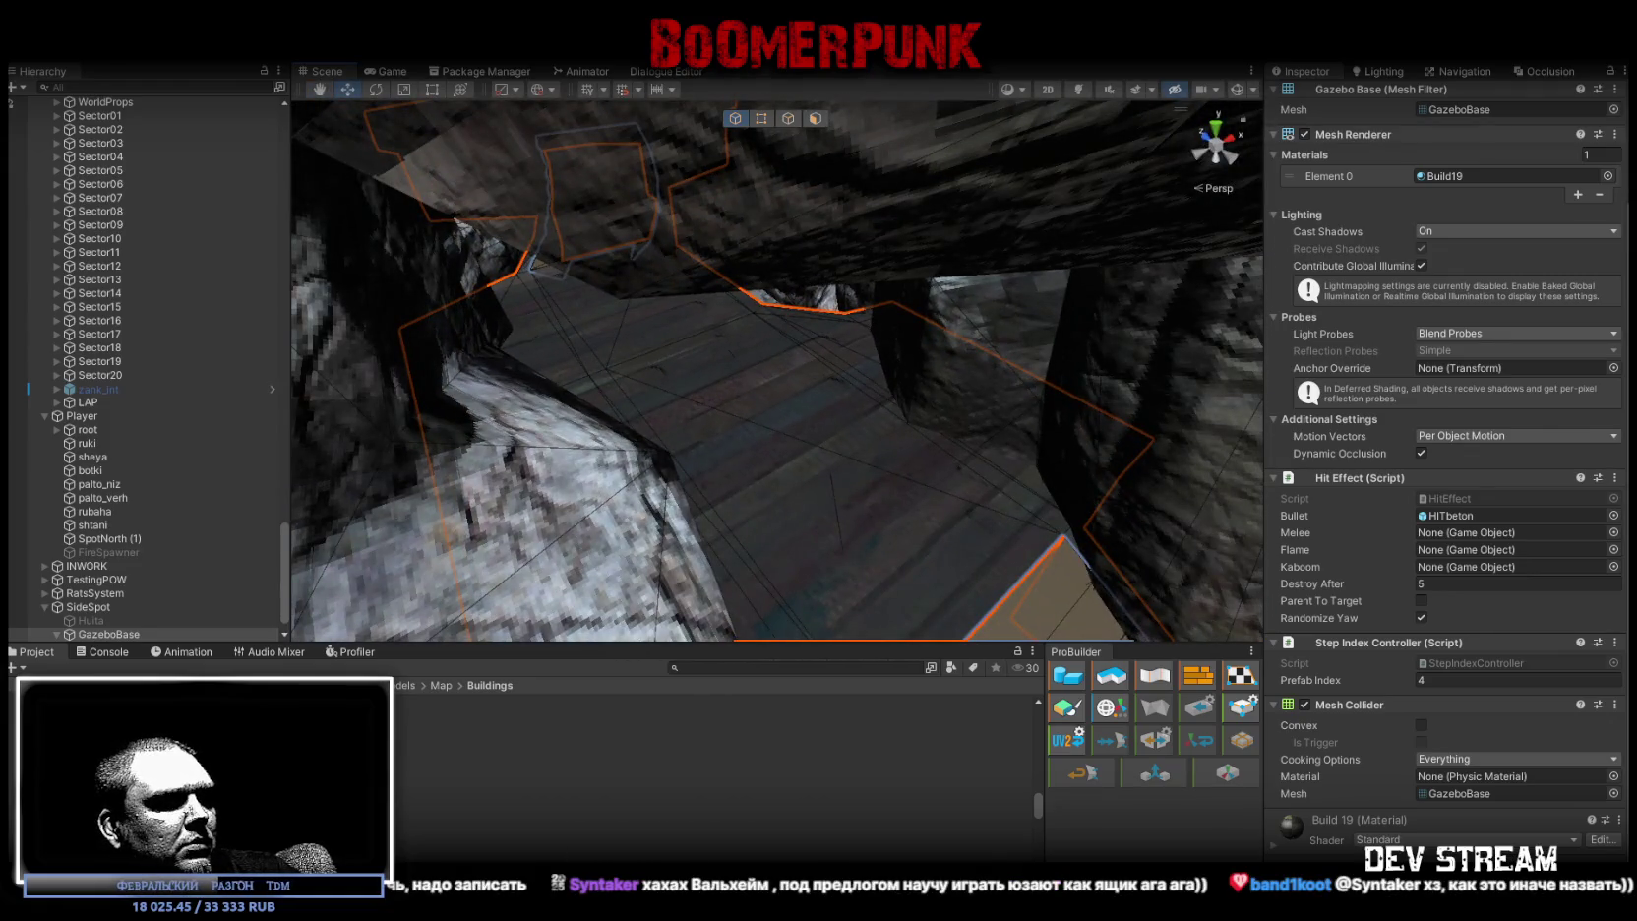
key("alt+Tab")
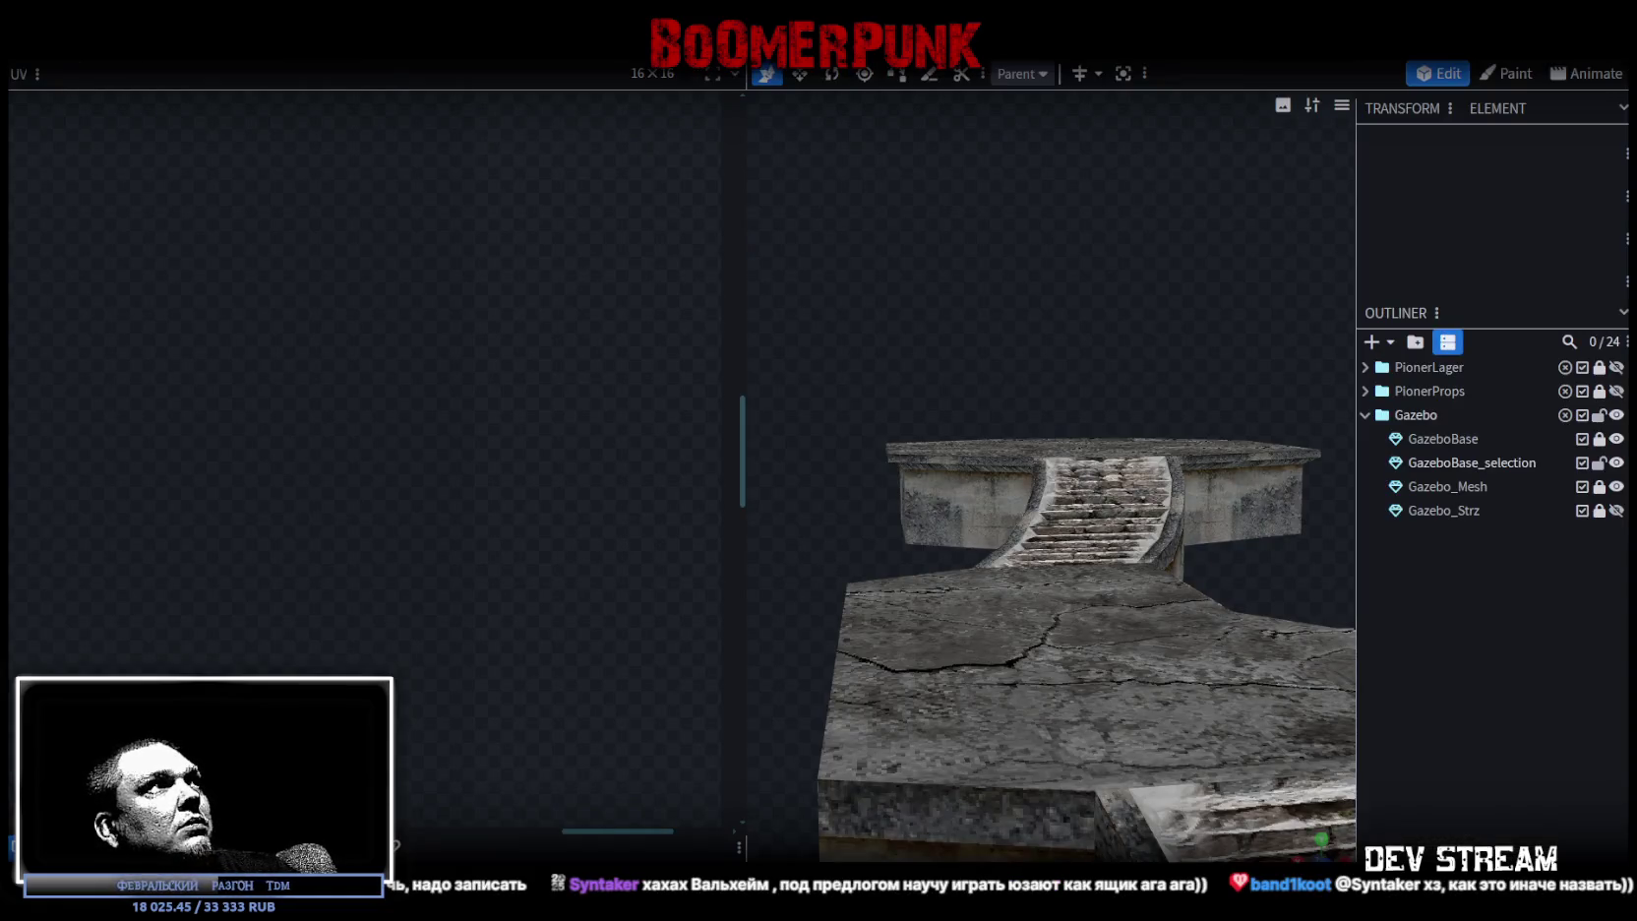
- Export the gazebo model as FBX, overwriting Build19.fbx
left_click(142, 44)
left_click(497, 454)
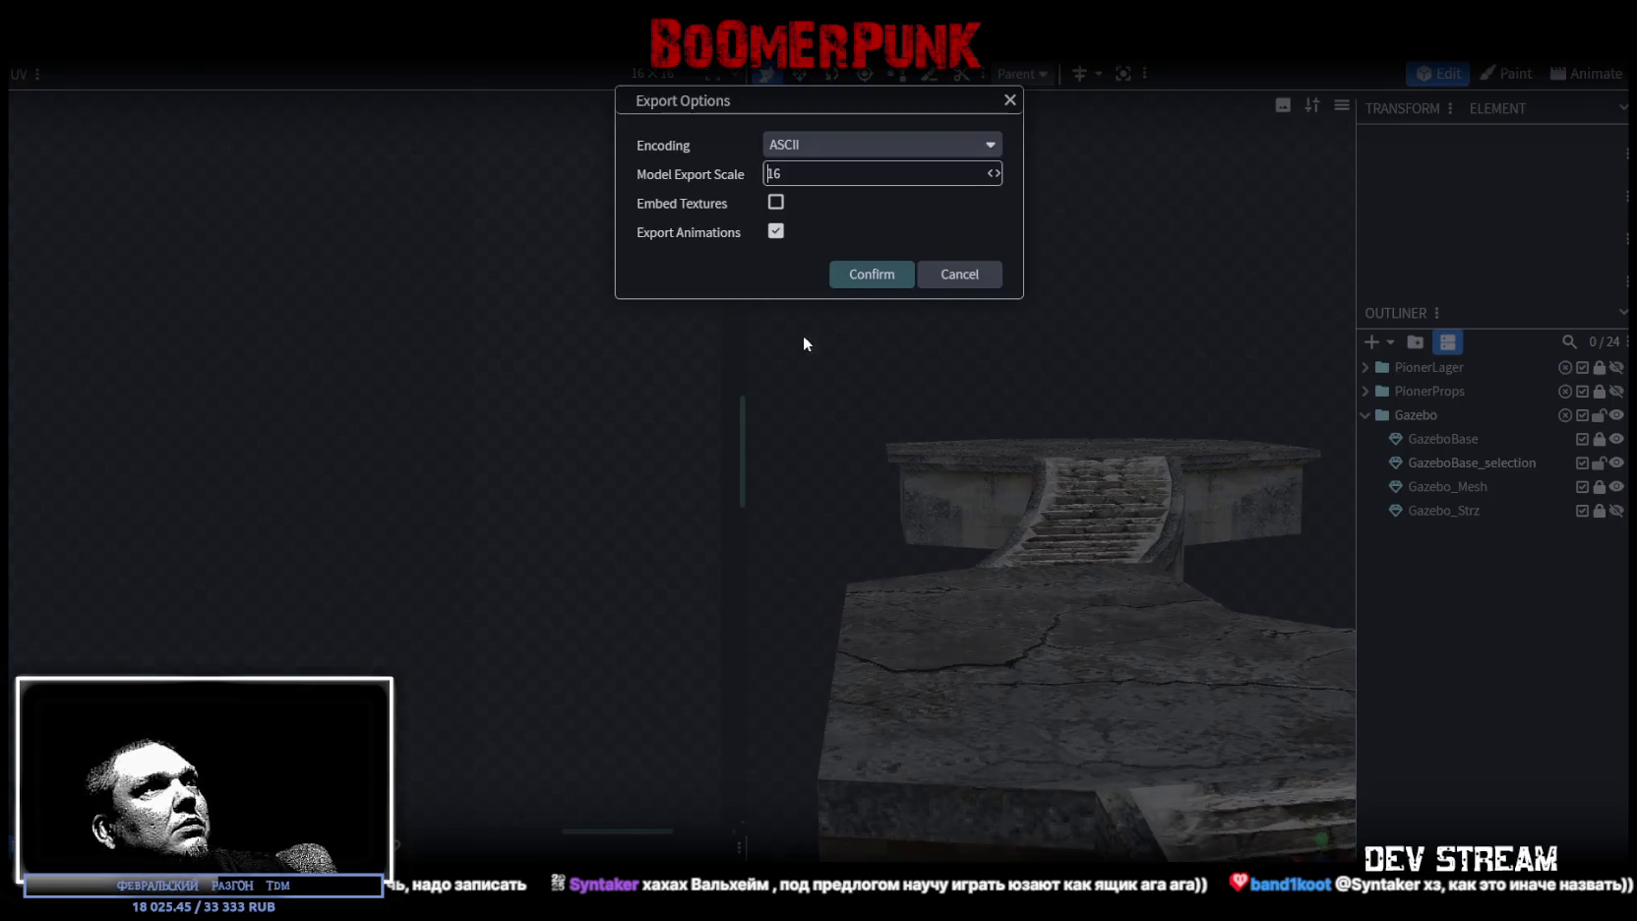
left_click(848, 277)
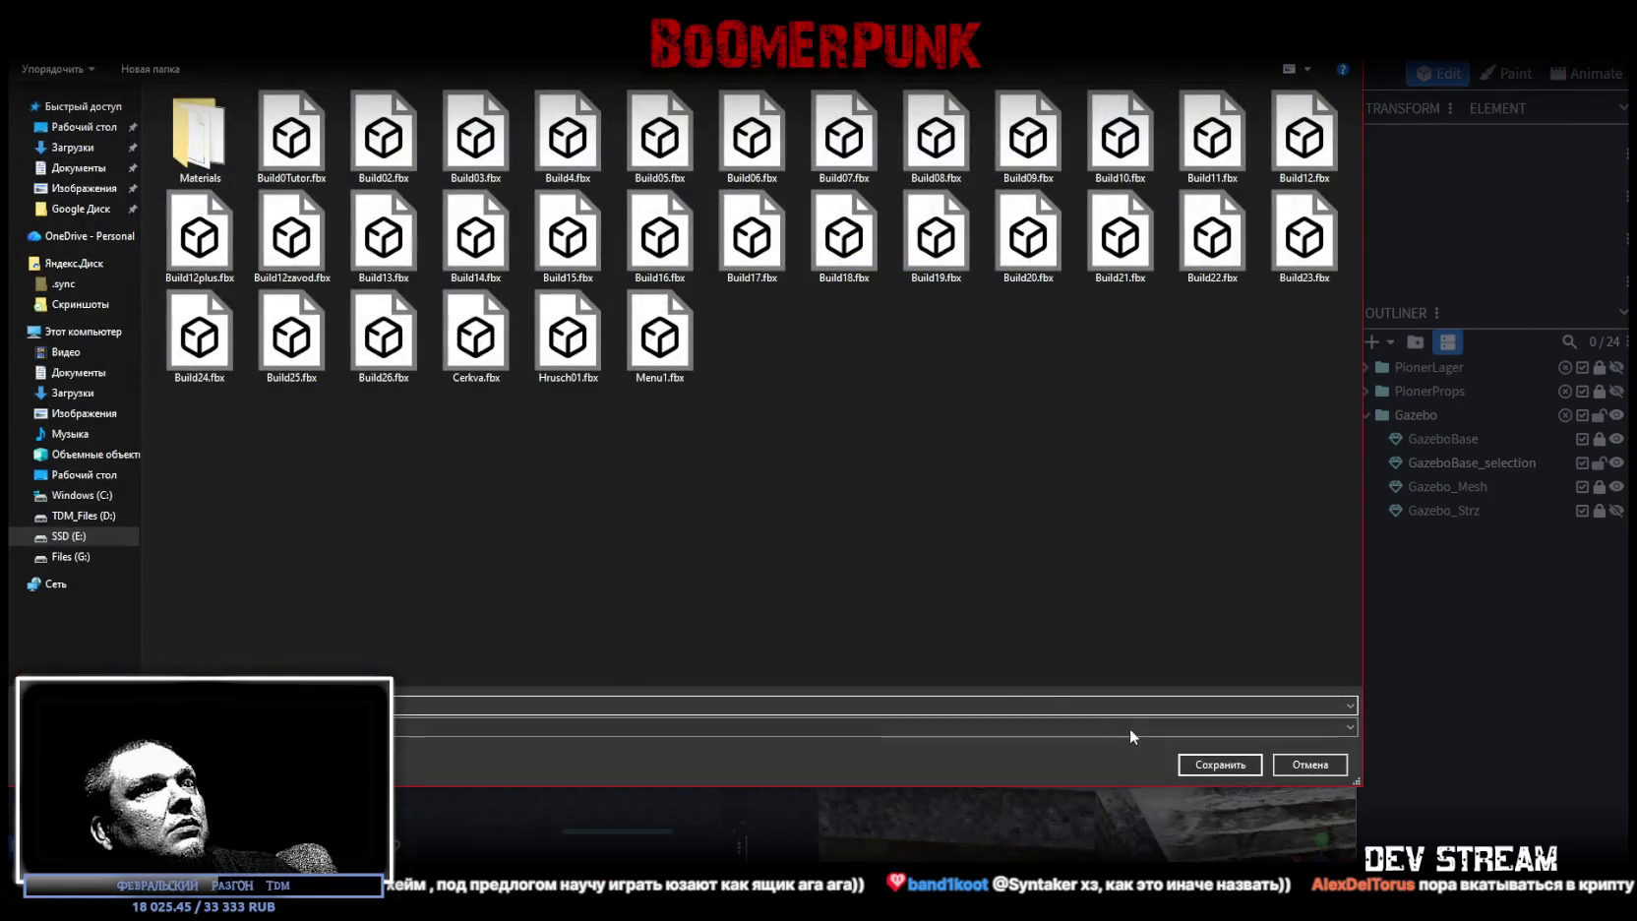
left_click(1219, 765)
left_click(922, 469)
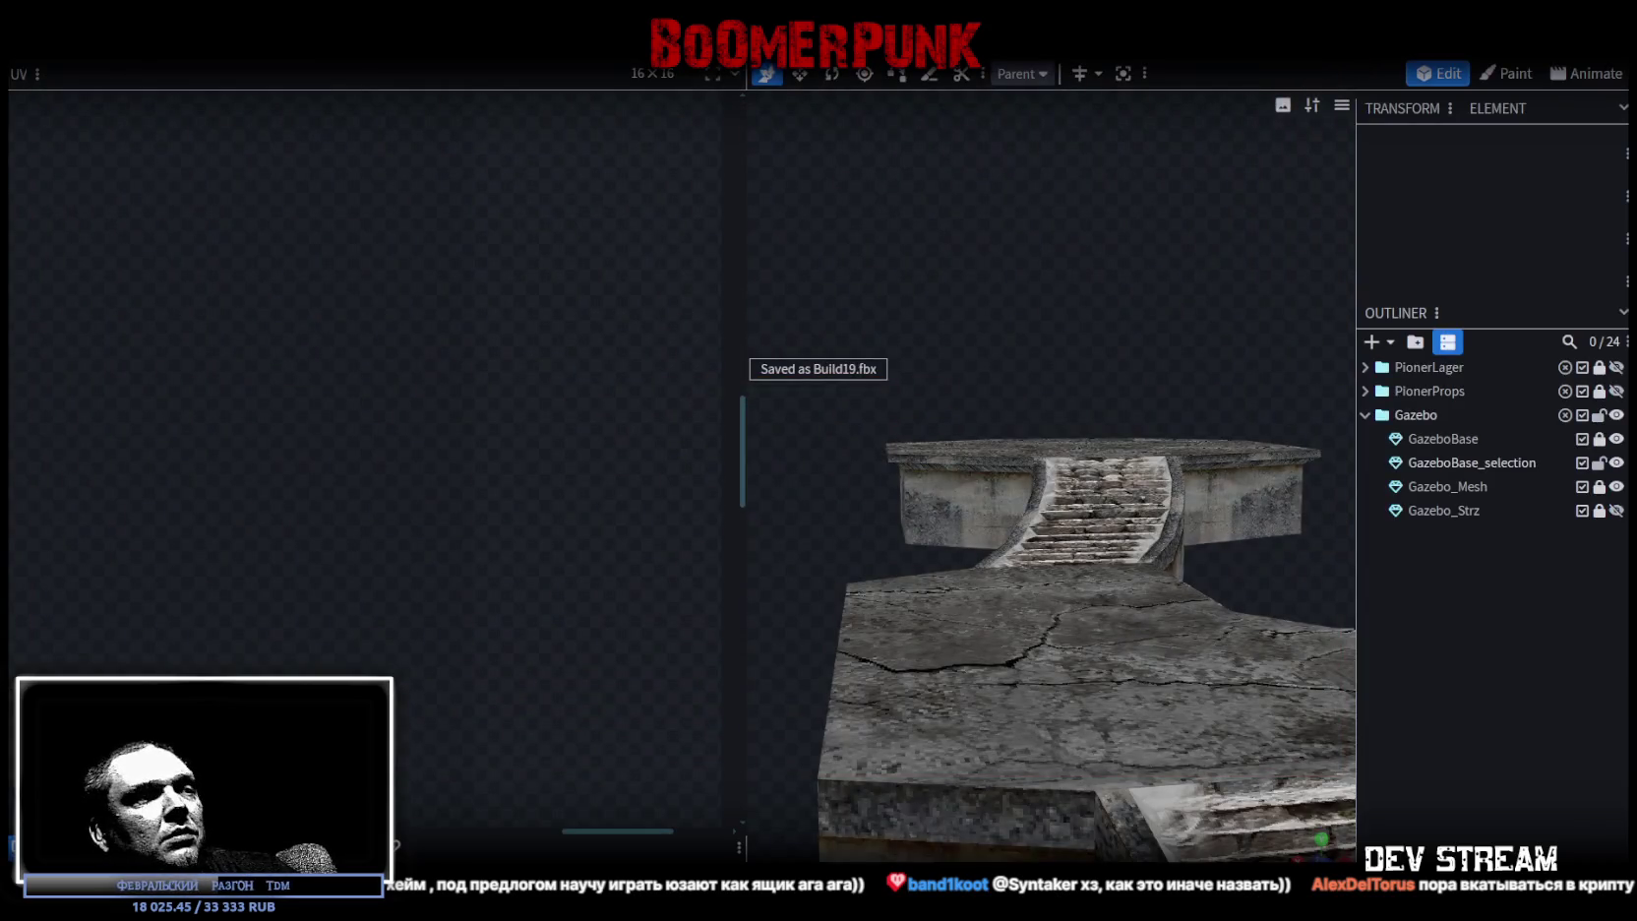
- Inspect the updated gazebo mesh in Unity's Scene view, then return to Blockbench
key("alt+Tab")
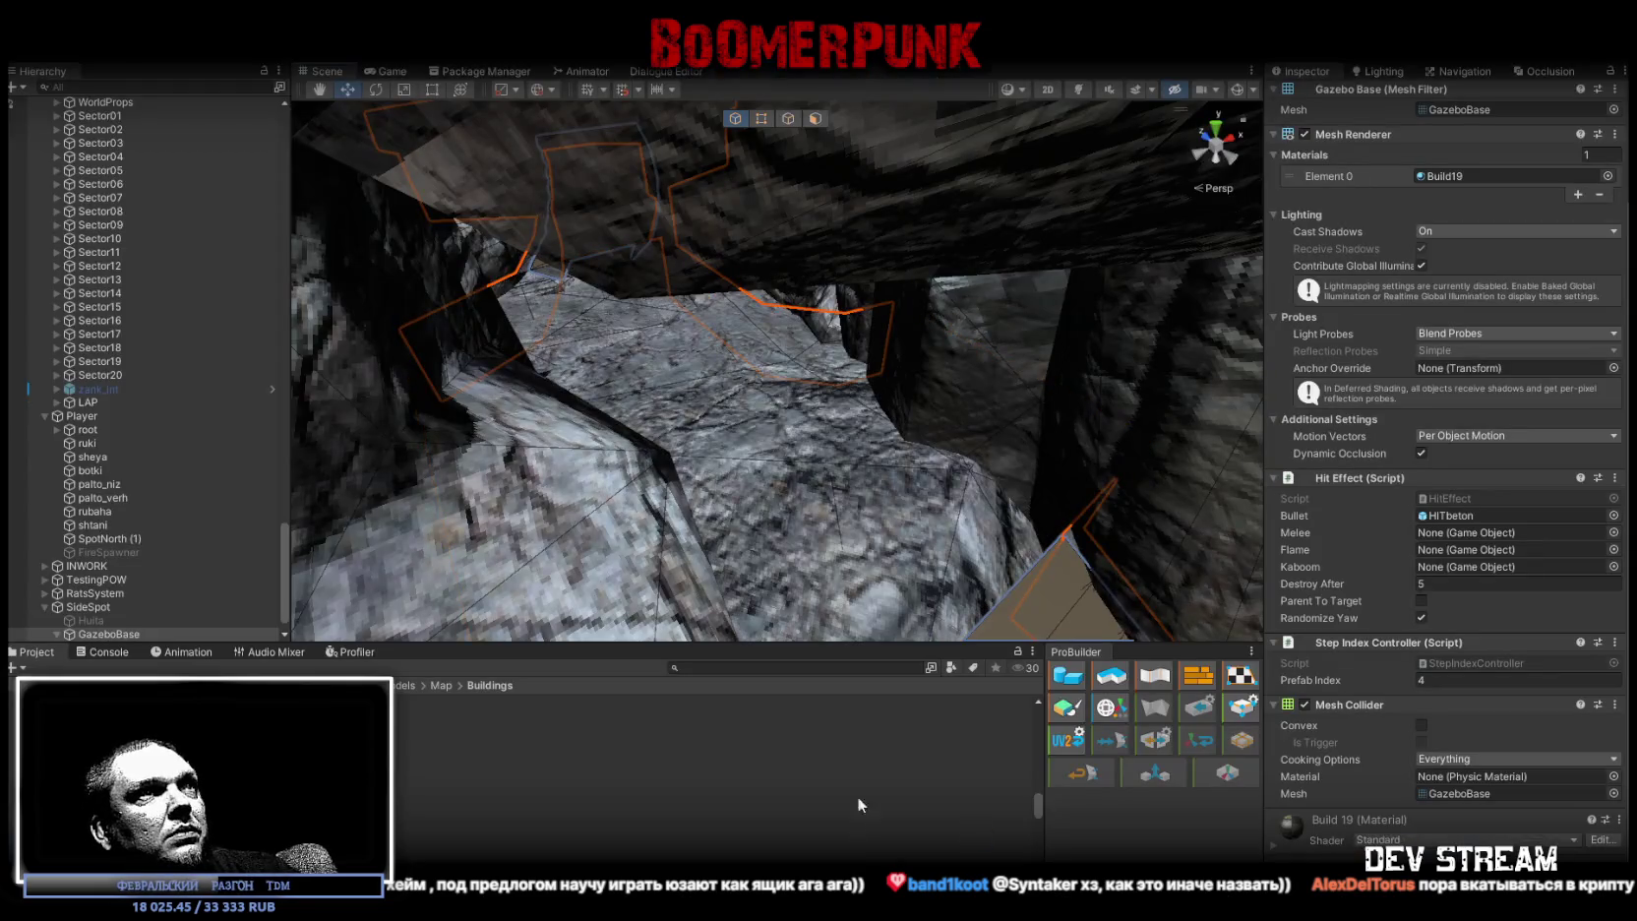
mouse_move(935, 430)
left_mouse_down("alt")
mouse_move(881, 413)
mouse_move(944, 423)
left_mouse_up("alt")
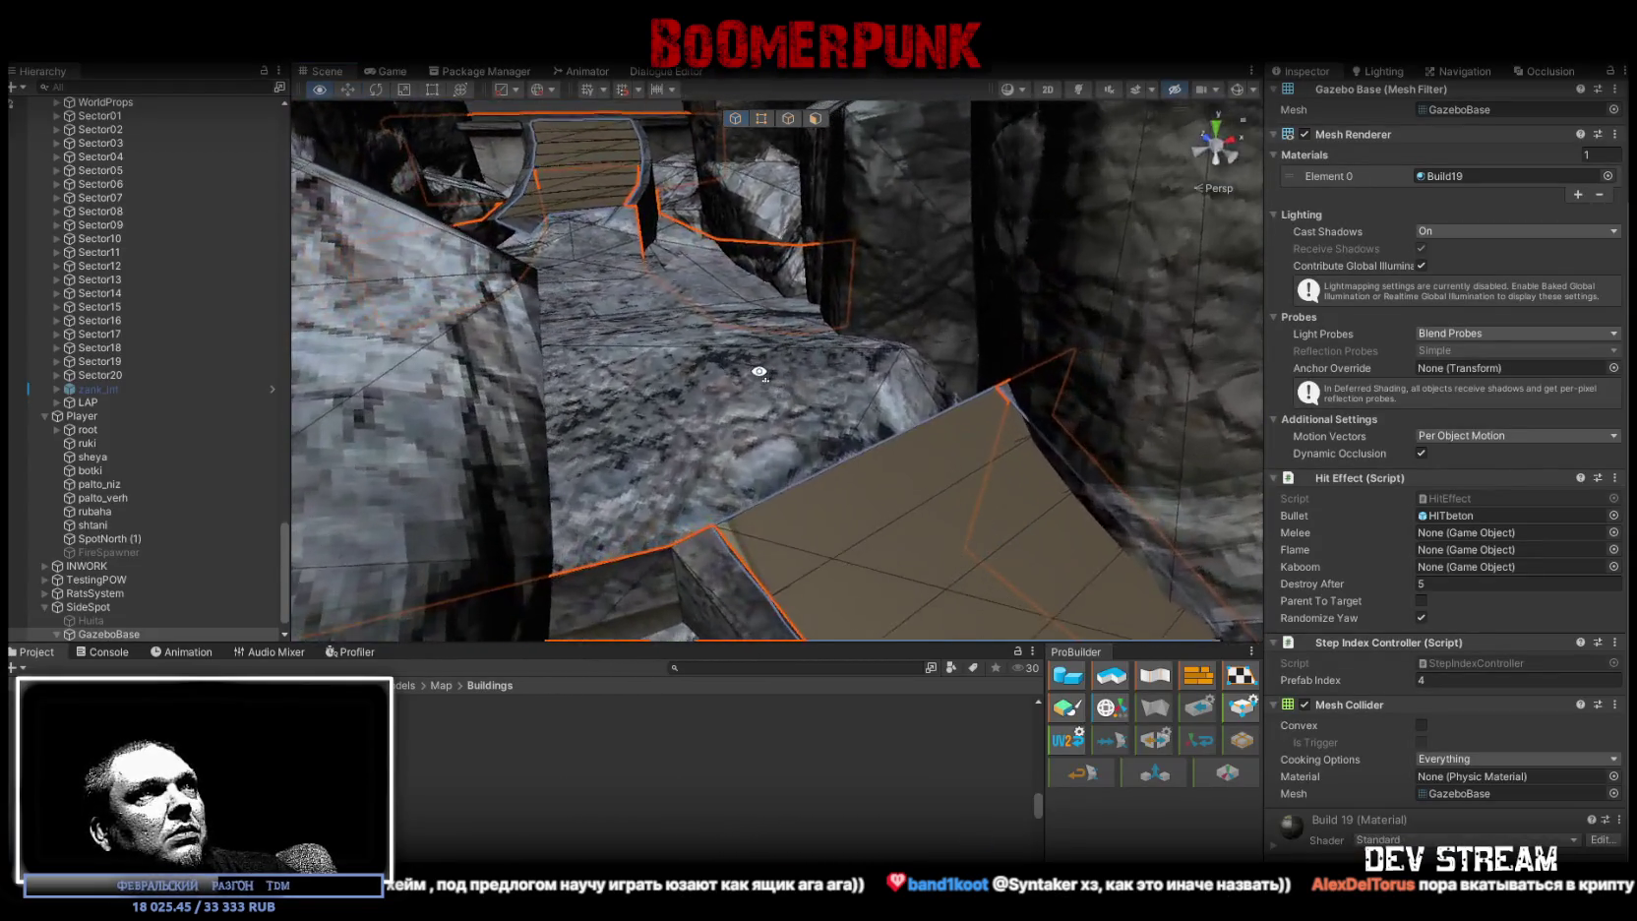
key("alt+Tab")
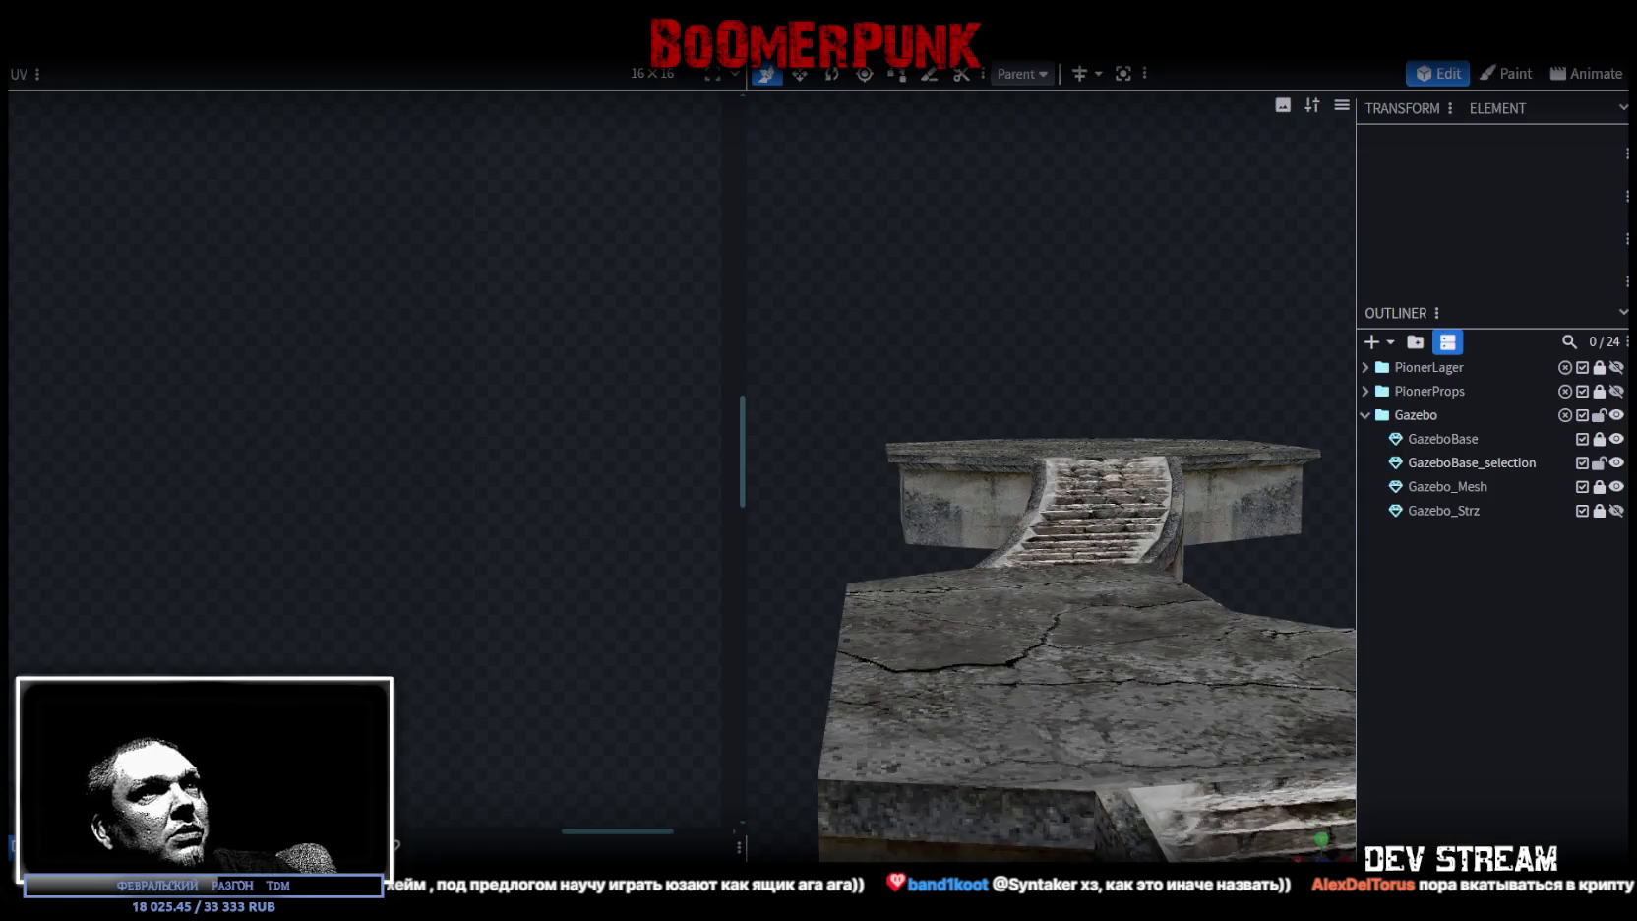
- Merge the floor mesh into GazeboBase, viewing the model in solid shading
mouse_move(901, 570)
left_mouse_down()
mouse_move(997, 661)
mouse_move(932, 567)
left_mouse_up()
left_click(1089, 680)
key("z")
scroll(984, 743, "up", 2)
key("z")
key("z")
key("z")
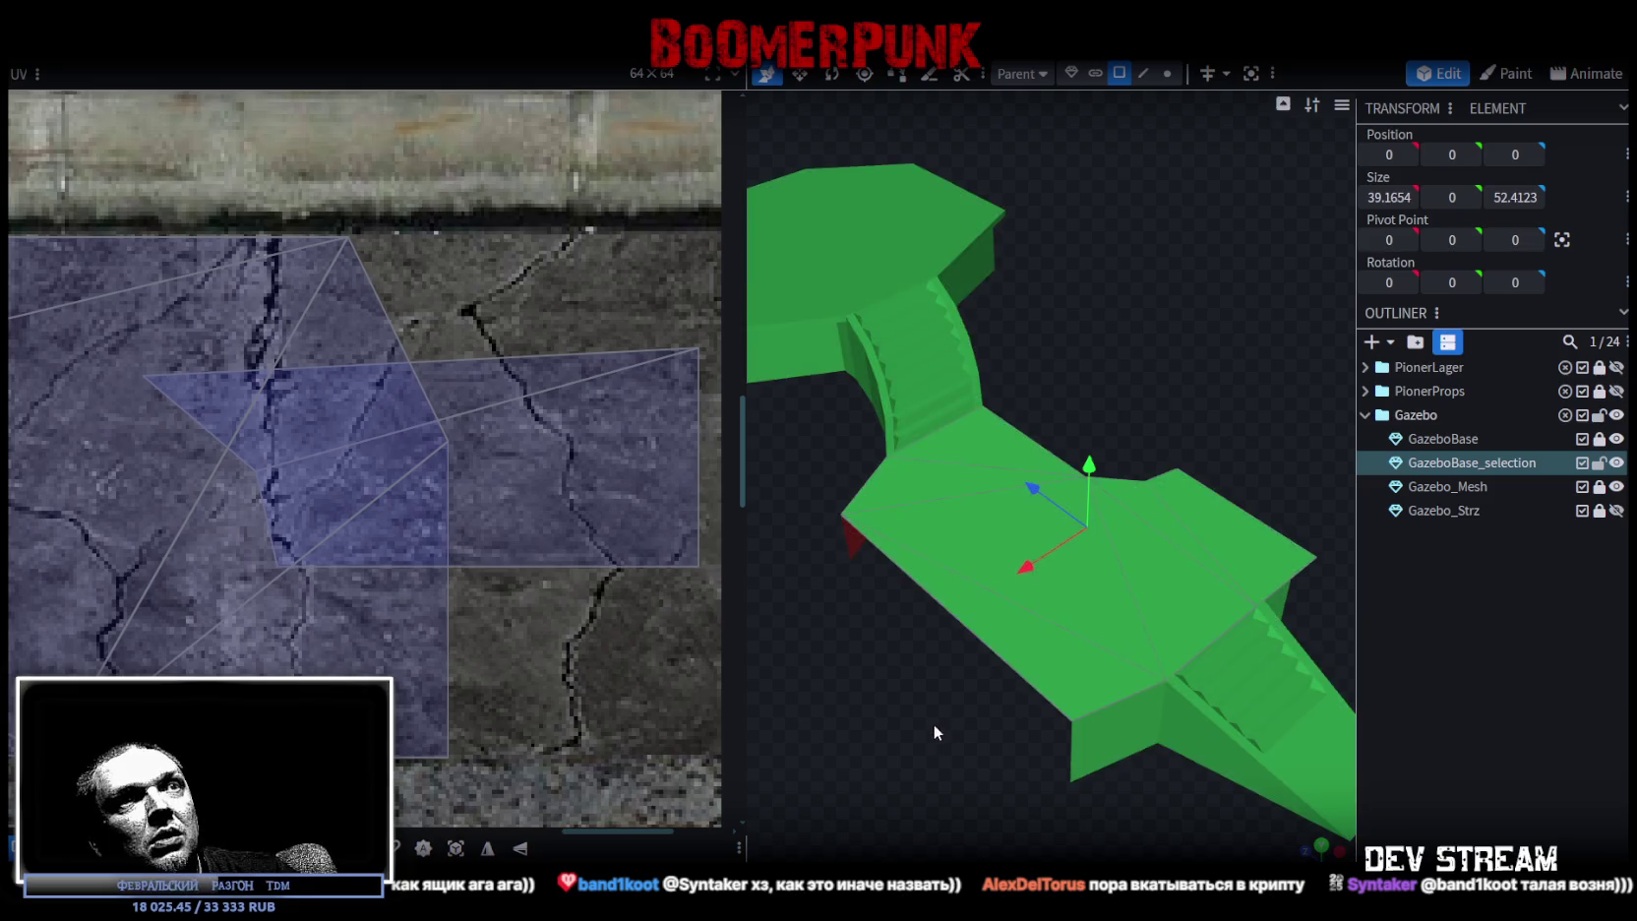
left_click(1446, 439, "ctrl")
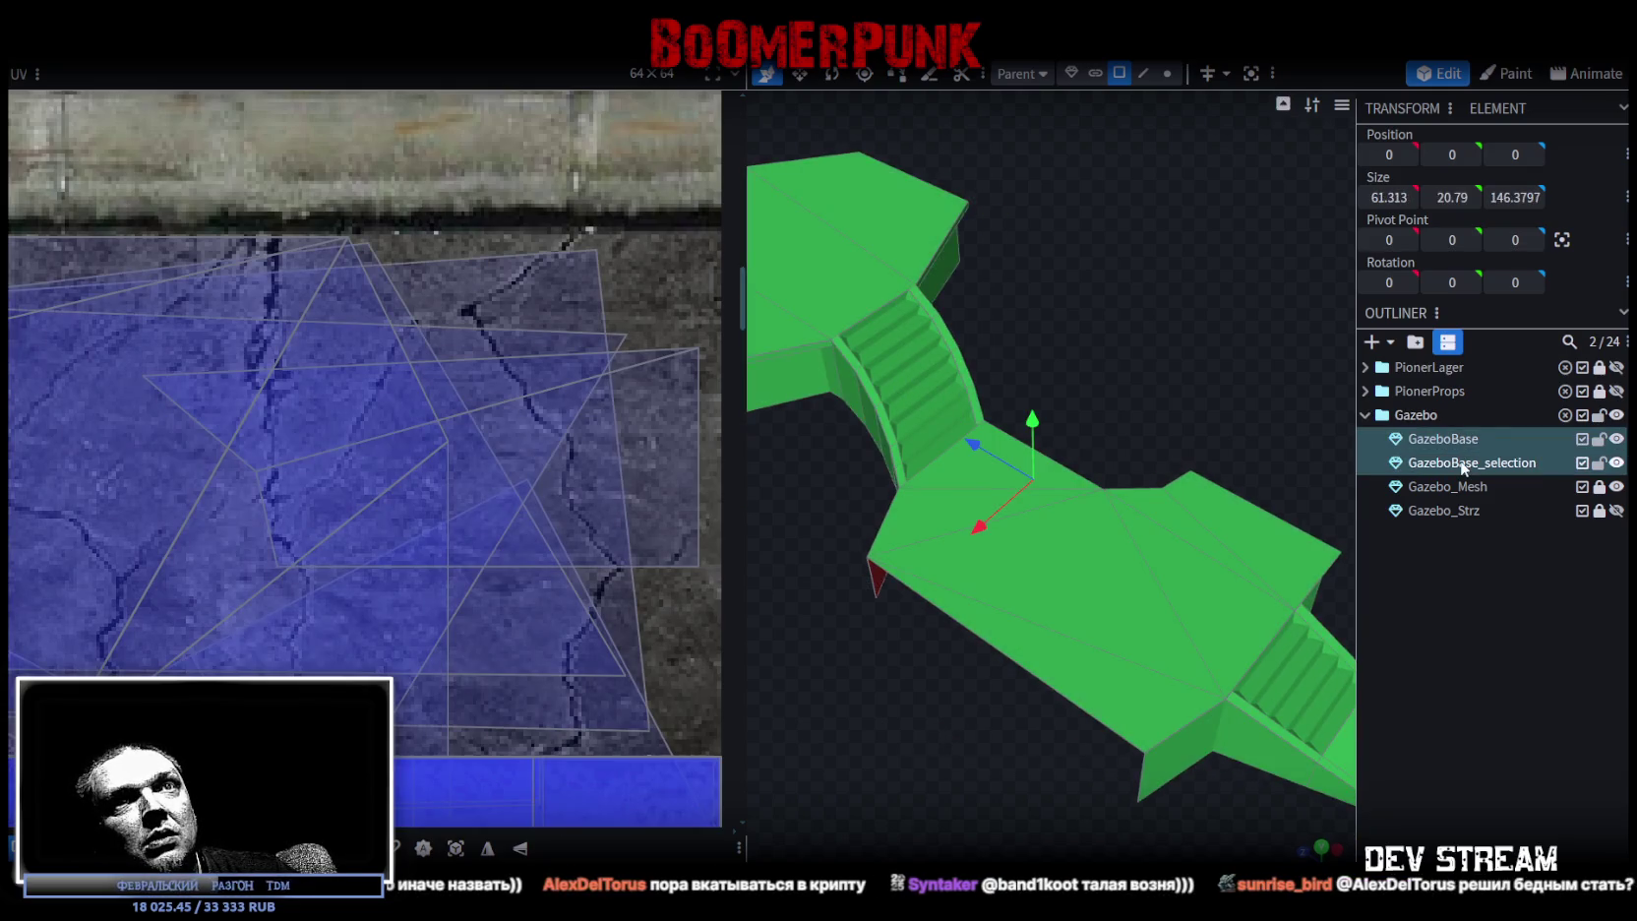
right_click(1460, 462)
left_click(1331, 507)
- Merge the overlapping vertices of GazeboBase and save as Build19.bbmodel
left_click(1166, 75)
scroll(1067, 295, "down", 3)
scroll(995, 360, "up", 1)
left_click_drag(995, 360, 992, 344)
left_click(834, 231)
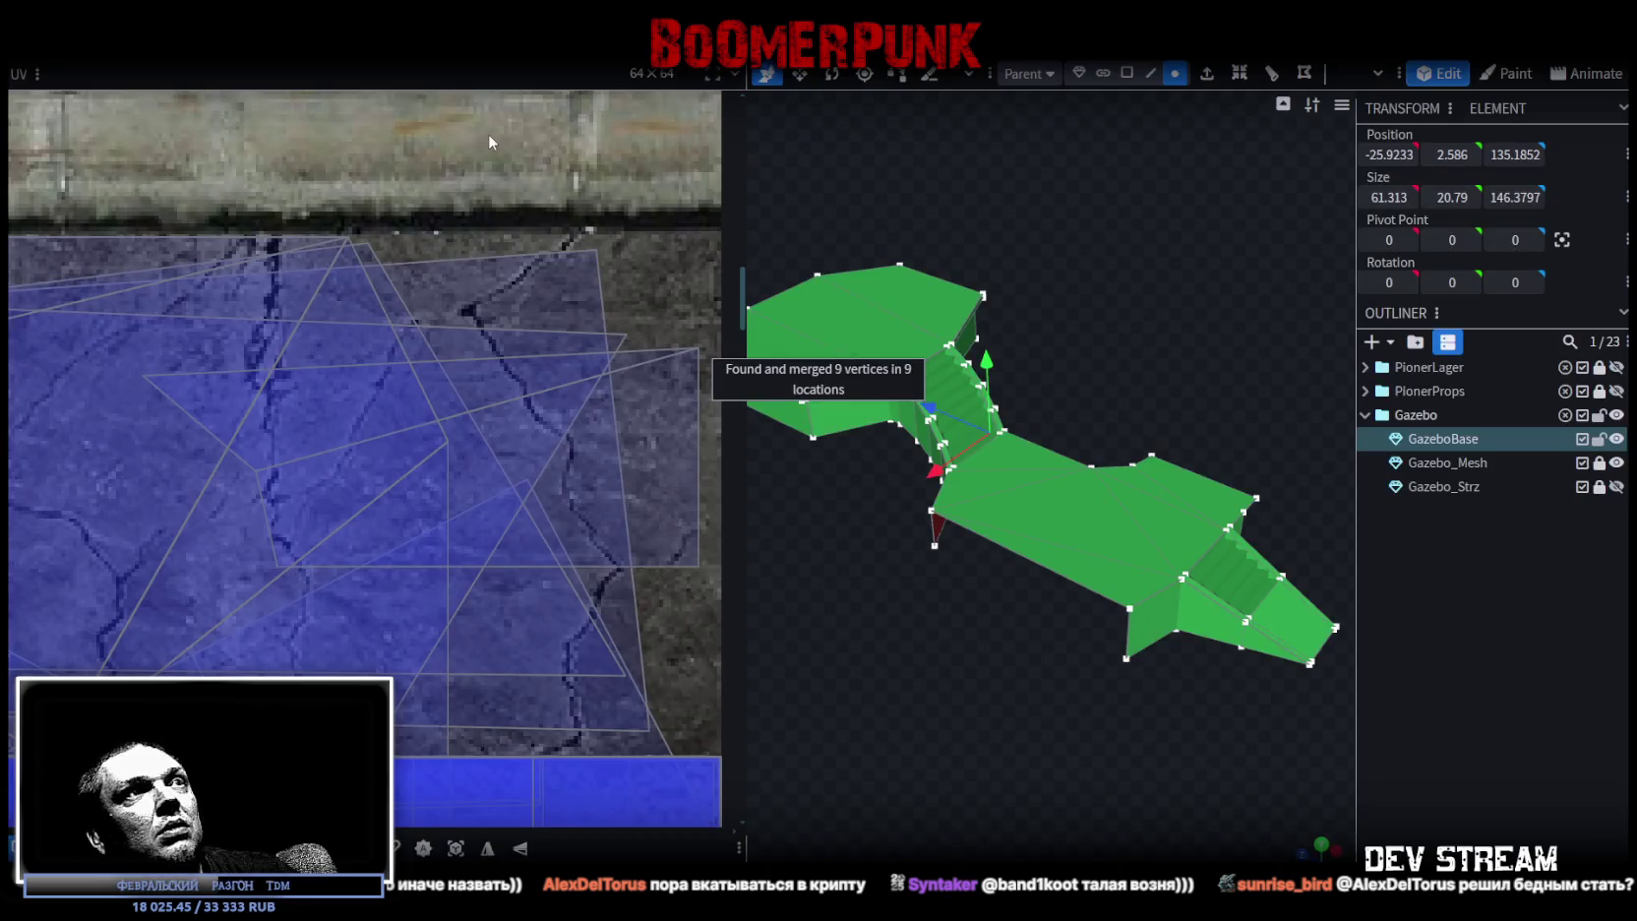
key("ctrl+s")
- Re-export the model as FBX, replacing Build19.fbx
left_click(143, 47)
mouse_move(176, 390)
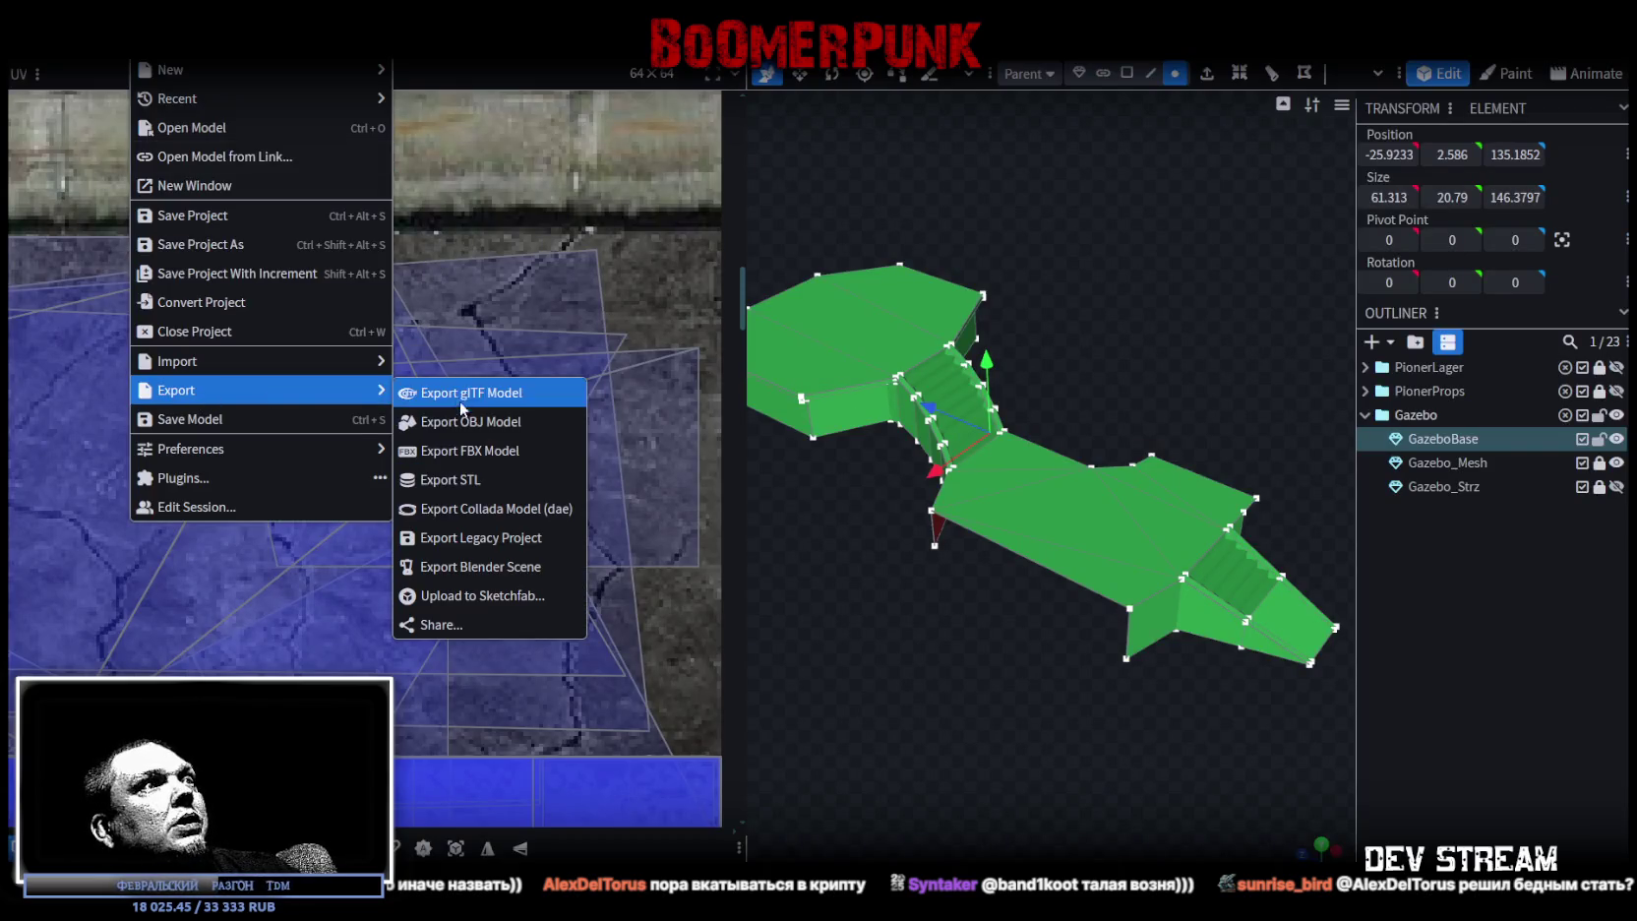
left_click(551, 450)
left_click(875, 275)
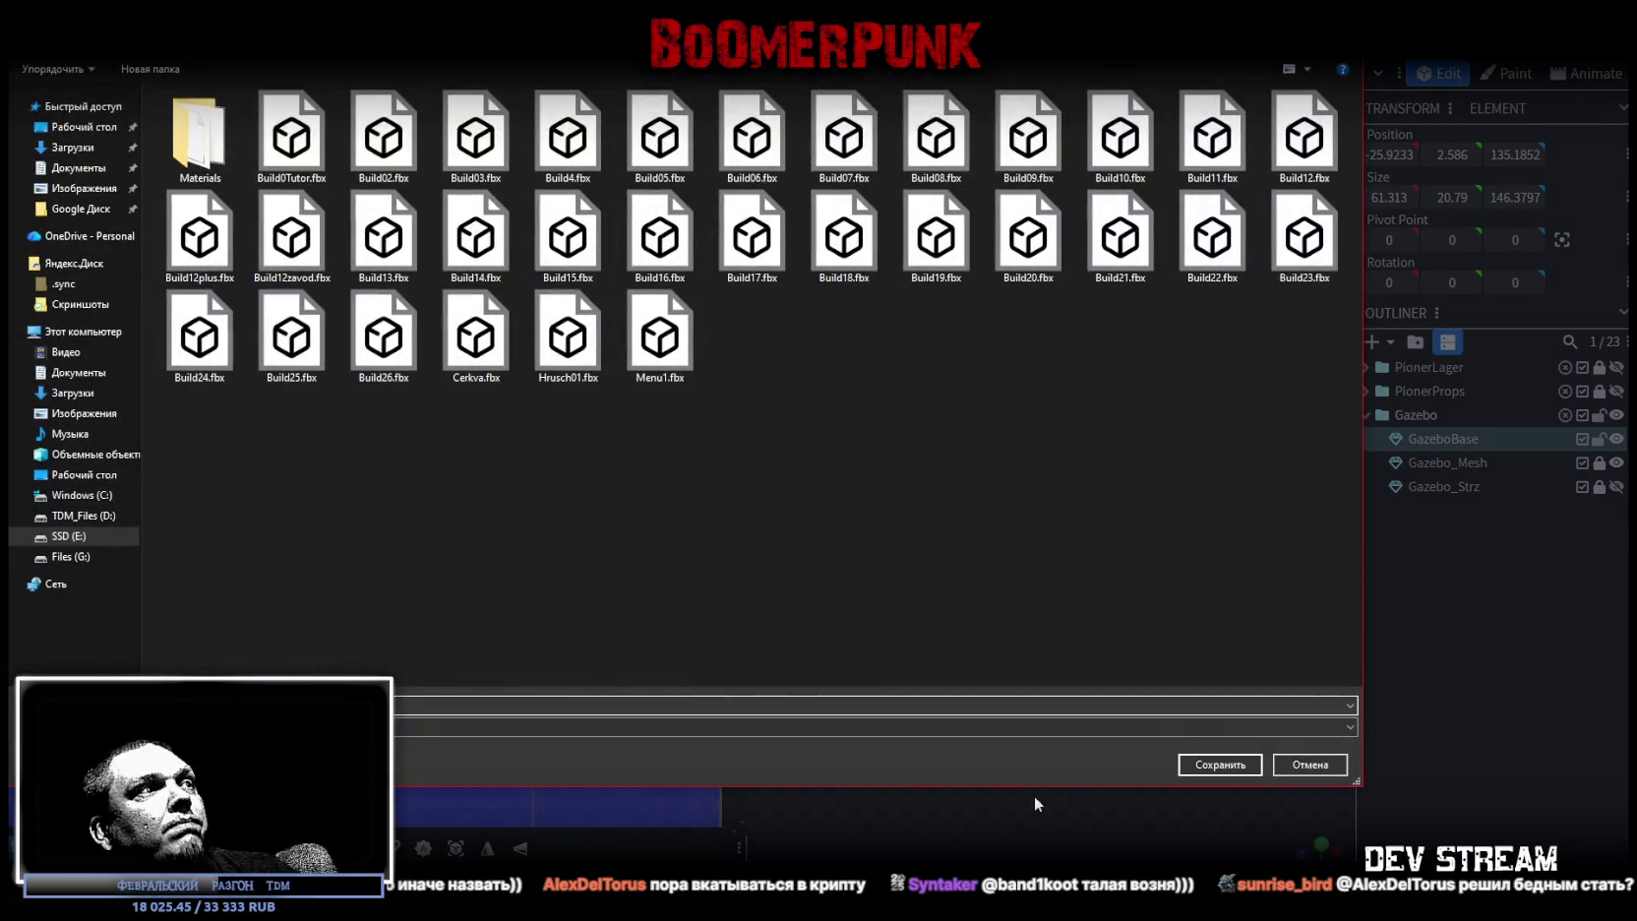
left_click(1205, 774)
left_click(859, 470)
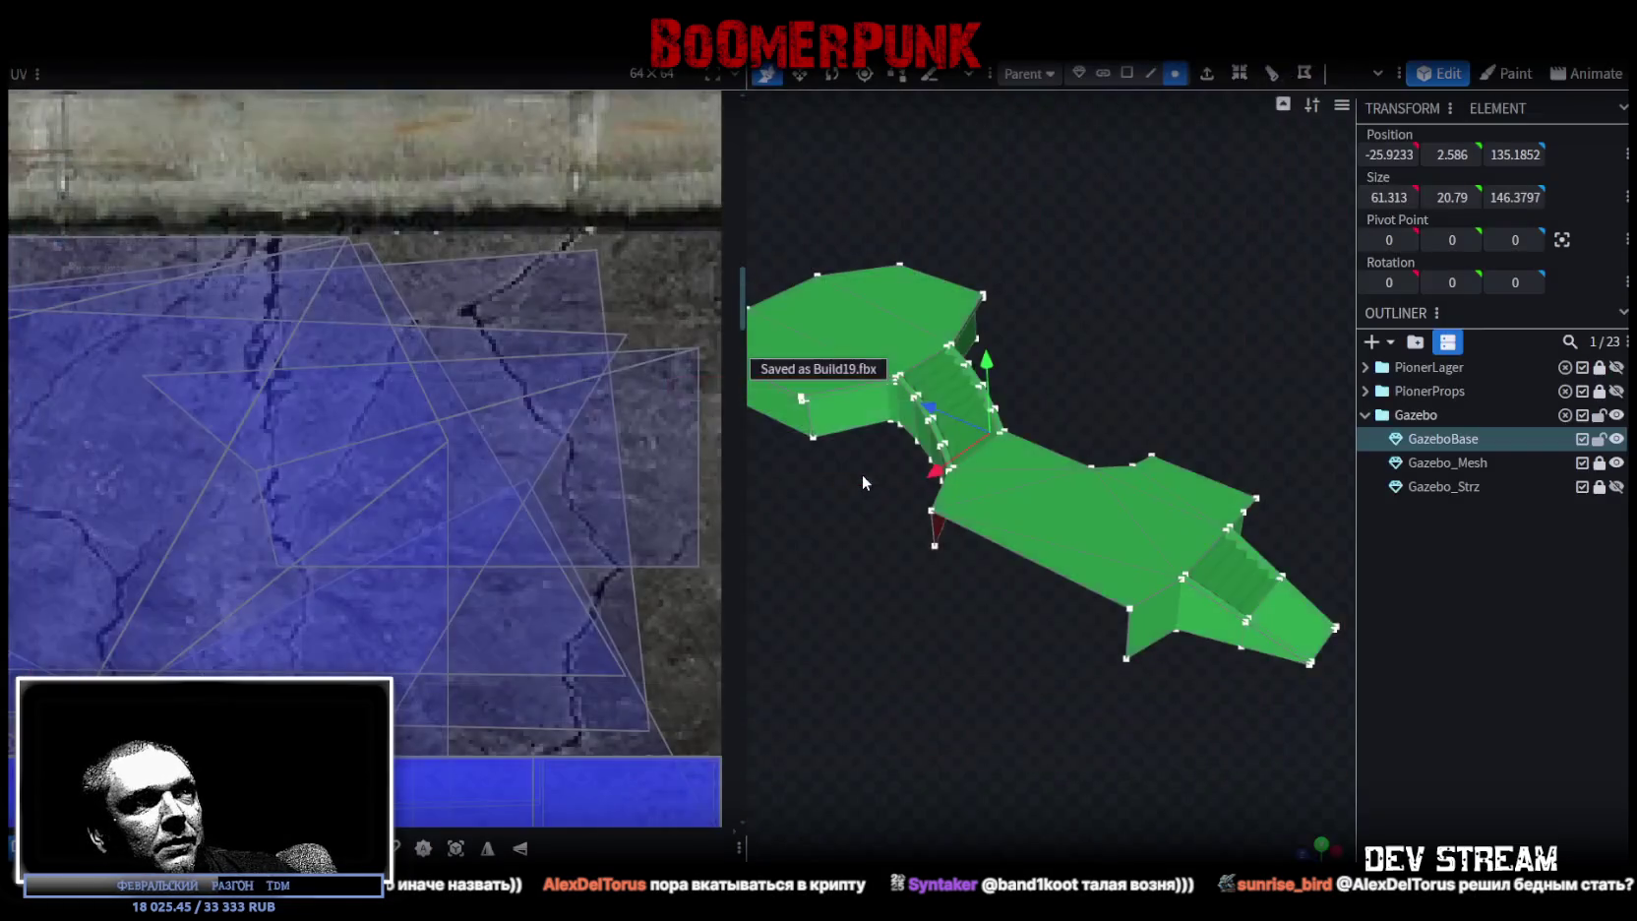
key("alt+Tab")
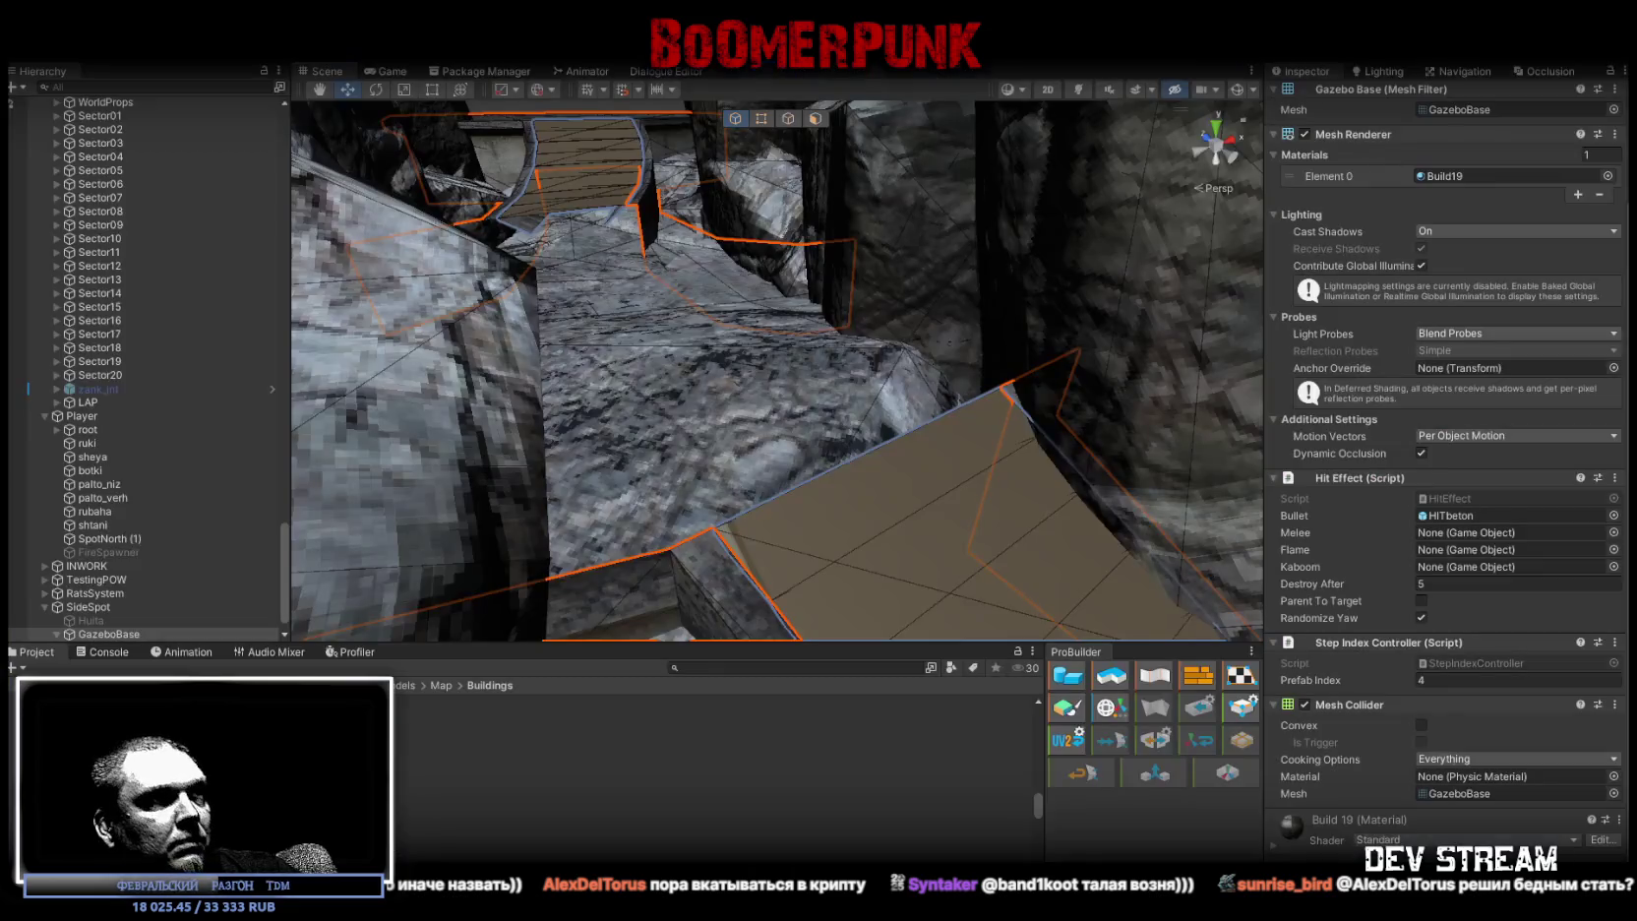
- Frame the GazeboBase mesh in Unity's Scene view
key("f")
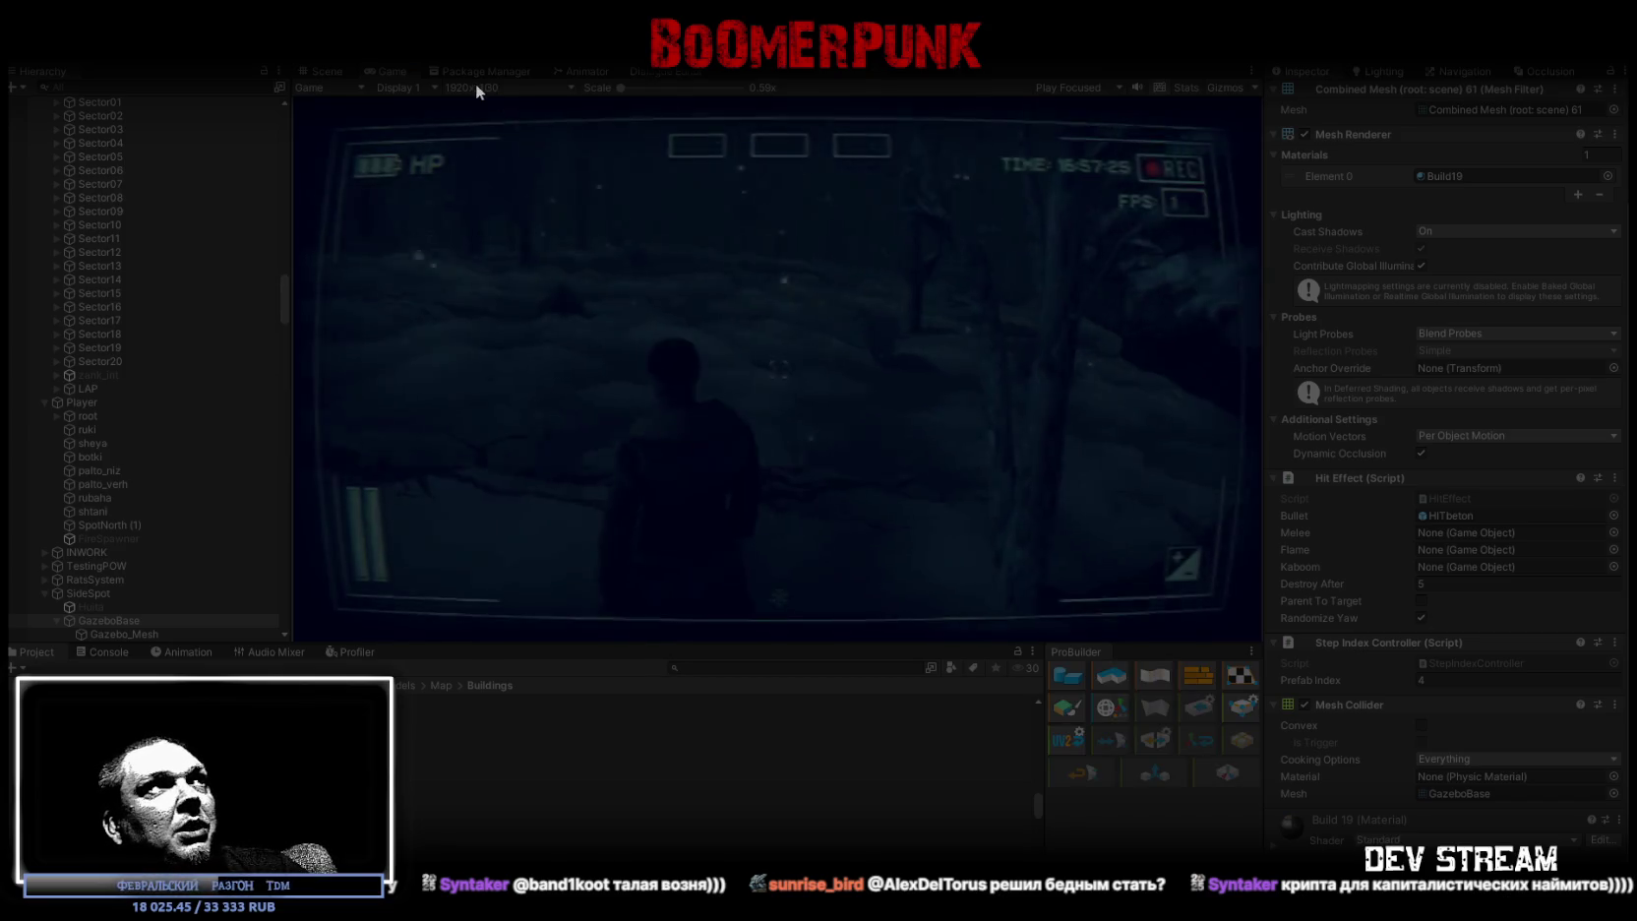
- Maximize the Game view and walk the character up the gazebo staircase
double_click(387, 71)
key("w")
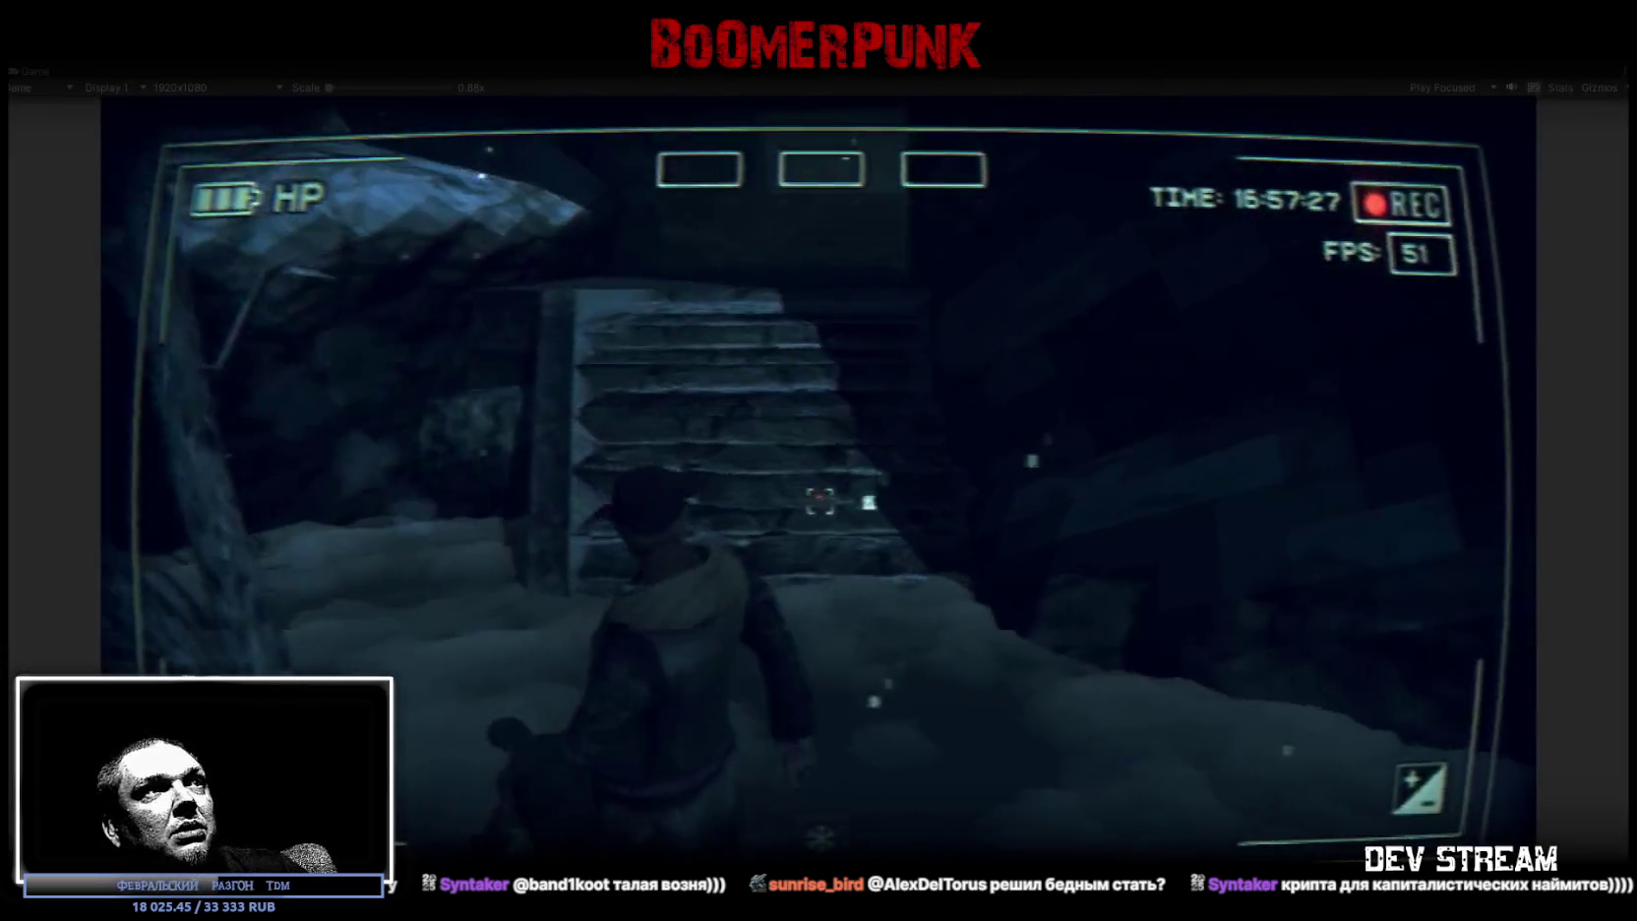
key("w")
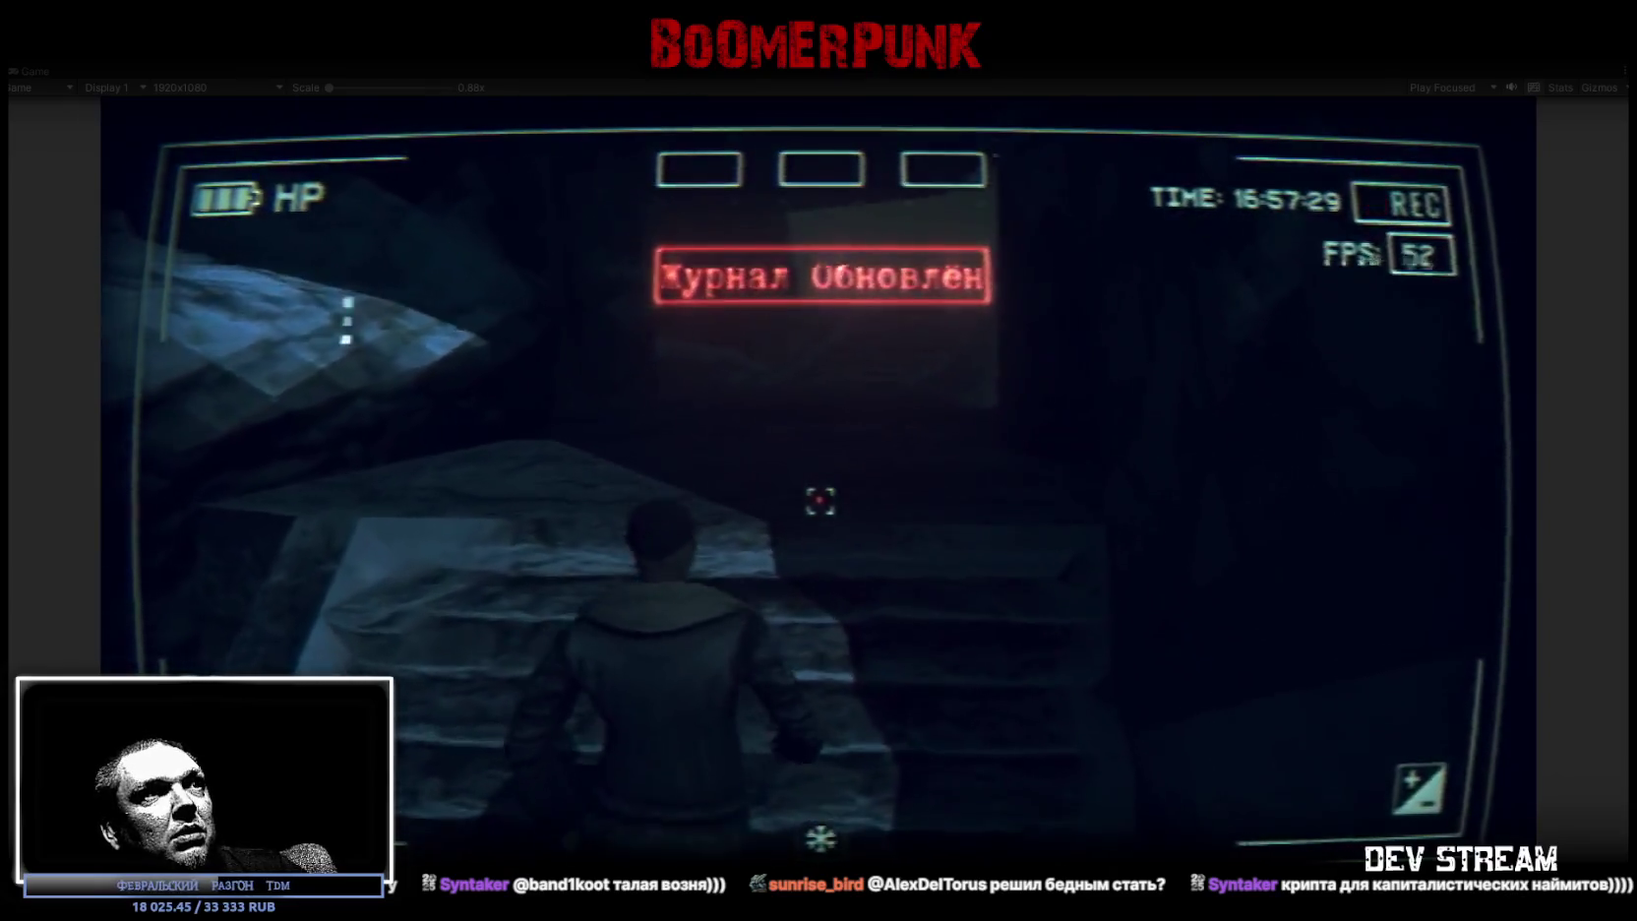
key("w")
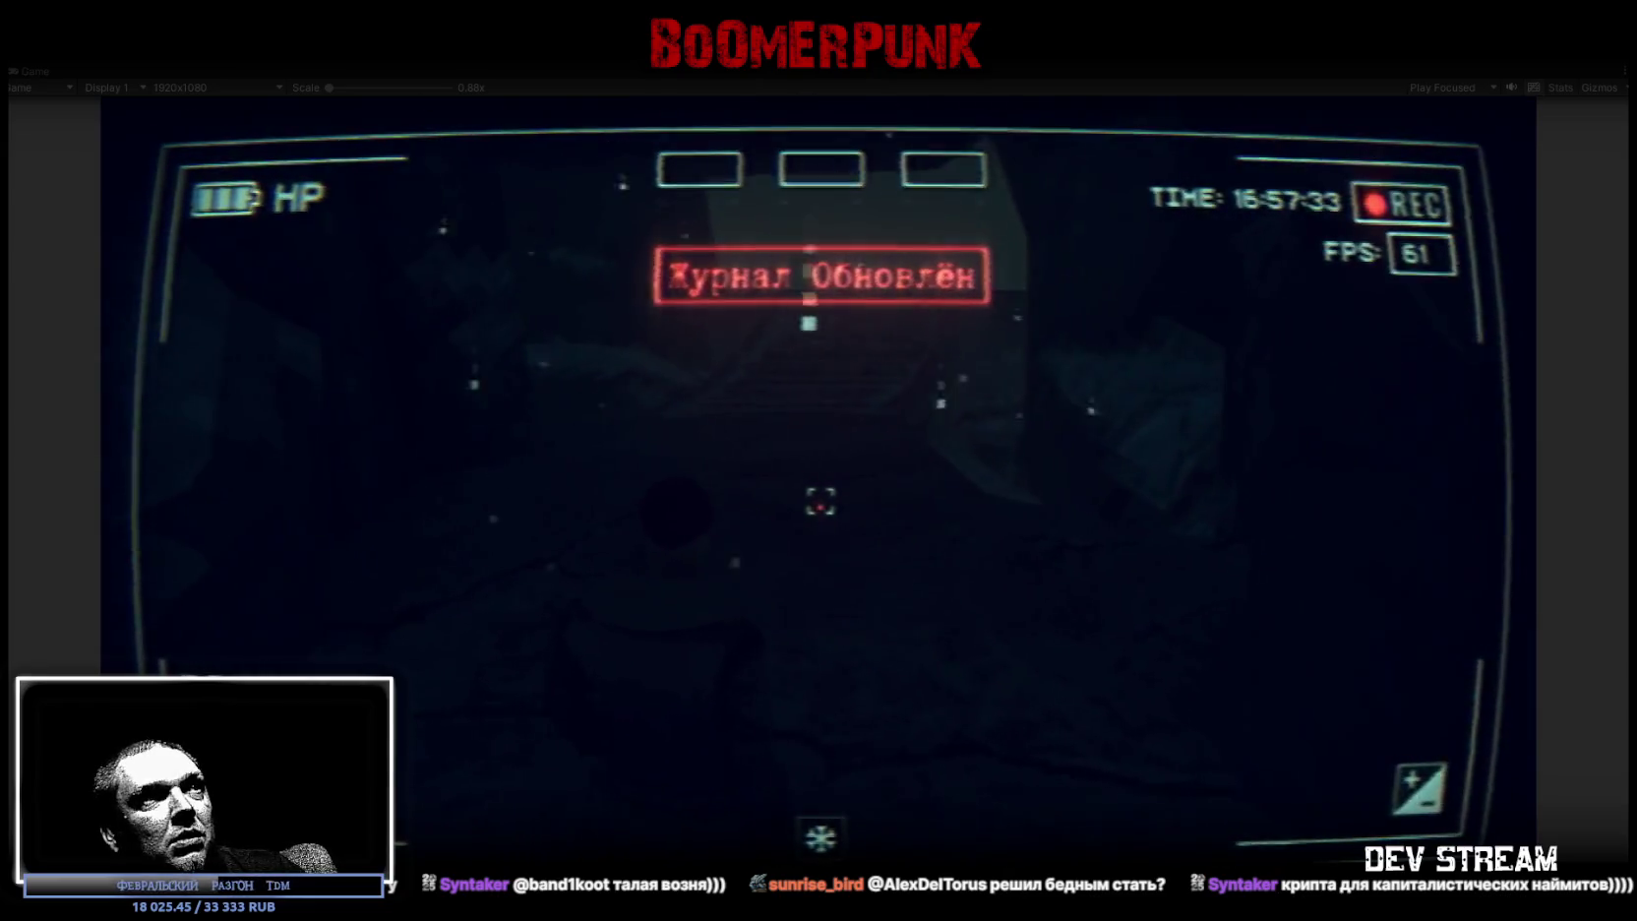
key("w")
key("w")
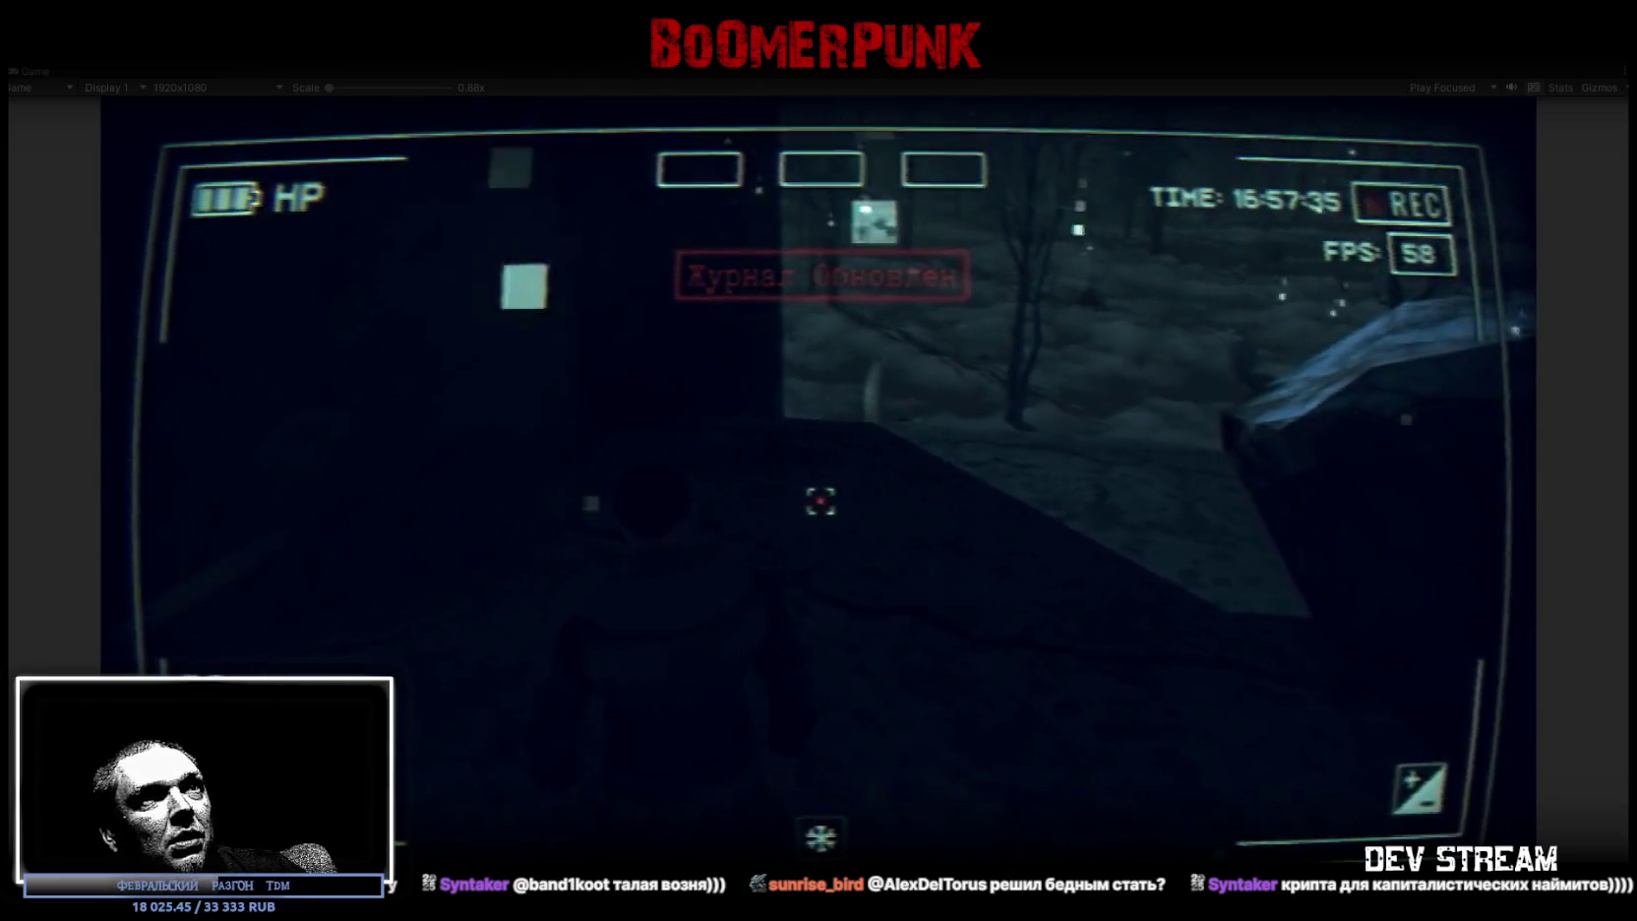
key("w")
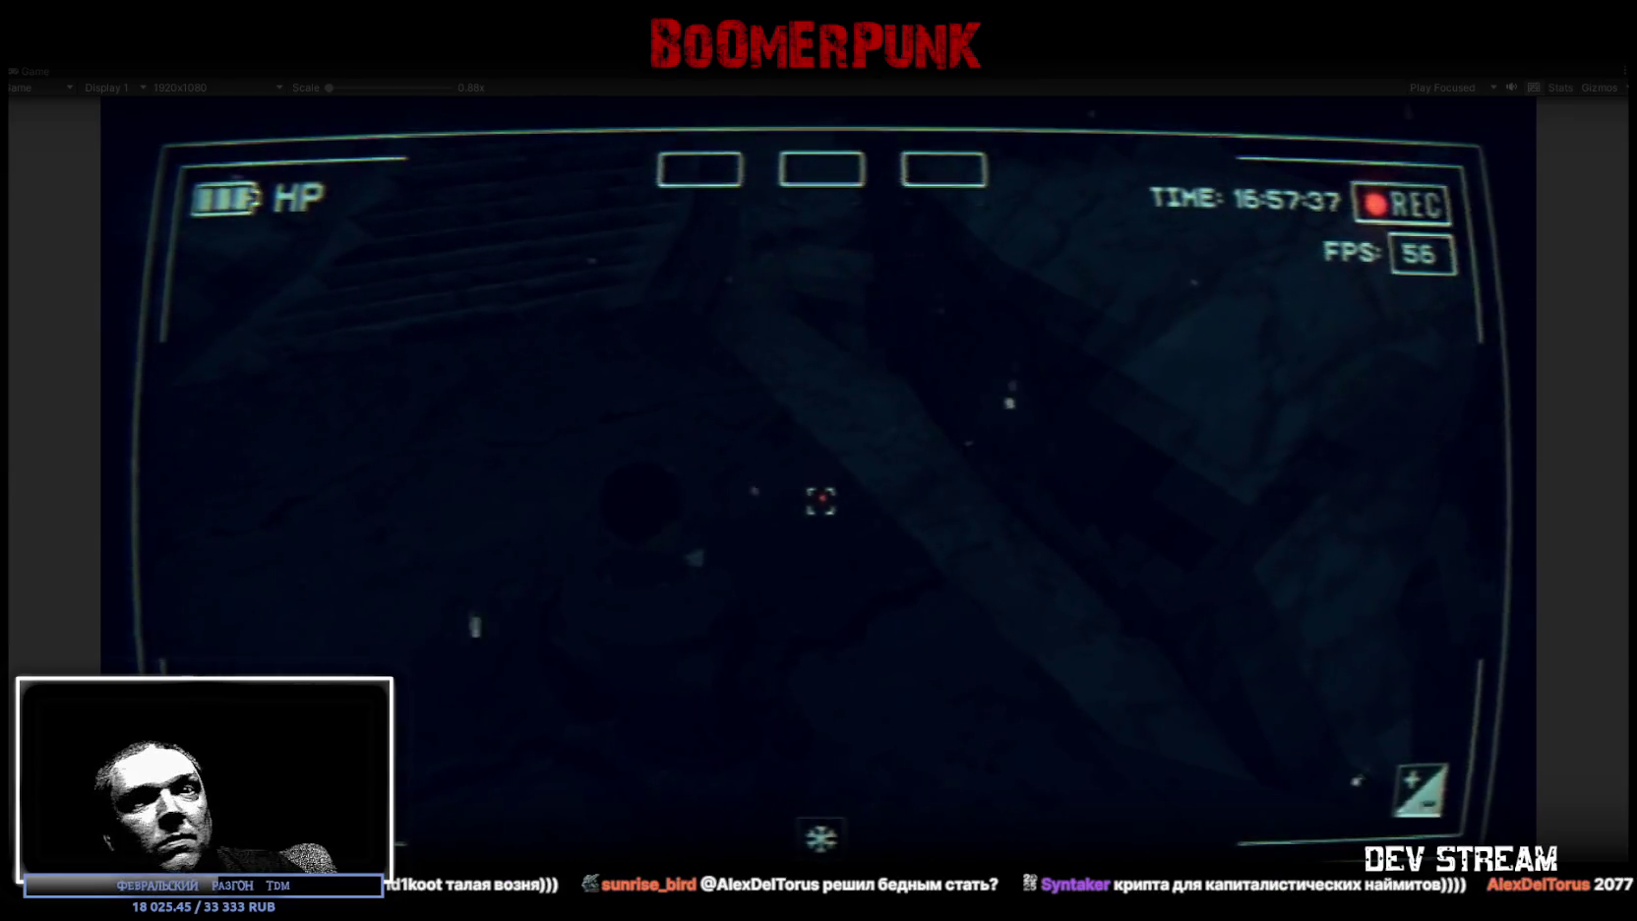
key("w")
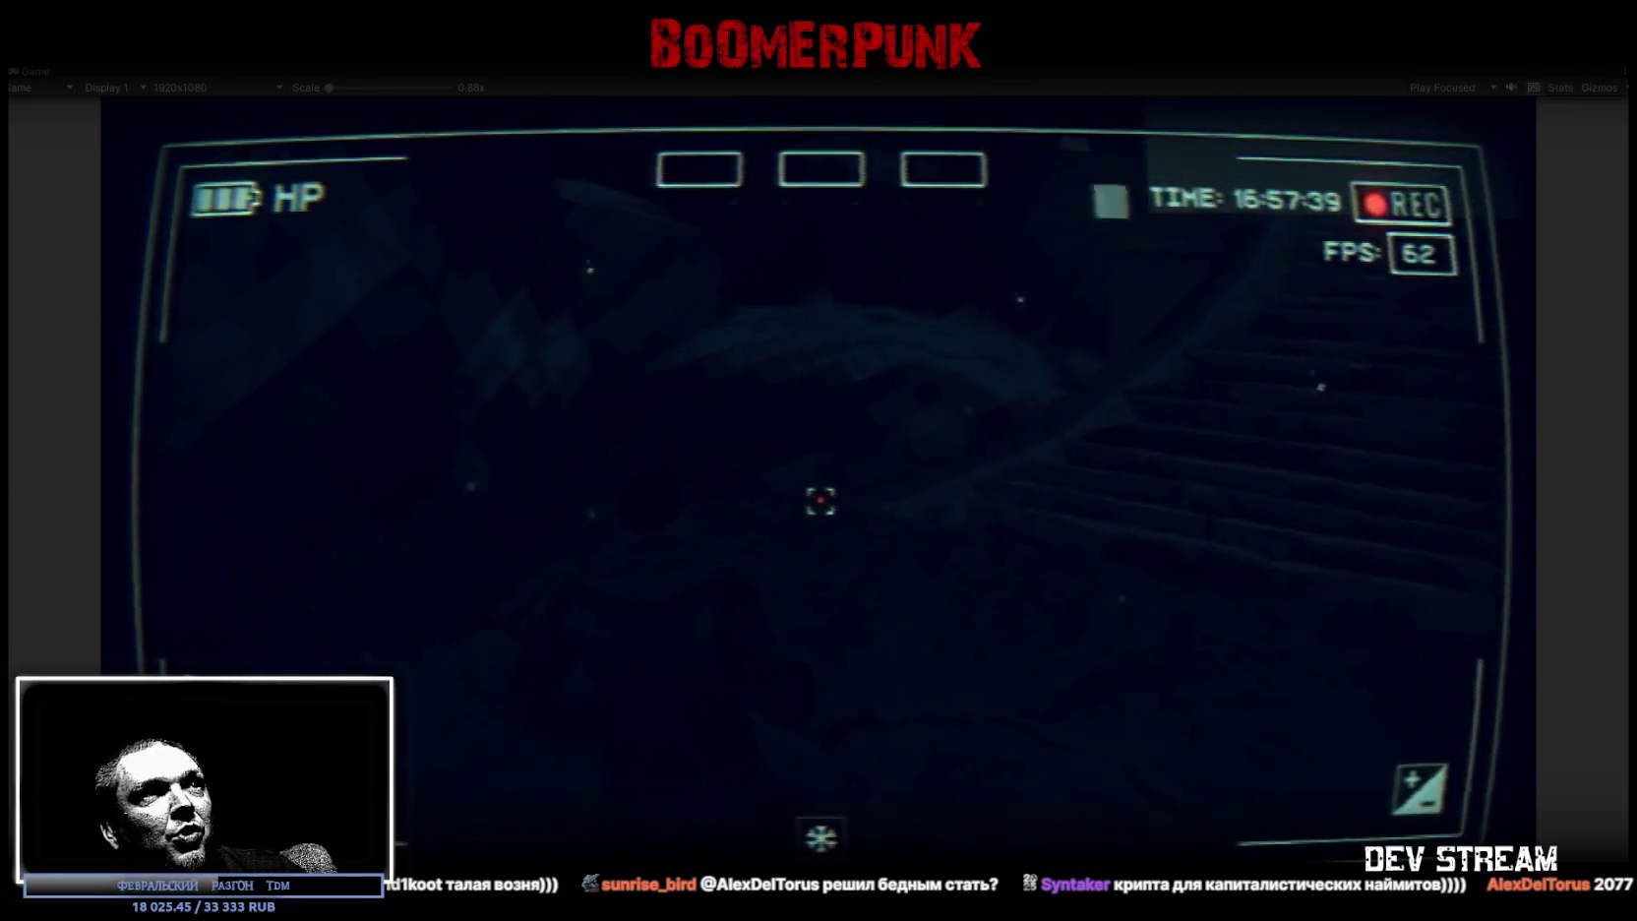
key("w")
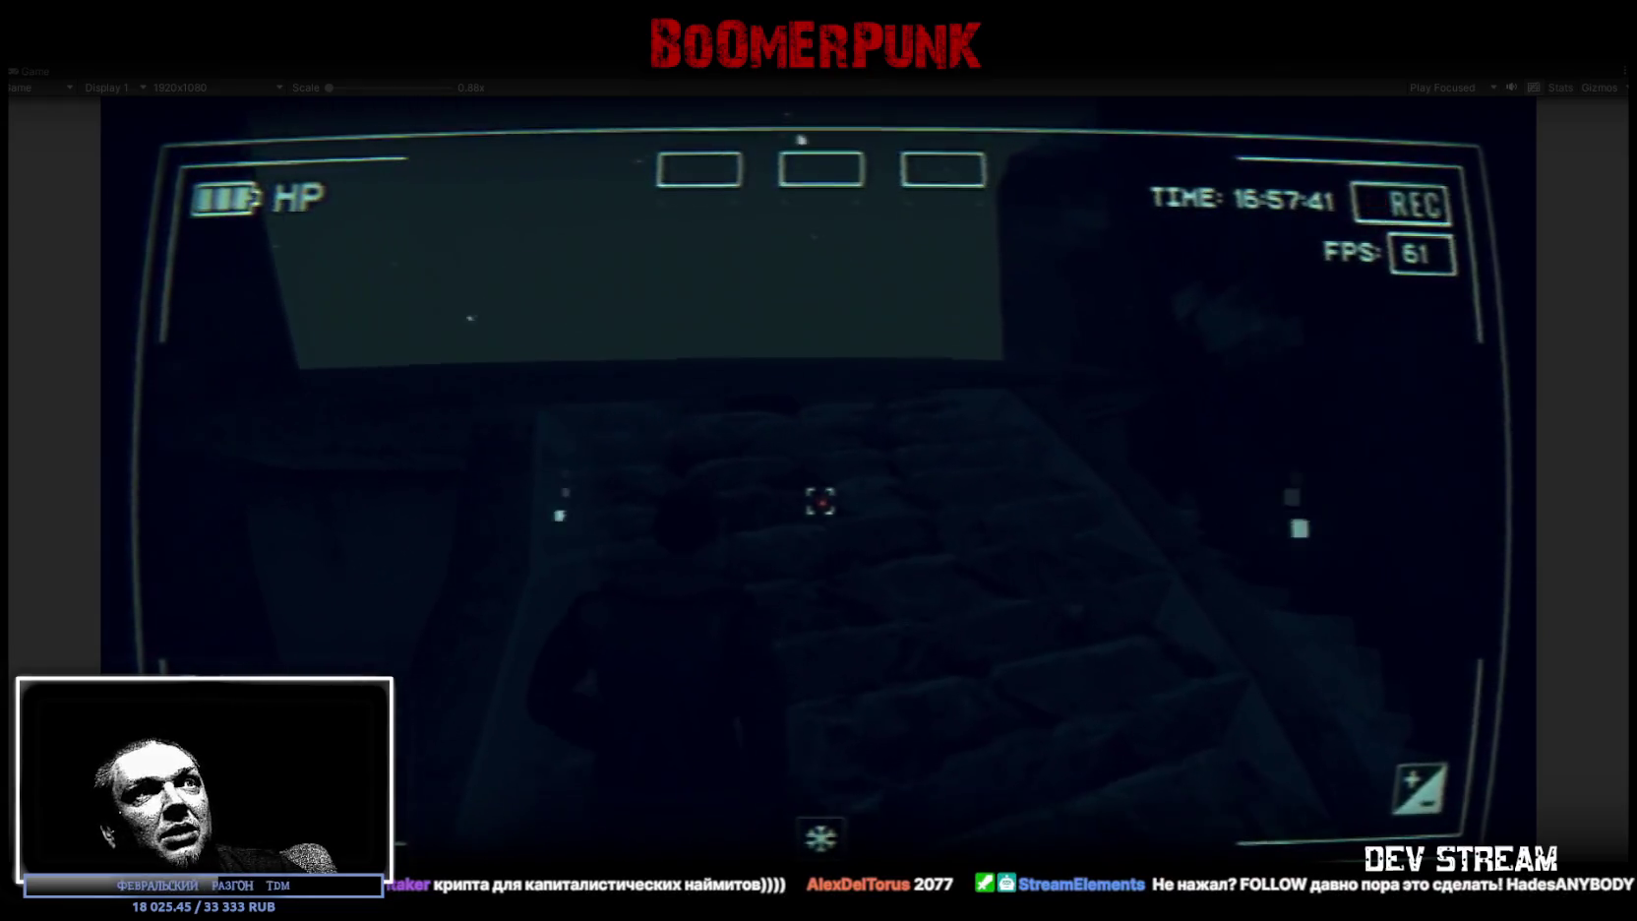
key("w")
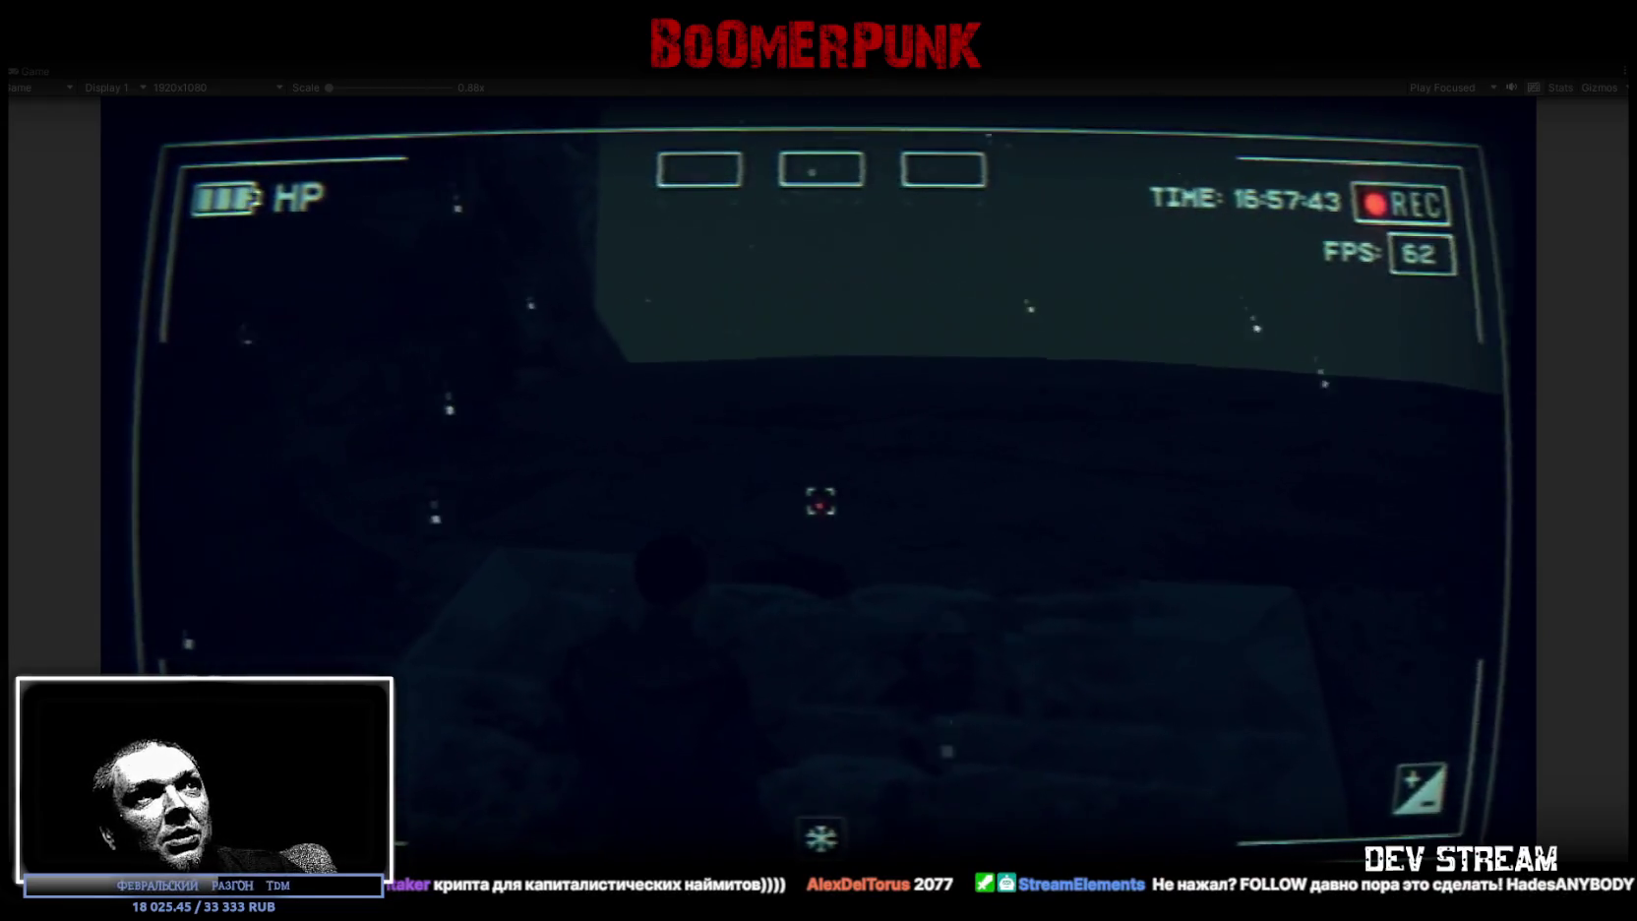
- Look around the dim room toward the lit wall, then bring up the pause menu
key("w")
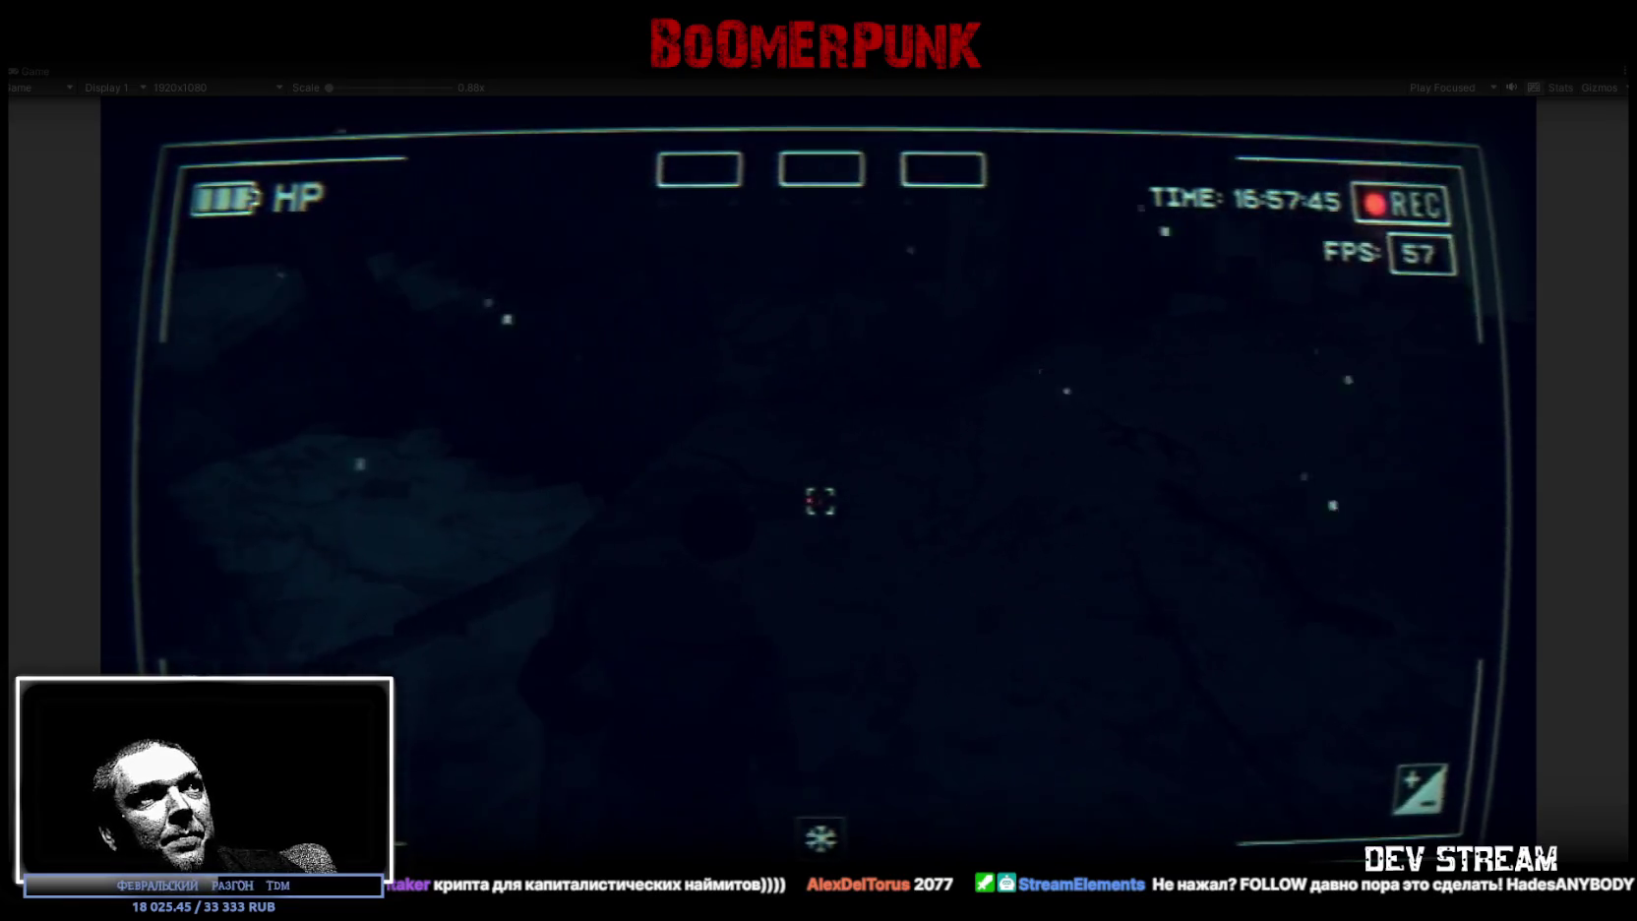
key("w")
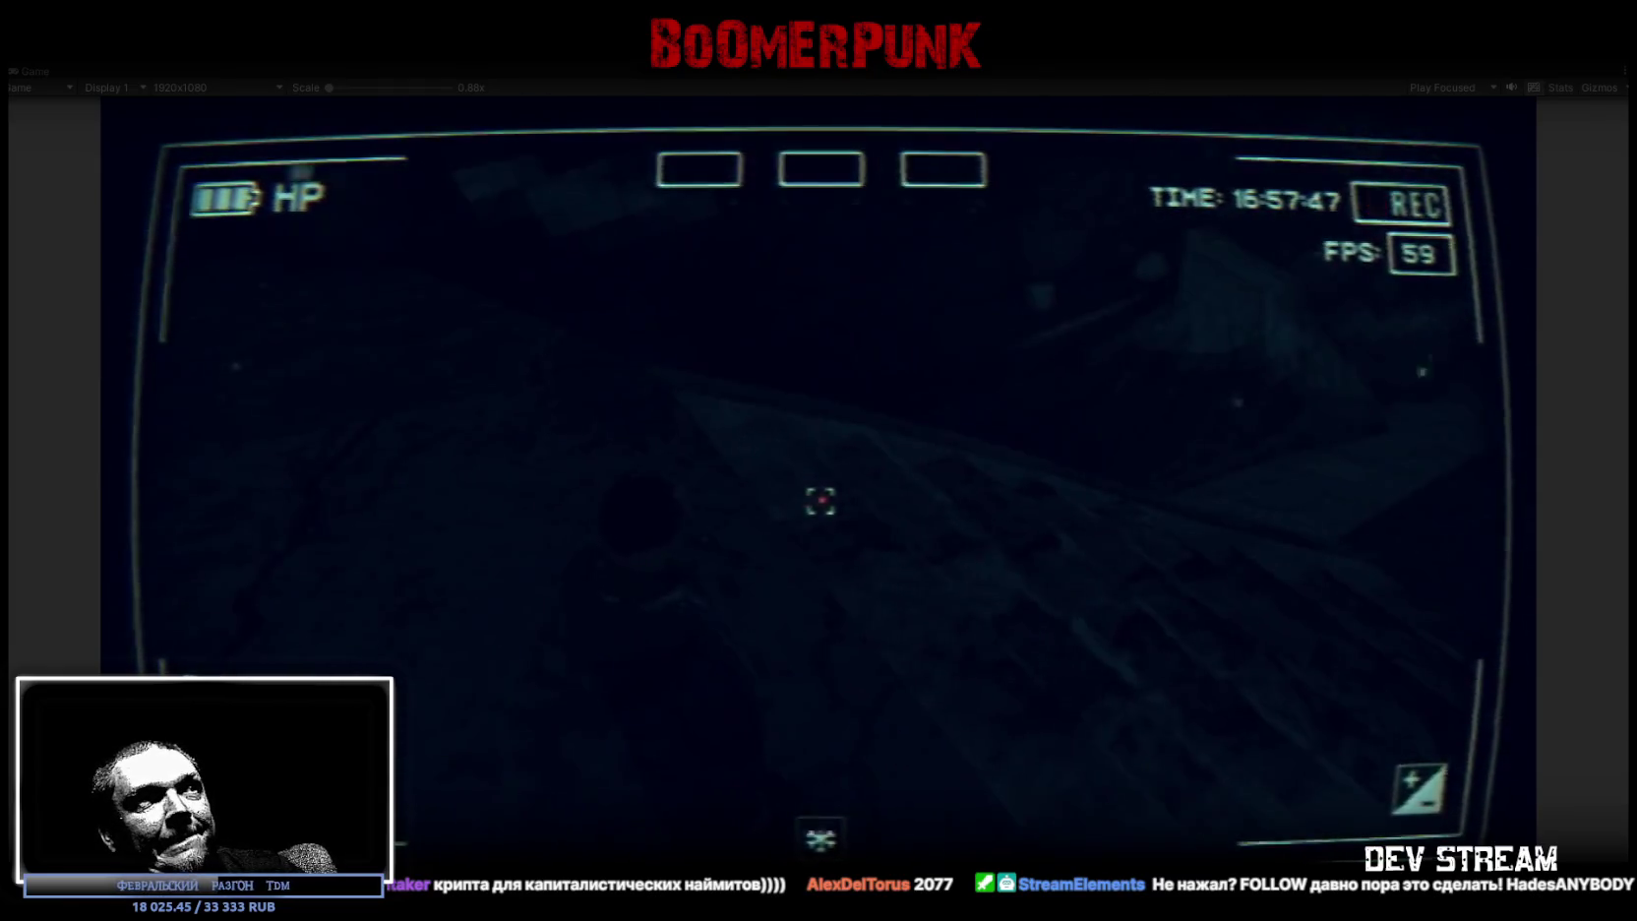
key("w")
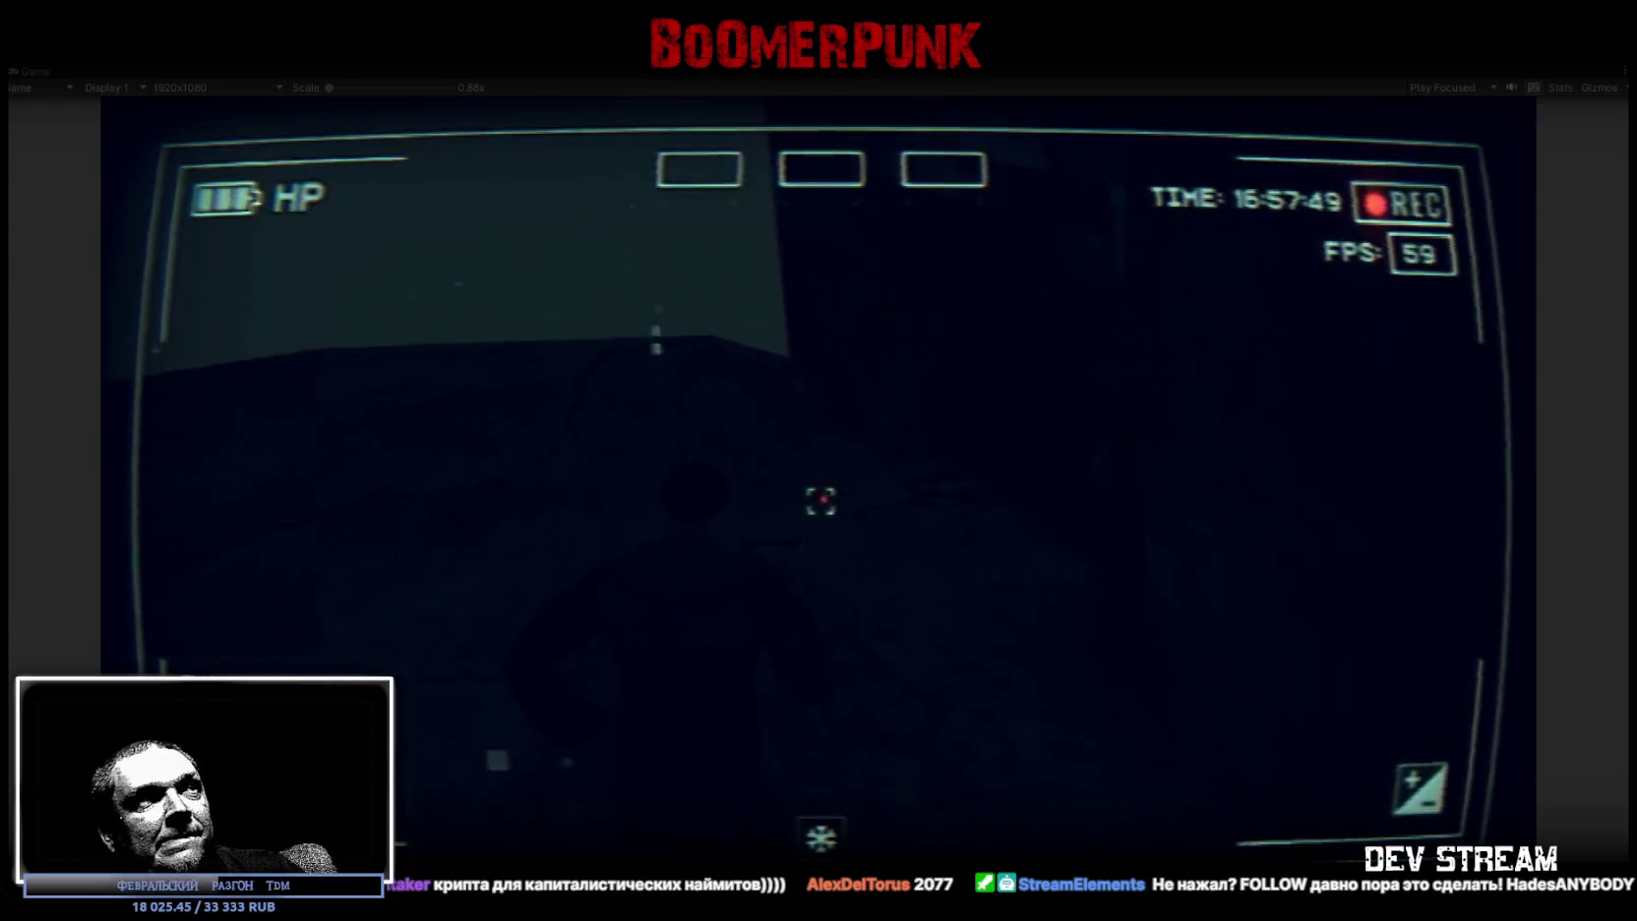
key("w")
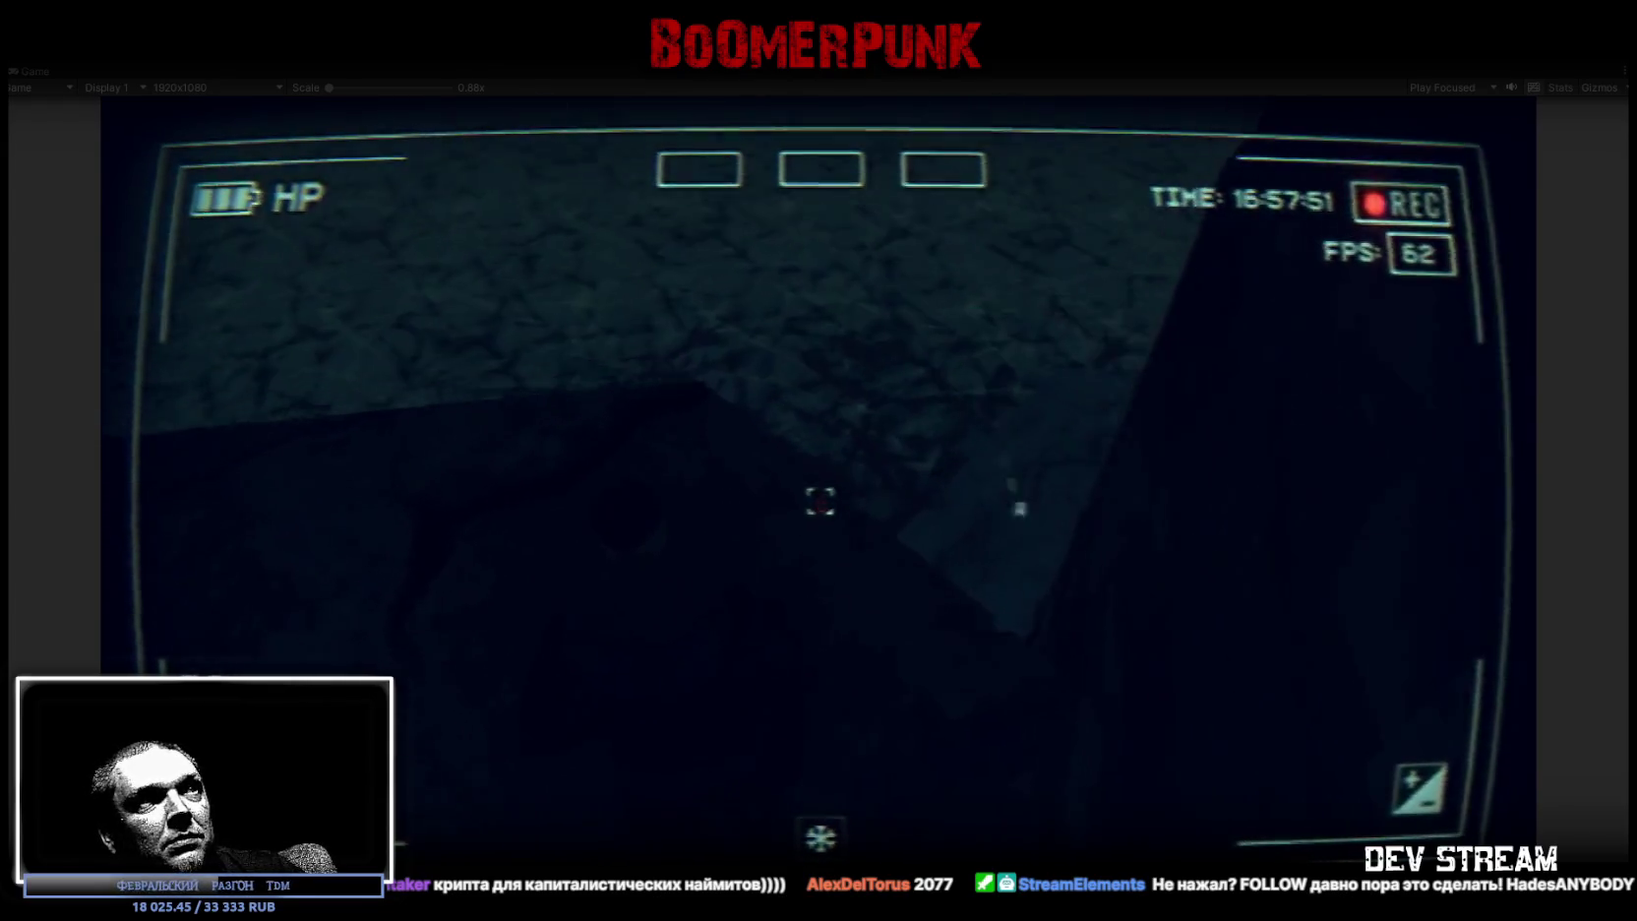
key("w")
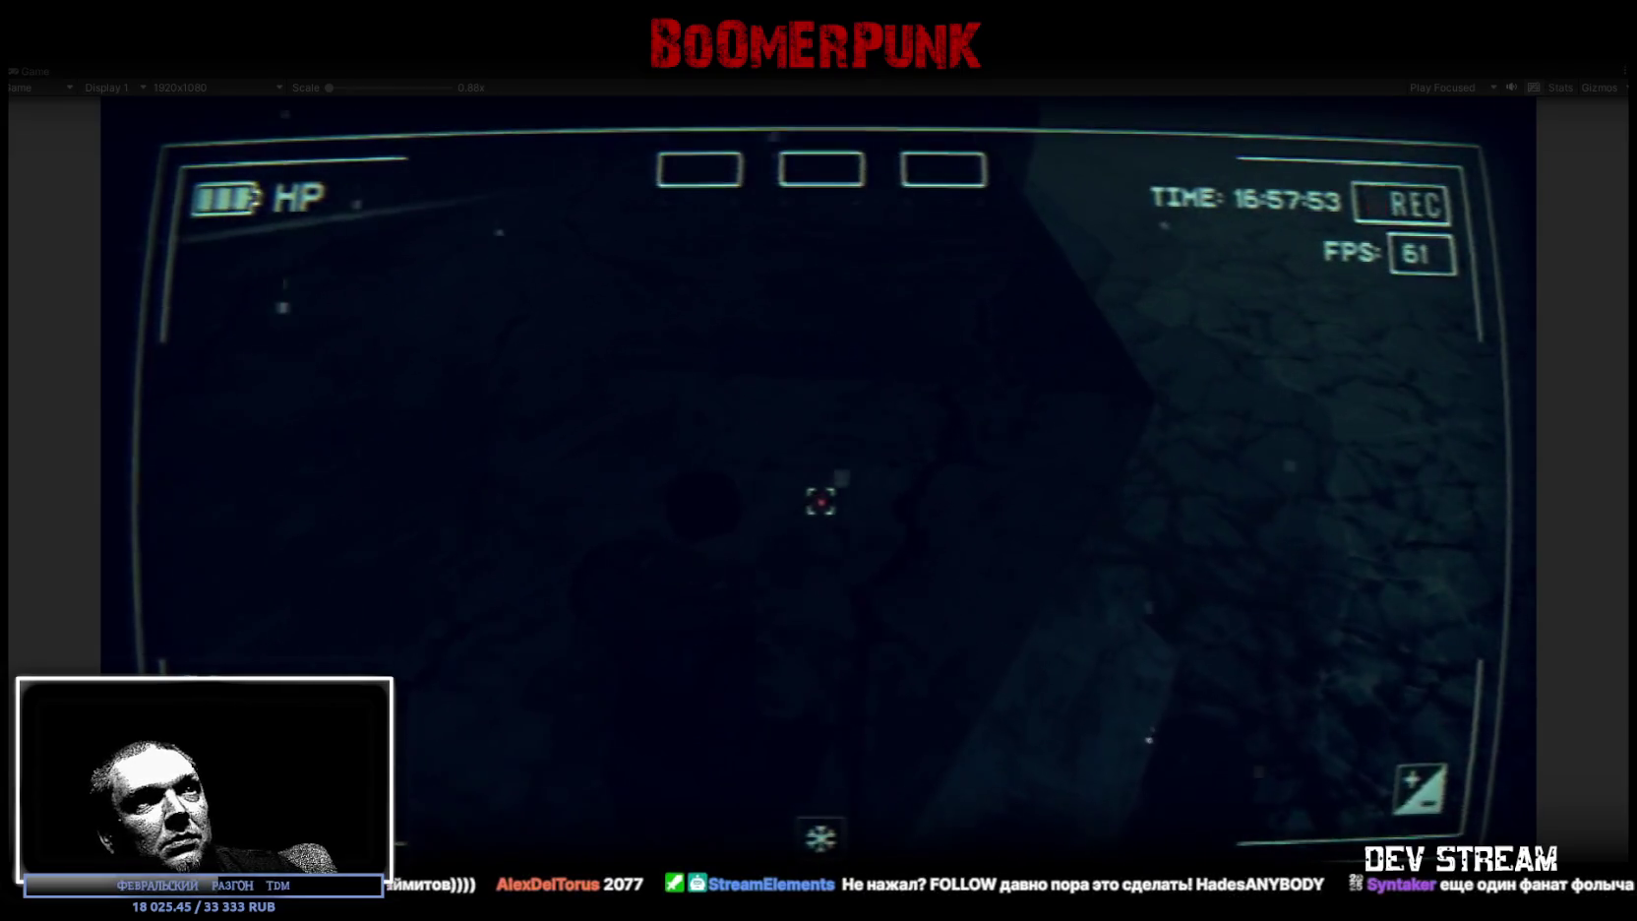
key("w")
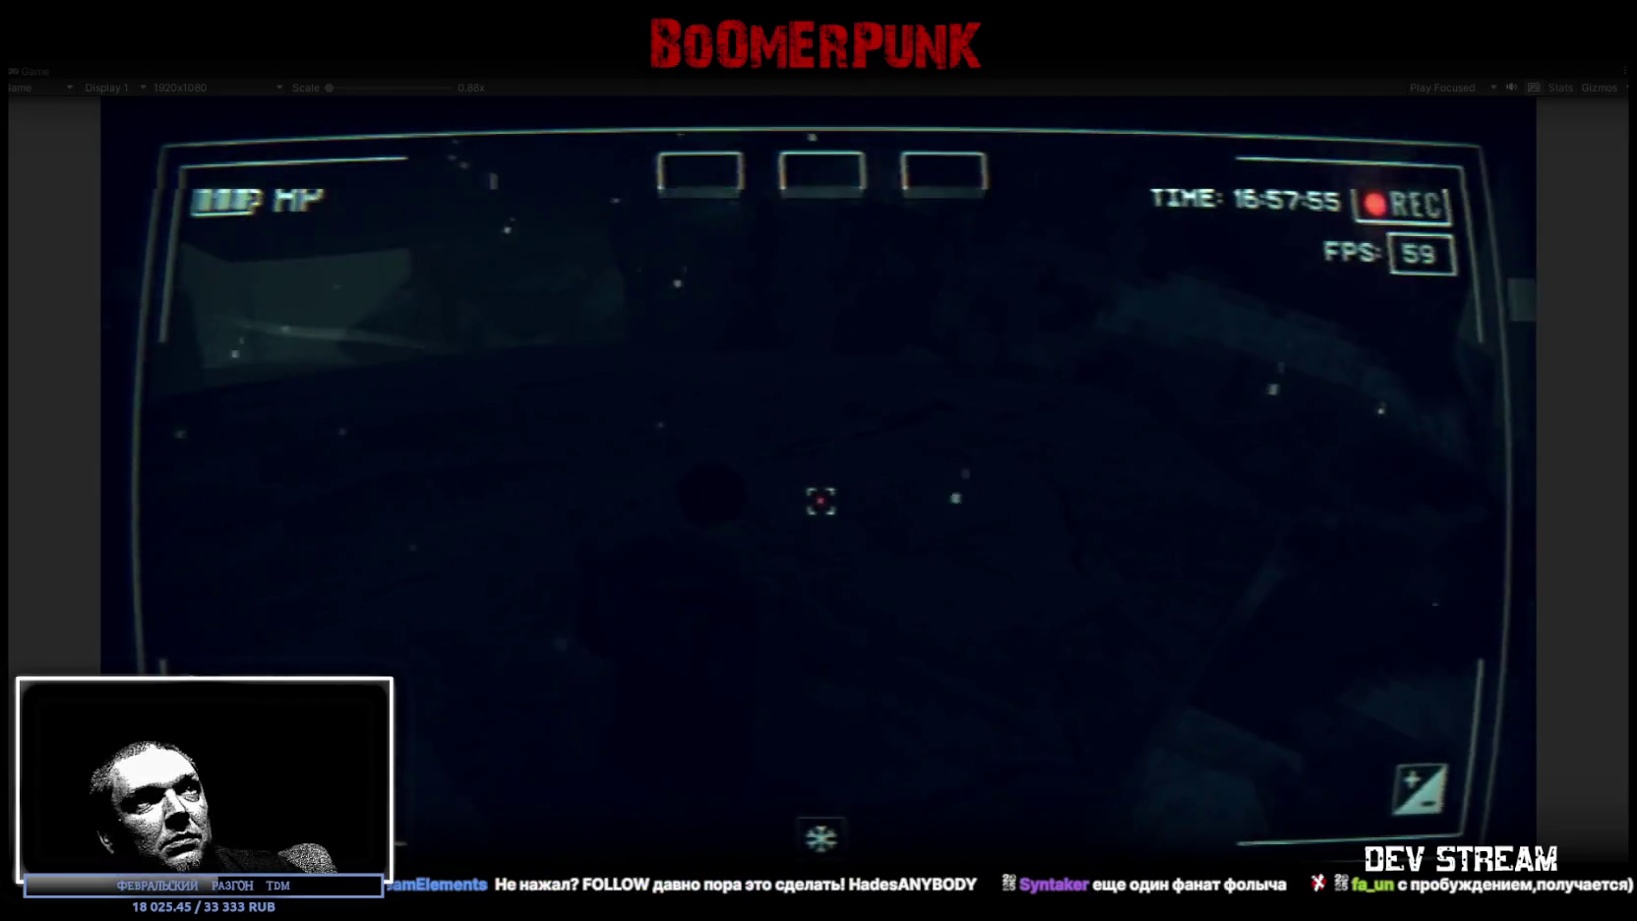
key("w")
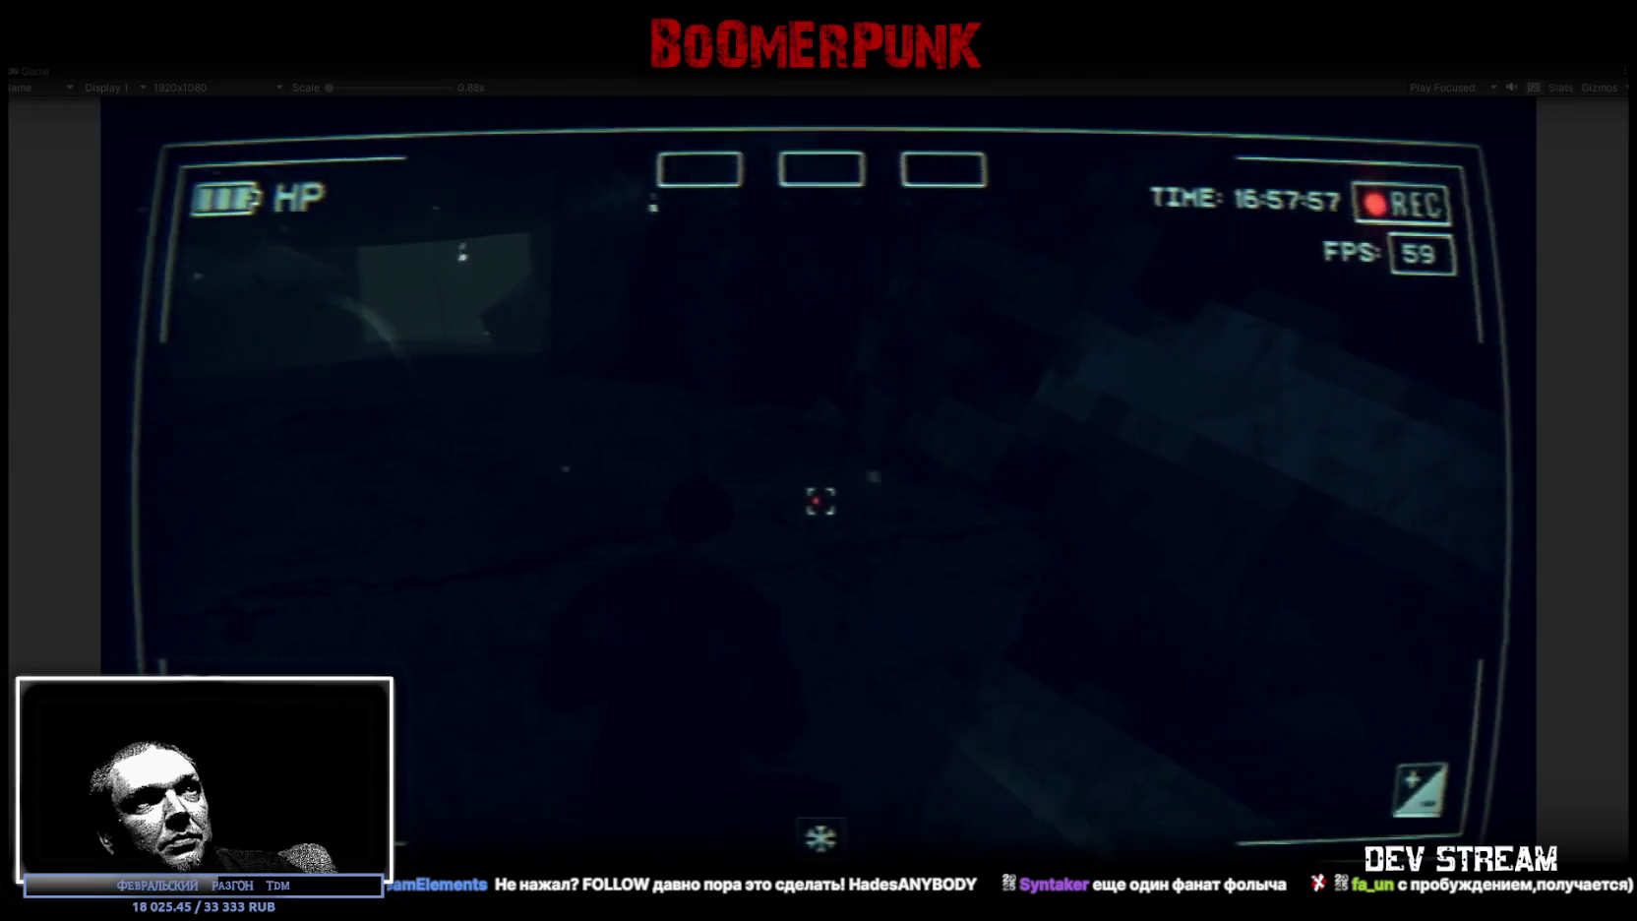
key("w")
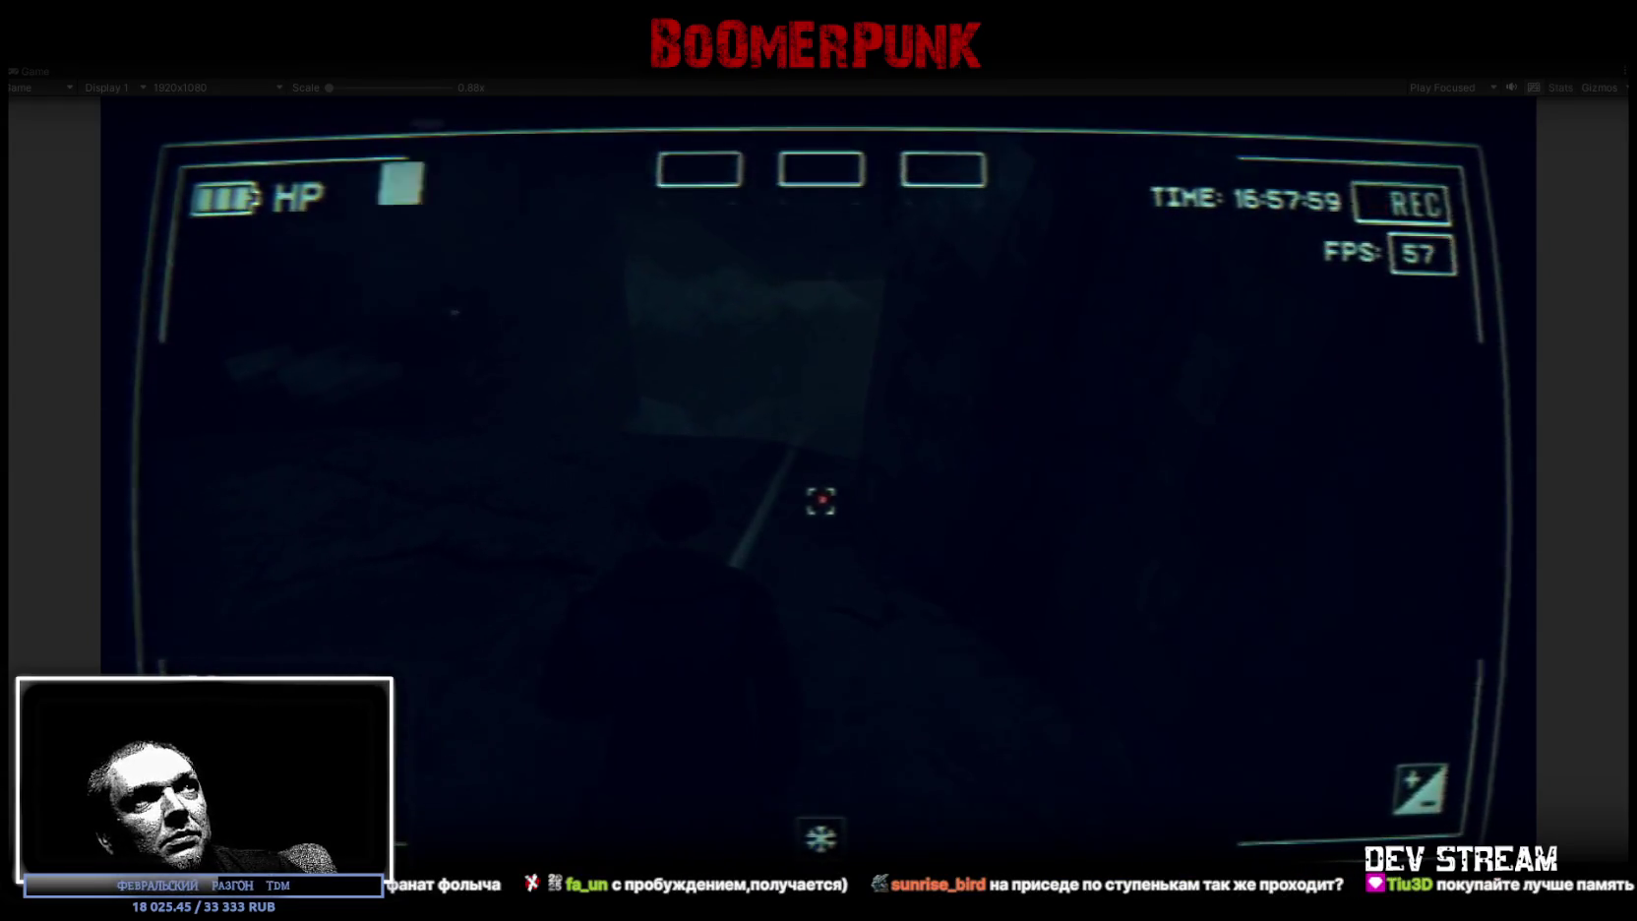
key("w")
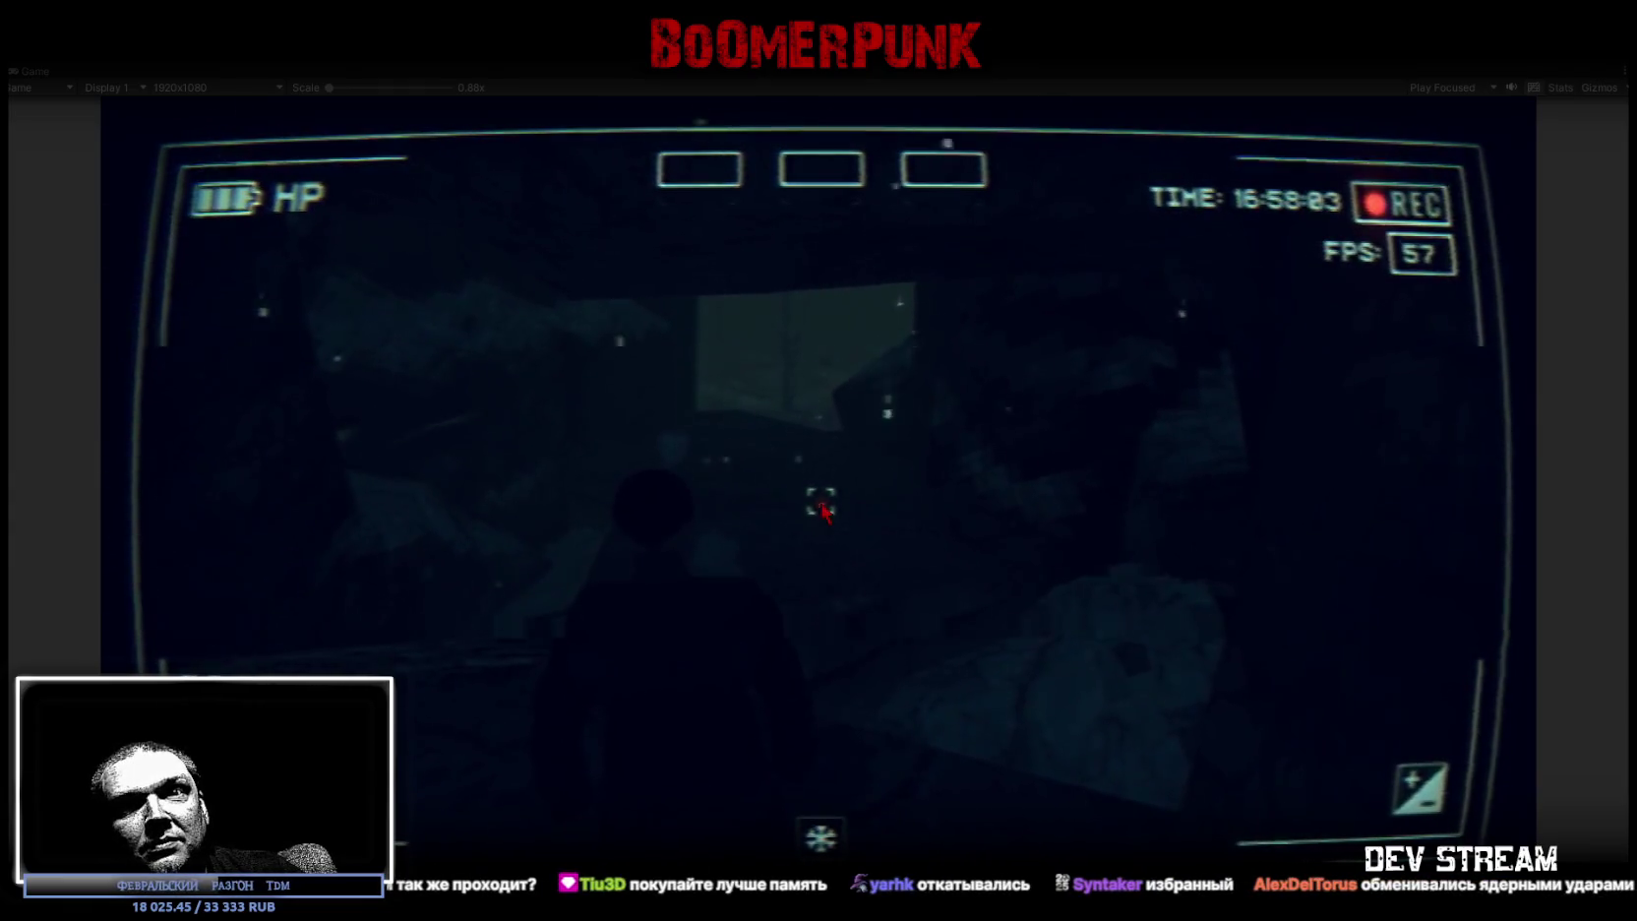
key("Escape")
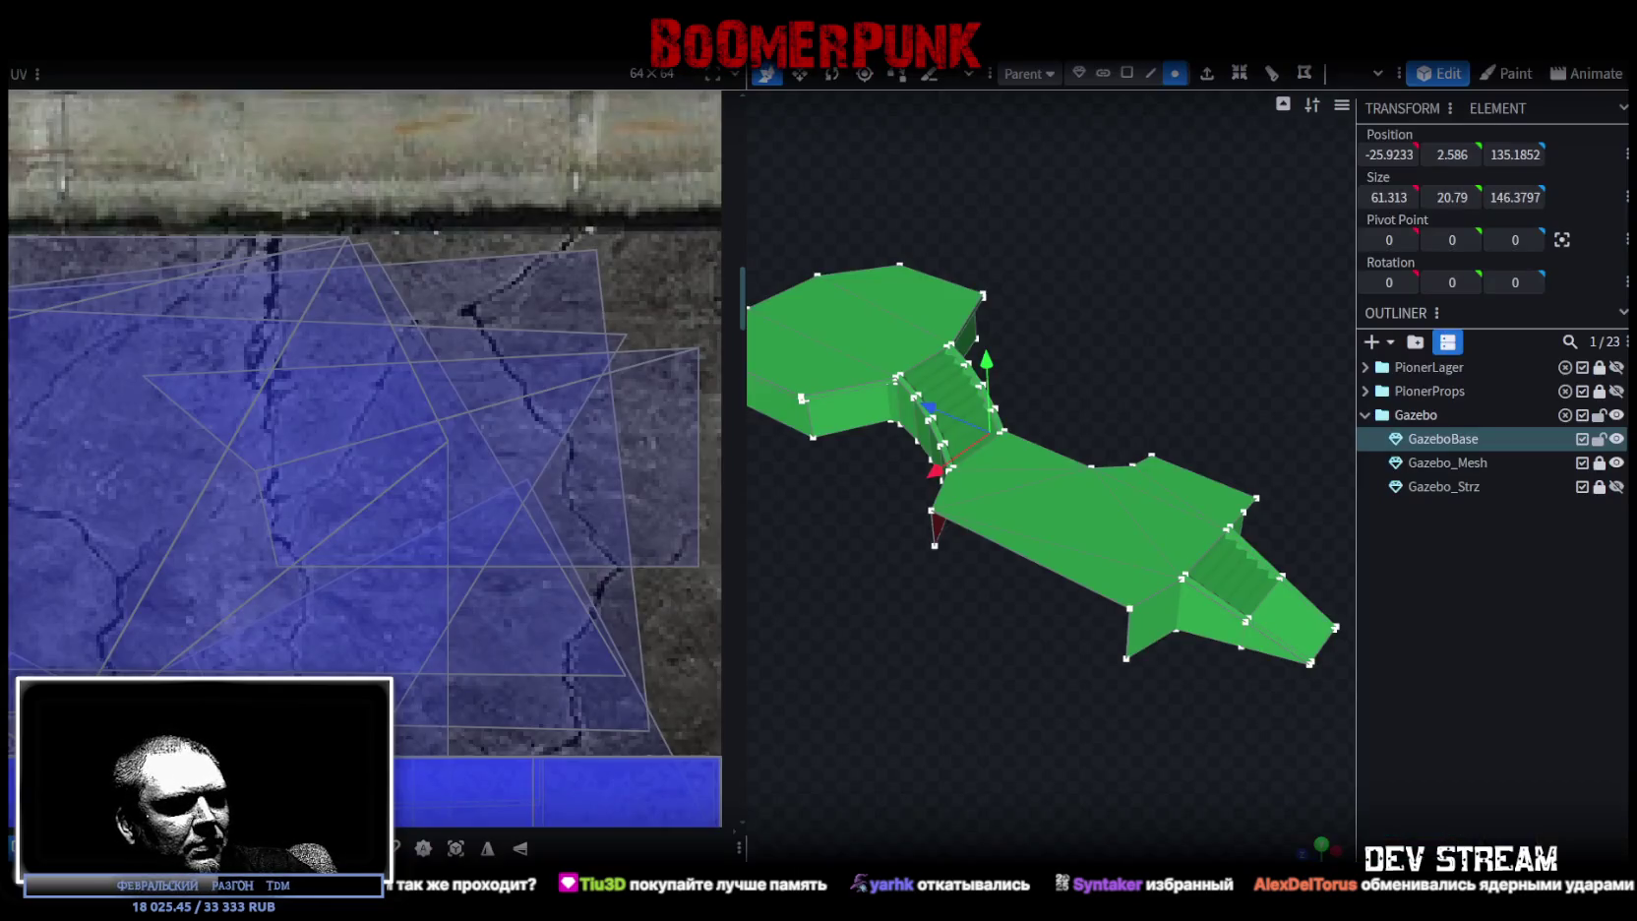
- Add a 16 × 8 cuboid mesh, delete it, and reopen the Add Mesh dialog
scroll(915, 678, "down", 3)
mouse_move(992, 693)
left_mouse_down()
mouse_move(915, 736)
mouse_move(996, 730)
left_mouse_up()
scroll(997, 730, "up", 5)
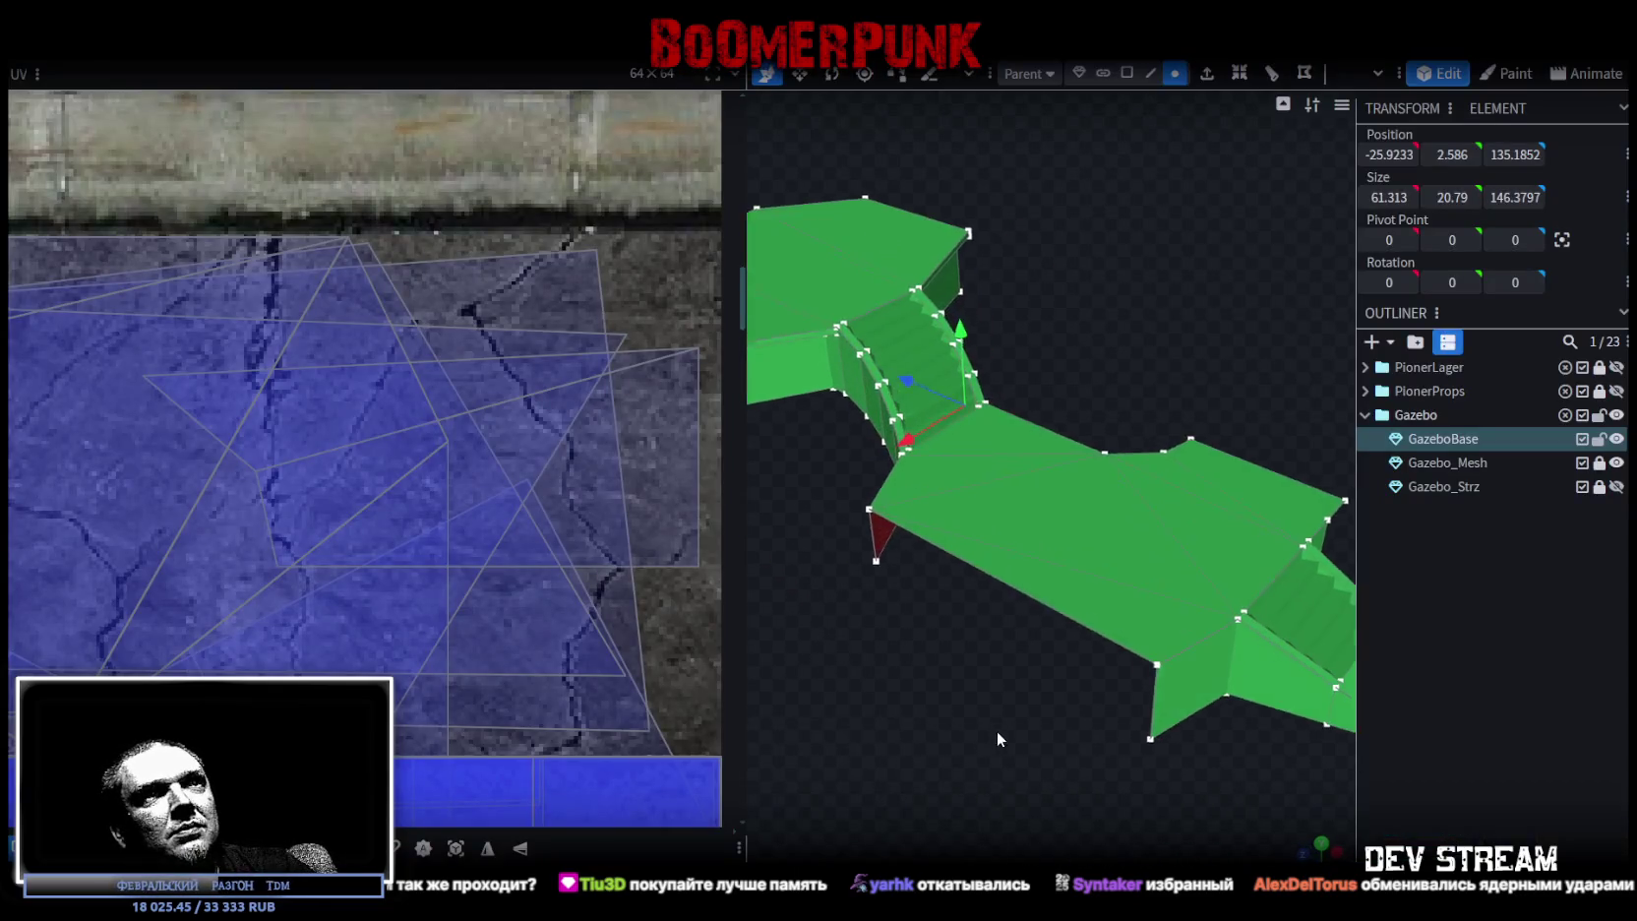
key("Escape")
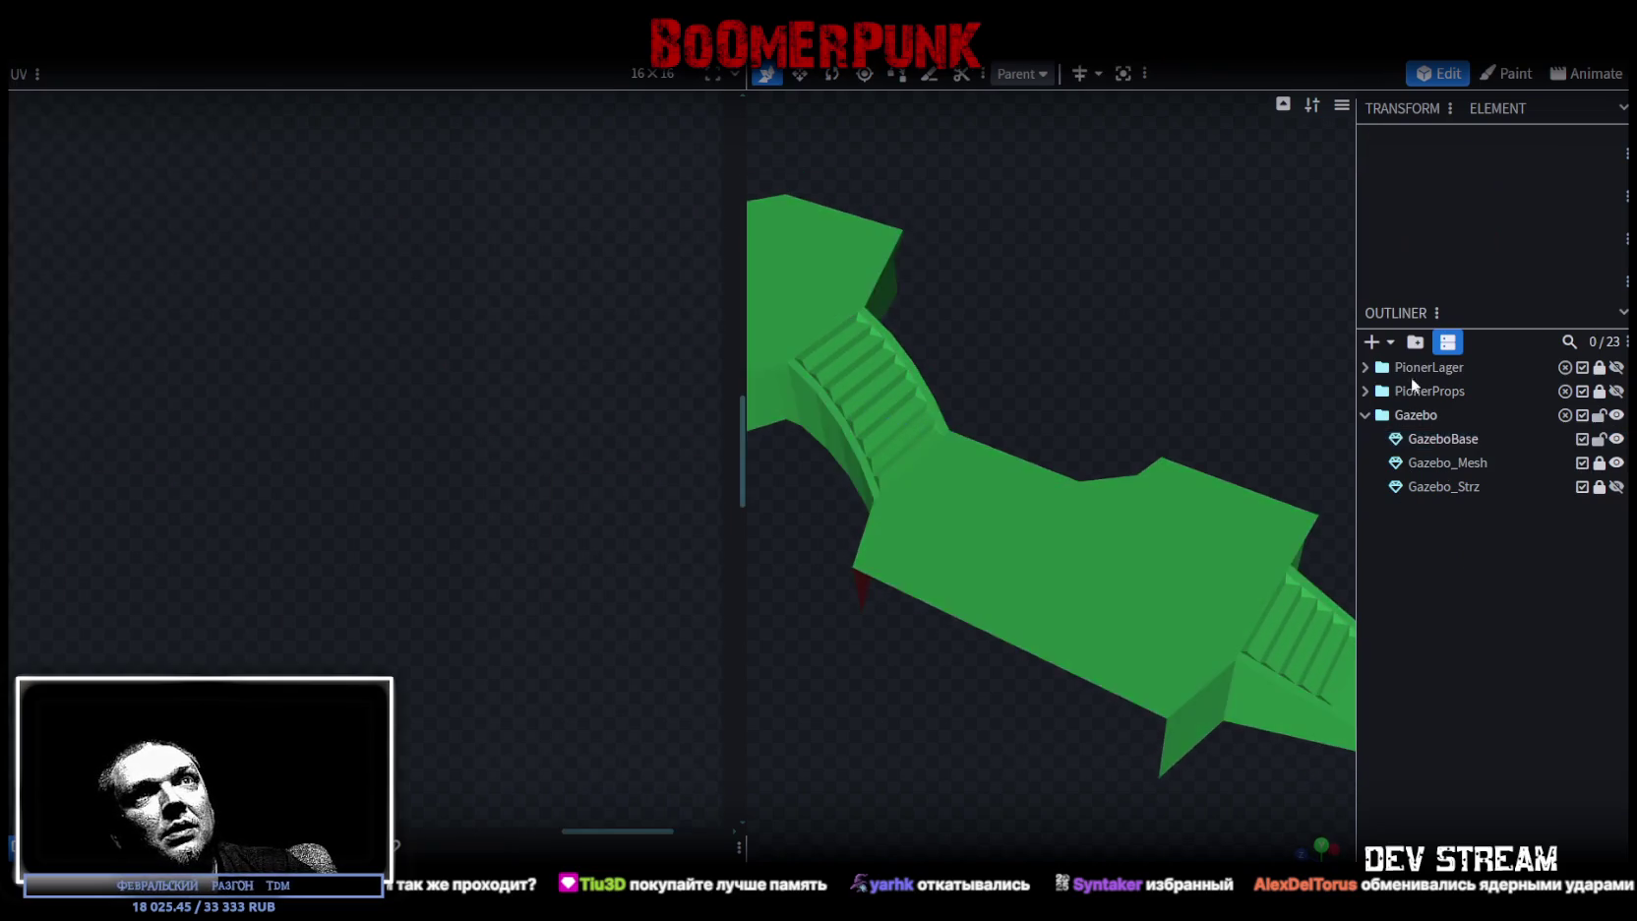
left_click(1372, 344)
left_click(897, 246)
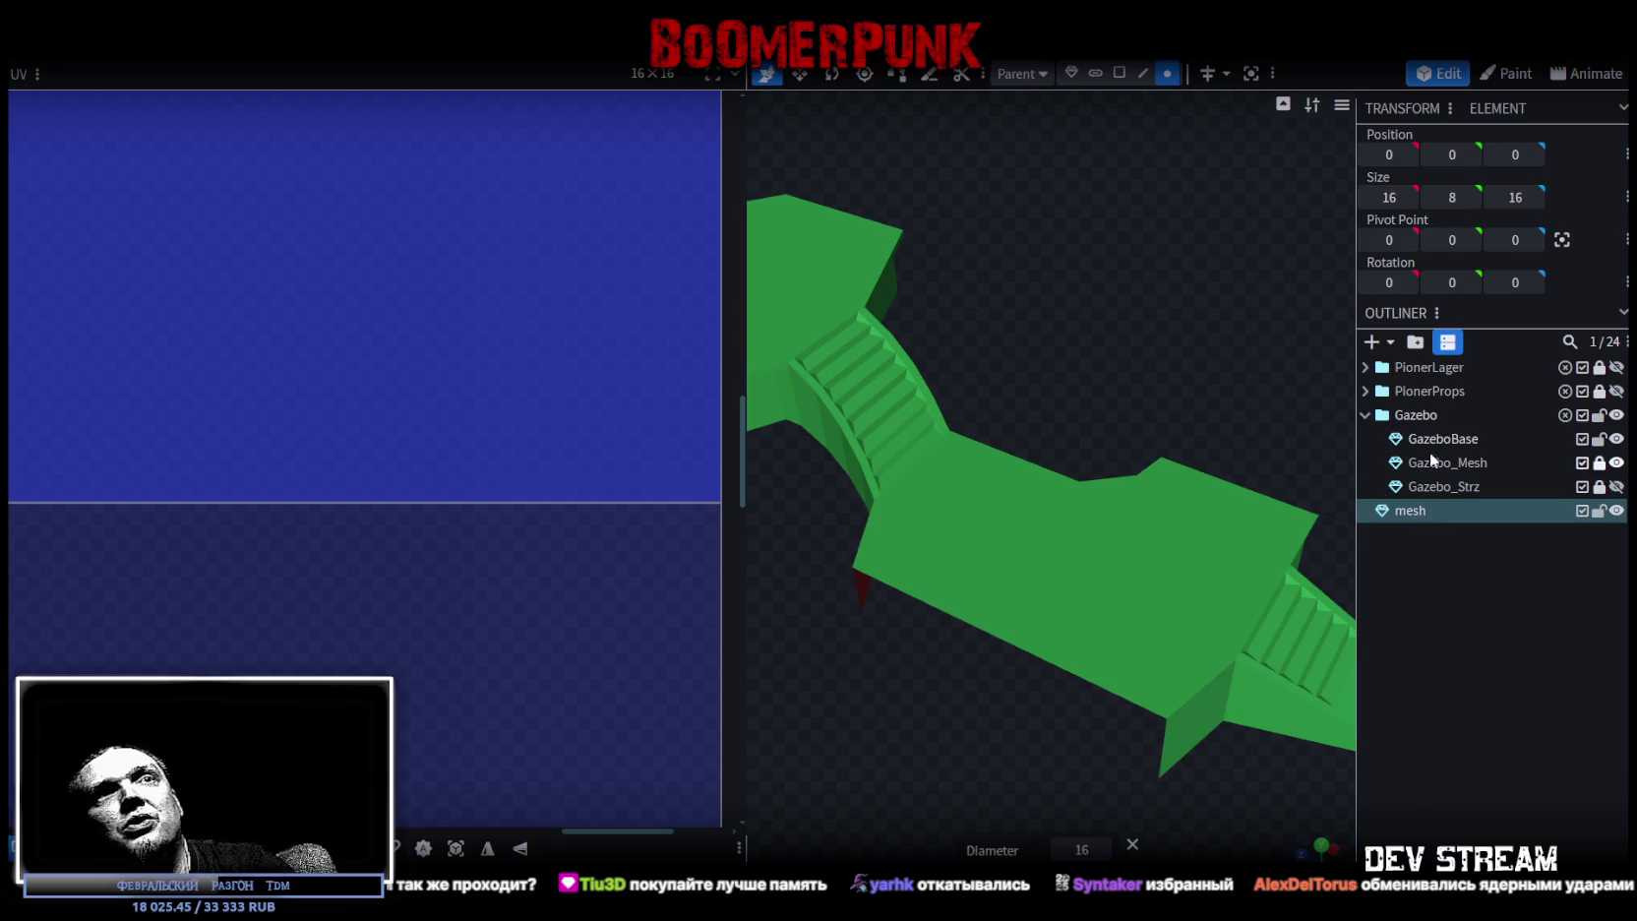
key("Delete")
left_click(1373, 343)
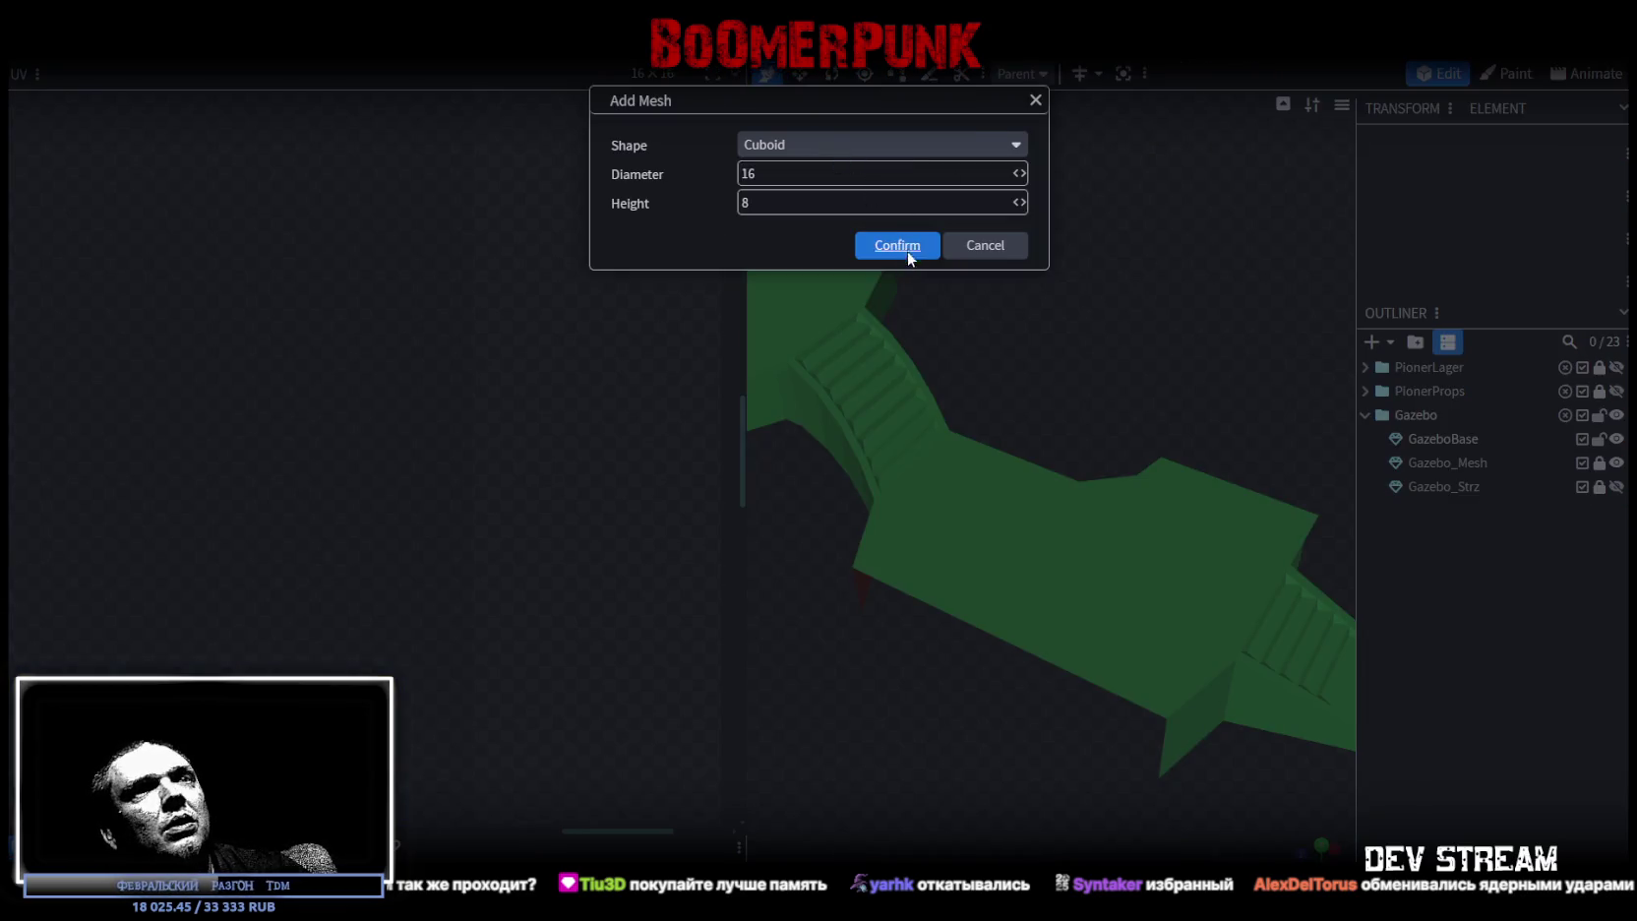
- Add the cuboid mesh and pull its top face up into a tall block
left_click(897, 246)
scroll(1043, 620, "down", 3)
mouse_move(1066, 594)
left_mouse_down()
mouse_move(1002, 534)
mouse_move(1101, 633)
mouse_move(1051, 559)
left_mouse_up()
scroll(1066, 555, "up", 3)
scroll(1033, 562, "down", 3)
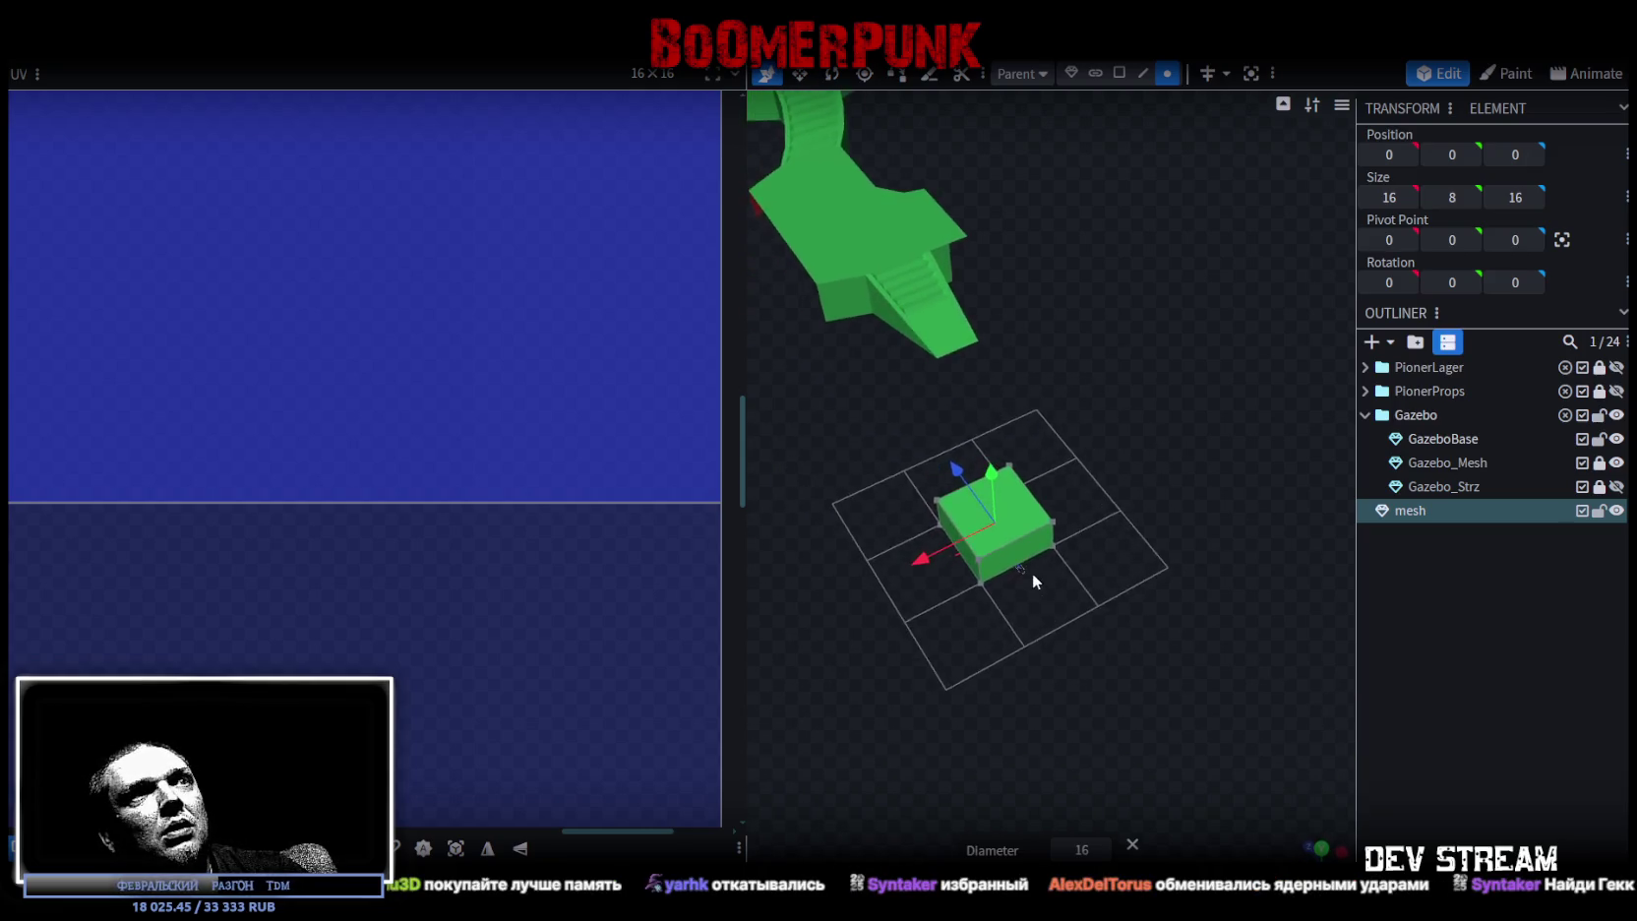
scroll(1038, 568, "up", 2)
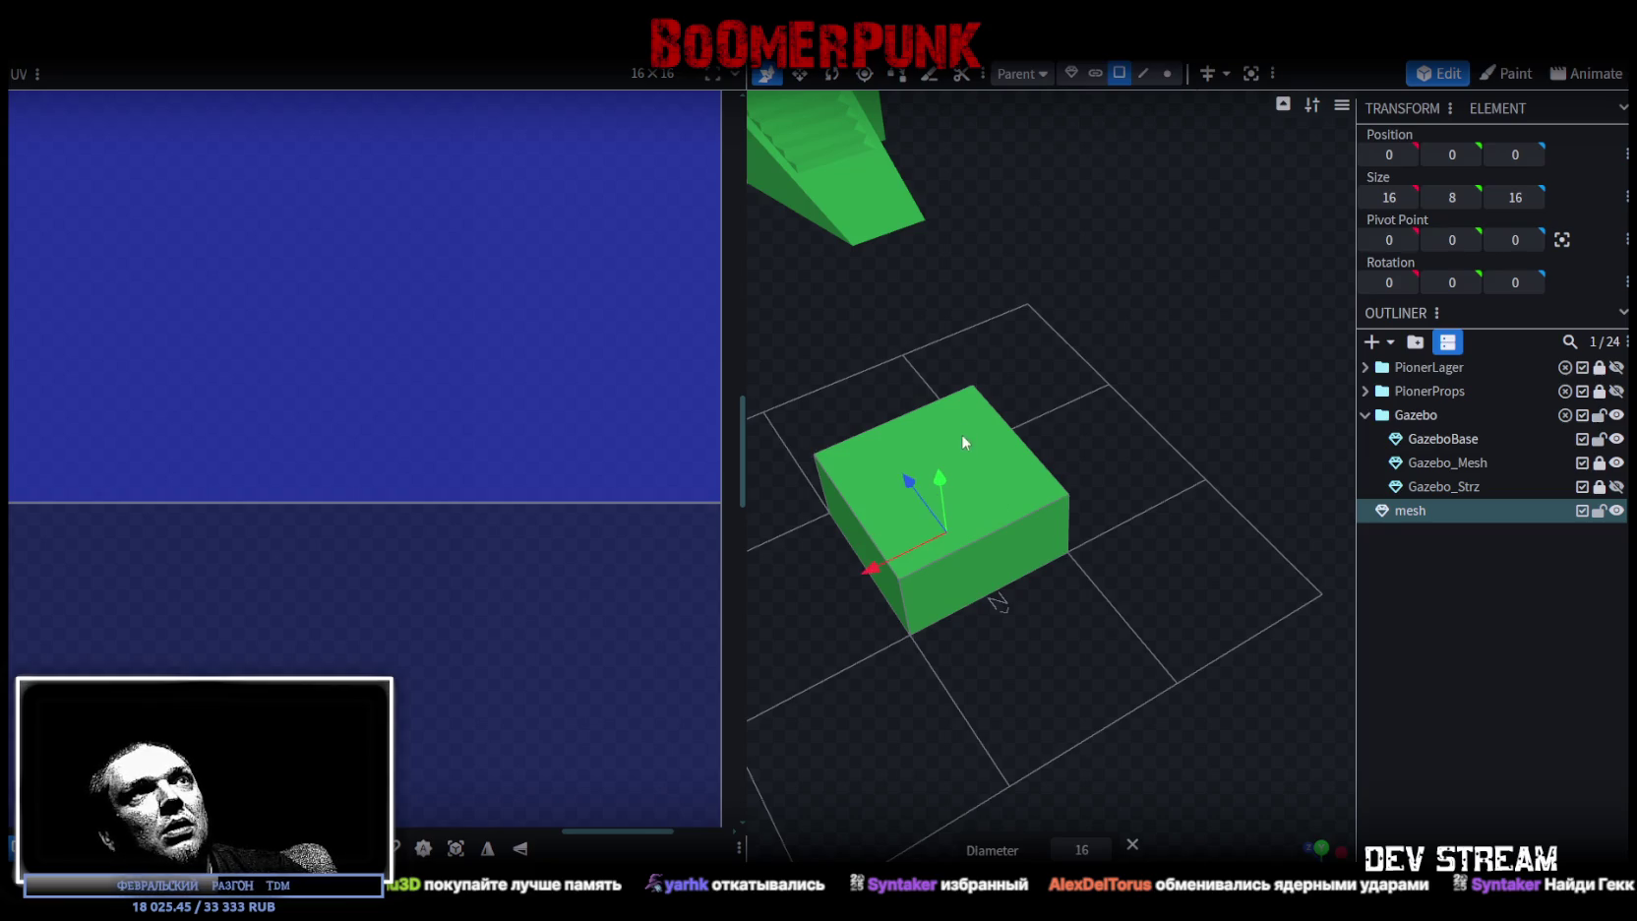
scroll(963, 442, "down", 2)
left_click(1028, 485)
mouse_move(989, 413)
left_mouse_down()
mouse_move(971, 188)
mouse_move(964, 227)
left_mouse_up()
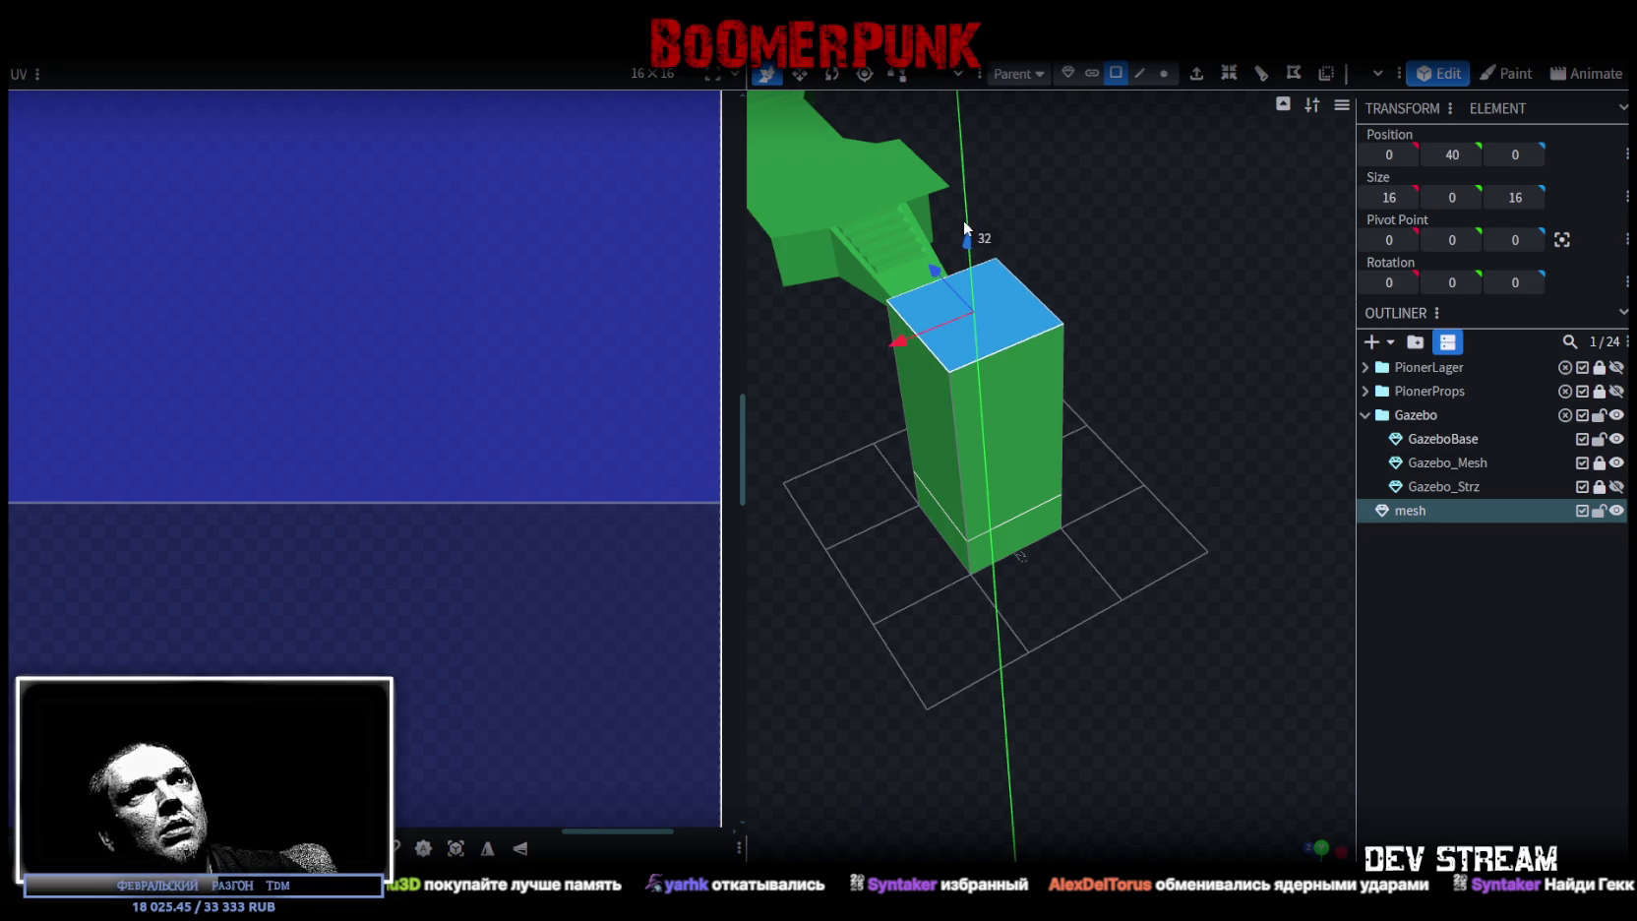
- Scale the block down to a 3-unit-wide column and select the whole column in edge mode
left_click(1003, 479)
mouse_move(942, 694)
left_mouse_down()
mouse_move(1230, 573)
mouse_move(964, 596)
mouse_move(936, 679)
mouse_move(1067, 752)
mouse_move(1019, 709)
mouse_move(1062, 580)
left_mouse_up()
key("v")
mouse_move(1039, 492)
left_mouse_down()
mouse_move(1071, 450)
mouse_move(1039, 649)
mouse_move(971, 582)
mouse_move(978, 568)
mouse_move(926, 642)
mouse_move(976, 639)
mouse_move(998, 687)
mouse_move(1144, 646)
left_mouse_up()
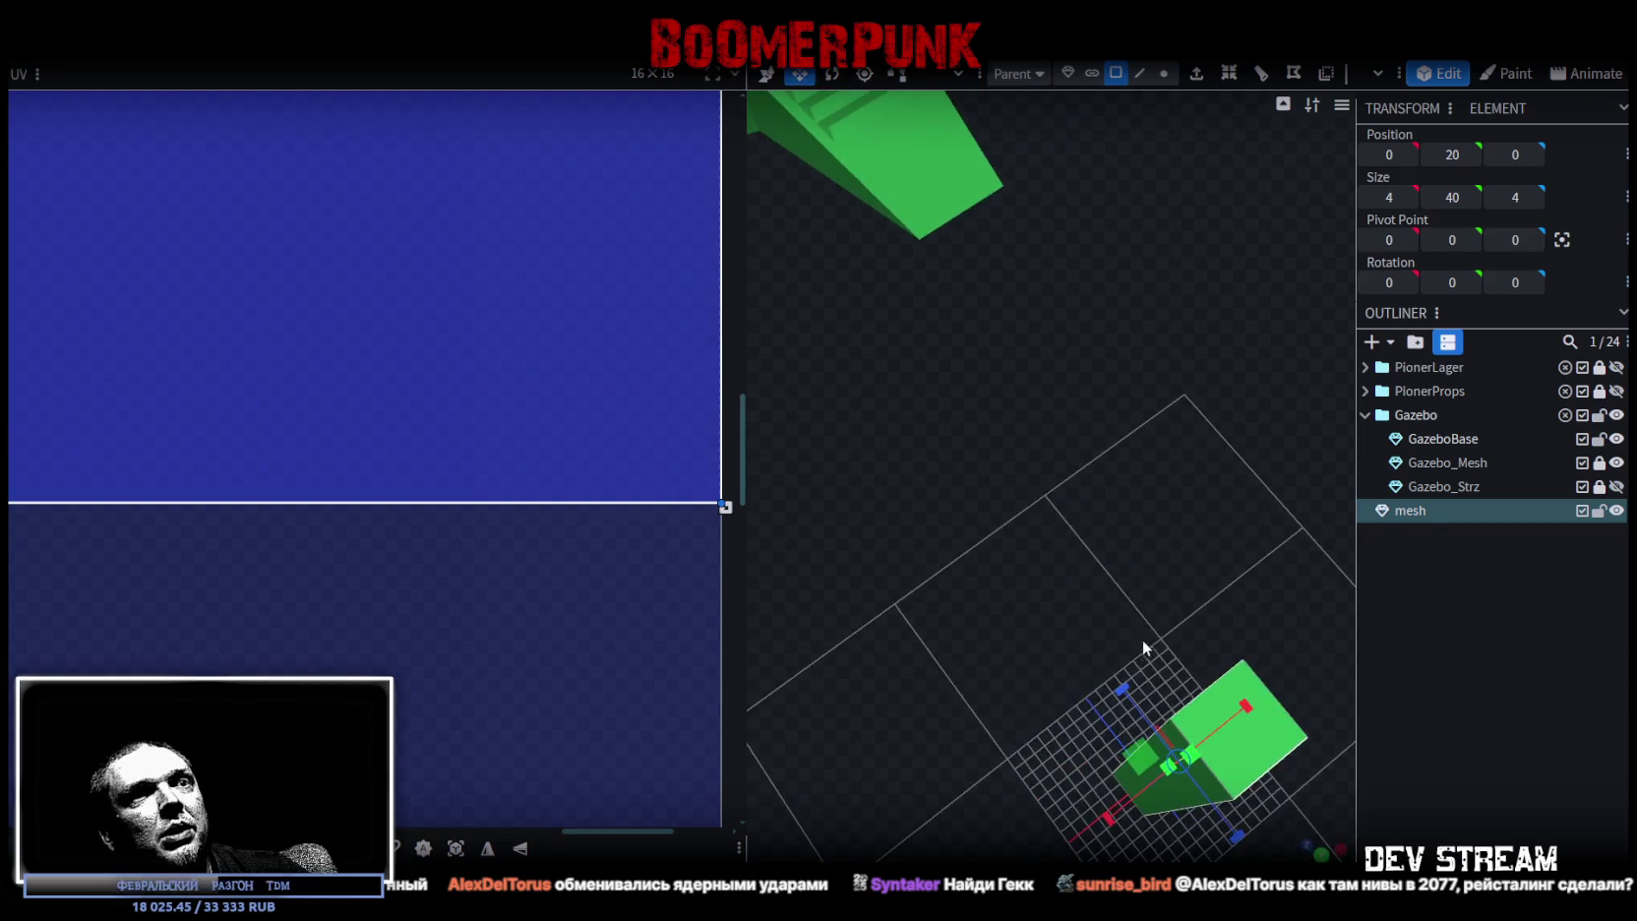
mouse_move(1132, 741)
left_mouse_down()
mouse_move(1117, 738)
mouse_move(1148, 750)
mouse_move(933, 815)
mouse_move(1035, 745)
mouse_move(992, 733)
mouse_move(1054, 764)
mouse_move(1165, 692)
left_mouse_up()
left_click(1141, 73)
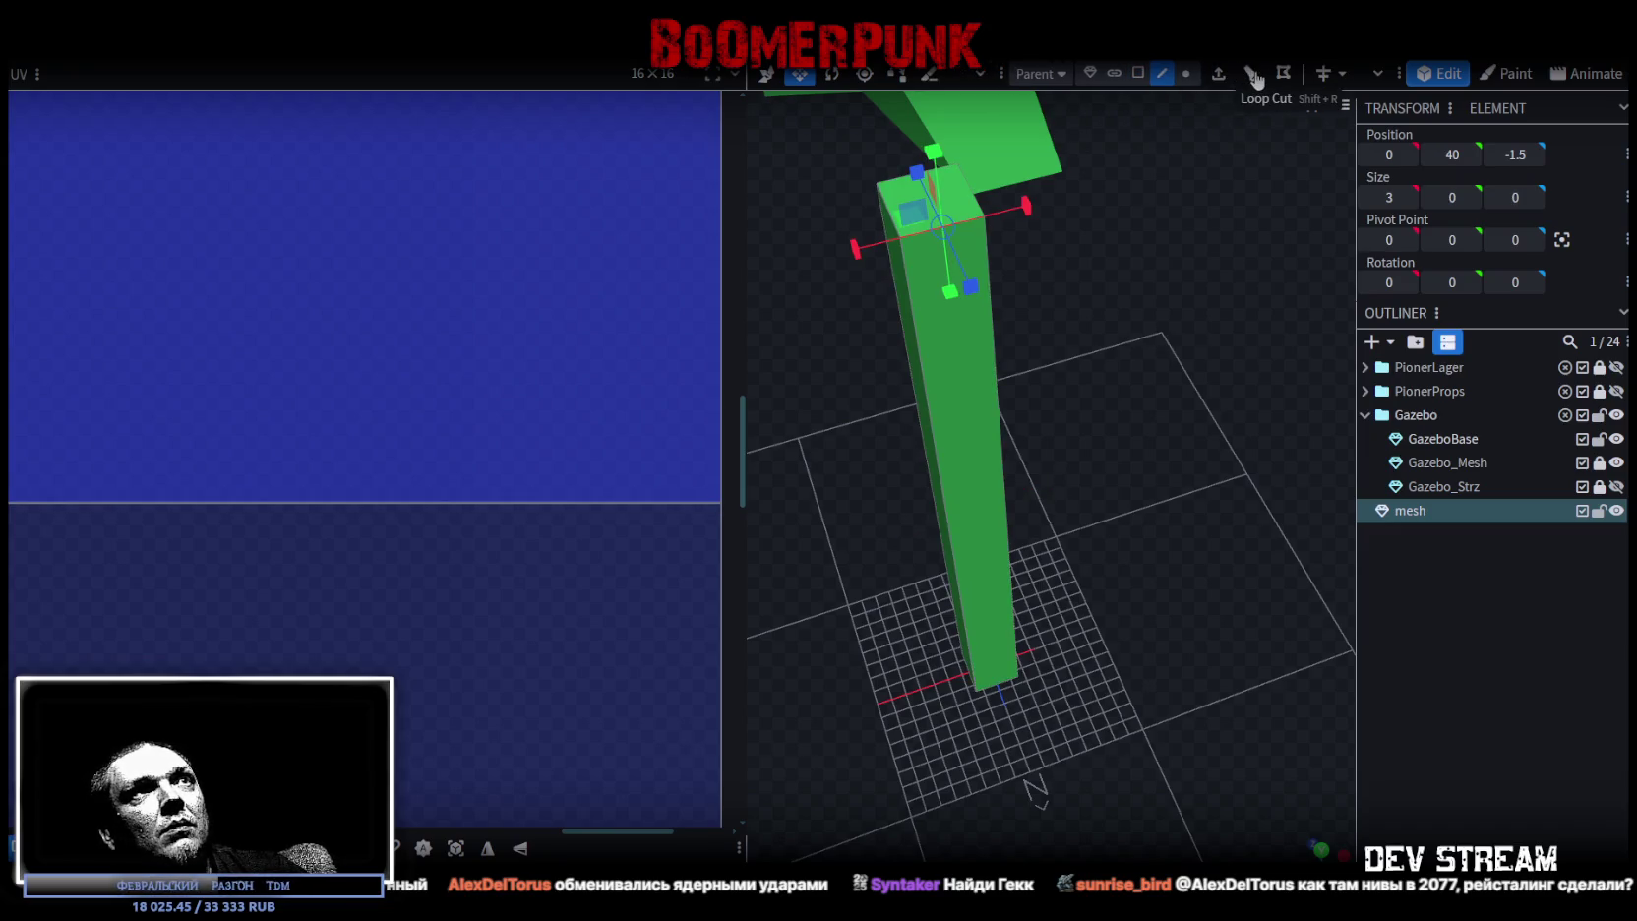
scroll(500, 424, "down", 1)
scroll(500, 424, "down", 4)
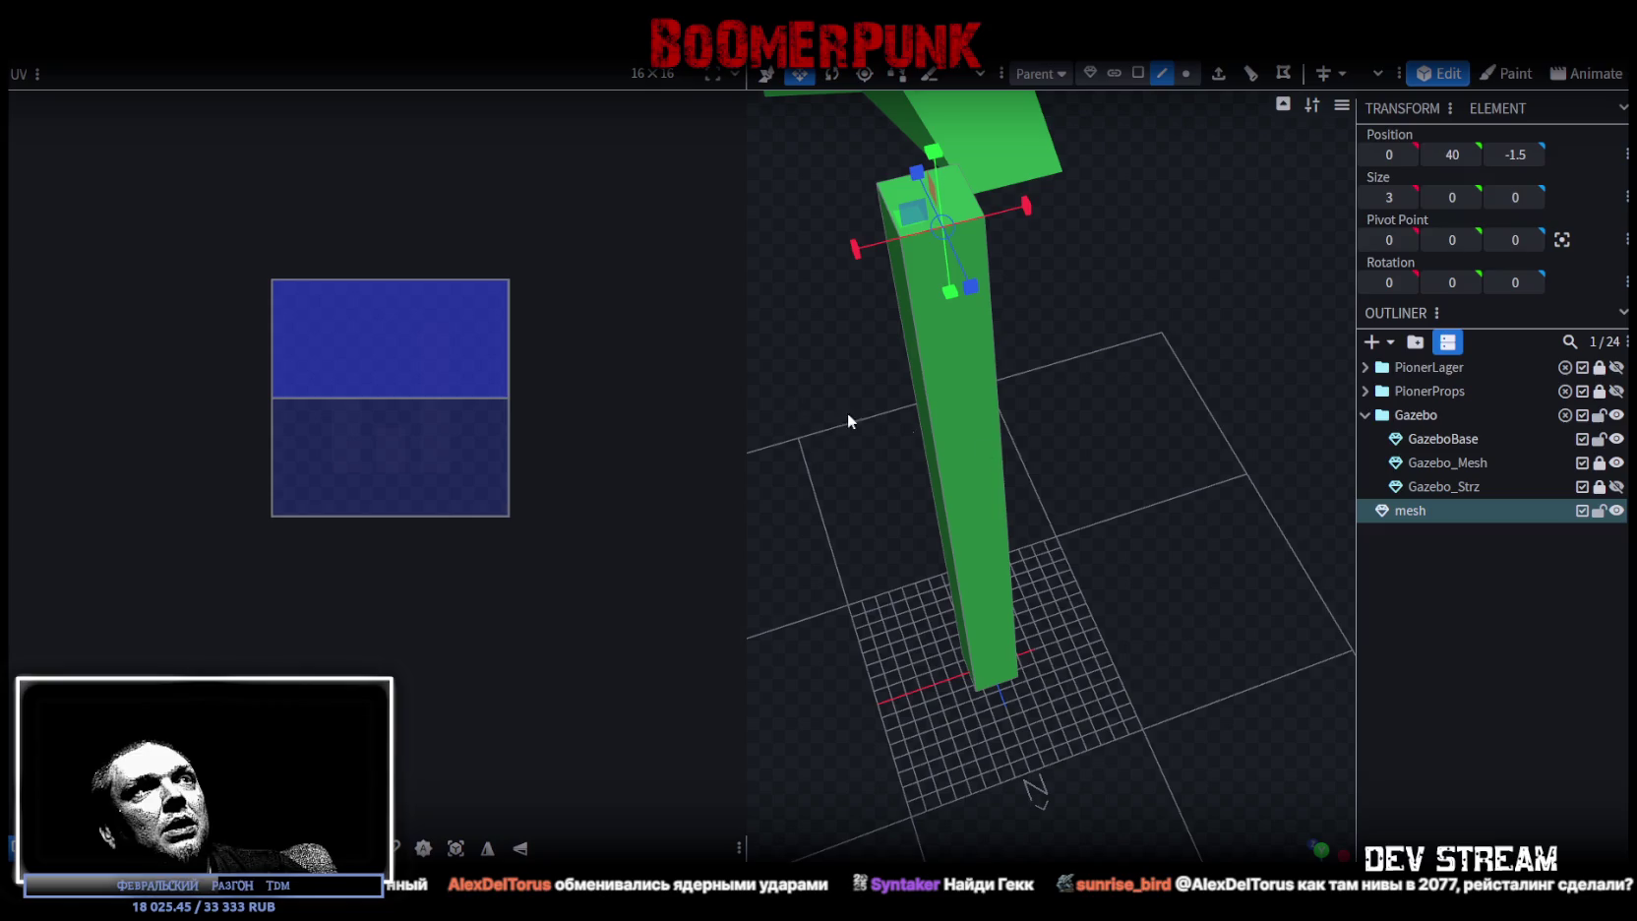
double_click(969, 480)
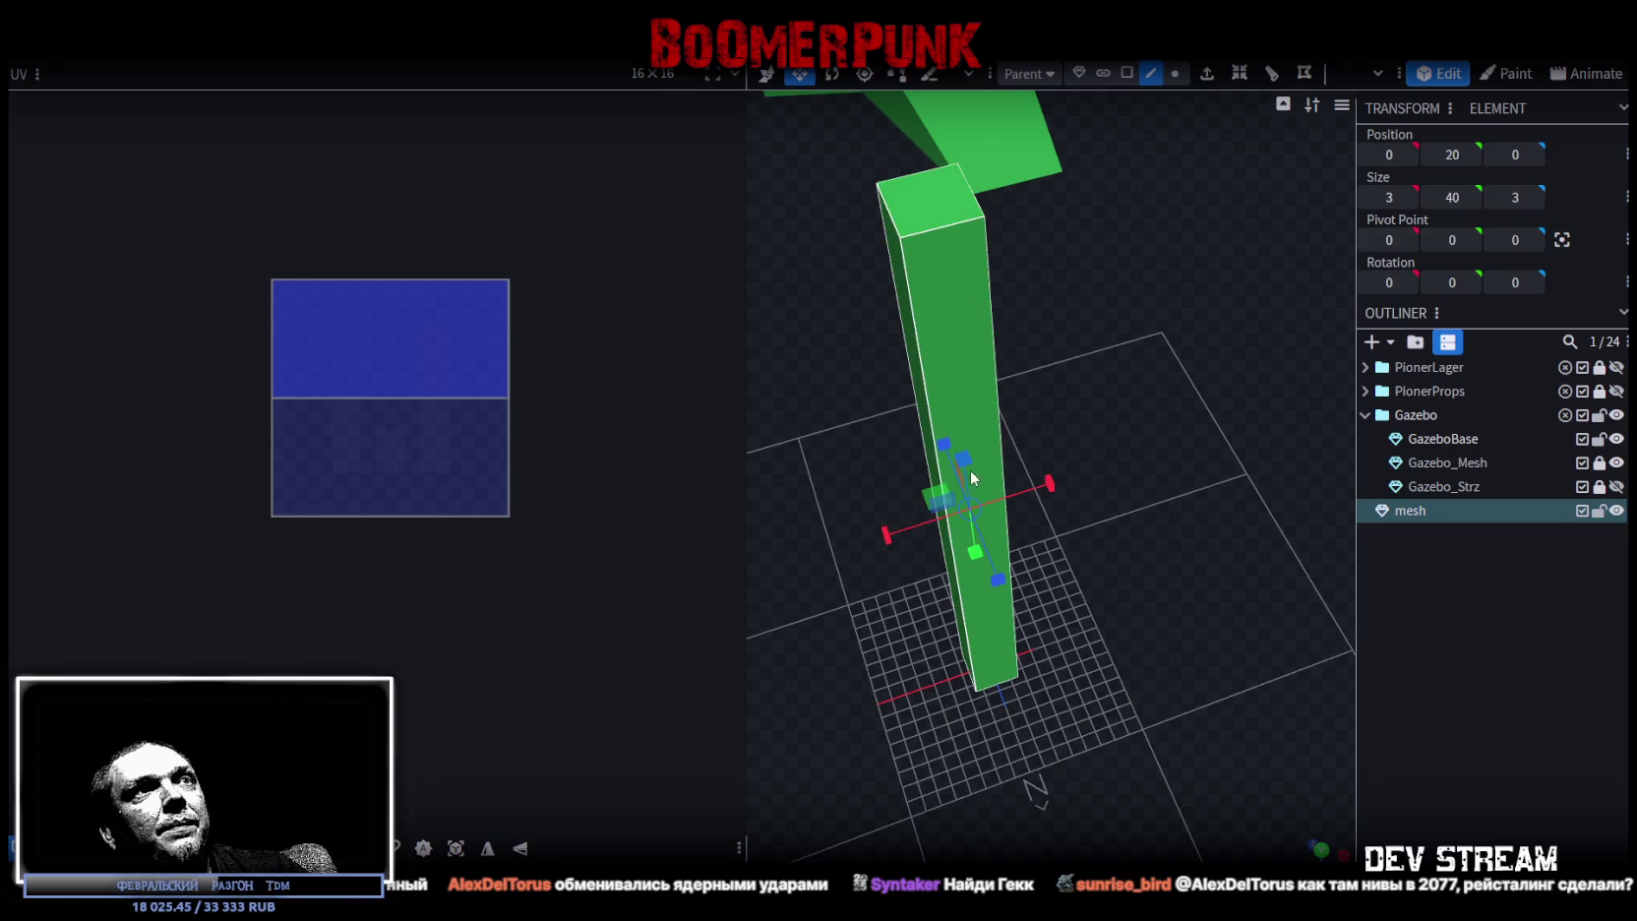
- Select all faces of the 3 × 40 × 3 column and assign the Build19.png texture to them
left_click(1126, 73)
right_click(952, 336)
mouse_move(998, 797)
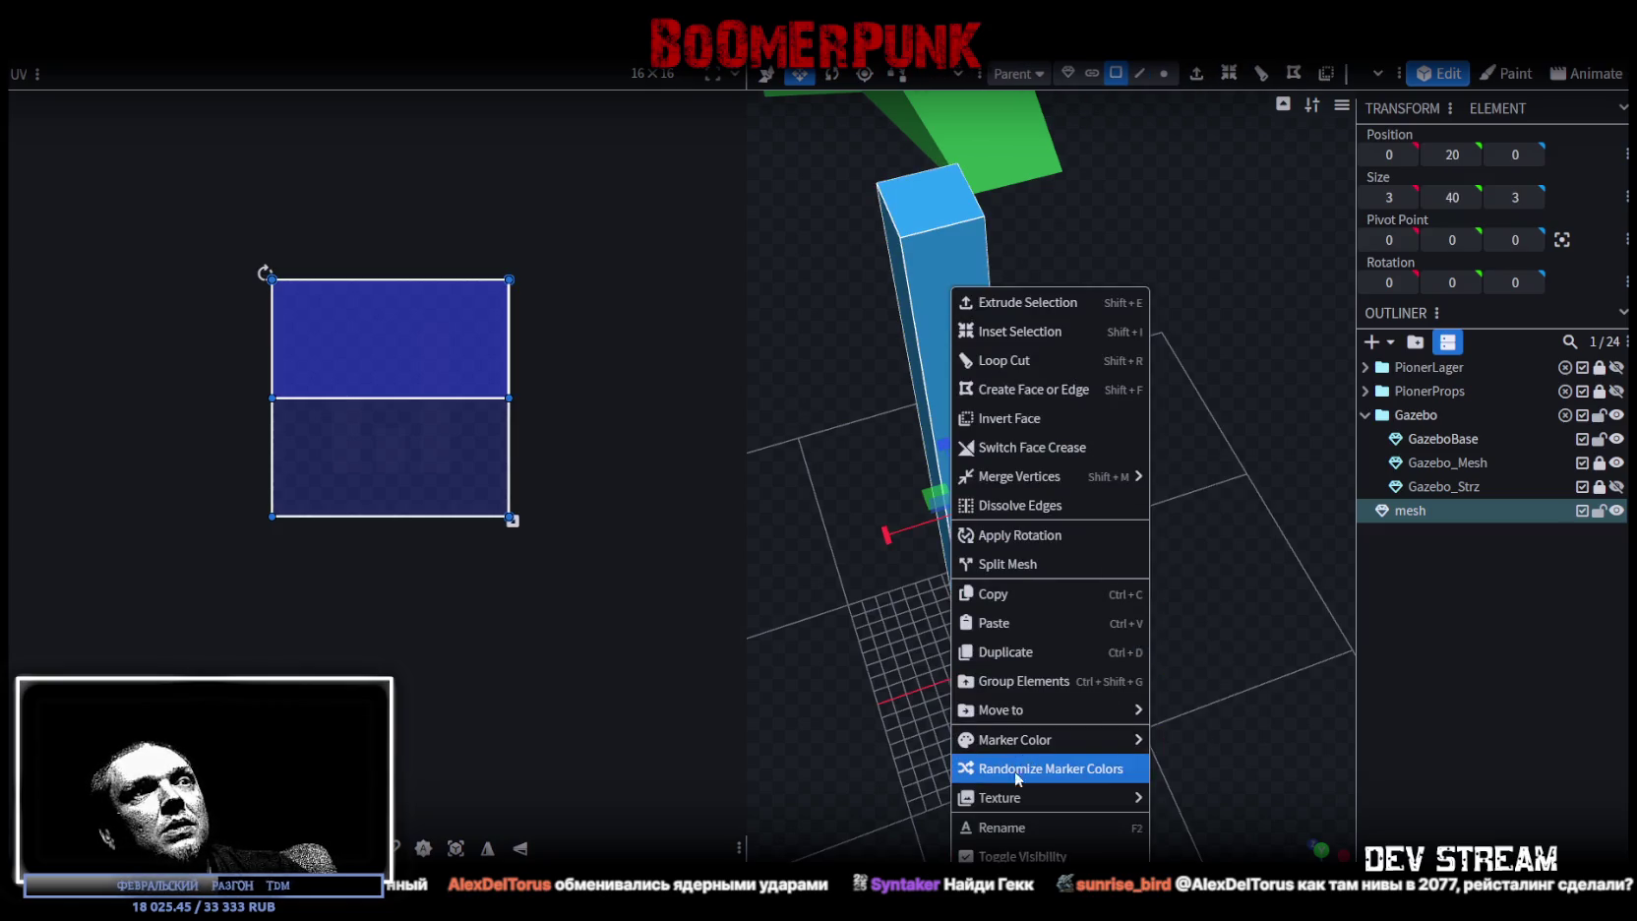
left_click(1204, 829)
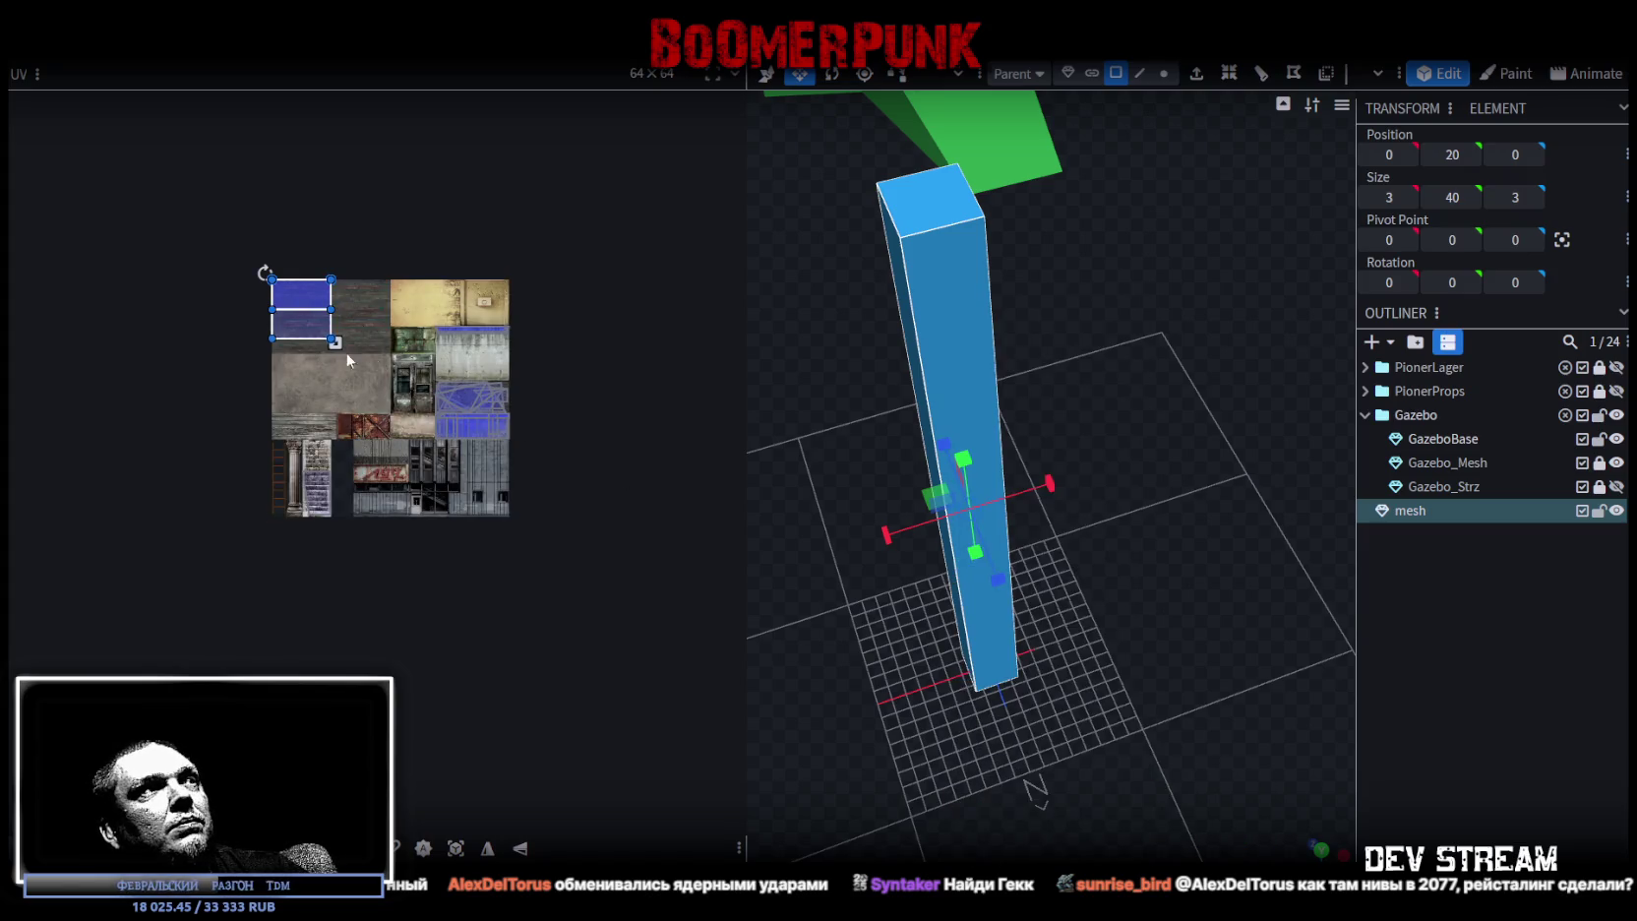
scroll(1131, 447, "up", 3)
scroll(226, 501, "up", 5)
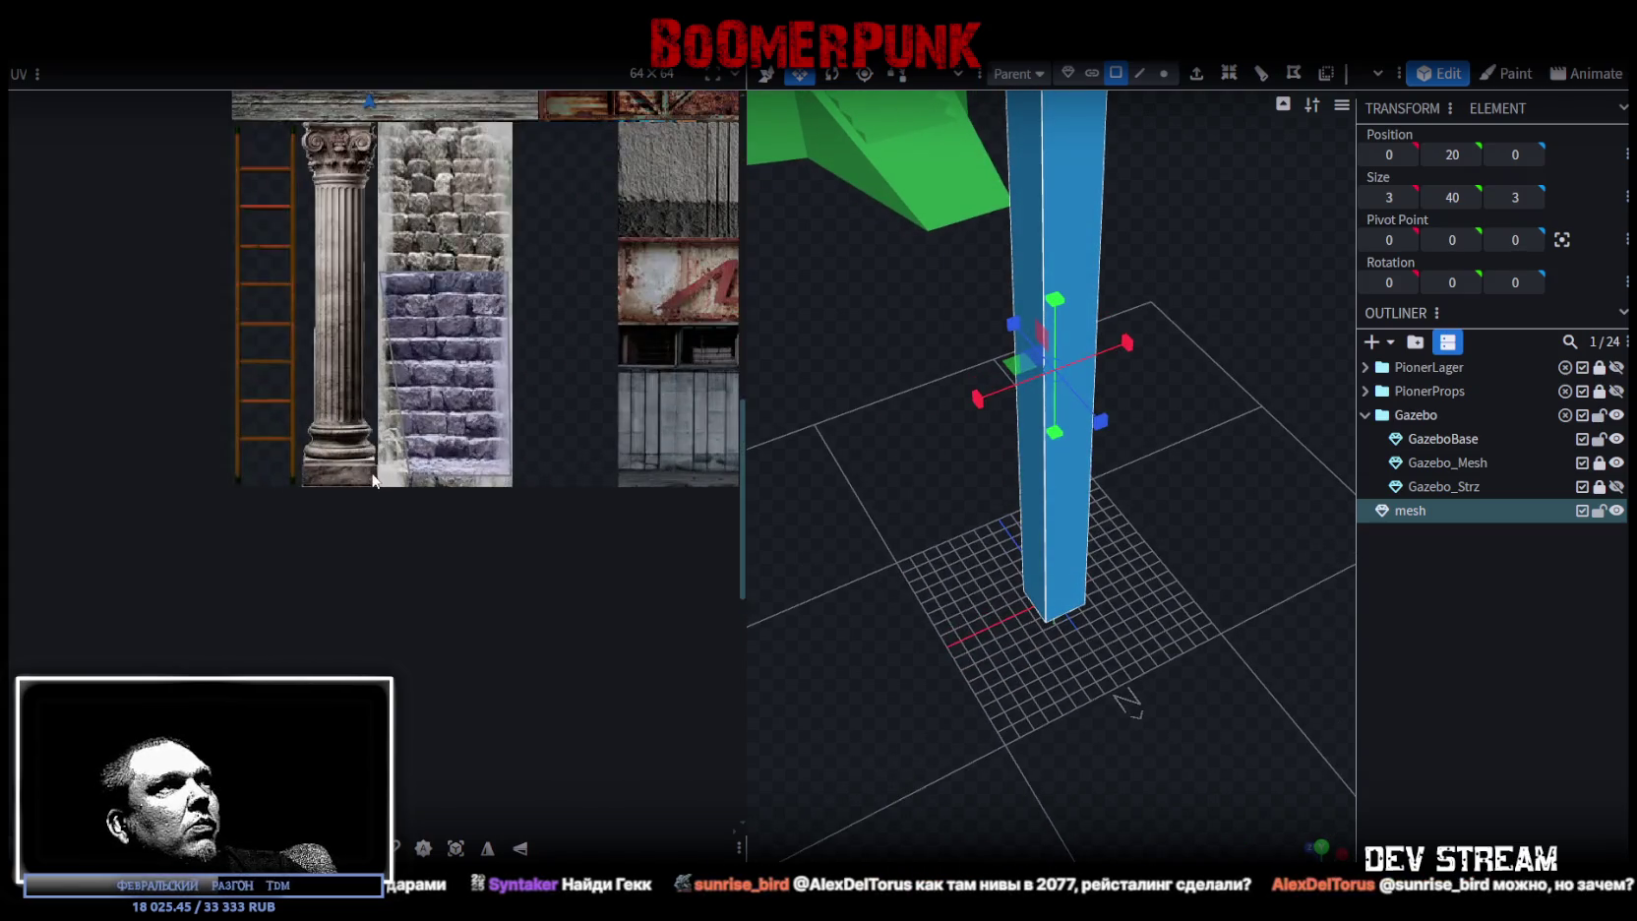
scroll(384, 487, "up", 2)
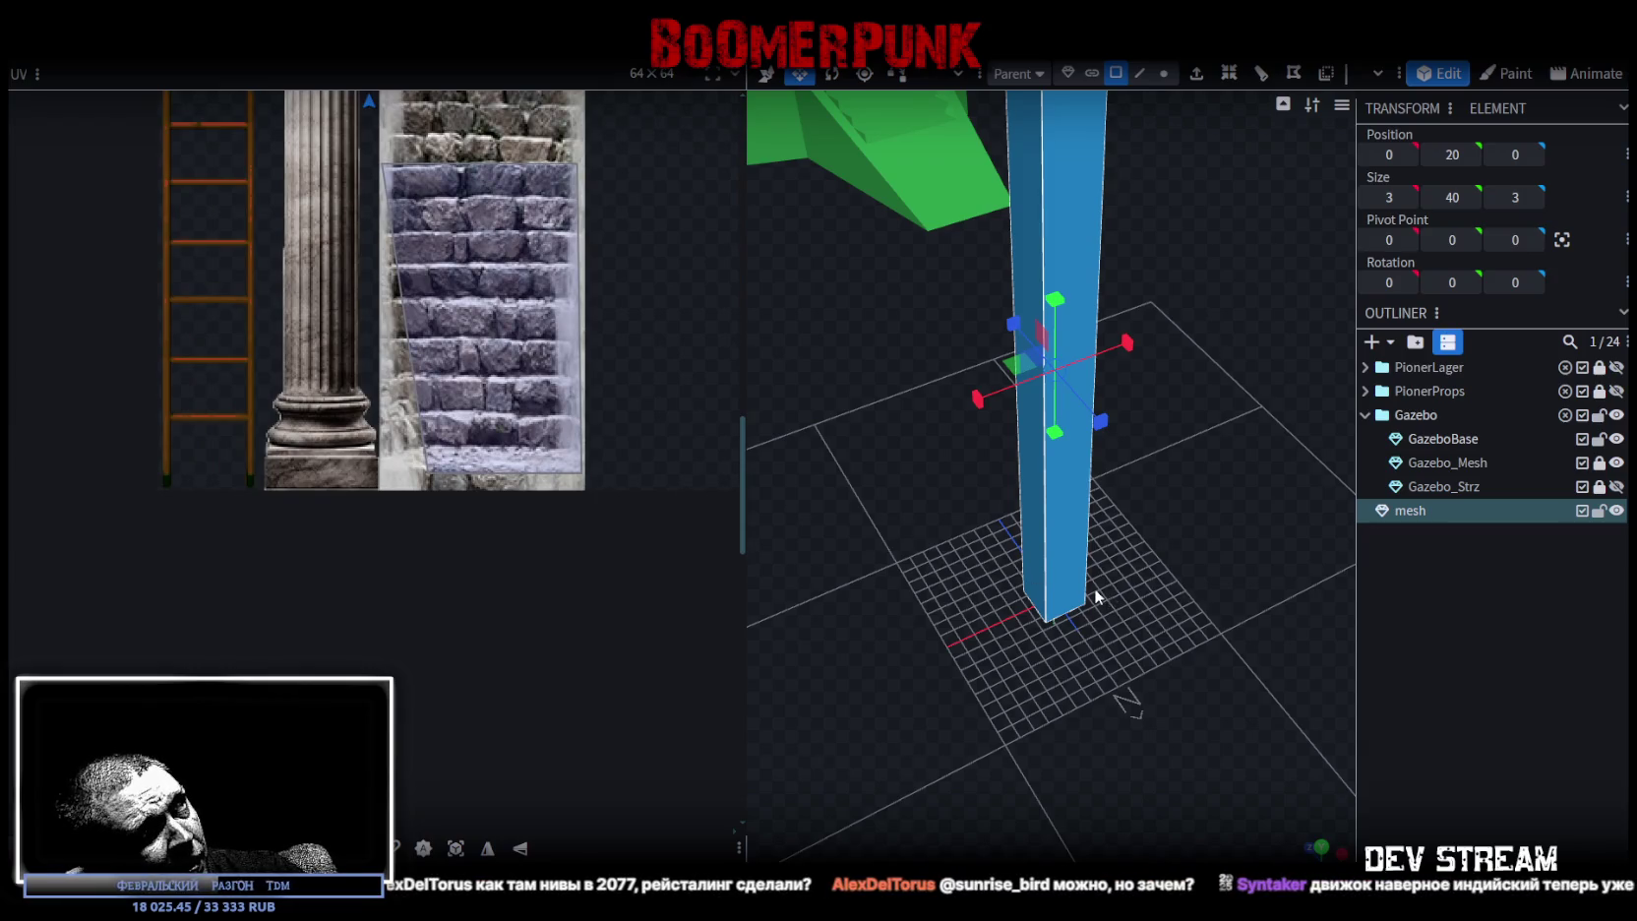
mouse_move(1090, 585)
left_mouse_down()
mouse_move(1106, 618)
mouse_move(1077, 531)
mouse_move(1035, 575)
mouse_move(1058, 579)
mouse_move(1058, 550)
left_mouse_up()
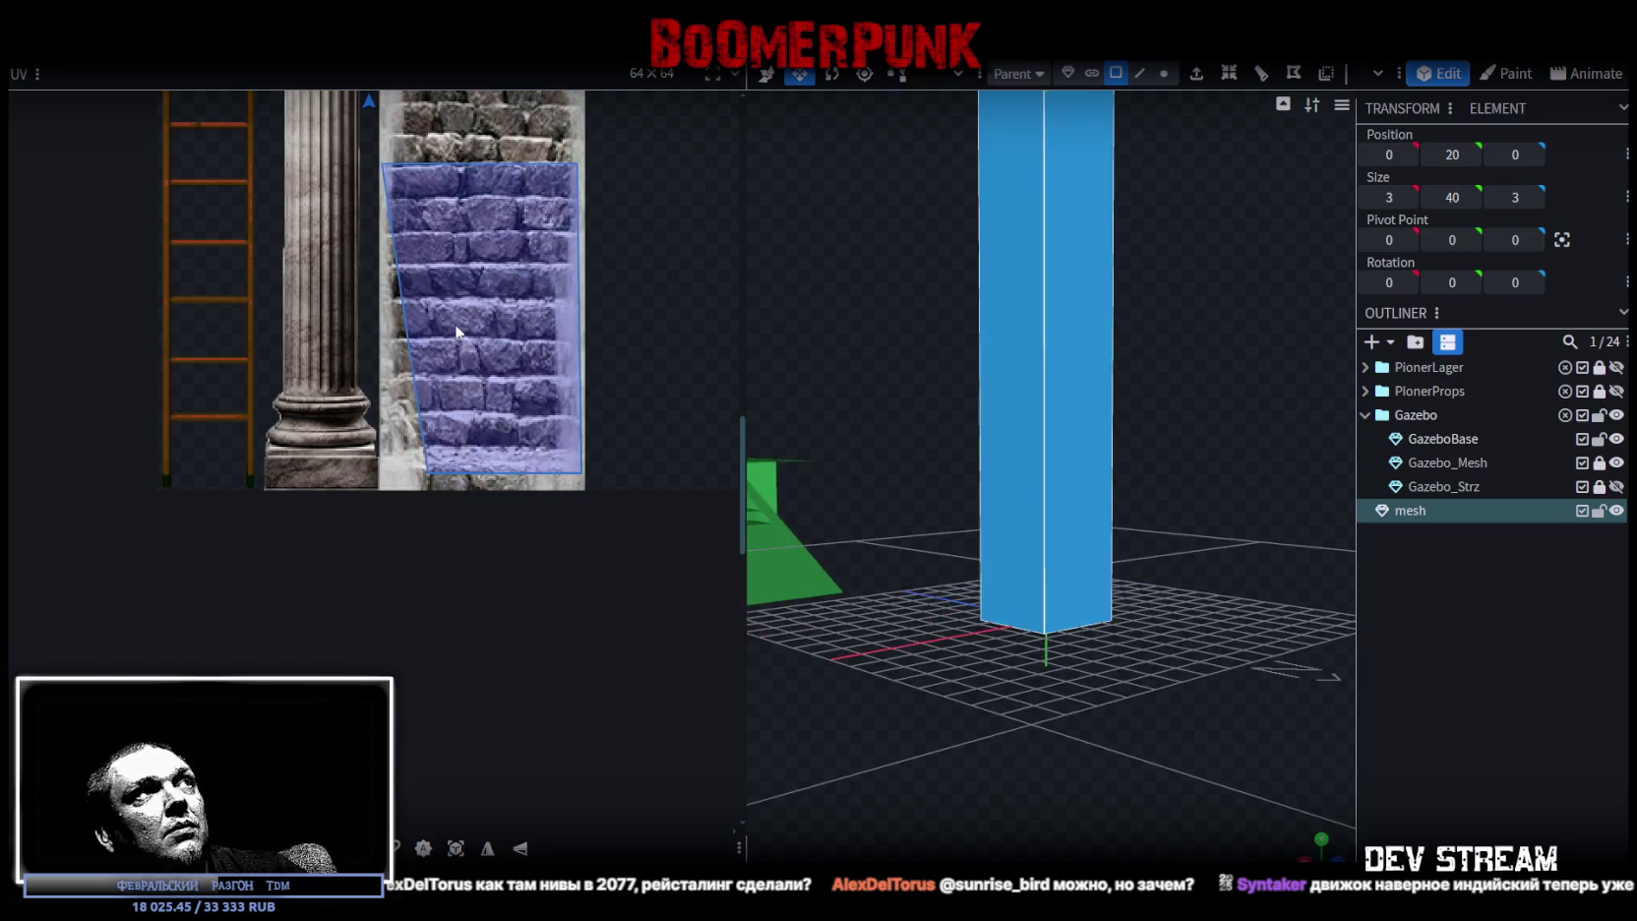
scroll(413, 330, "down", 2)
scroll(394, 359, "up", 3)
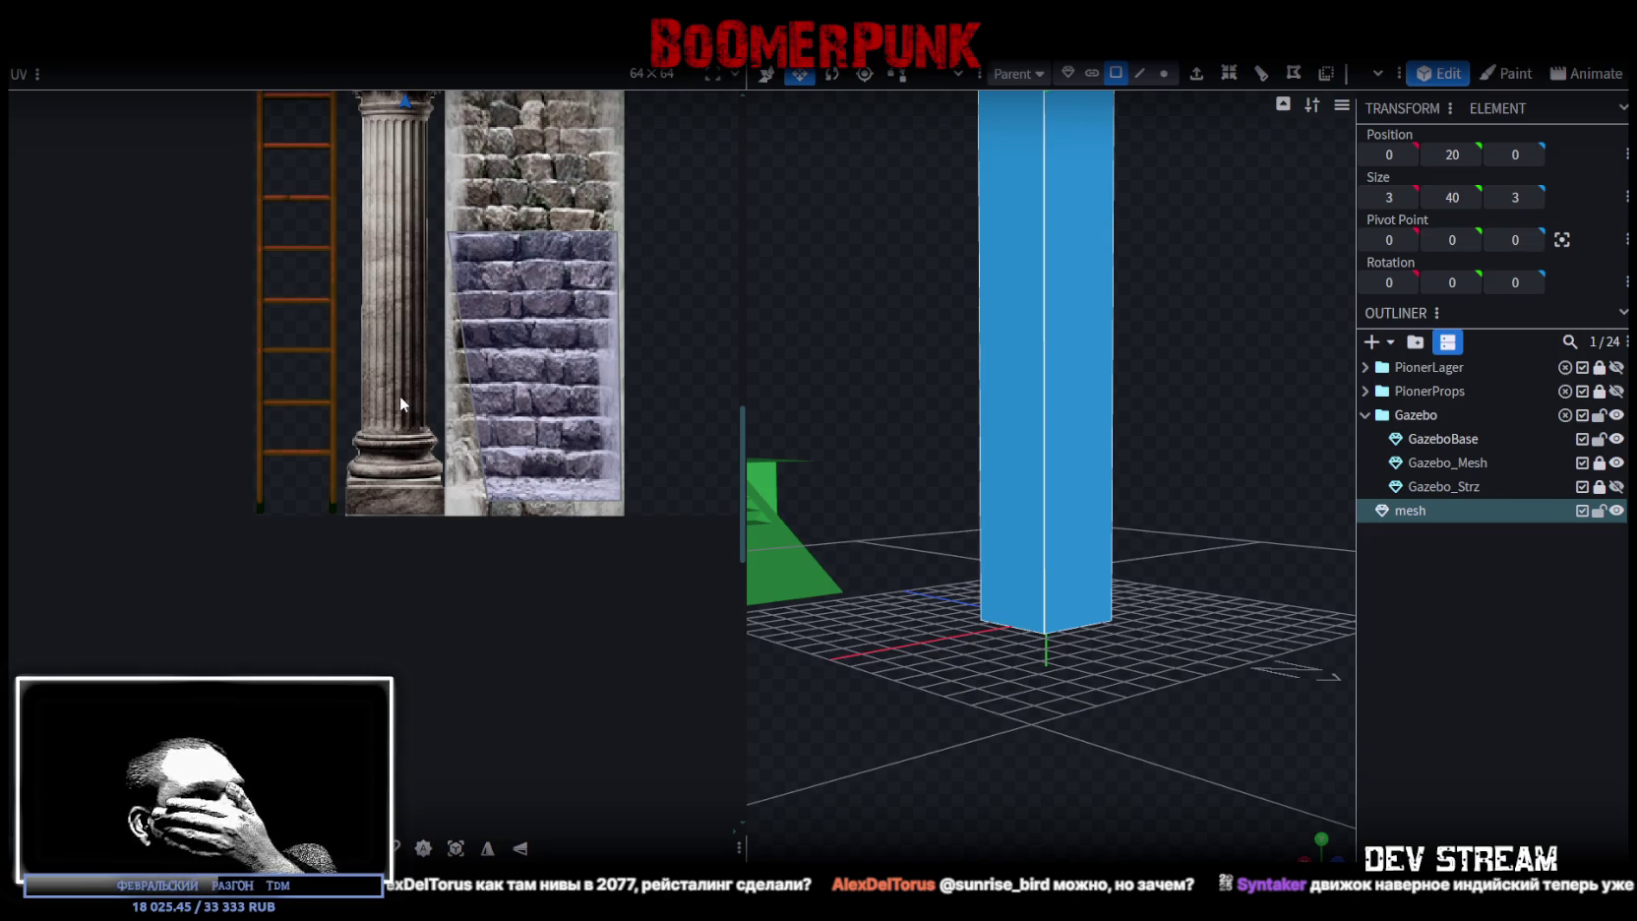
mouse_move(1219, 548)
left_mouse_down()
mouse_move(1213, 687)
mouse_move(1132, 644)
mouse_move(1037, 718)
mouse_move(1151, 691)
mouse_move(1073, 622)
mouse_move(1092, 599)
mouse_move(1060, 612)
mouse_move(1066, 596)
left_mouse_up()
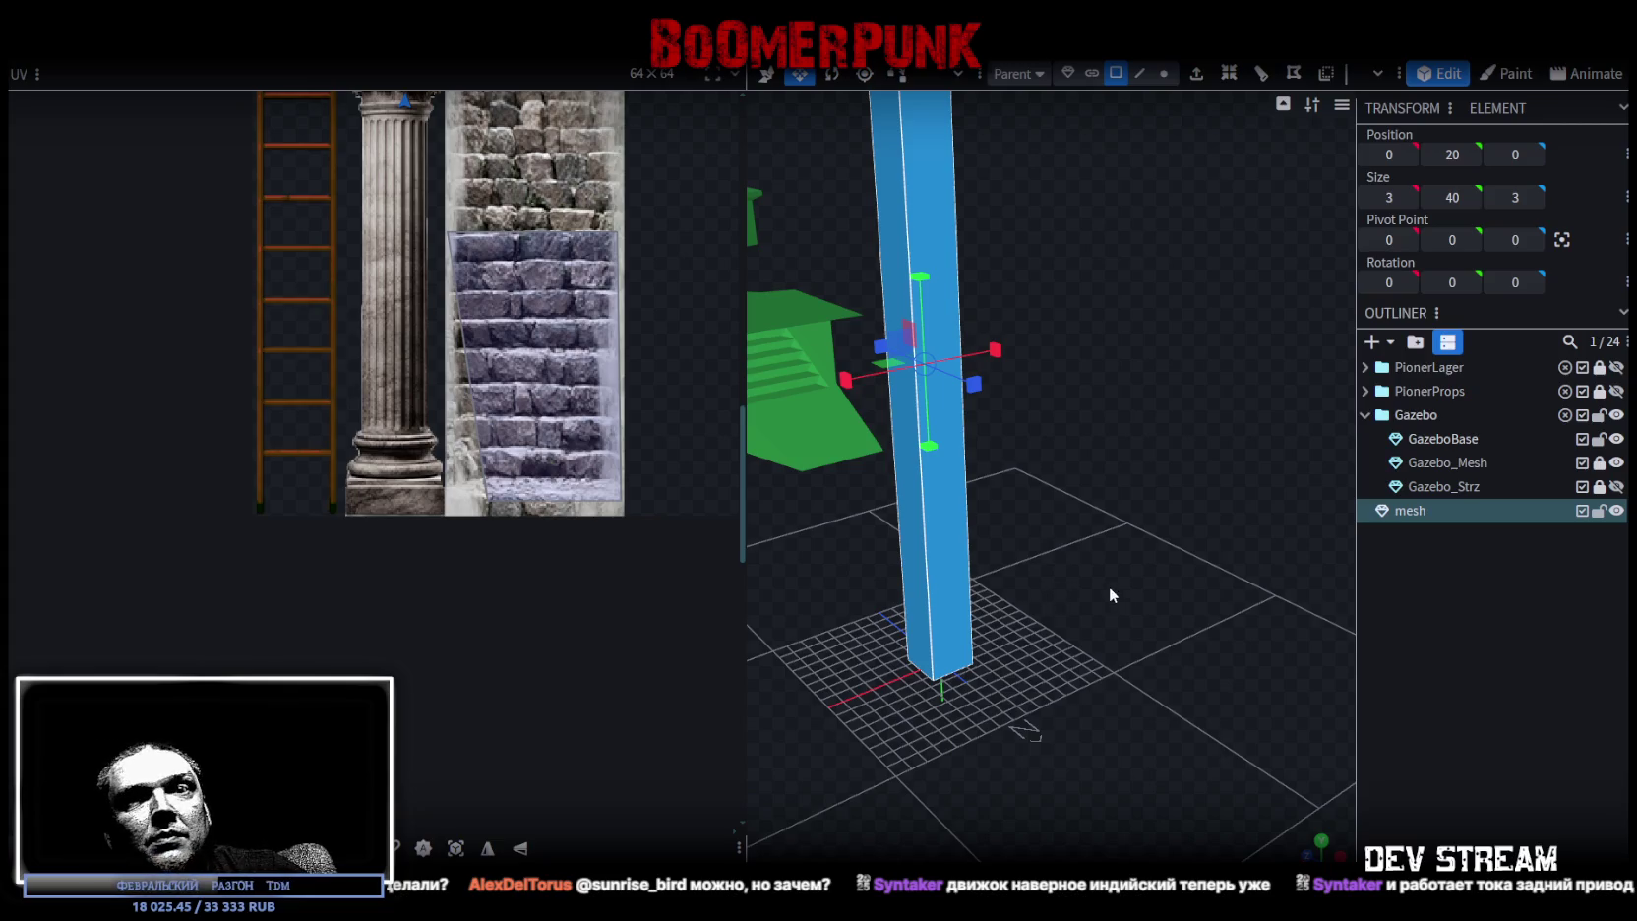
scroll(1101, 513, "down", 1)
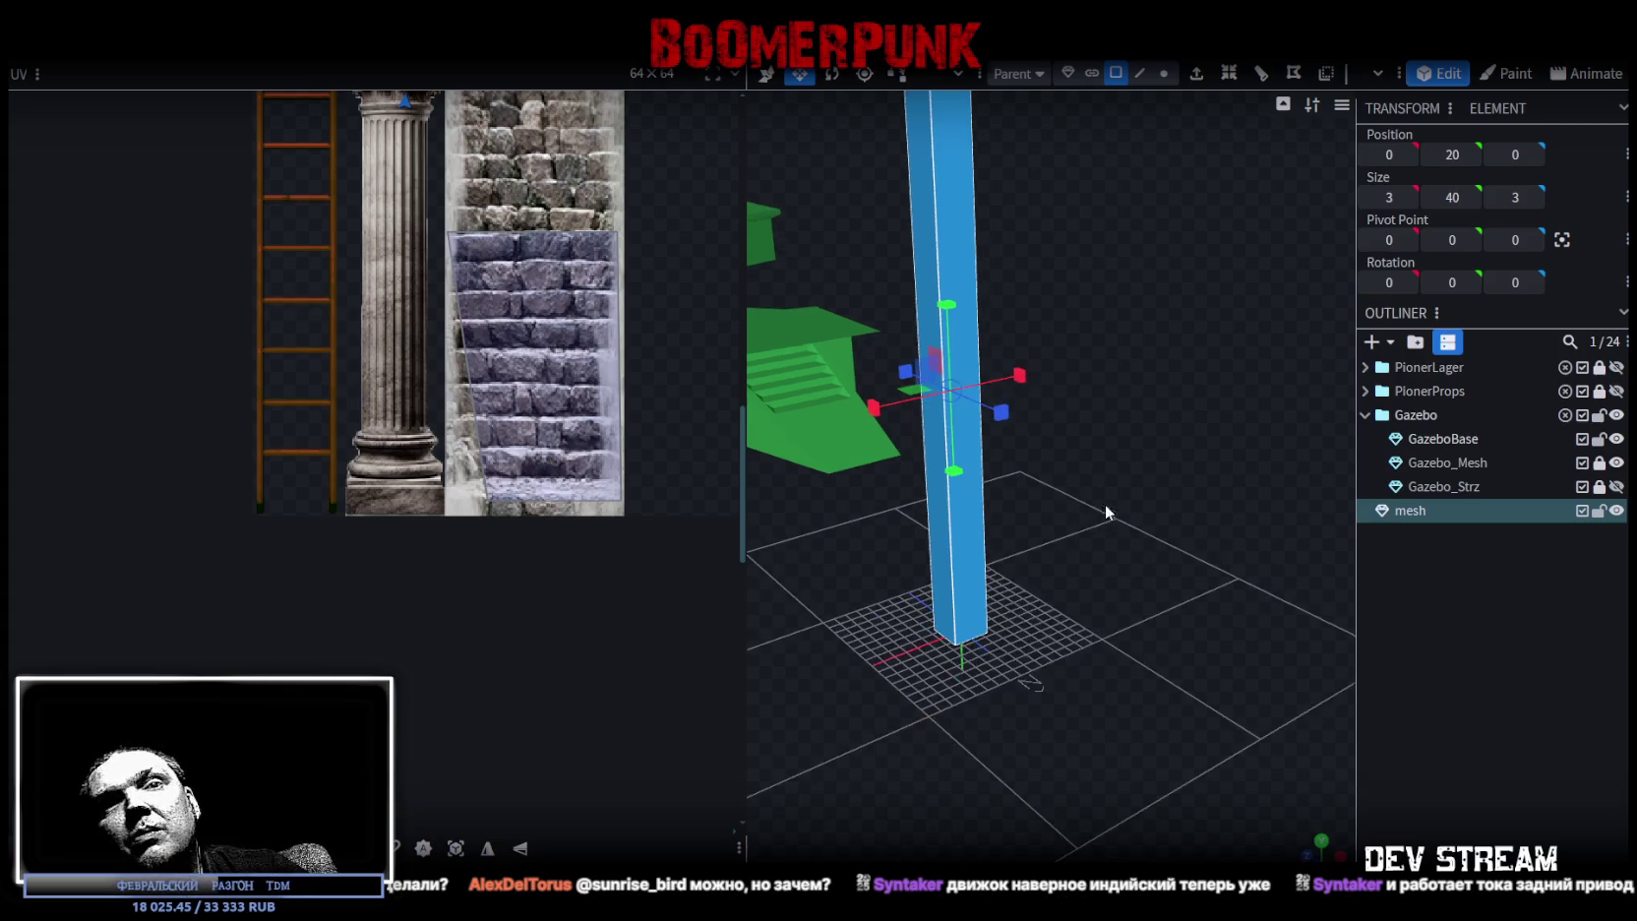
- Select an edge at the column's base and loop-cut through its sides (1 cut, offset 1.5)
scroll(1153, 512, "down", 1)
scroll(1187, 506, "down", 1)
scroll(1169, 529, "up", 2)
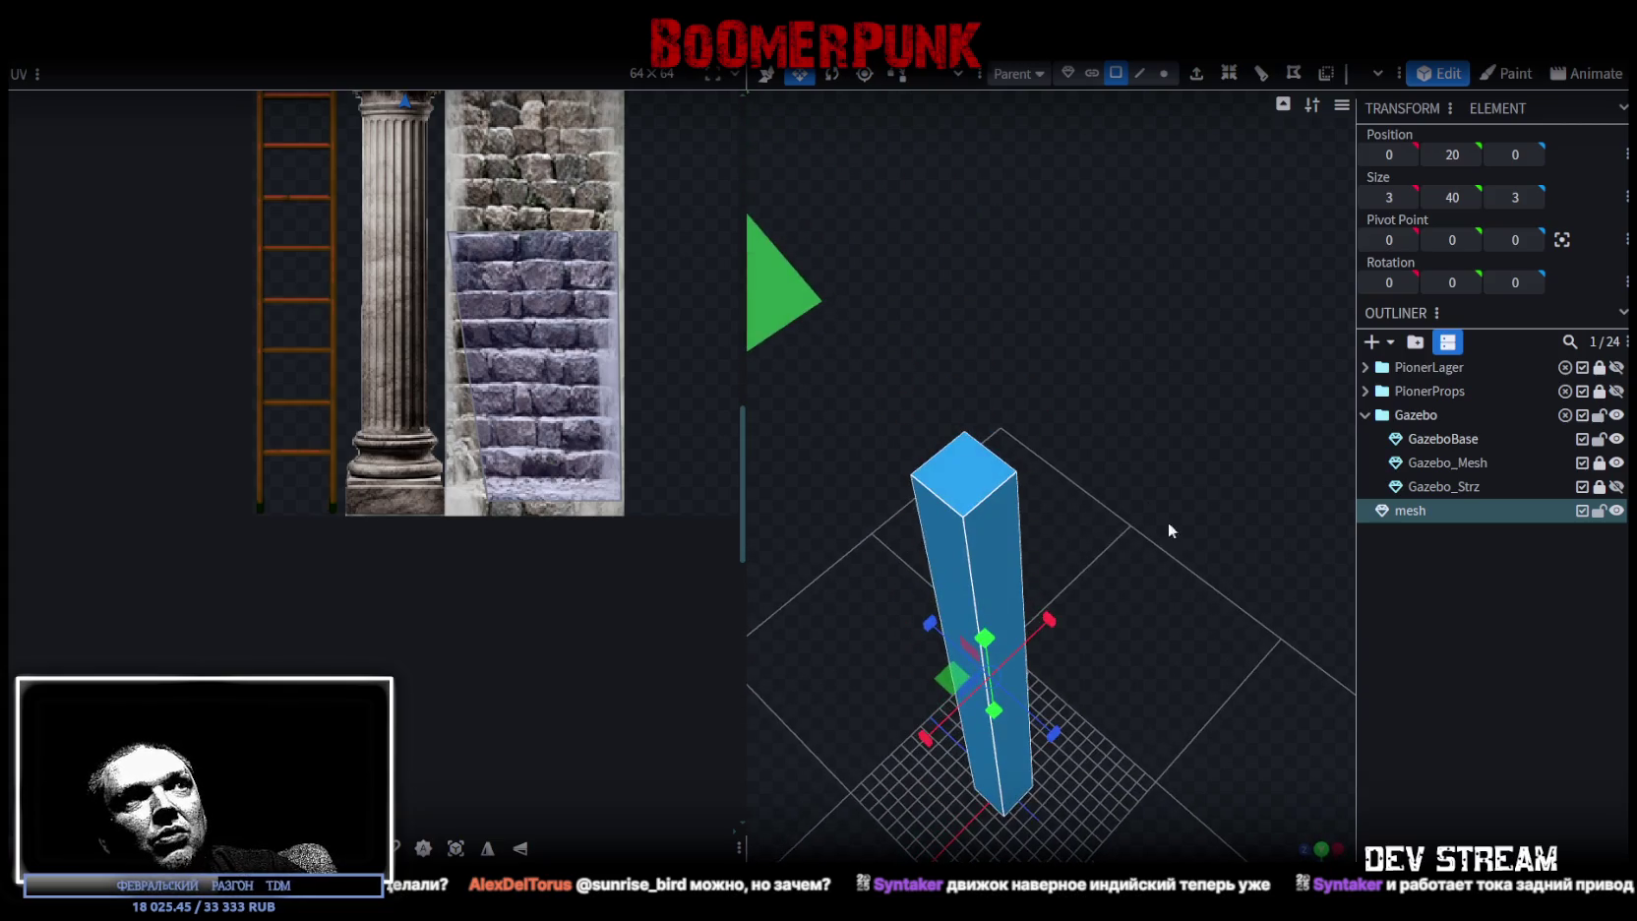
left_click(974, 490)
scroll(1069, 456, "up", 2)
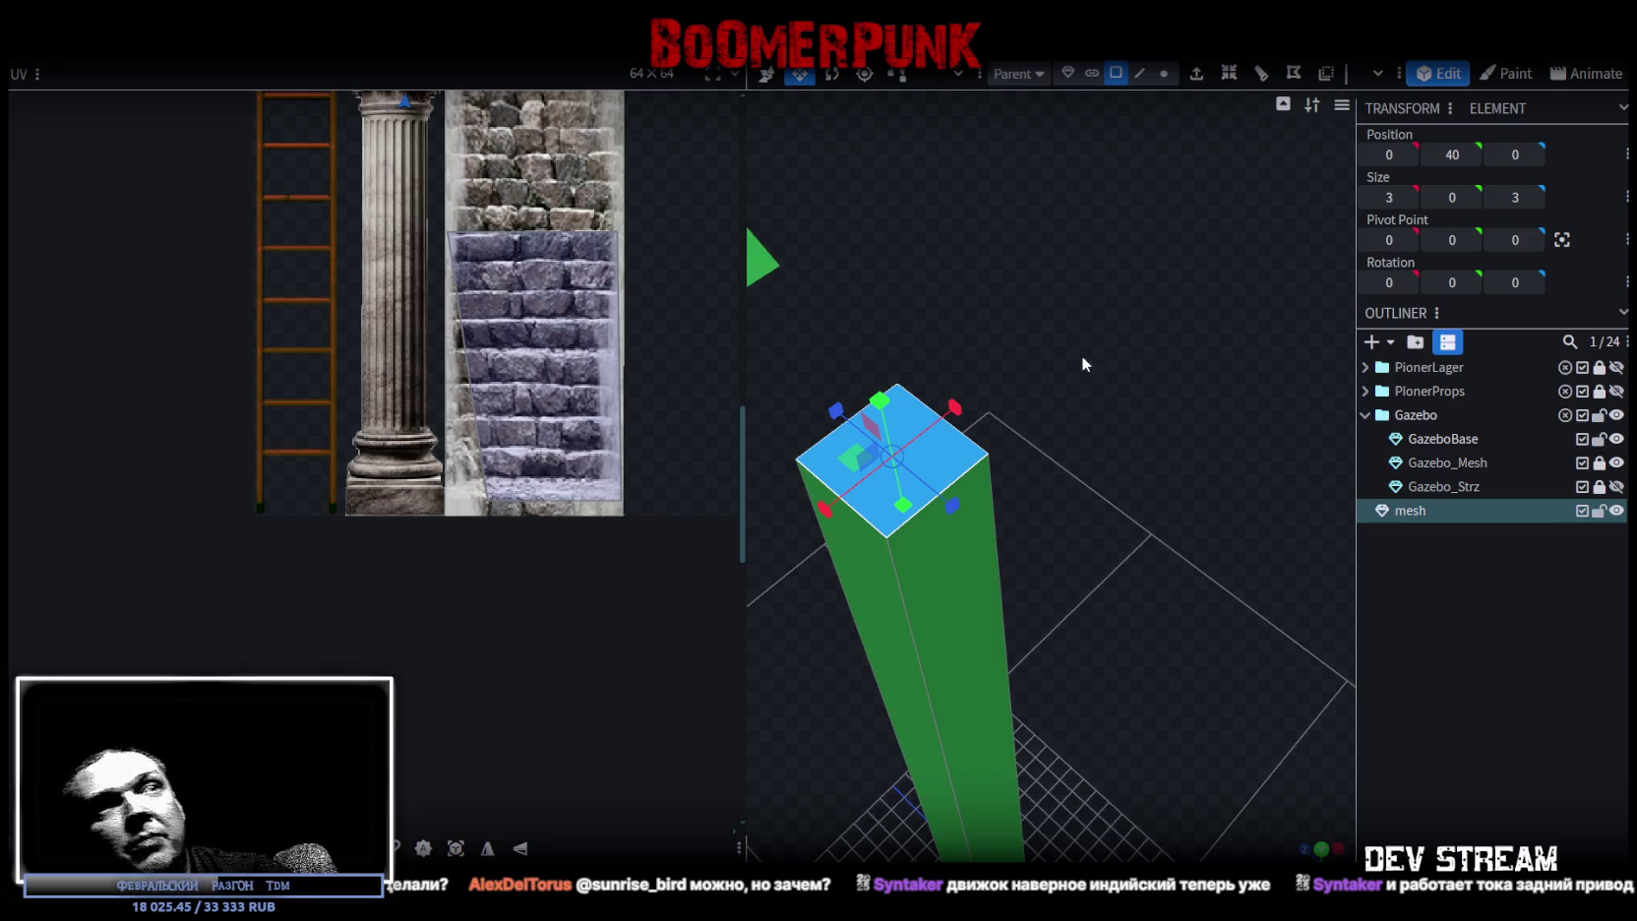
left_click(923, 564)
left_click(915, 468)
scroll(1070, 480, "down", 1)
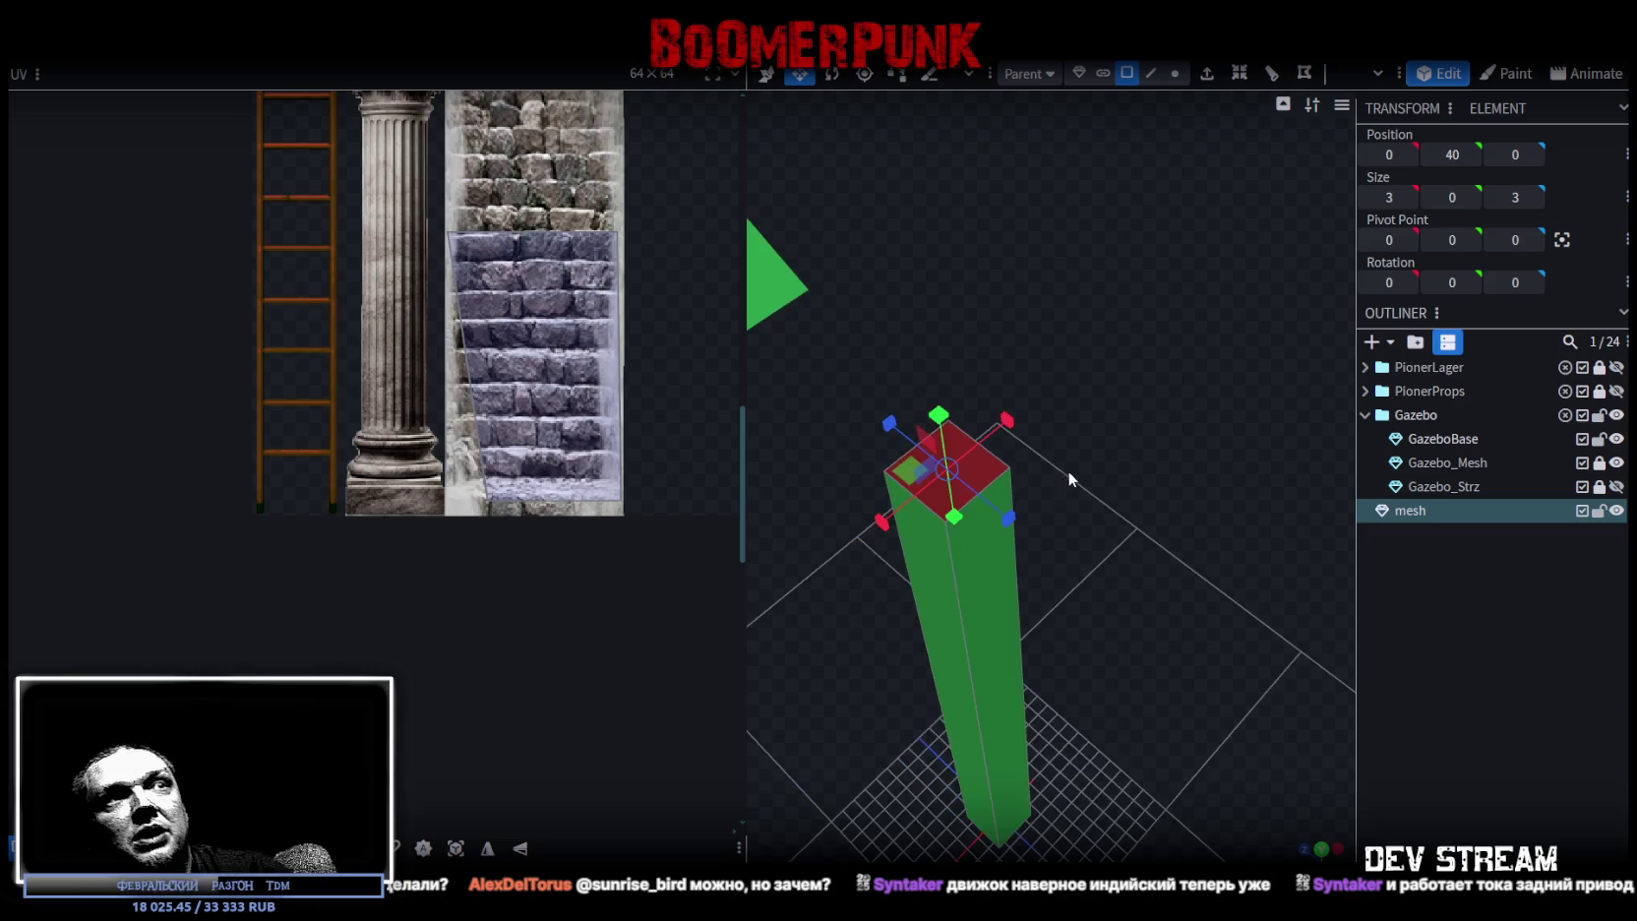
mouse_move(1136, 634)
left_mouse_down()
mouse_move(1083, 377)
mouse_move(1198, 578)
mouse_move(1181, 551)
left_mouse_up()
left_click(1049, 488)
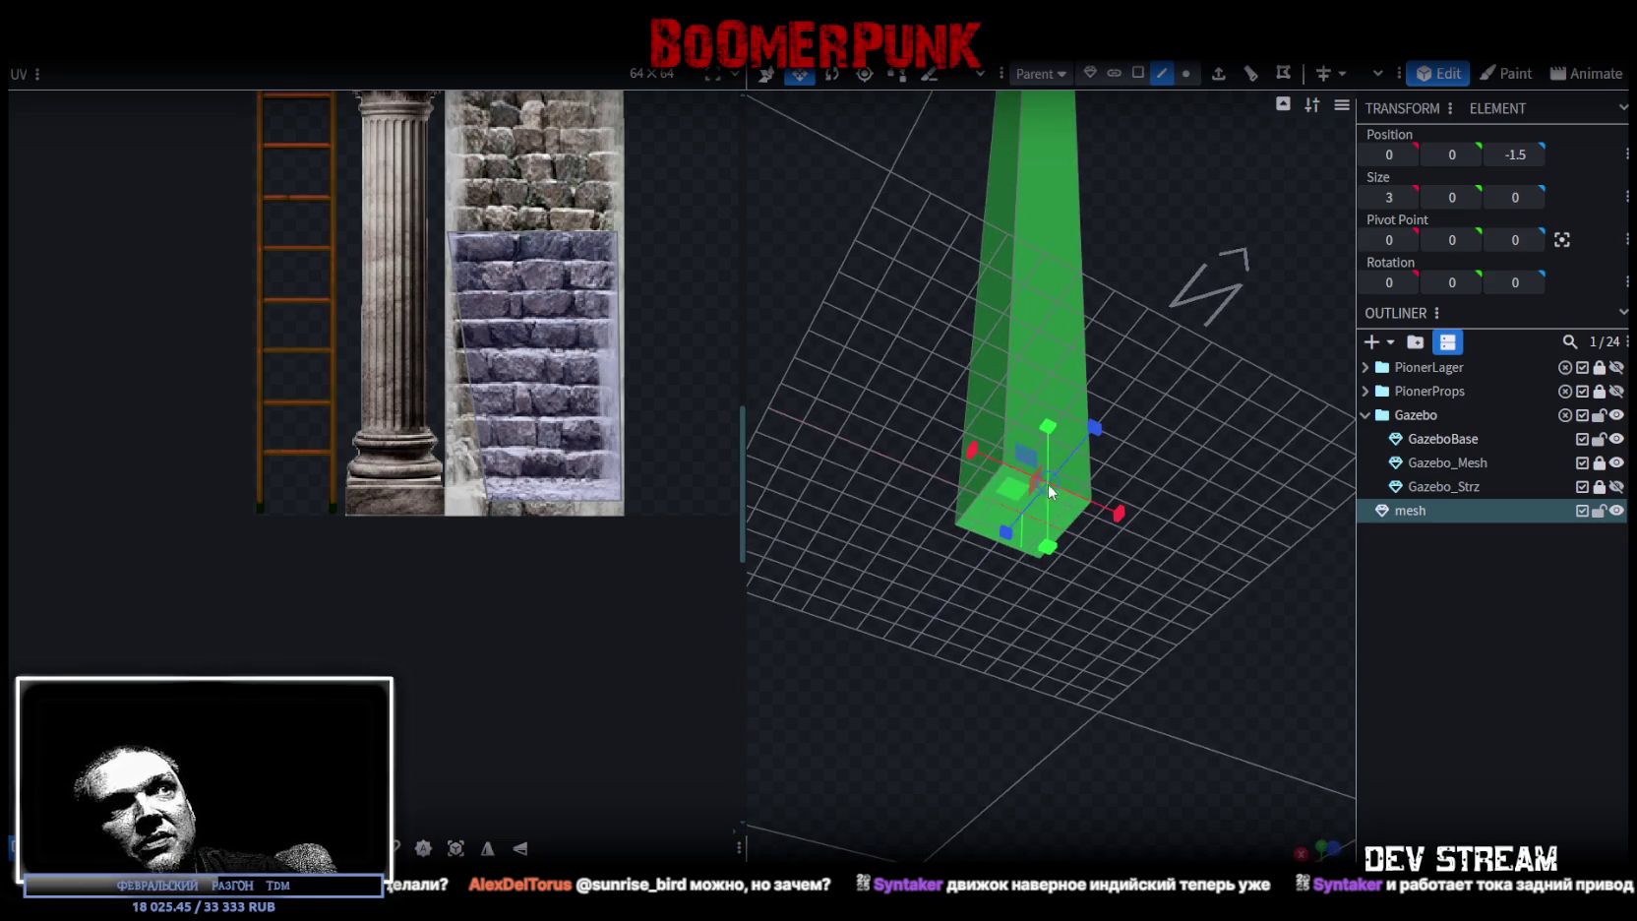
left_click(1251, 75)
scroll(998, 531, "up", 2)
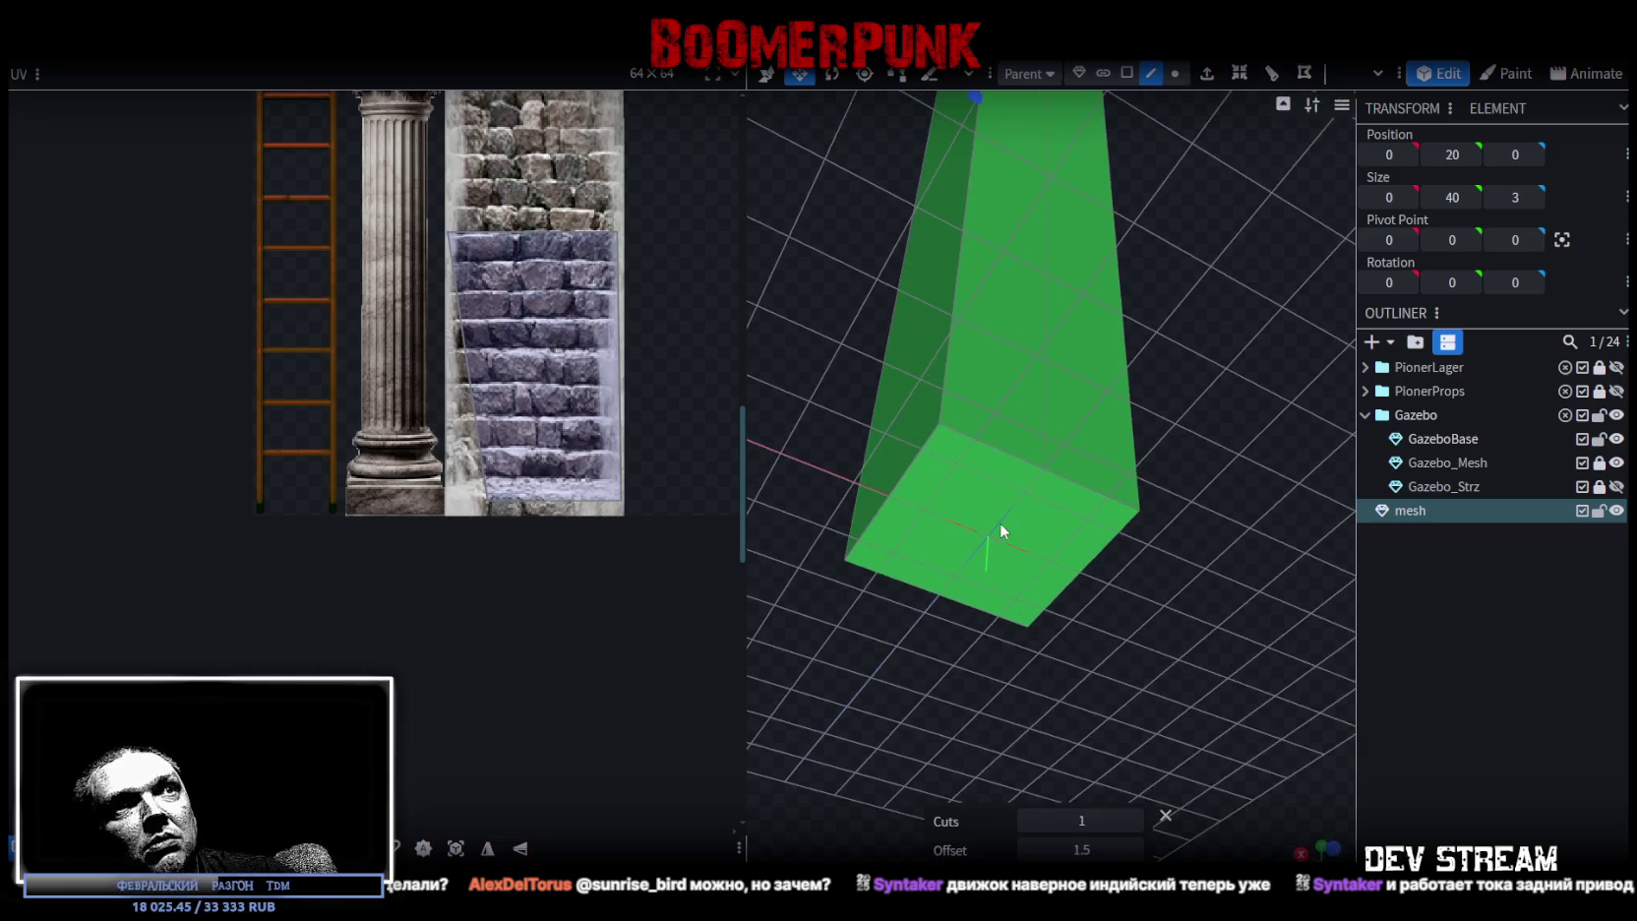
scroll(1224, 431, "down", 3)
- Scale the vertical corner edges inward to form an eight-sided 2 × 40 × 2 pillar
mouse_move(1170, 256)
left_mouse_down()
mouse_move(1224, 431)
mouse_move(1224, 518)
mouse_move(1189, 489)
left_mouse_up()
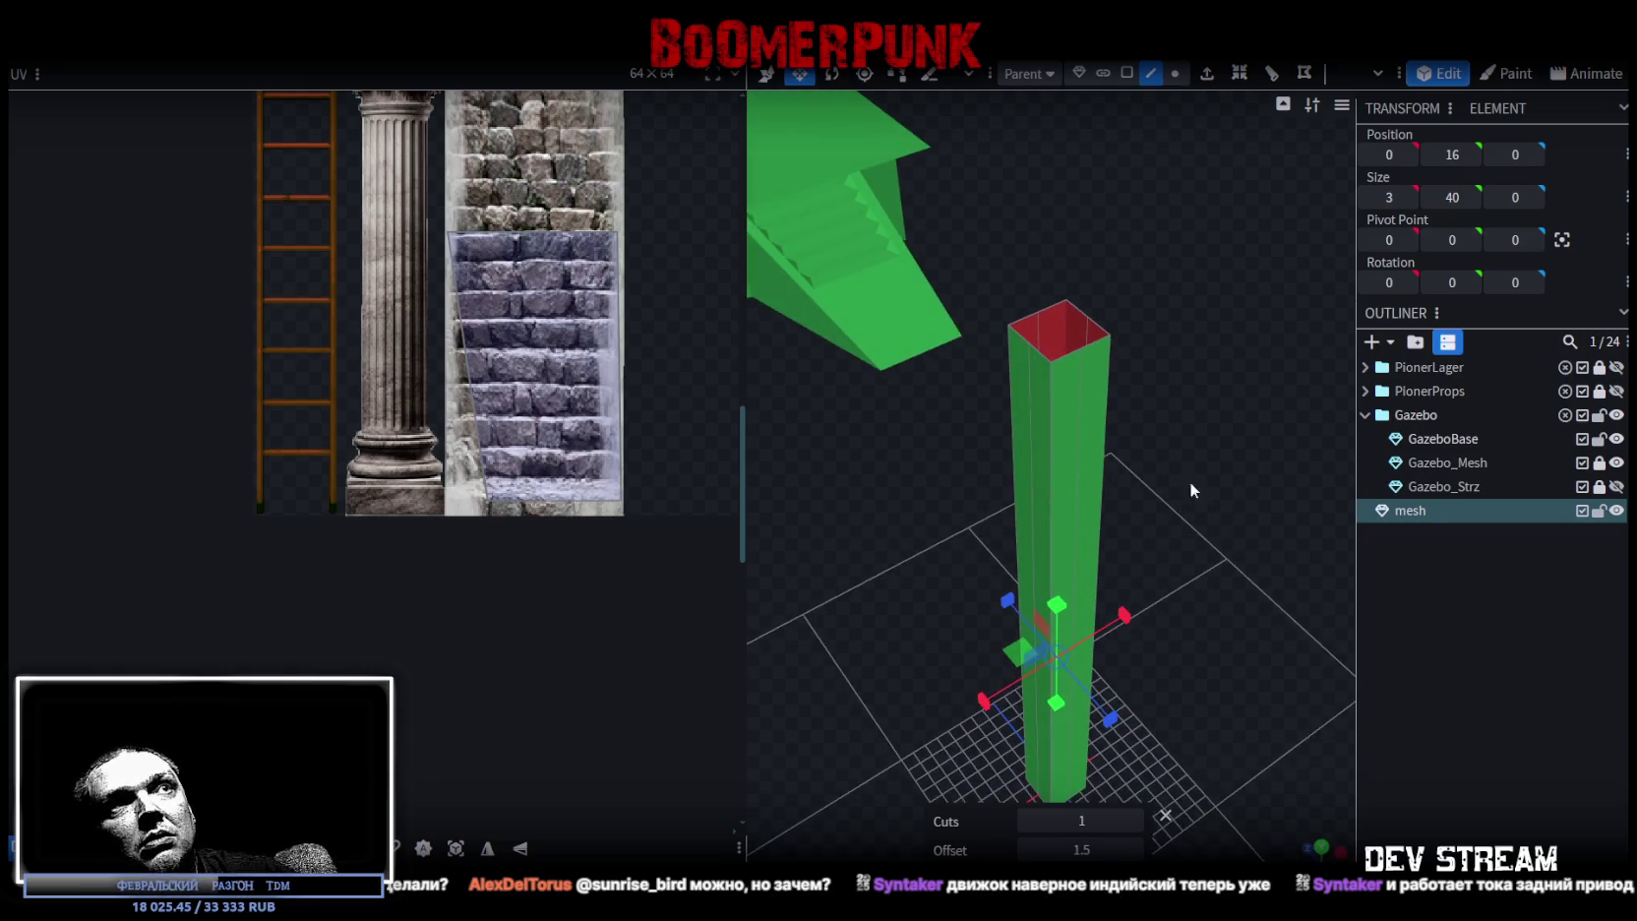
left_click(1068, 316, "shift")
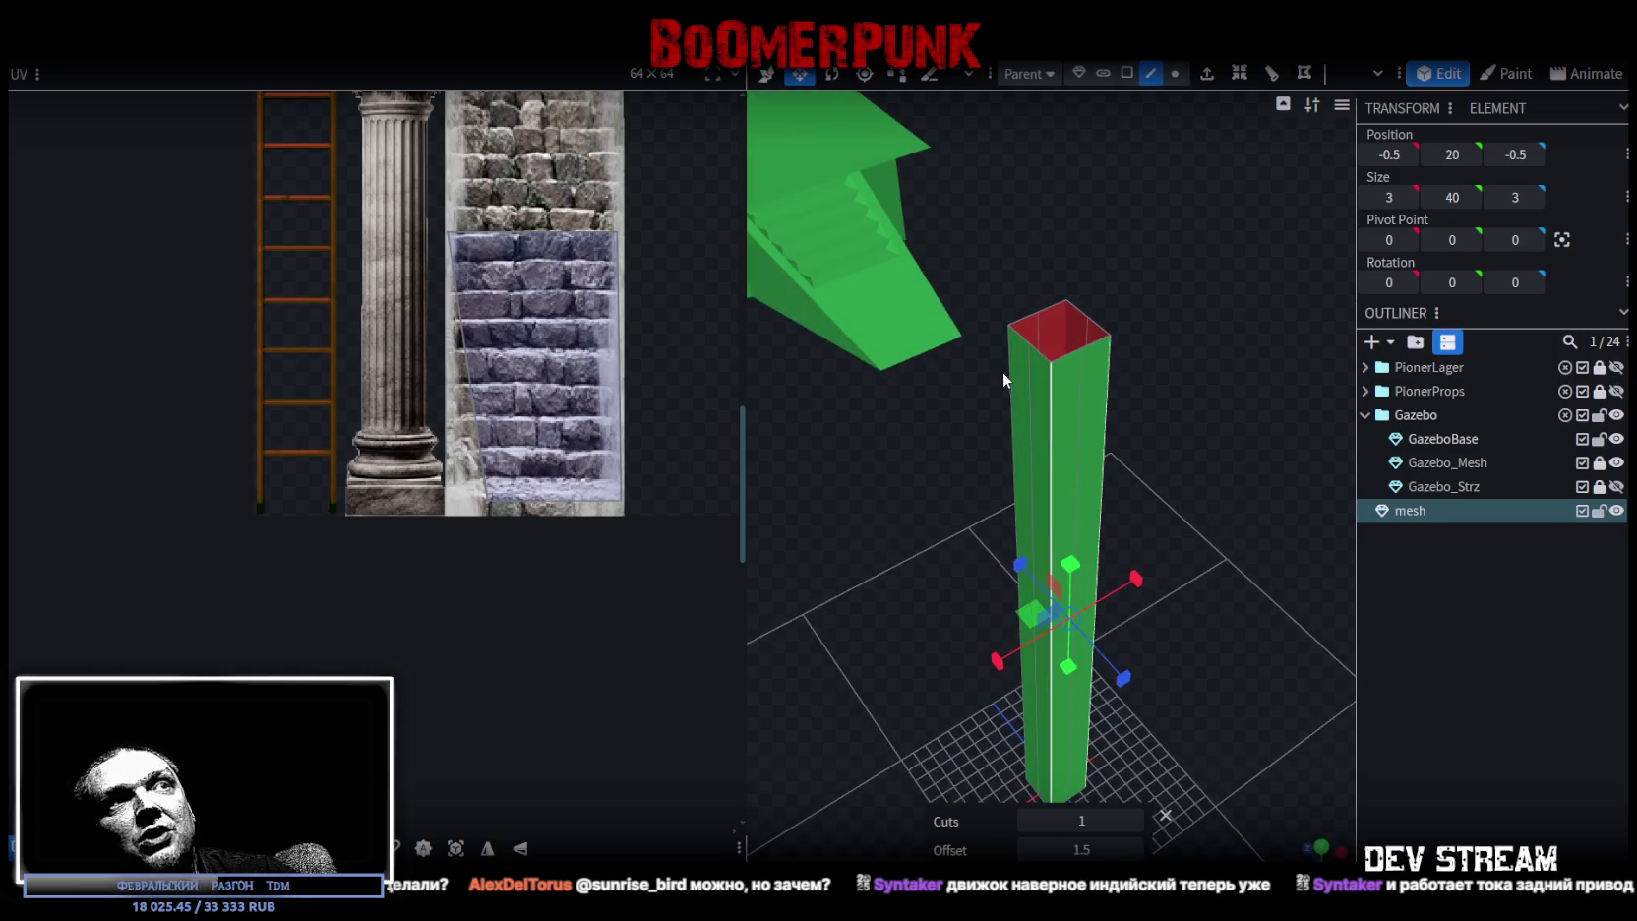
mouse_move(1004, 372)
left_mouse_down()
mouse_move(1141, 488)
mouse_move(1148, 378)
mouse_move(1185, 452)
left_mouse_up()
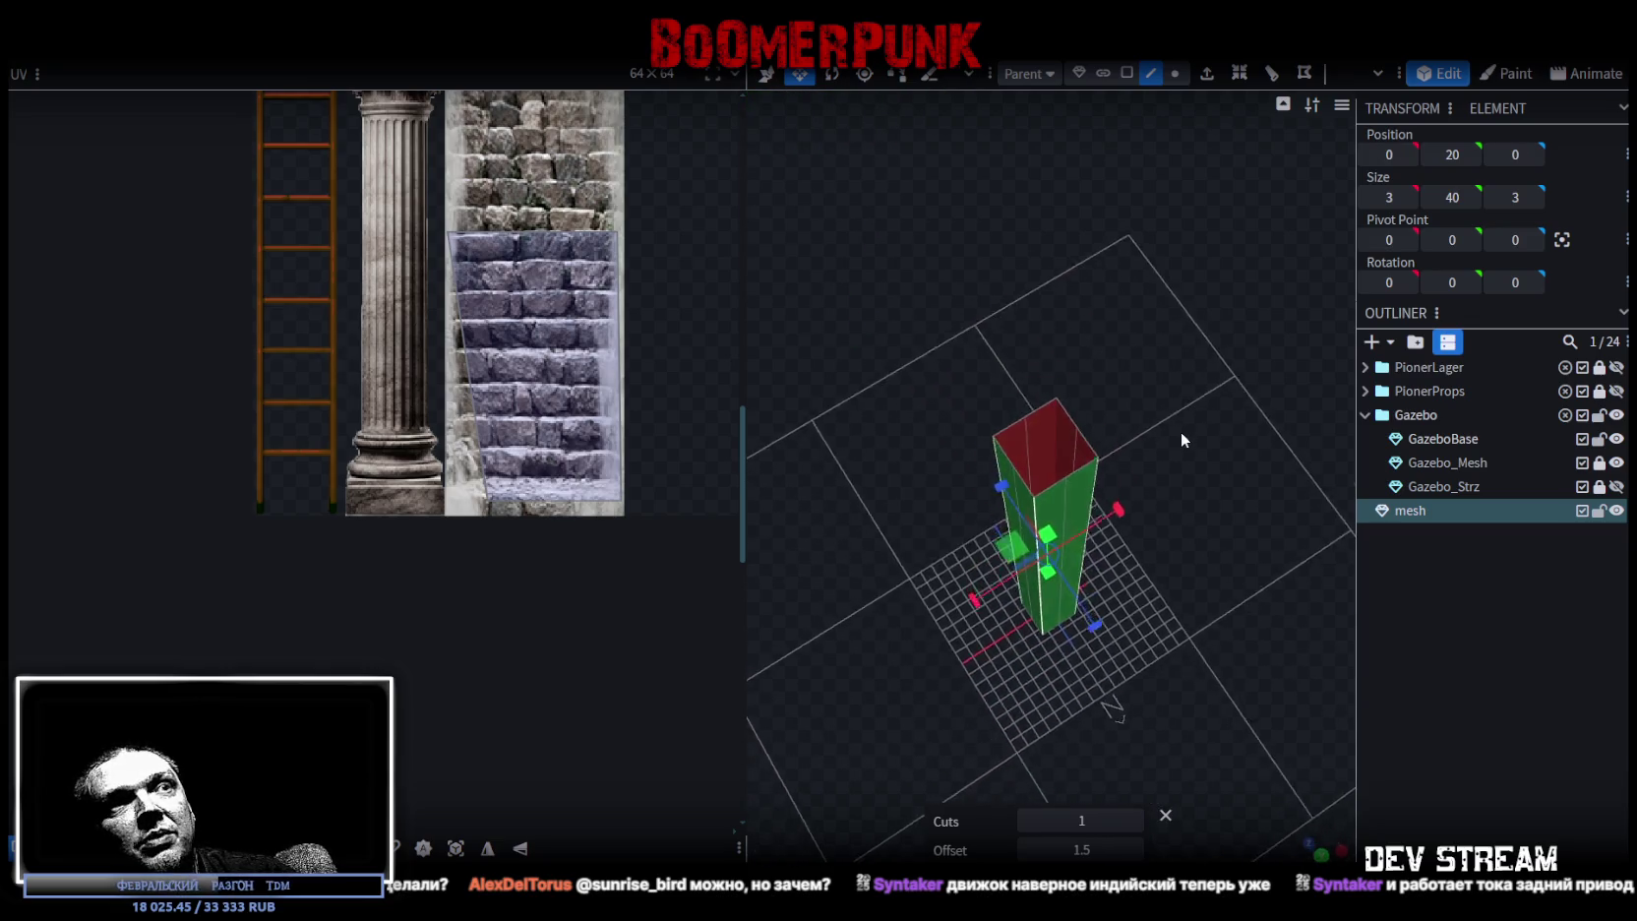
scroll(1185, 451, "up", 3)
left_click_drag(1013, 595, 1024, 597)
mouse_move(1177, 603)
left_mouse_down()
mouse_move(1151, 584)
mouse_move(1153, 667)
mouse_move(1158, 537)
mouse_move(1096, 556)
mouse_move(1108, 359)
mouse_move(1145, 455)
mouse_move(1110, 594)
mouse_move(1135, 589)
mouse_move(1177, 518)
mouse_move(1119, 540)
mouse_move(1164, 514)
mouse_move(1162, 541)
mouse_move(1160, 524)
left_mouse_up()
scroll(1199, 537, "up", 3)
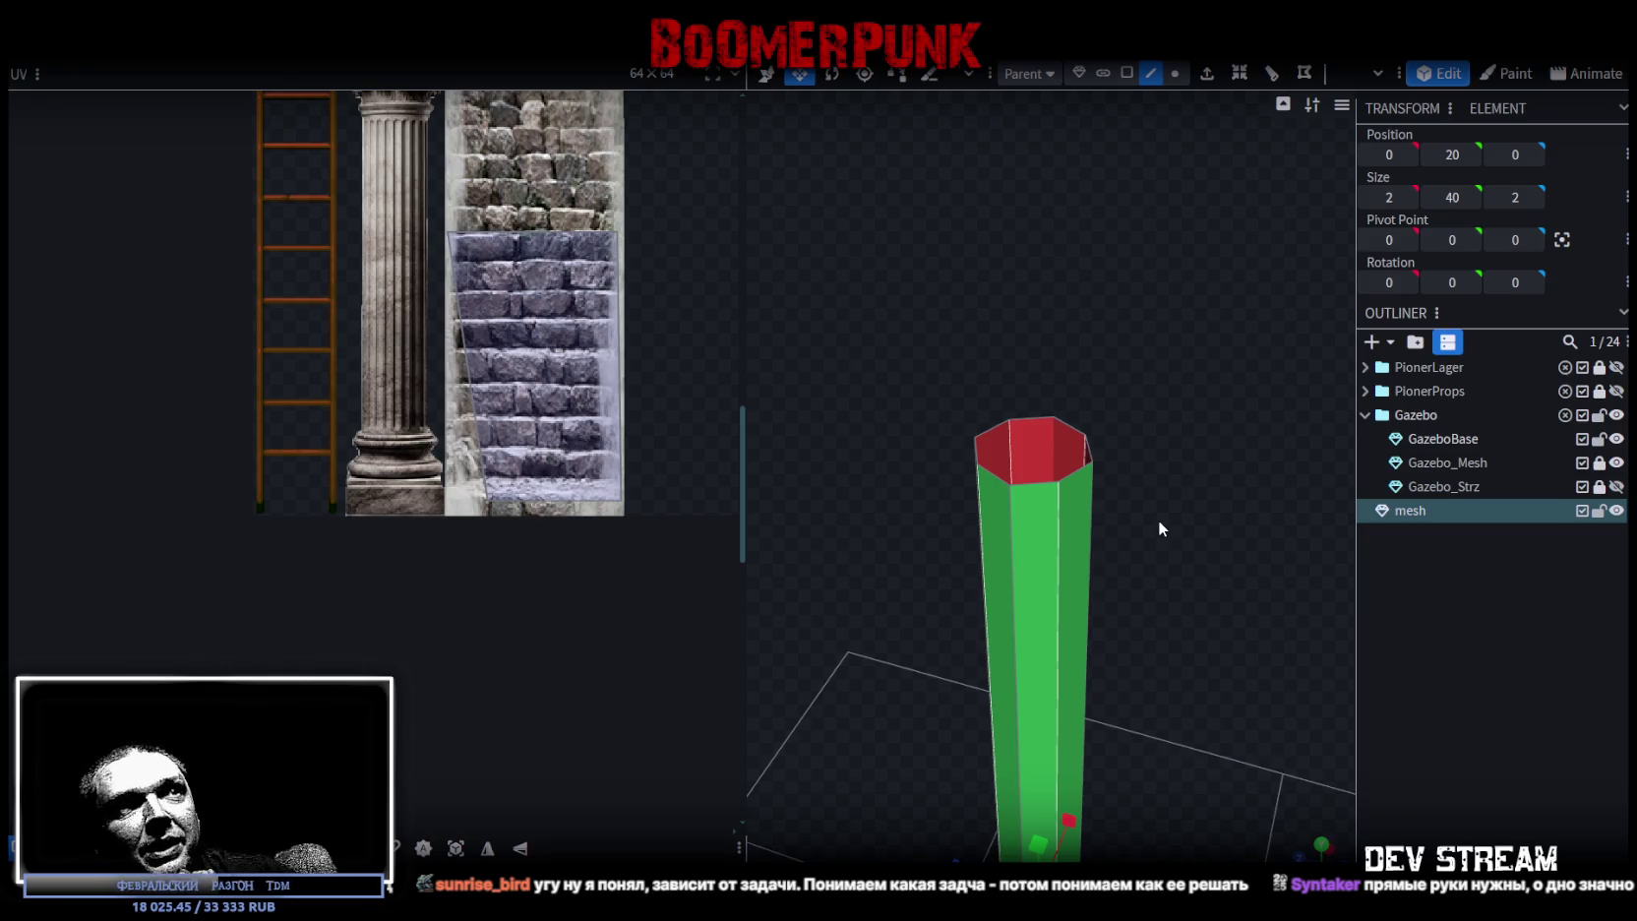
mouse_move(1122, 621)
left_mouse_down()
mouse_move(1170, 501)
mouse_move(1162, 592)
mouse_move(1145, 529)
mouse_move(1193, 176)
left_mouse_up()
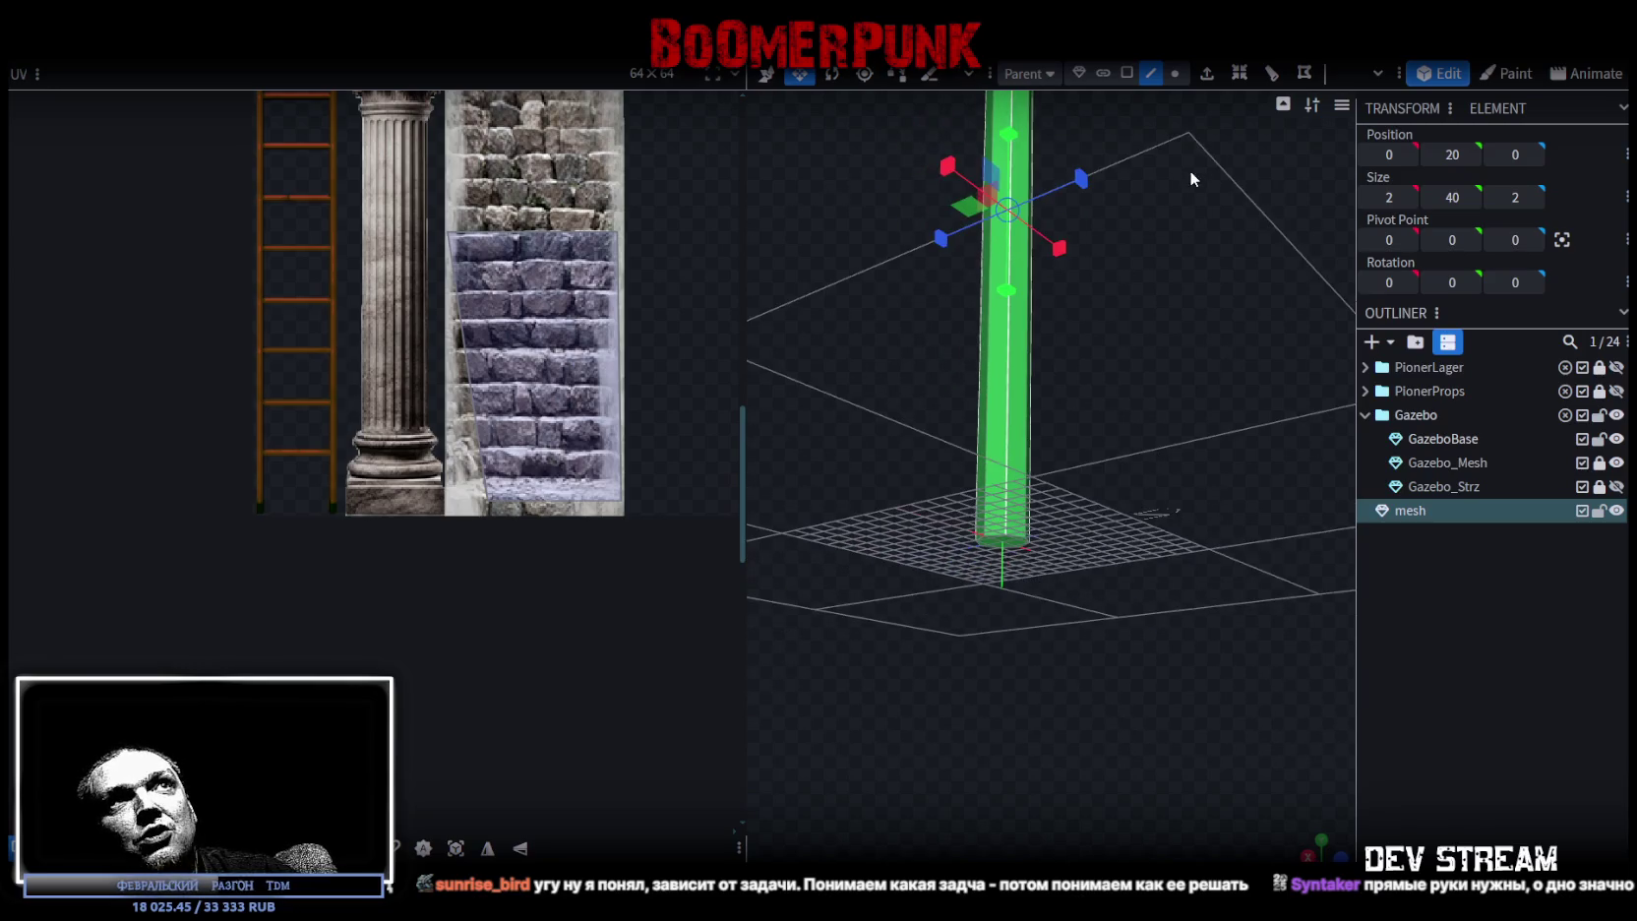
- Box-select some pillar vertices, then select the pillar's bottom face
left_click(1176, 74)
left_click_drag(1185, 576, 1215, 567)
left_click_drag(928, 679, 1174, 531)
left_click(1129, 74)
left_click_drag(1145, 208, 1200, 415)
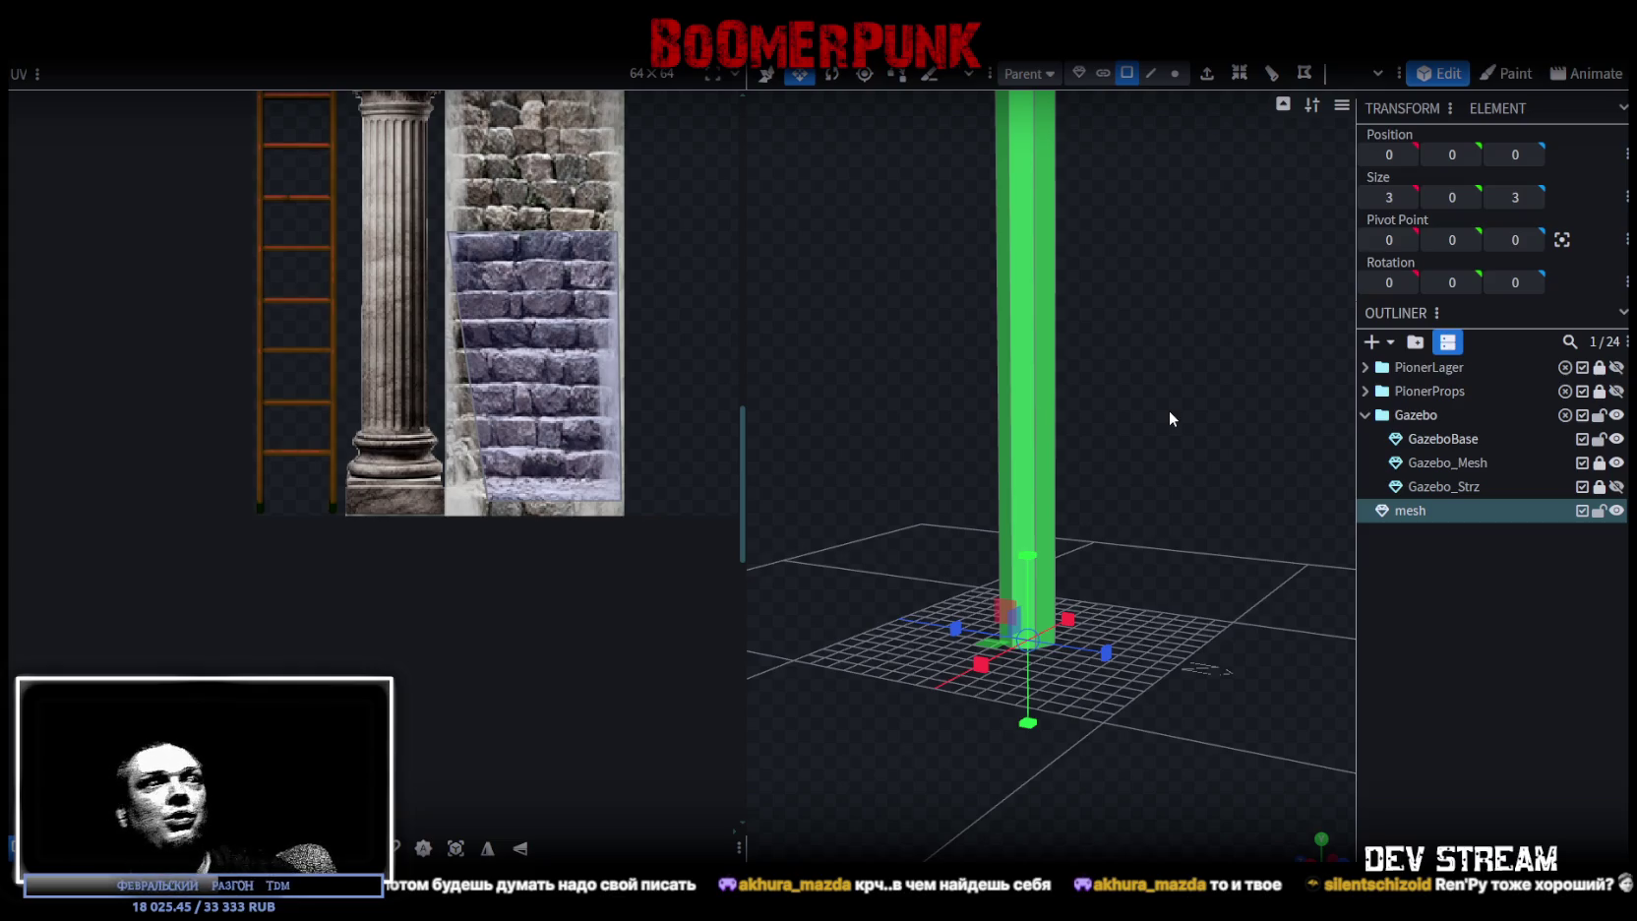
- Box-select the vertex ring at the pillar's base and ready it for moving
mouse_move(1141, 482)
left_mouse_down()
mouse_move(1206, 473)
mouse_move(1114, 481)
mouse_move(1181, 432)
mouse_move(1167, 494)
mouse_move(1195, 433)
left_mouse_up()
left_click(1175, 72)
mouse_move(1142, 494)
left_mouse_down()
mouse_move(980, 636)
mouse_move(1171, 456)
mouse_move(1223, 441)
mouse_move(1165, 521)
left_mouse_up()
key("v")
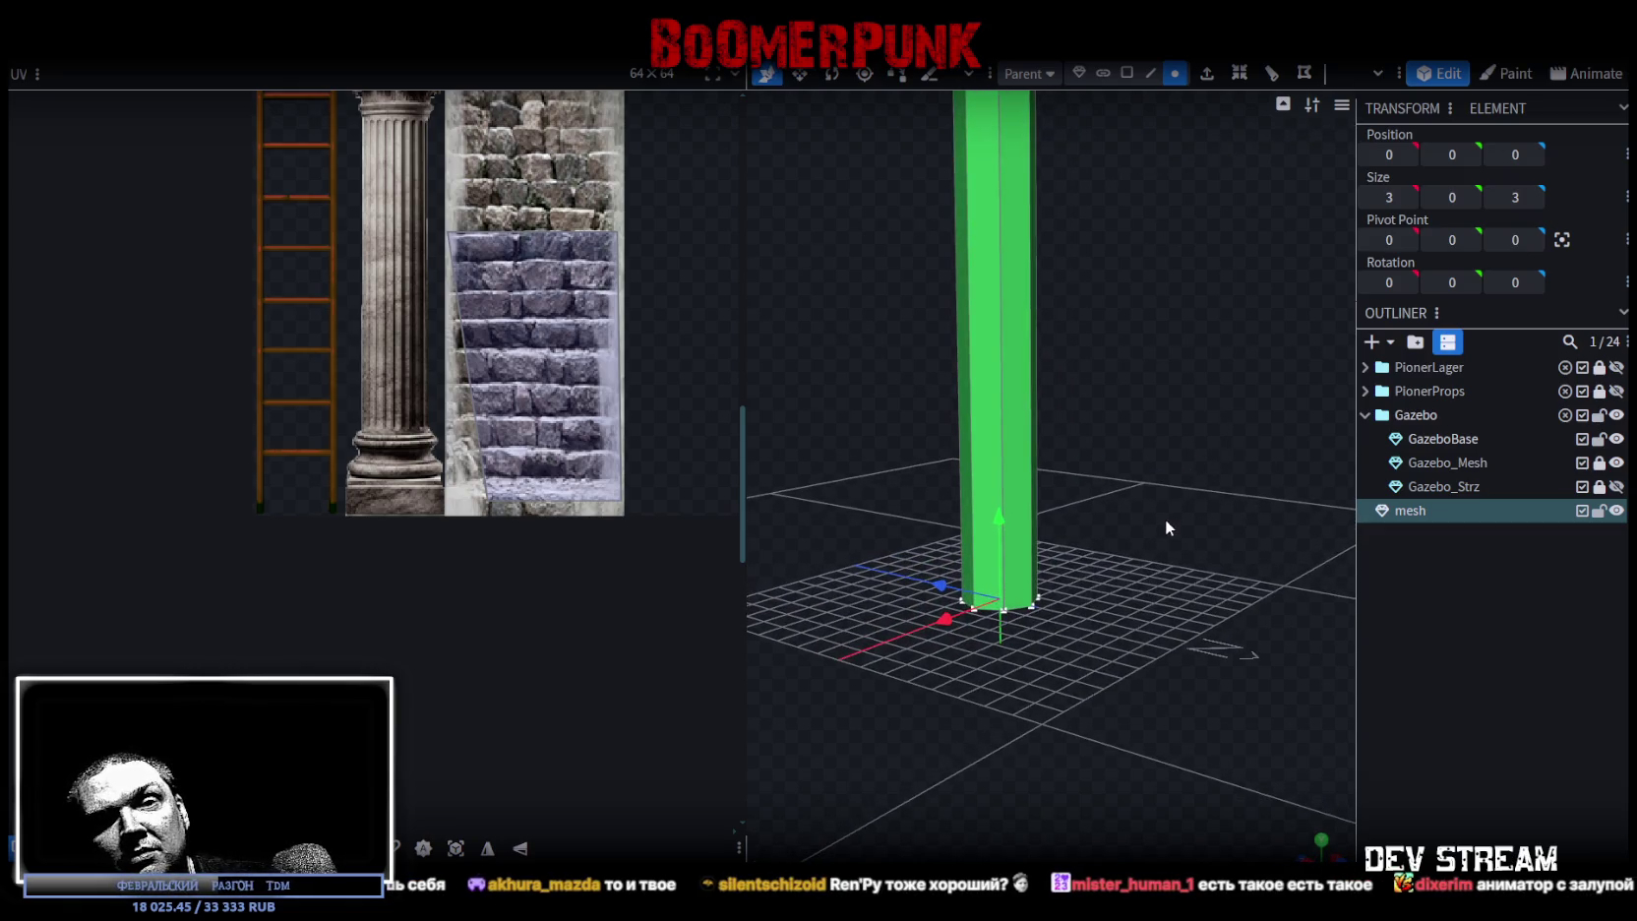
left_click_drag(1165, 517, 1171, 547)
scroll(1170, 545, "up", 3)
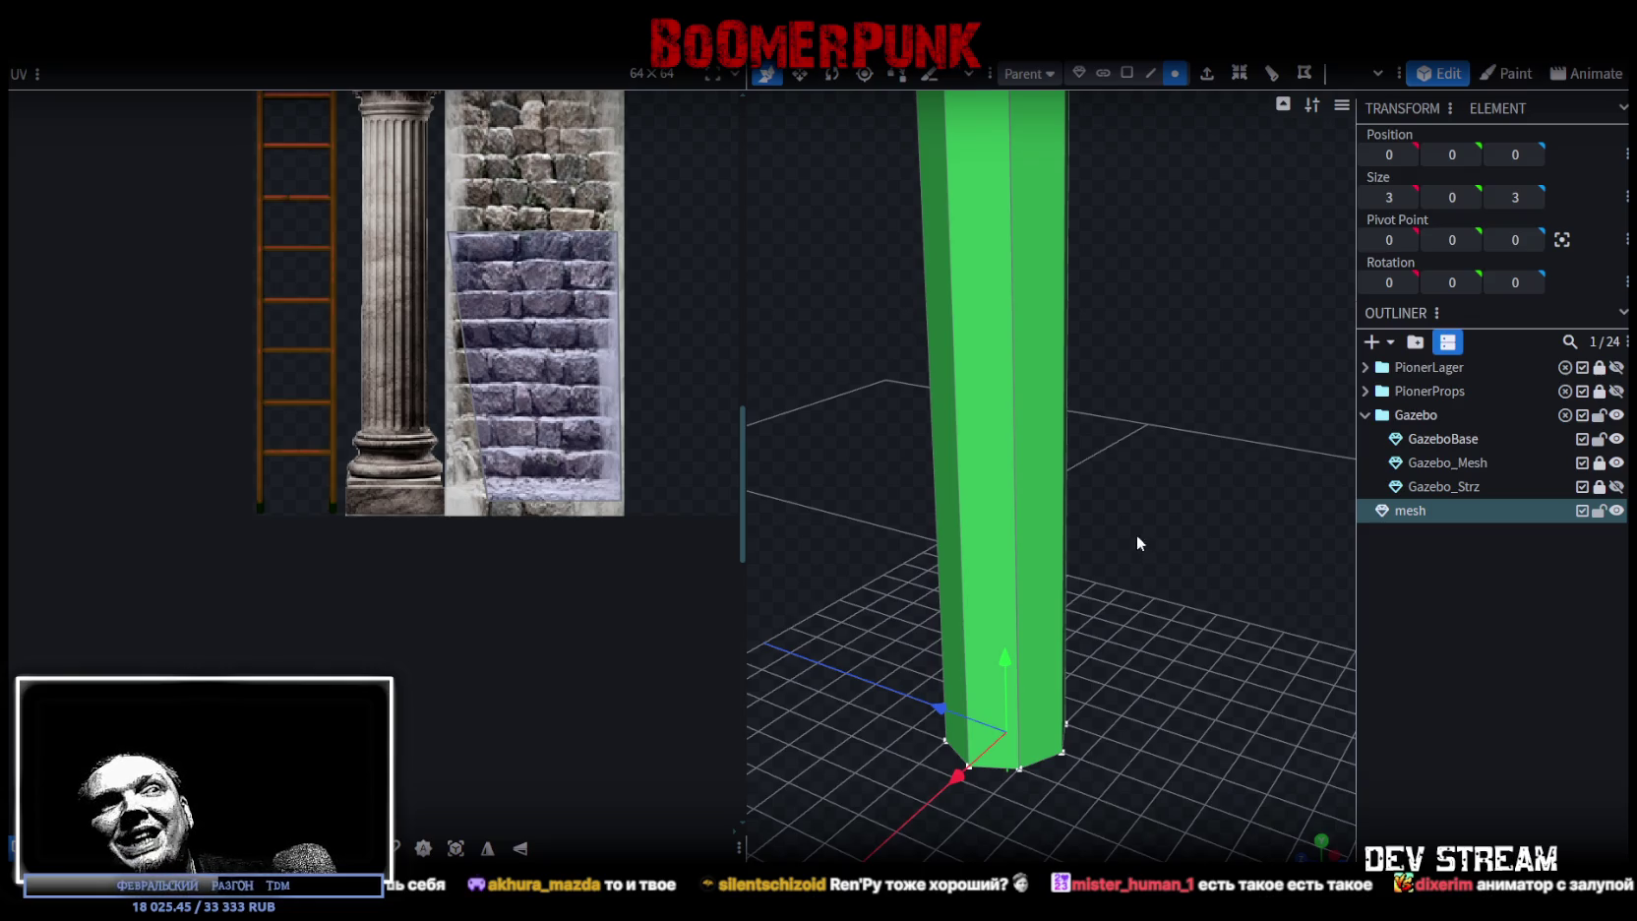
mouse_move(1125, 531)
left_mouse_down()
mouse_move(1098, 546)
mouse_move(1139, 504)
left_mouse_up()
scroll(1145, 500, "up", 2)
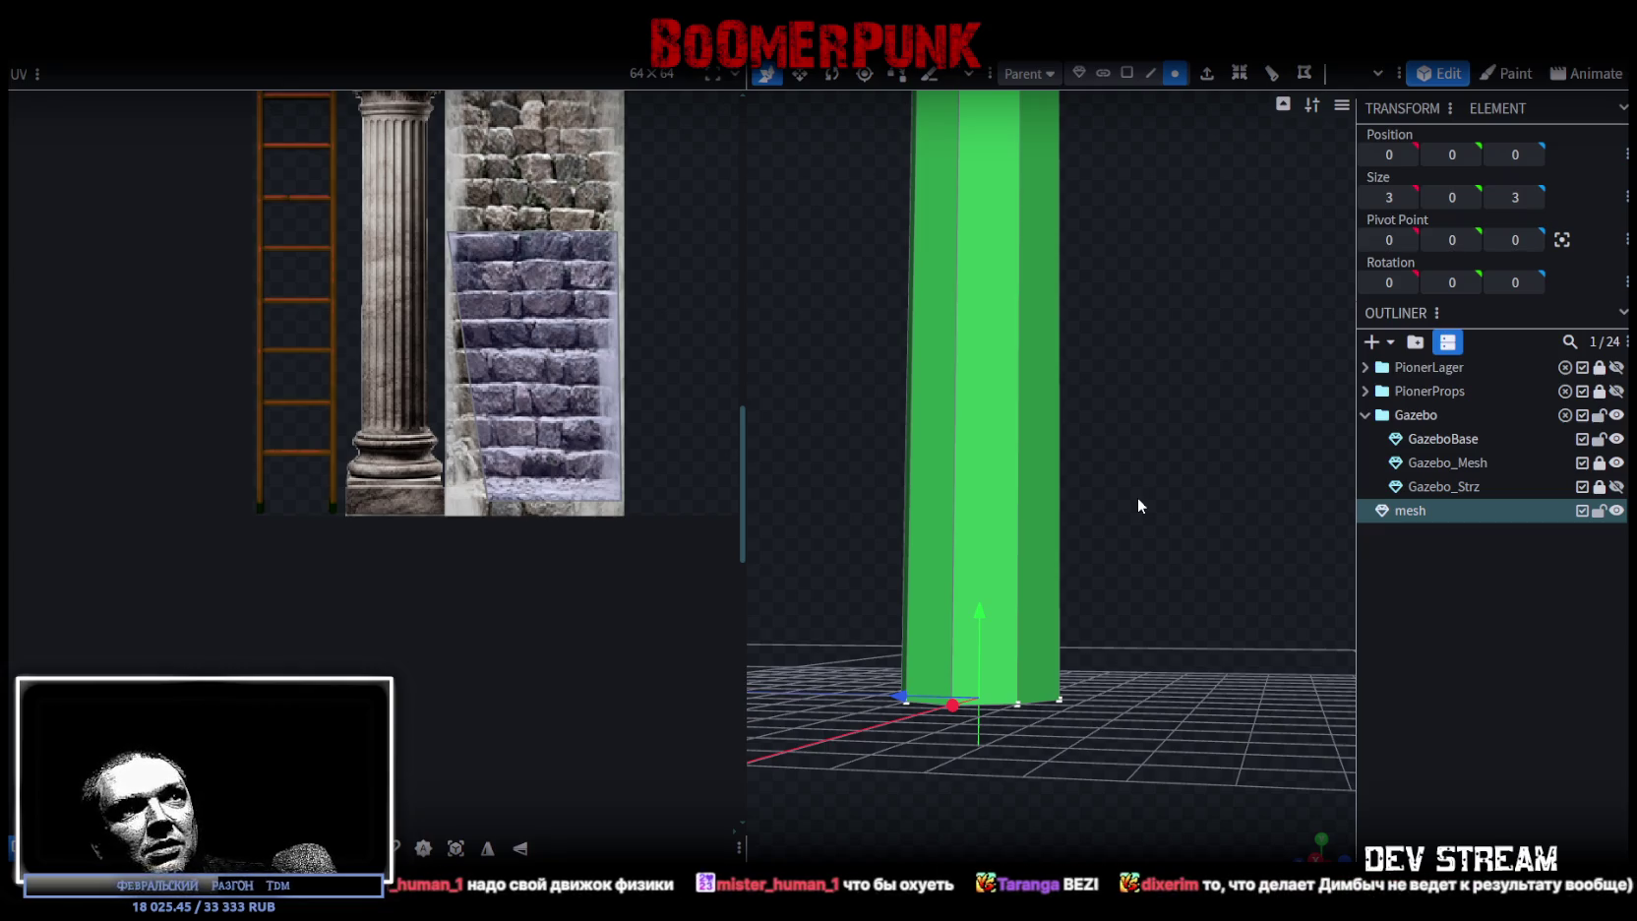
mouse_move(1119, 496)
left_mouse_down()
mouse_move(1114, 606)
mouse_move(1150, 540)
mouse_move(1138, 504)
mouse_move(1159, 496)
left_mouse_up()
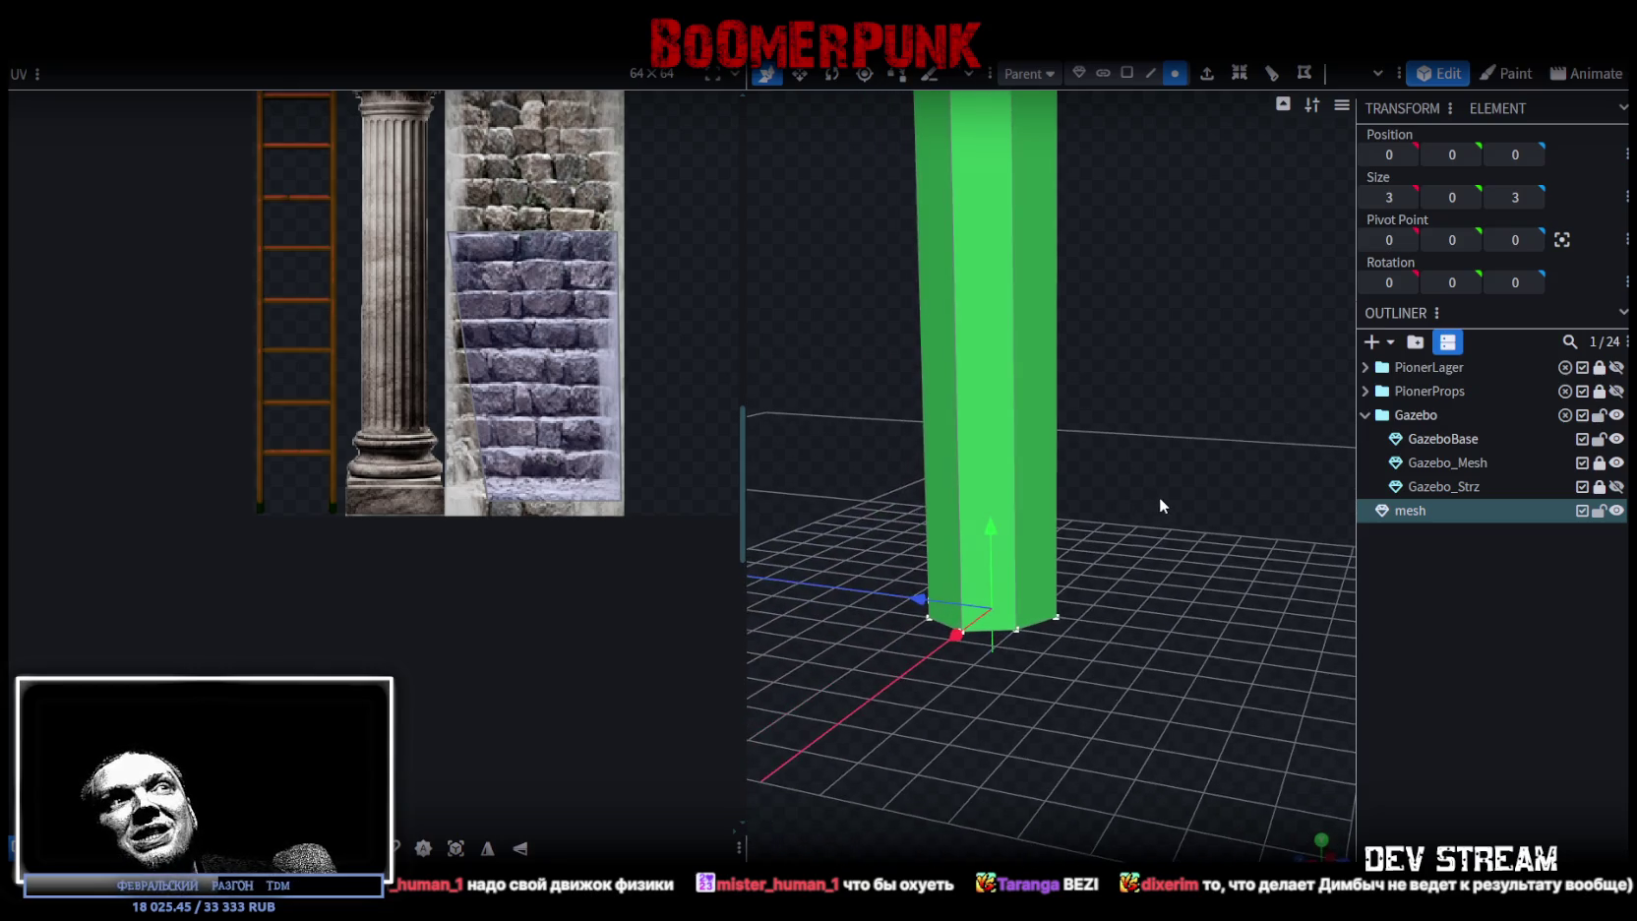
- Select the lower octagonal segment and move it down by 2 to the pillar's foot
left_click(1152, 71)
left_click(1017, 532)
mouse_move(1141, 470)
left_mouse_down()
mouse_move(1134, 441)
mouse_move(1199, 352)
left_mouse_up()
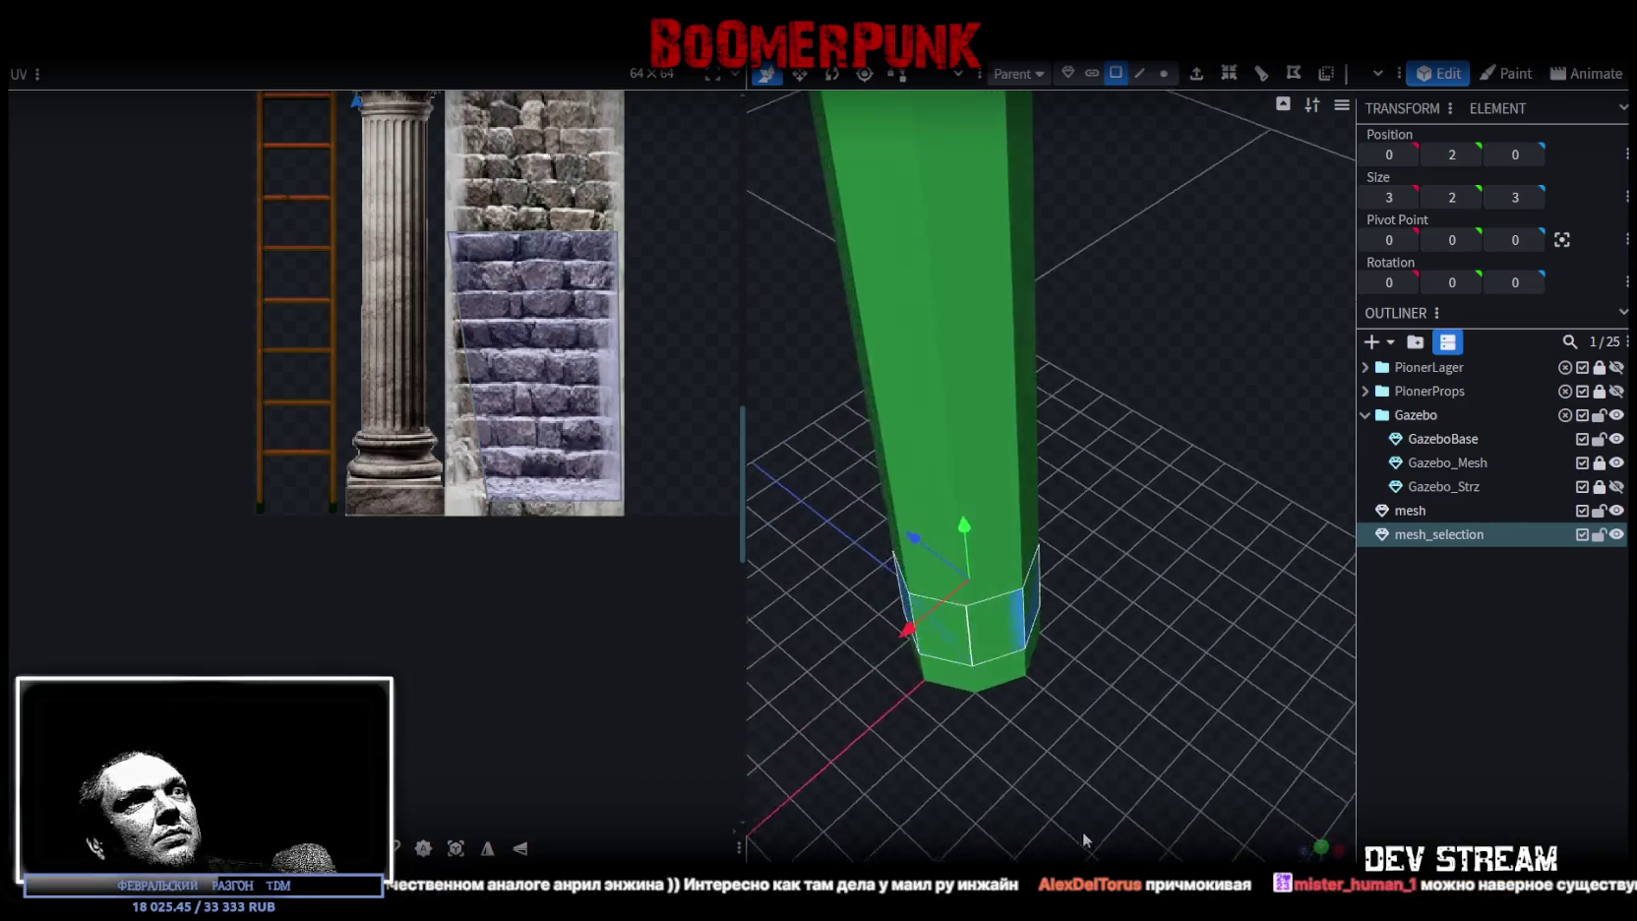
mouse_move(1085, 839)
left_mouse_down()
mouse_move(1086, 733)
mouse_move(1106, 691)
mouse_move(1061, 478)
left_mouse_up()
left_click_drag(983, 397, 1165, 590)
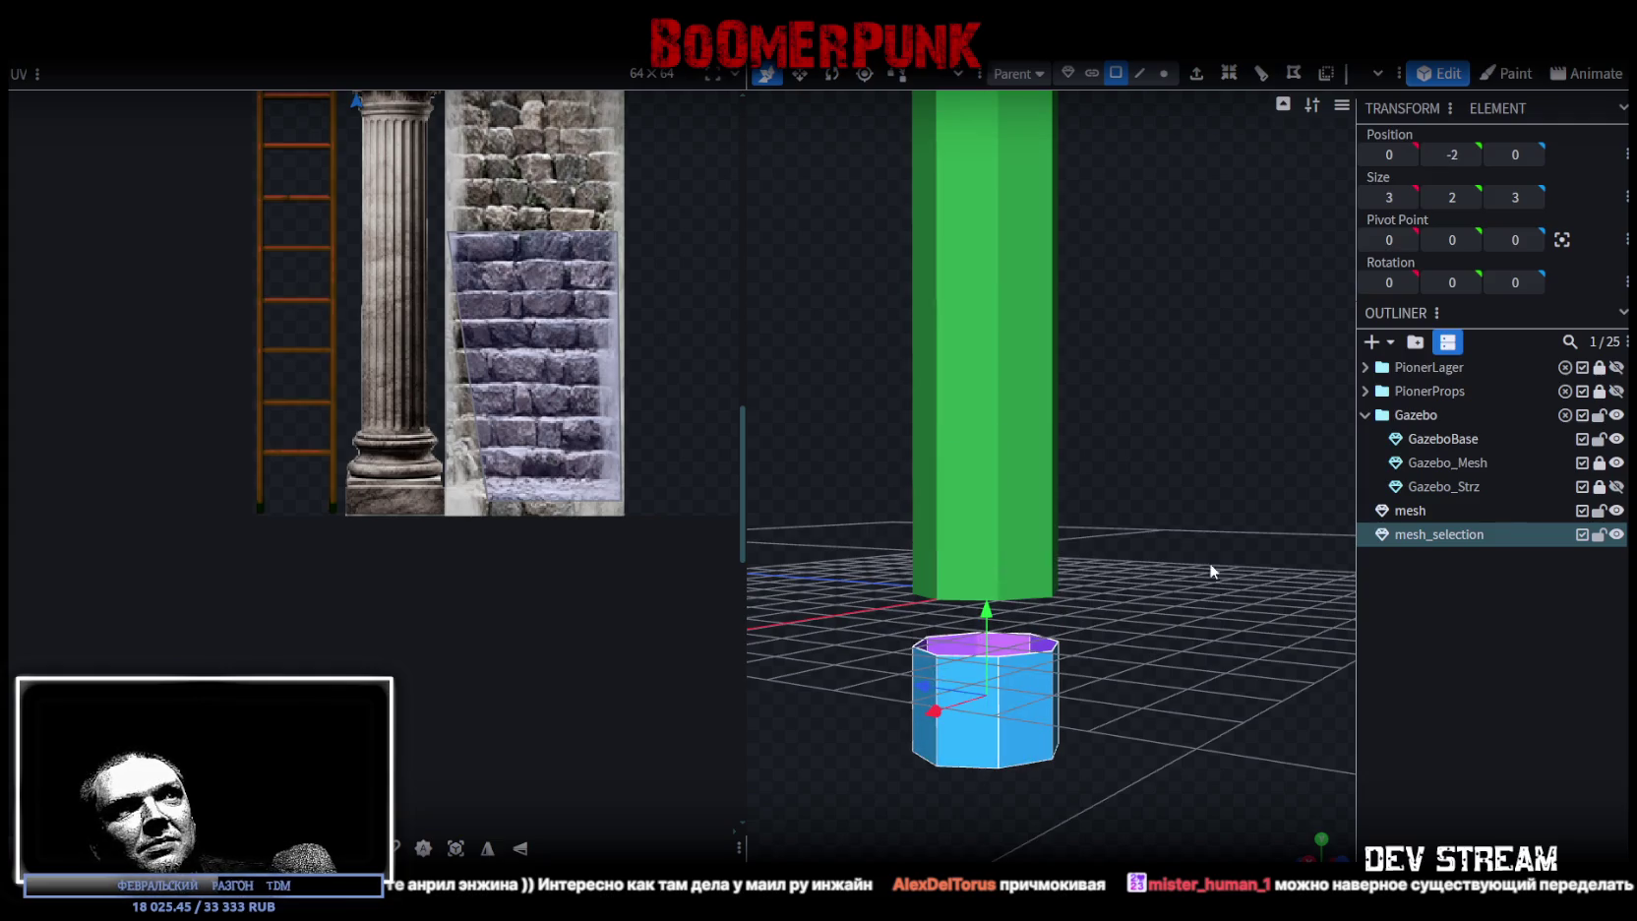
- Drag the lower piece's edges outward into a 3 × 2 × 3 square plinth
left_click(1141, 76)
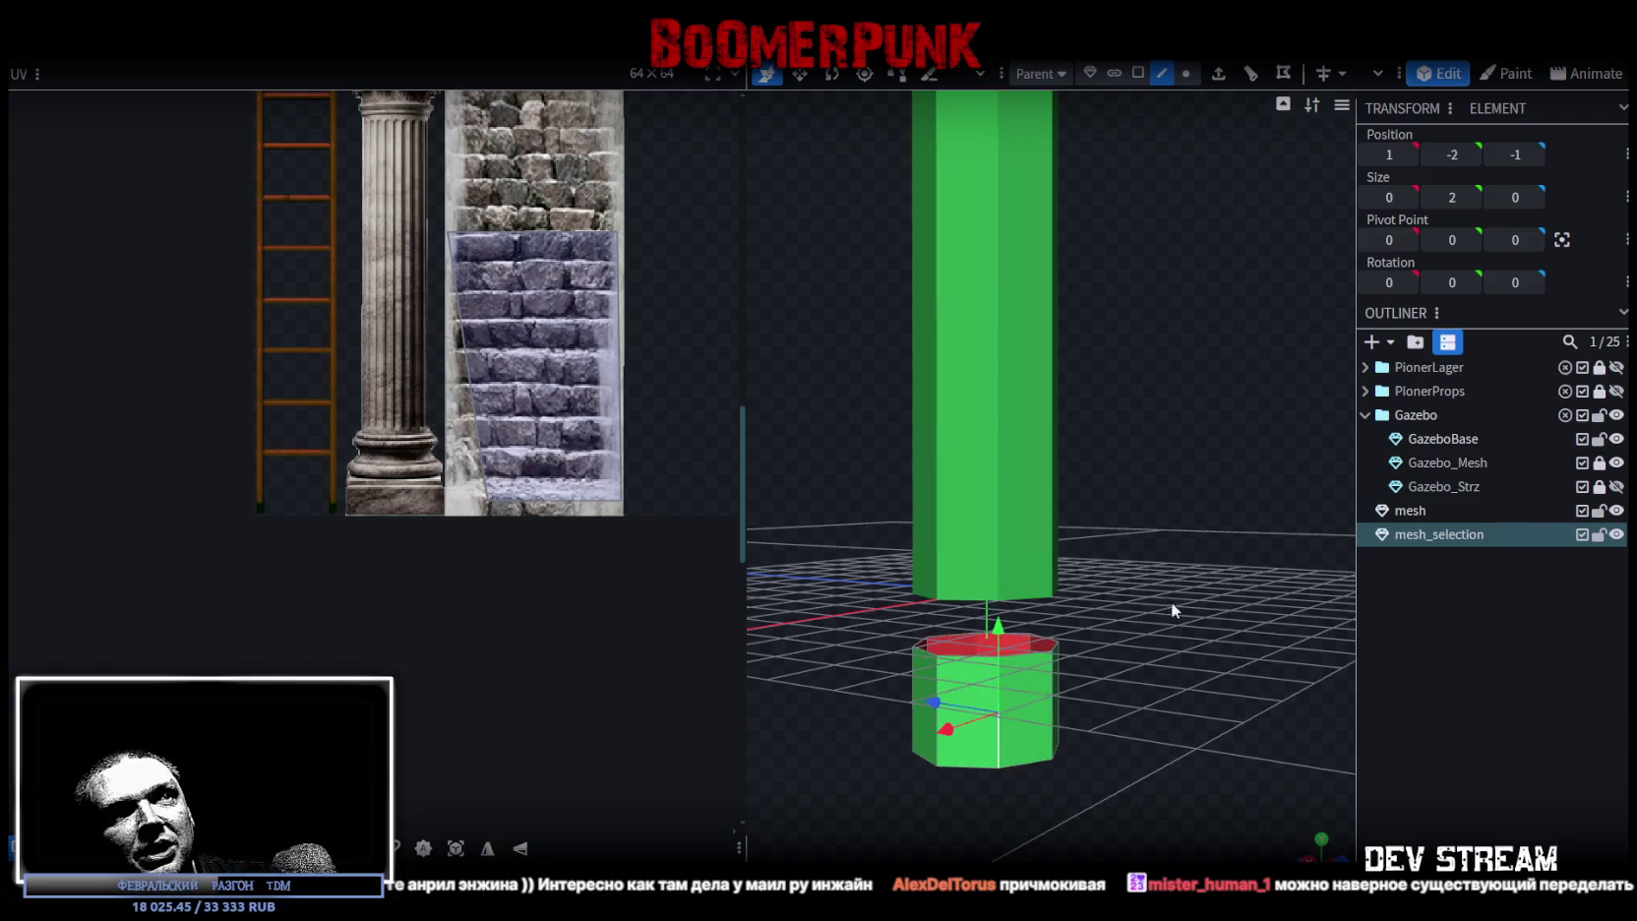
left_click_drag(1142, 619, 965, 659)
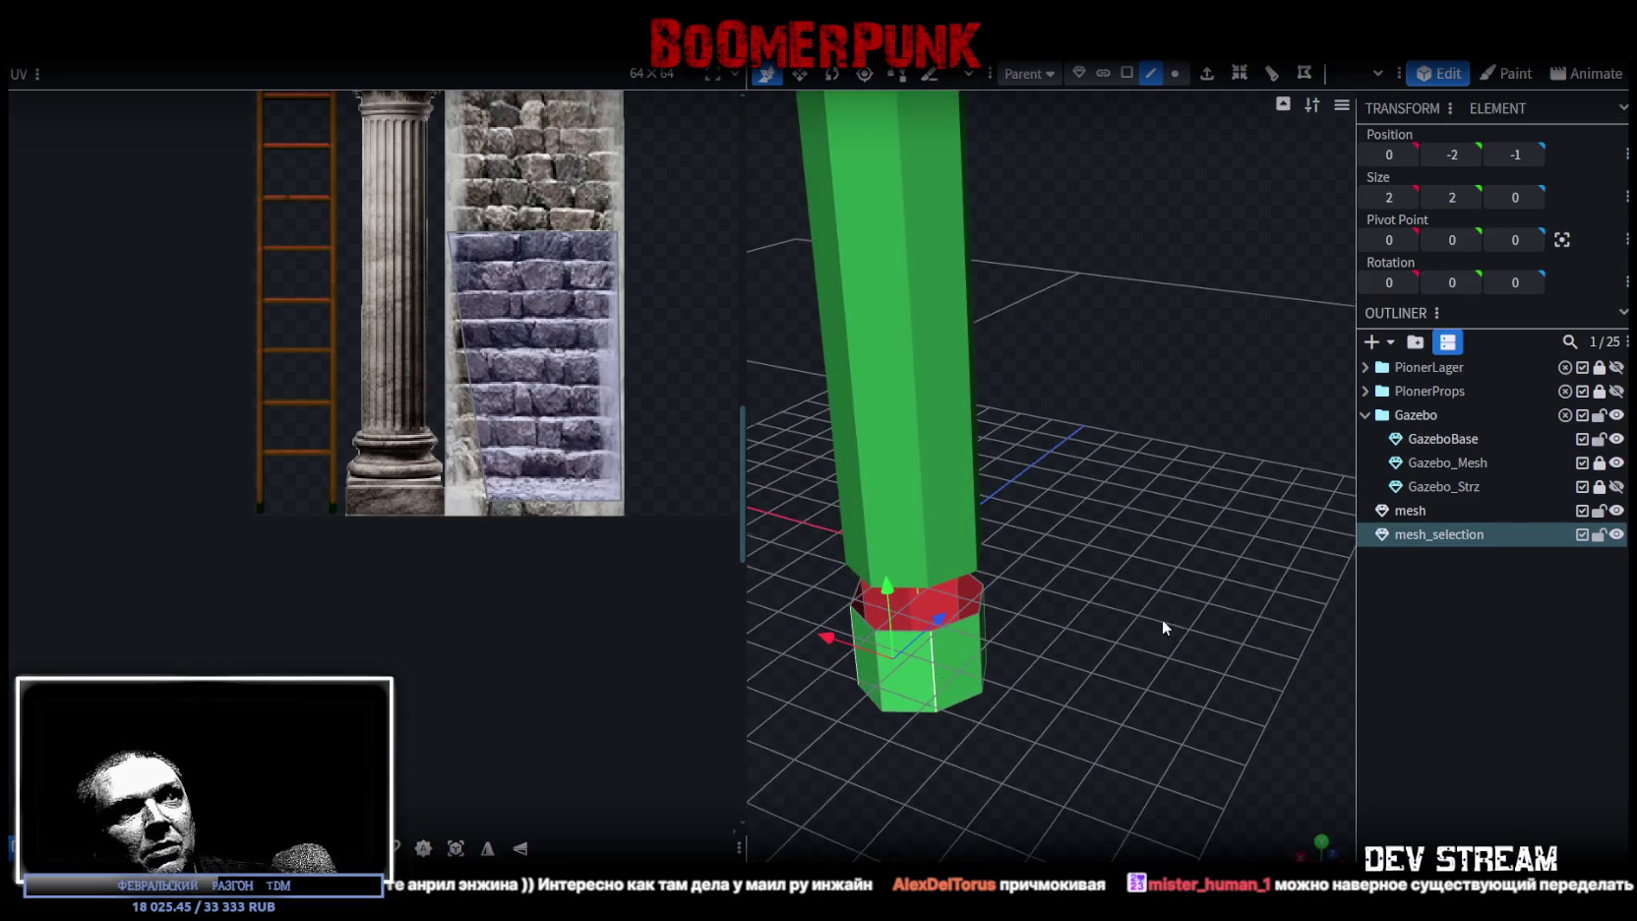
left_click_drag(1161, 619, 1179, 574)
mouse_move(1116, 623)
left_mouse_down()
mouse_move(930, 693)
mouse_move(1249, 764)
mouse_move(1350, 733)
mouse_move(1122, 720)
mouse_move(1207, 728)
mouse_move(1155, 761)
mouse_move(1151, 712)
mouse_move(1233, 799)
mouse_move(934, 642)
mouse_move(942, 679)
left_mouse_up()
key("s")
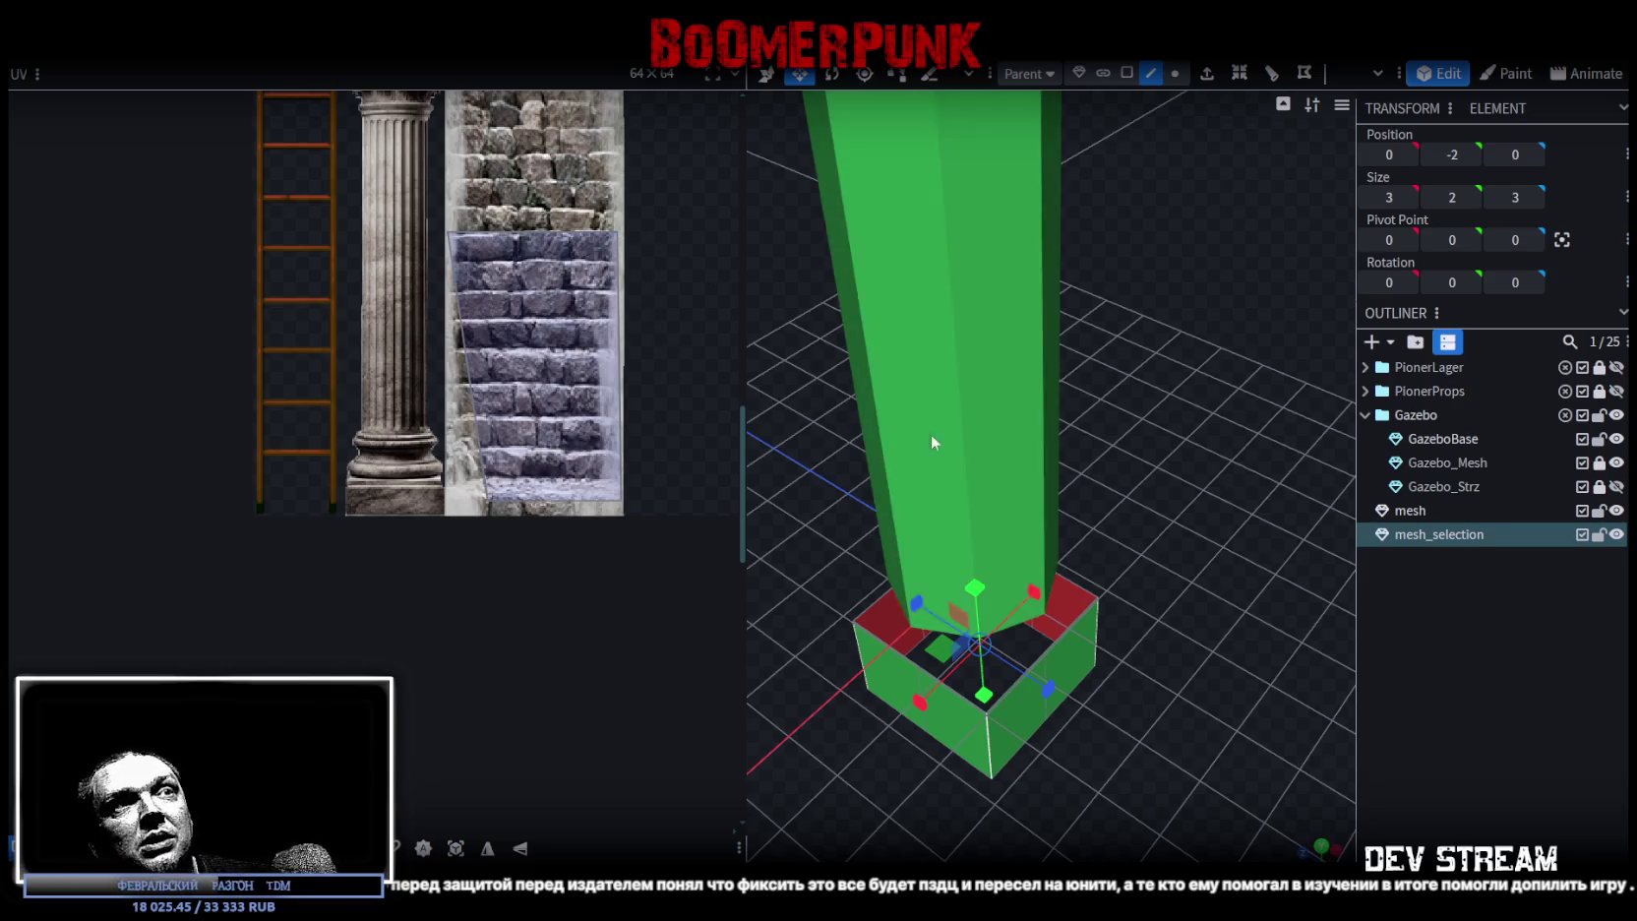
- Select the plinth's side faces and widen it to 3.5 × 2 × 3.5
mouse_move(1186, 758)
left_mouse_down()
mouse_move(1186, 688)
mouse_move(1147, 603)
mouse_move(1189, 618)
left_mouse_up()
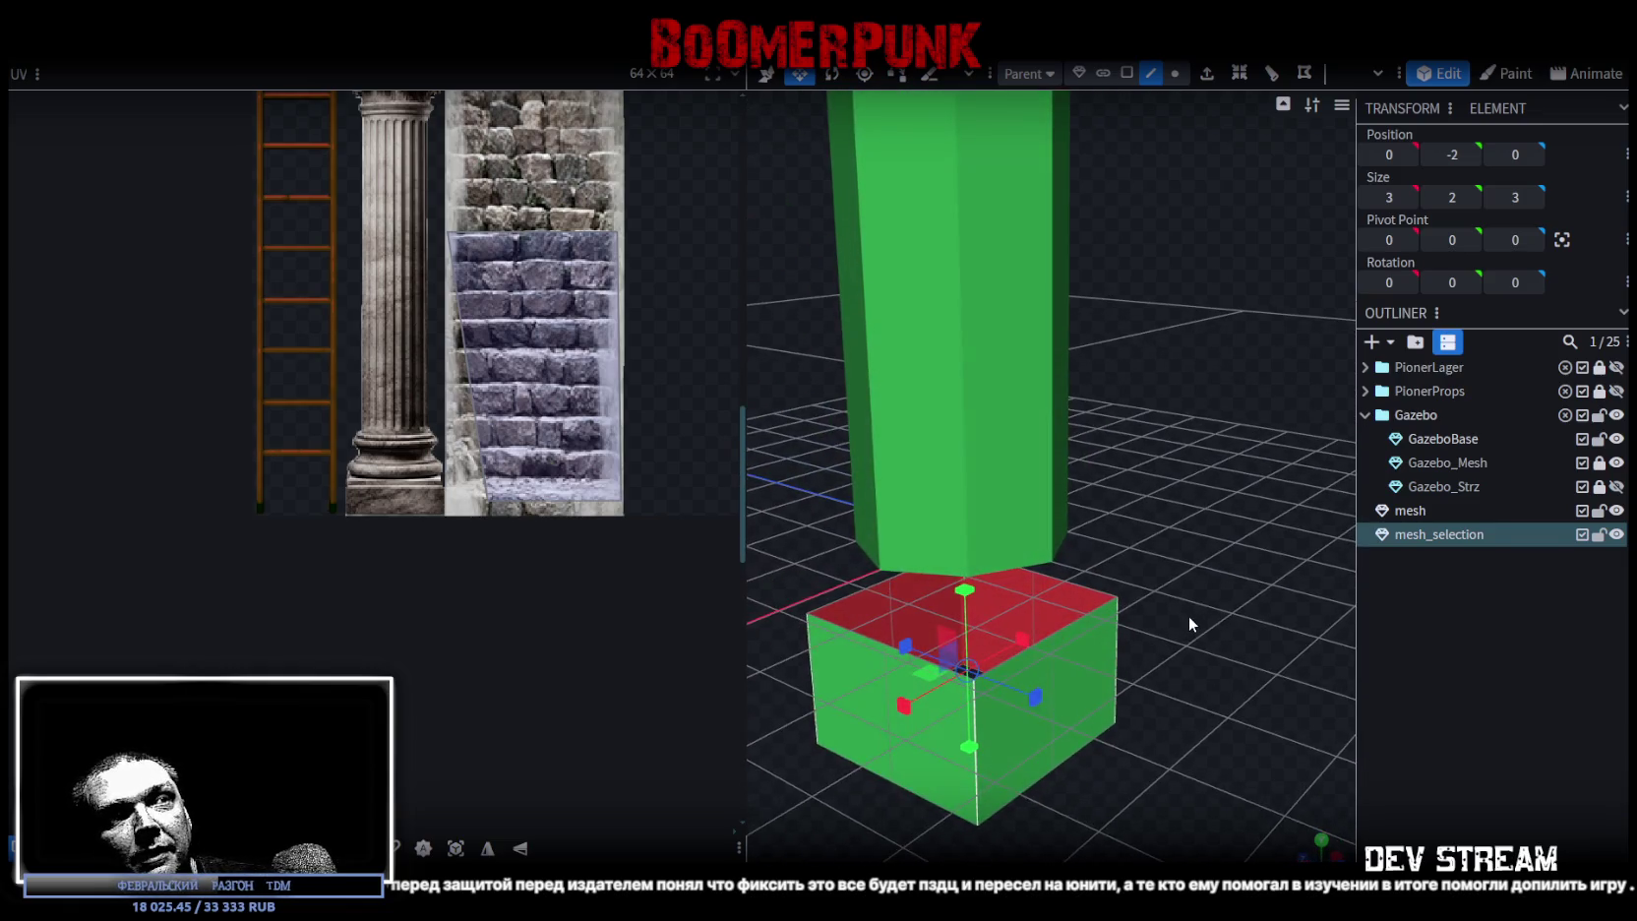
left_click(890, 726)
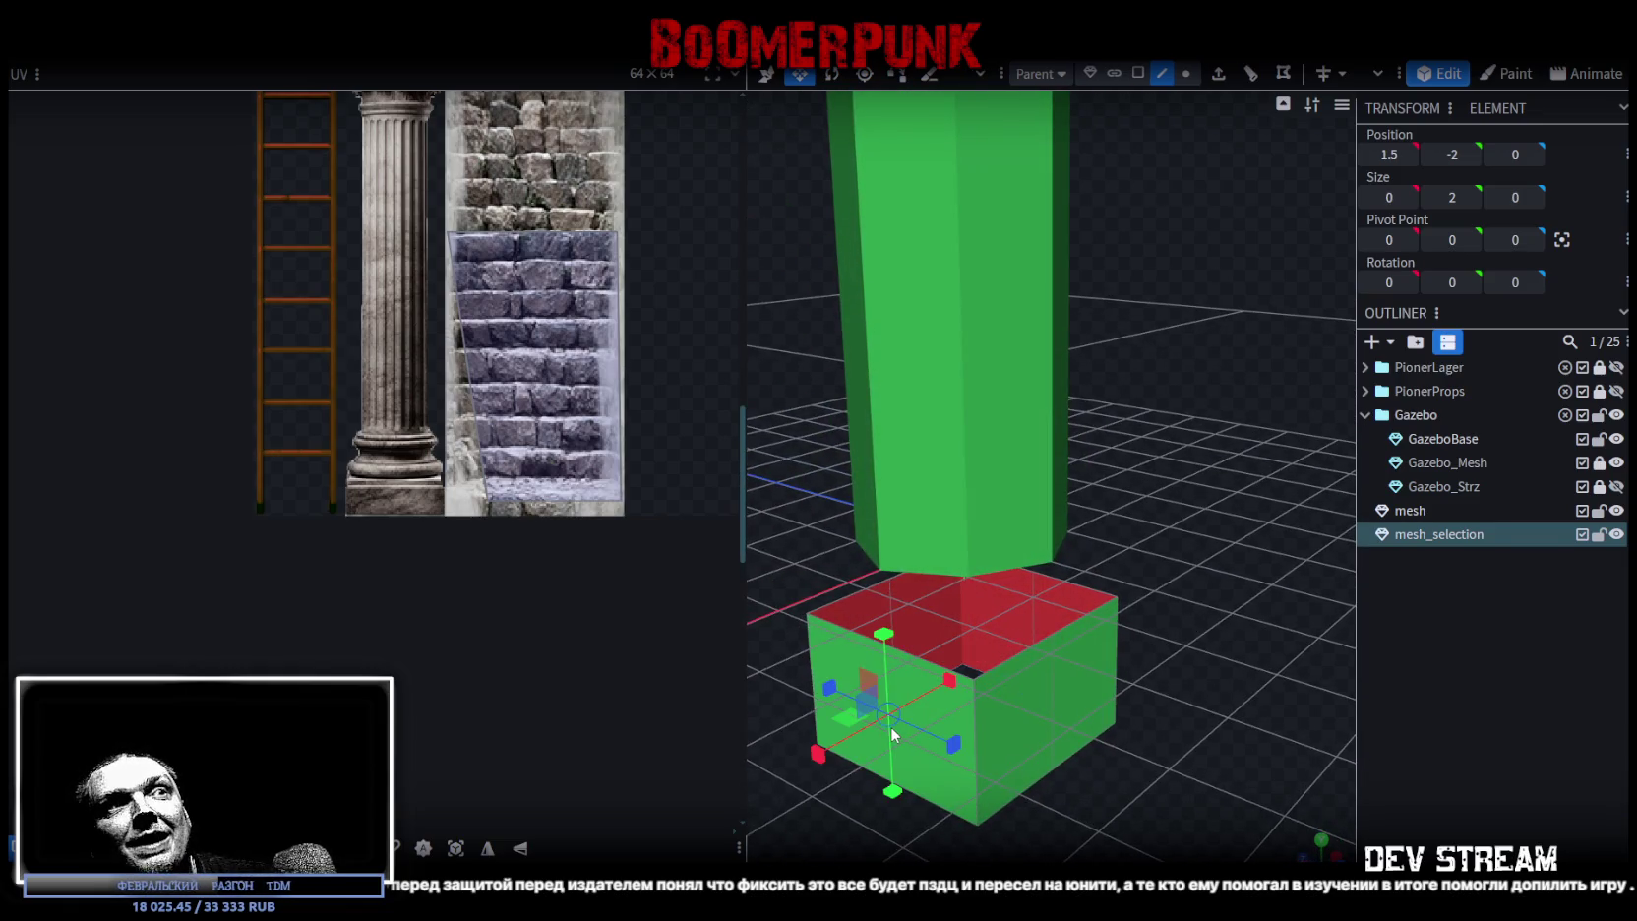
left_click(1053, 697)
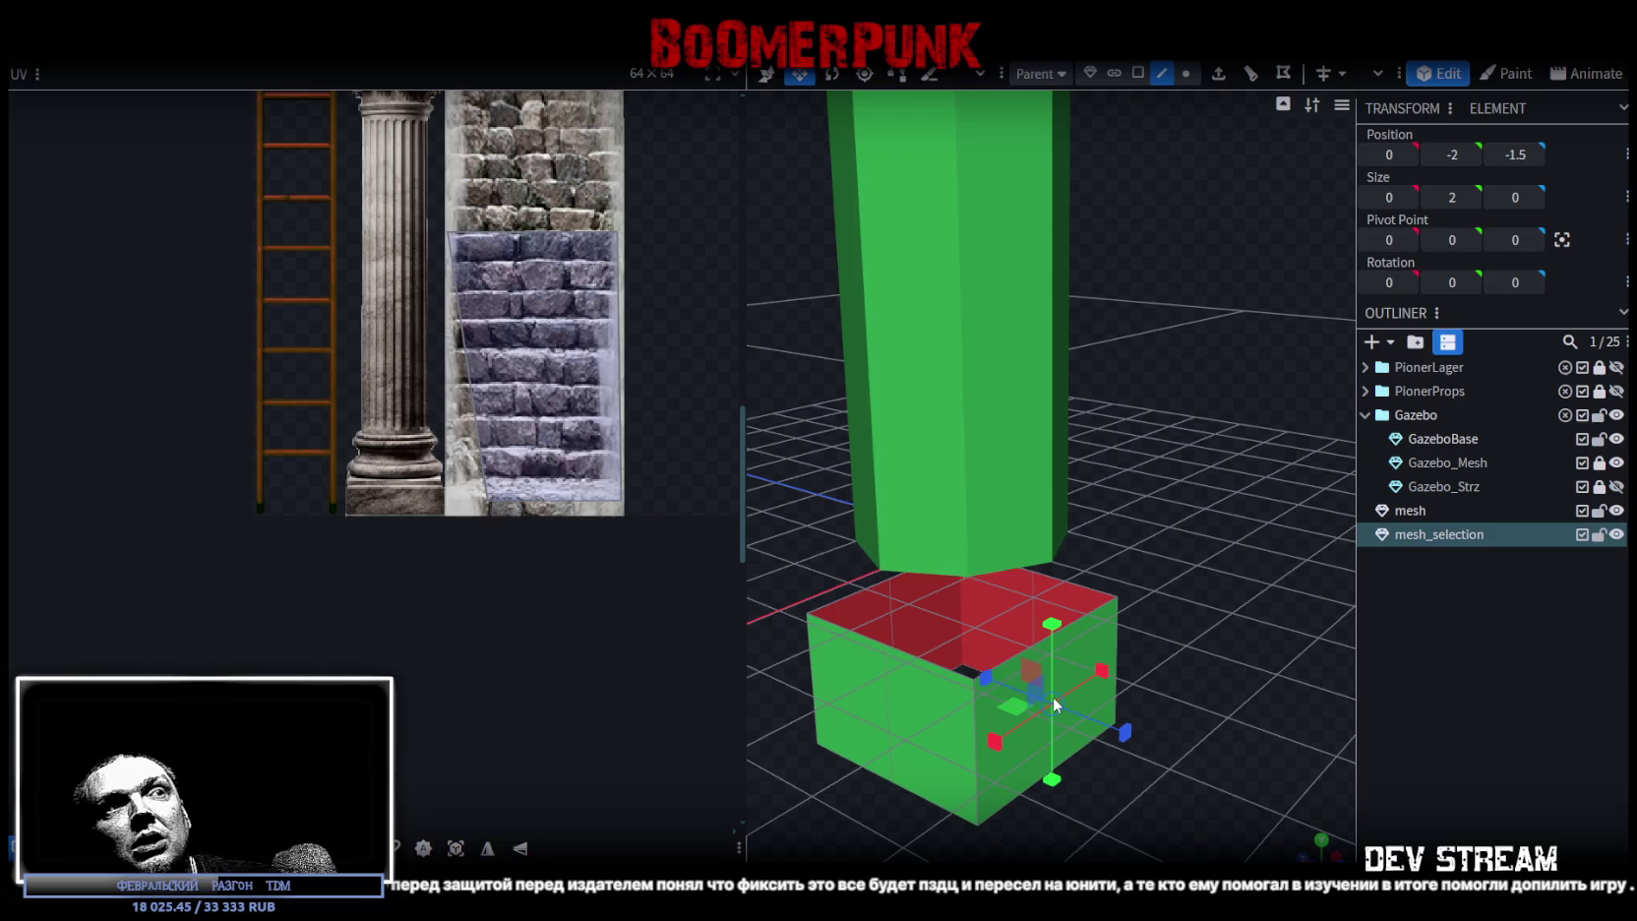
left_click(884, 723)
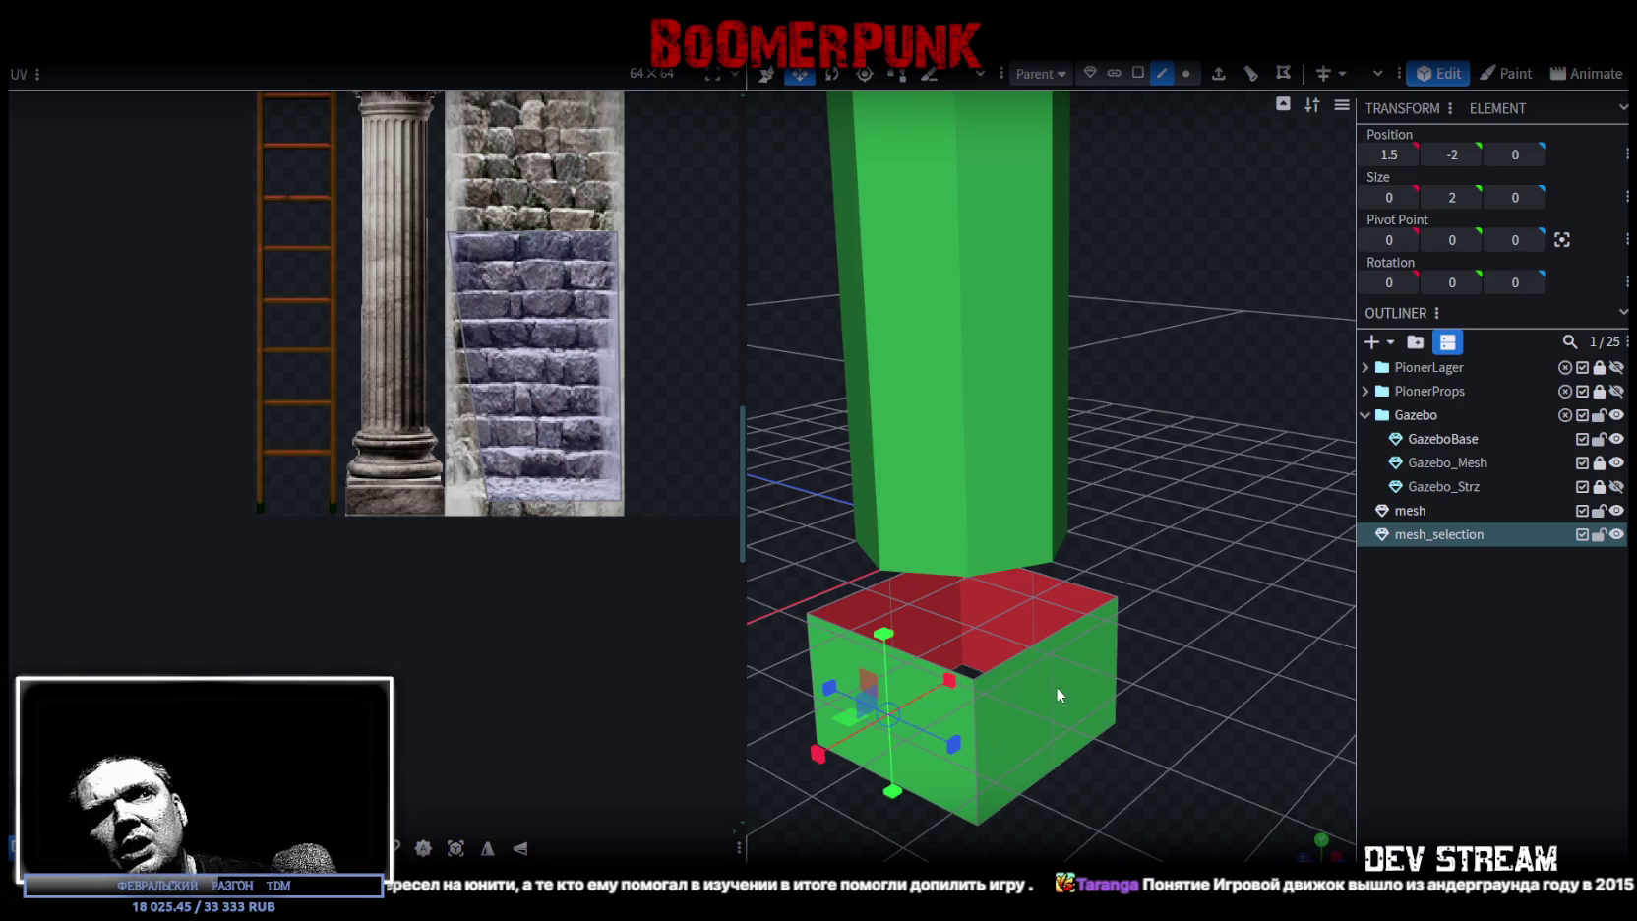
left_click(1056, 686, "shift")
mouse_move(1135, 659)
left_mouse_down()
mouse_move(1075, 835)
mouse_move(991, 777)
mouse_move(1201, 735)
mouse_move(1145, 789)
mouse_move(1201, 678)
left_mouse_up()
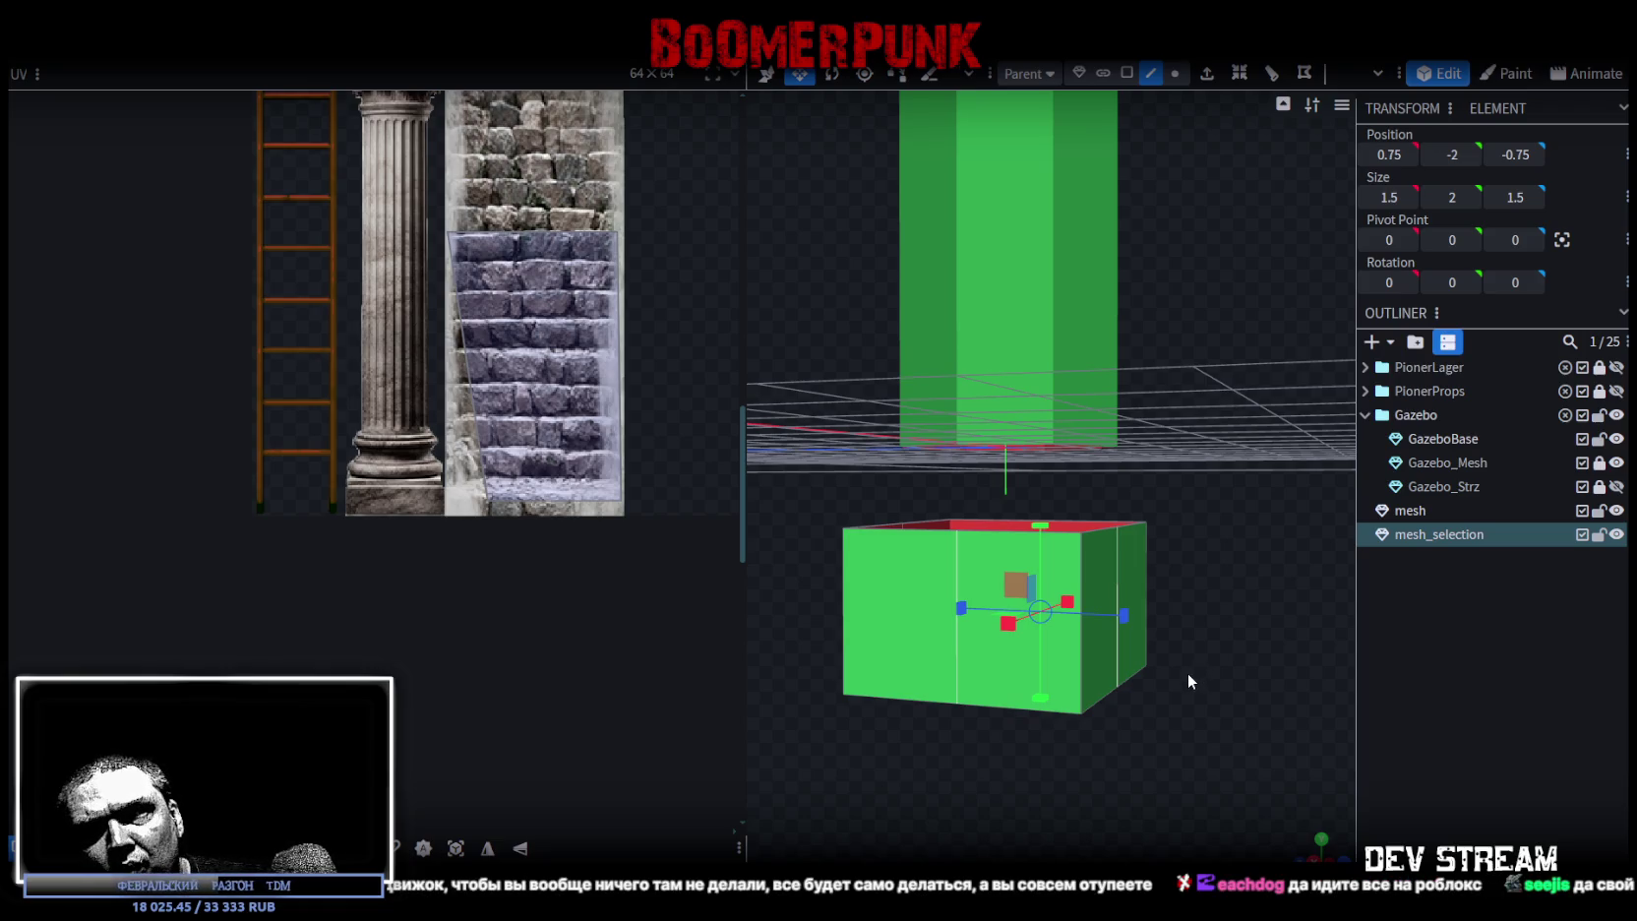
mouse_move(1162, 672)
left_mouse_down()
mouse_move(1162, 512)
mouse_move(1246, 651)
mouse_move(1113, 632)
mouse_move(1148, 757)
mouse_move(1145, 661)
mouse_move(1192, 686)
left_mouse_up()
left_click(1112, 629)
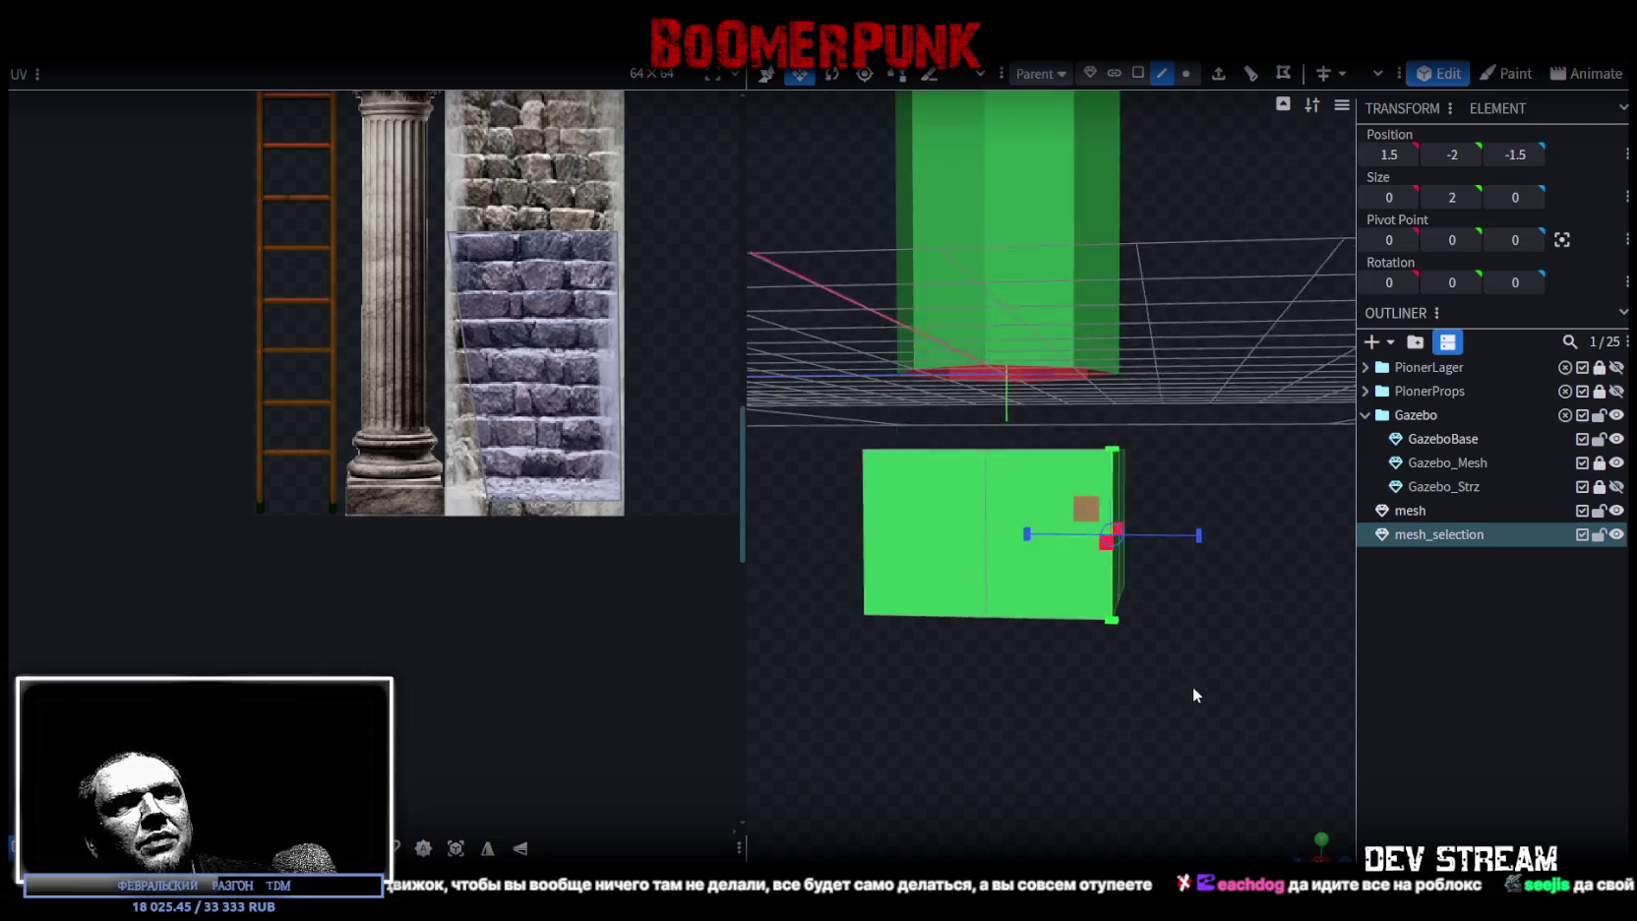
left_click(1137, 73)
mouse_move(1232, 585)
left_mouse_down()
mouse_move(1080, 717)
mouse_move(1055, 635)
left_mouse_up()
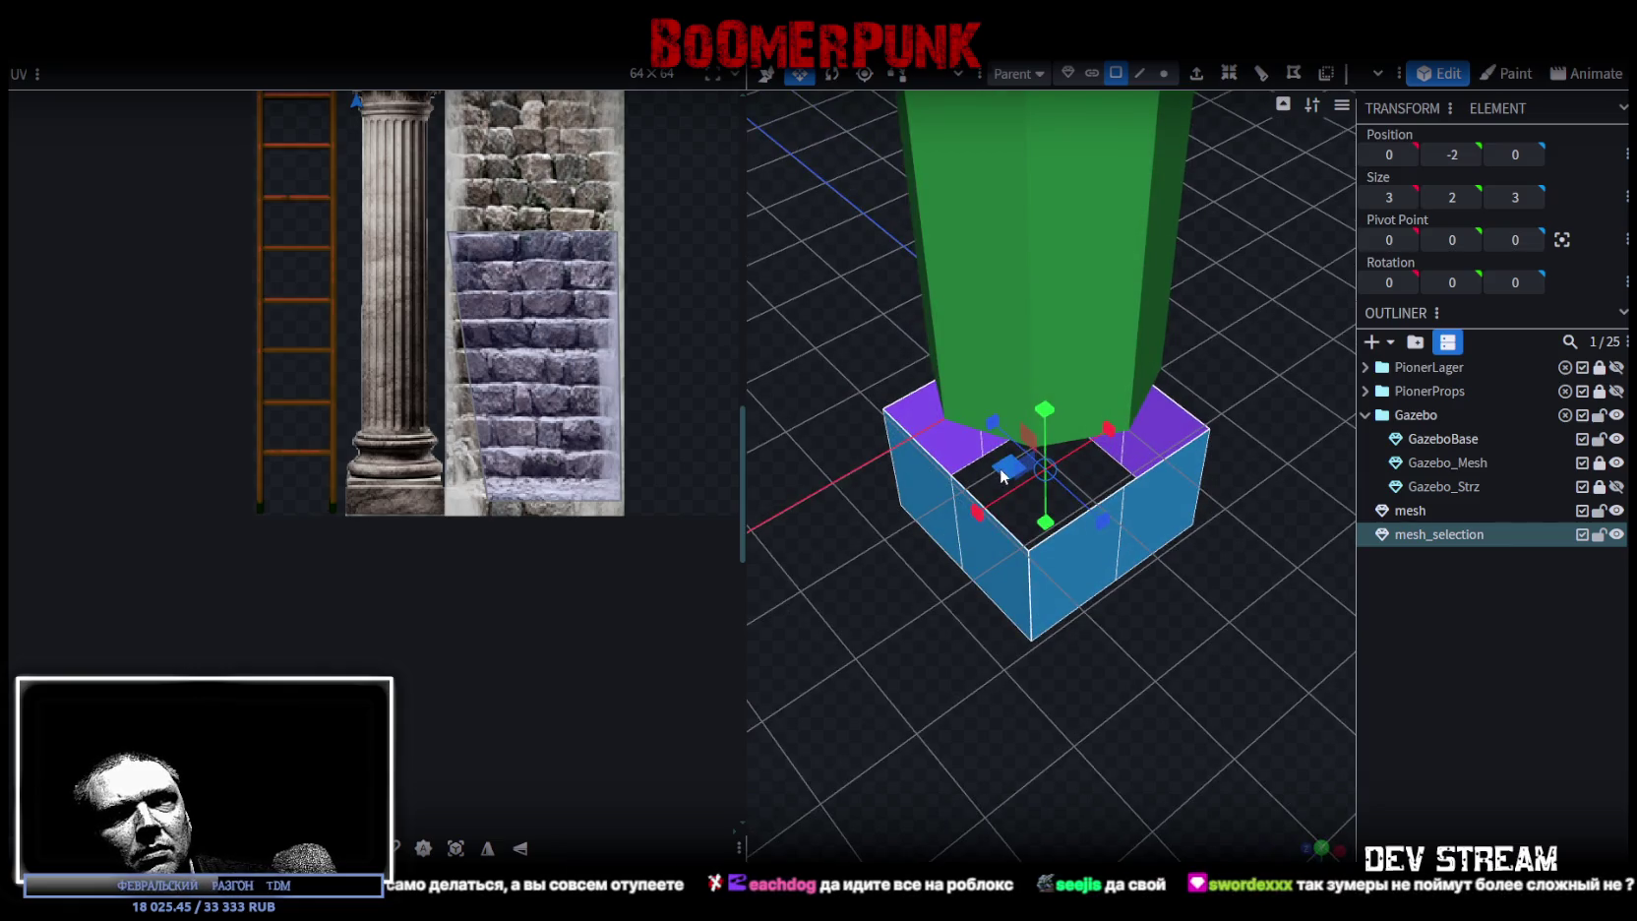
mouse_move(999, 467)
left_mouse_down()
mouse_move(984, 473)
mouse_move(981, 617)
mouse_move(1080, 554)
mouse_move(949, 549)
mouse_move(931, 579)
mouse_move(964, 689)
left_mouse_up()
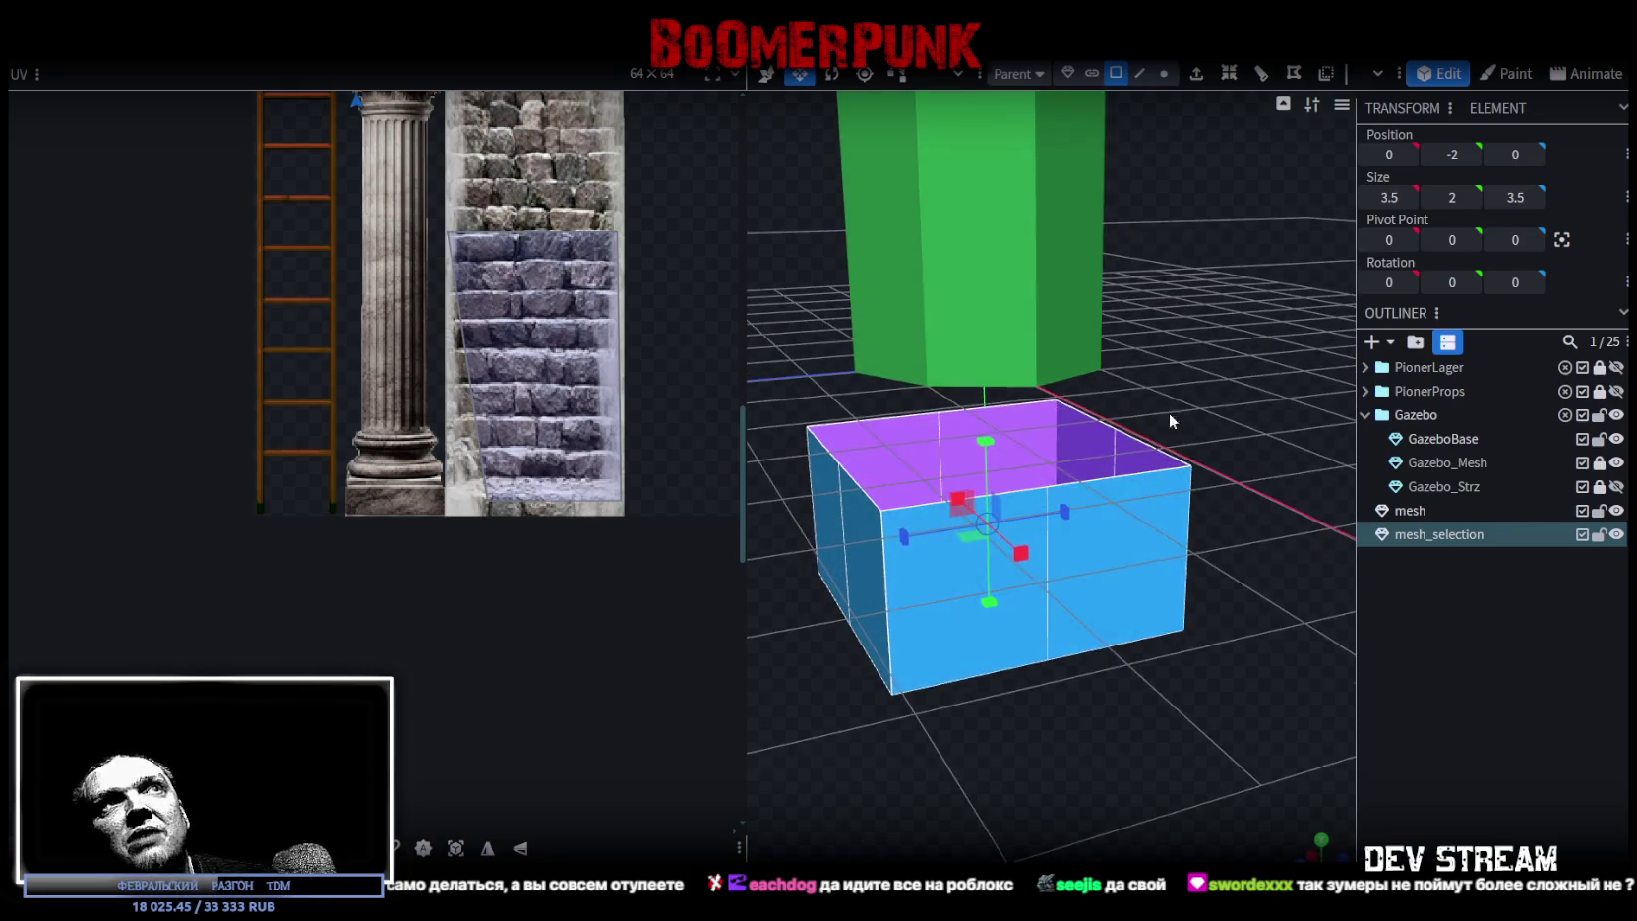
- Select a vertical edge of the plinth and loop-cut it at mid-height
left_click(1141, 71)
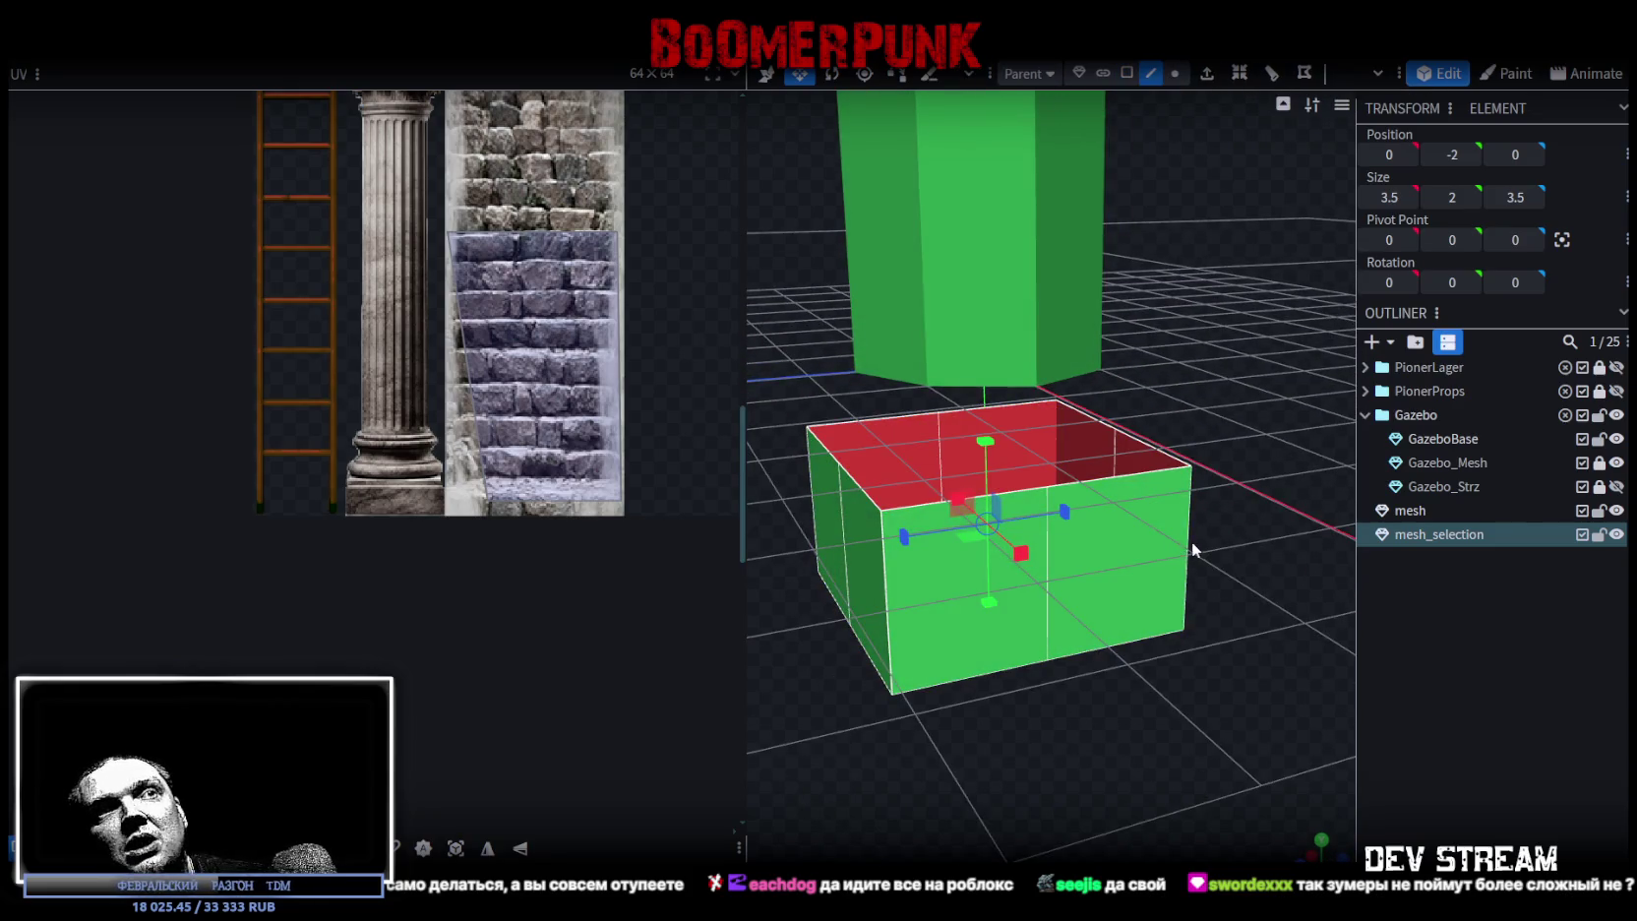
left_click(1190, 548)
mouse_move(1193, 548)
left_mouse_down()
mouse_move(1144, 622)
mouse_move(1082, 604)
left_mouse_up()
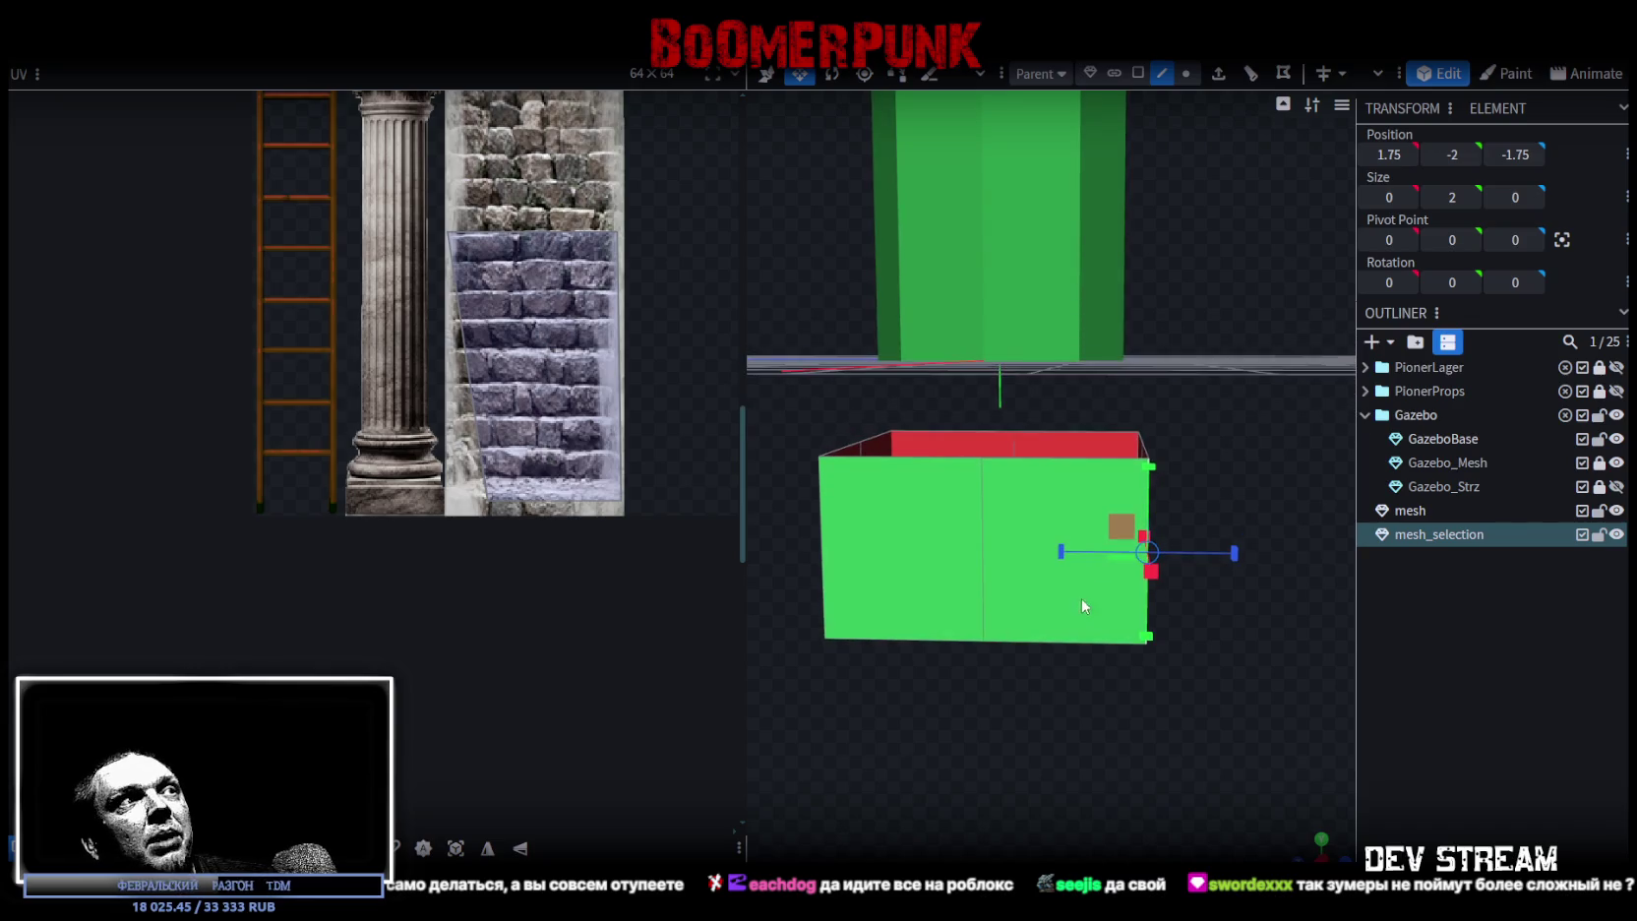
left_click(1247, 75)
mouse_move(1220, 297)
left_mouse_down()
mouse_move(1120, 481)
mouse_move(1194, 480)
mouse_move(1197, 452)
mouse_move(1195, 465)
left_mouse_up()
- Box-select the plinth's top-rim vertices and scale them inward to 3 units across
left_click(1177, 75)
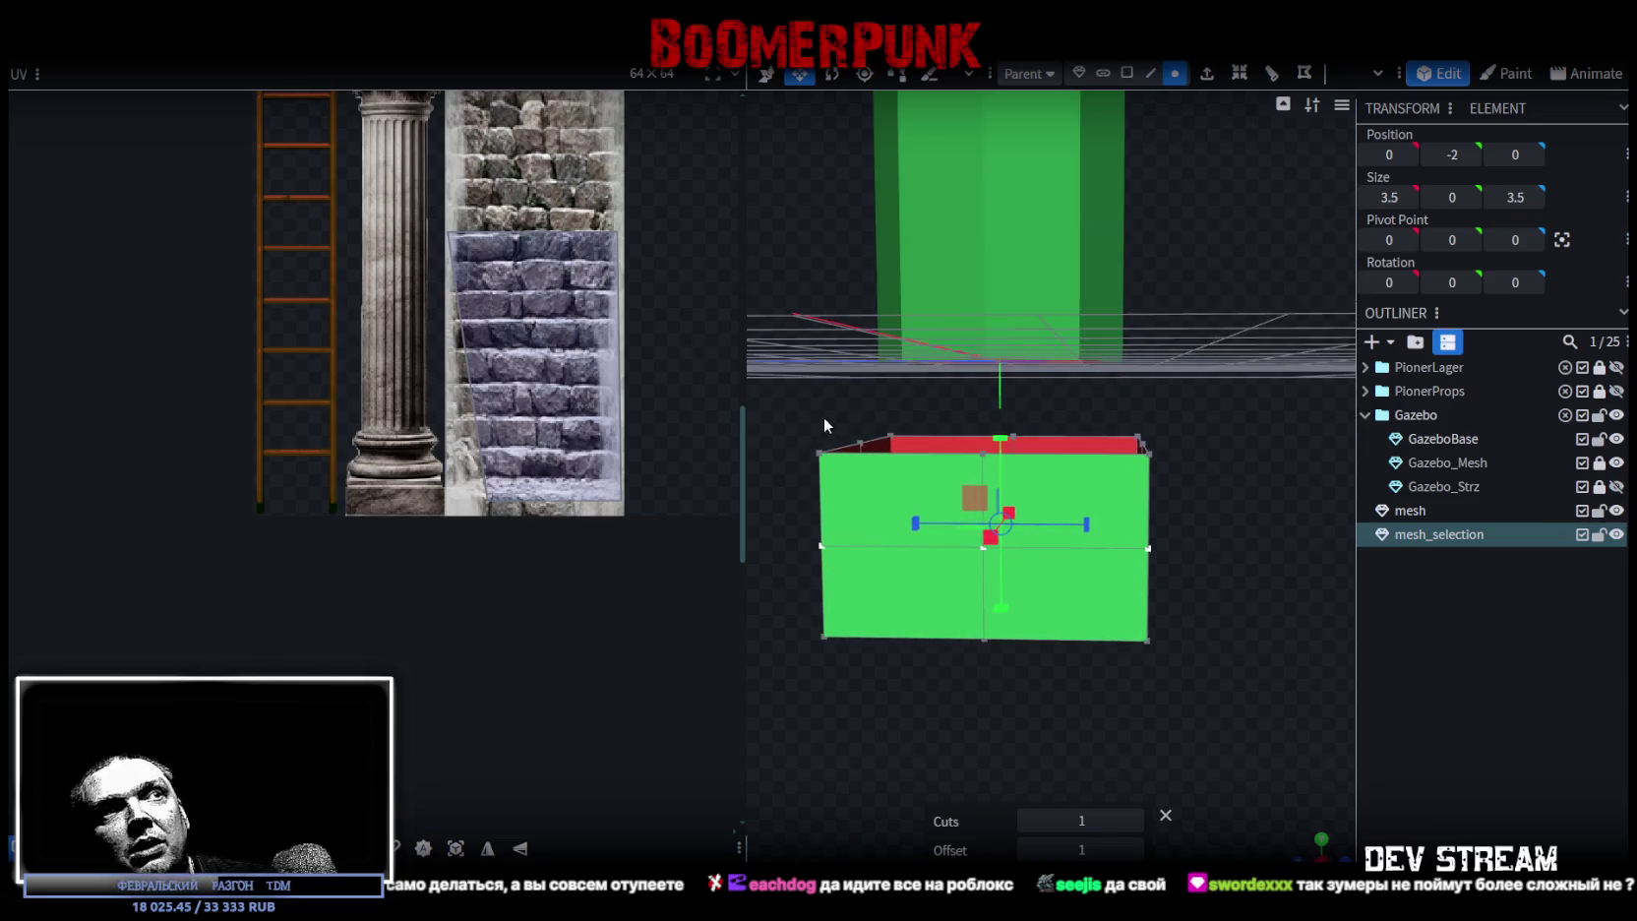
mouse_move(788, 403)
left_mouse_down()
mouse_move(1239, 472)
mouse_move(1071, 515)
mouse_move(1155, 492)
mouse_move(1185, 503)
mouse_move(1187, 487)
mouse_move(1176, 648)
mouse_move(1315, 683)
mouse_move(1227, 655)
mouse_move(1290, 672)
mouse_move(1126, 584)
left_mouse_up()
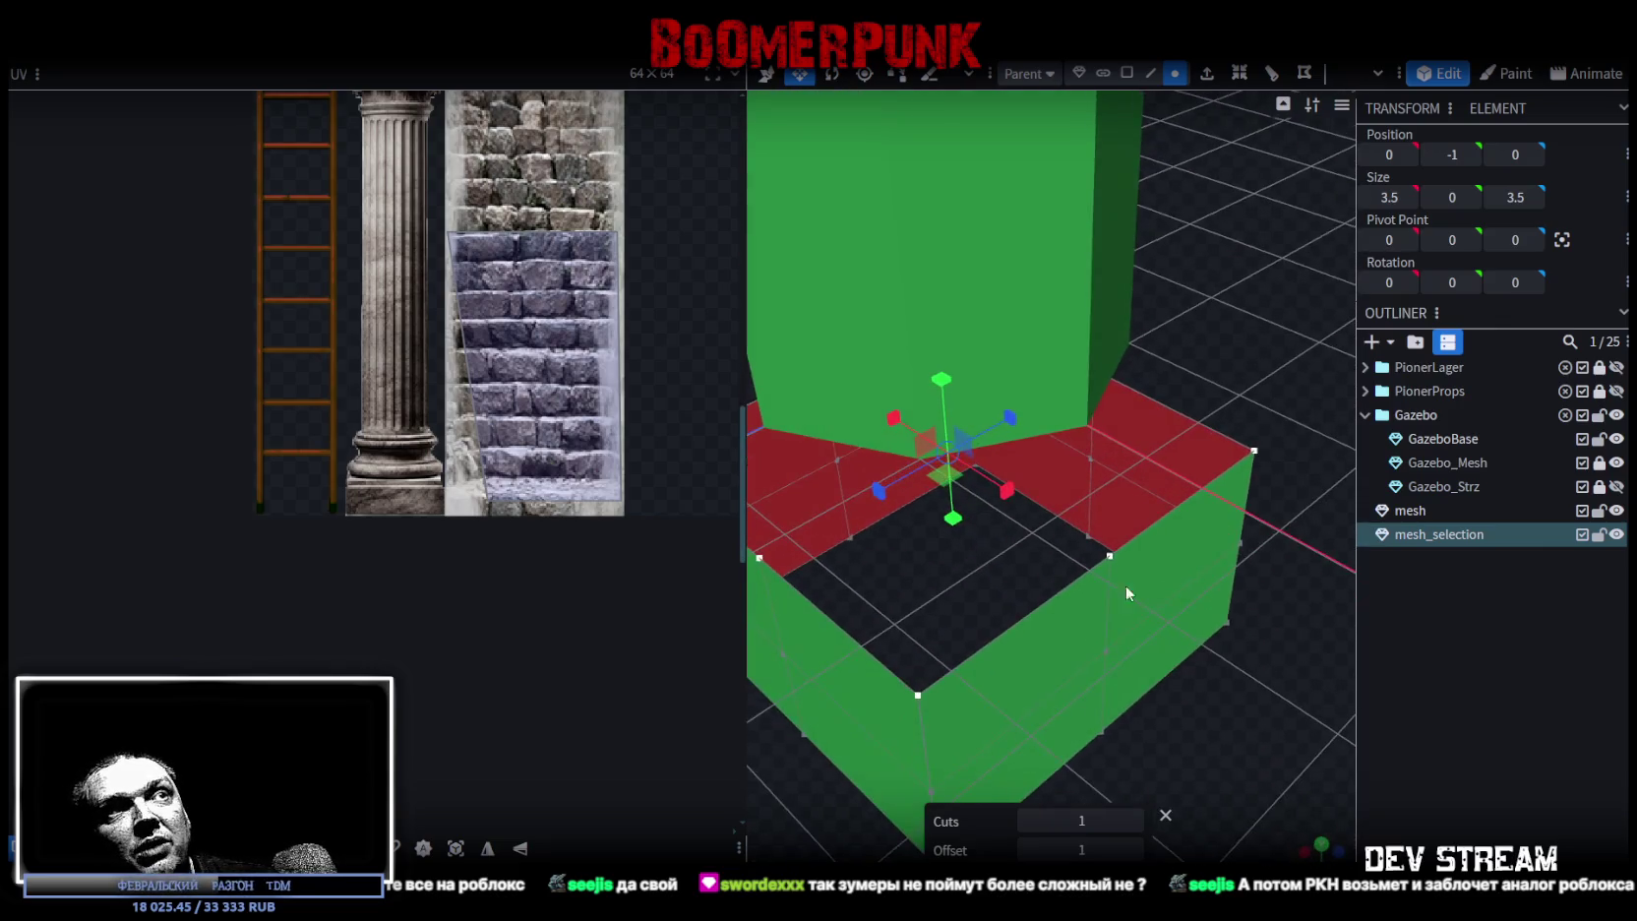
mouse_move(943, 479)
left_mouse_down()
mouse_move(1125, 683)
mouse_move(932, 646)
mouse_move(915, 588)
mouse_move(1041, 639)
mouse_move(1047, 769)
mouse_move(1147, 675)
mouse_move(1172, 602)
mouse_move(893, 595)
mouse_move(986, 588)
left_mouse_up()
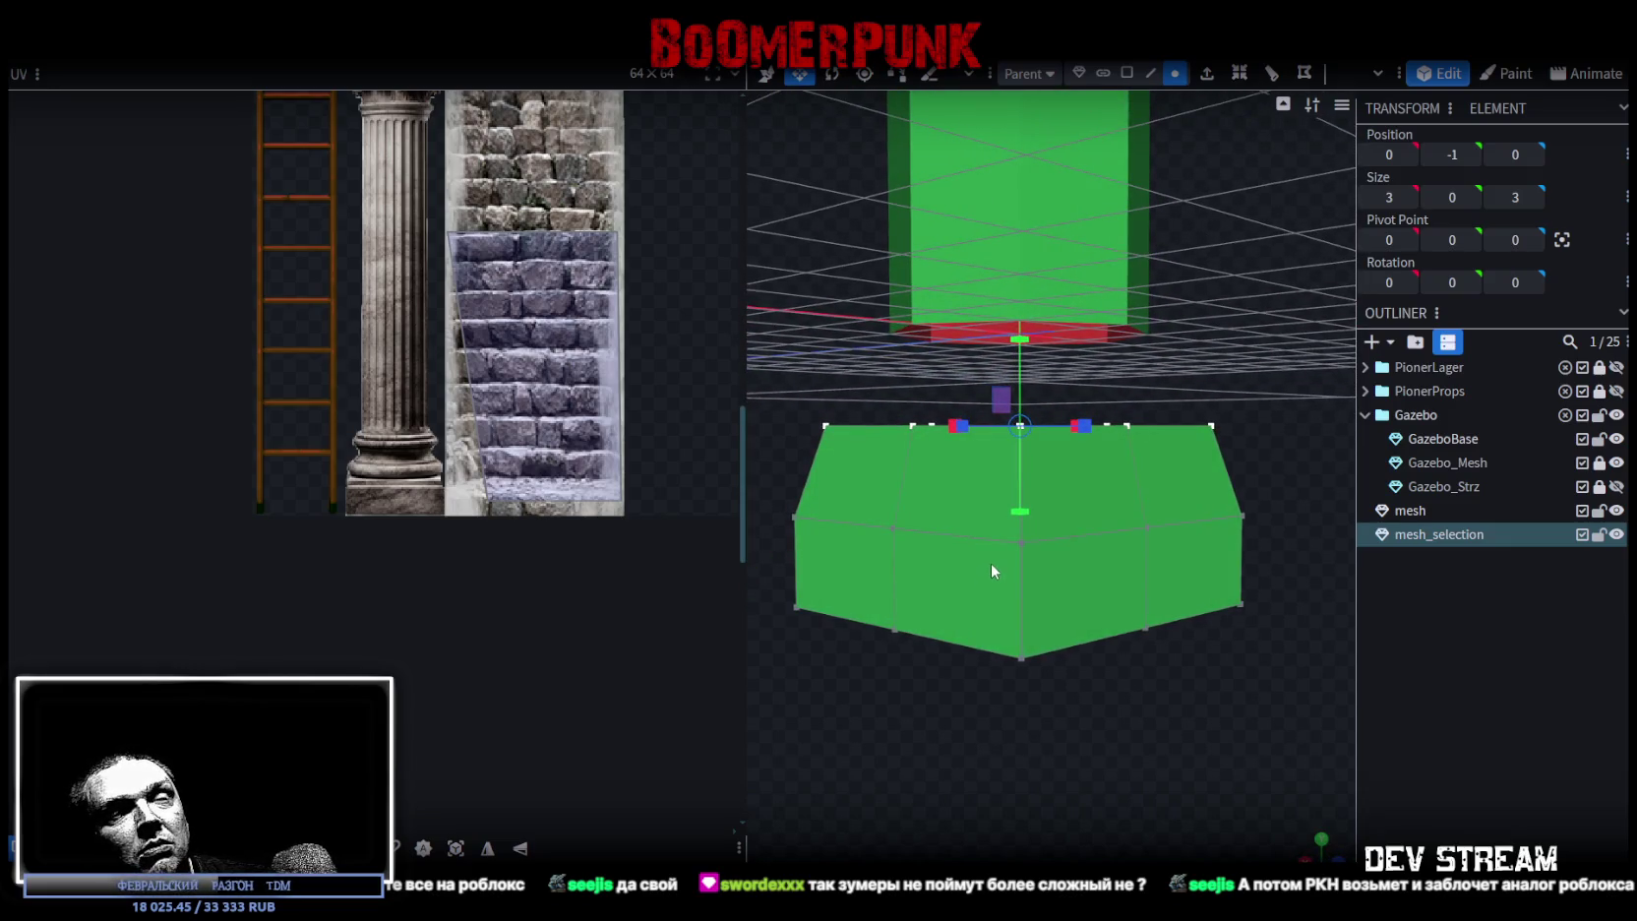
- Select a sloped edge on the tapered top and start another loop cut across it
left_click_drag(1094, 664, 1123, 487)
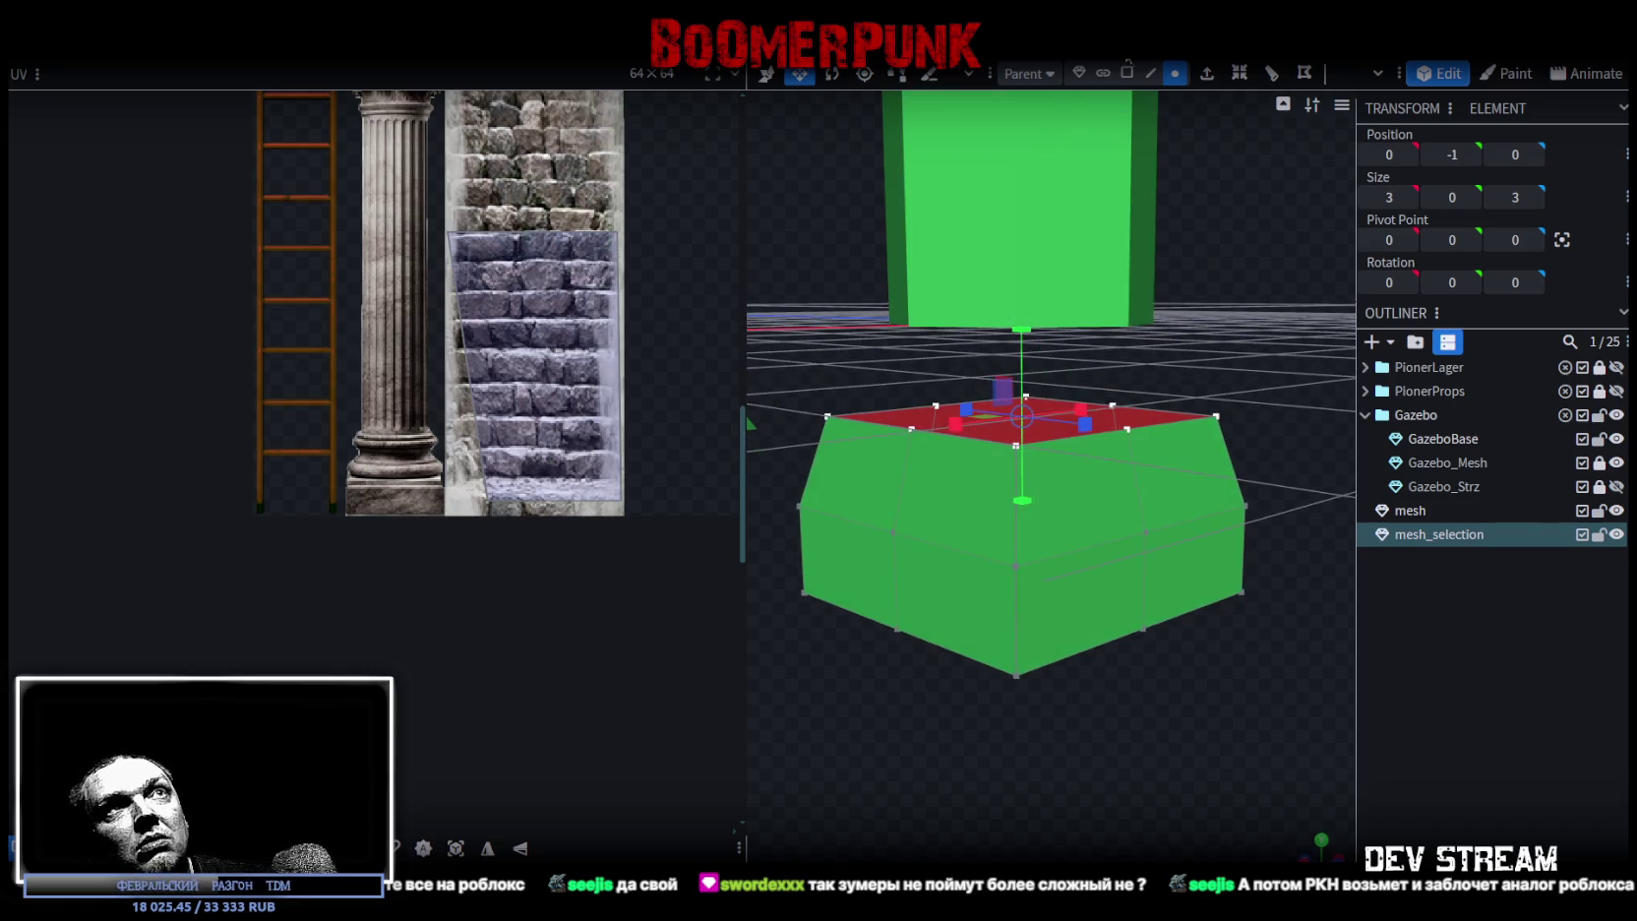
left_click(1148, 71)
left_click(1013, 527)
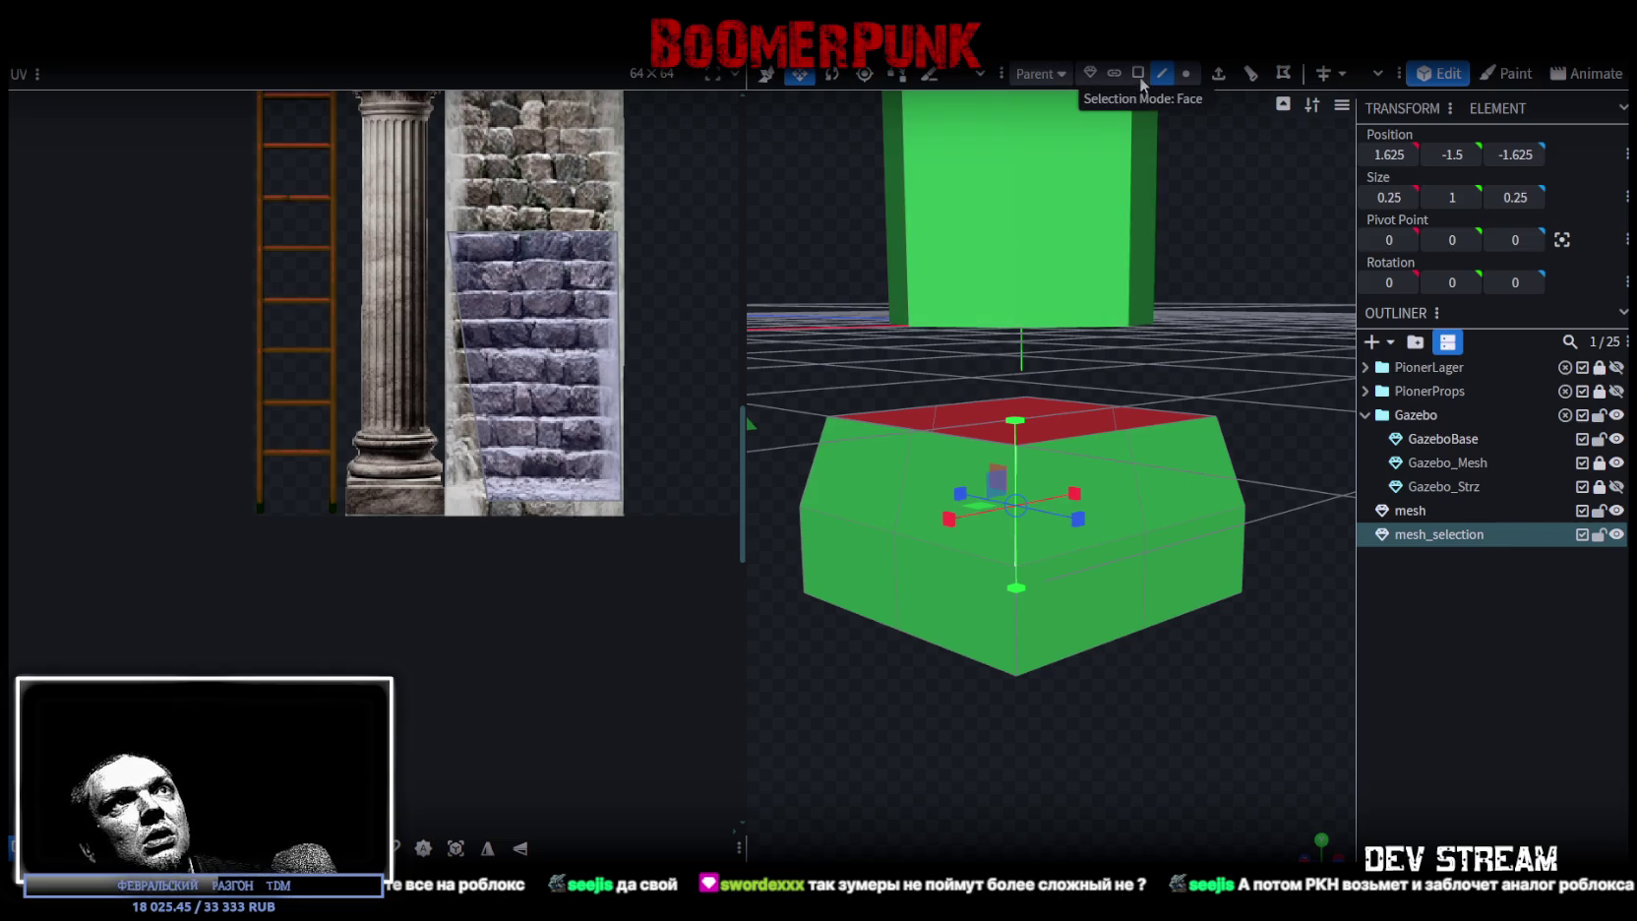
left_click(1241, 73)
- Raise the loop cut count on the sloped top to 4
left_click(1134, 820)
left_click(1134, 821)
left_click(1135, 820)
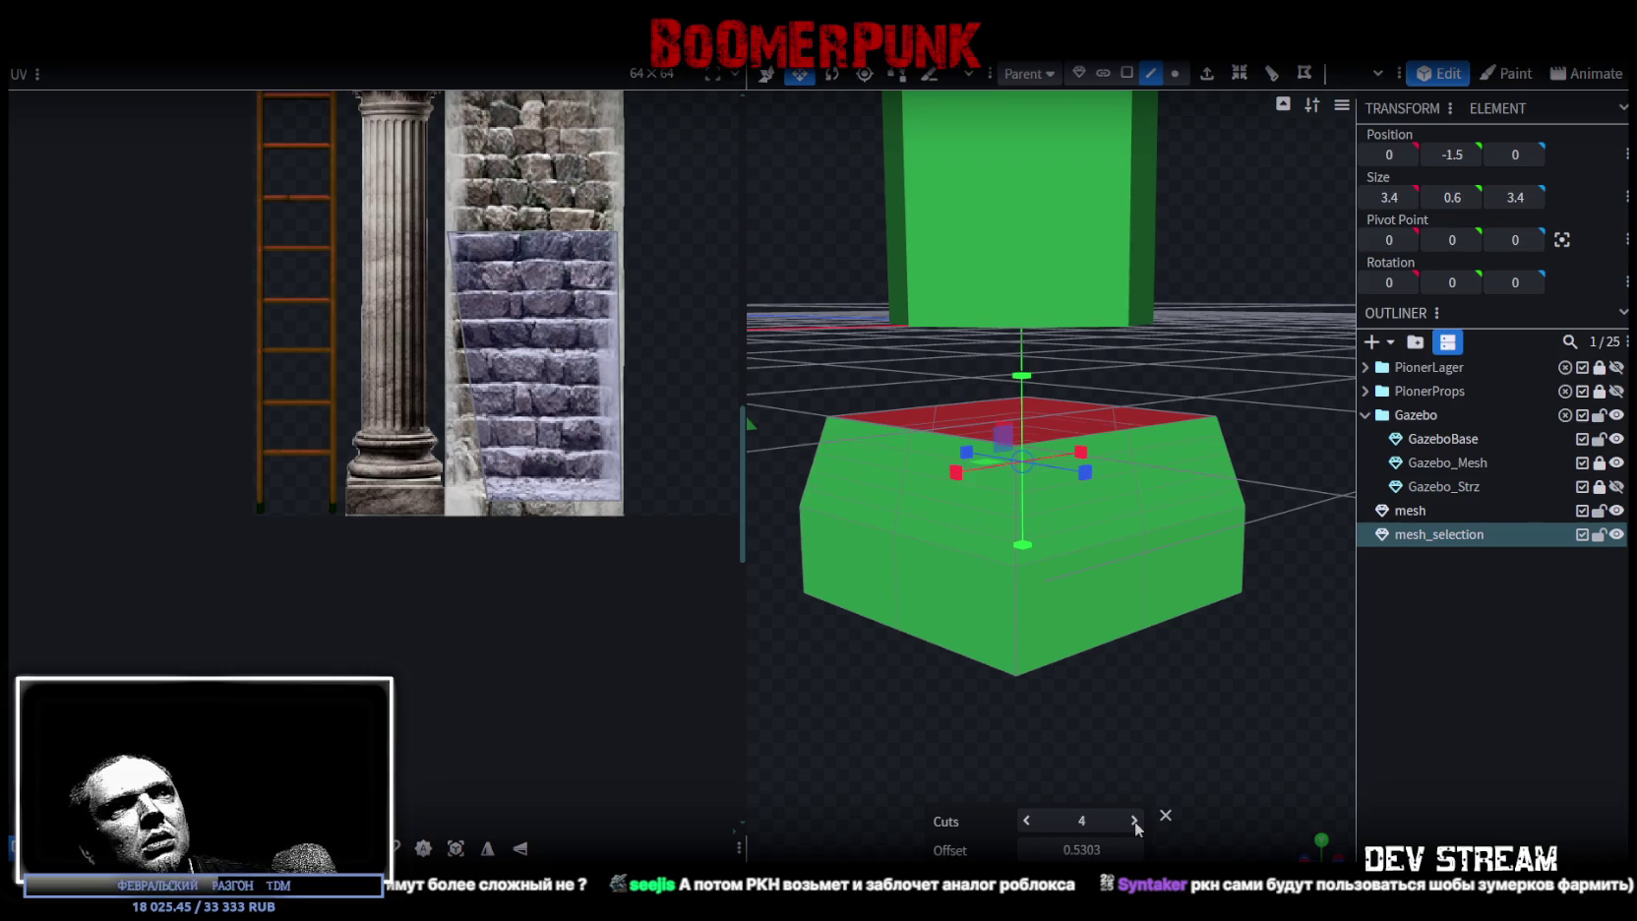
mouse_move(857, 656)
left_mouse_down()
mouse_move(1243, 625)
mouse_move(1013, 557)
mouse_move(1114, 575)
mouse_move(1308, 566)
left_mouse_up()
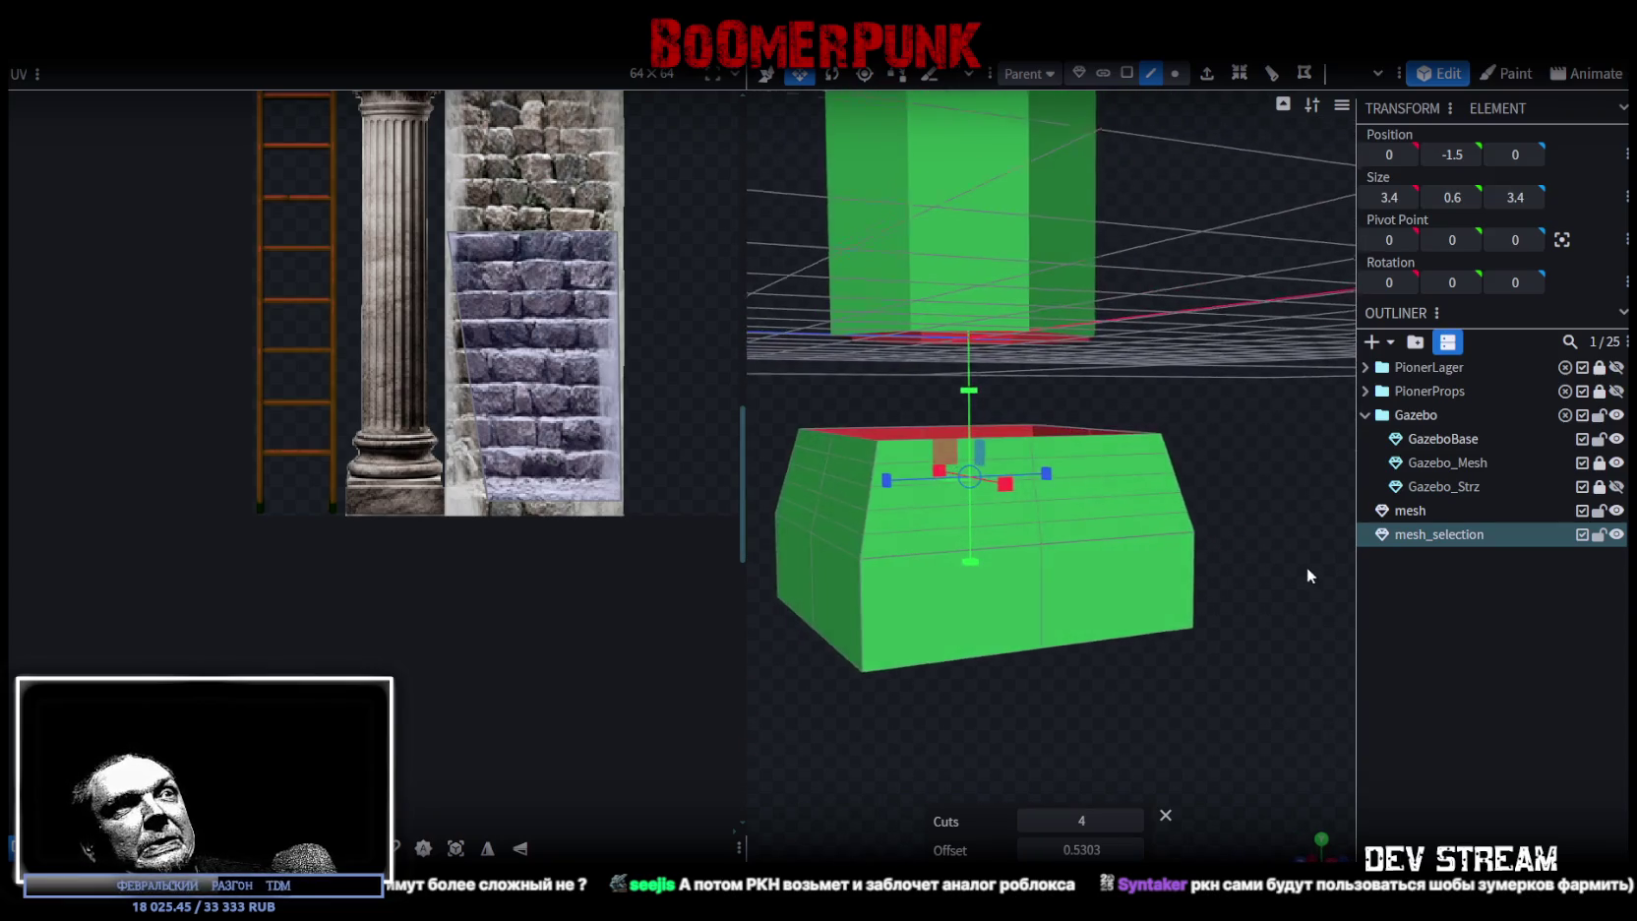
- Select an upper vertex ring of the moulding and shrink it to 2.4 across
left_click(1173, 74)
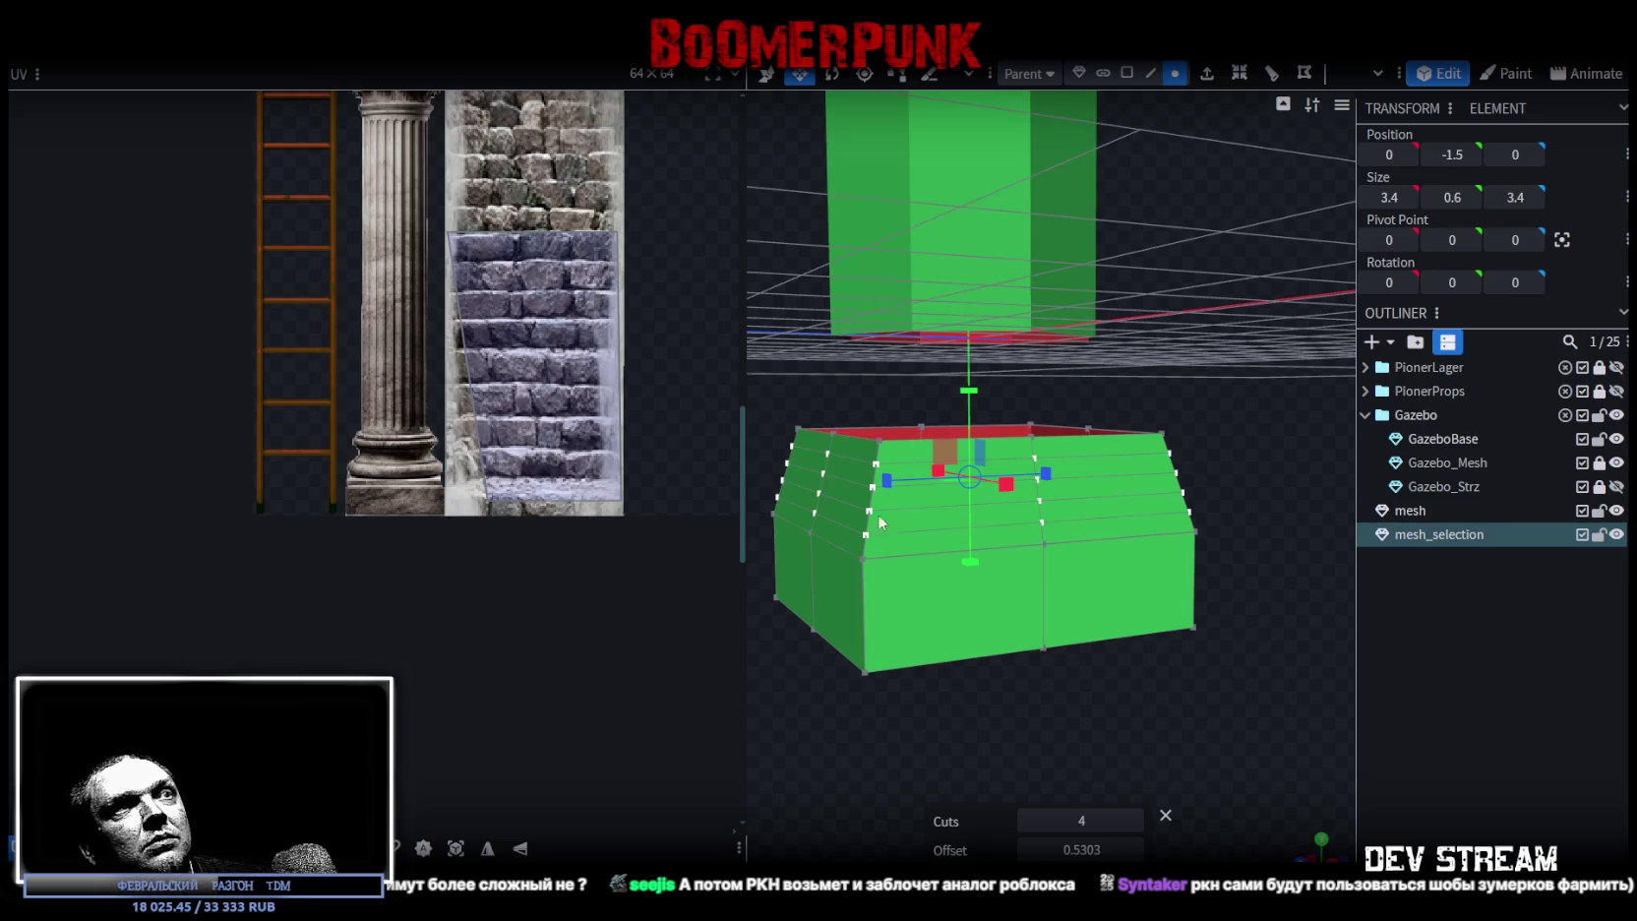
left_click_drag(839, 384, 883, 381)
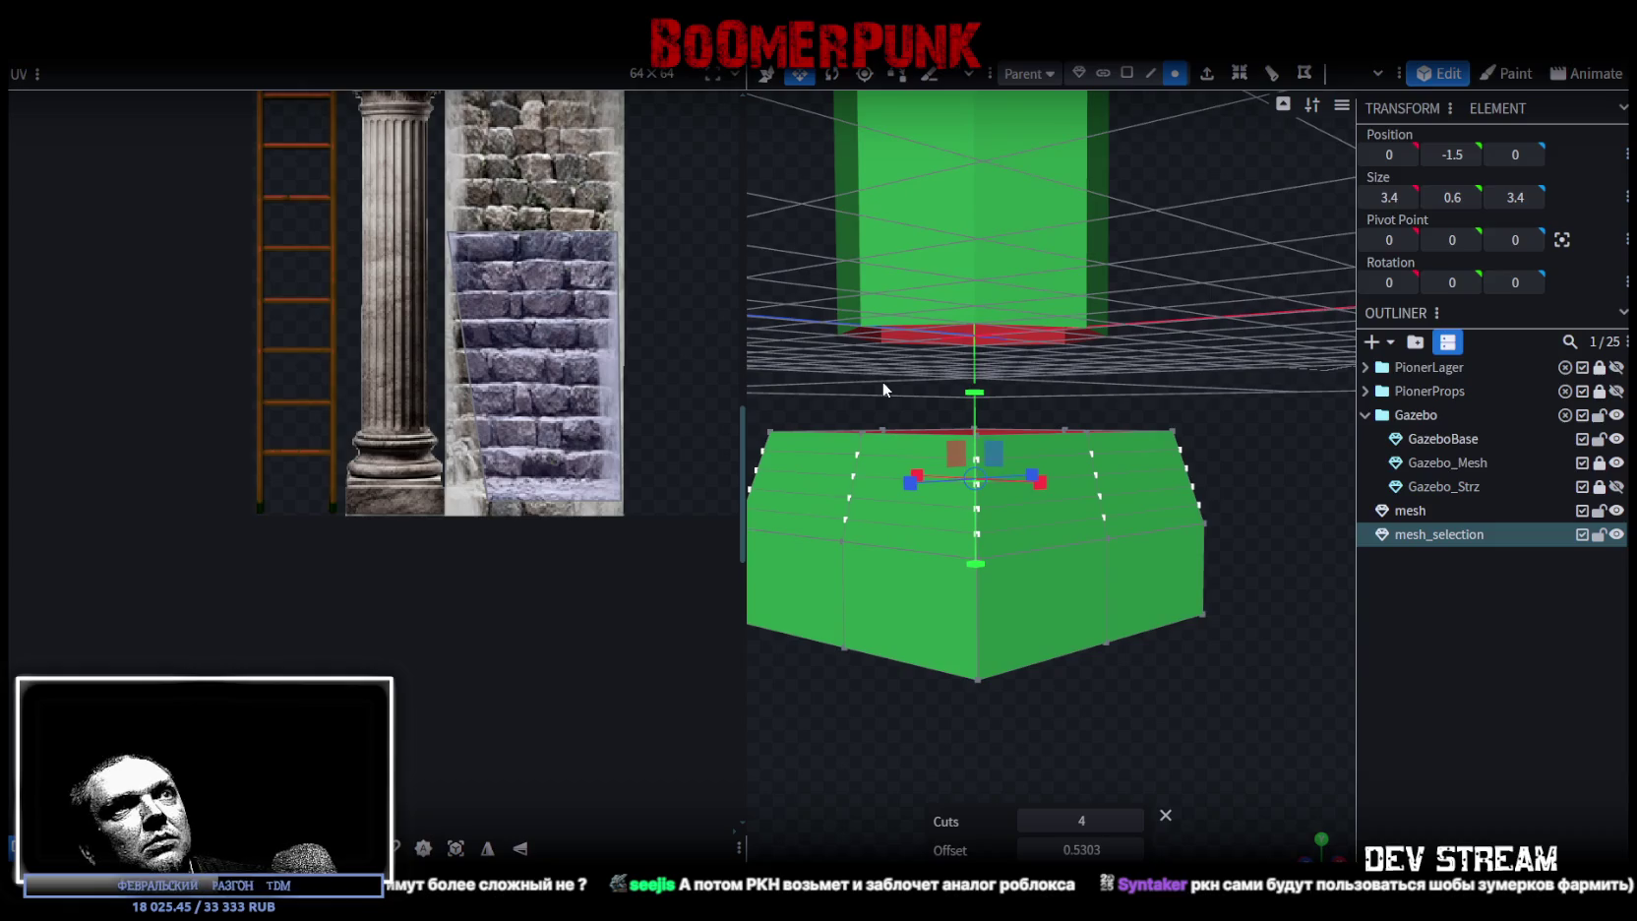
left_click(992, 527)
mouse_move(998, 540)
left_mouse_down()
mouse_move(1027, 720)
mouse_move(803, 712)
left_mouse_up()
left_click(1256, 553)
mouse_move(1256, 553)
left_mouse_down()
mouse_move(1276, 706)
mouse_move(1154, 631)
left_mouse_up()
scroll(1101, 572, "up", 5)
mouse_move(811, 627)
left_mouse_down()
mouse_move(1214, 668)
mouse_move(1013, 547)
mouse_move(970, 574)
mouse_move(960, 537)
mouse_move(1171, 769)
mouse_move(1003, 608)
mouse_move(964, 657)
mouse_move(1142, 710)
left_mouse_up()
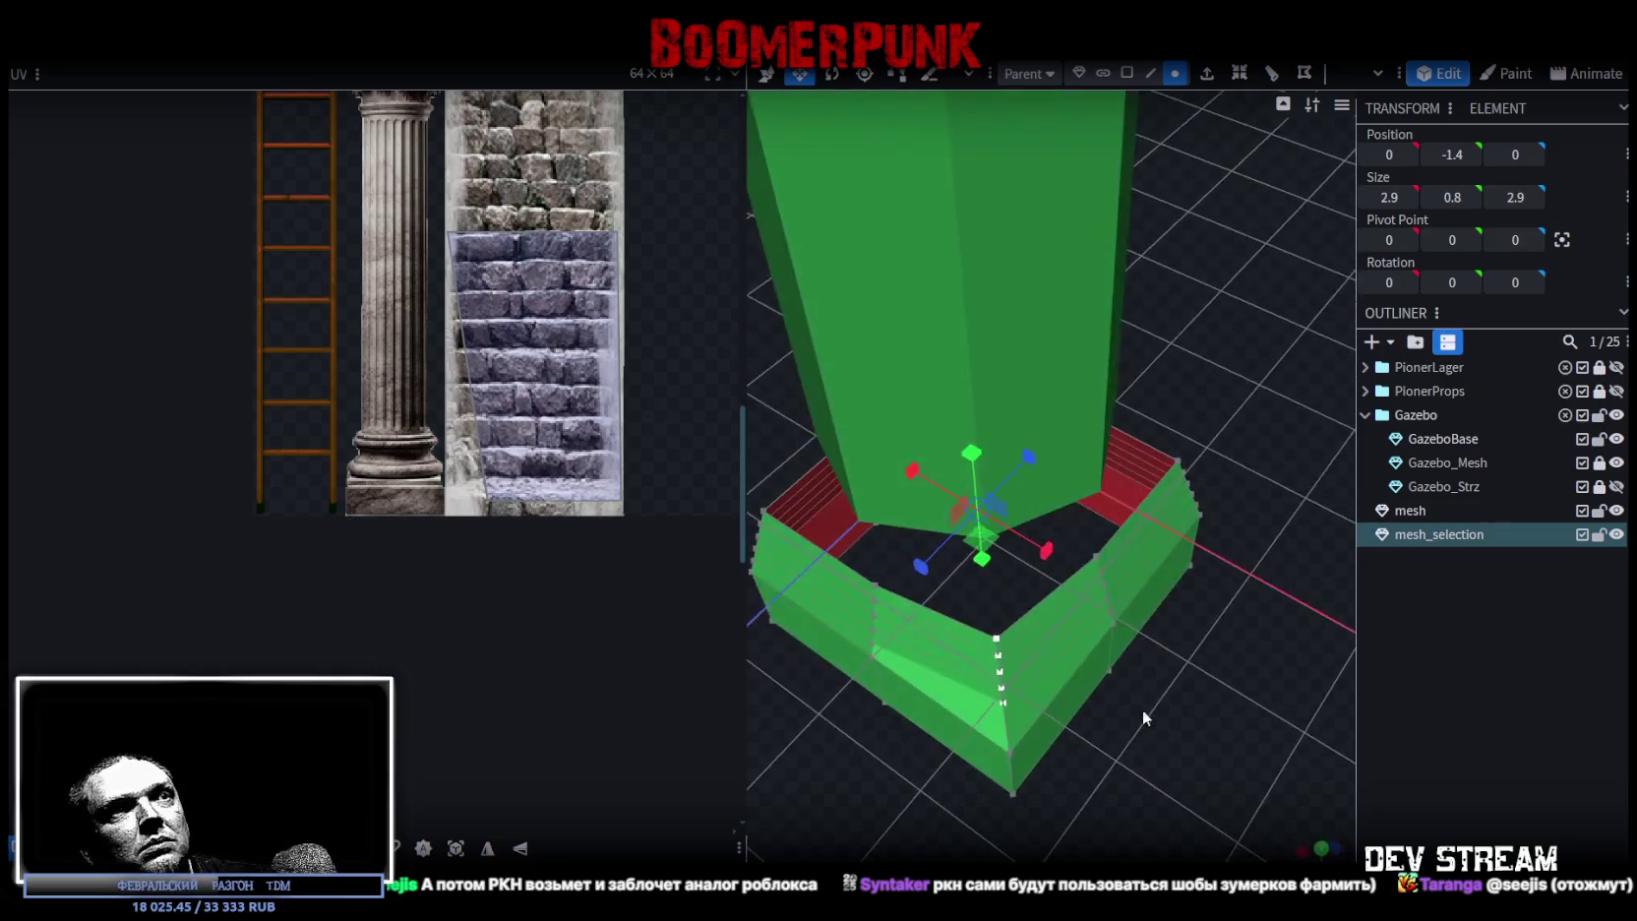
mouse_move(994, 543)
left_mouse_down()
mouse_move(981, 537)
mouse_move(1160, 720)
mouse_move(956, 608)
mouse_move(963, 571)
left_mouse_up()
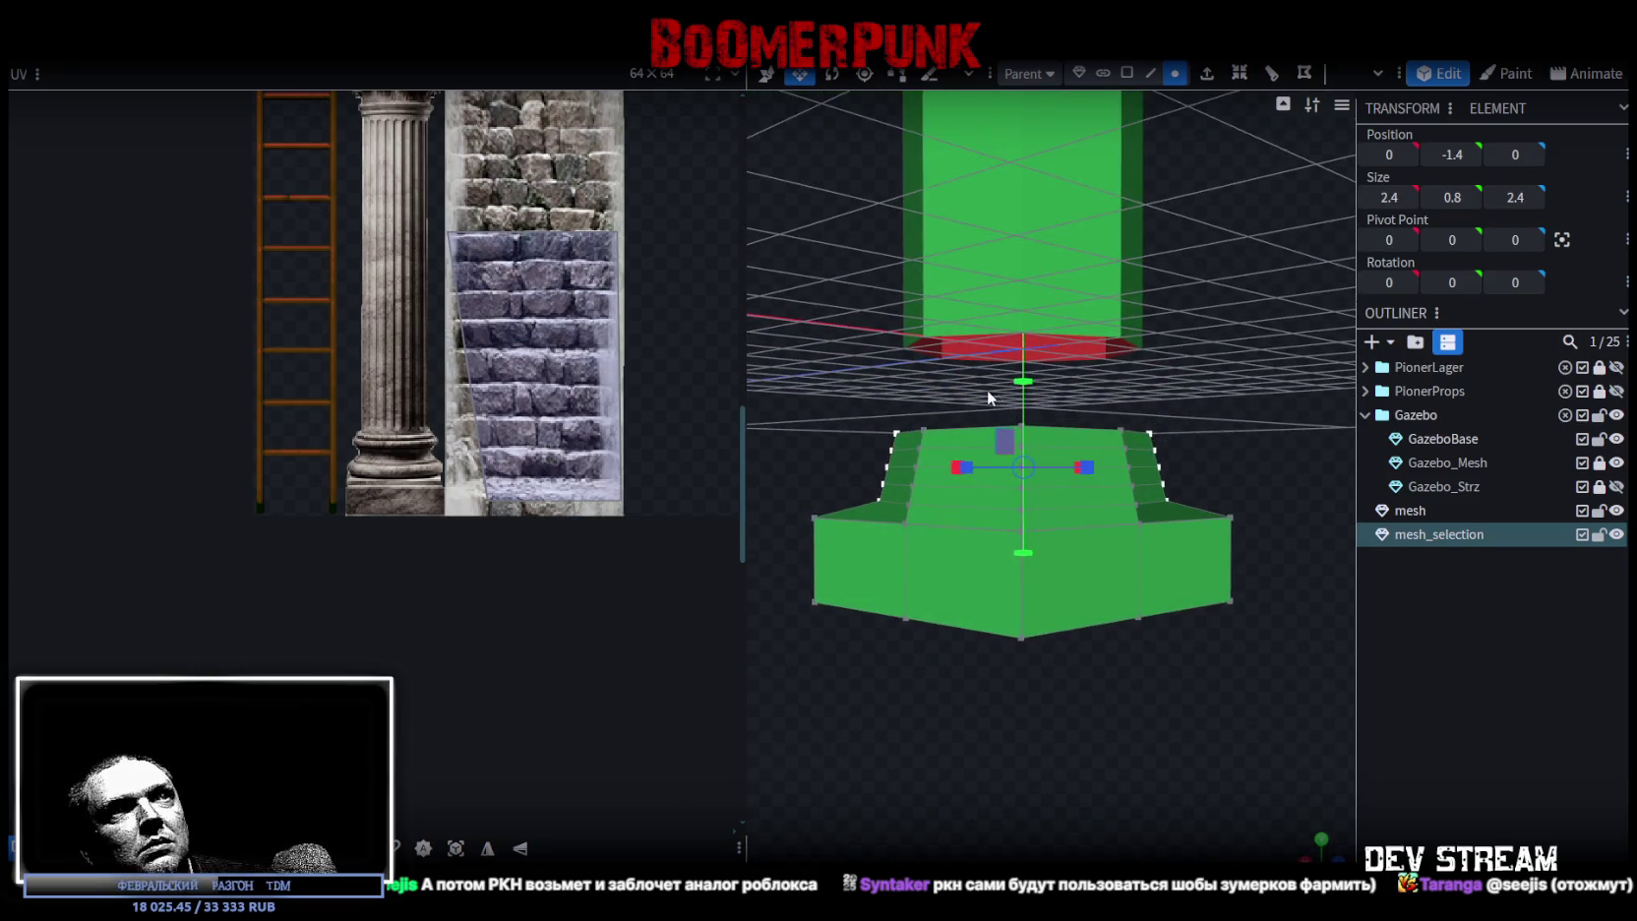
- Select the next vertex ring and pull it inward to 2.4, forming a step
left_click_drag(988, 390, 1046, 511)
mouse_move(896, 756)
left_mouse_down()
mouse_move(1299, 783)
mouse_move(980, 636)
left_mouse_up()
left_click_drag(1156, 799, 1135, 722)
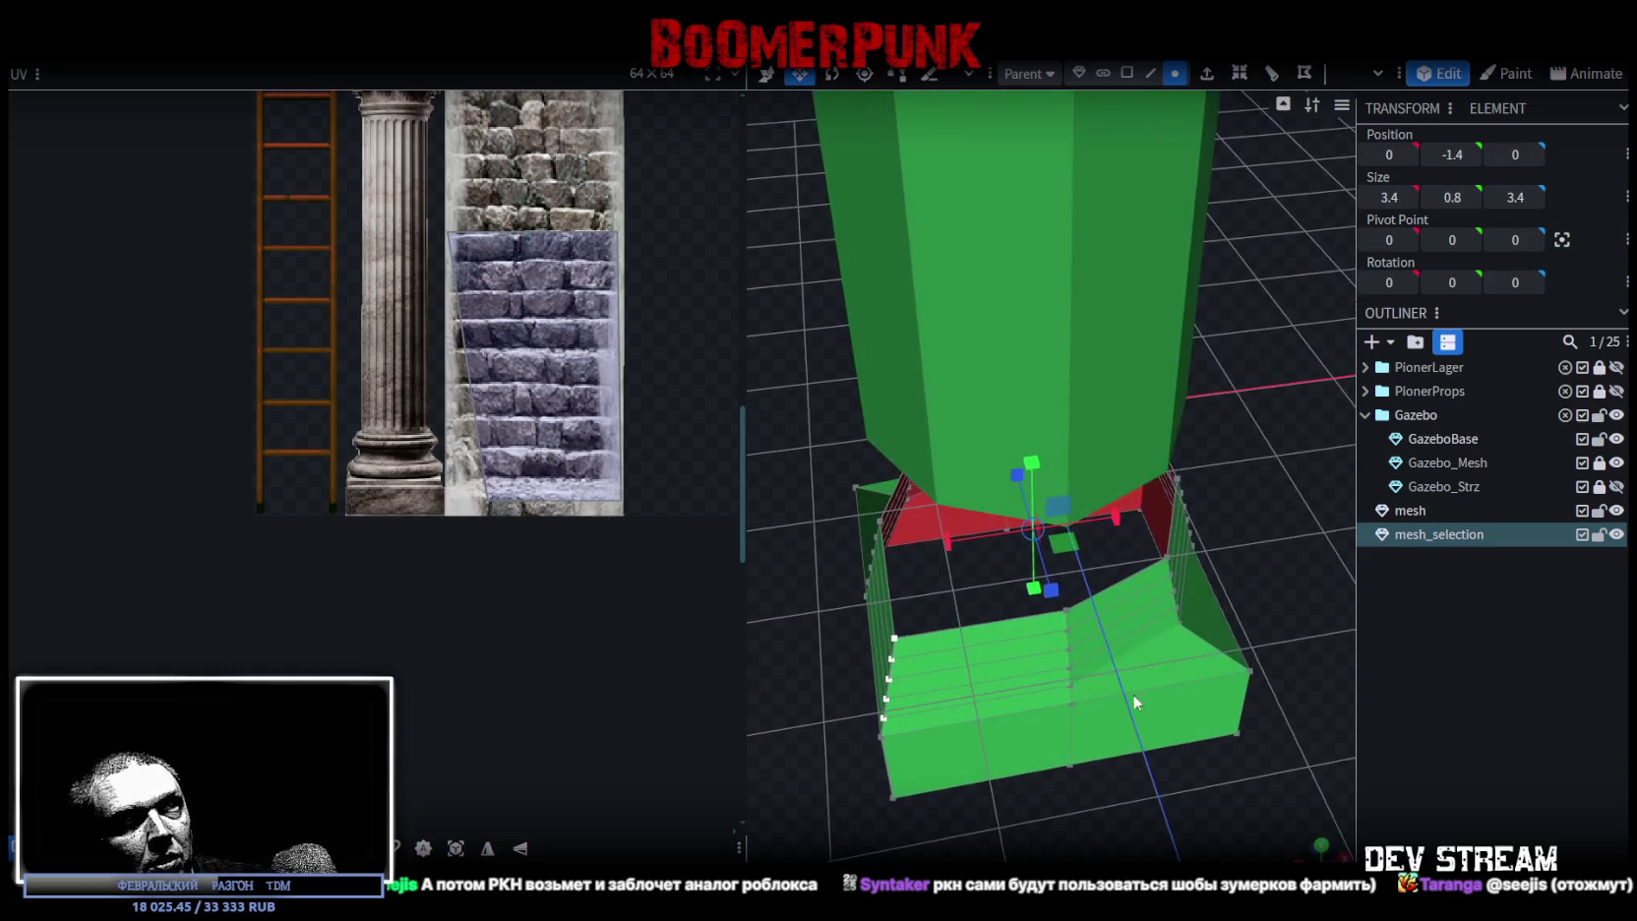
left_click_drag(1068, 545, 1019, 553)
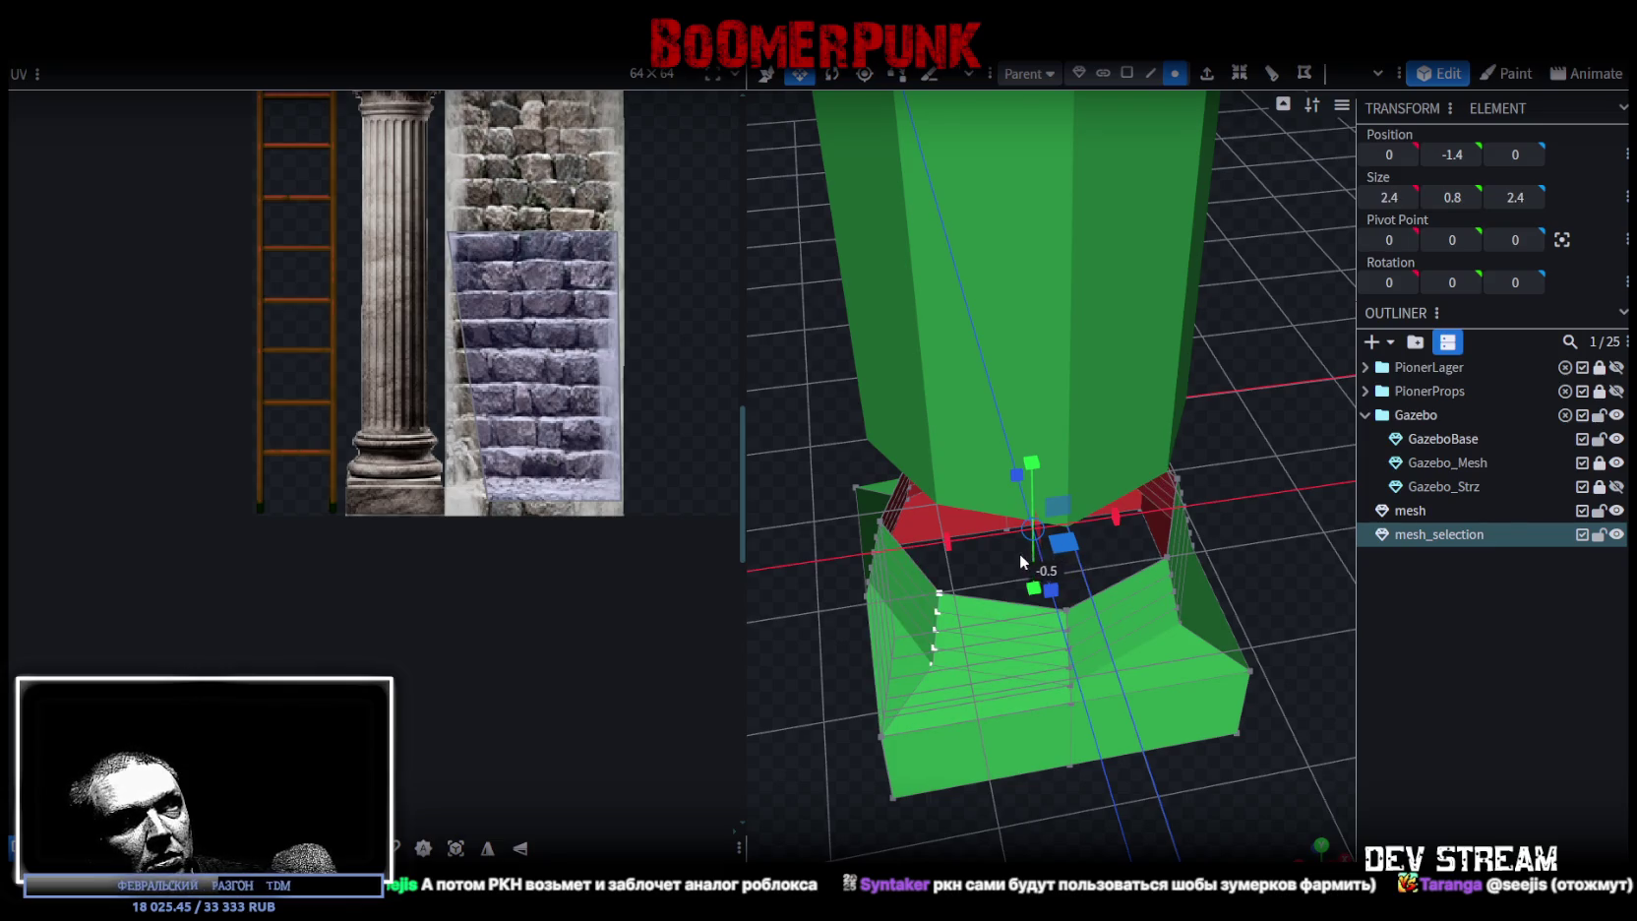
mouse_move(1265, 592)
left_mouse_down()
mouse_move(980, 480)
mouse_move(1237, 469)
mouse_move(1241, 383)
left_mouse_up()
left_click(1126, 73)
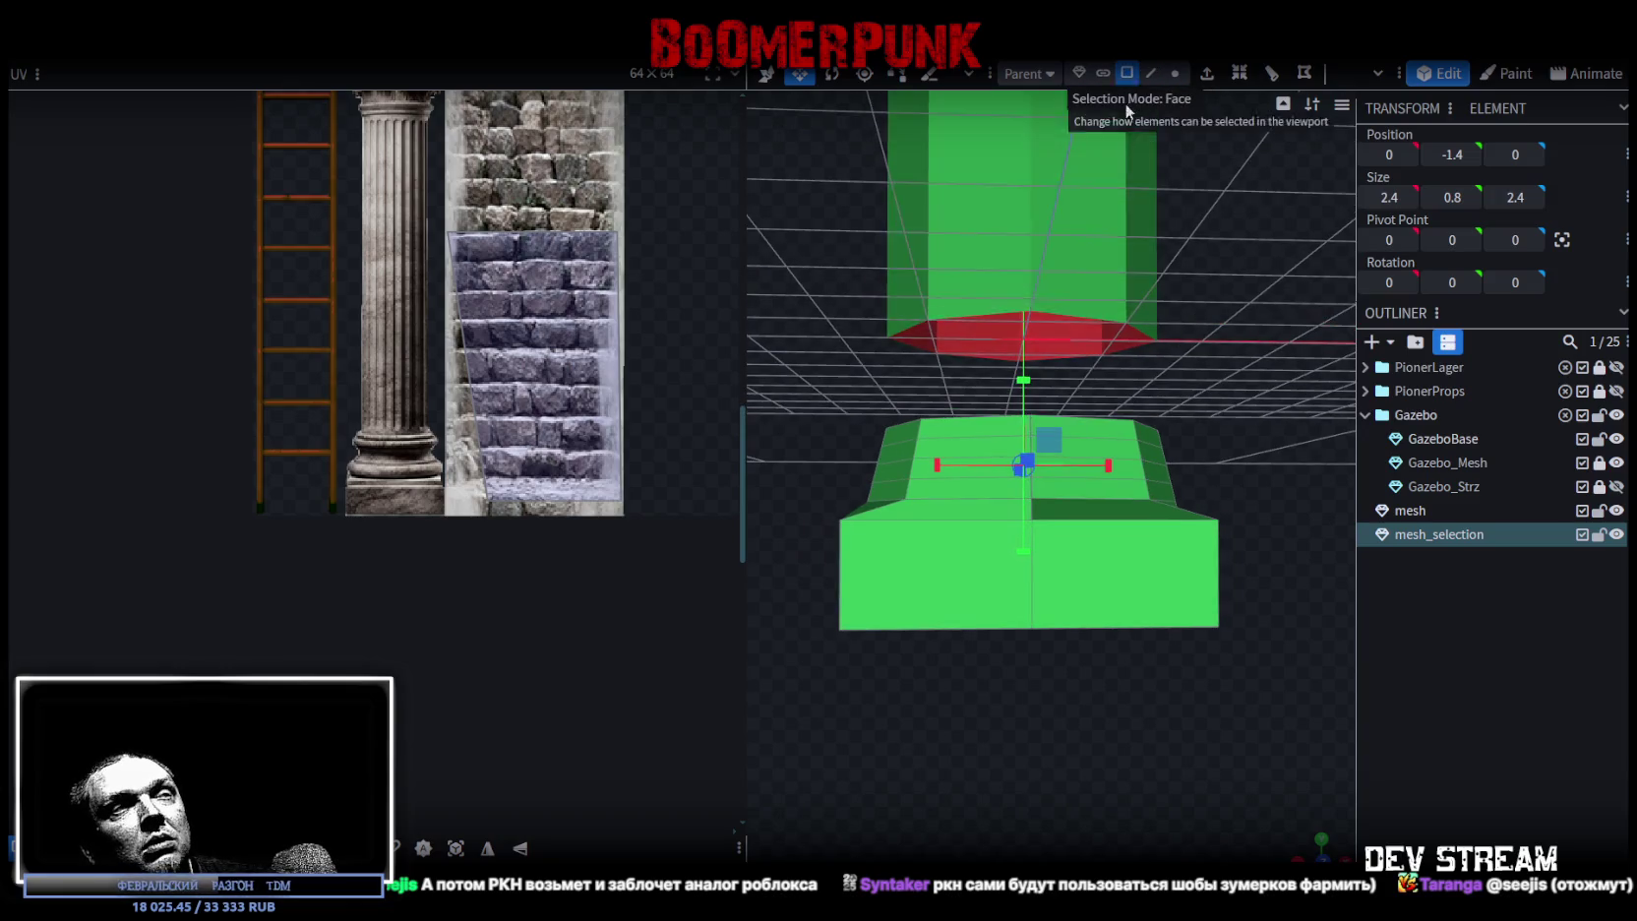
mouse_move(831, 404)
left_mouse_down()
mouse_move(1246, 487)
mouse_move(844, 487)
mouse_move(1046, 471)
left_mouse_up()
key("v")
left_click_drag(1229, 455, 1244, 409)
left_click_drag(988, 392, 981, 397)
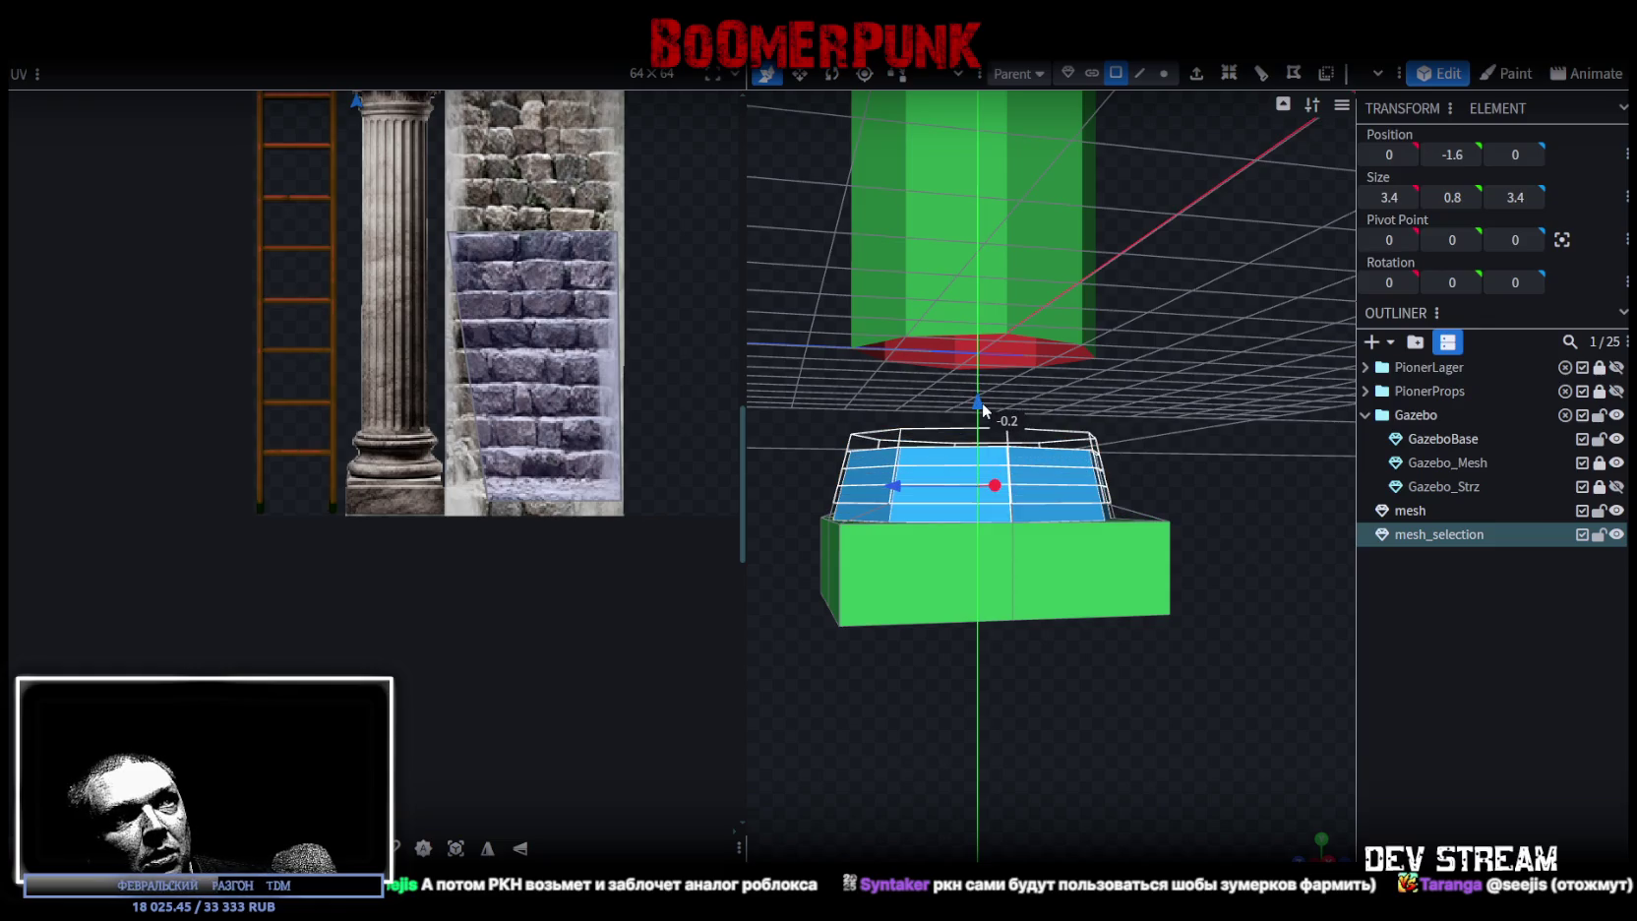
mouse_move(980, 396)
left_mouse_down()
mouse_move(795, 400)
mouse_move(1254, 608)
mouse_move(1242, 638)
left_mouse_up()
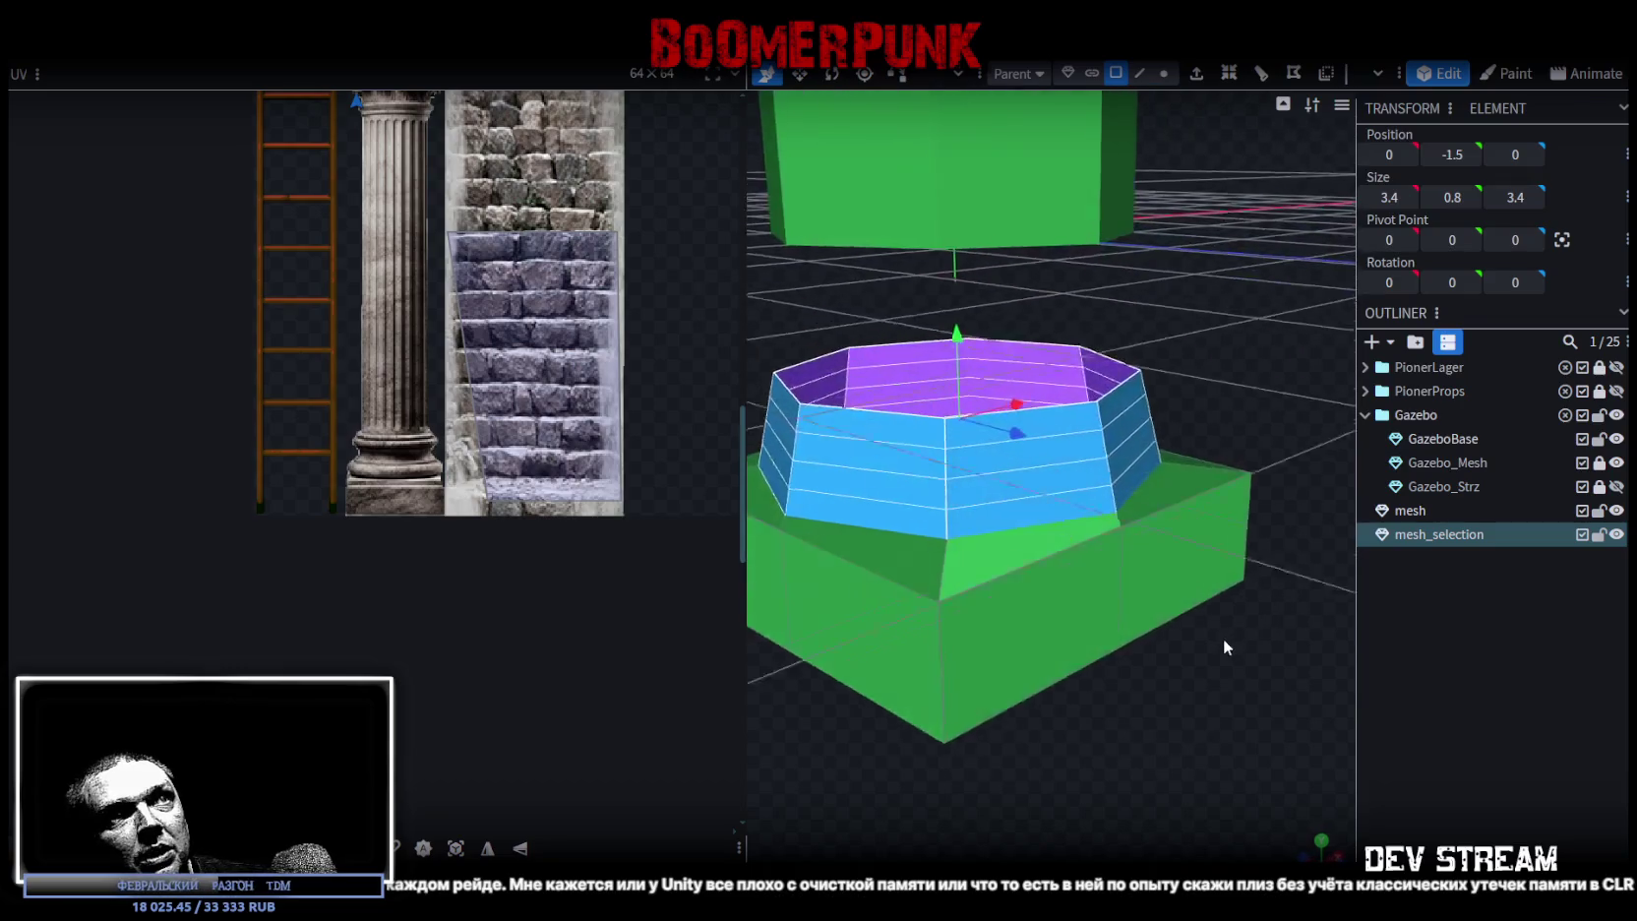
left_click(1163, 72)
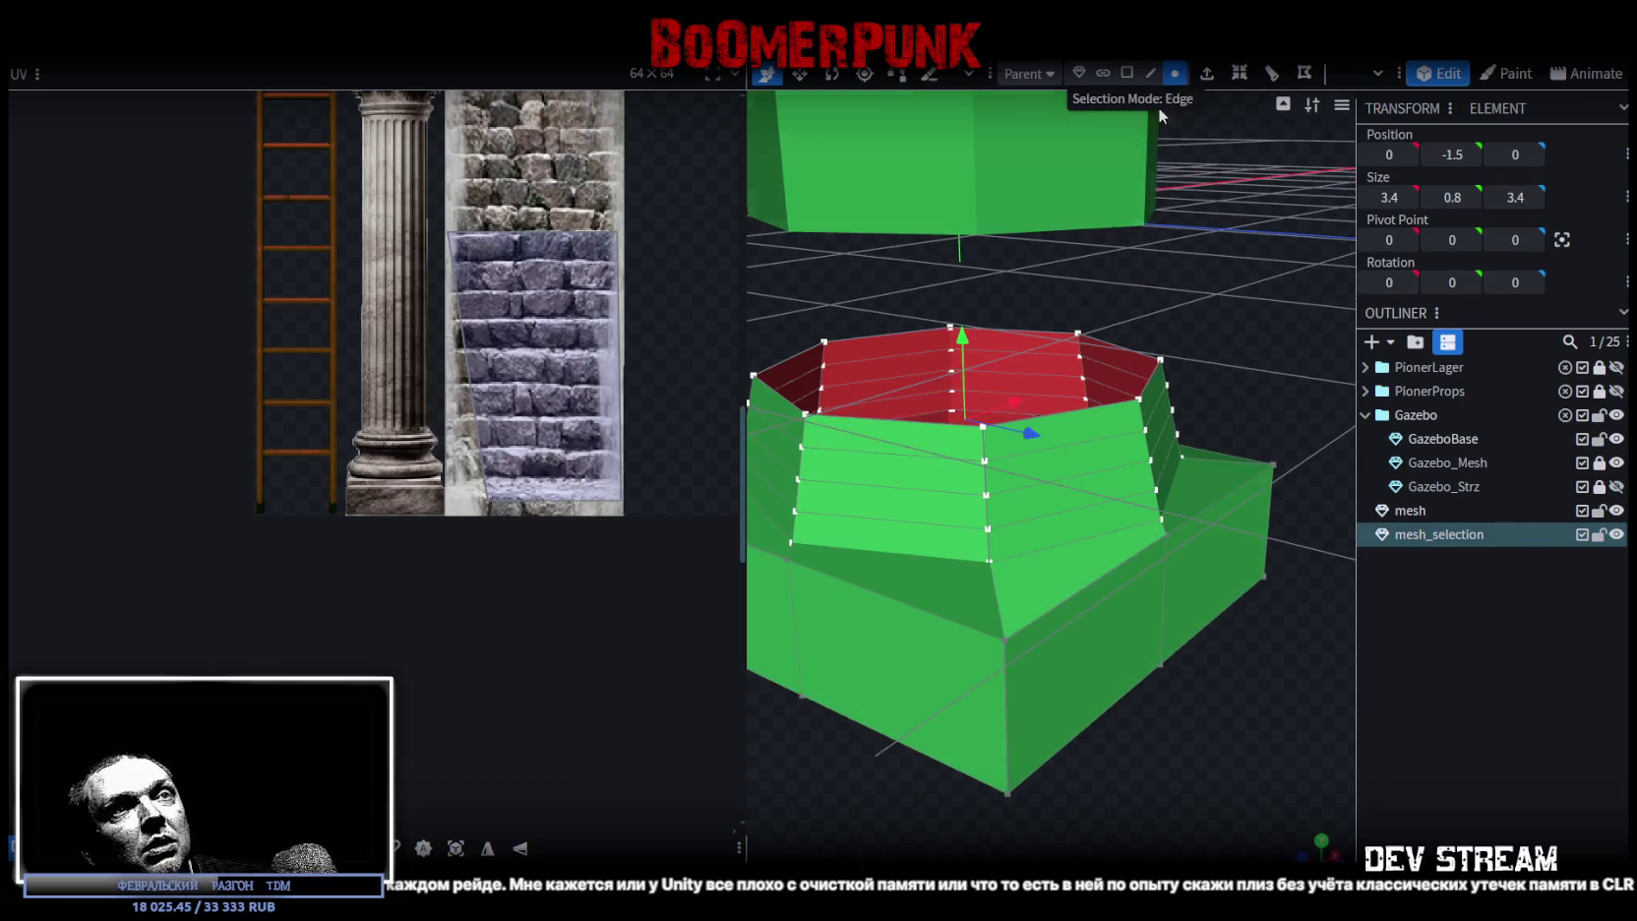
mouse_move(1171, 690)
left_mouse_down()
mouse_move(1225, 661)
mouse_move(1214, 495)
left_mouse_up()
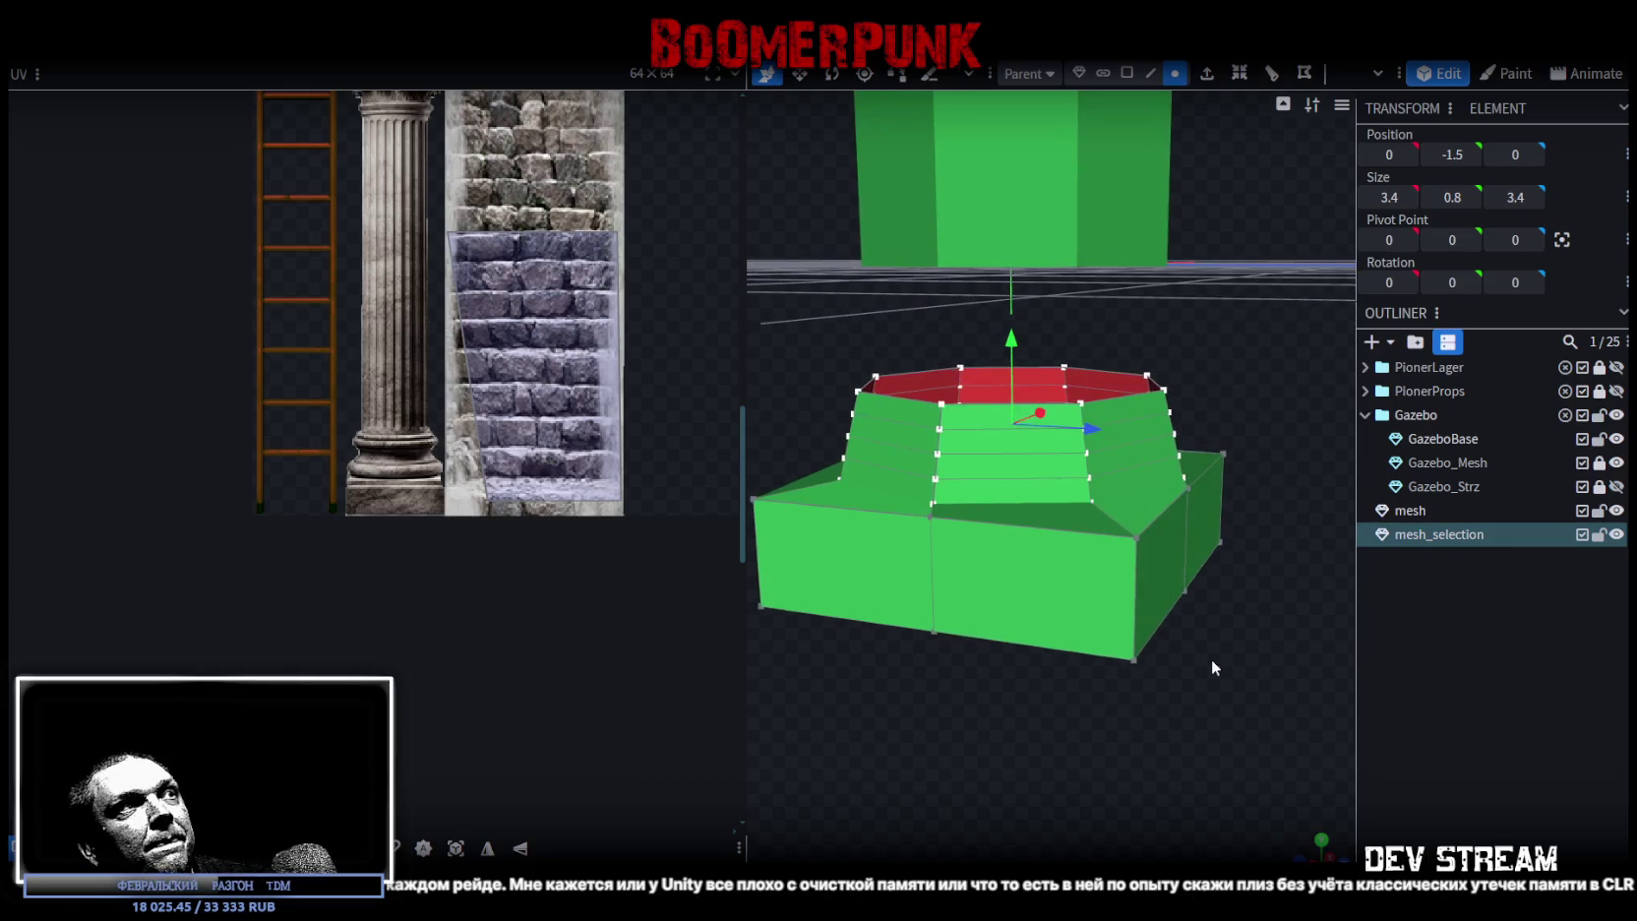
scroll(1214, 495, "up", 5)
left_click(1248, 469)
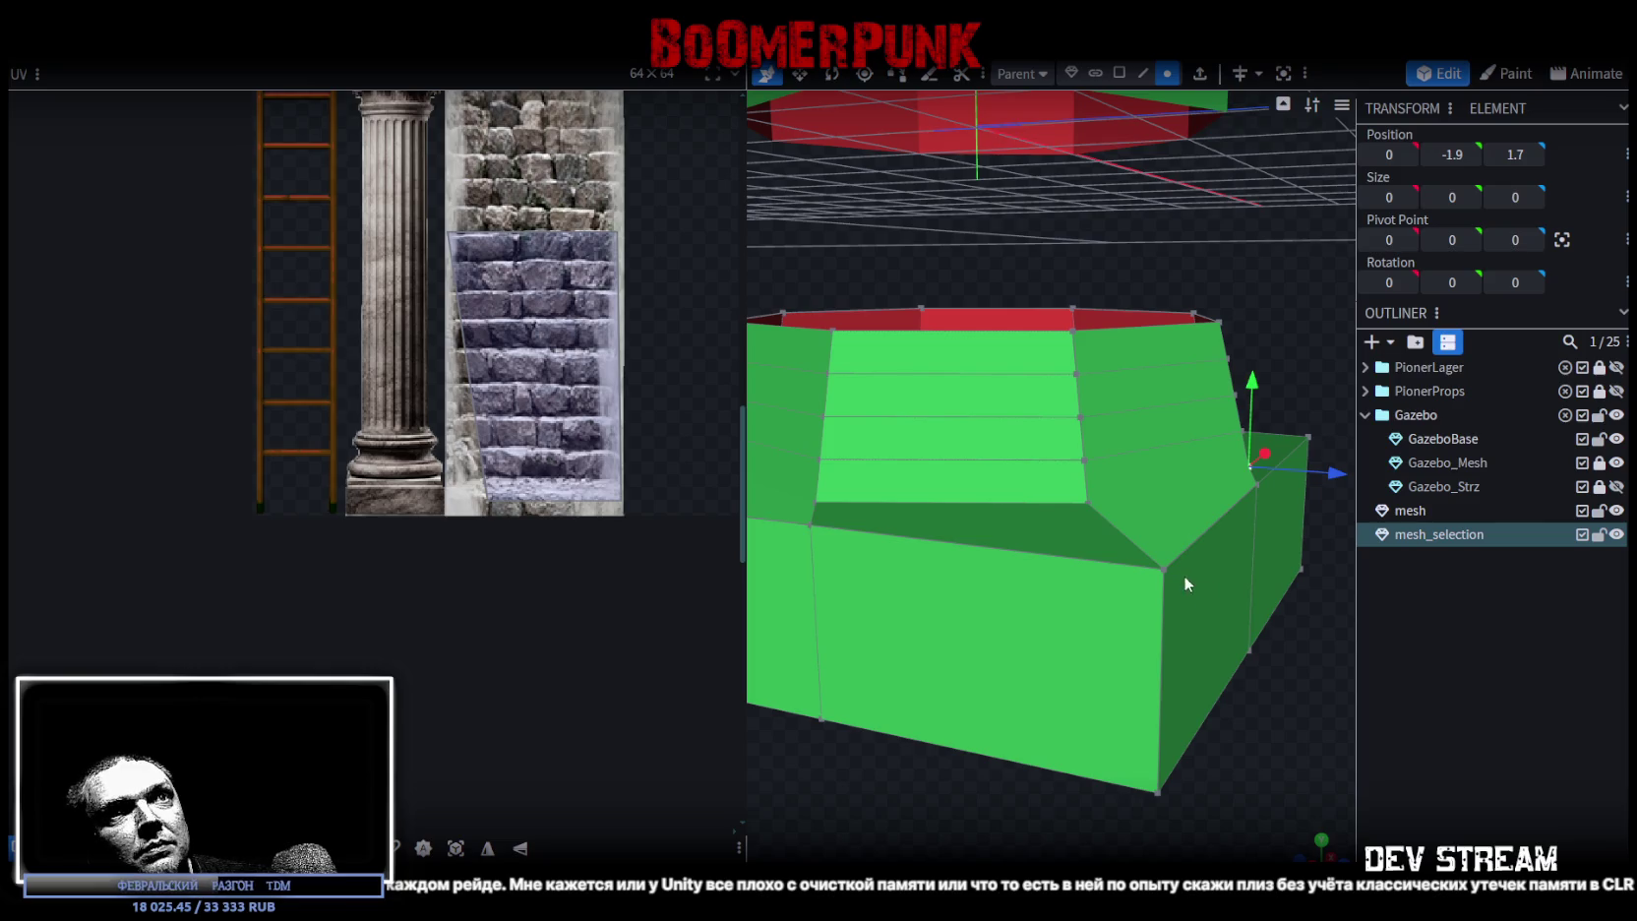
left_click(1163, 560, "shift")
mouse_move(1222, 634)
left_mouse_down()
mouse_move(1061, 752)
mouse_move(925, 611)
left_mouse_up()
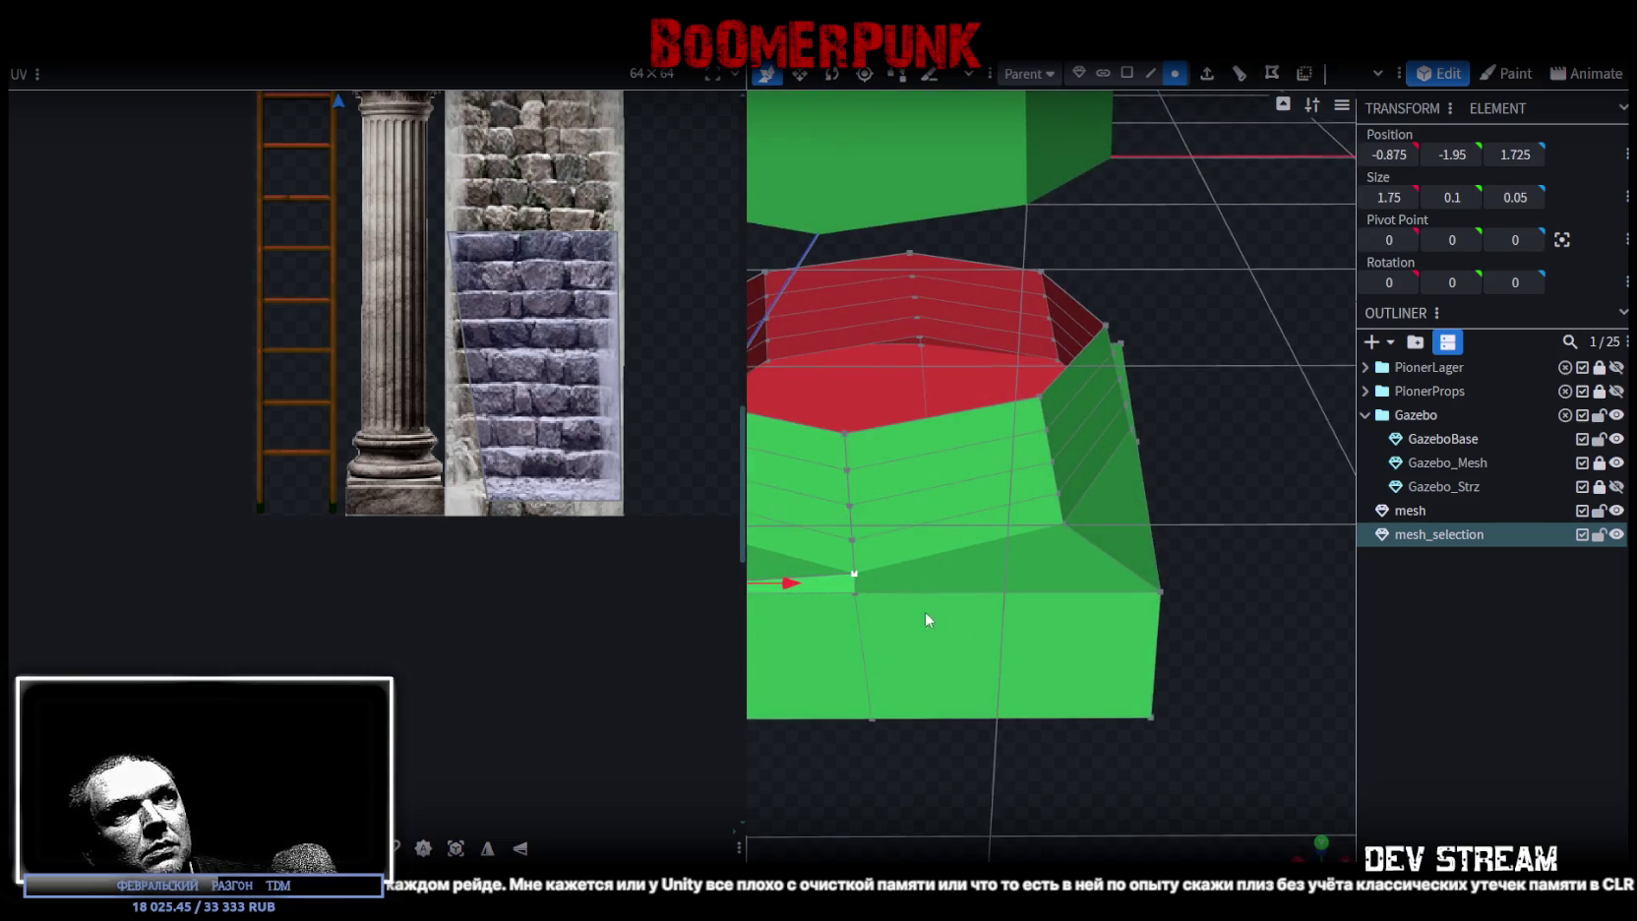
left_click(1161, 589)
mouse_move(1197, 569)
left_mouse_down()
mouse_move(1133, 564)
mouse_move(1121, 473)
left_mouse_up()
left_click(1118, 463)
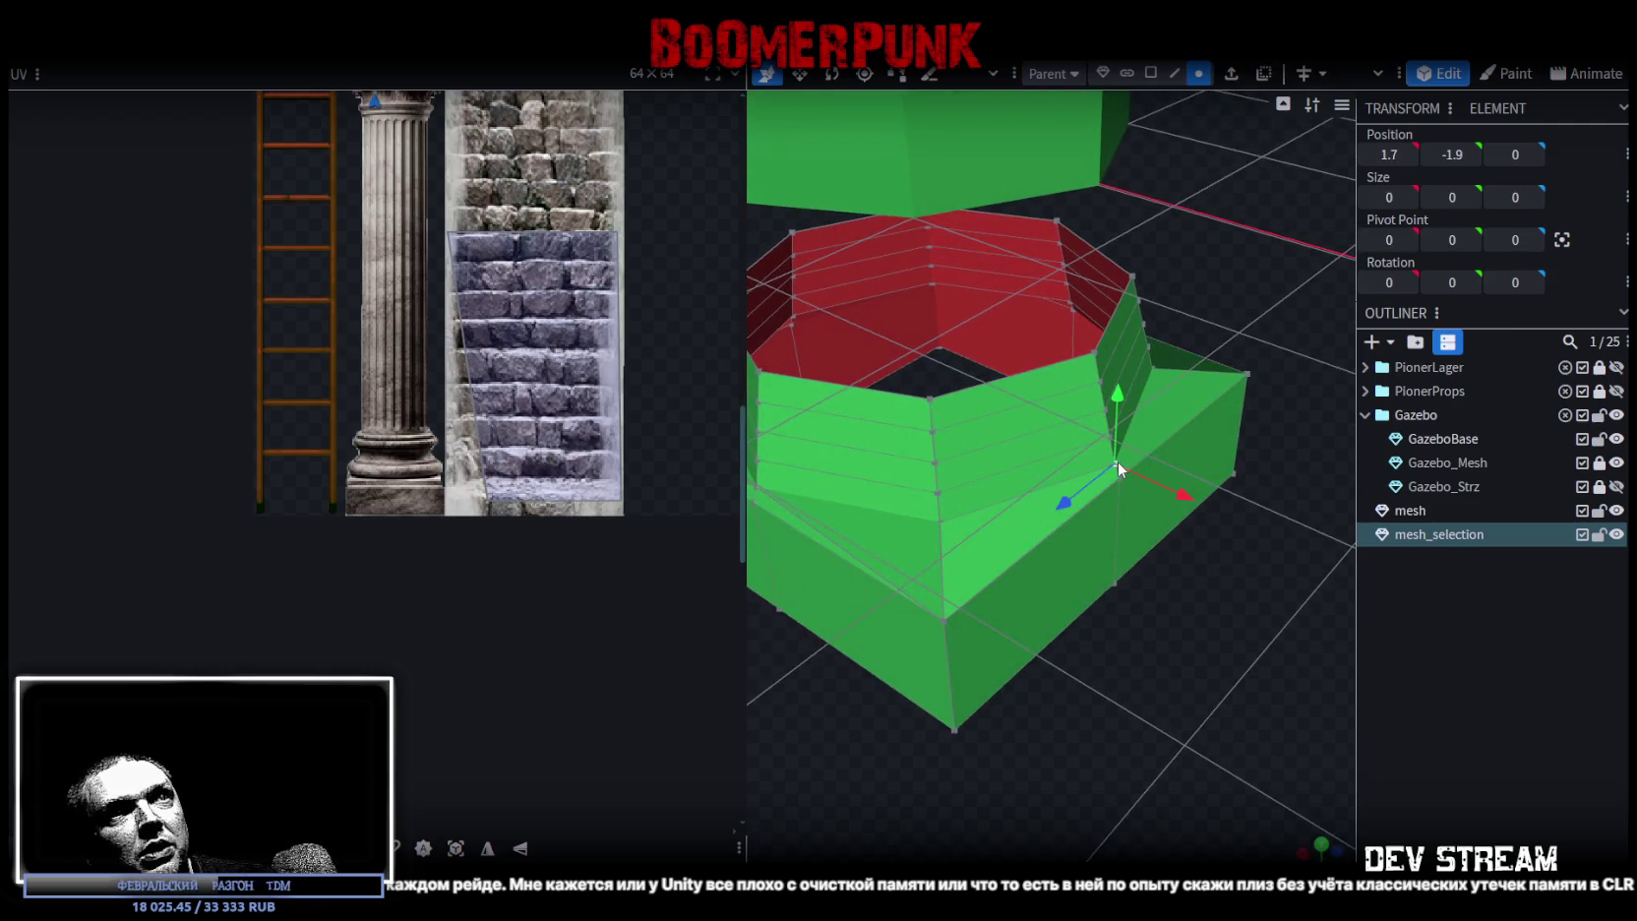
left_click(959, 615)
mouse_move(979, 620)
left_mouse_down()
mouse_move(1052, 661)
mouse_move(1046, 539)
left_mouse_up()
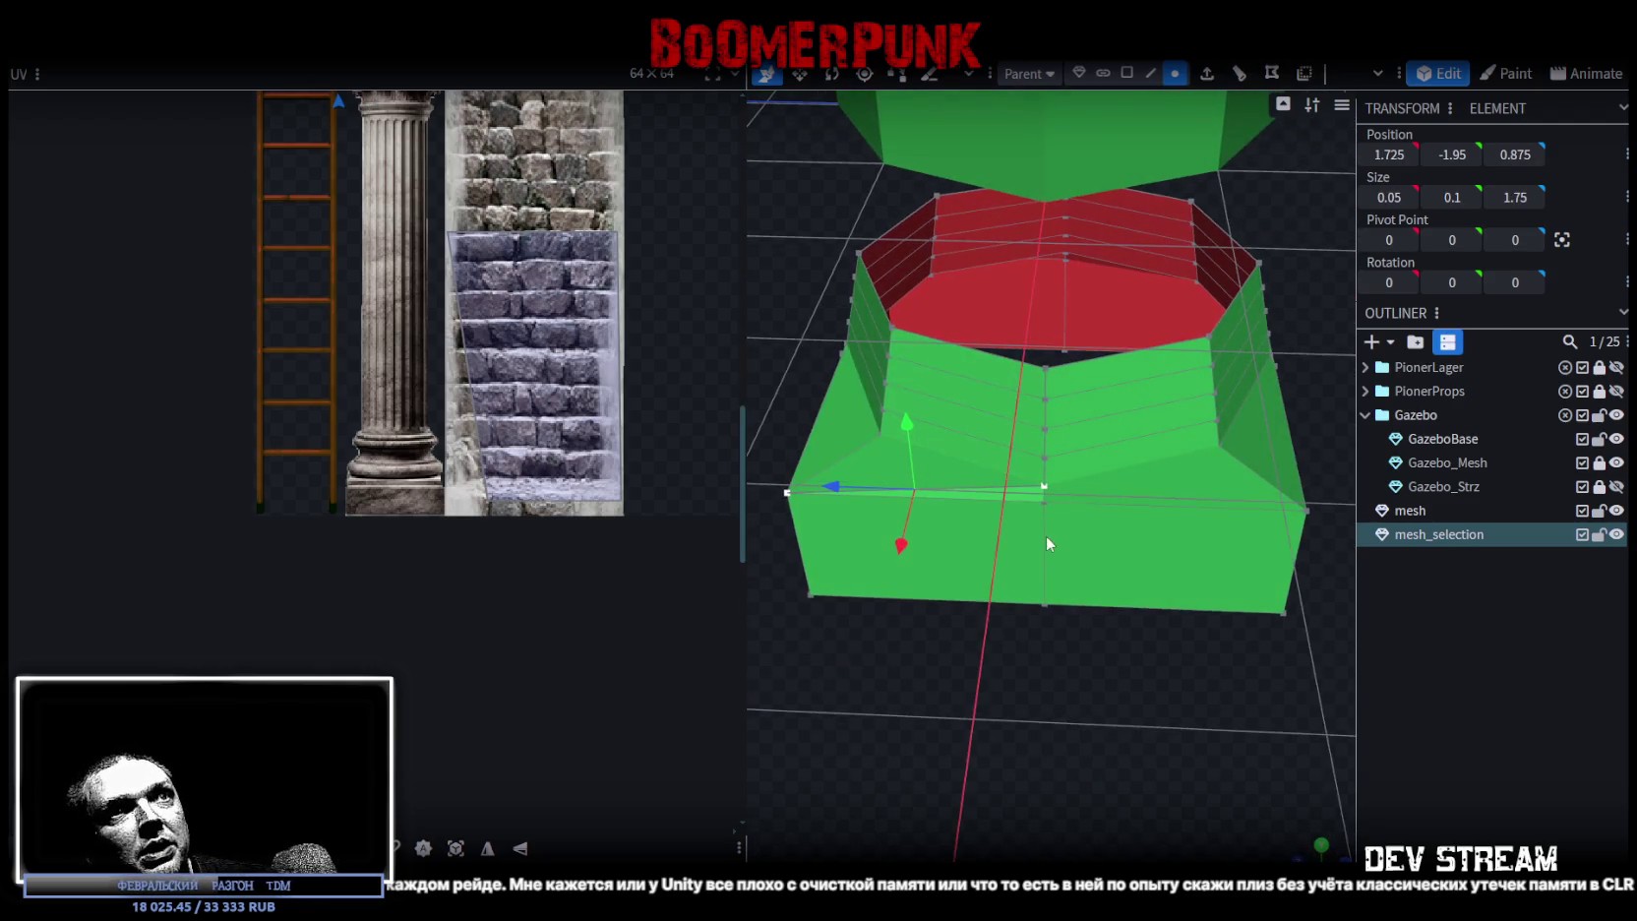
left_click(1307, 510)
mouse_move(1286, 672)
left_mouse_down()
mouse_move(1114, 695)
mouse_move(1112, 636)
left_mouse_up()
left_click(1101, 485)
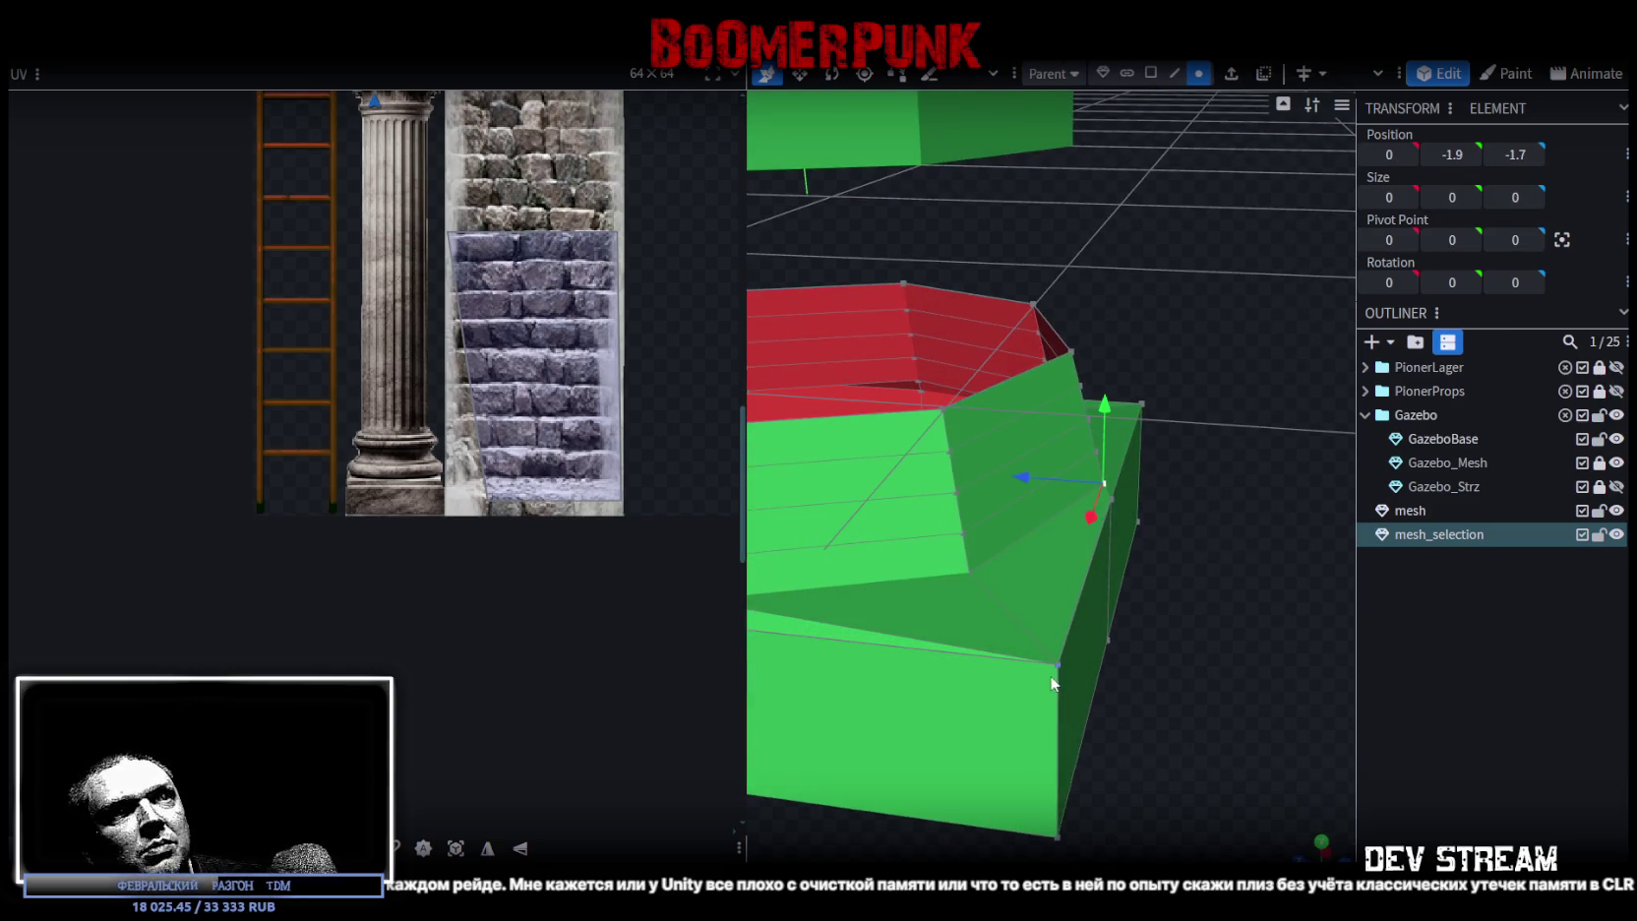
left_click(1055, 660, "shift")
mouse_move(1206, 588)
left_mouse_down()
mouse_move(856, 572)
mouse_move(739, 546)
mouse_move(968, 563)
left_mouse_up()
left_click(1208, 739)
mouse_move(1208, 738)
left_mouse_down()
mouse_move(1173, 743)
mouse_move(1205, 812)
mouse_move(1280, 499)
left_mouse_up()
left_click(1261, 489)
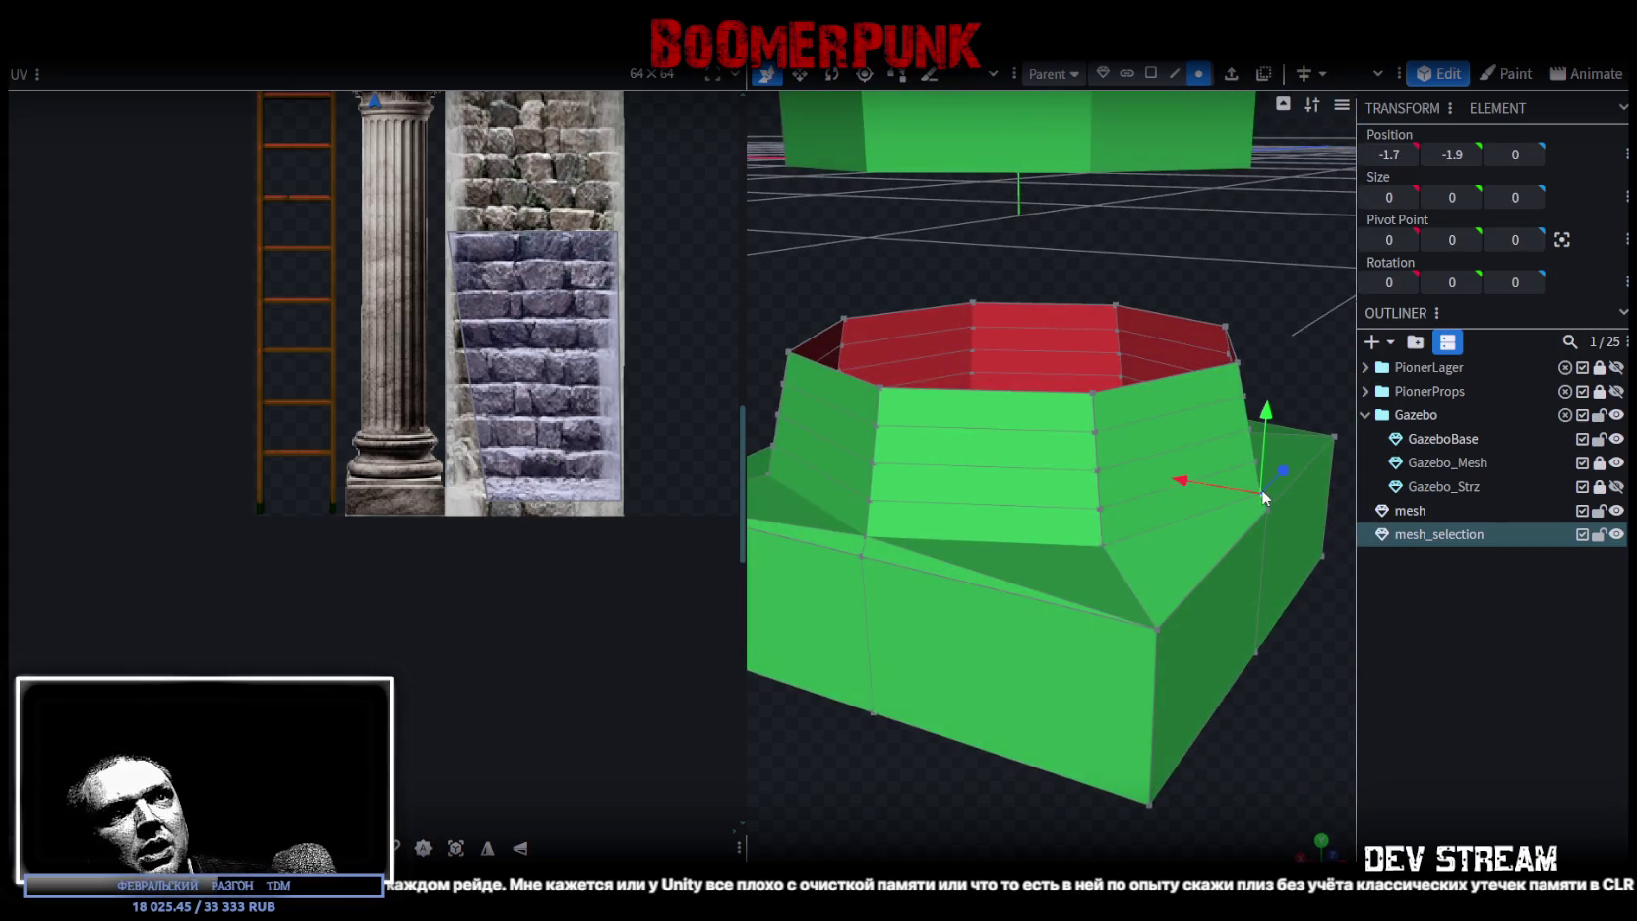
left_click(1154, 621, "shift")
mouse_move(1212, 700)
left_mouse_down()
mouse_move(981, 711)
mouse_move(901, 537)
left_mouse_up()
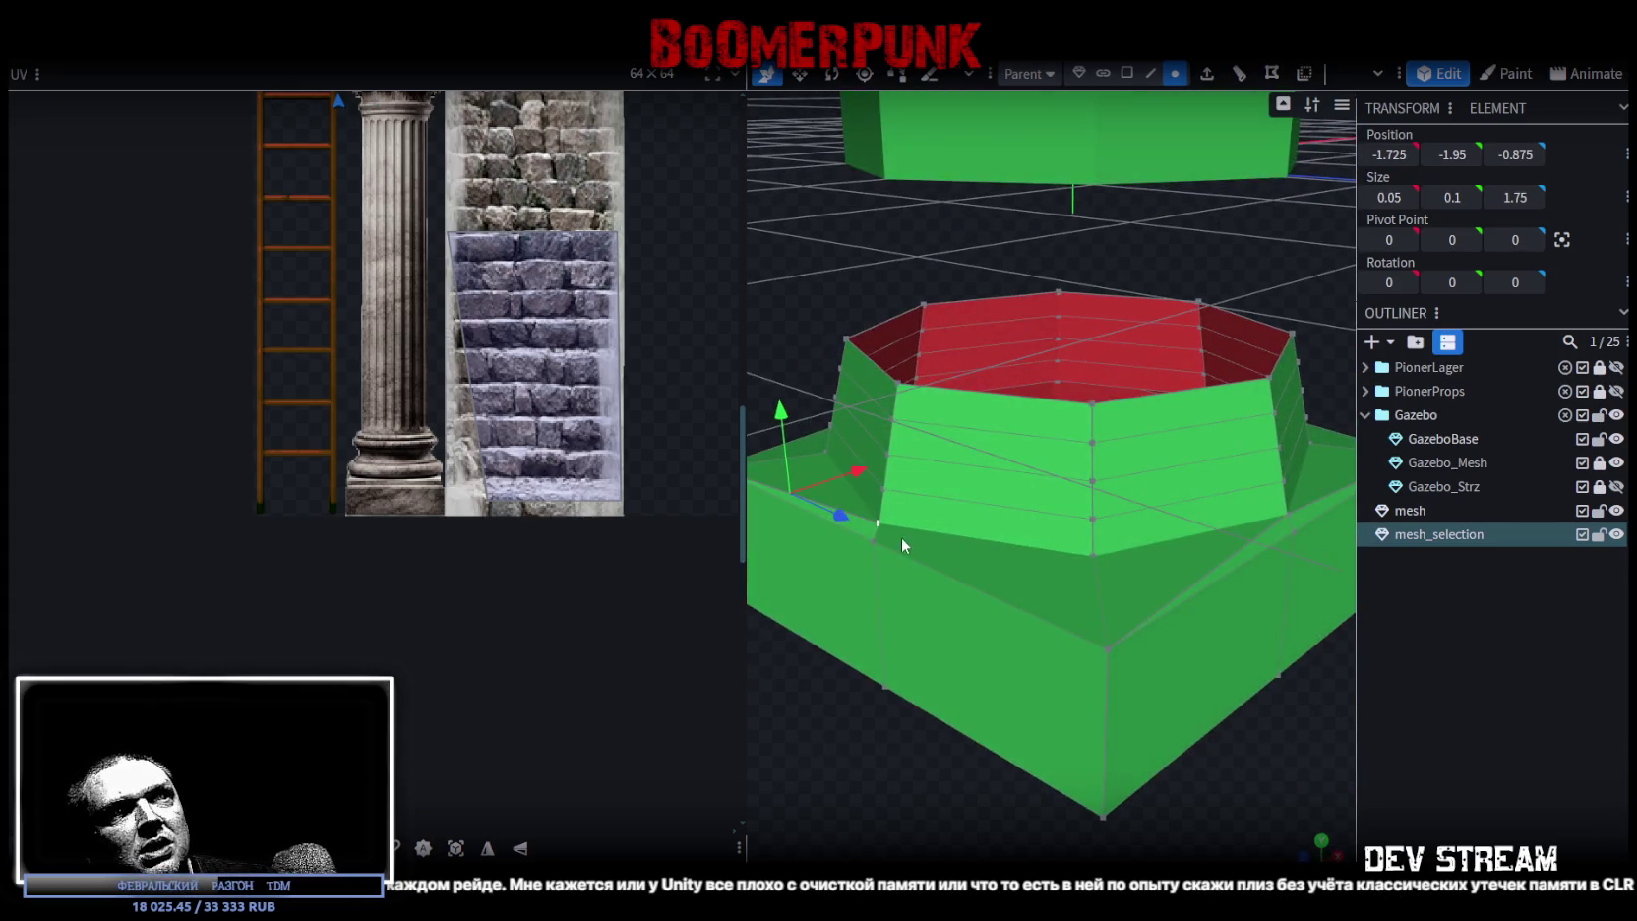
left_click(879, 522)
left_click(1103, 641, "shift")
mouse_move(1091, 657)
left_mouse_down()
mouse_move(913, 739)
mouse_move(1077, 699)
mouse_move(1033, 696)
mouse_move(1052, 696)
left_mouse_up()
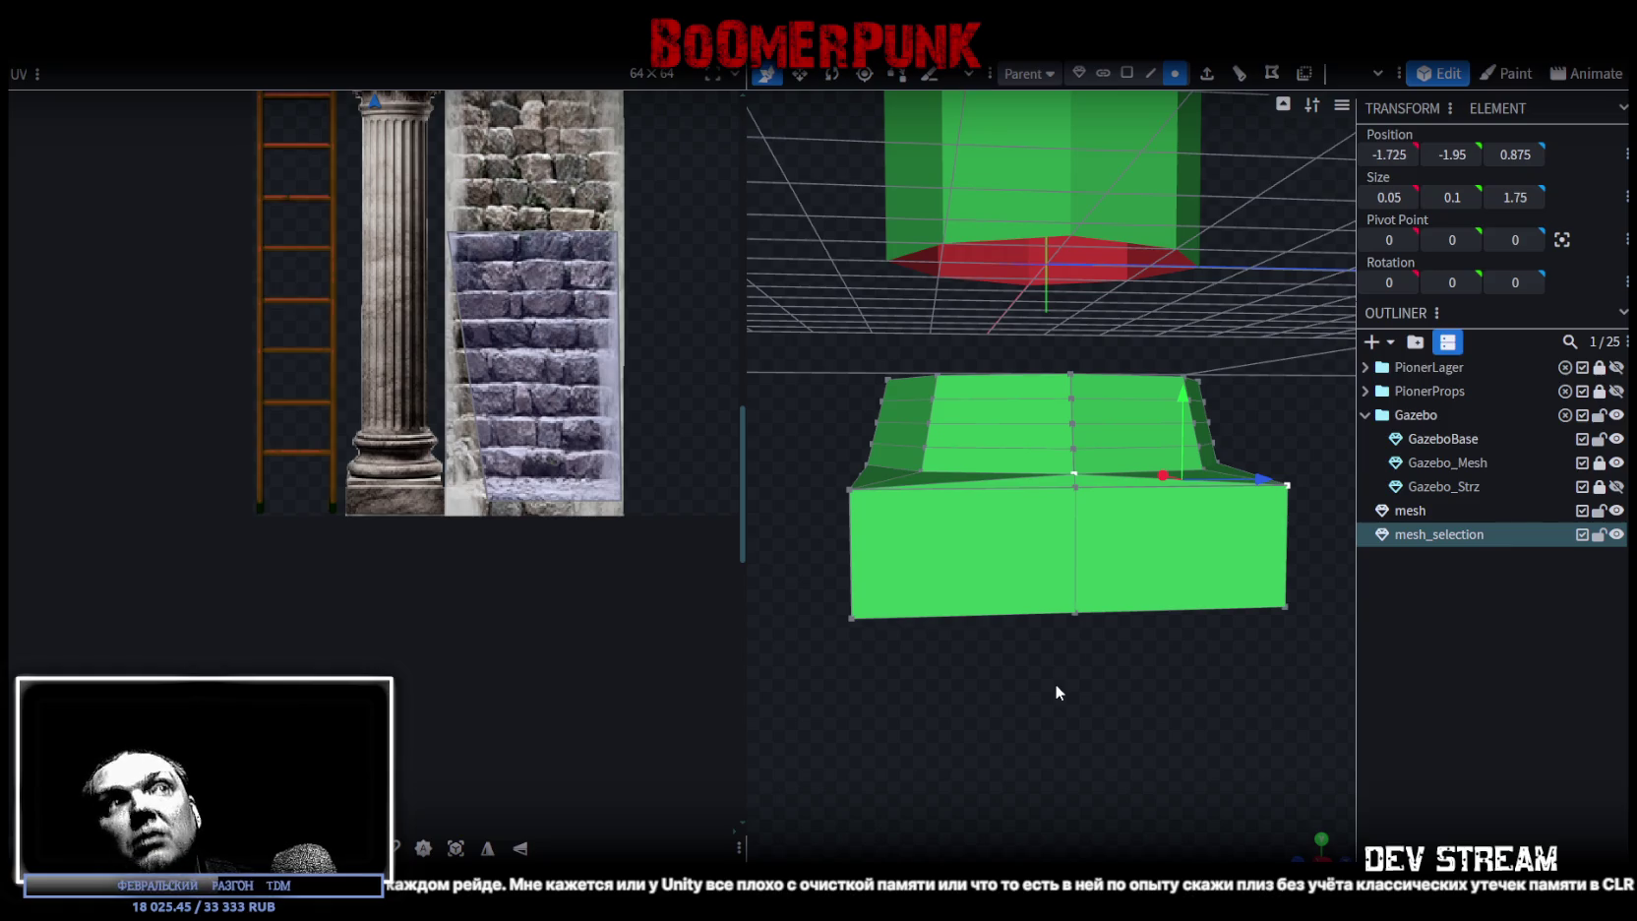
mouse_move(1096, 742)
left_mouse_down()
mouse_move(1155, 768)
mouse_move(1238, 755)
mouse_move(1237, 773)
mouse_move(1114, 816)
mouse_move(1256, 738)
mouse_move(1072, 748)
mouse_move(948, 700)
mouse_move(926, 629)
left_mouse_up()
scroll(926, 630, "up", 3)
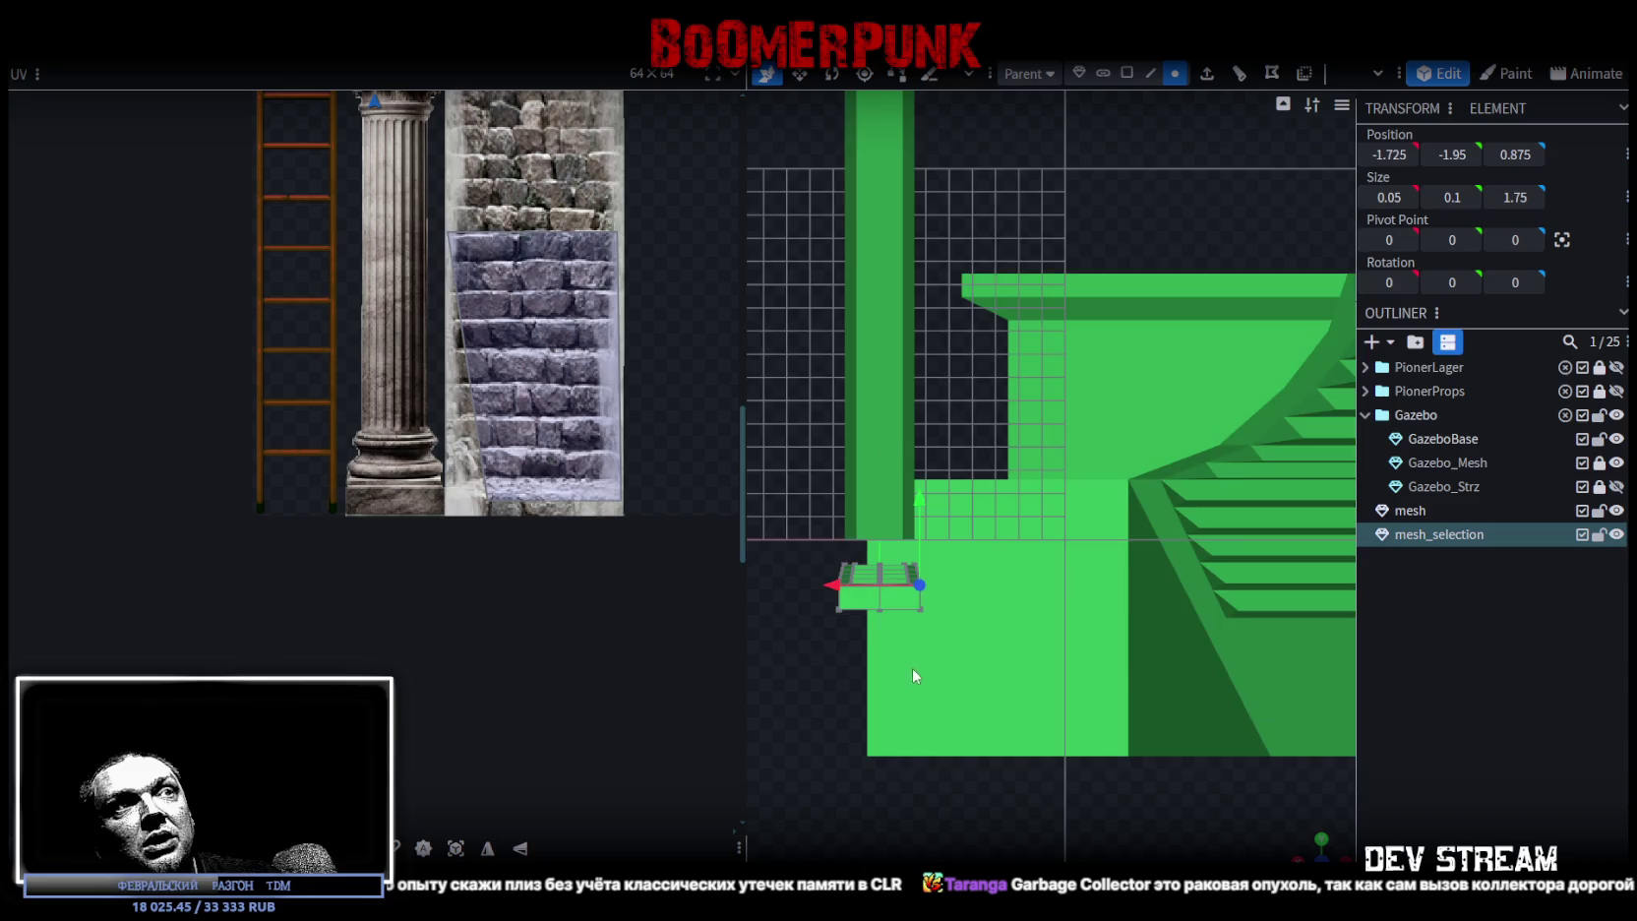
scroll(912, 668, "up", 3)
scroll(924, 597, "up", 2)
scroll(901, 521, "up", 2)
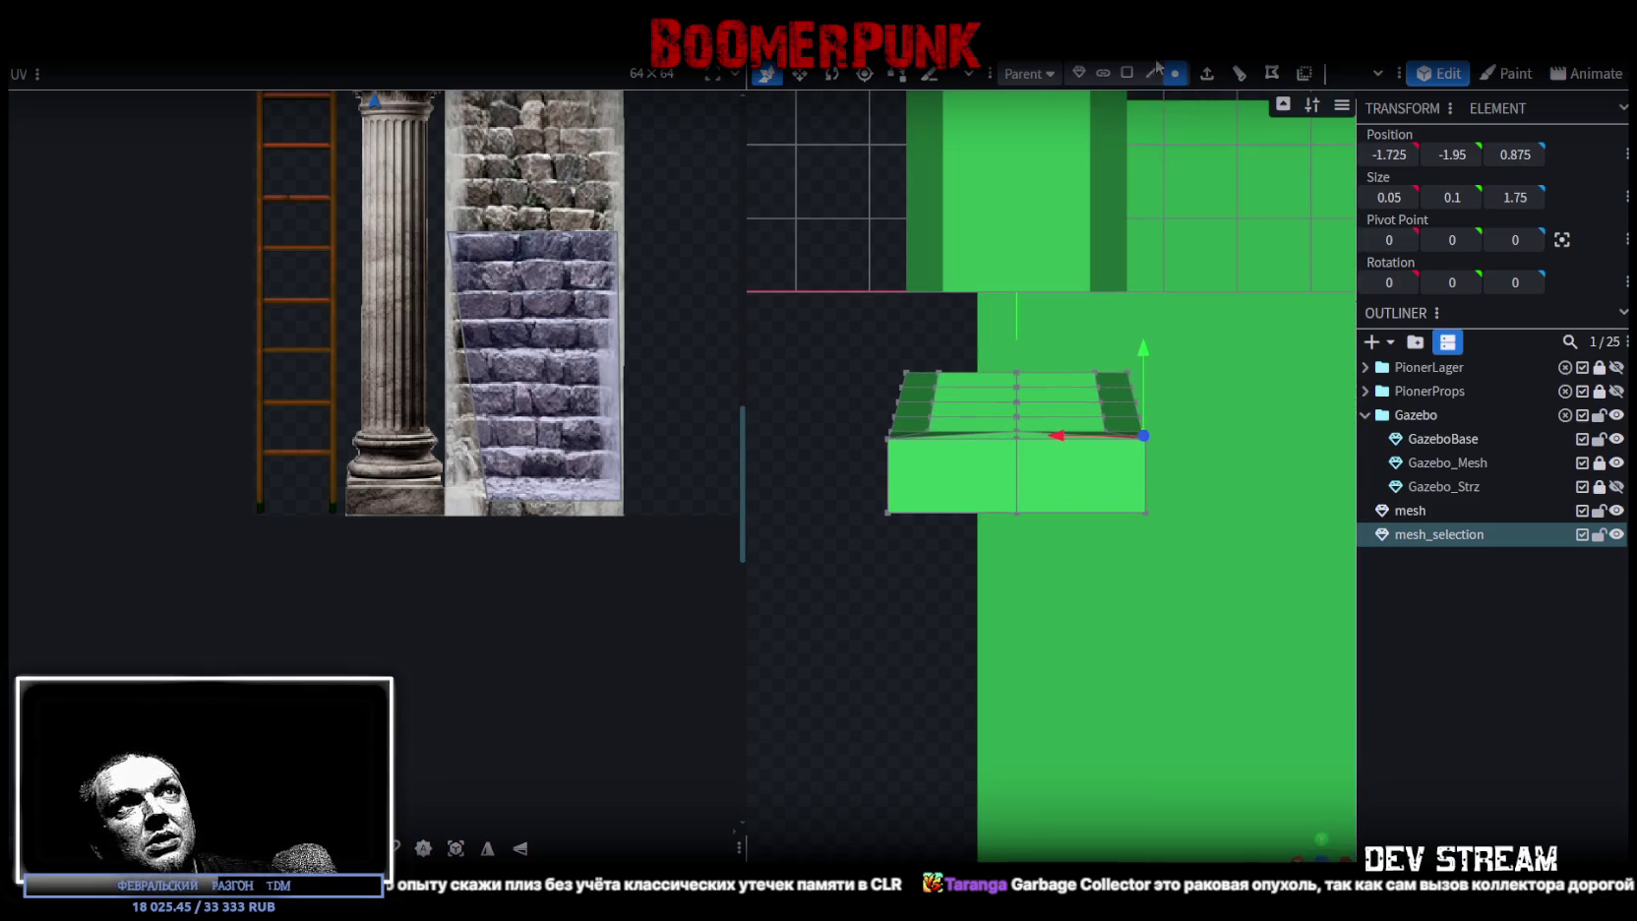
left_click(1127, 73)
left_click_drag(843, 335, 1199, 419)
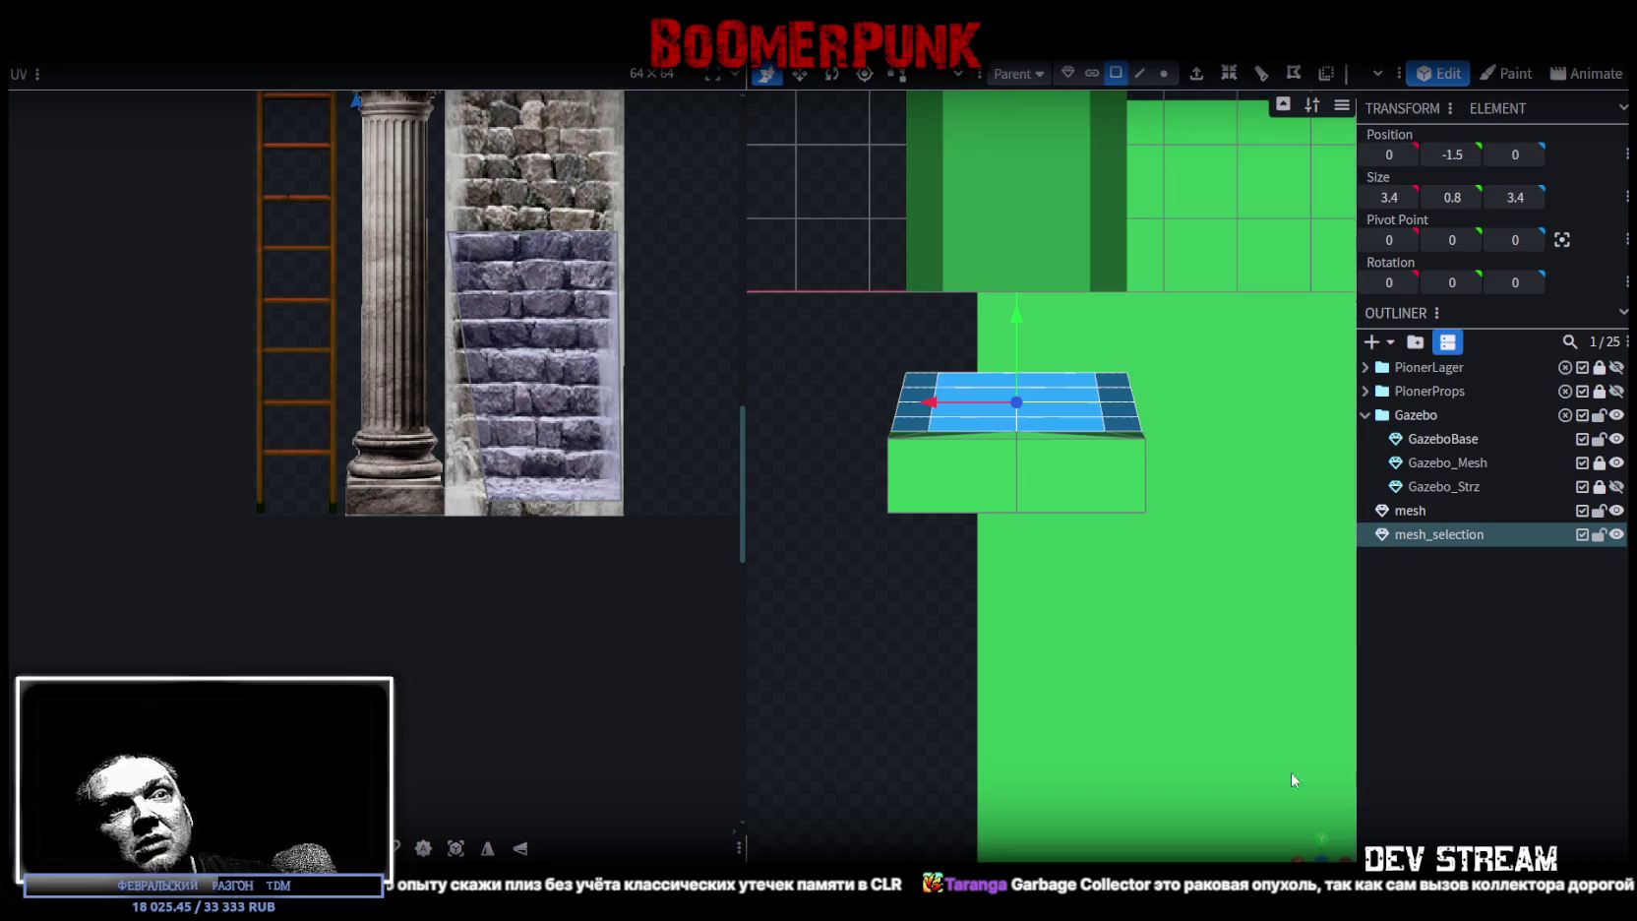
left_click_drag(1282, 764, 1309, 841)
mouse_move(1073, 618)
left_mouse_down()
mouse_move(1090, 713)
mouse_move(1043, 673)
left_mouse_up()
key("s")
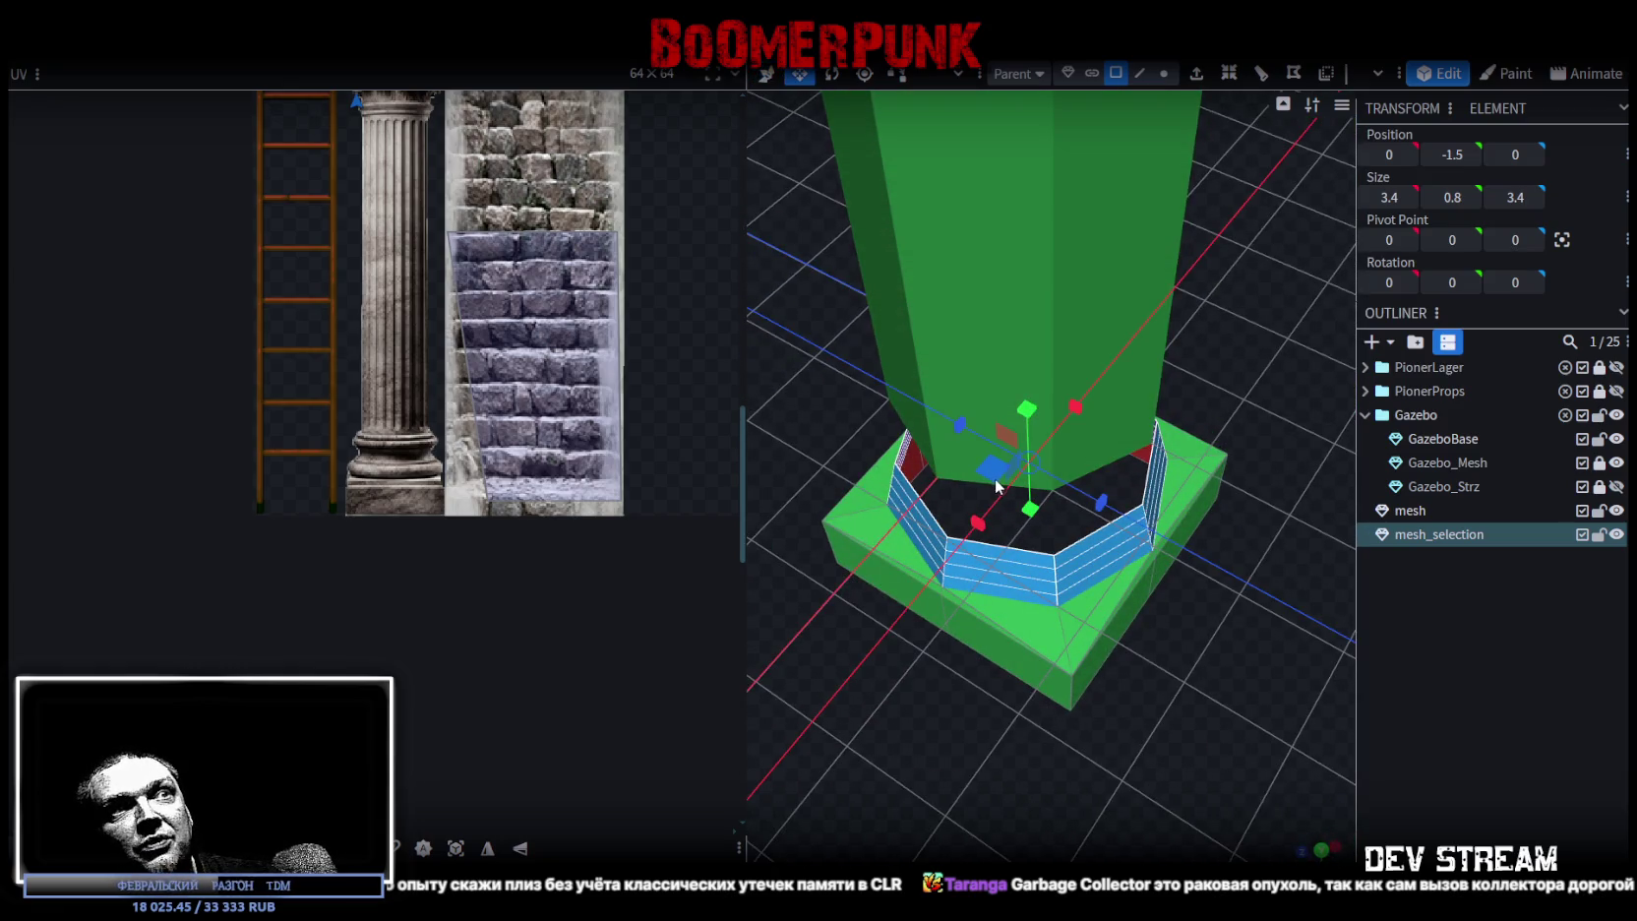
mouse_move(995, 480)
left_mouse_down()
mouse_move(984, 489)
mouse_move(1047, 487)
left_mouse_up()
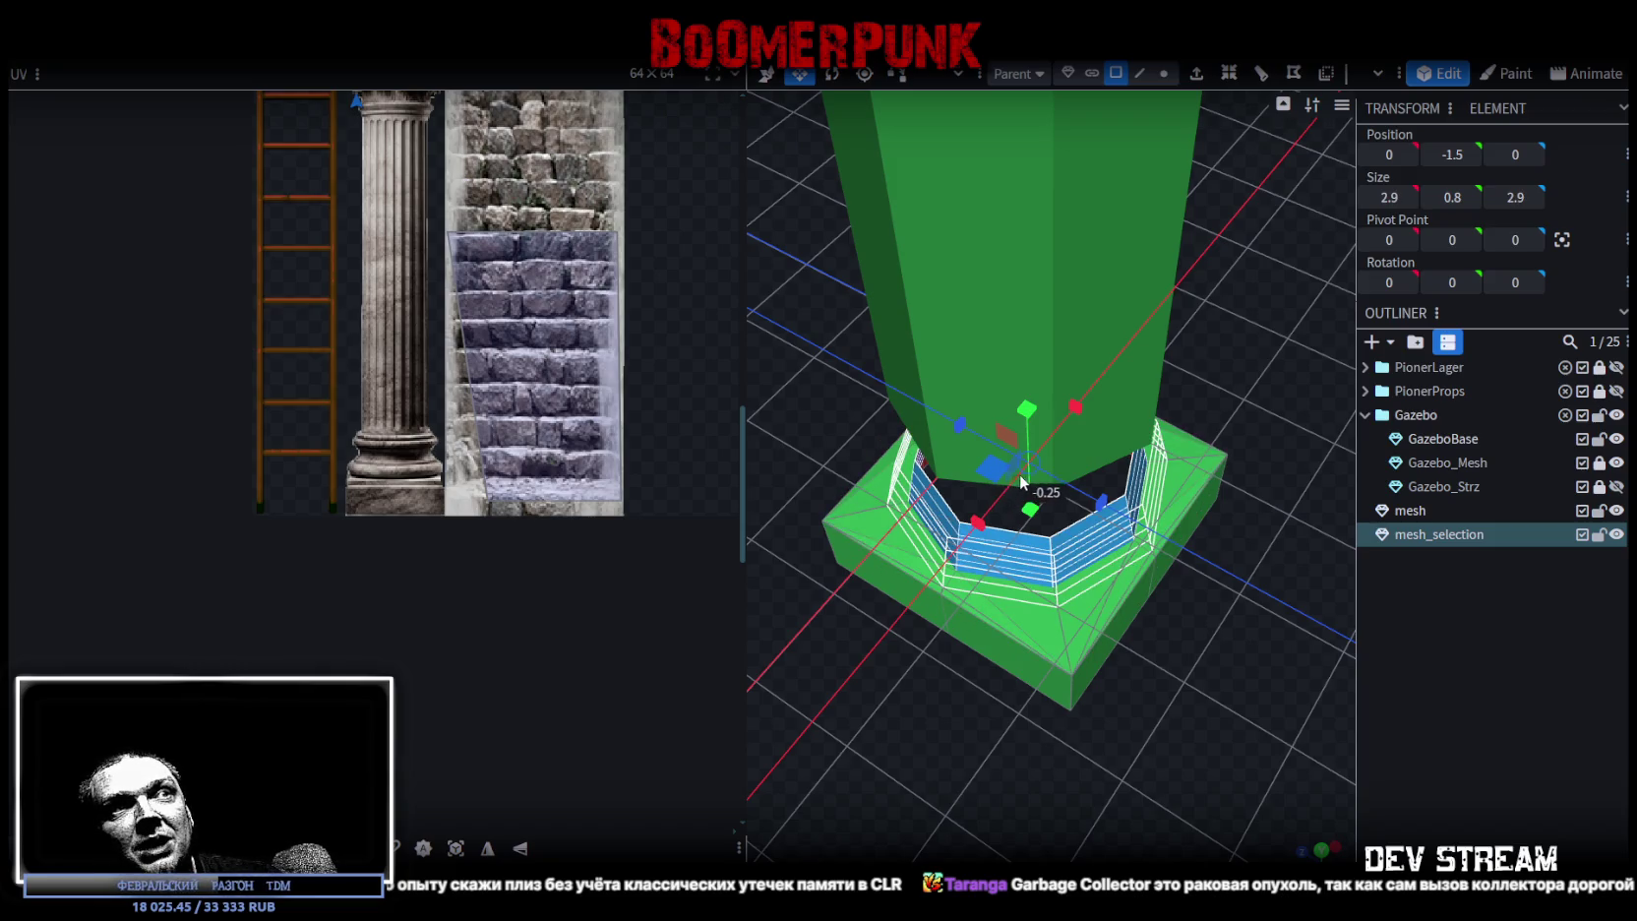
mouse_move(1023, 649)
left_mouse_down()
mouse_move(1003, 765)
mouse_move(1100, 719)
mouse_move(1040, 696)
mouse_move(1044, 785)
mouse_move(1099, 623)
left_mouse_up()
mouse_move(1026, 496)
left_mouse_down()
mouse_move(1094, 748)
mouse_move(1027, 692)
mouse_move(1058, 695)
left_mouse_up()
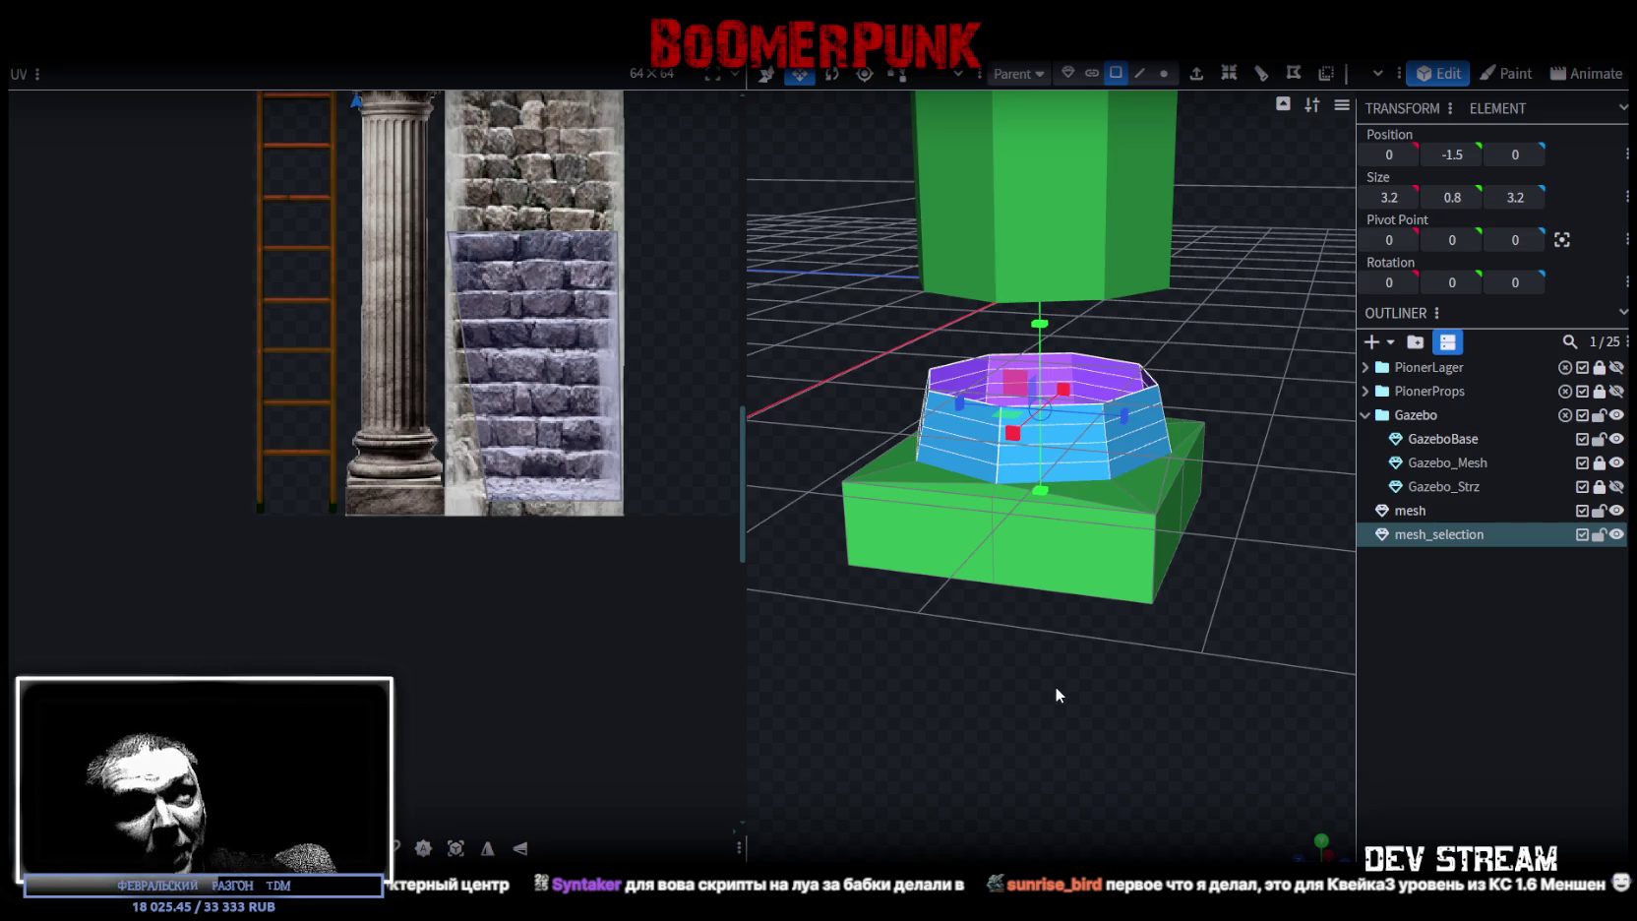
- Select the complete middle horizontal edge loop around the octagonal tier
scroll(1171, 638, "up", 3)
mouse_move(1161, 717)
left_mouse_down()
mouse_move(1064, 751)
mouse_move(1043, 719)
mouse_move(1055, 750)
mouse_move(1061, 734)
mouse_move(1086, 751)
left_mouse_up()
scroll(1111, 768, "up", 2)
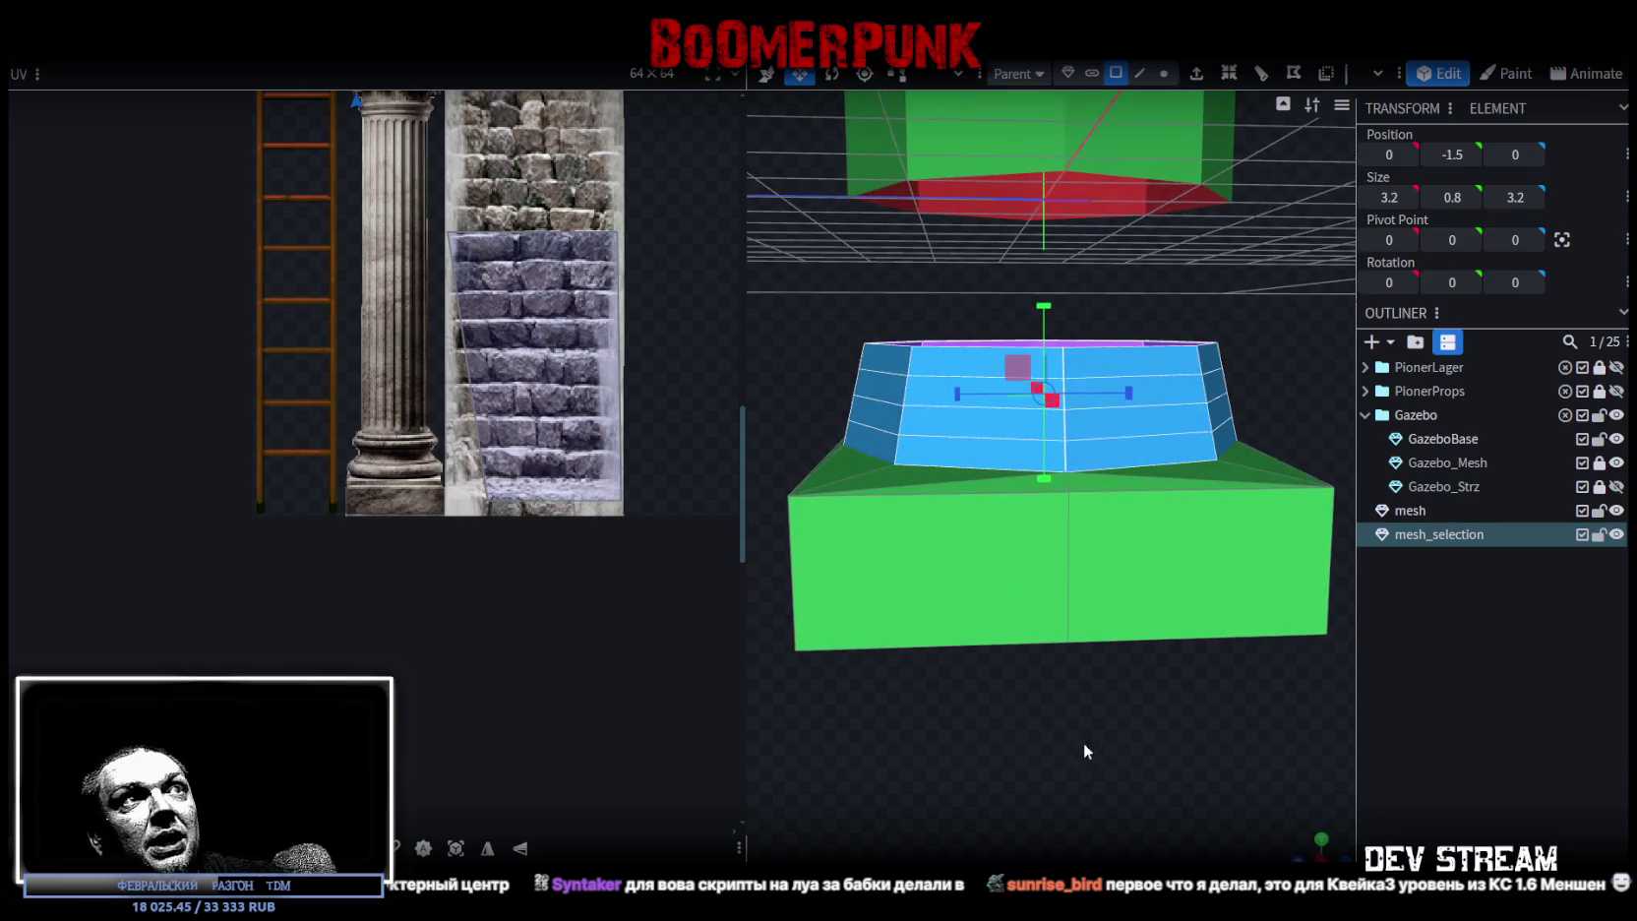
left_click(1139, 73)
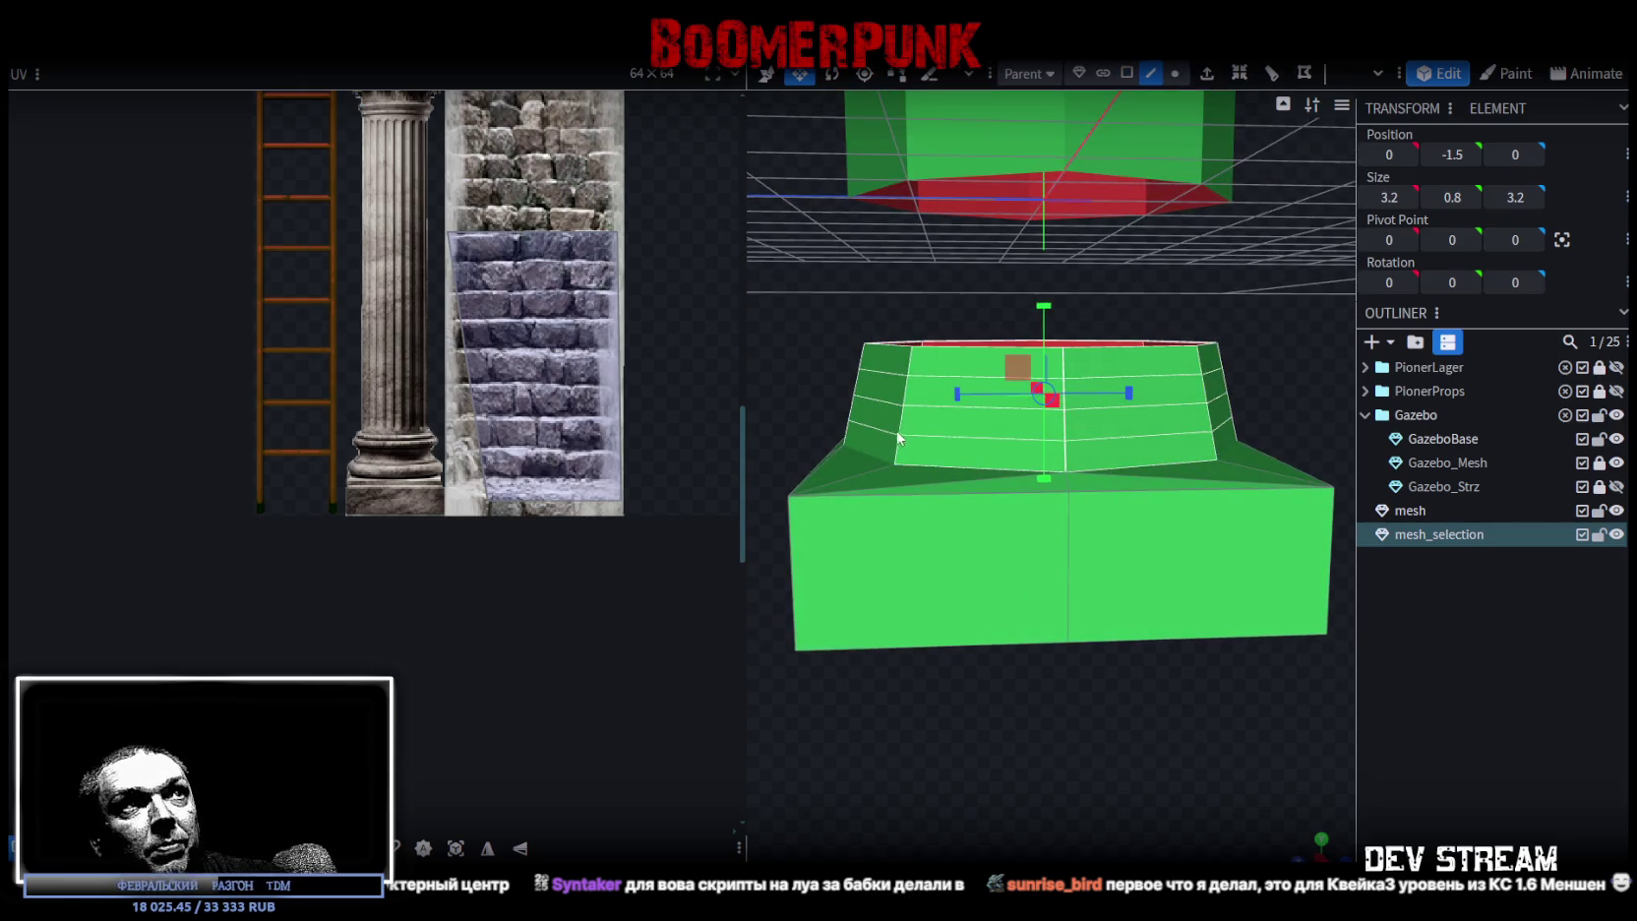
left_click(872, 433)
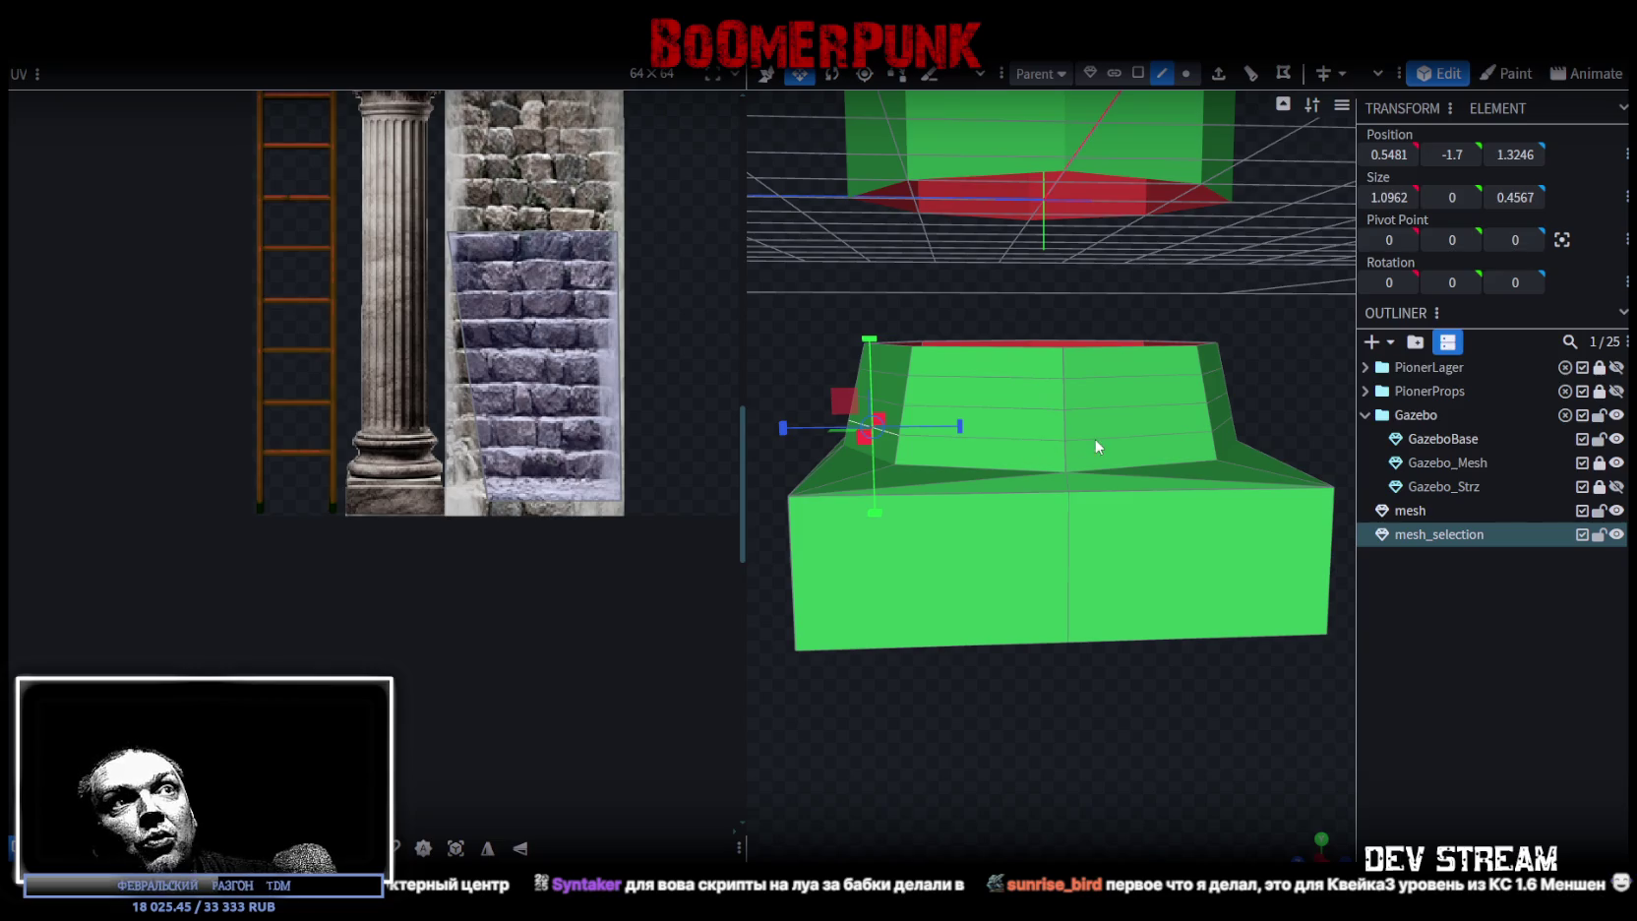
double_click(1033, 450)
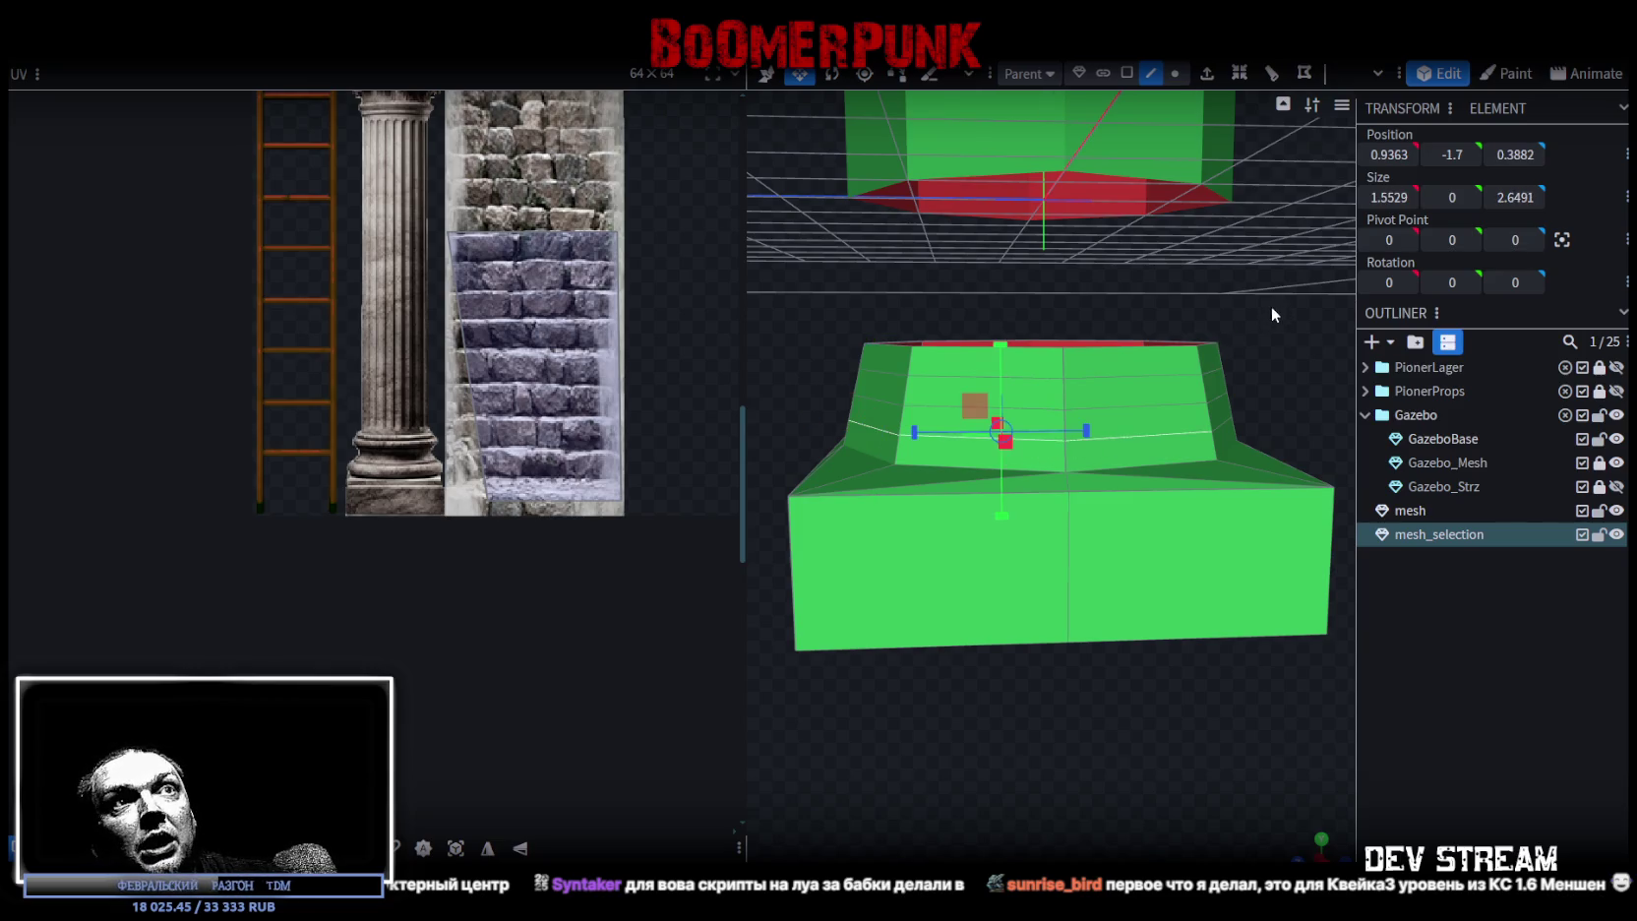
left_click_drag(1278, 313, 1082, 423)
left_click(1022, 454, "shift")
left_click(1097, 448, "shift")
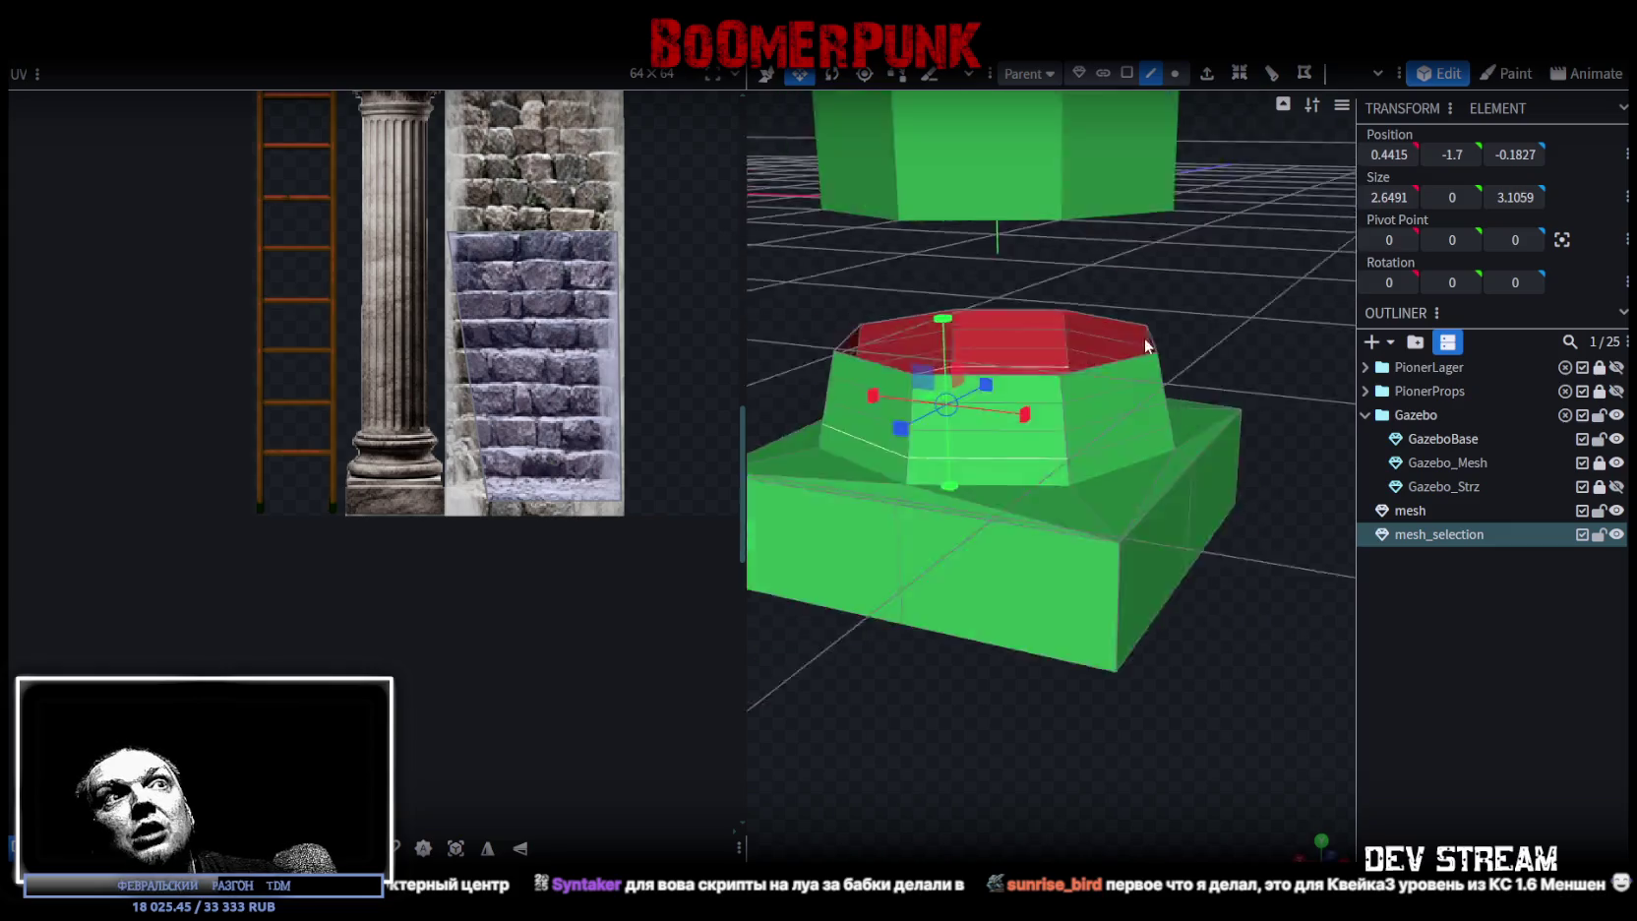
left_click_drag(1153, 344, 1106, 438)
left_click(1133, 438, "shift")
left_click(1173, 428, "shift")
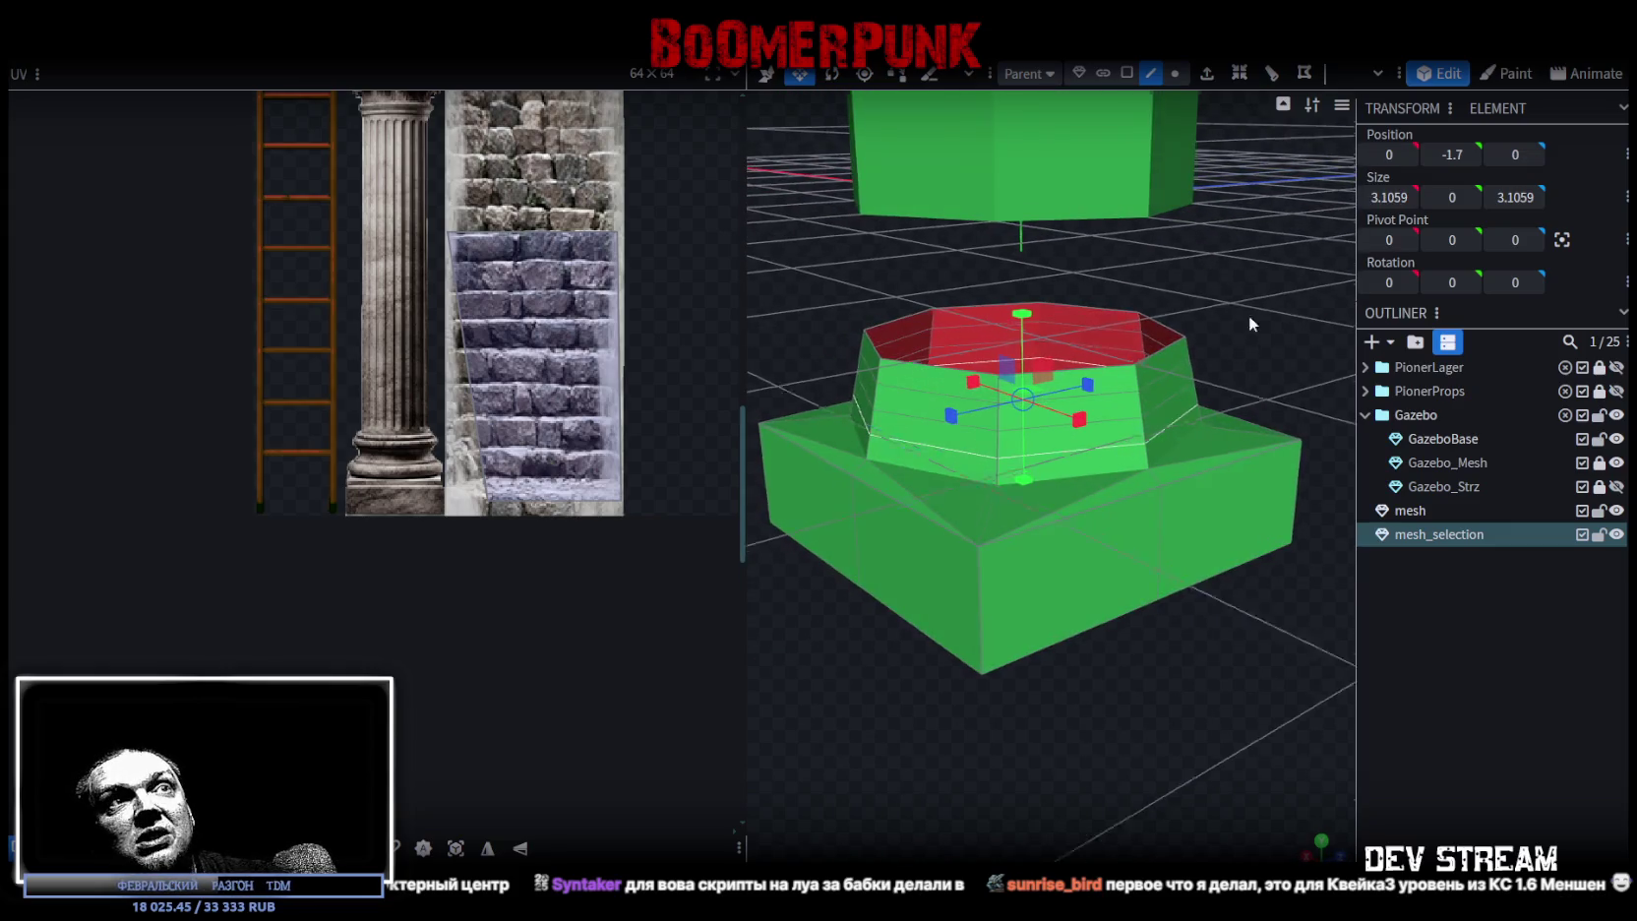
- Scale the selected edge loop outward to 3.3059 across
left_click_drag(1249, 322, 1060, 349)
mouse_move(1201, 464)
left_mouse_down()
mouse_move(1077, 666)
mouse_move(1037, 657)
mouse_move(1256, 677)
left_mouse_up()
scroll(1257, 677, "up", 1)
scroll(1196, 703, "up", 3)
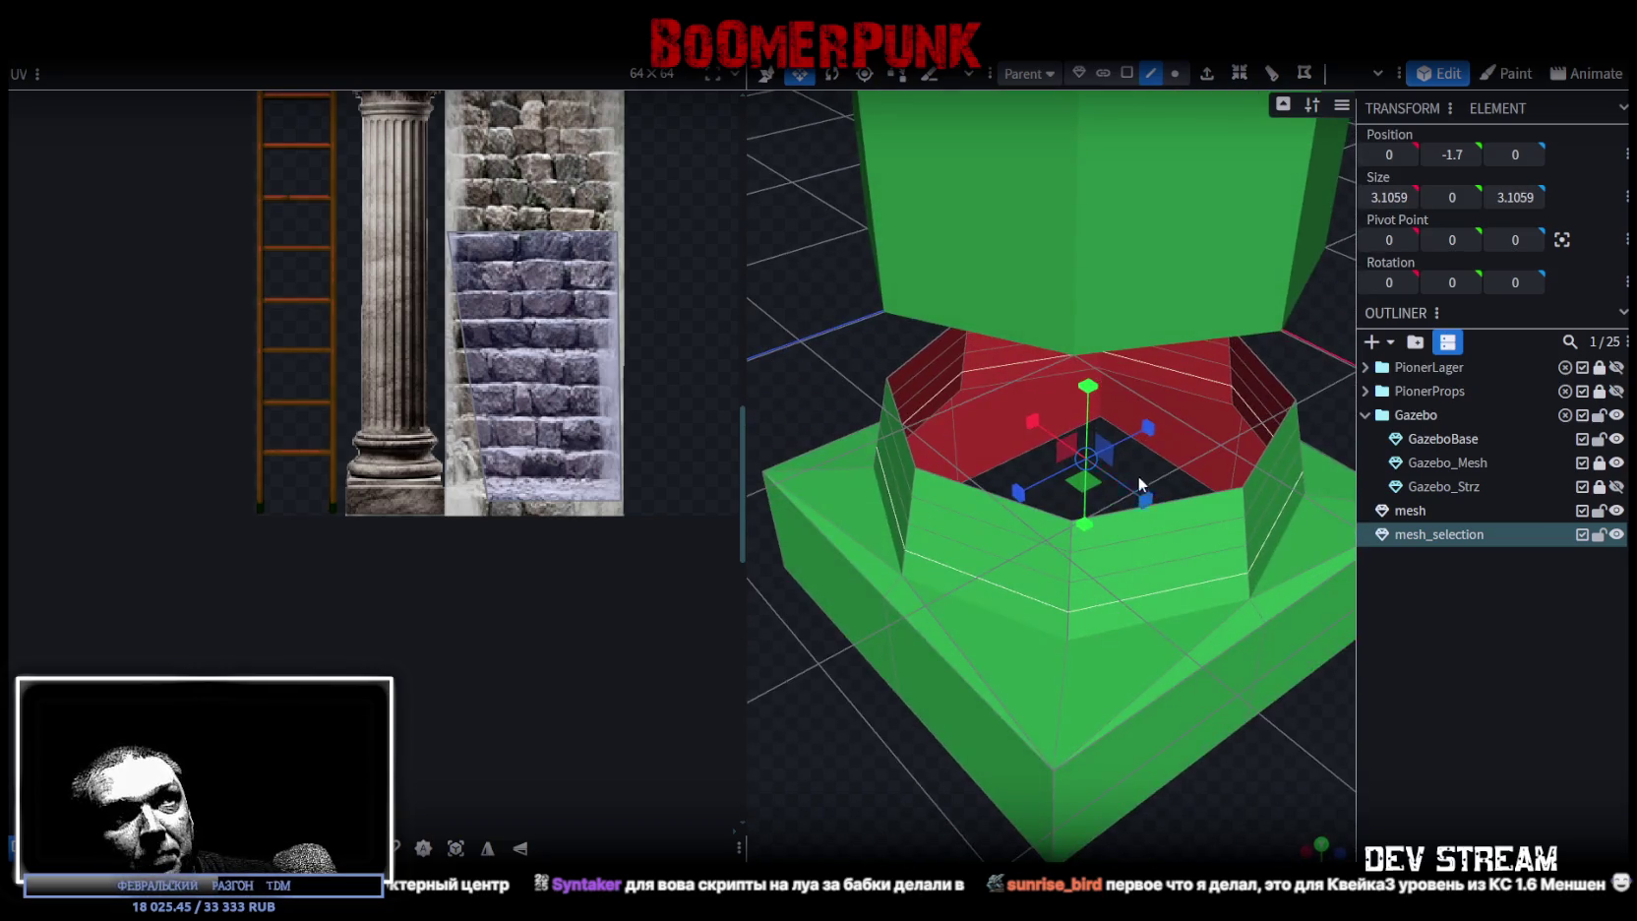
left_click_drag(1092, 484, 1098, 488)
scroll(866, 693, "down", 3)
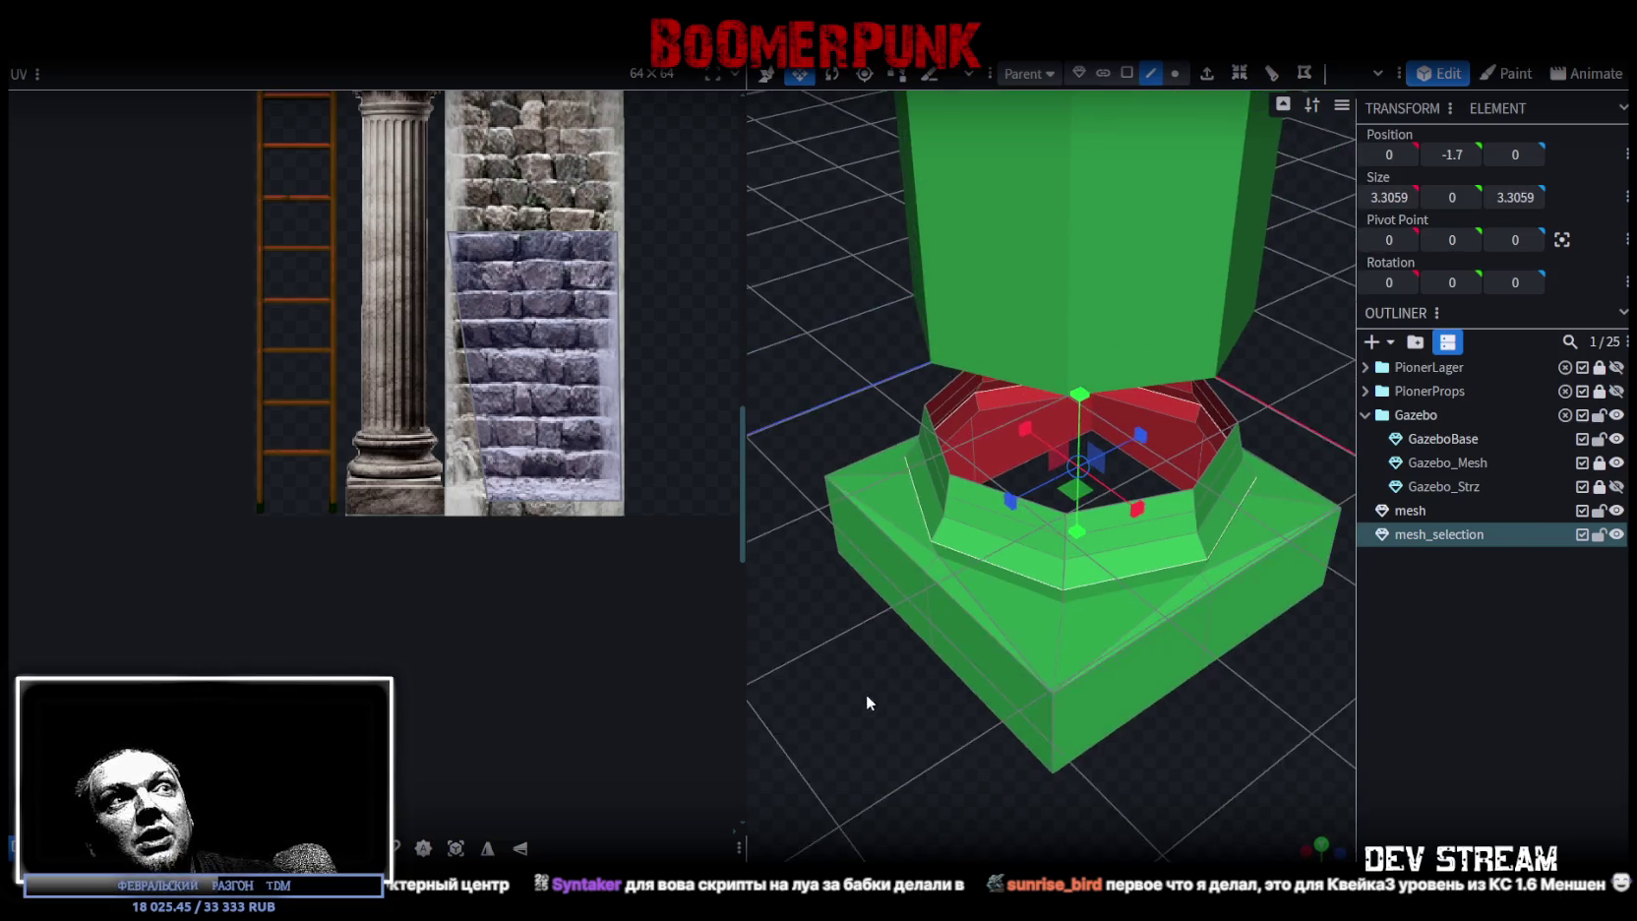
left_click_drag(865, 694, 911, 600)
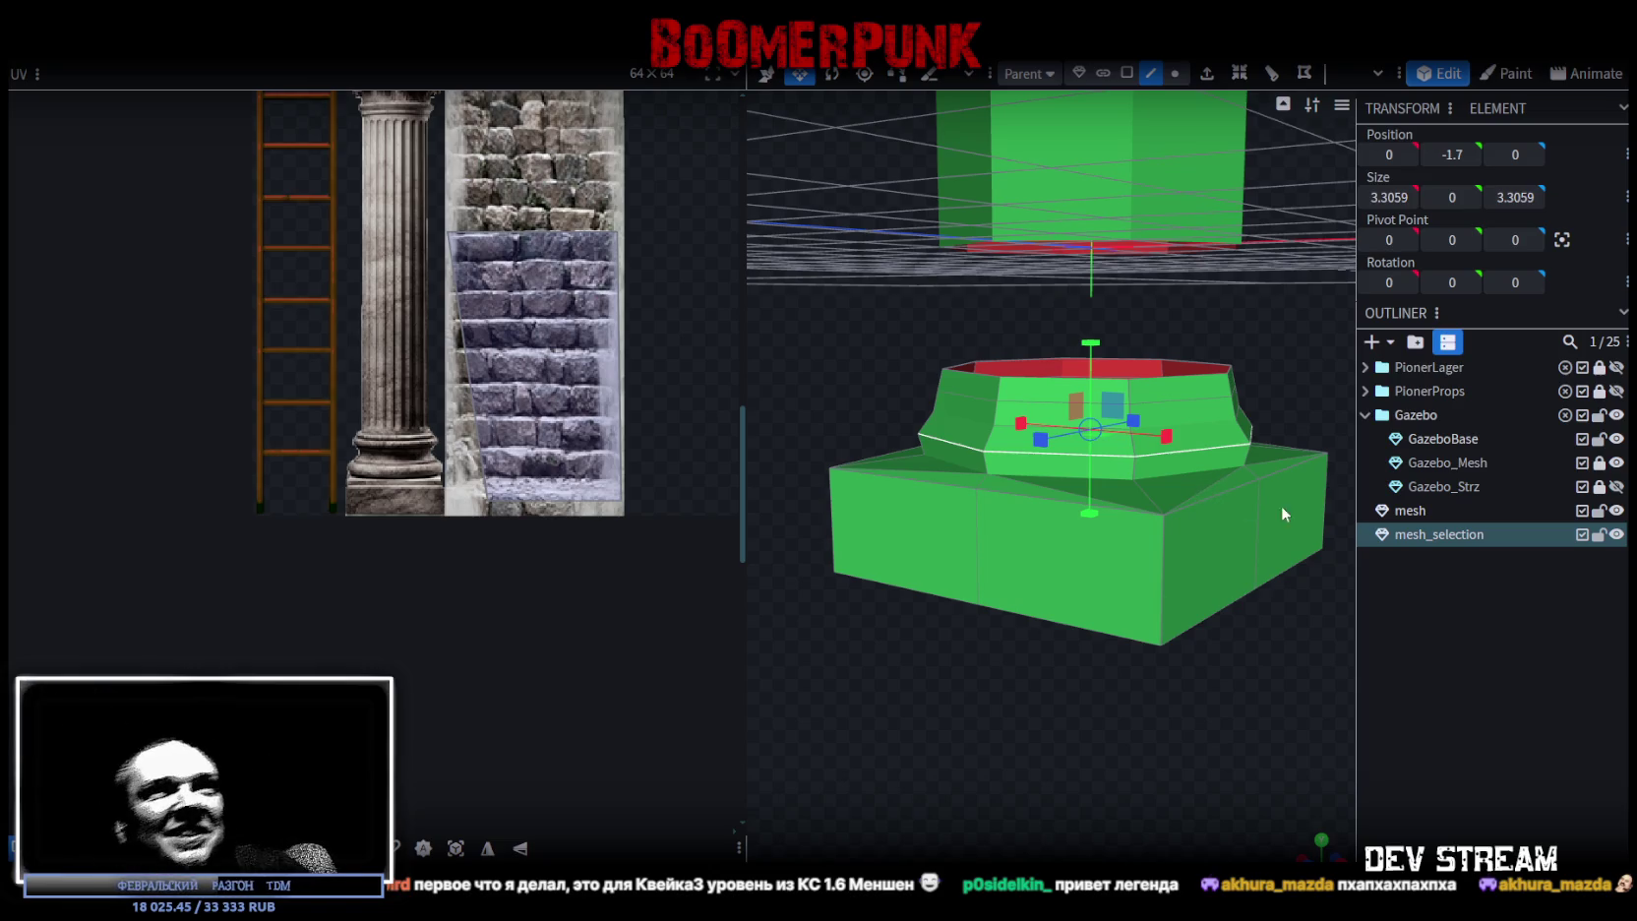
- Raise the selected edge loop slightly to height -1.6
middle_click_drag(1280, 503, 1110, 618)
key("v")
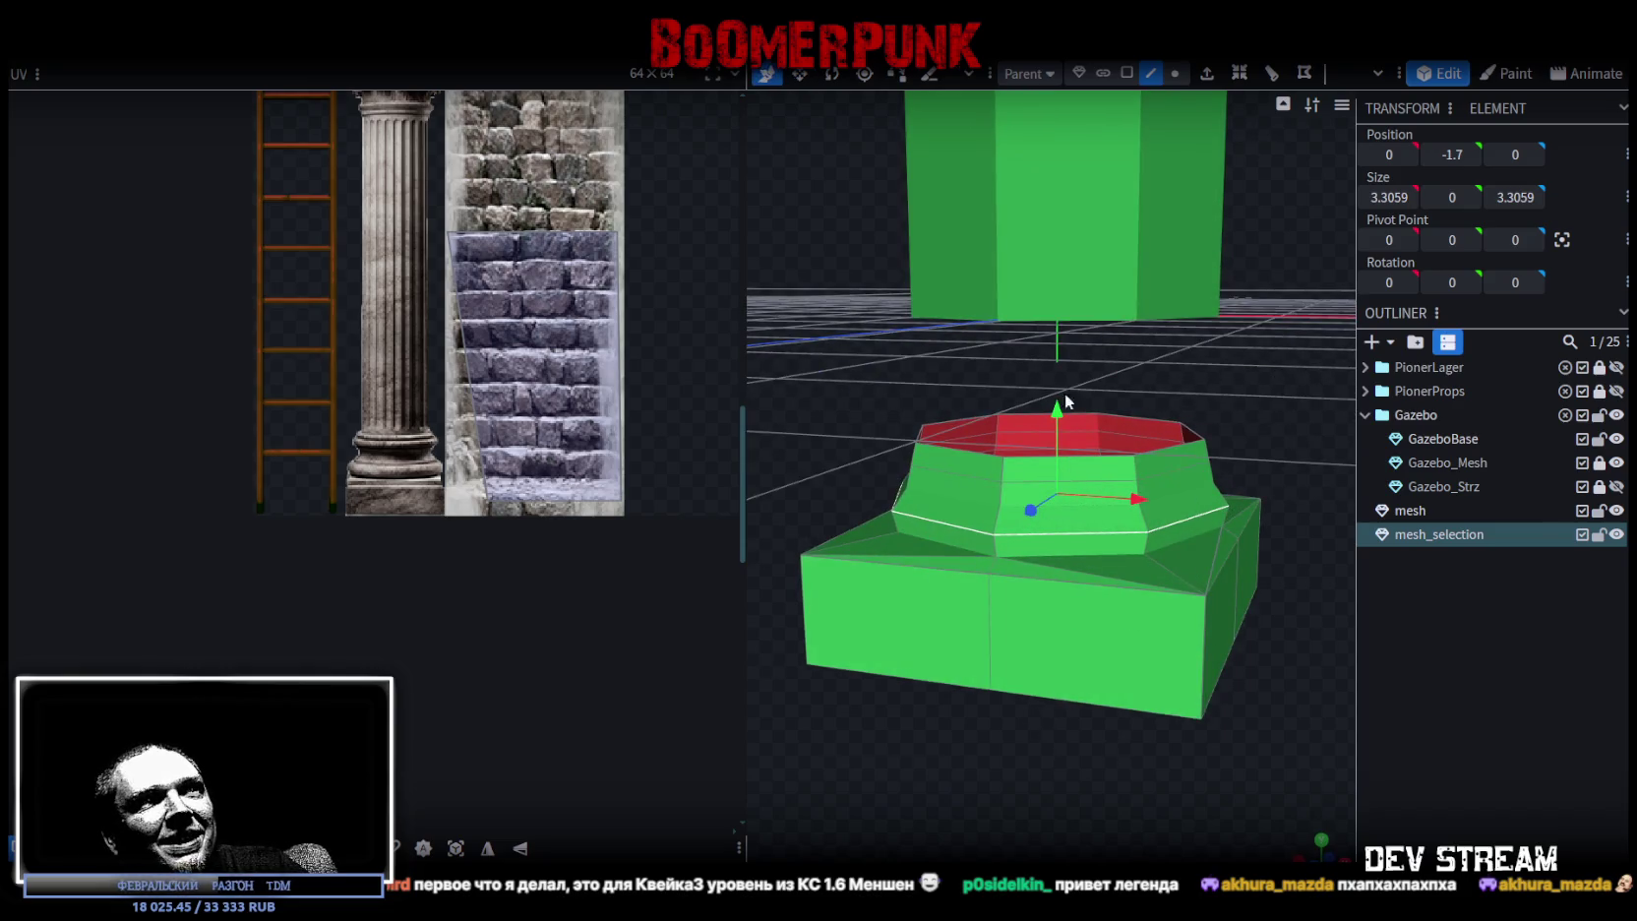
left_click_drag(1057, 411, 1059, 397)
mouse_move(1058, 397)
middle_mouse_down()
mouse_move(911, 366)
mouse_move(944, 368)
mouse_move(928, 363)
mouse_move(941, 487)
middle_mouse_up()
- Select the tier's ring loop and shrink it to 2.8118 across
left_click(940, 483)
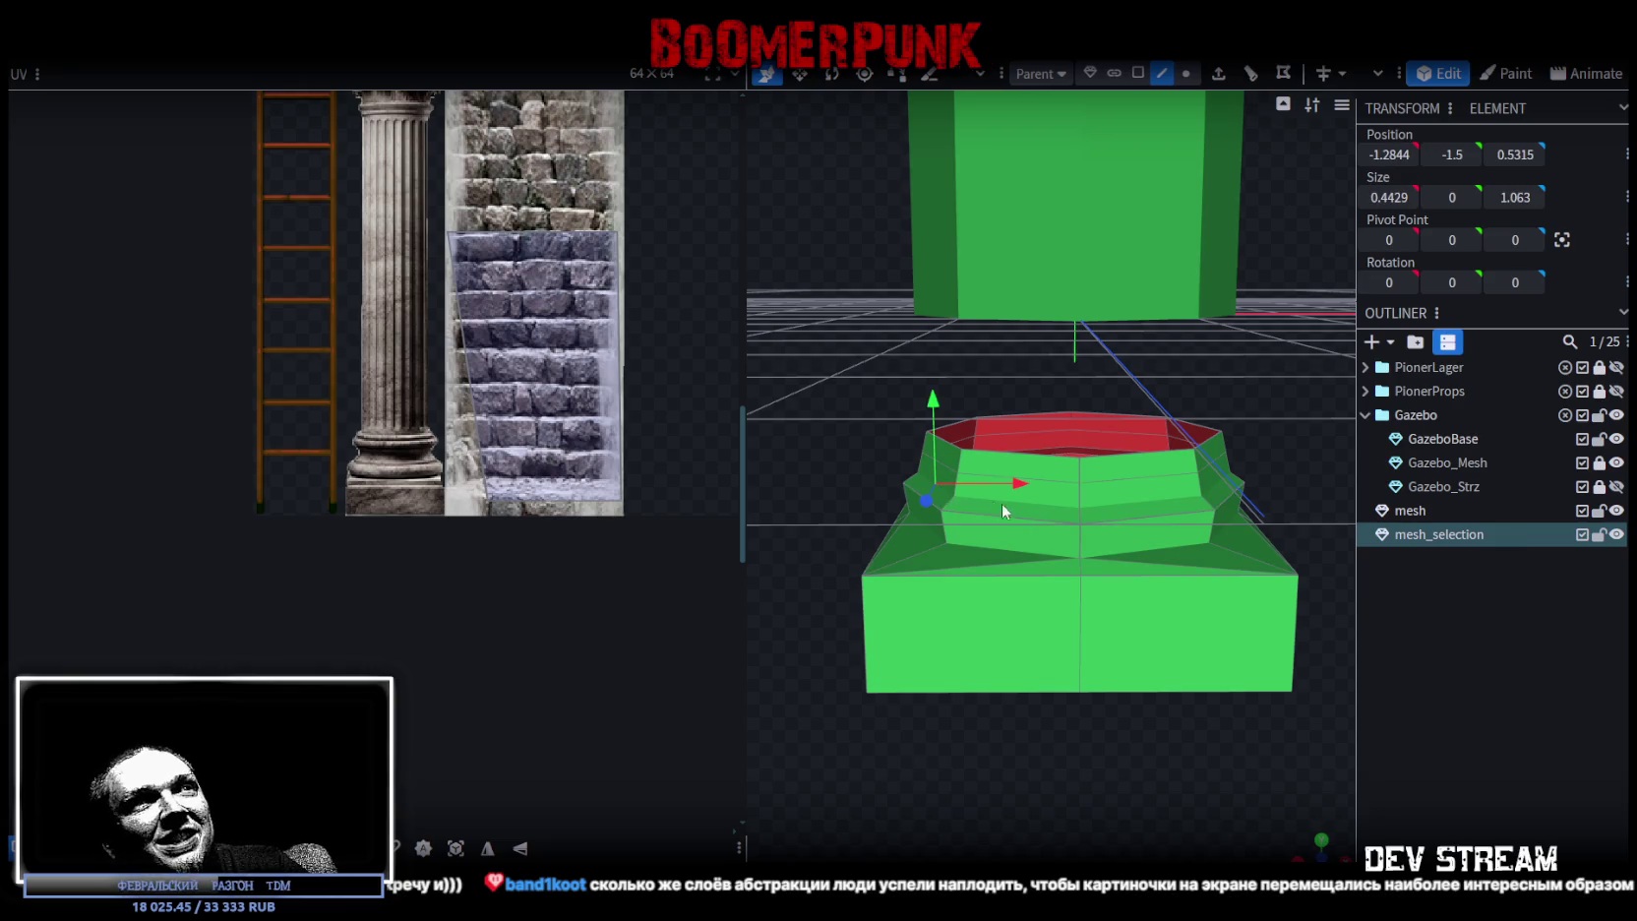
mouse_move(1267, 429)
middle_mouse_down()
mouse_move(1128, 496)
mouse_move(1146, 423)
mouse_move(1054, 478)
middle_mouse_up()
left_click(1134, 506)
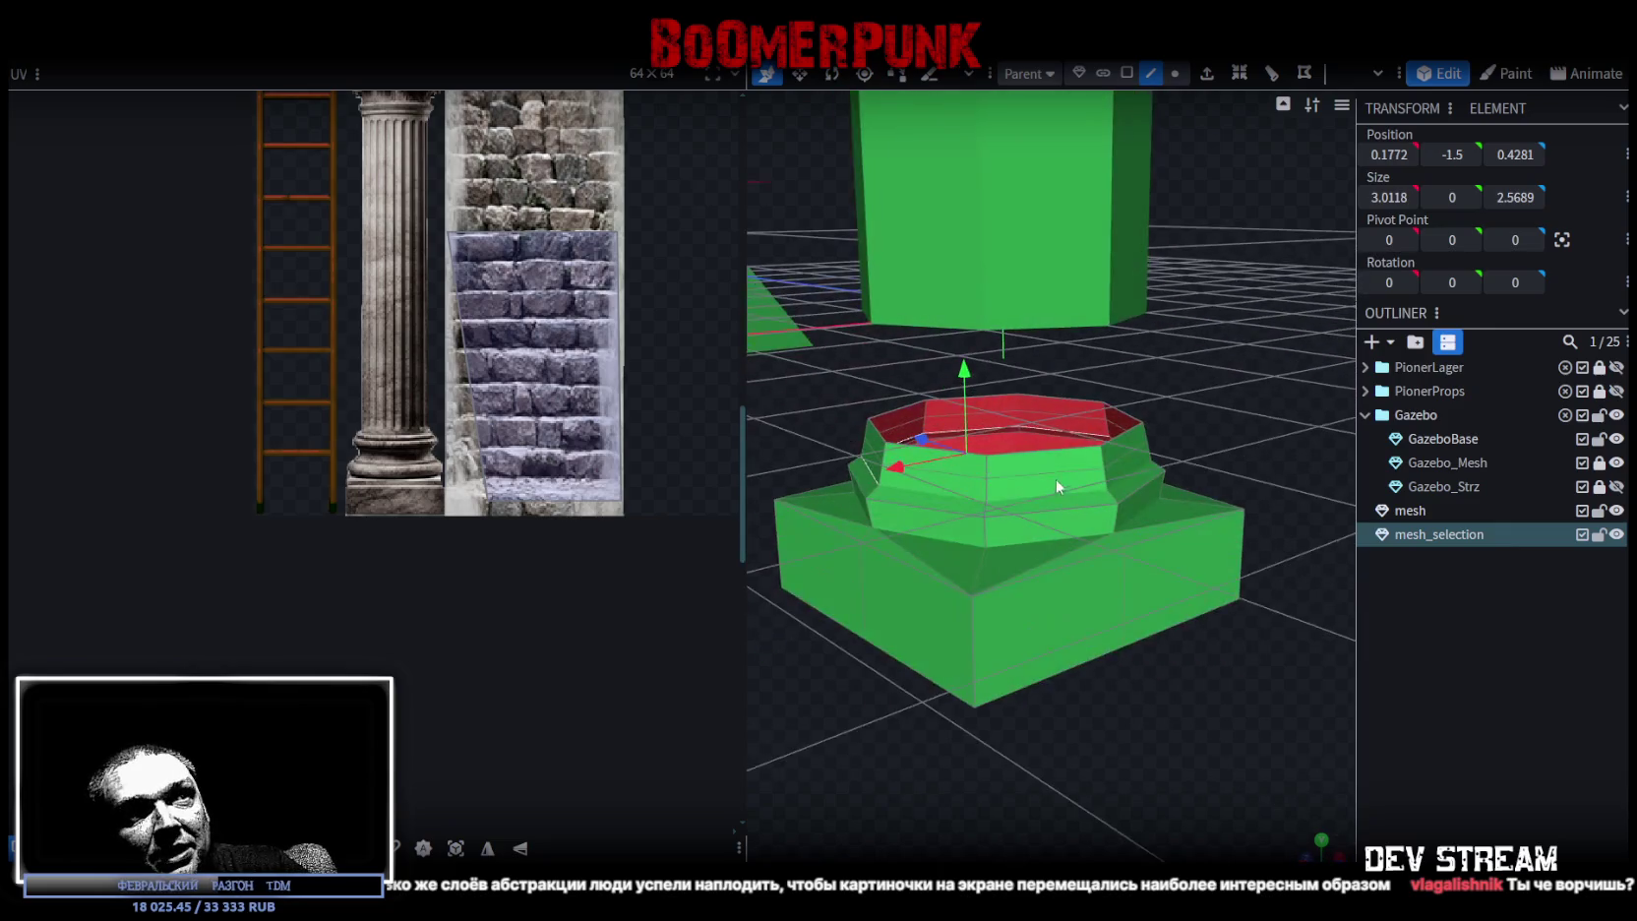
left_click(1061, 494)
middle_click_drag(1238, 425, 1032, 431)
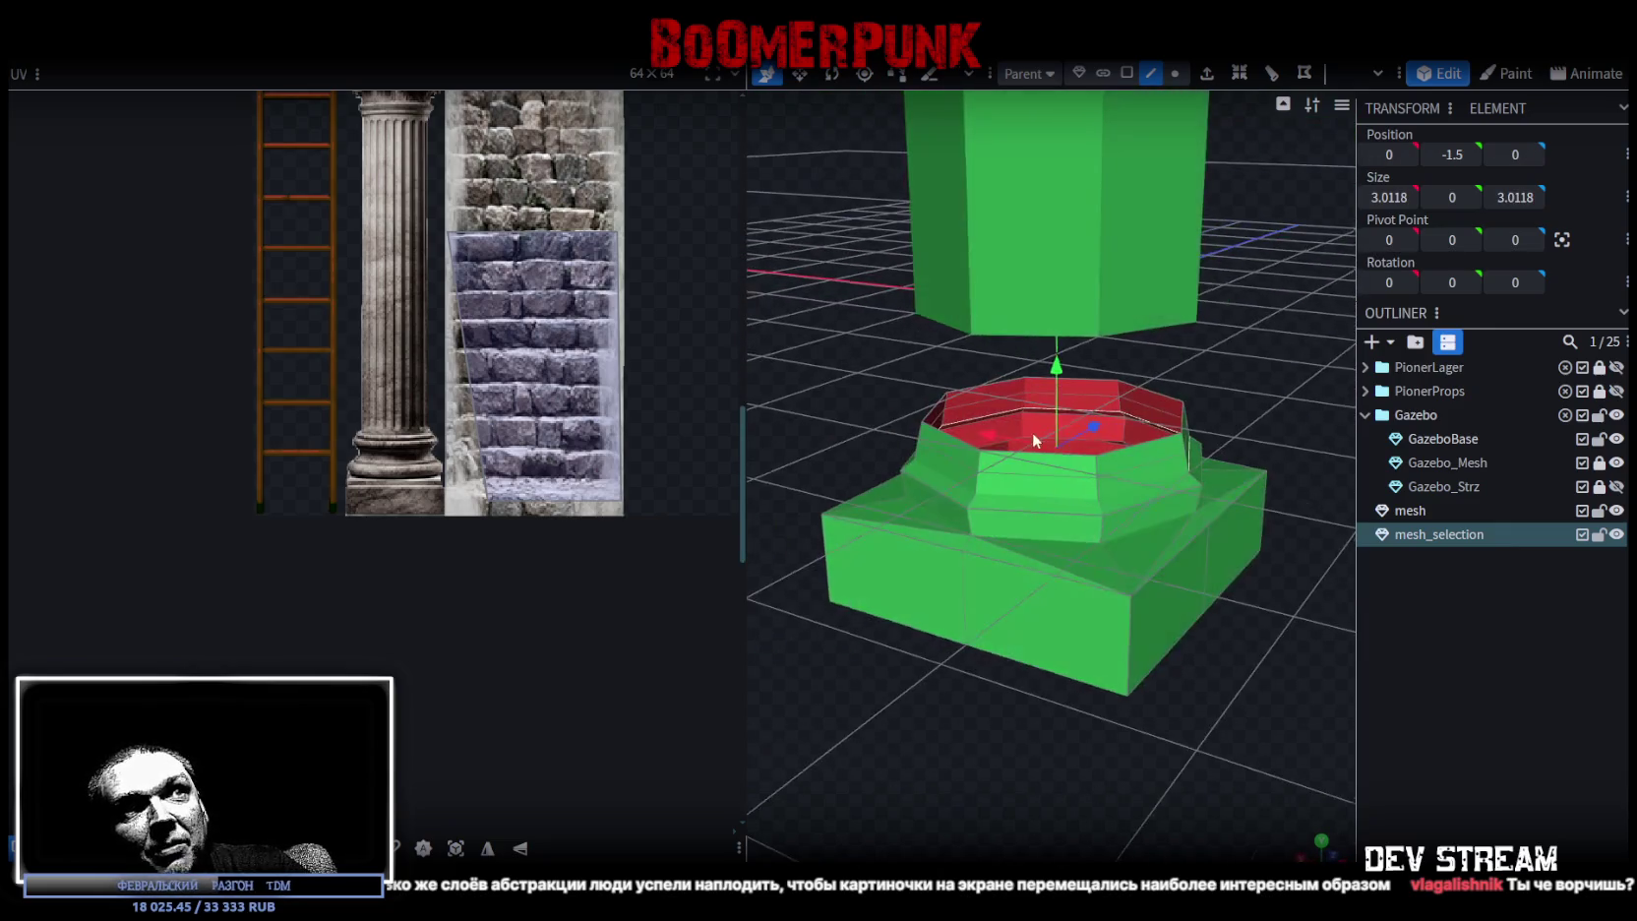
middle_click_drag(1240, 700, 1330, 690)
key("s")
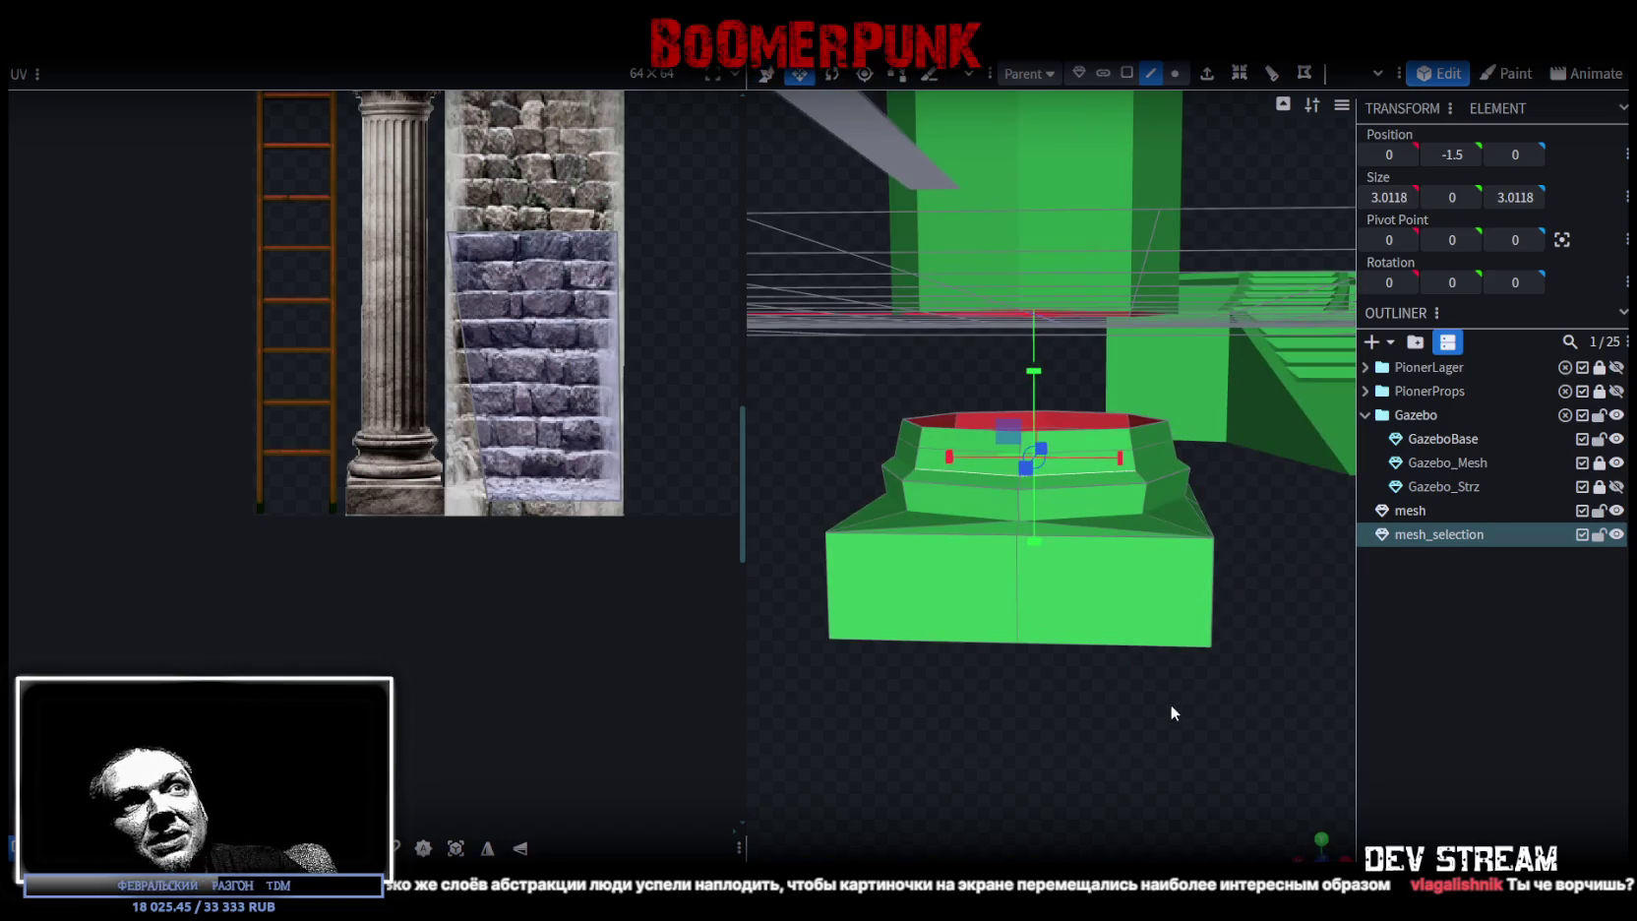
mouse_move(1109, 729)
middle_mouse_down()
mouse_move(1036, 818)
mouse_move(1050, 455)
mouse_move(966, 773)
mouse_move(1049, 828)
mouse_move(1097, 515)
middle_mouse_up()
left_click_drag(1059, 503, 1045, 502)
- Lift the 2.8118 ring slightly so the moulding's top sits at -1.45
mouse_move(1044, 502)
middle_mouse_down()
mouse_move(1150, 743)
mouse_move(1208, 696)
mouse_move(1182, 737)
mouse_move(1152, 635)
middle_mouse_up()
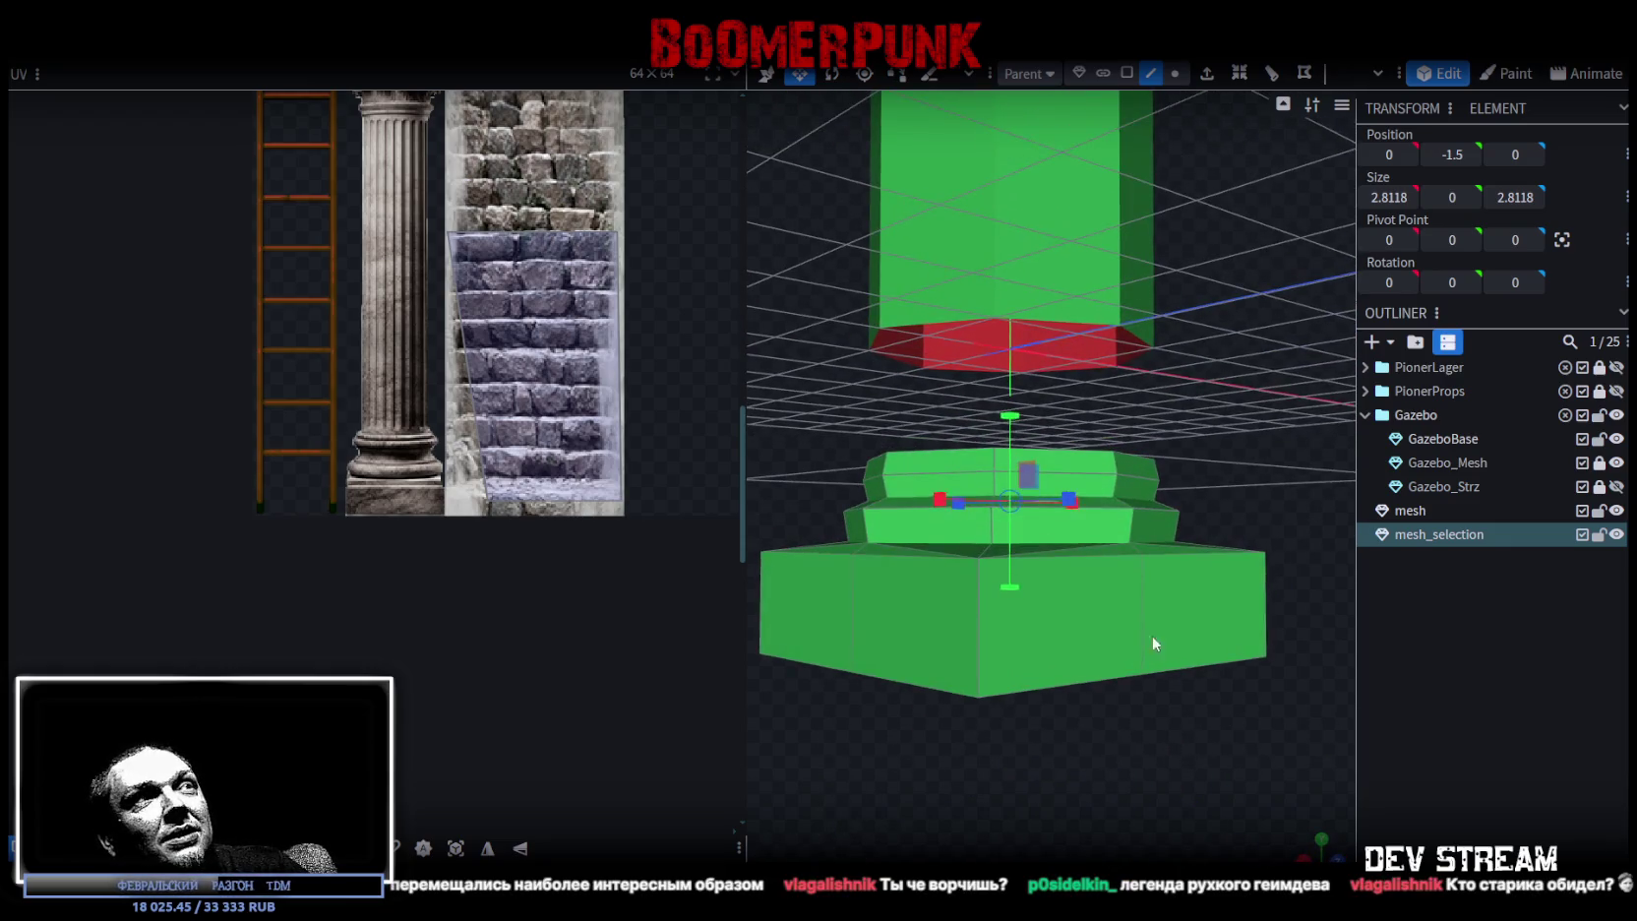
key("v")
left_click_drag(1010, 412, 1014, 417)
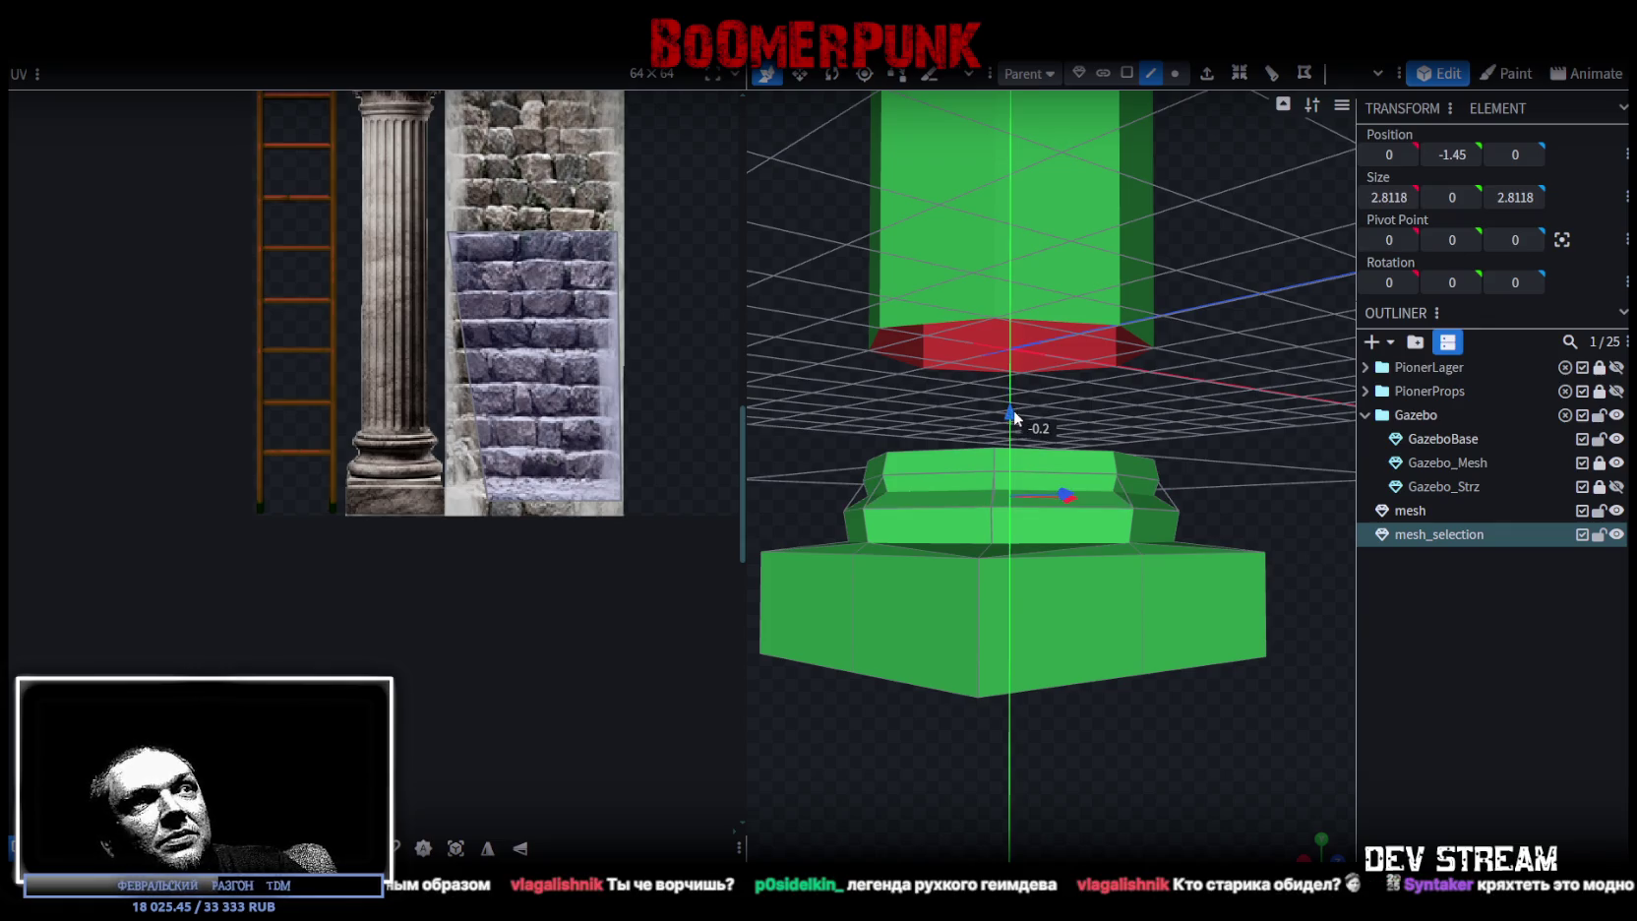
middle_click_drag(1015, 425, 924, 466)
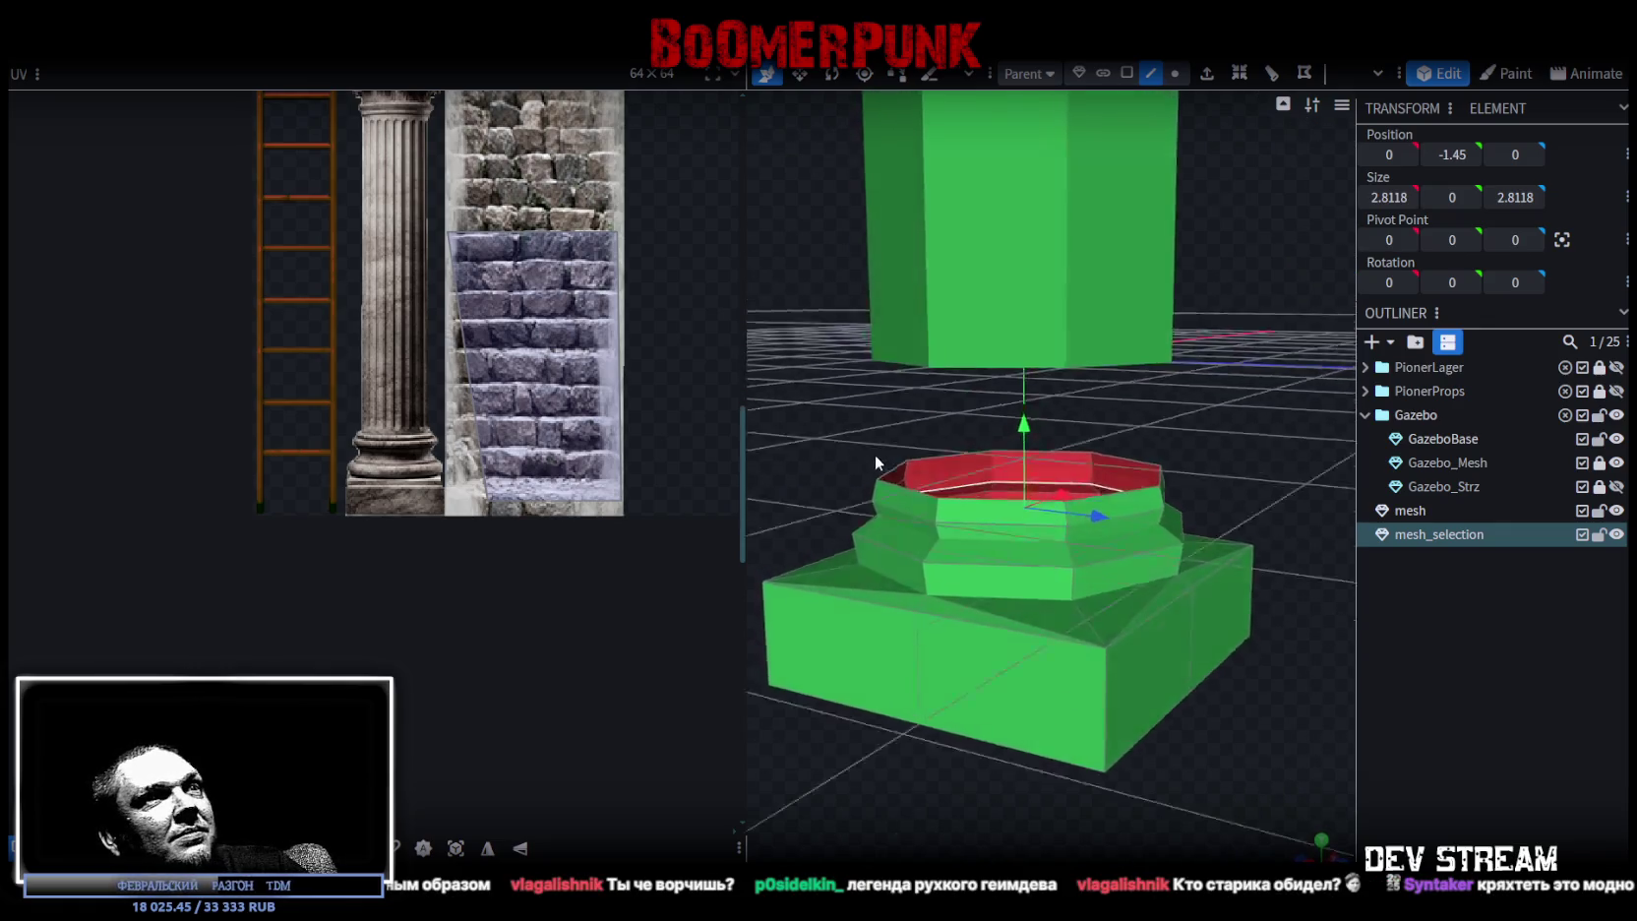
scroll(924, 466, "down", 2)
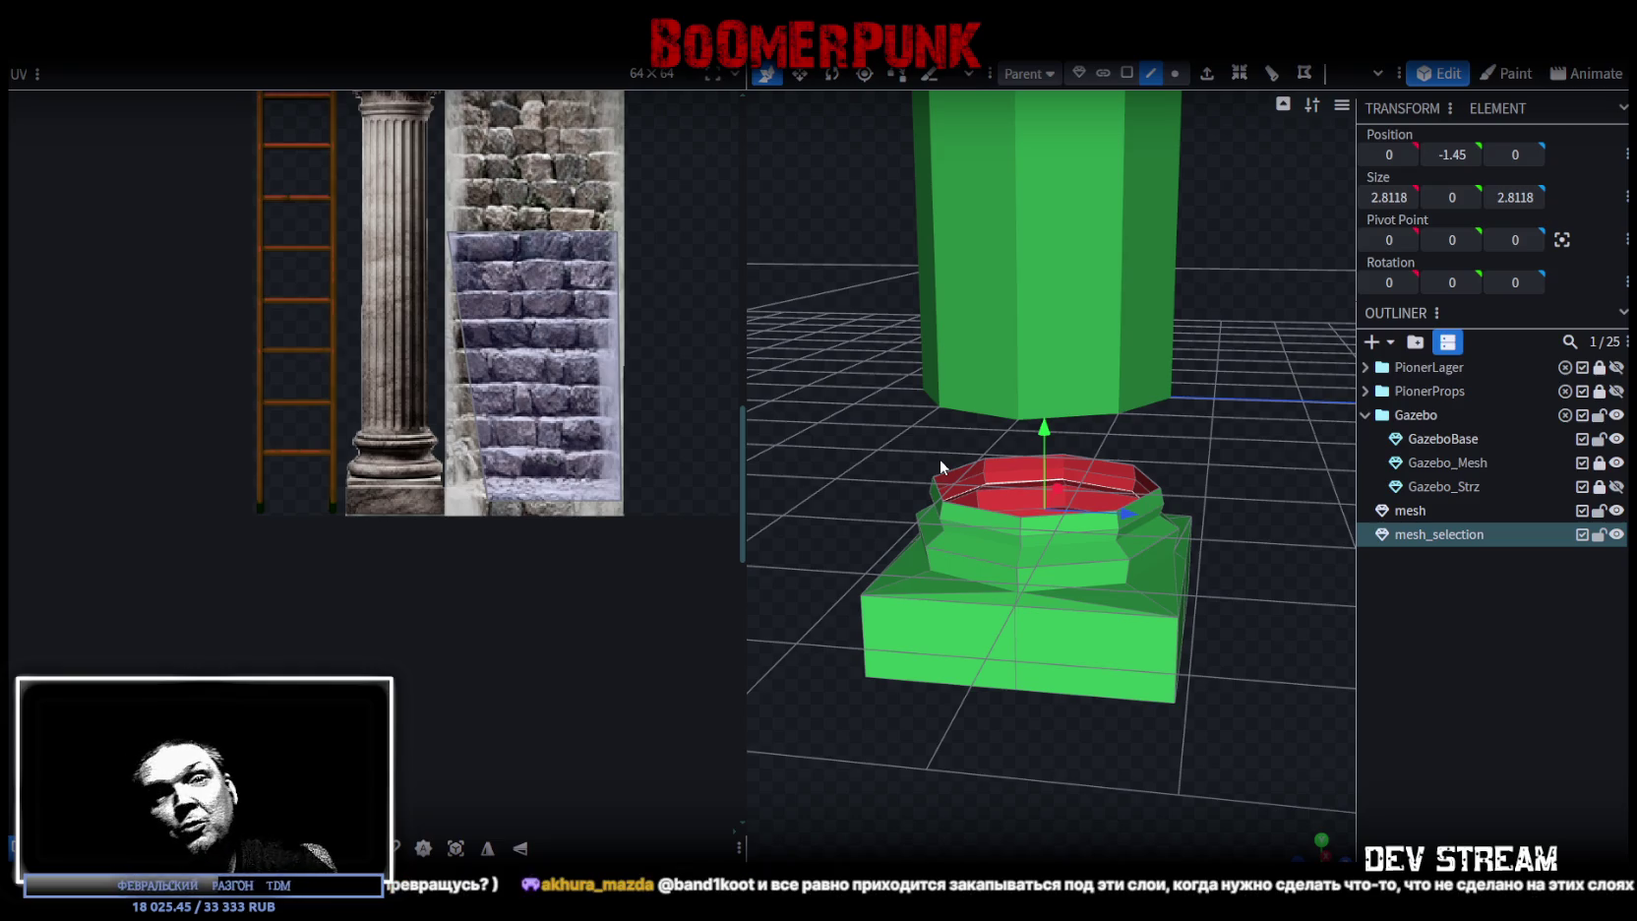
- Bring the pillar's base into a level front view, with the KP_1 front view as reference
left_click_drag(940, 458, 813, 432)
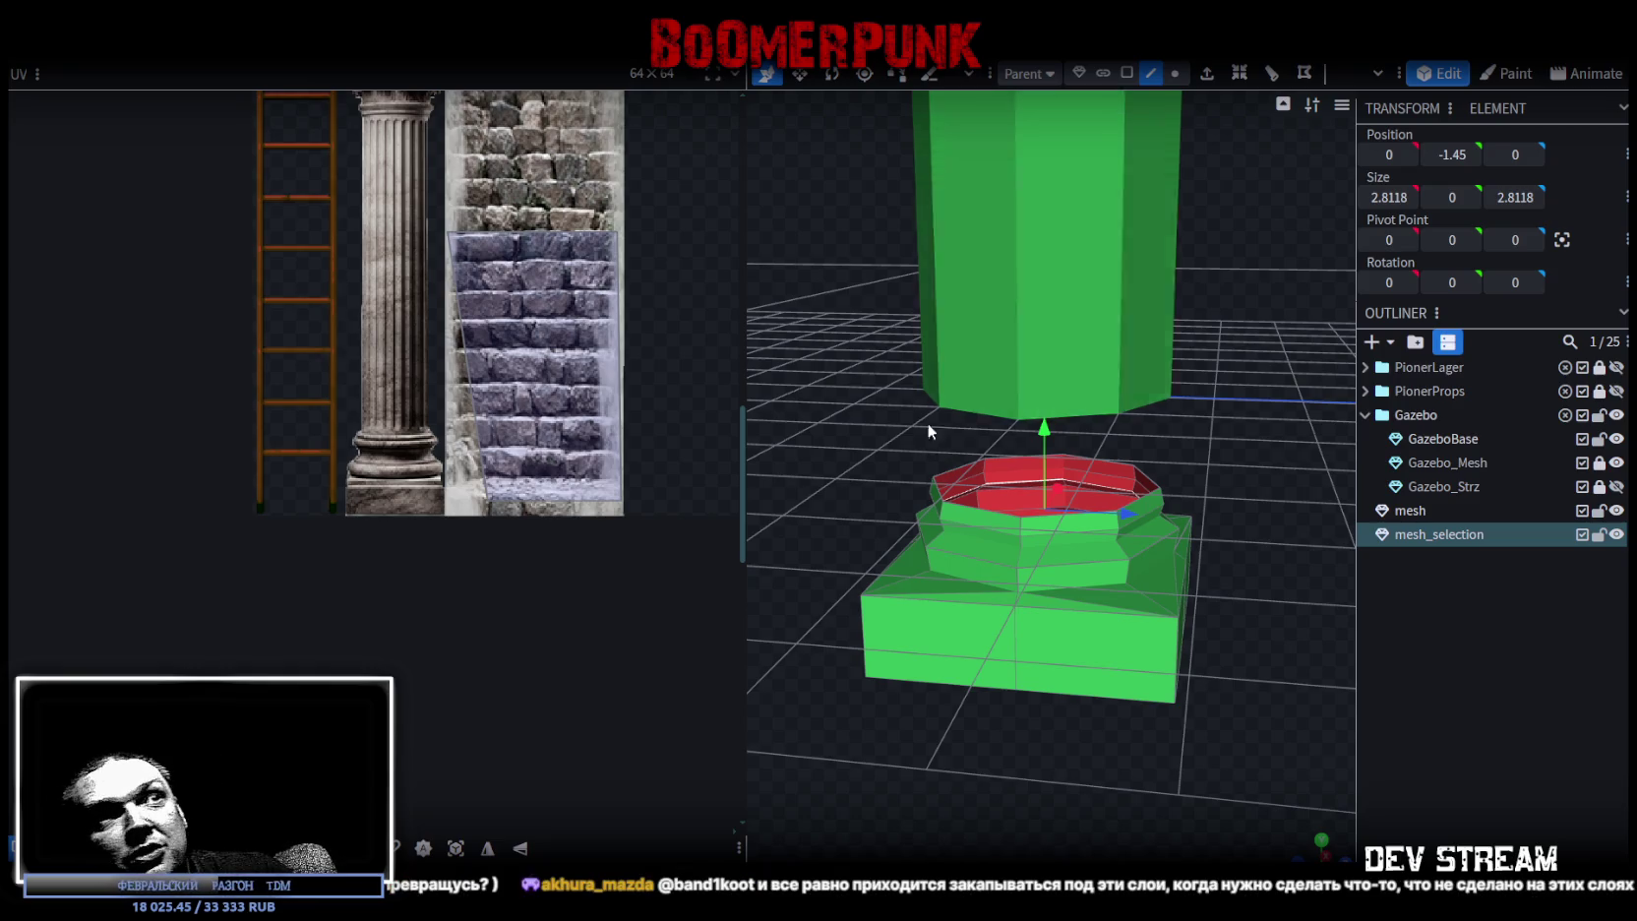
key("KP_1")
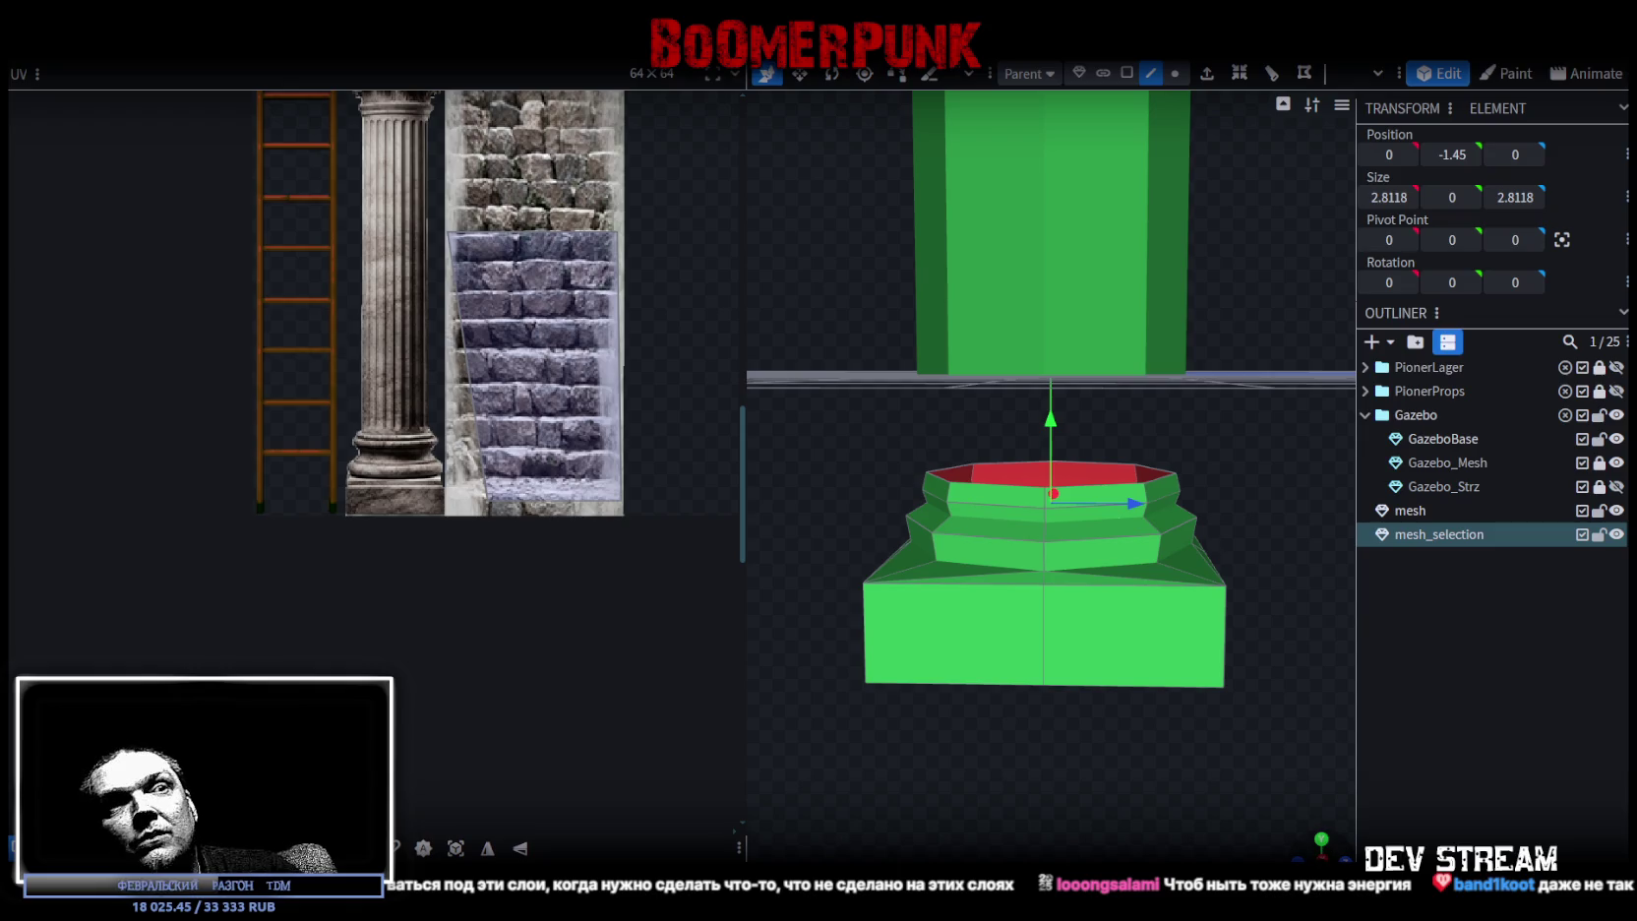
scroll(1207, 671, "up", 5)
scroll(1280, 625, "up", 2)
scroll(1143, 668, "up", 2)
scroll(1171, 660, "down", 2)
scroll(984, 689, "down", 2)
scroll(1082, 679, "down", 1)
scroll(1062, 677, "down", 1)
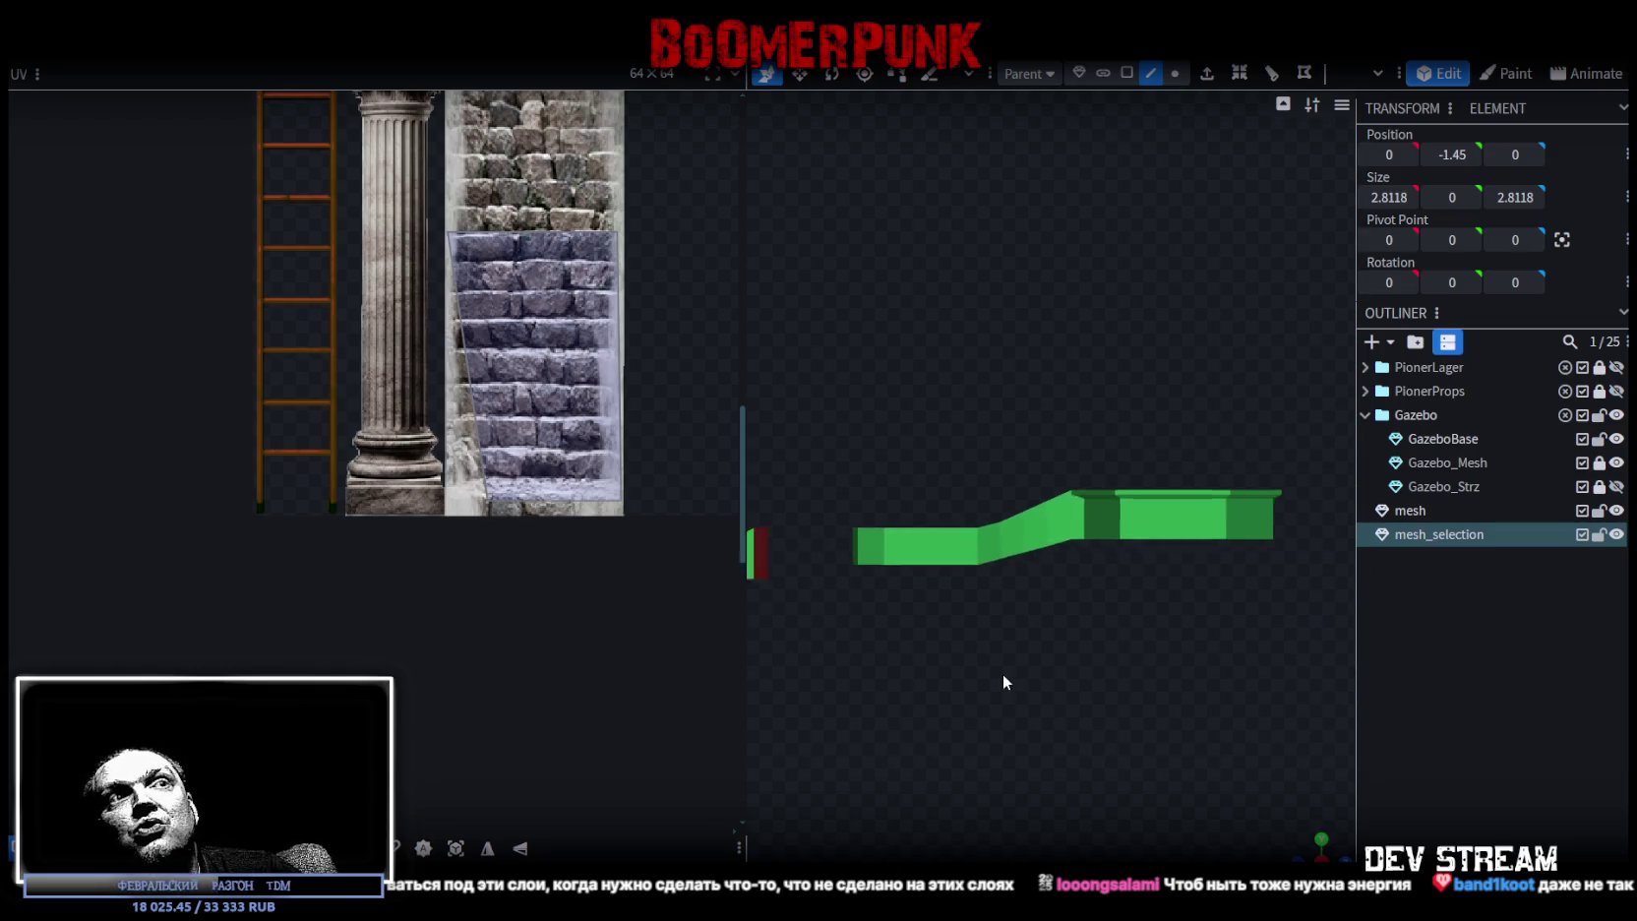
left_click_drag(1003, 673, 1158, 688)
right_click_drag(857, 637, 1069, 617)
left_click_drag(1068, 617, 1082, 710)
- Frame the stepped base closely and box-select its topmost step
scroll(1082, 718, "up", 3)
scroll(1003, 483, "down", 2)
scroll(1094, 785, "up", 2)
scroll(1128, 420, "up", 2)
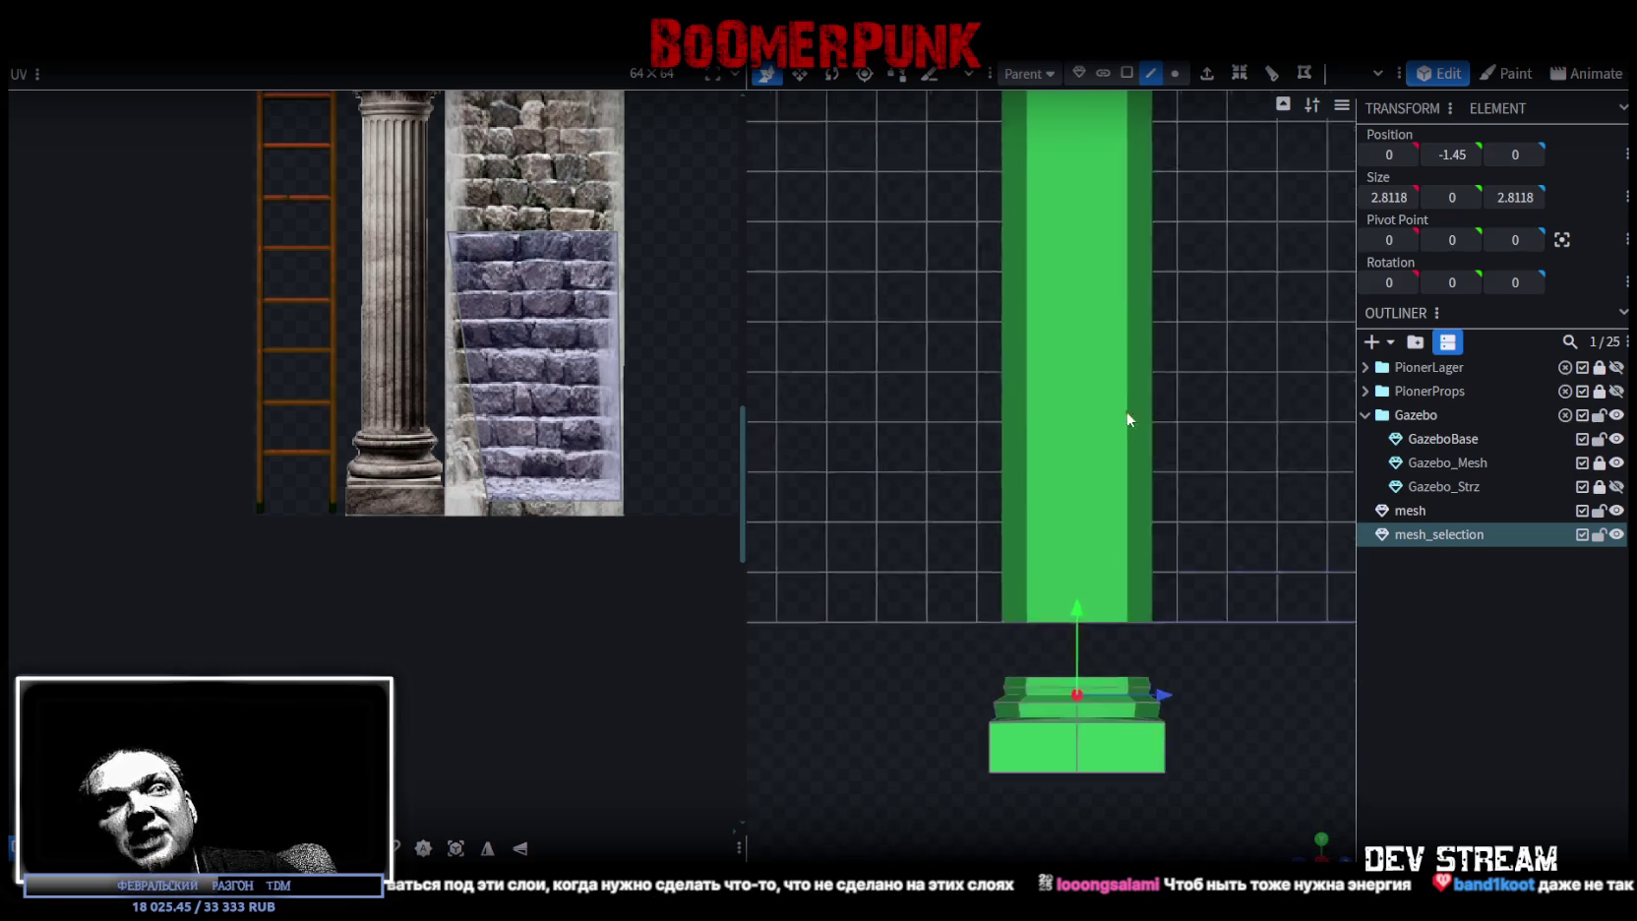
right_click_drag(1128, 419, 1127, 252)
scroll(1128, 251, "up", 2)
scroll(1180, 442, "up", 1)
mouse_move(1264, 570)
right_mouse_down()
mouse_move(1072, 374)
mouse_move(1115, 372)
mouse_move(1004, 271)
right_mouse_up()
left_click_drag(825, 288, 1269, 387)
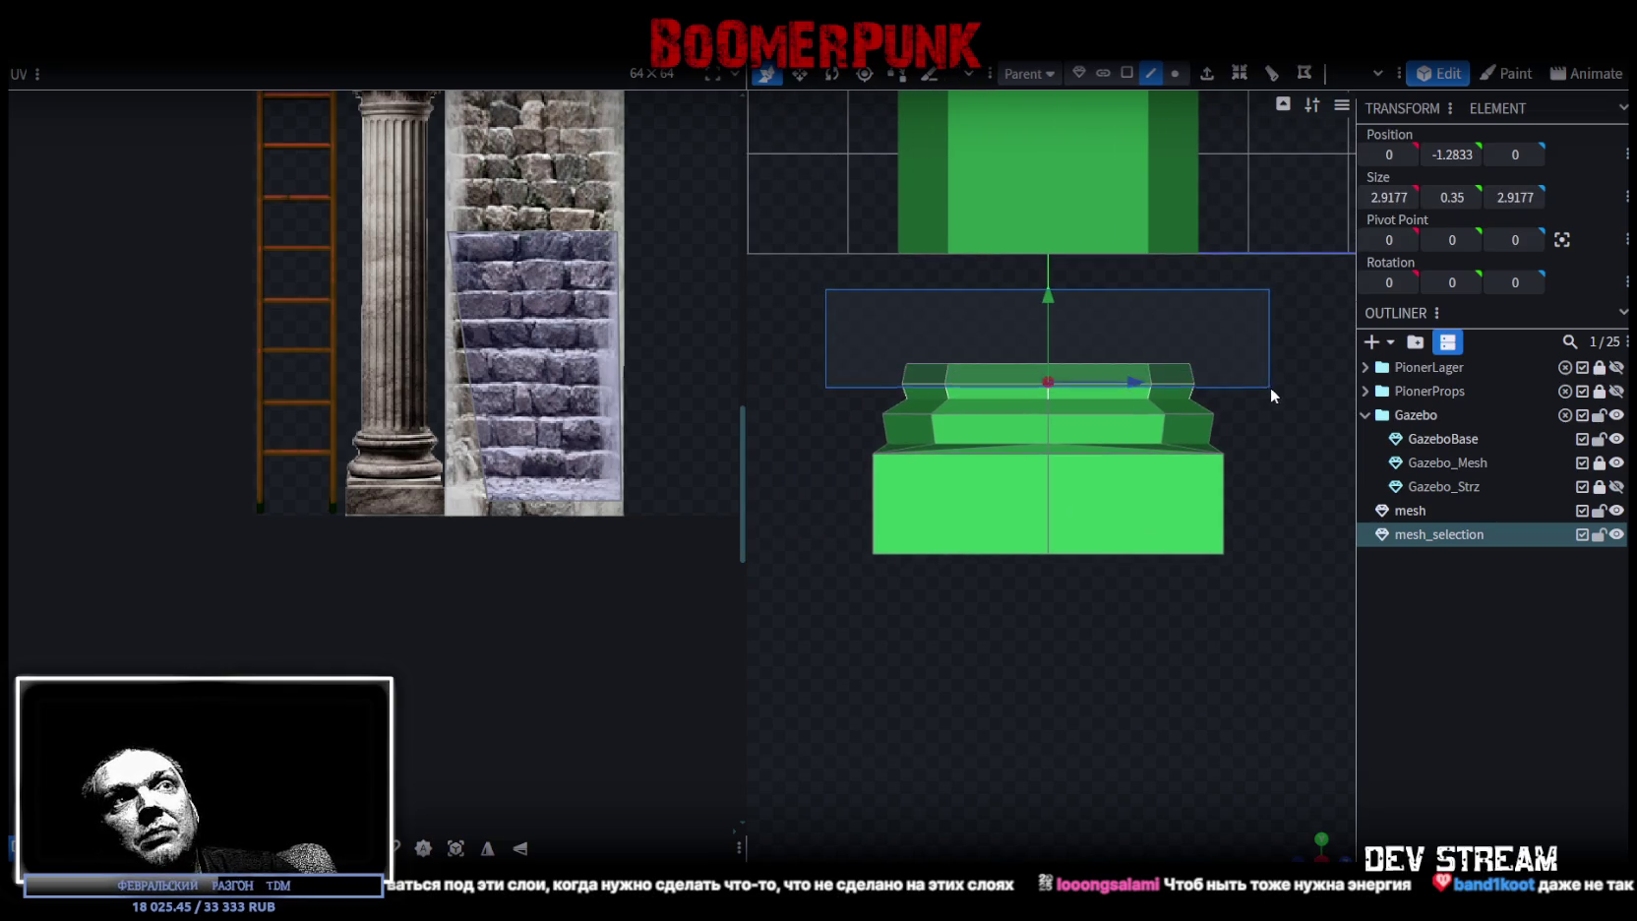
- In face selection mode, raise the top step's upper face by 0.1
left_click(1125, 73)
left_click_drag(823, 302, 1222, 387)
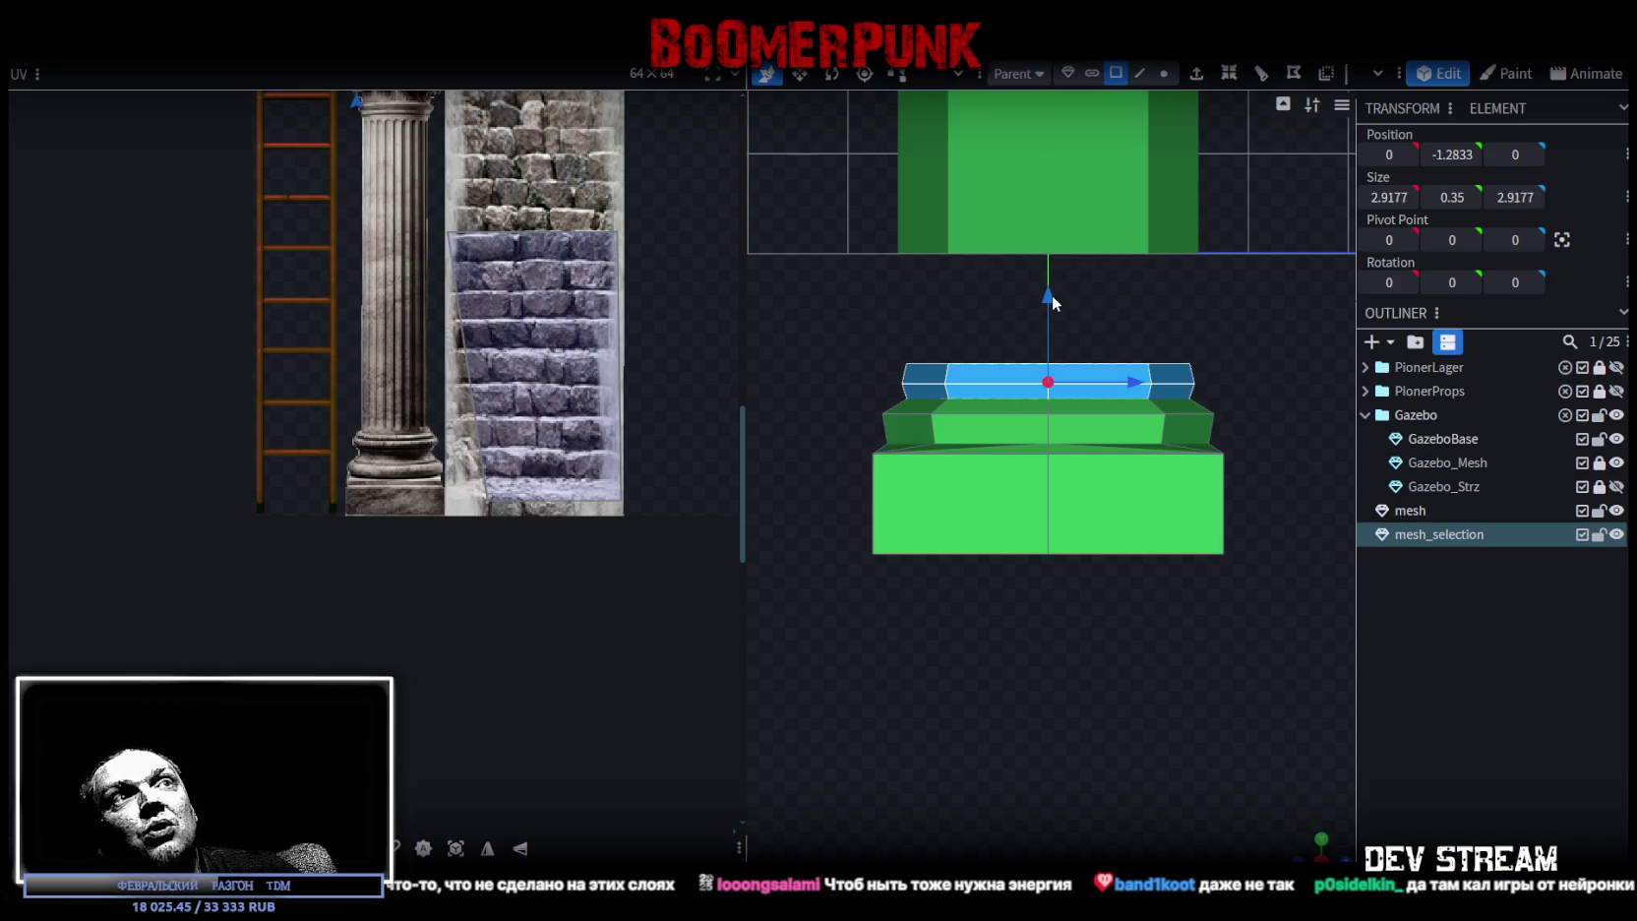
left_click_drag(1050, 298, 1050, 289)
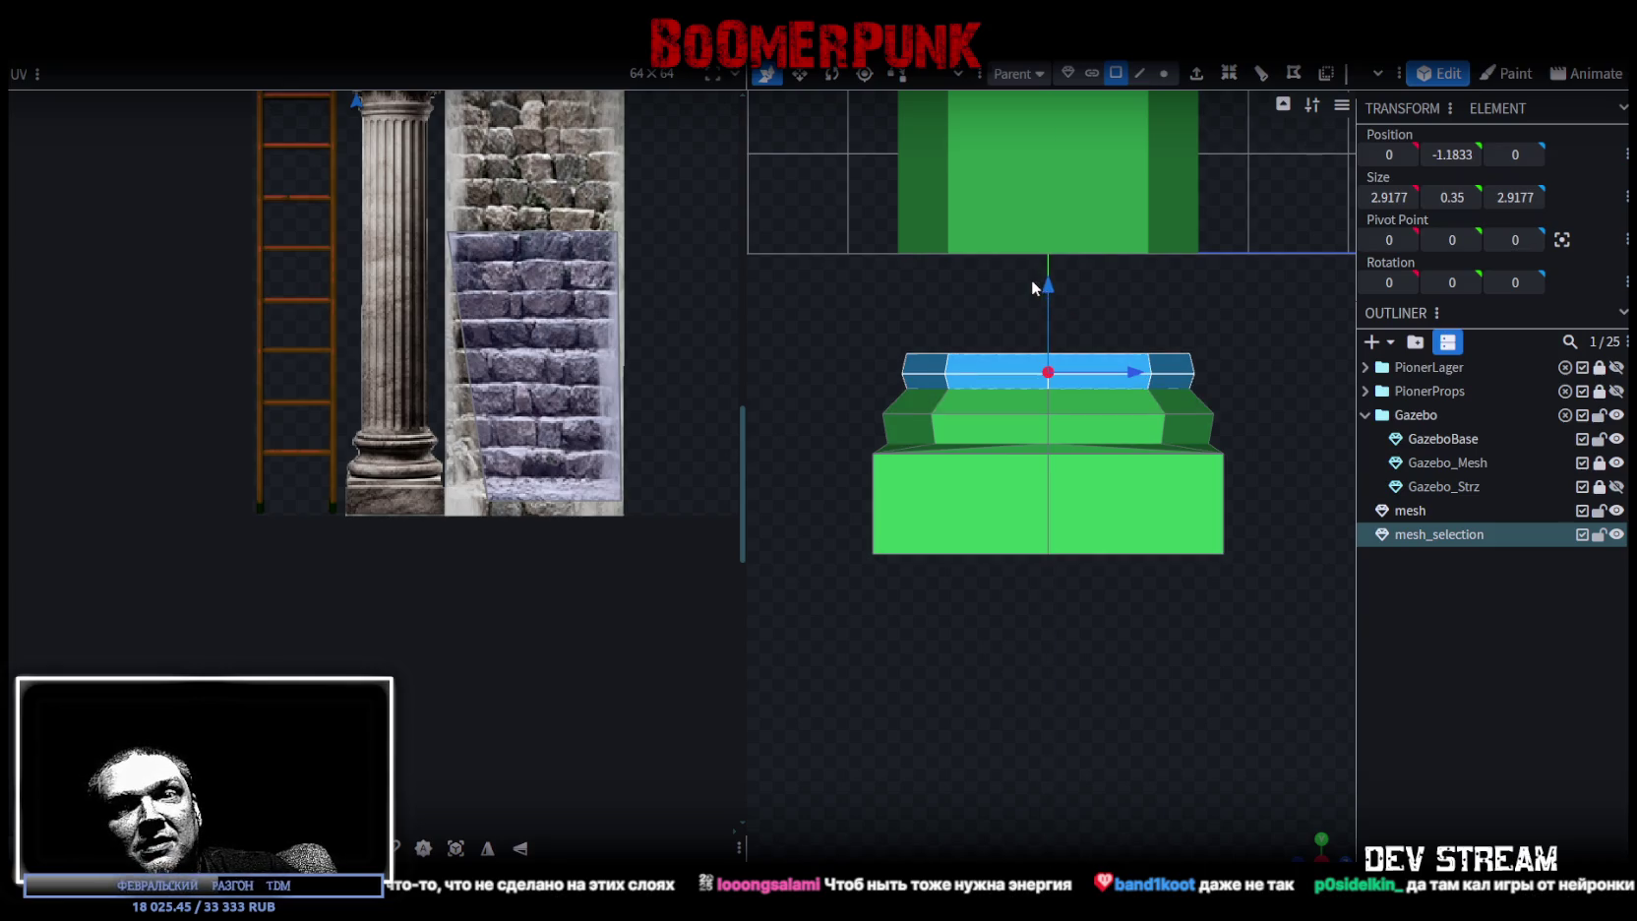
scroll(1043, 379, "up", 2)
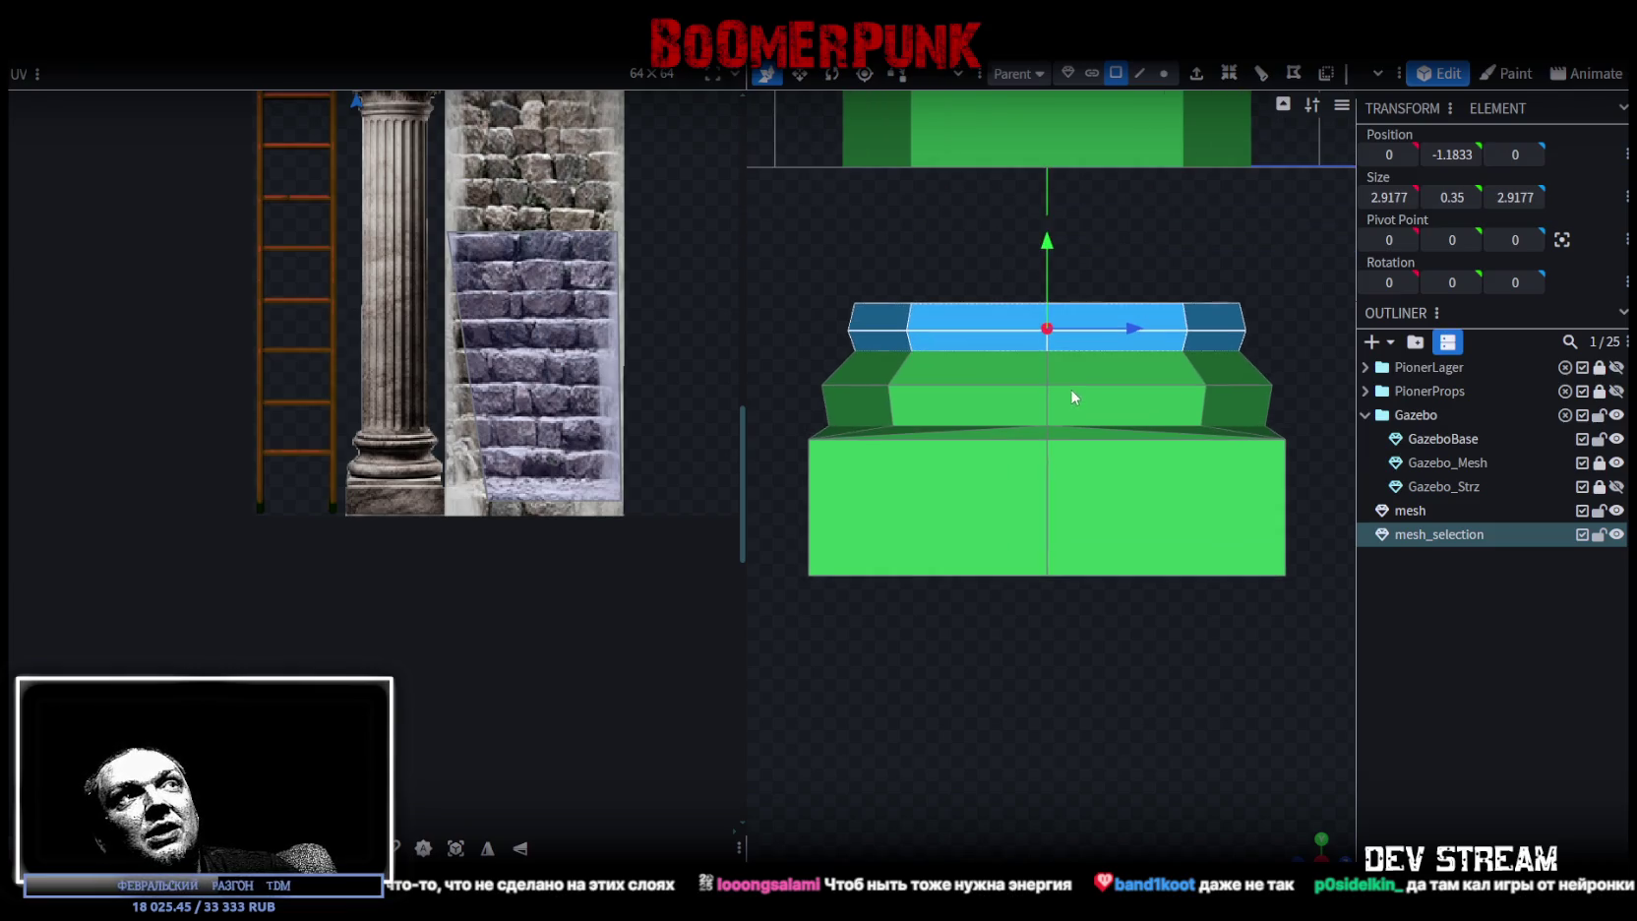
scroll(1078, 345, "up", 1)
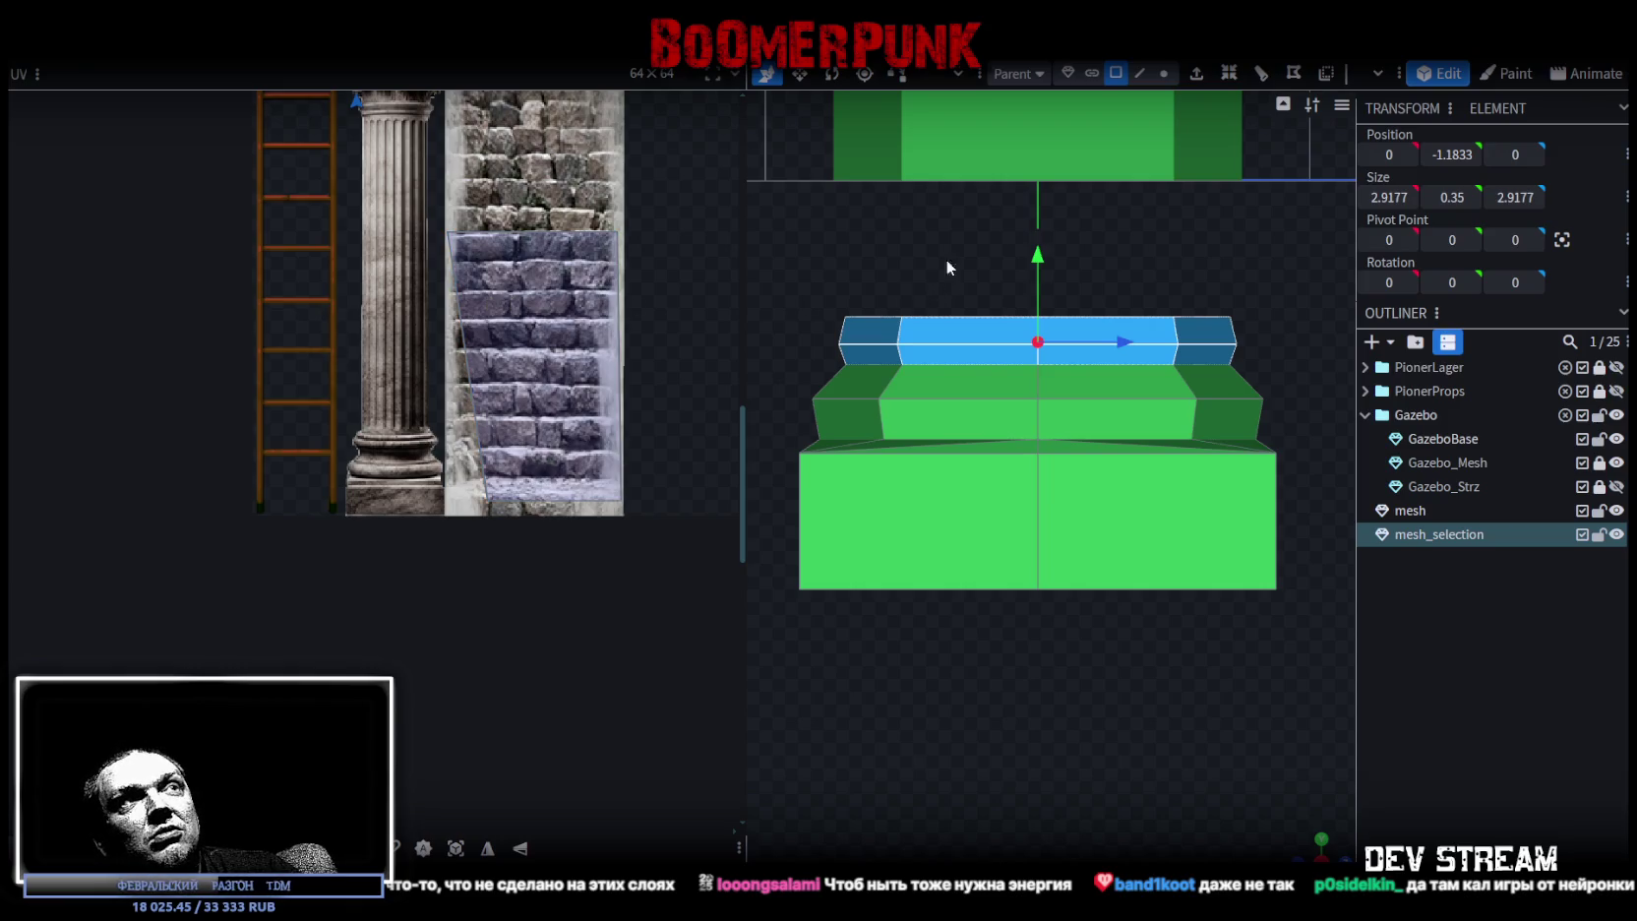
- In vertex mode, lift the top row of vertices slightly and inspect the thicker collar
left_click(1169, 73)
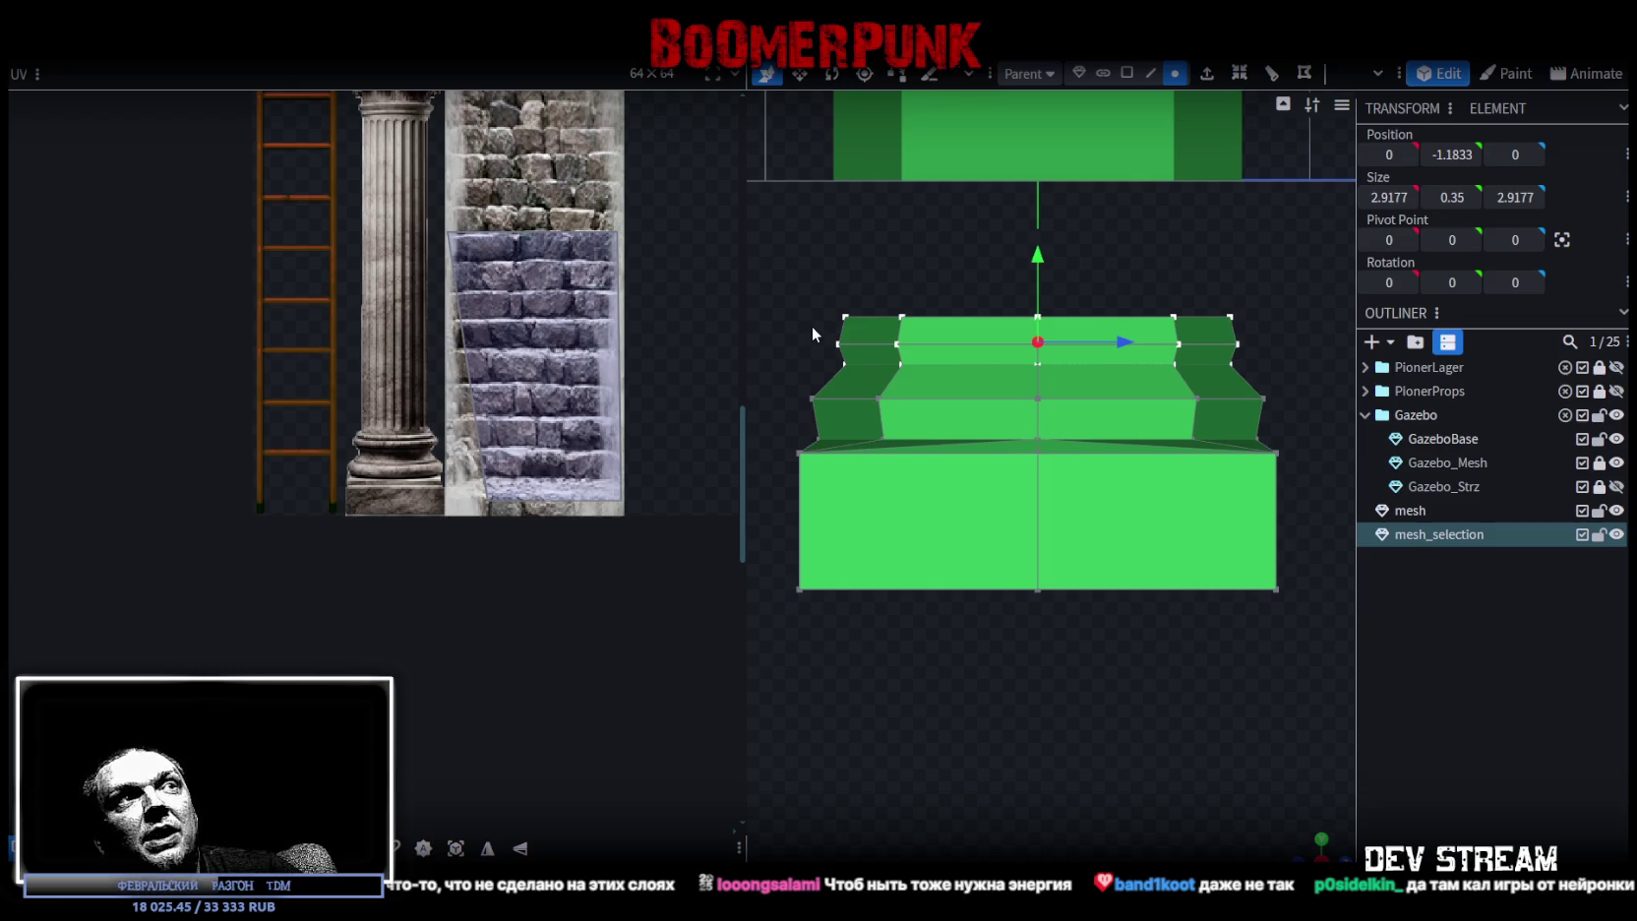
left_click_drag(764, 269, 1273, 349)
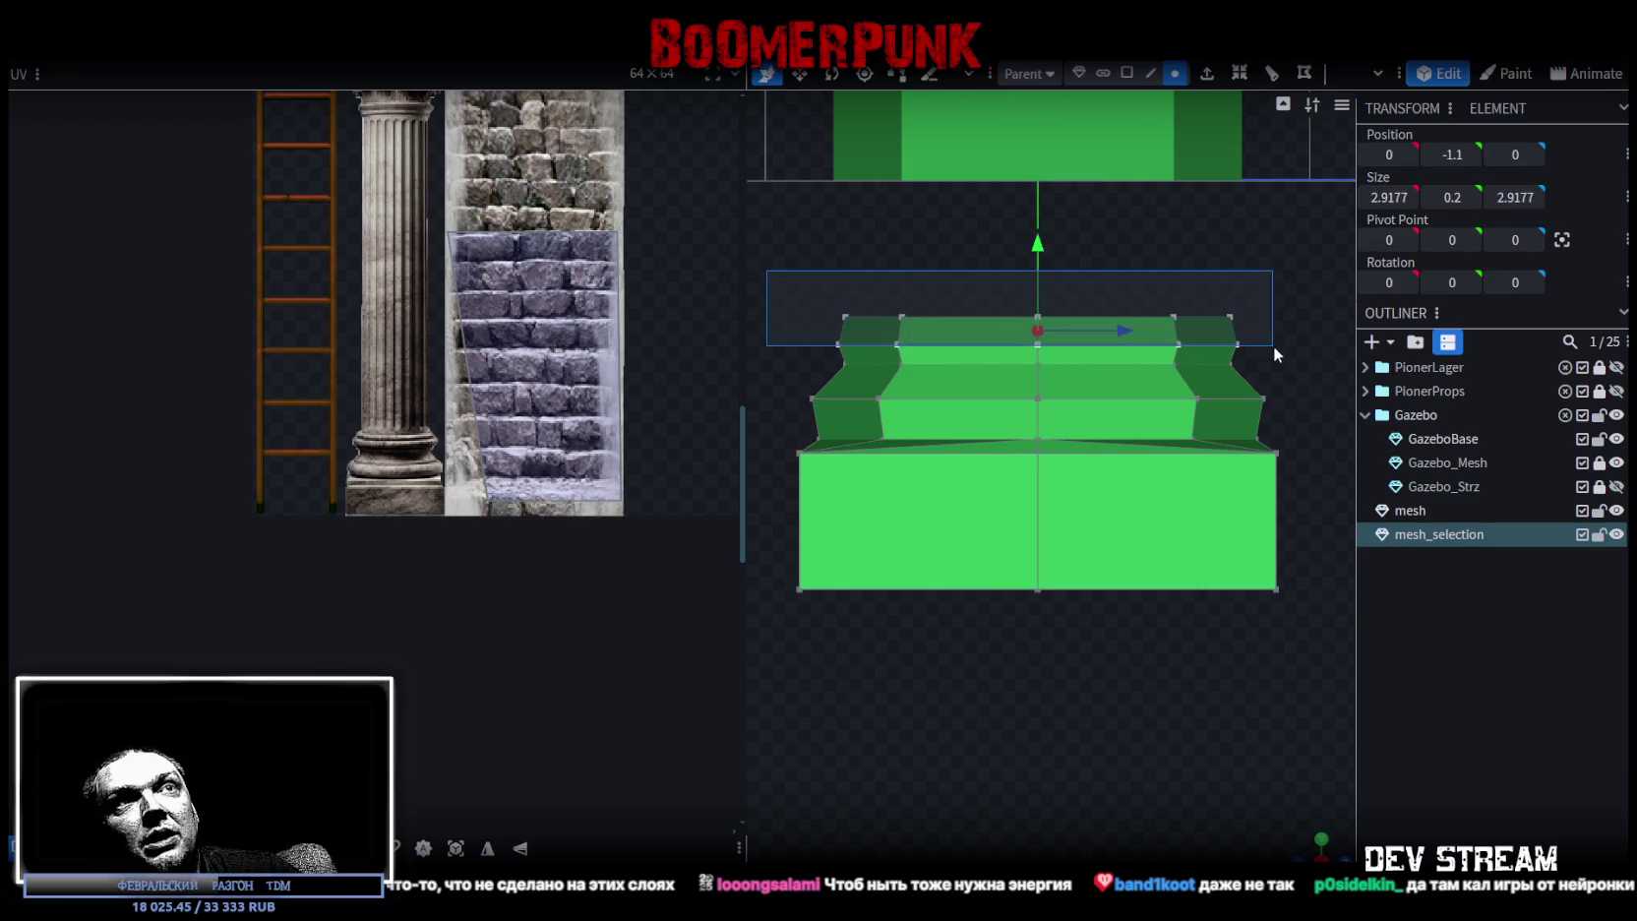
left_click_drag(1039, 240, 1040, 234)
mouse_move(1279, 777)
left_mouse_down()
mouse_move(1022, 777)
mouse_move(1046, 751)
left_mouse_up()
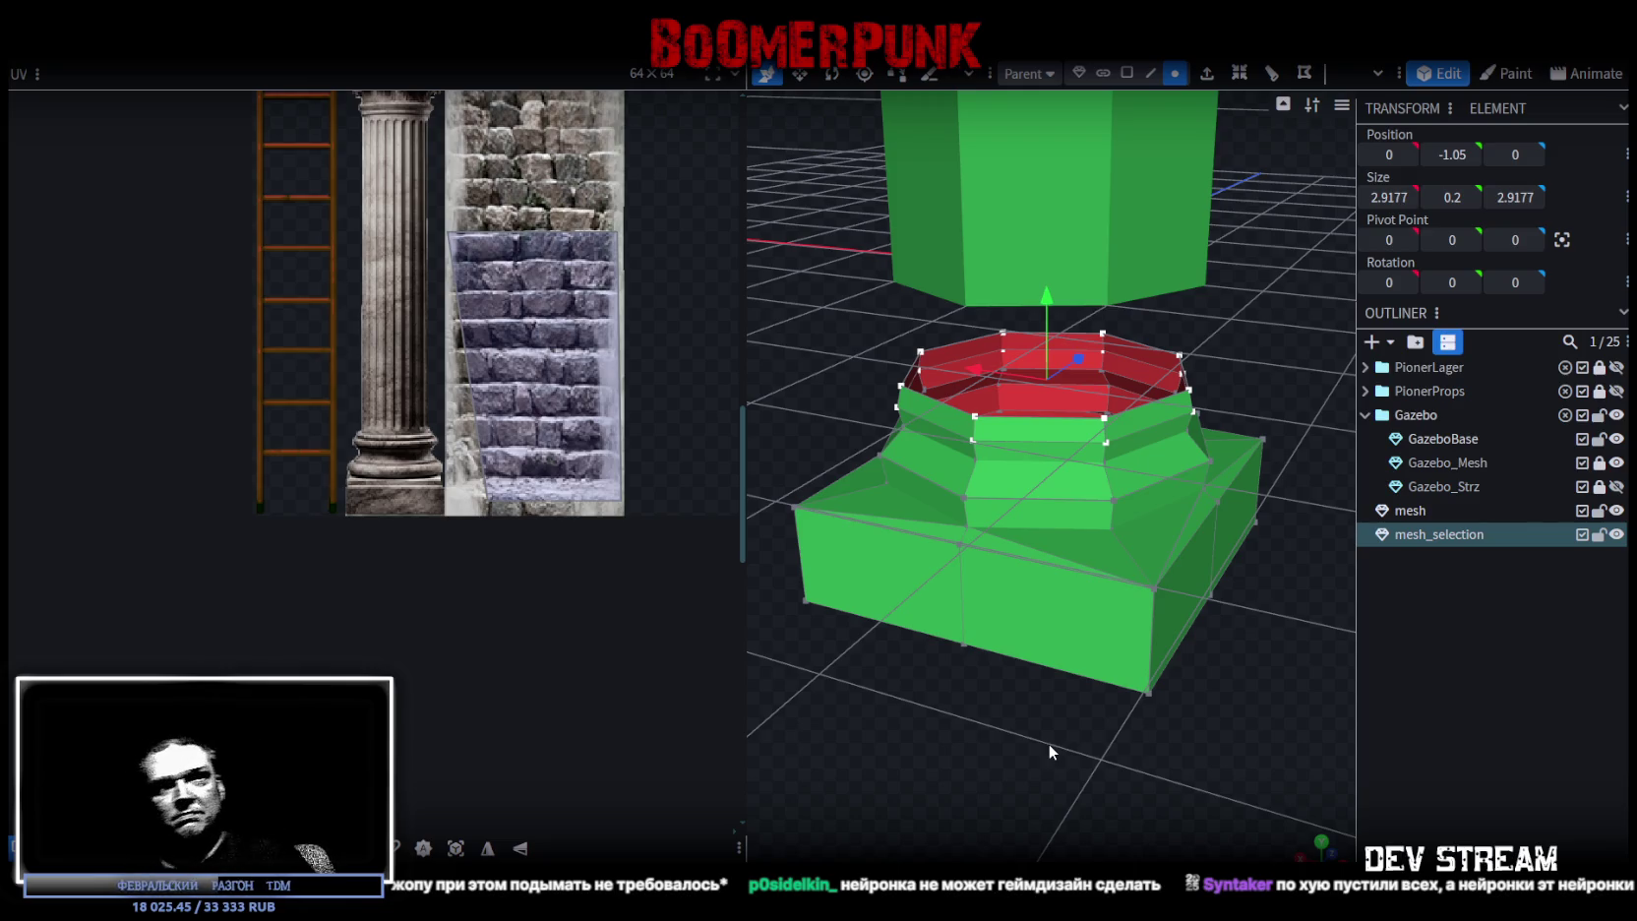
scroll(963, 787, "down", 1)
mouse_move(963, 787)
left_mouse_down()
mouse_move(1156, 752)
mouse_move(1120, 694)
mouse_move(1080, 790)
mouse_move(1094, 790)
mouse_move(1069, 735)
left_mouse_up()
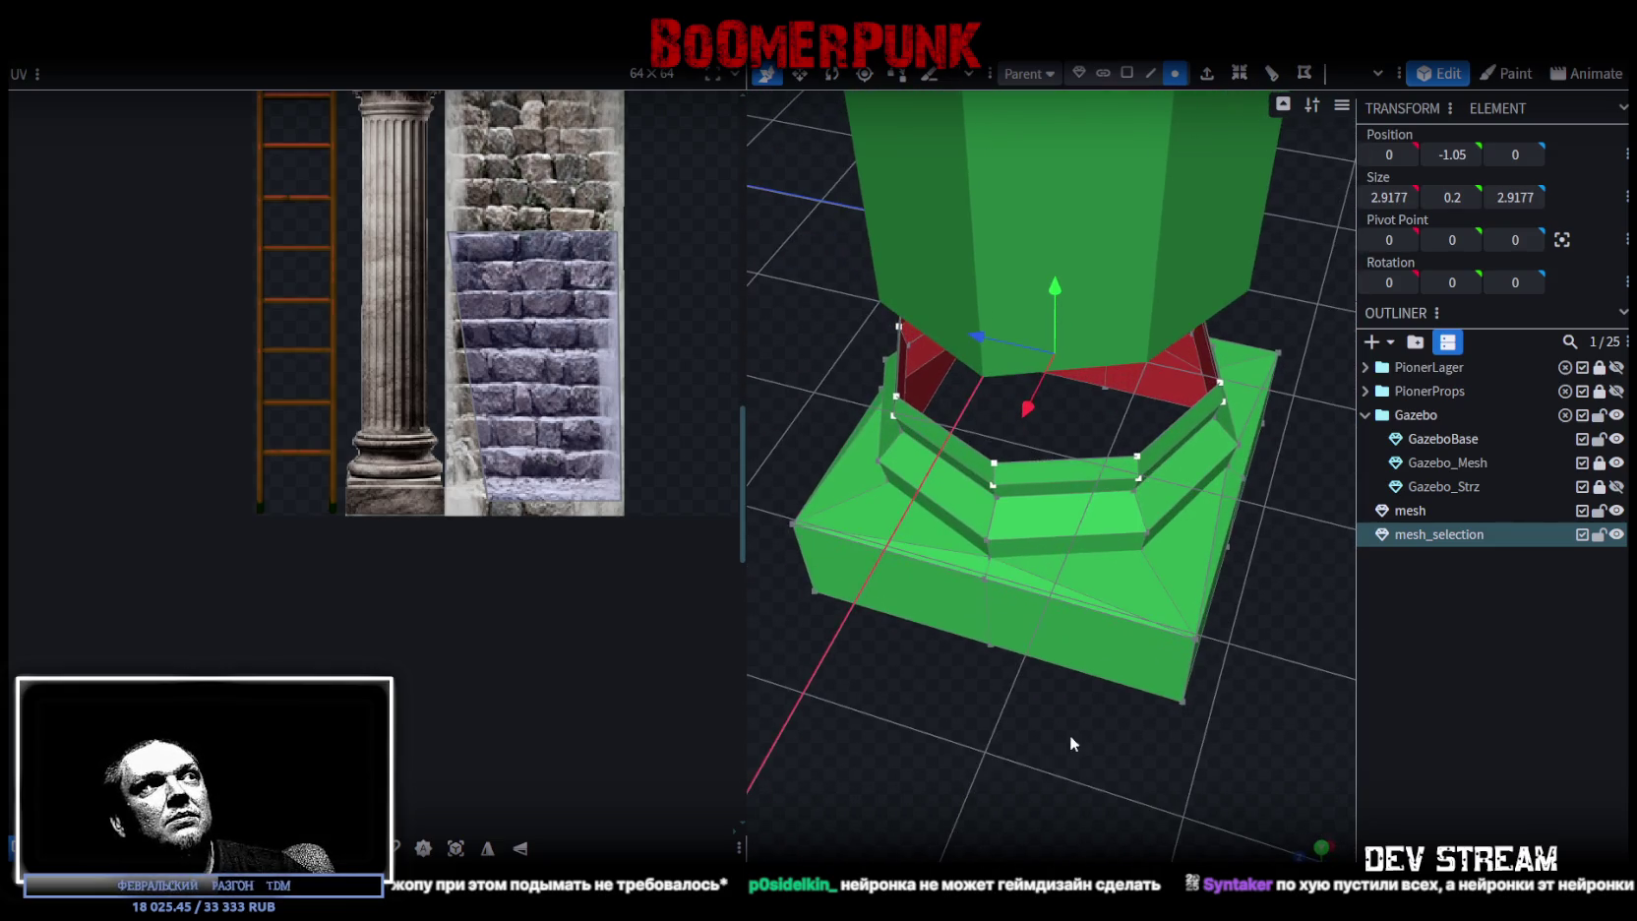
mouse_move(1063, 603)
left_mouse_down()
mouse_move(1051, 670)
mouse_move(1029, 629)
left_mouse_up()
left_click(1150, 73)
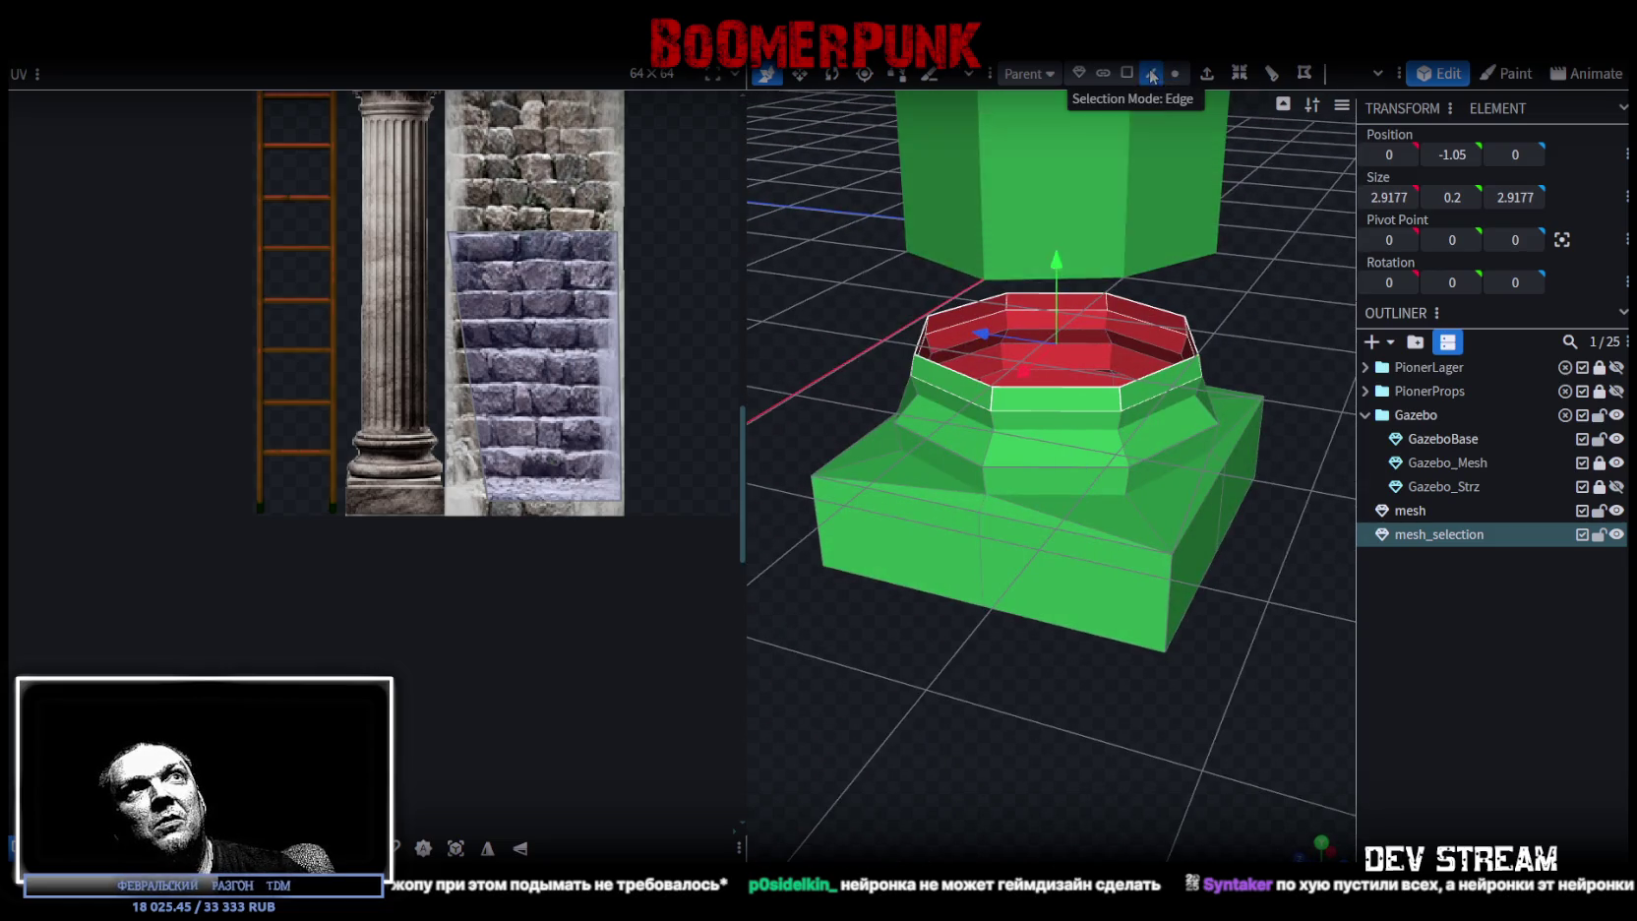
- Move a vertical corner edge of the base box to Z 0 and merge overlapping vertices
left_click(1170, 557)
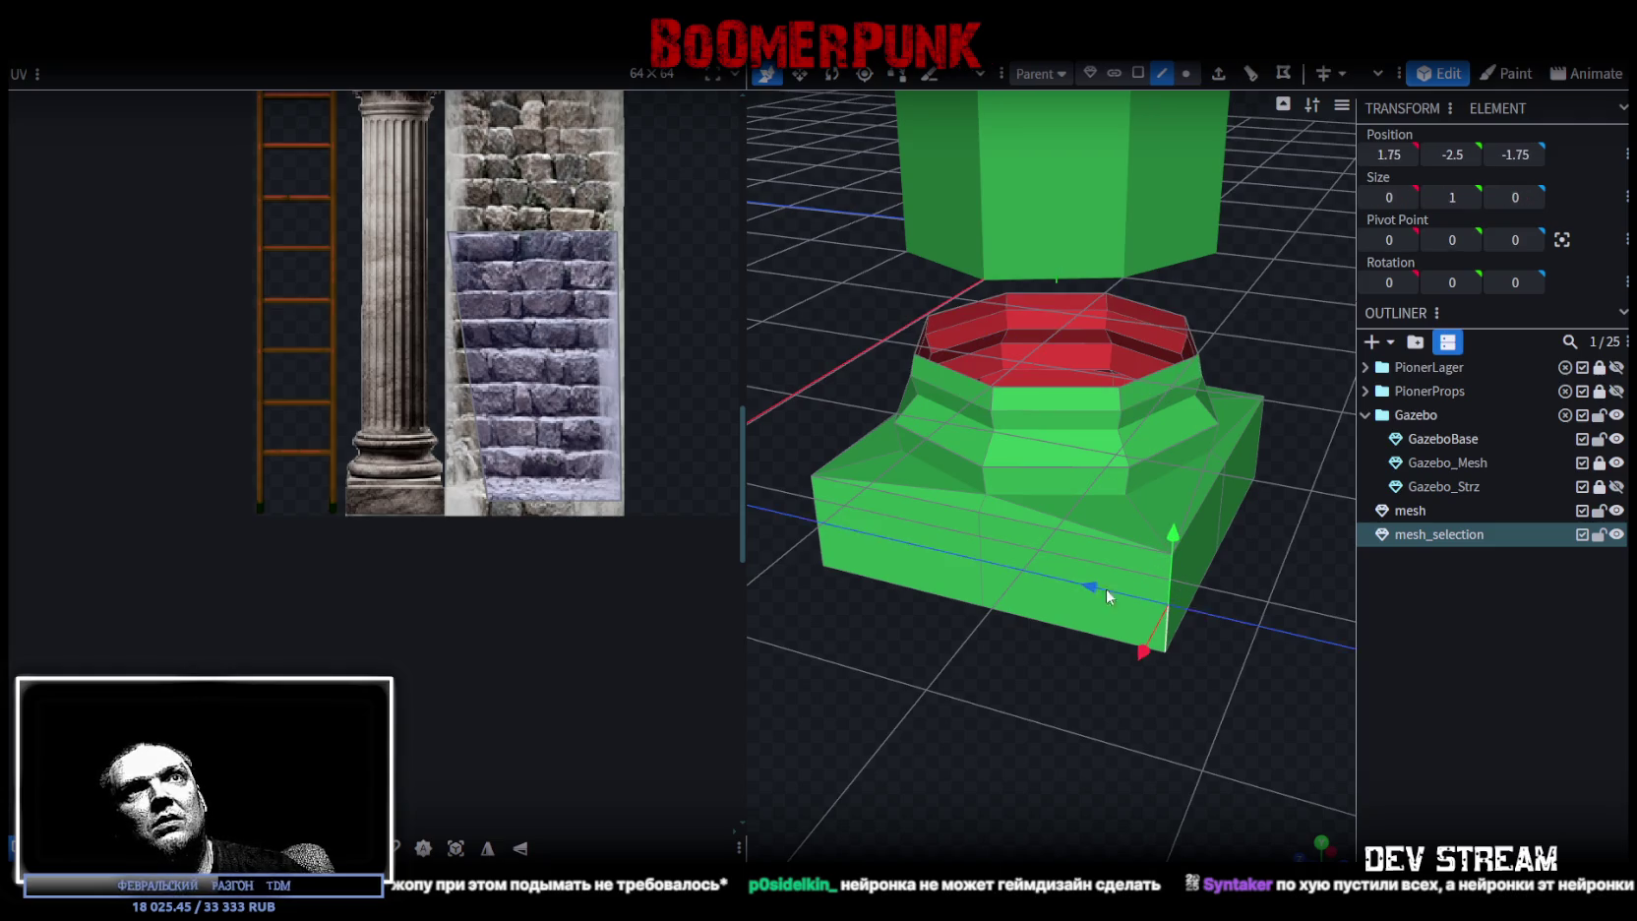
left_click(1511, 154)
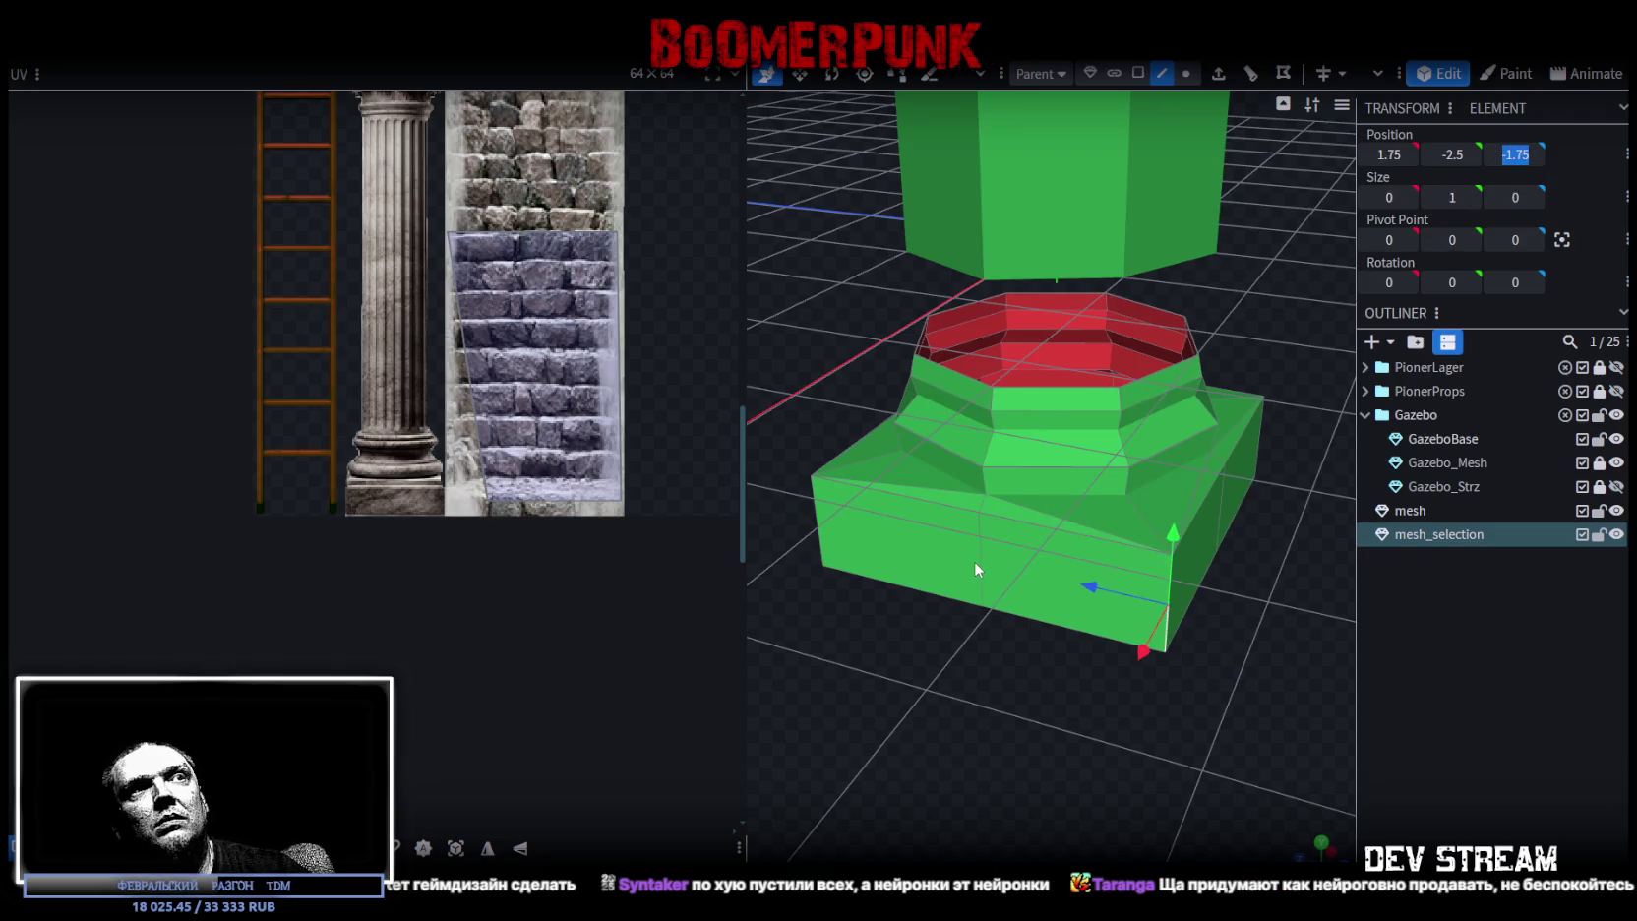
type("0")
key("Return")
mouse_move(984, 555)
left_mouse_down()
mouse_move(952, 743)
mouse_move(1289, 553)
left_mouse_up()
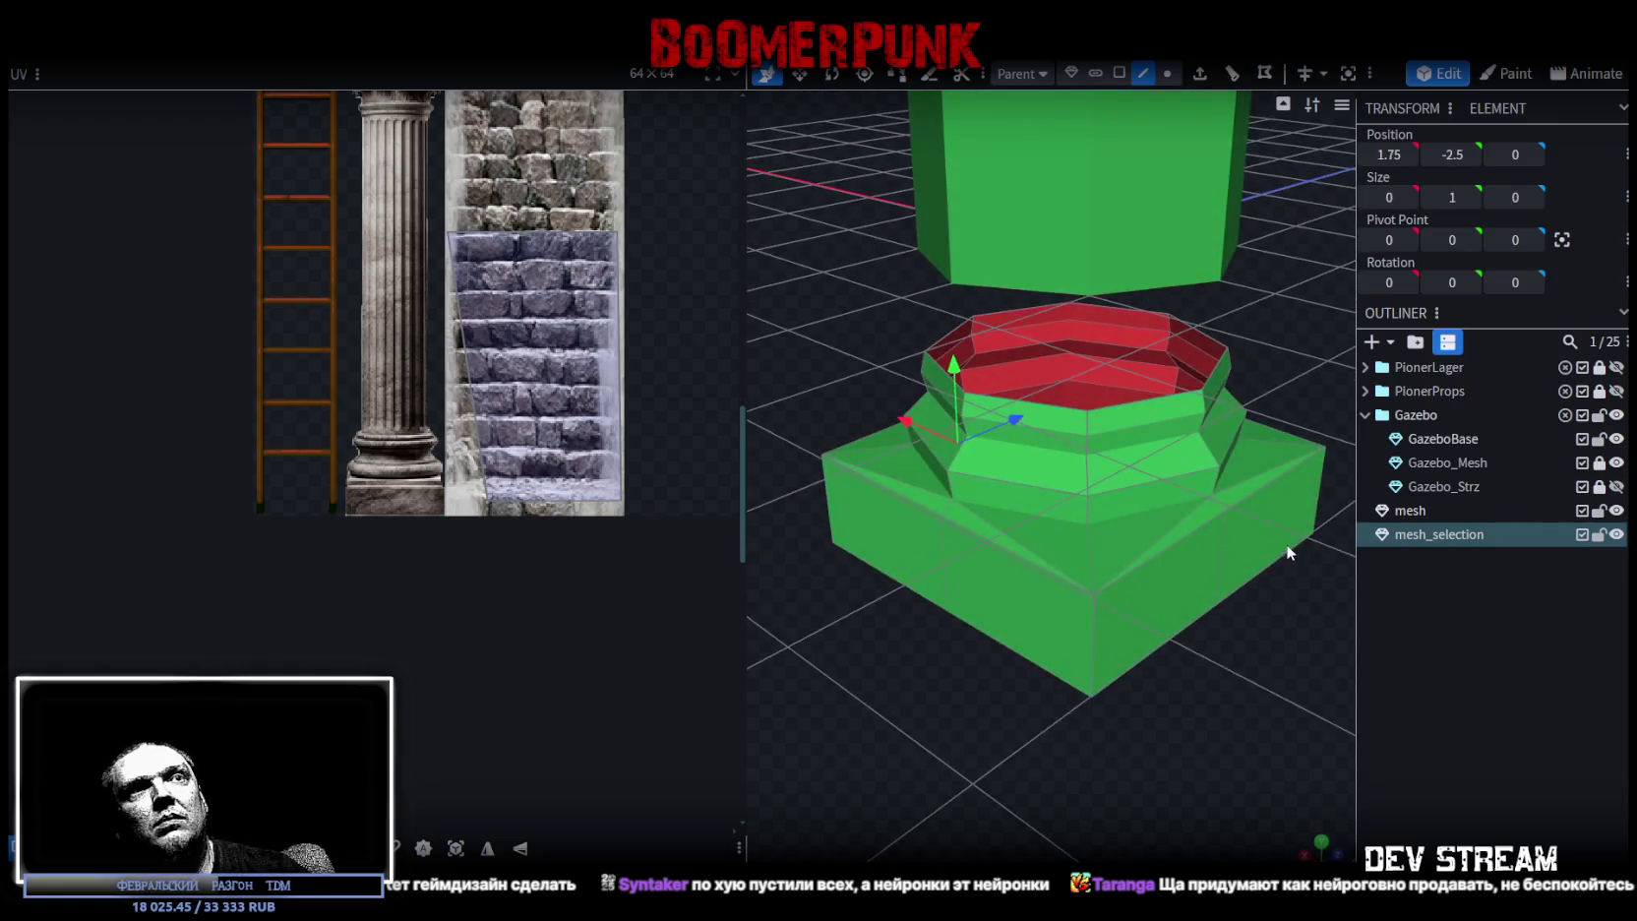
left_click(1221, 549)
left_click(1515, 155)
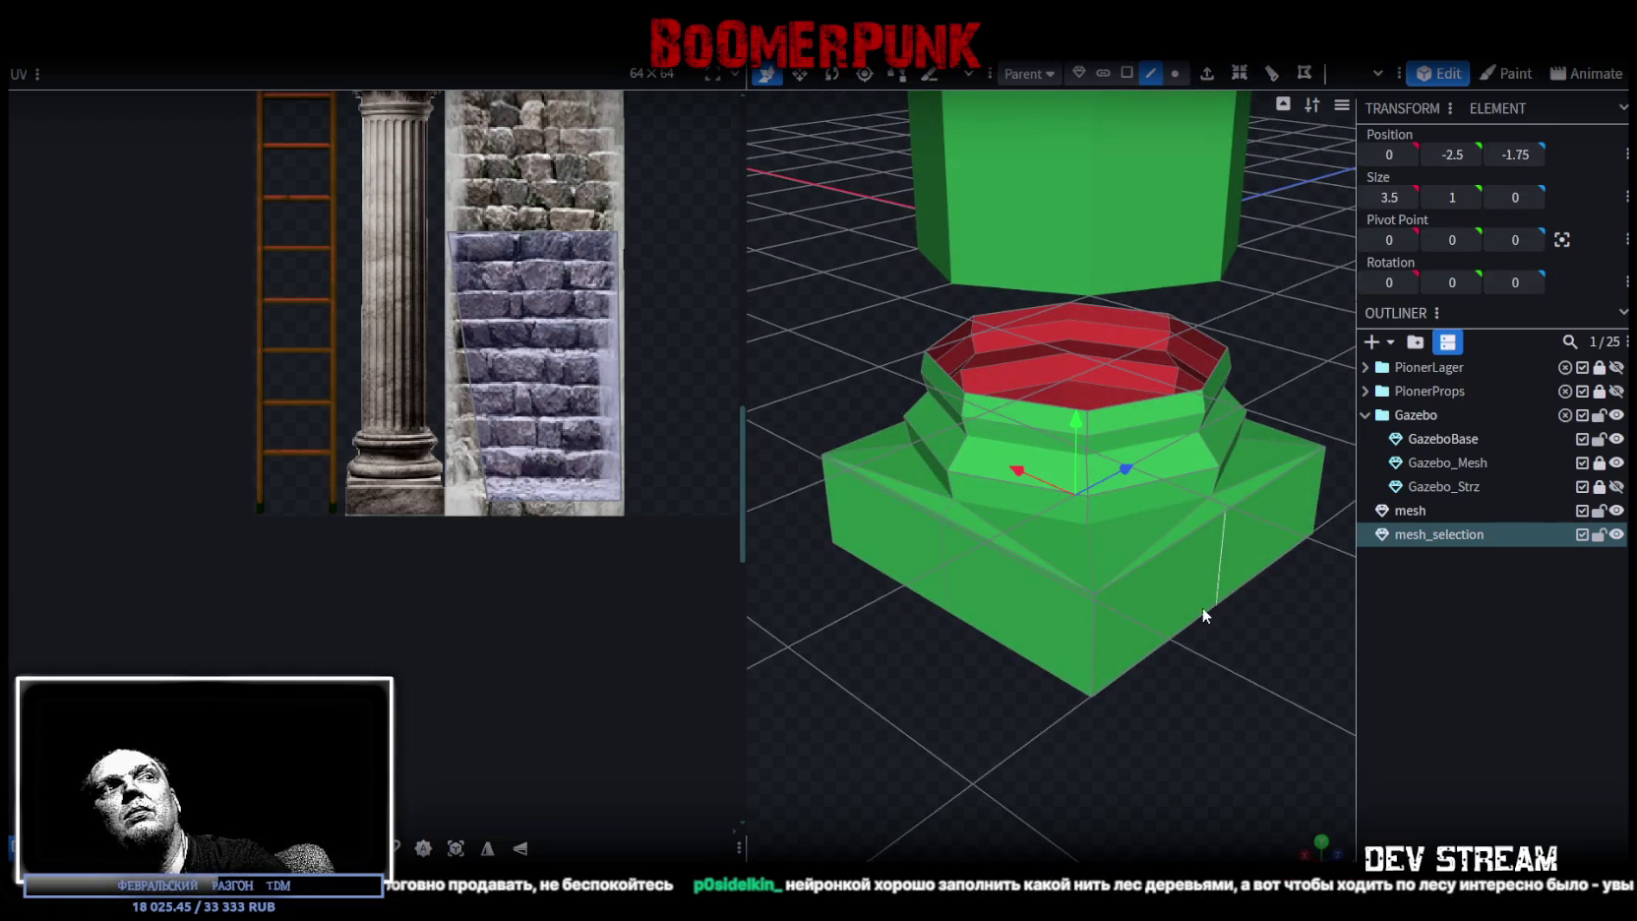
left_click(862, 219)
mouse_move(966, 549)
left_mouse_down()
mouse_move(1125, 724)
mouse_move(1273, 726)
mouse_move(1135, 604)
left_mouse_up()
- Try pushing further base edges outward, undo the move and abandon a Y 1.75 edit
left_click(1126, 581)
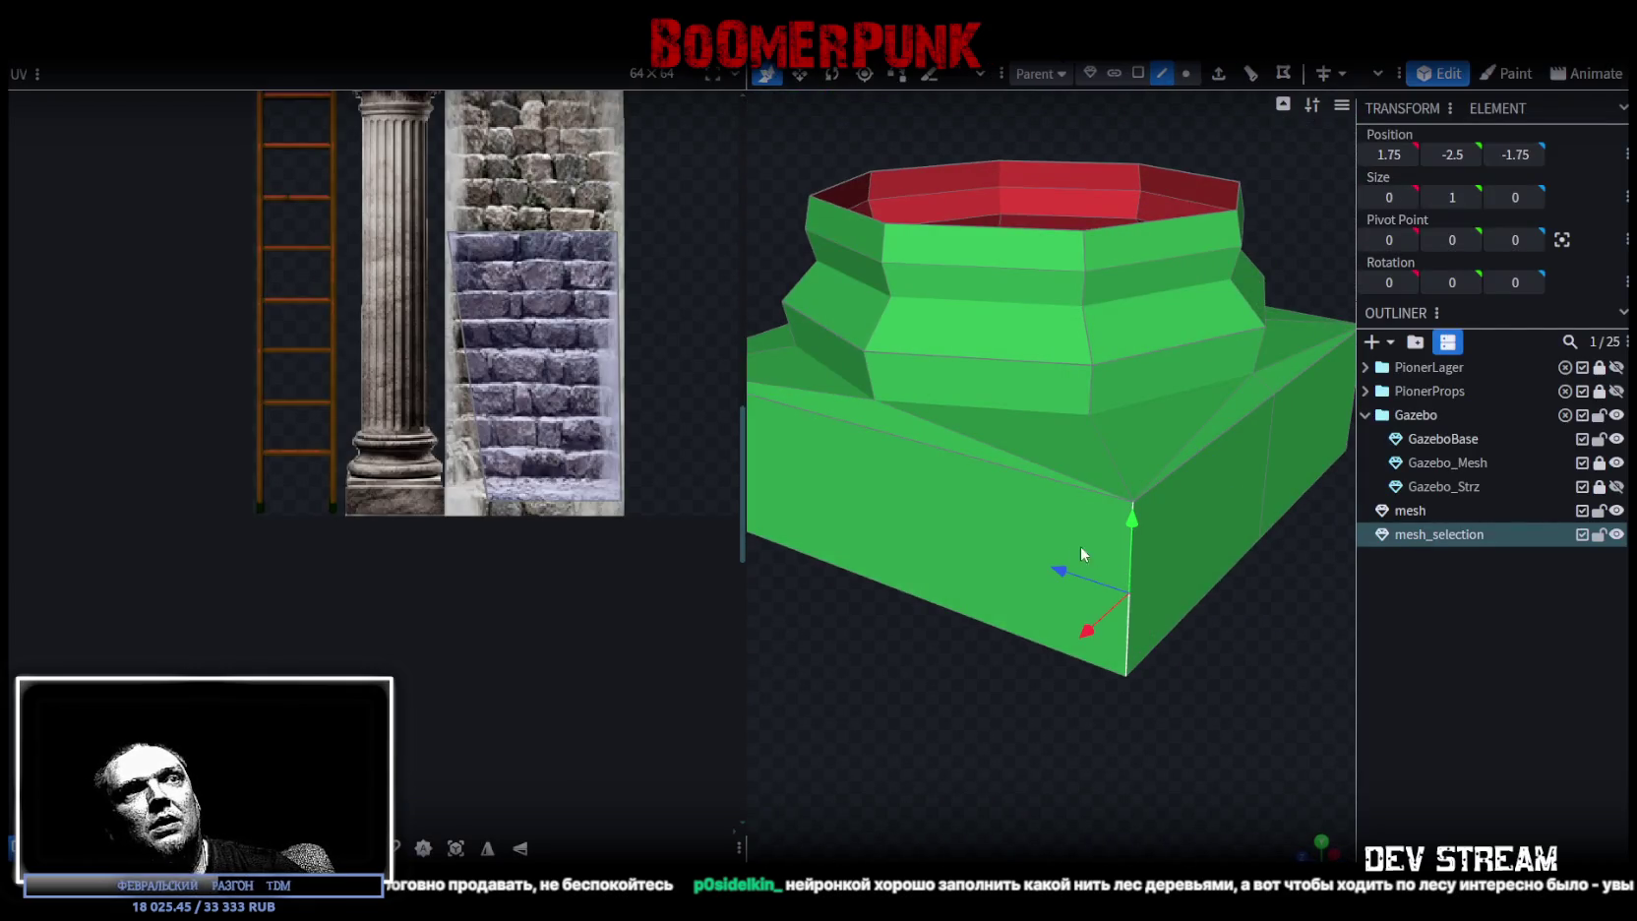
left_click_drag(1080, 548, 1147, 592)
mouse_move(1178, 729)
left_mouse_down()
mouse_move(1091, 563)
mouse_move(1168, 726)
mouse_move(1097, 755)
mouse_move(1252, 712)
mouse_move(1182, 681)
mouse_move(1165, 720)
left_mouse_up()
key("ctrl+z")
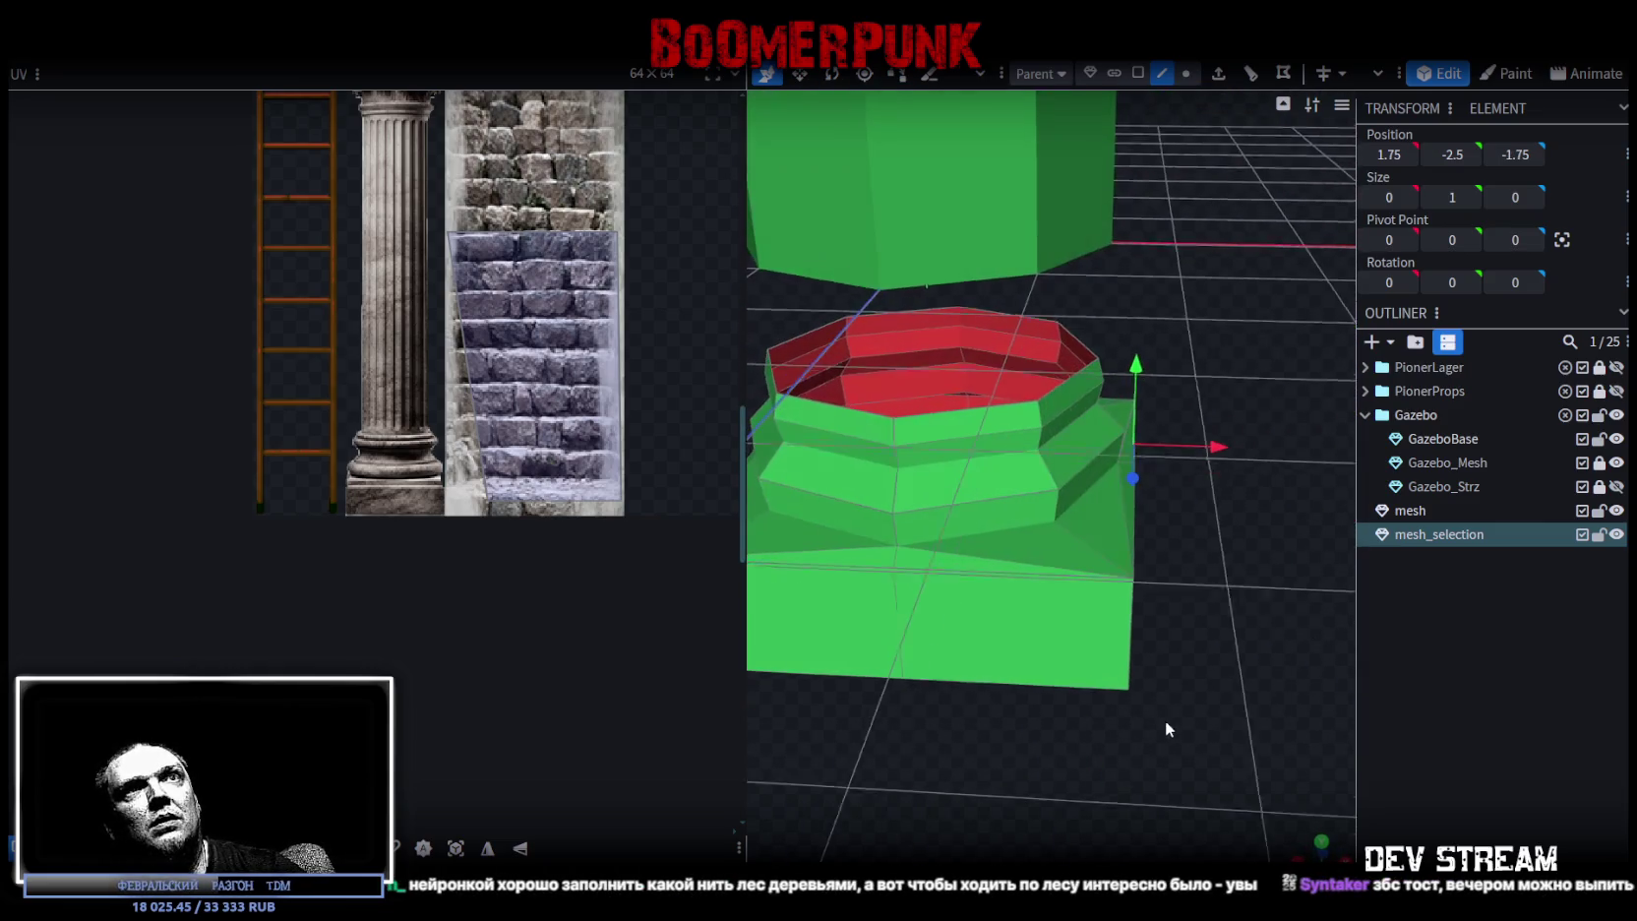
left_click(1389, 155)
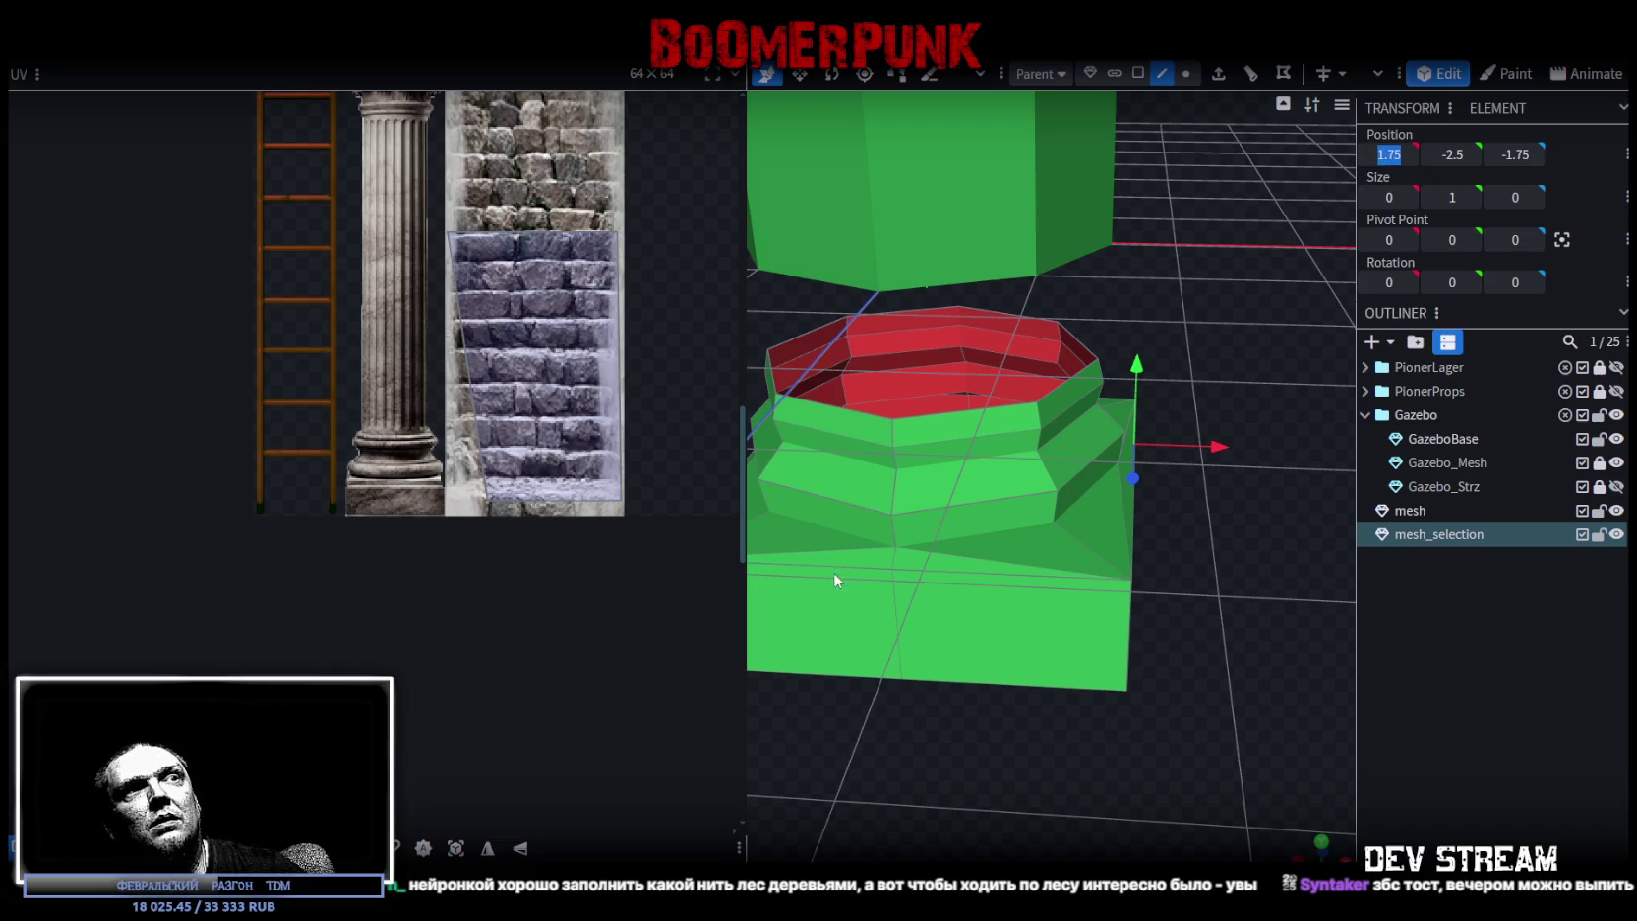
left_click(880, 614)
left_click_drag(881, 615, 837, 626)
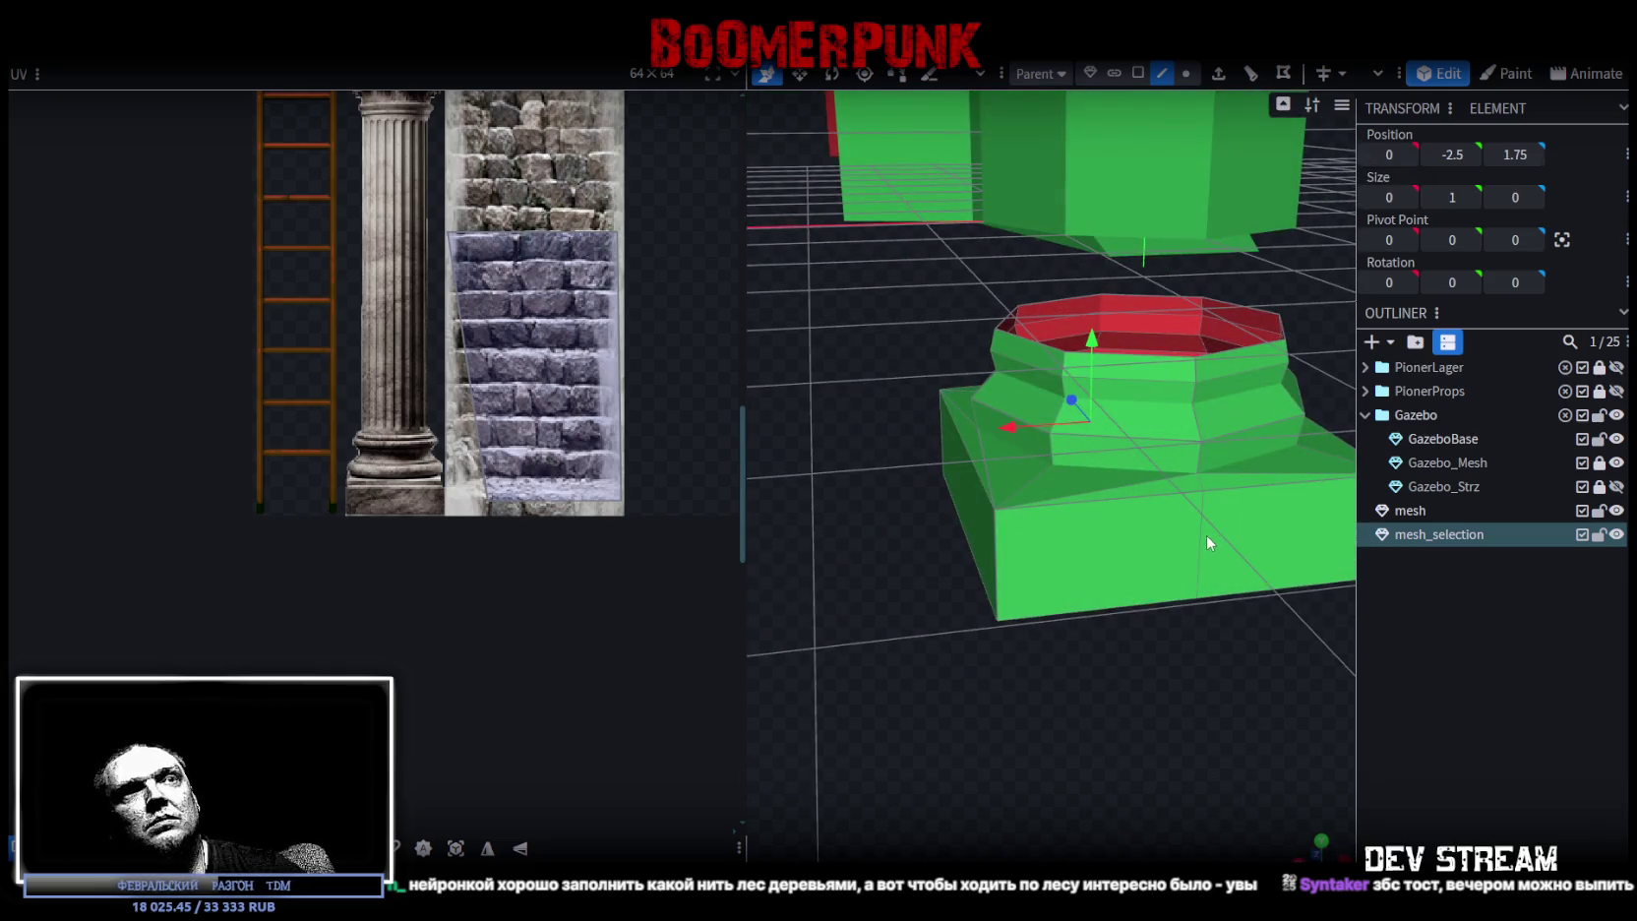
left_click(1209, 544)
left_click(1464, 158)
type("1.75")
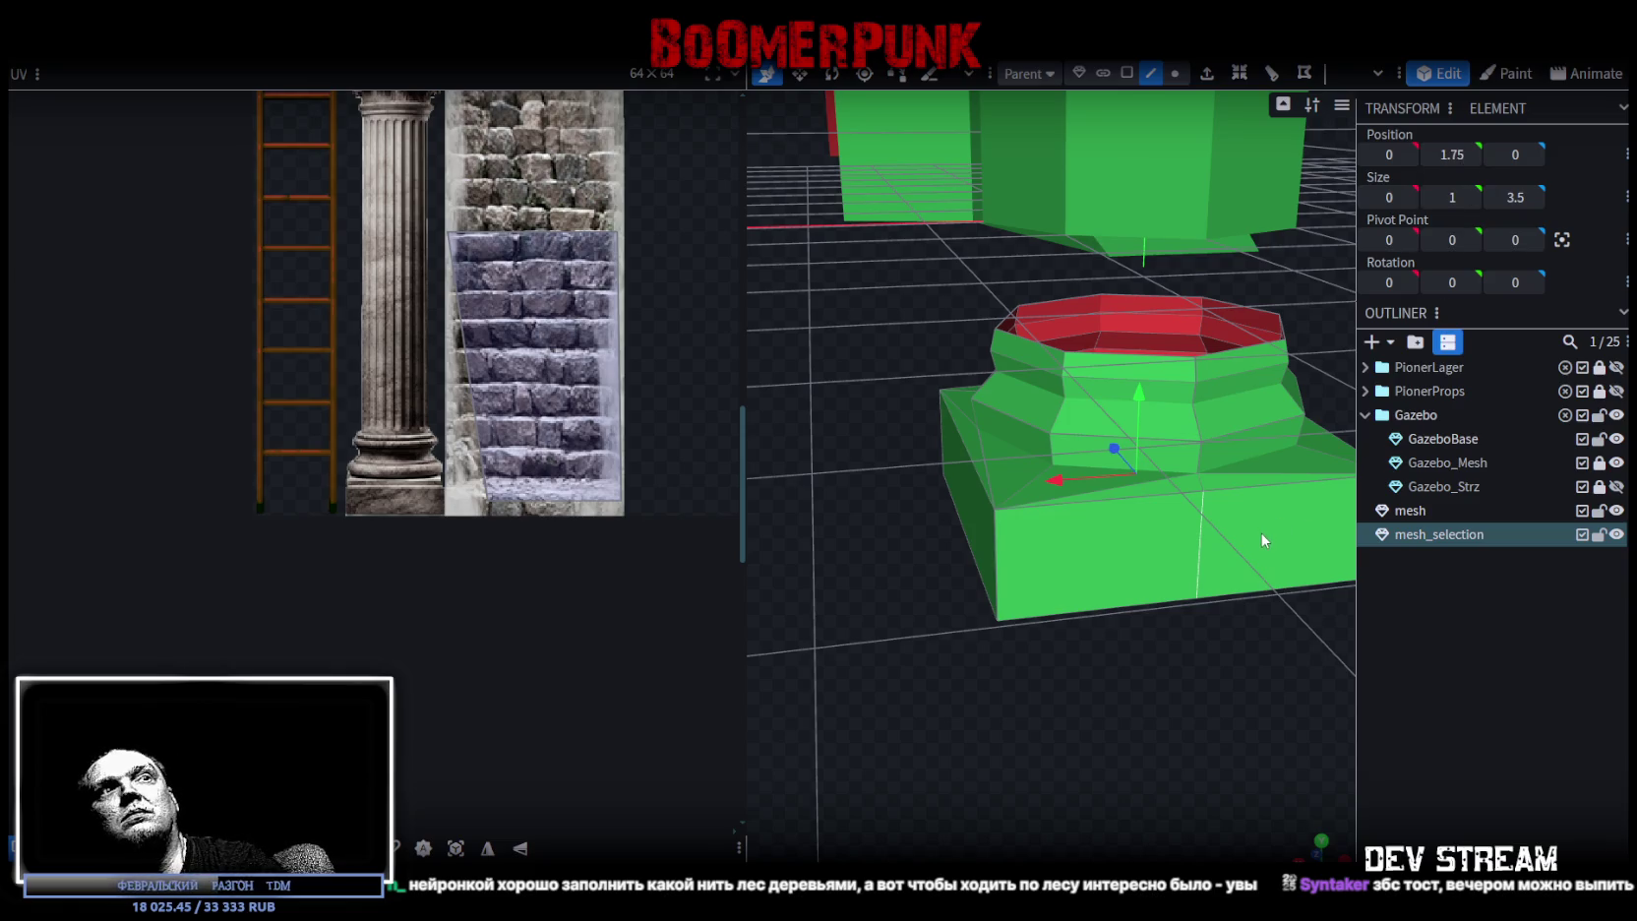
key("Escape")
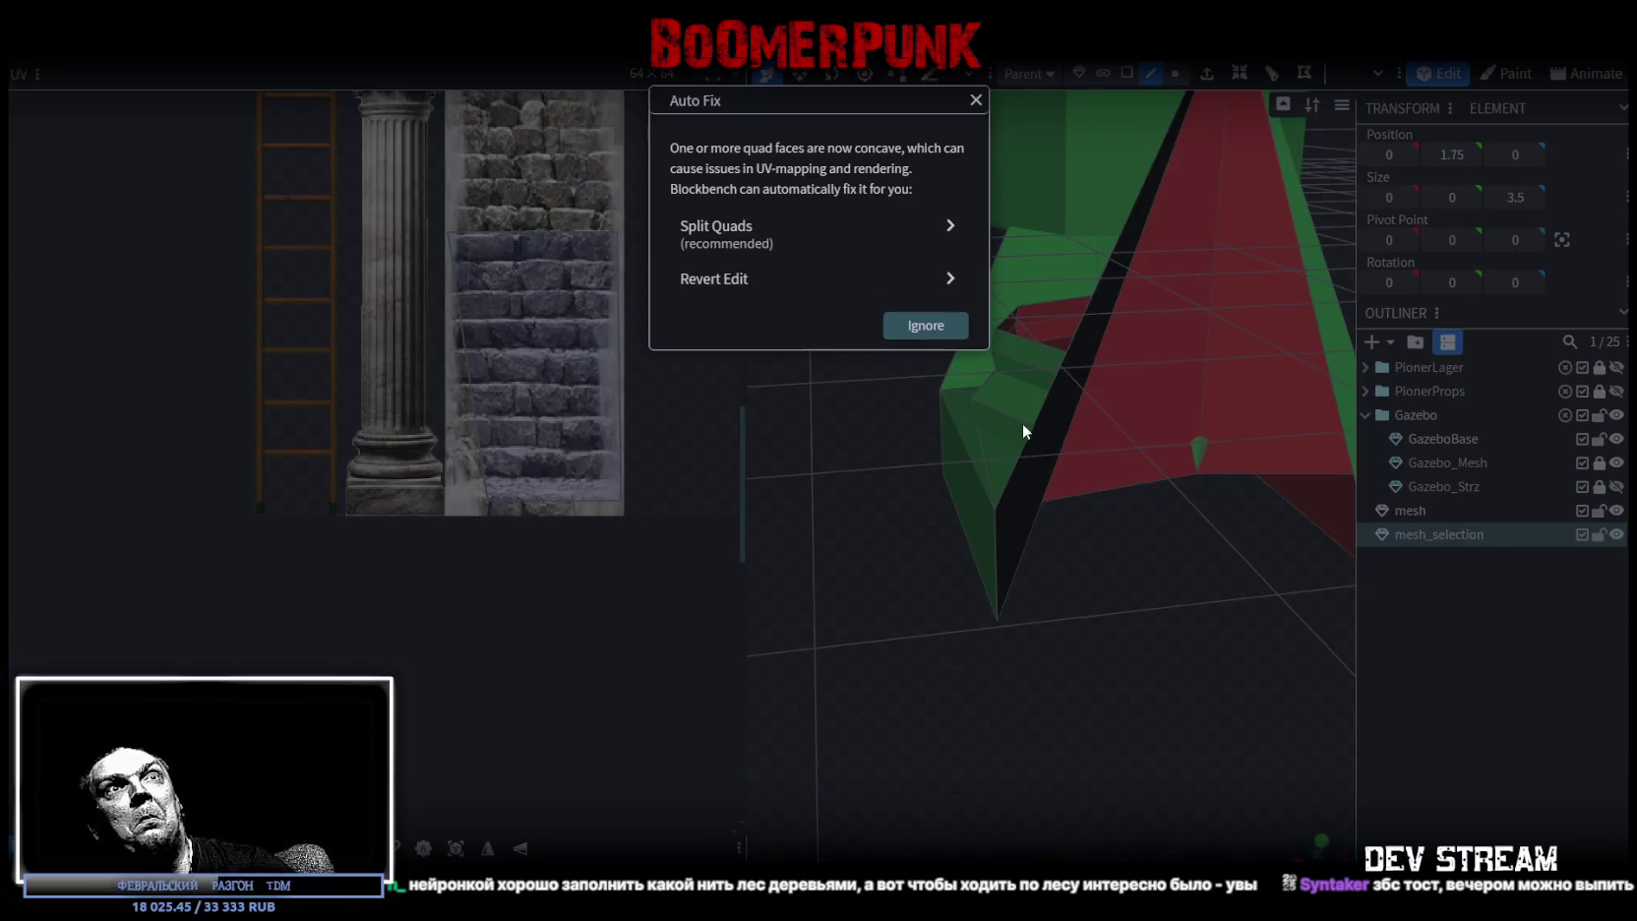
key("Escape")
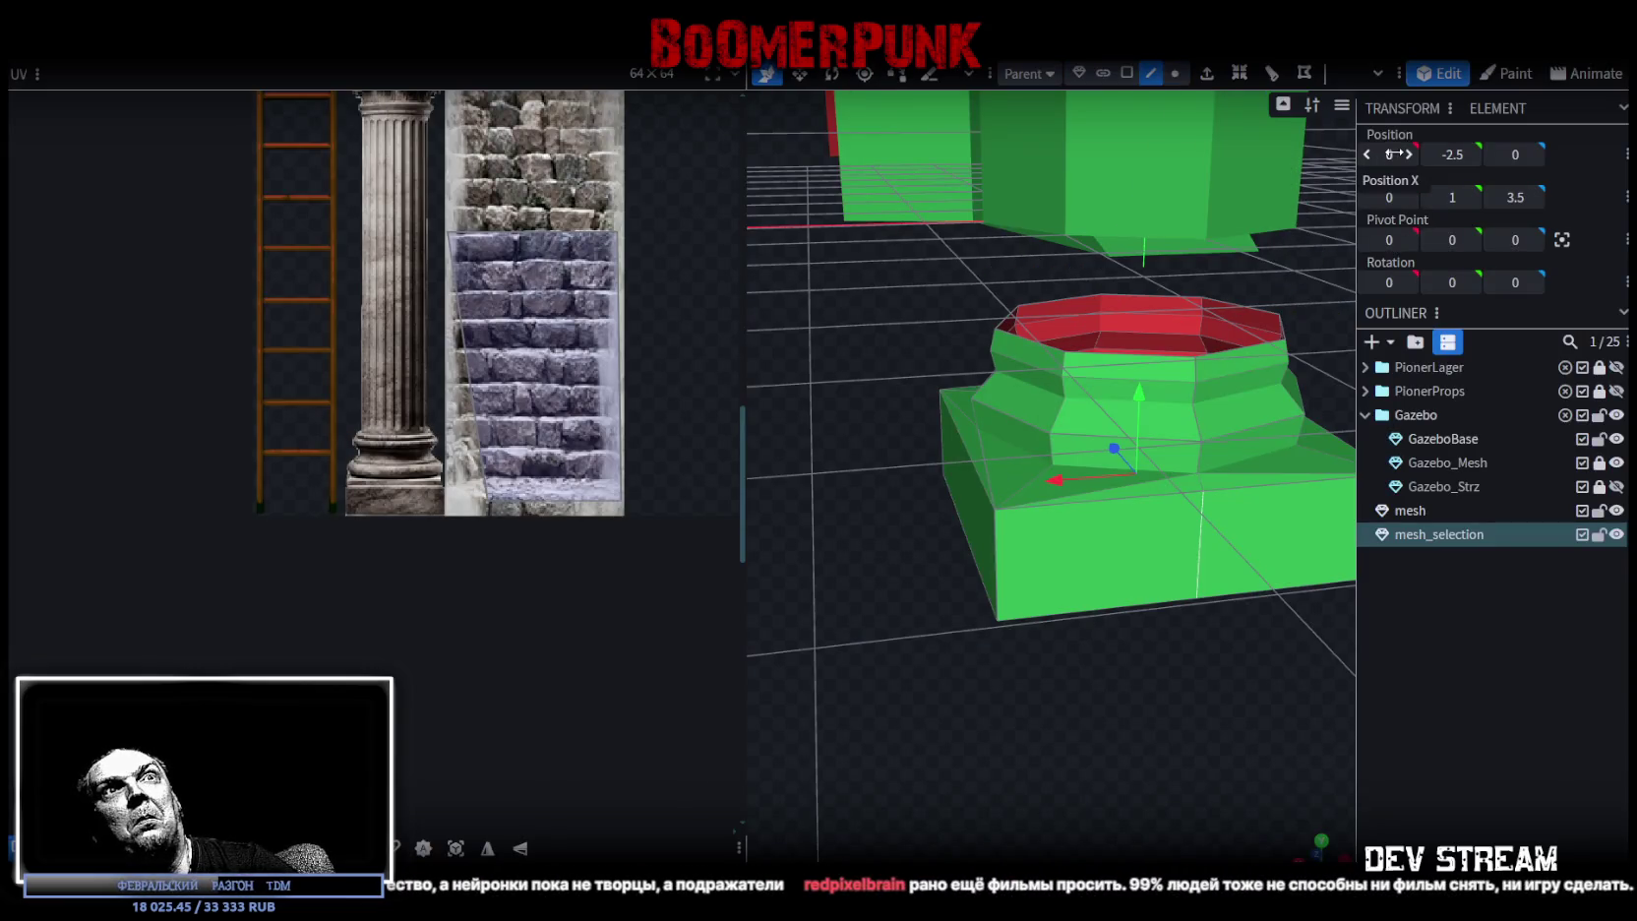
- Merge the four duplicate vertices on the base and view it up close
left_click(1156, 446)
left_click(925, 214)
mouse_move(862, 310)
left_mouse_down()
mouse_move(1003, 715)
mouse_move(1289, 704)
mouse_move(1181, 685)
mouse_move(1210, 684)
mouse_move(1208, 625)
left_mouse_up()
scroll(1225, 646, "up", 5)
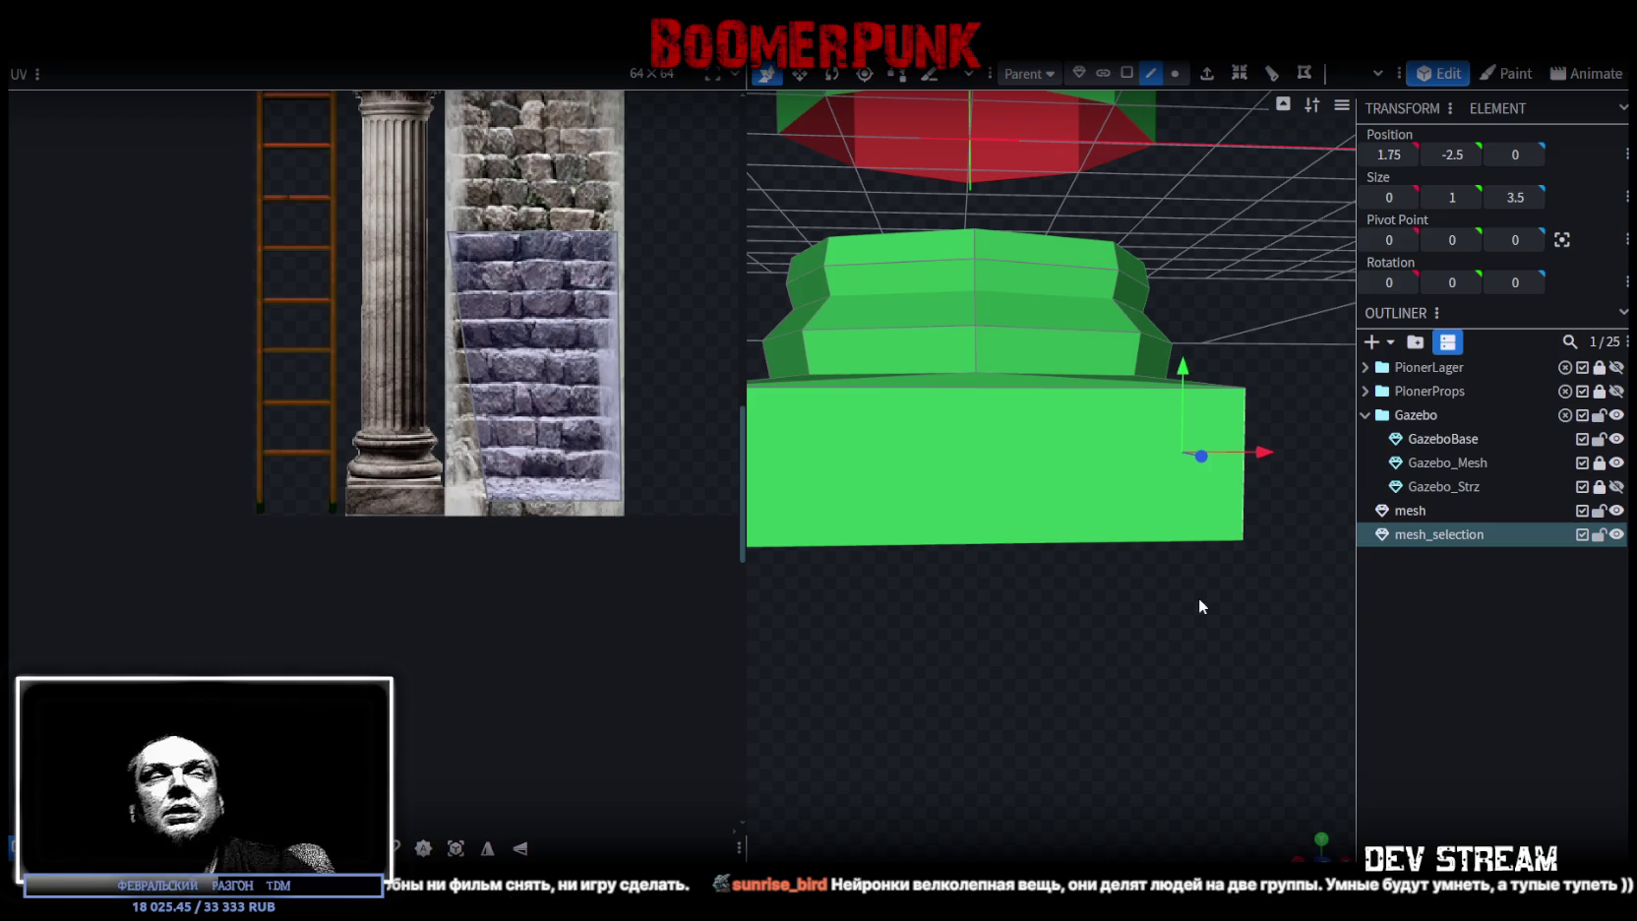
scroll(1125, 551, "down", 3)
scroll(1210, 344, "down", 2)
mouse_move(1210, 344)
left_mouse_down()
mouse_move(1050, 377)
mouse_move(937, 345)
mouse_move(882, 372)
mouse_move(1186, 425)
mouse_move(1000, 387)
mouse_move(967, 356)
left_mouse_up()
- Scale all the base's vertices up so the base becomes 4 units wide
left_click(1175, 74)
mouse_move(1207, 514)
left_mouse_down()
mouse_move(1236, 596)
mouse_move(896, 368)
mouse_move(1211, 517)
left_mouse_up()
key("s")
left_click_drag(1072, 478, 1081, 473)
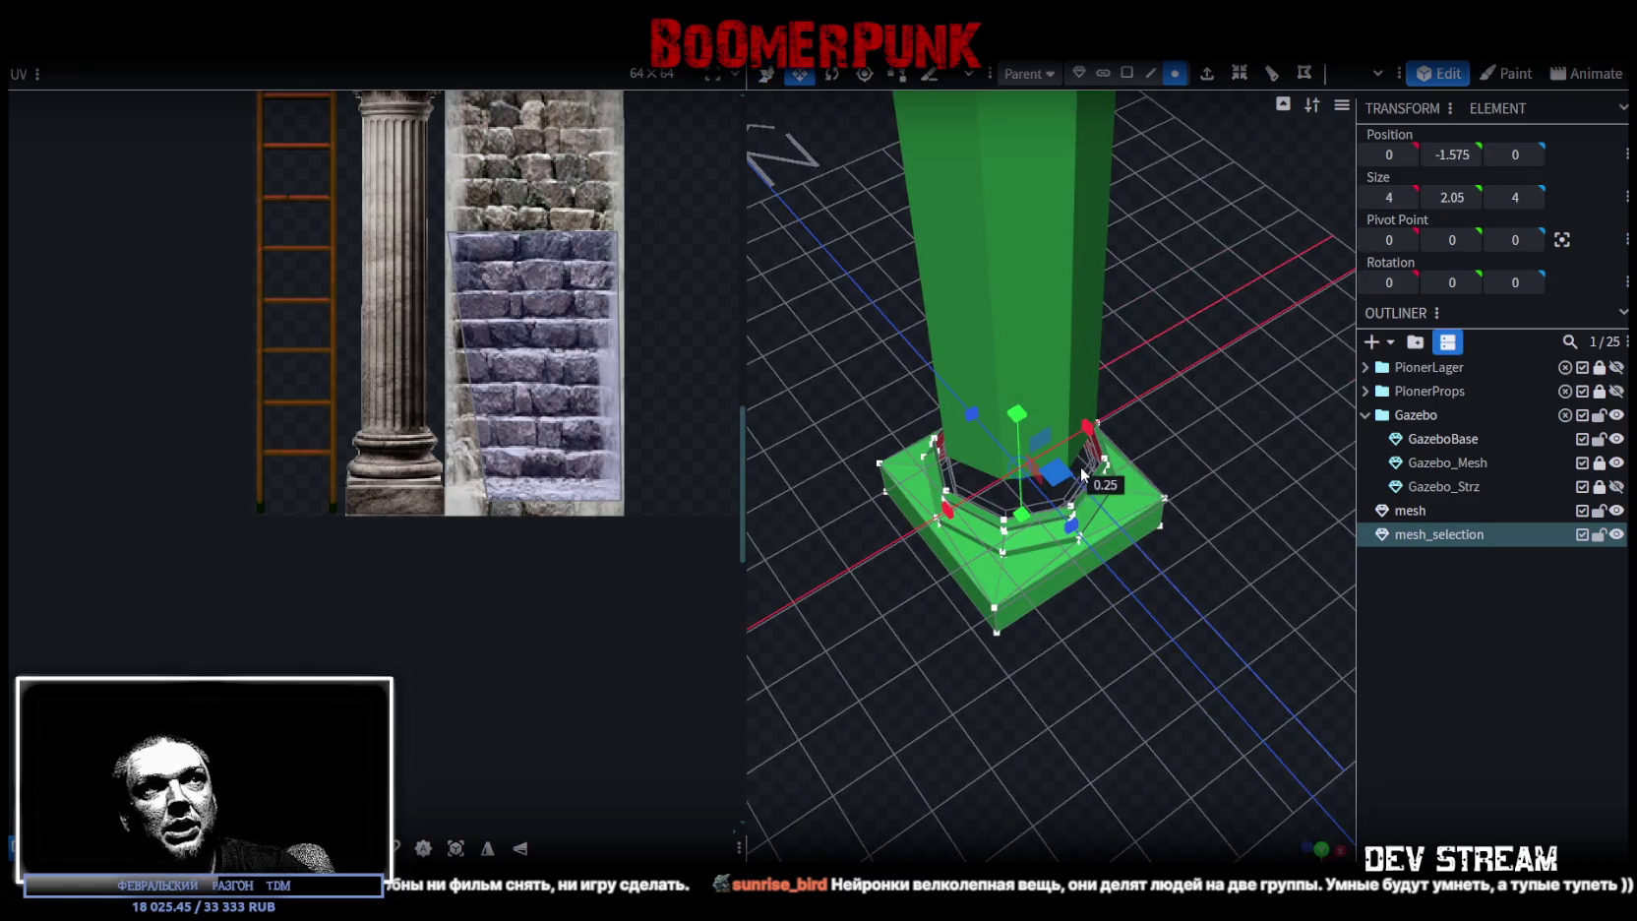
mouse_move(1172, 644)
left_mouse_down()
mouse_move(1160, 766)
mouse_move(1187, 728)
mouse_move(1116, 479)
mouse_move(1138, 383)
mouse_move(1103, 547)
mouse_move(1050, 540)
mouse_move(1069, 553)
mouse_move(1090, 537)
mouse_move(1131, 605)
mouse_move(1160, 618)
mouse_move(1253, 589)
mouse_move(1312, 771)
left_mouse_up()
left_click(1341, 854)
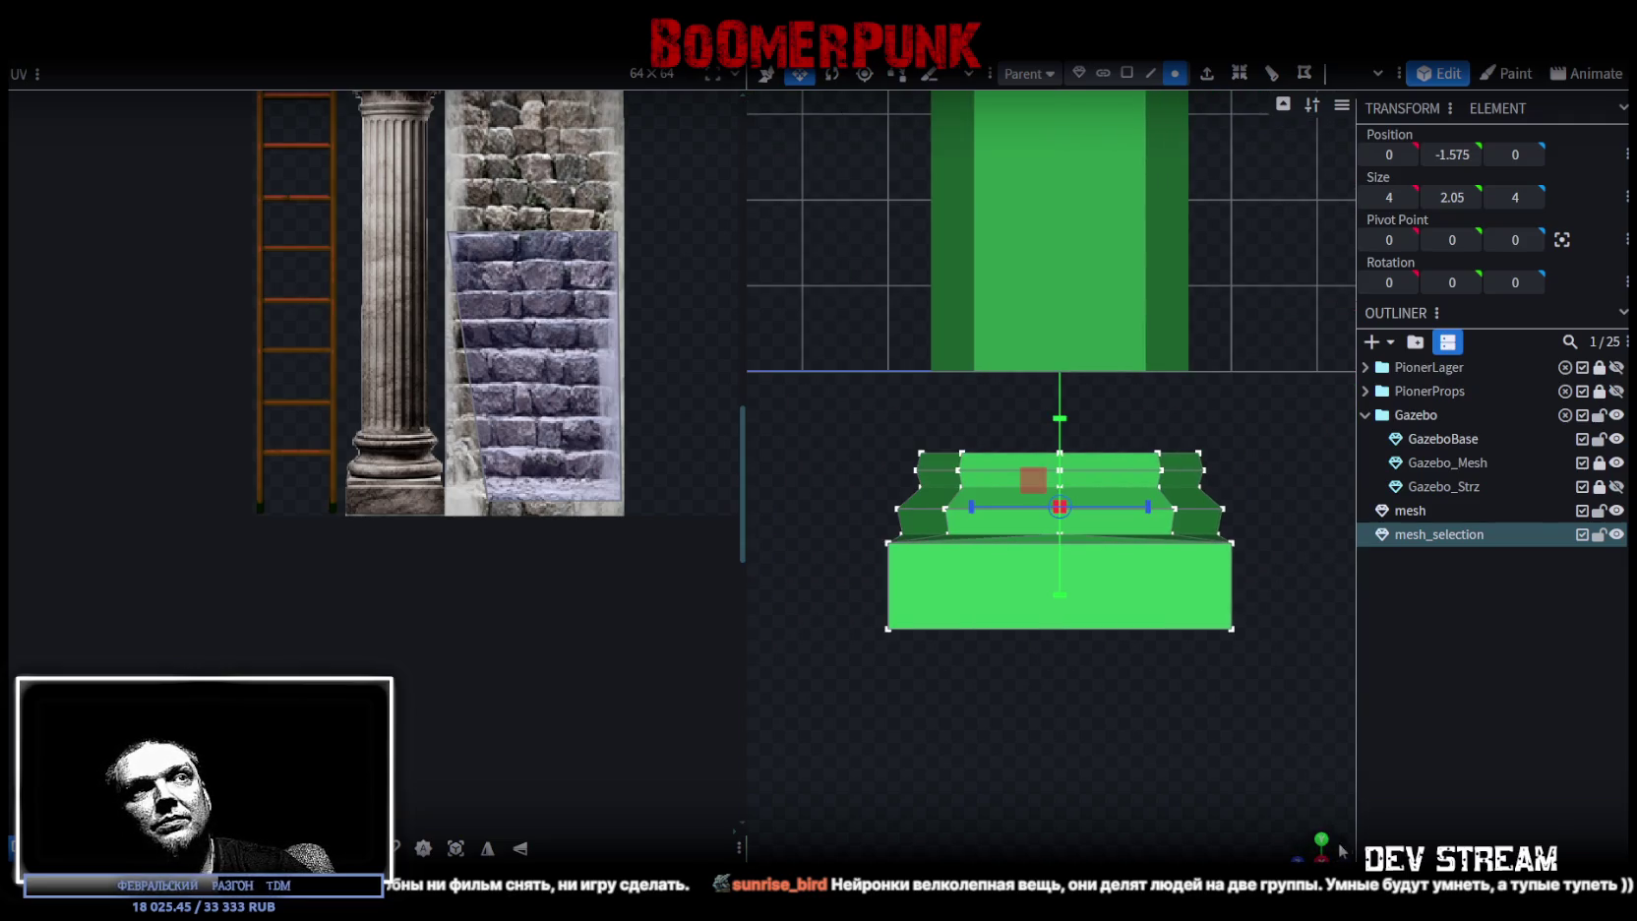
- Widen the top vertex ring slightly, then try raising the upper vertices and undo it
left_click_drag(882, 387, 1294, 466)
left_click_drag(1141, 512, 1124, 589)
mouse_move(1044, 477)
left_mouse_down()
mouse_move(1028, 457)
mouse_move(1029, 474)
left_mouse_up()
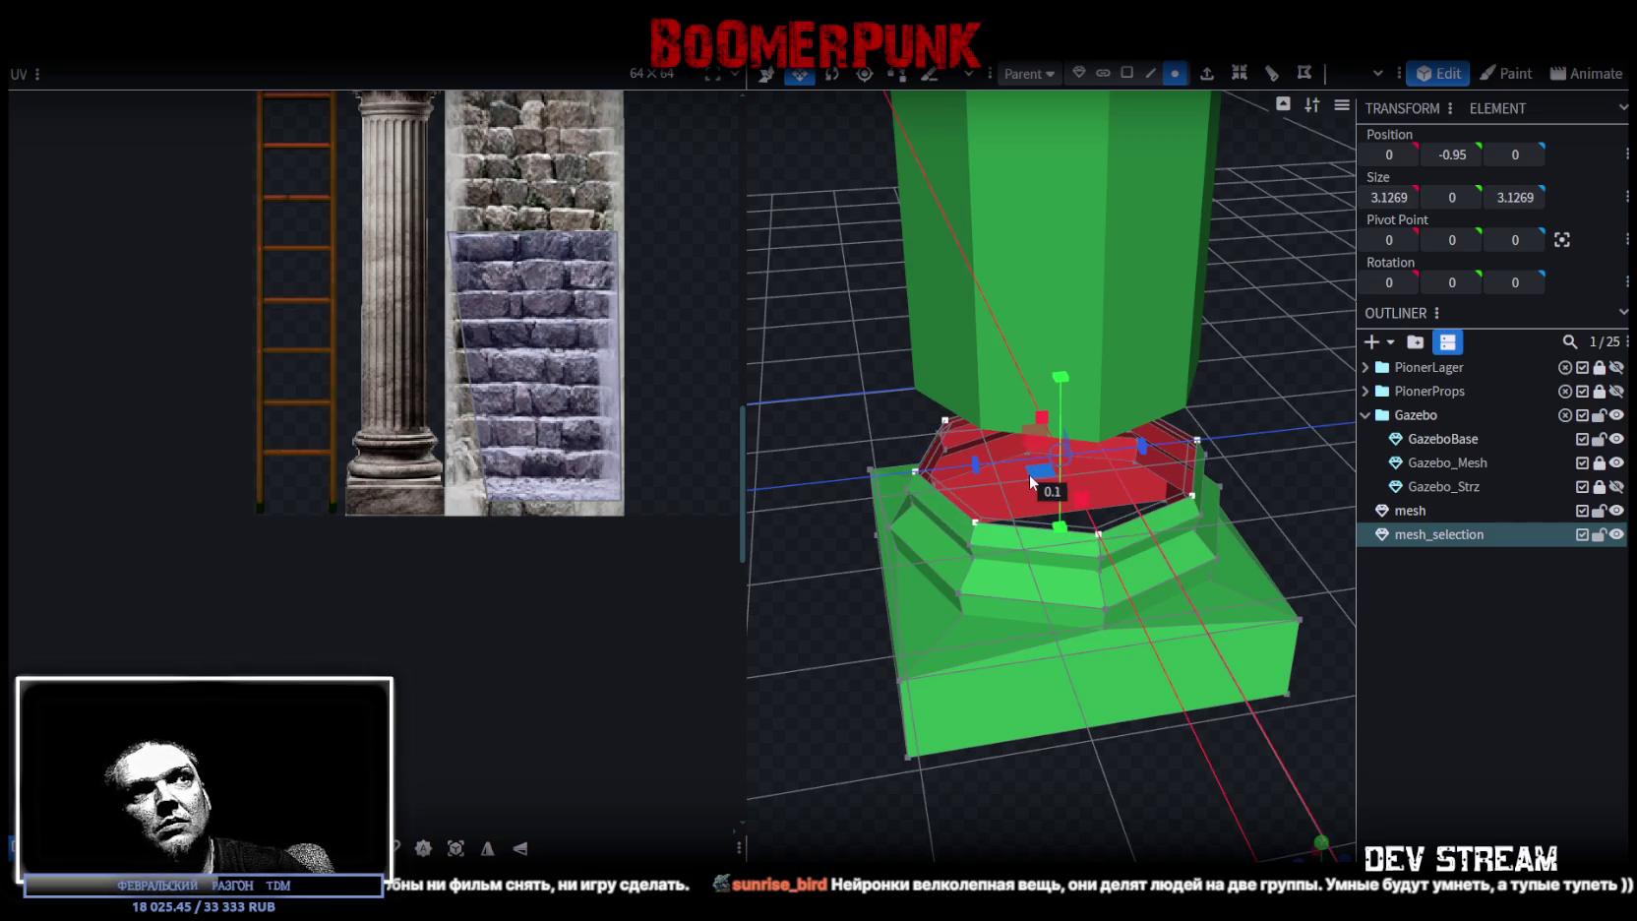
key("KP_1")
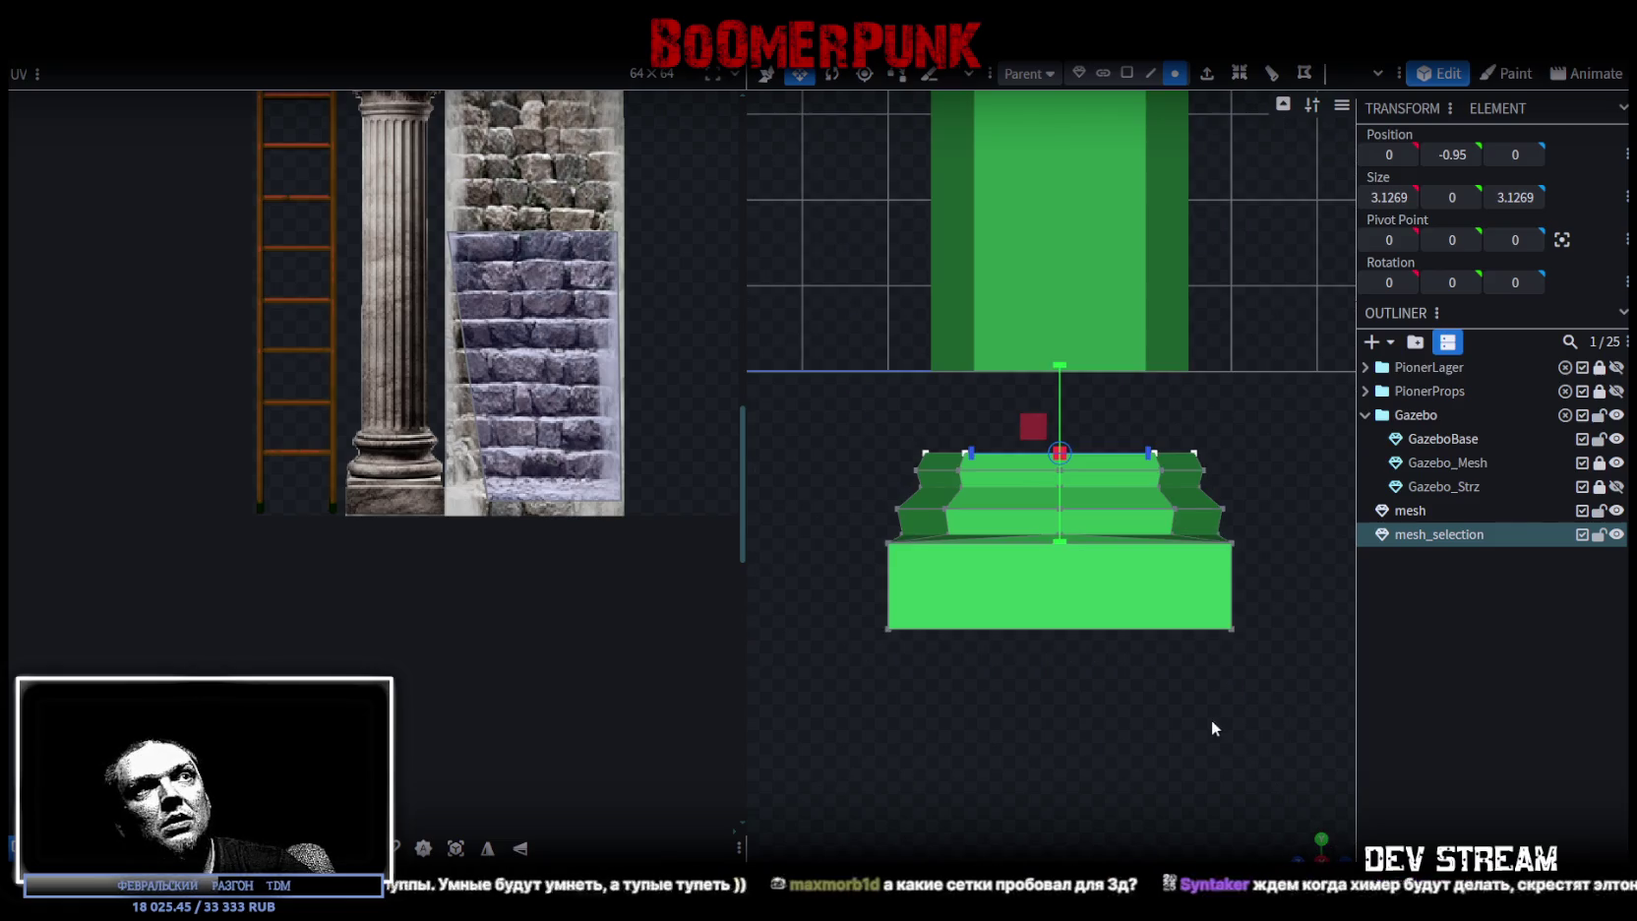
left_click_drag(822, 428, 1310, 687)
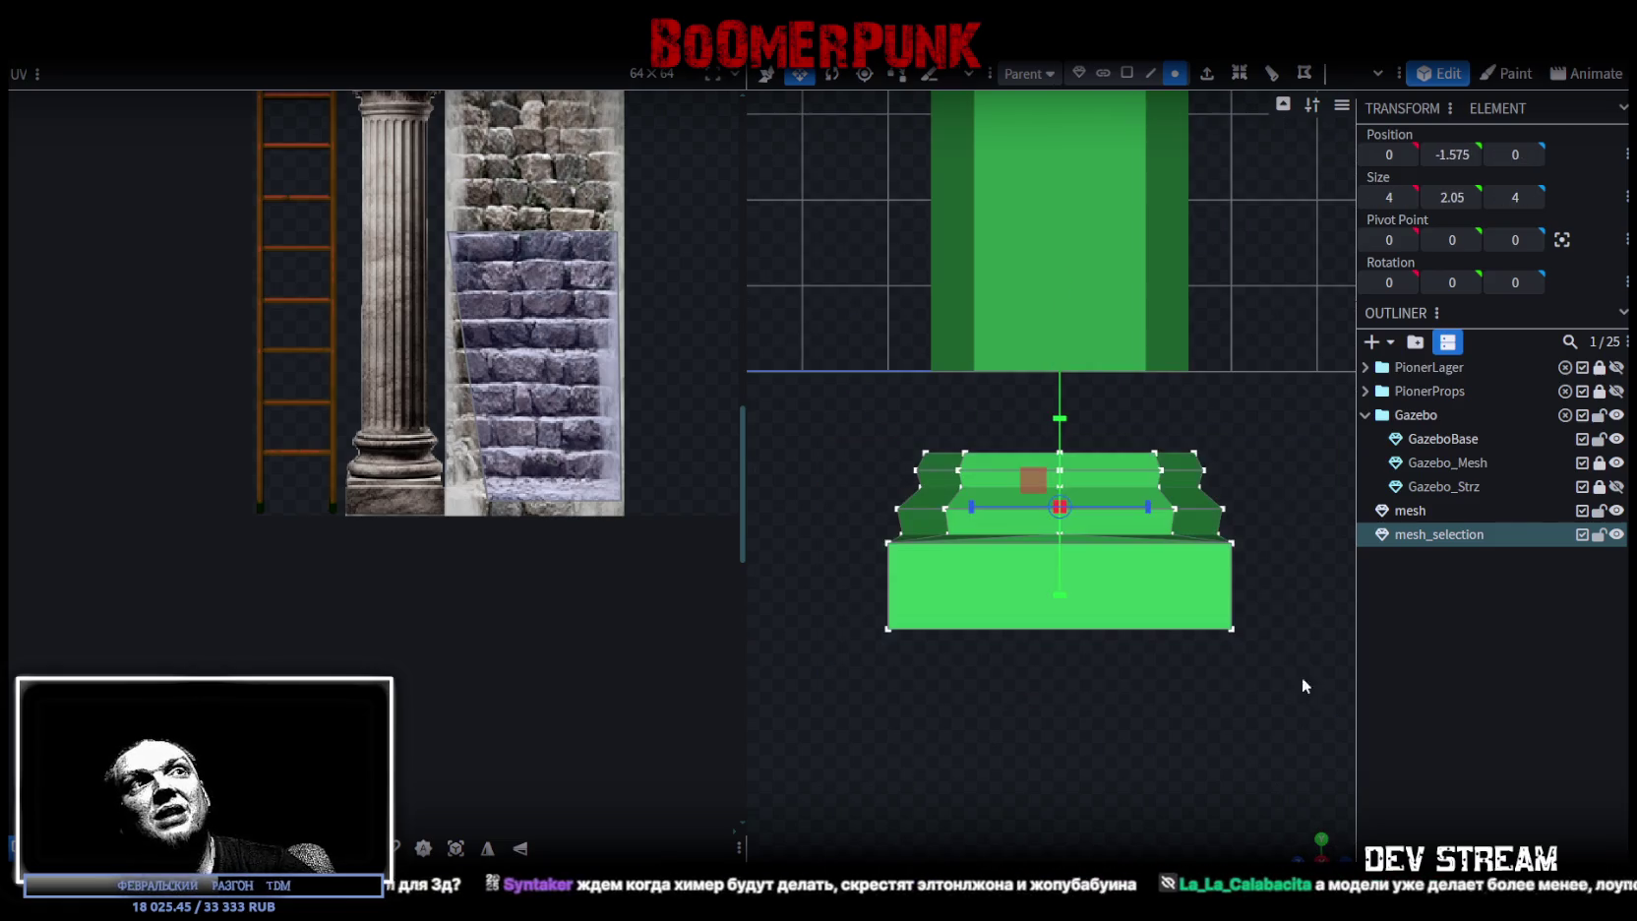
key("v")
left_click_drag(1059, 429, 1079, 319)
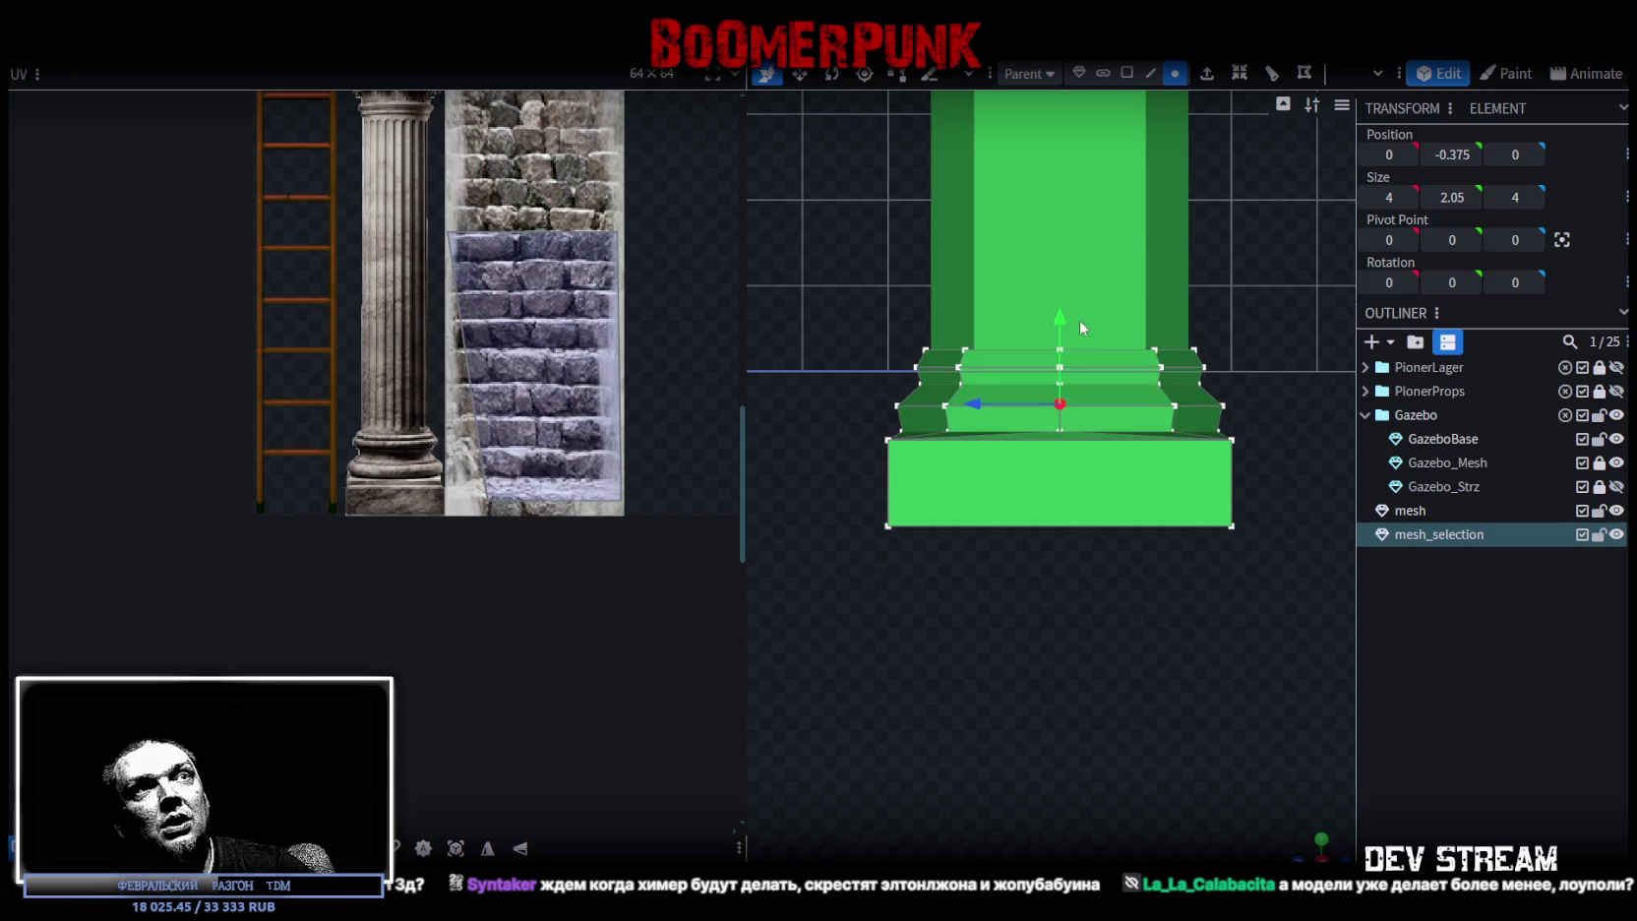
key("ctrl+z")
- Reselect the top vertex ring in front view and scale it outward
left_click_drag(1306, 840, 1200, 764)
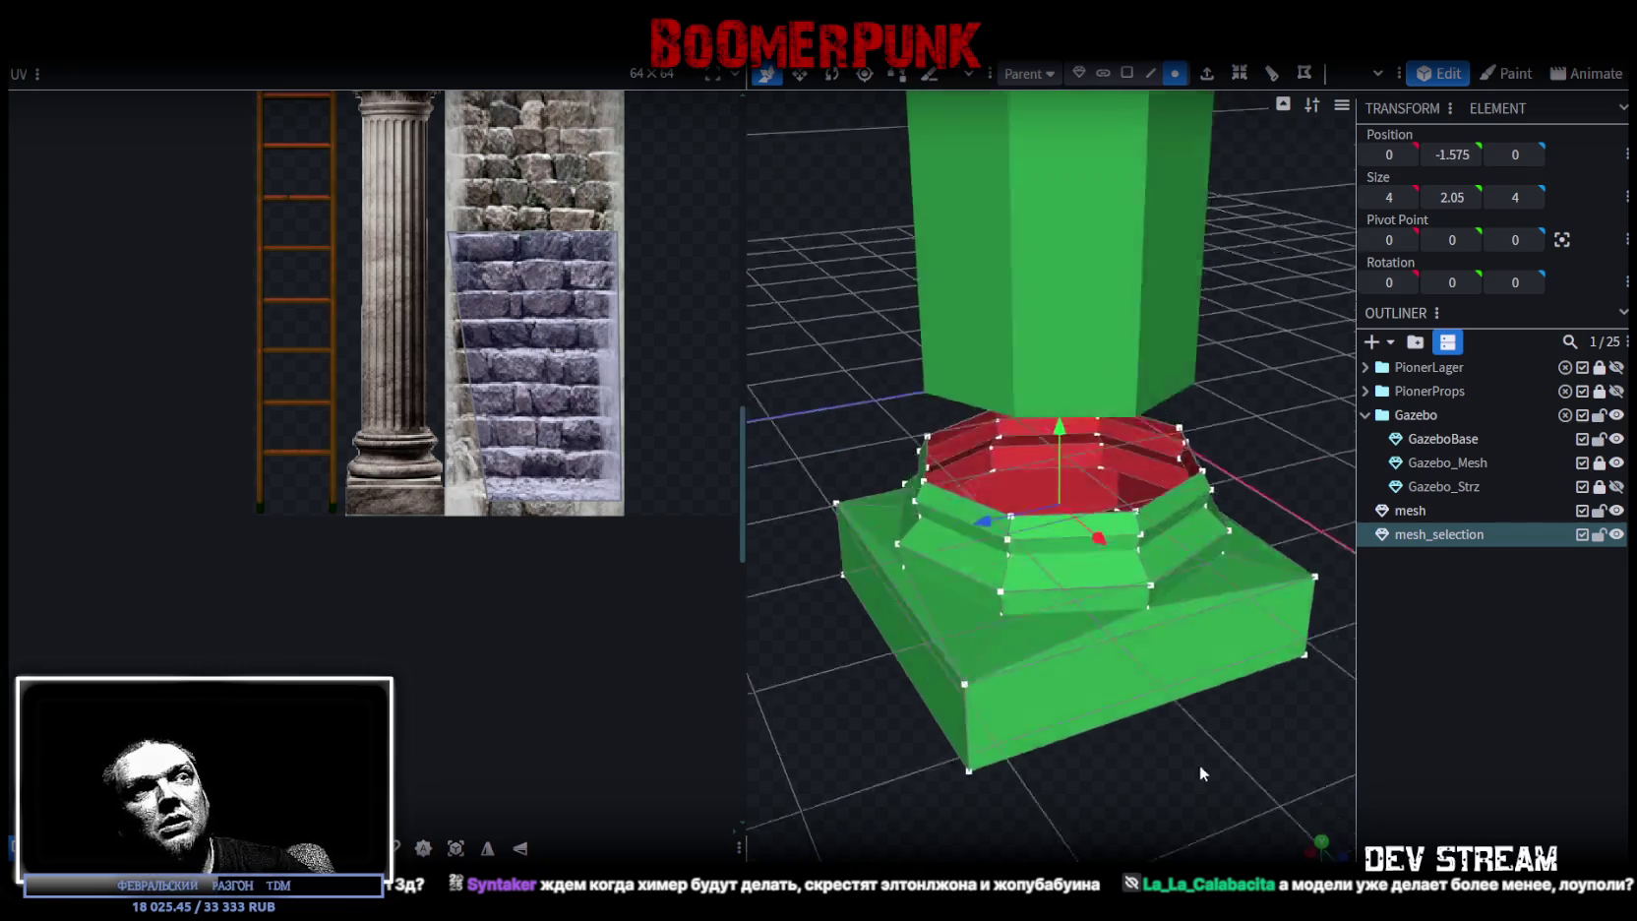
key("KP_1")
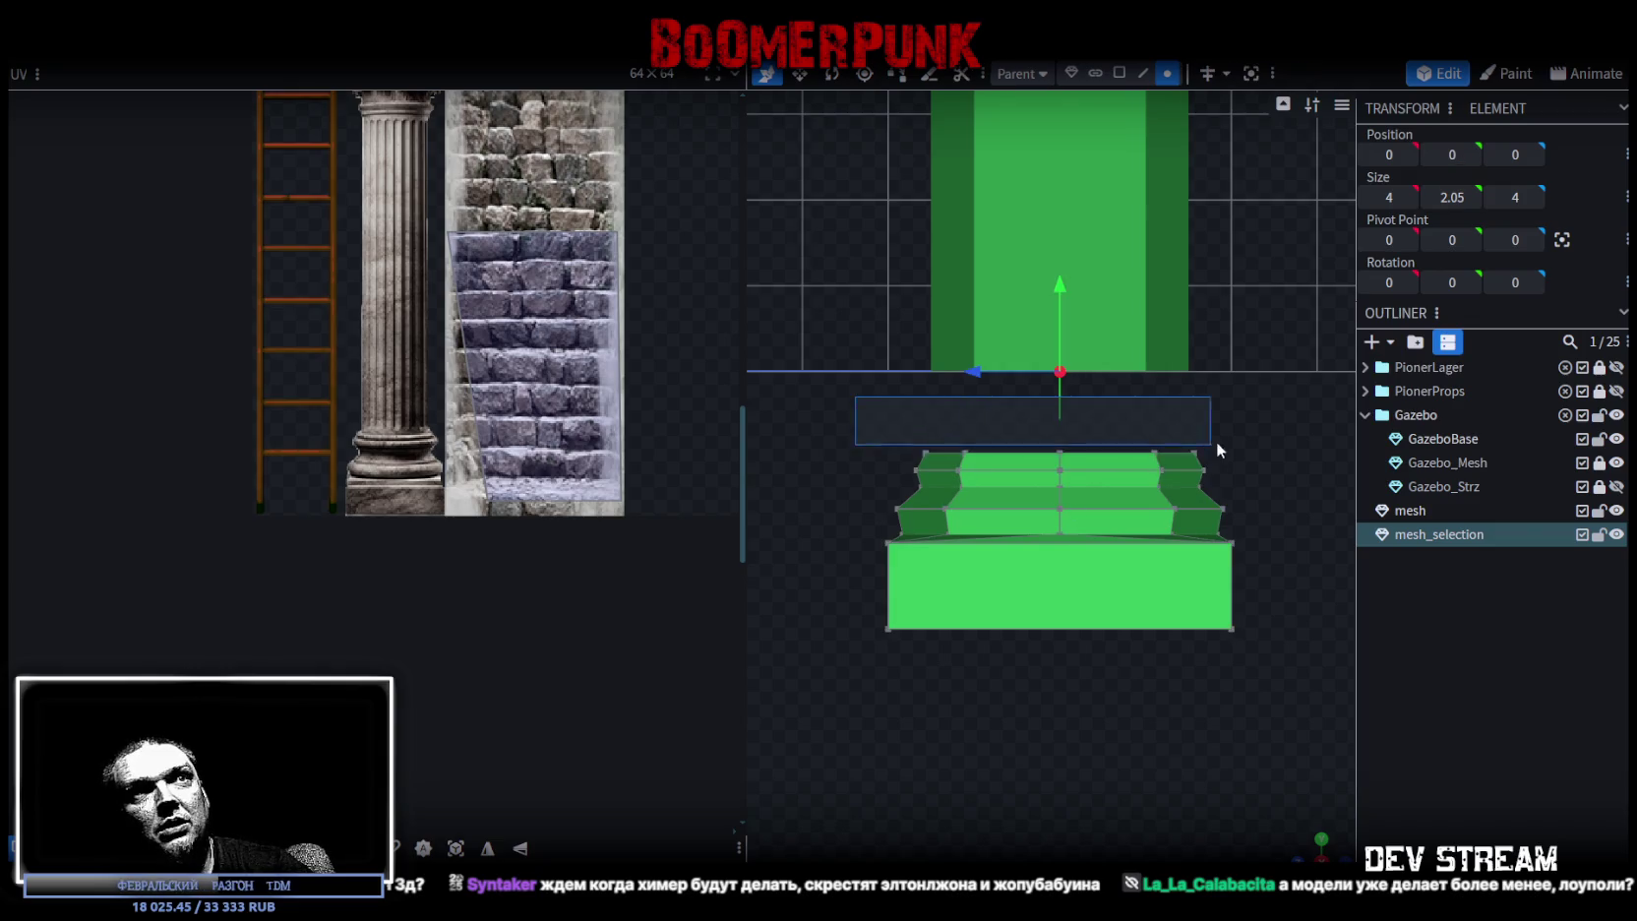
left_click_drag(855, 396, 1260, 457)
left_click_drag(892, 405, 1263, 461)
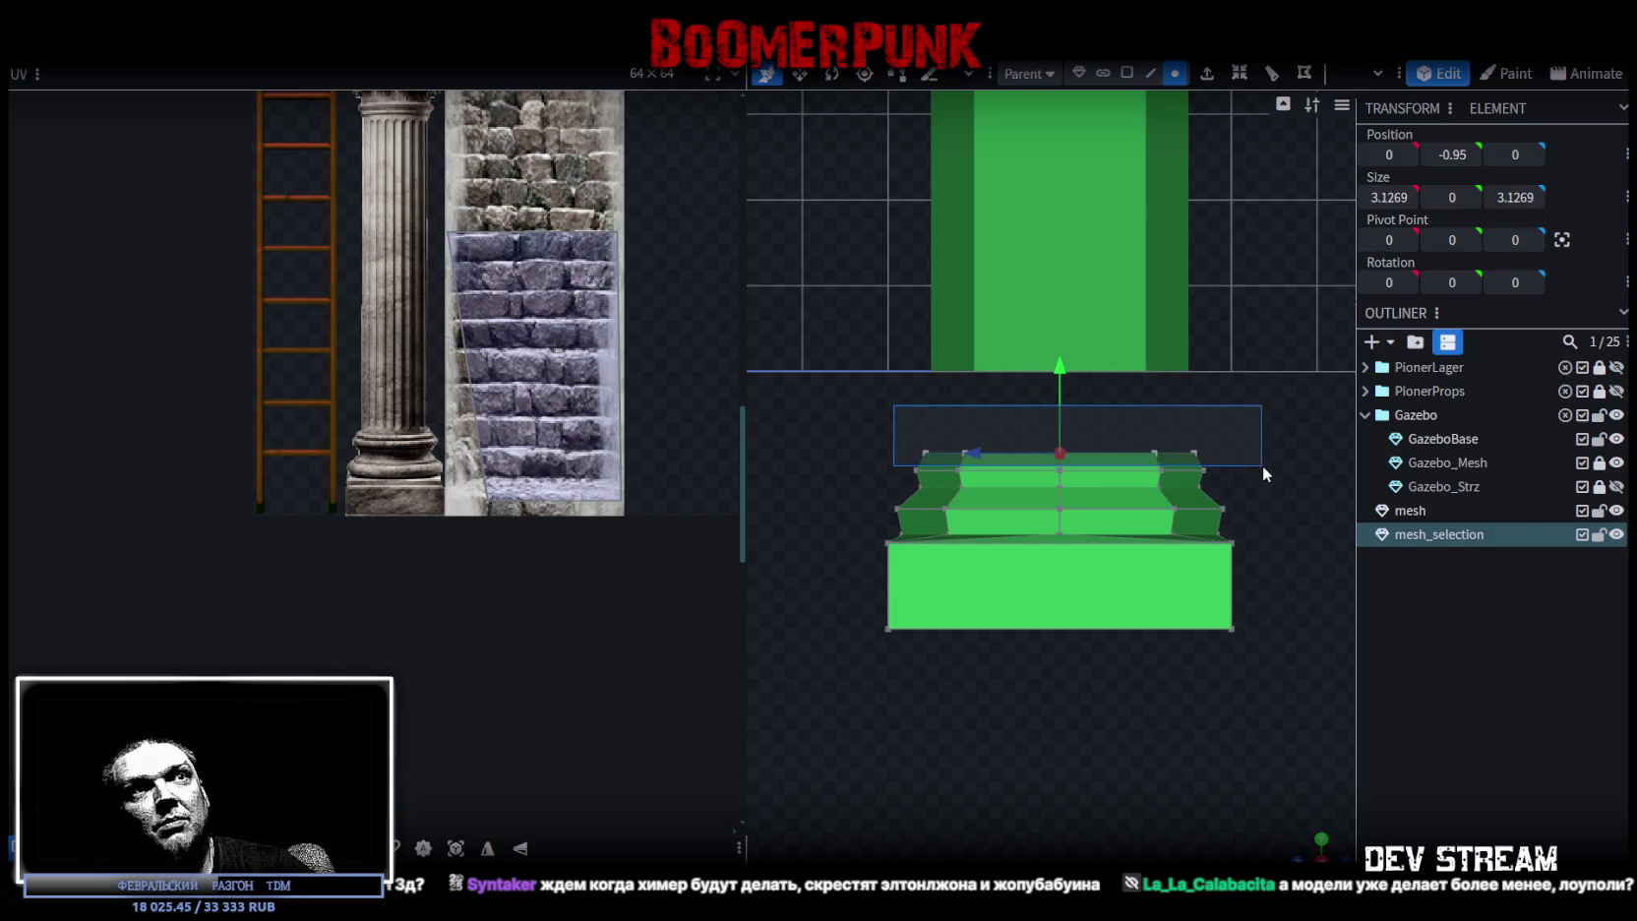
left_click_drag(1322, 839, 1314, 850)
key("s")
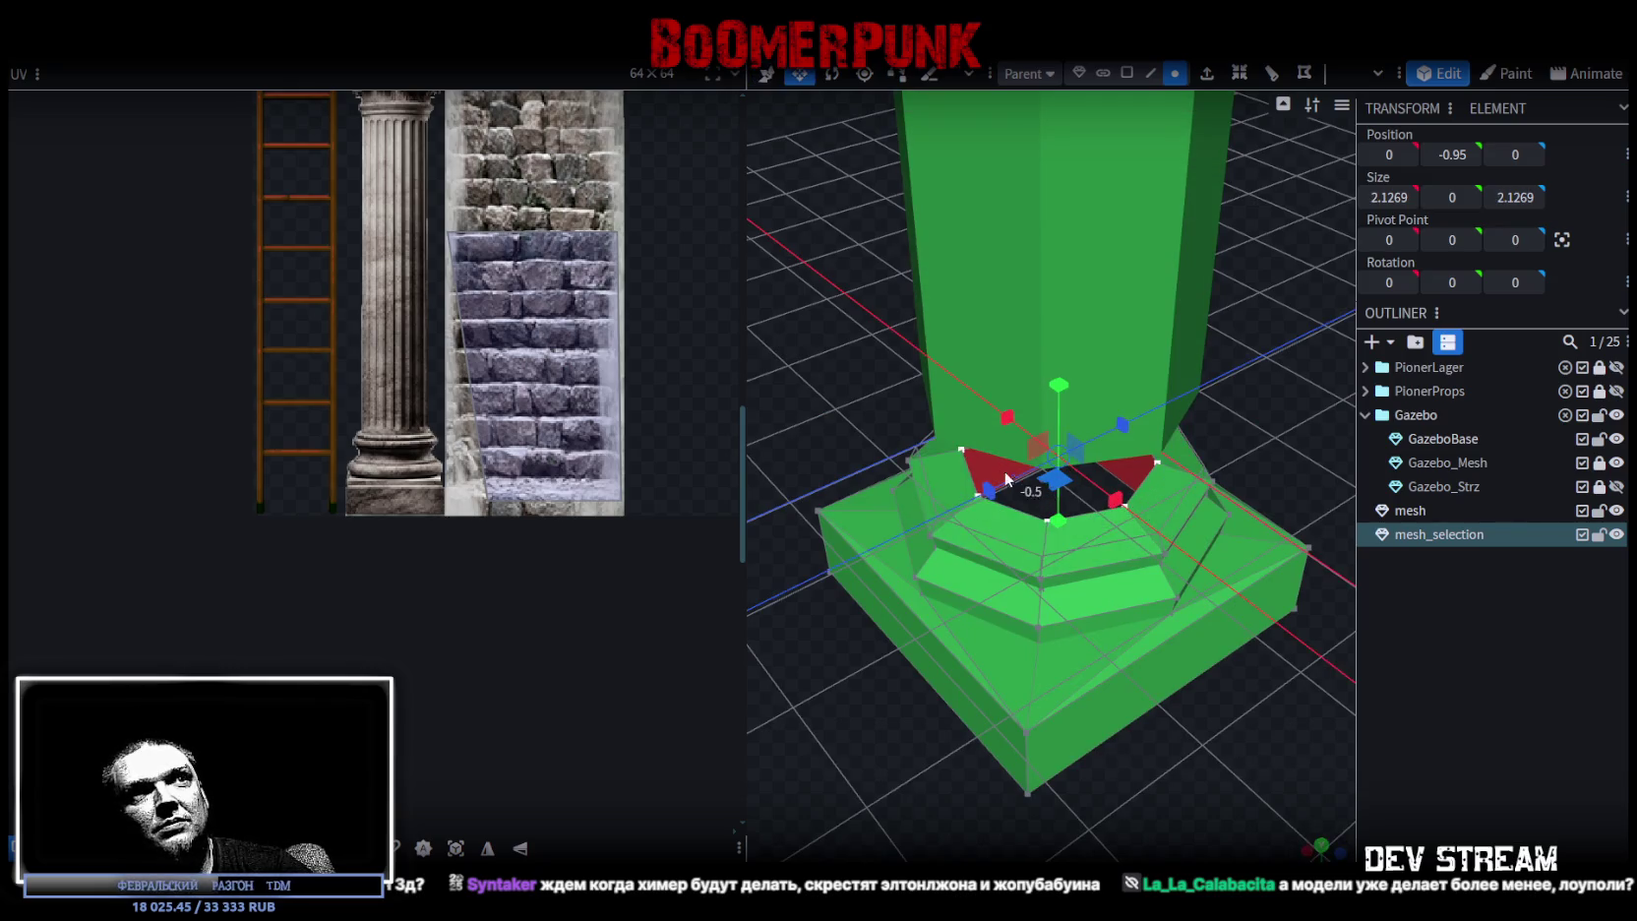
left_click_drag(1033, 504, 1037, 466)
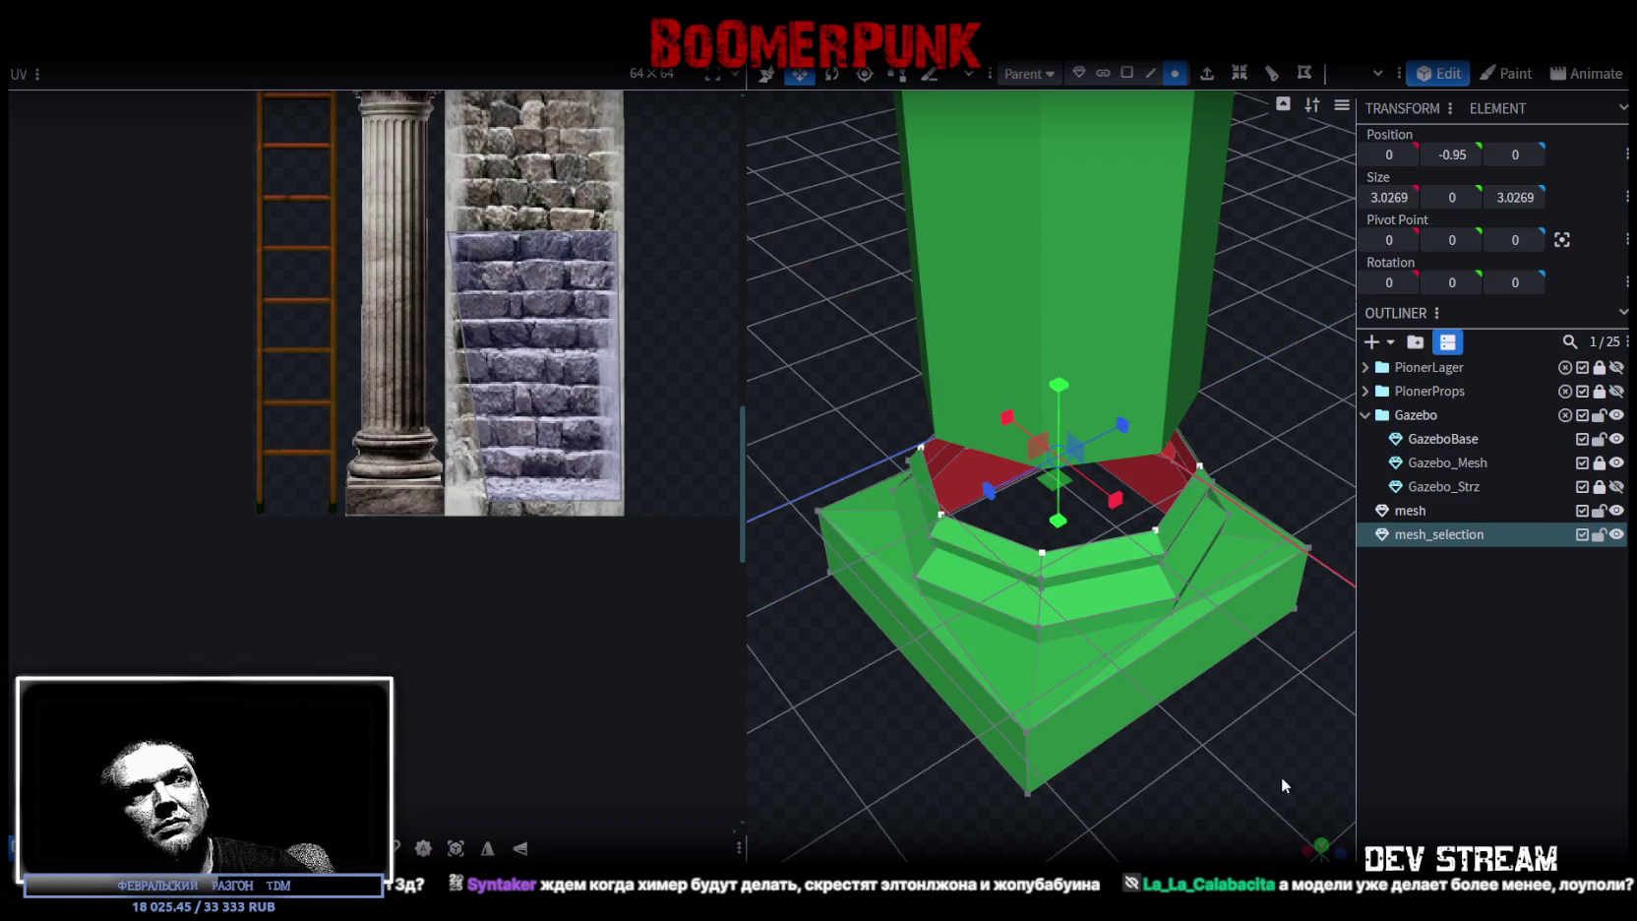
- Try raising the upper base vertices by 1.2 units, then undo it
key("KP_1")
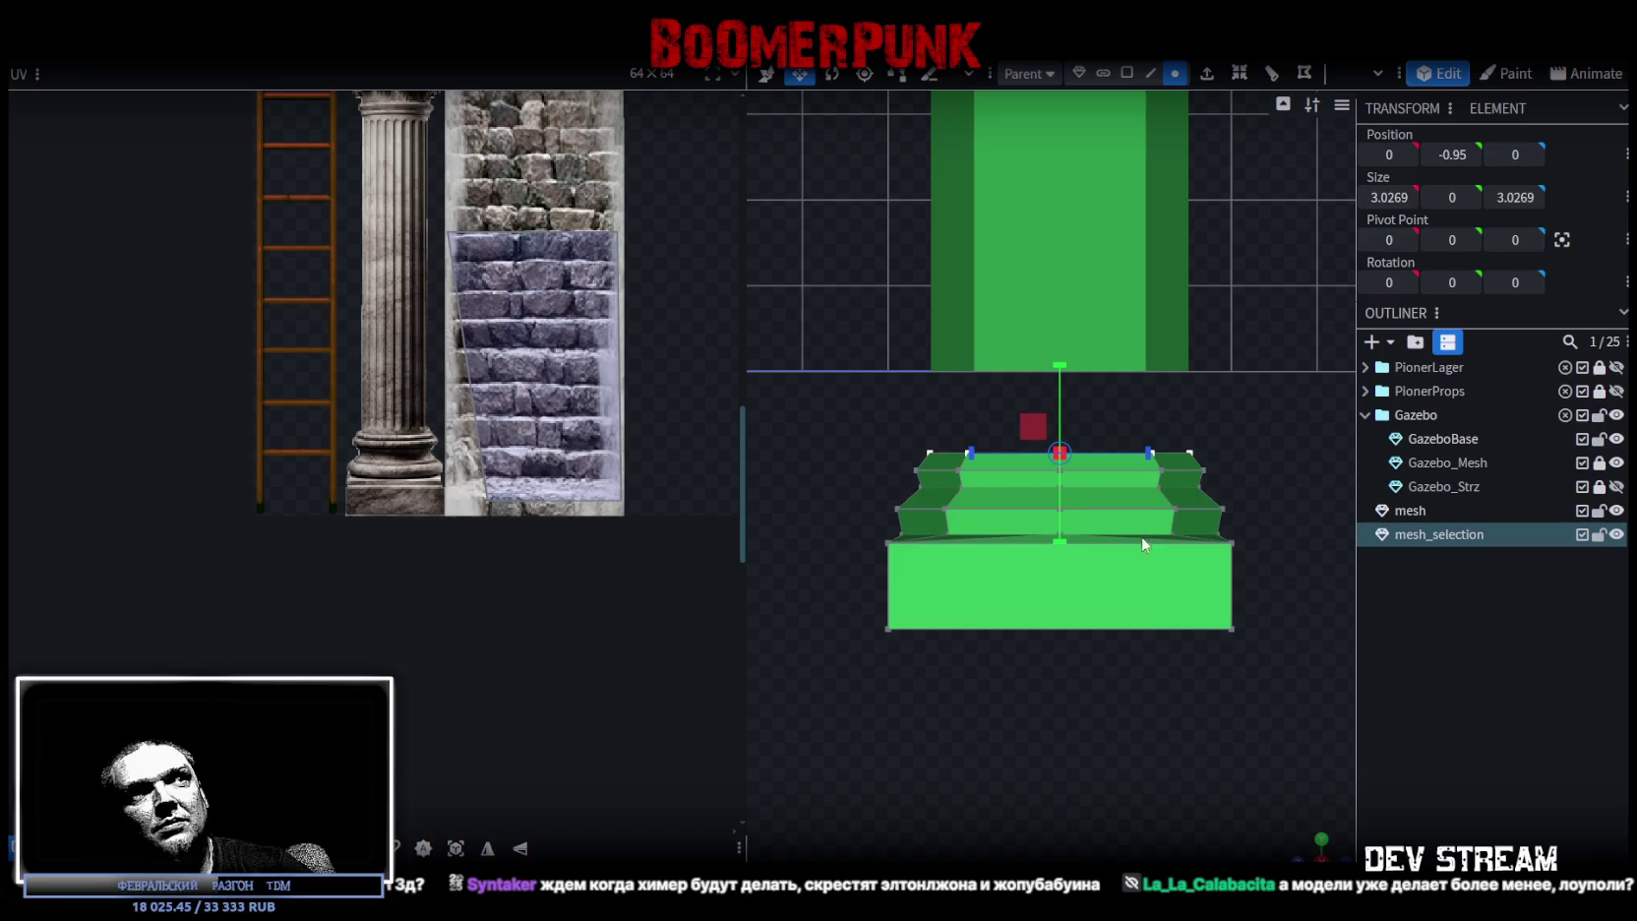
left_click_drag(798, 696, 1288, 414)
key("v")
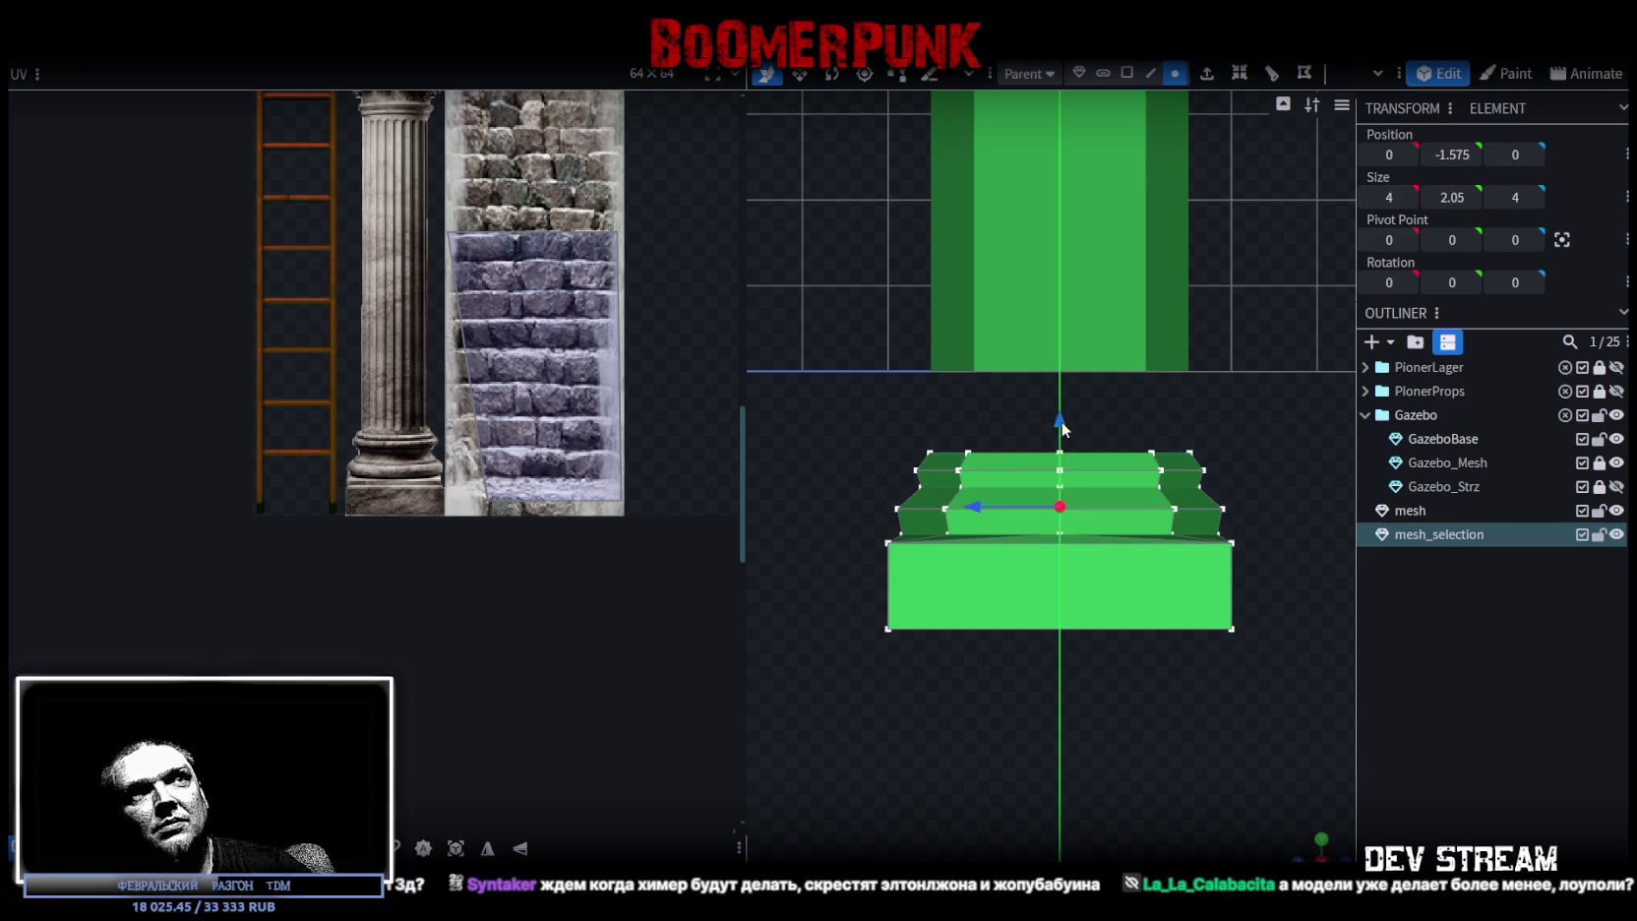
left_click_drag(1061, 421, 1072, 325)
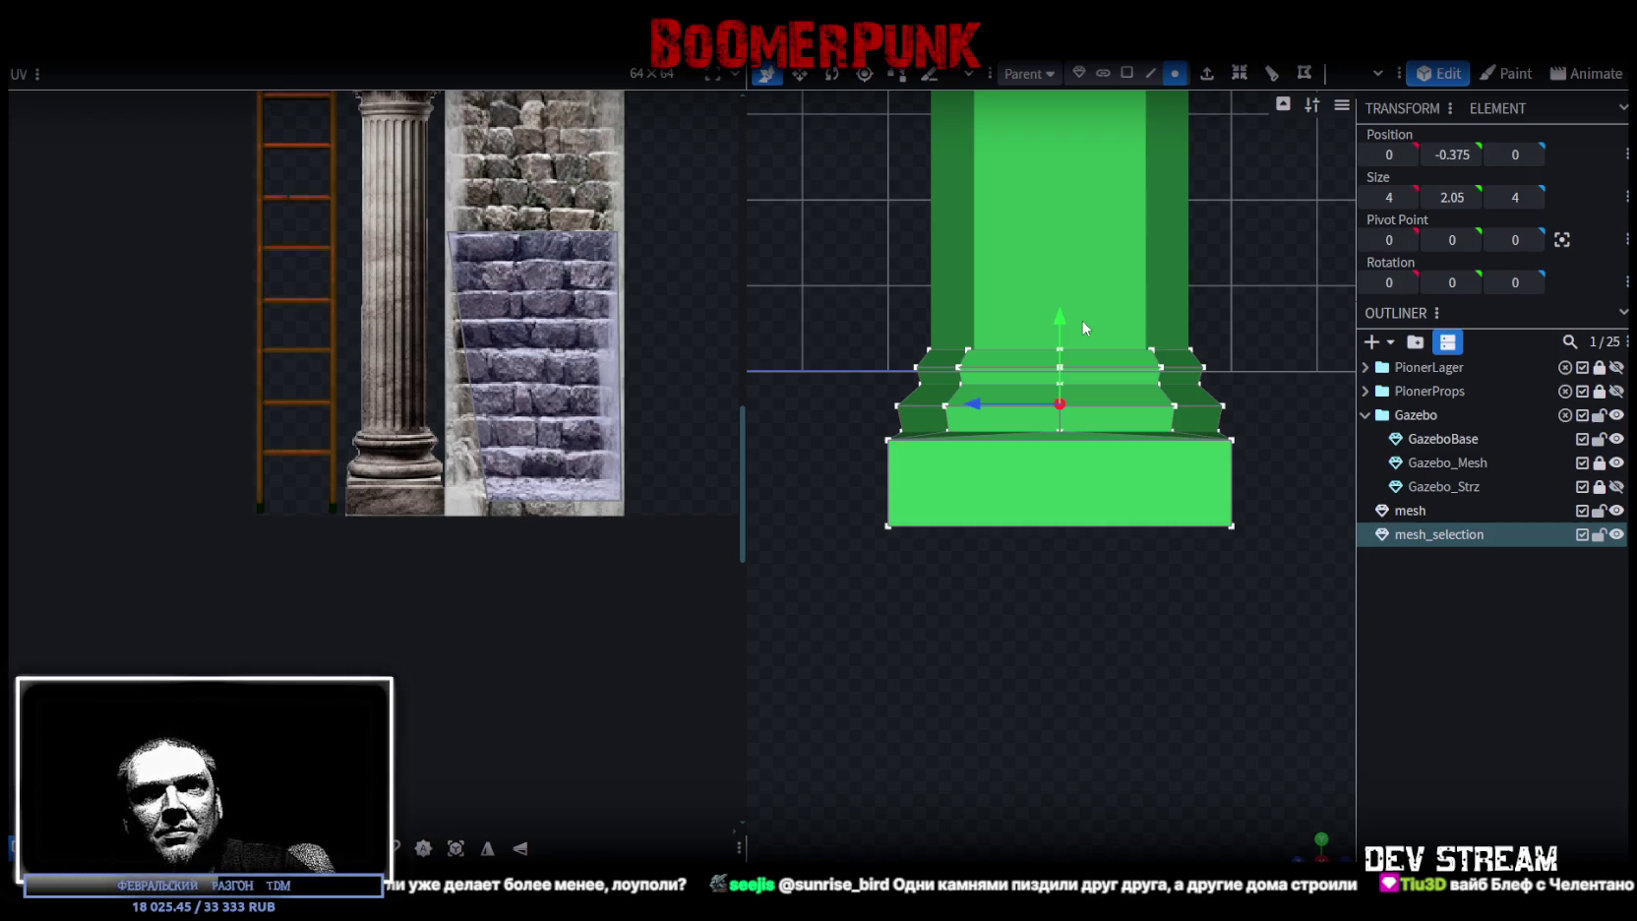
key("ctrl+z")
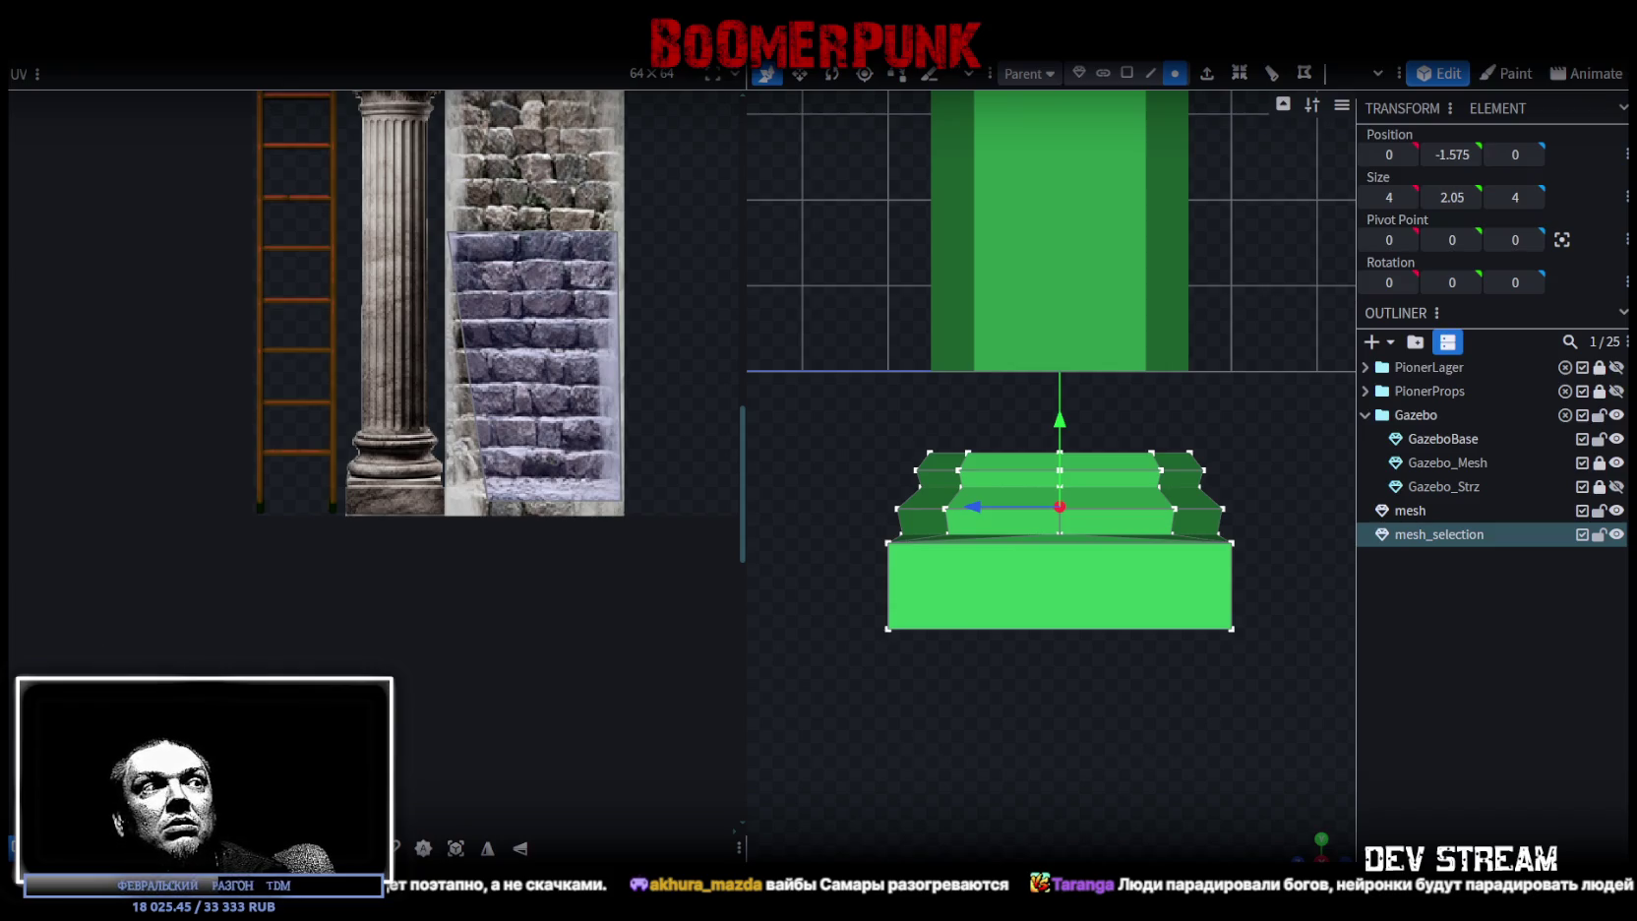
scroll(959, 670, "down", 3)
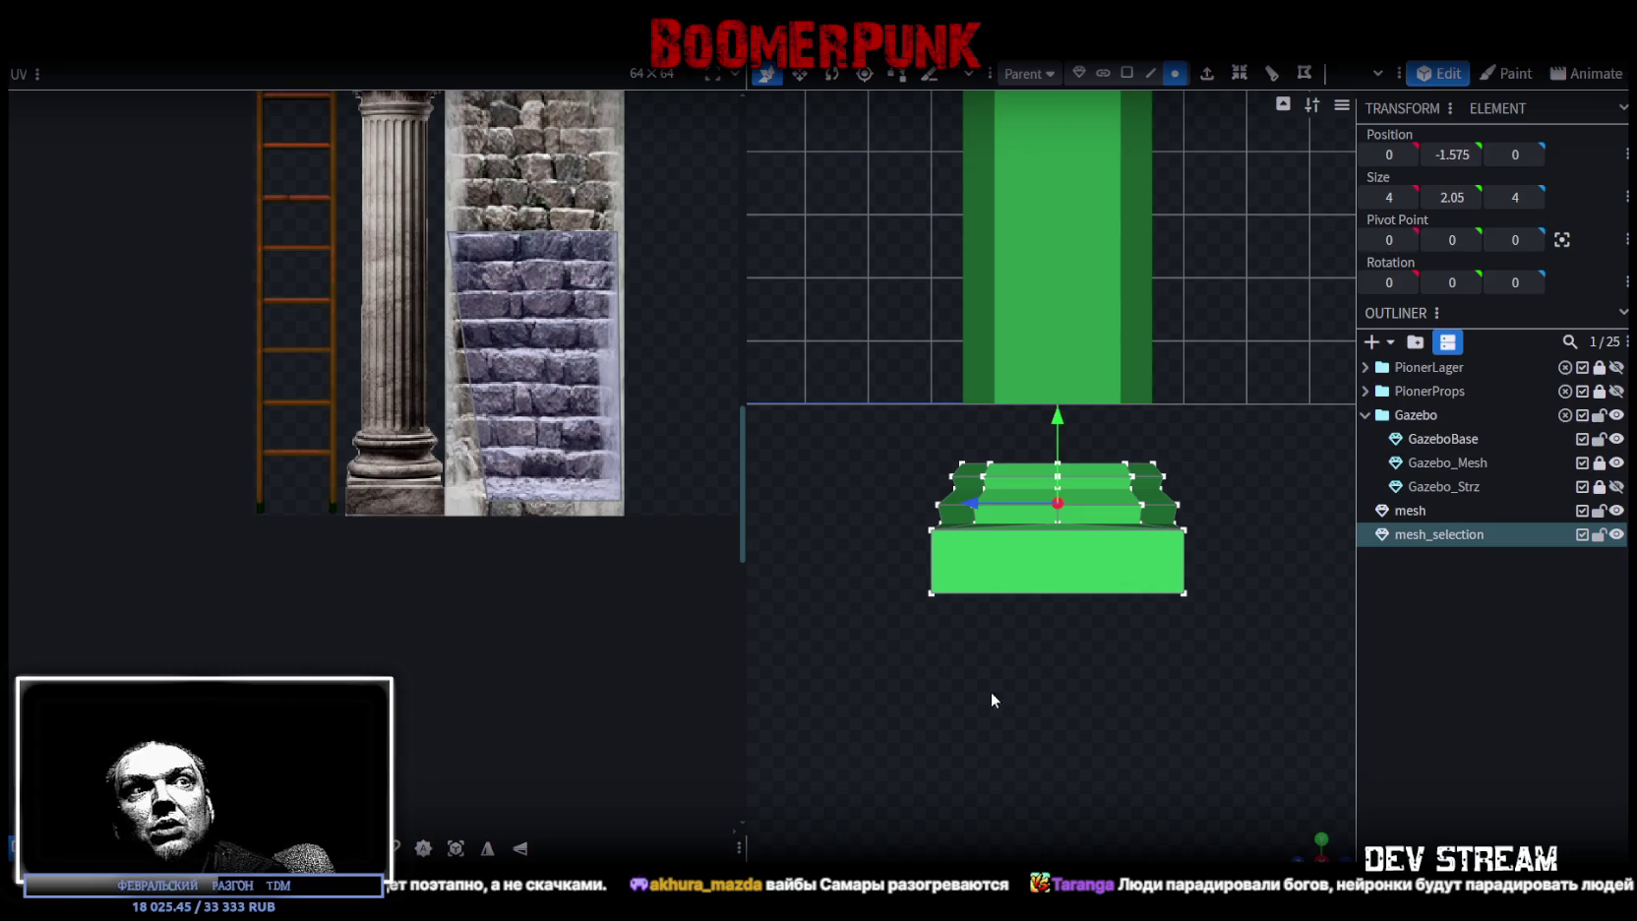
left_click_drag(958, 670, 994, 630)
mouse_move(1171, 779)
left_mouse_down()
mouse_move(1049, 722)
mouse_move(950, 710)
mouse_move(904, 642)
left_mouse_up()
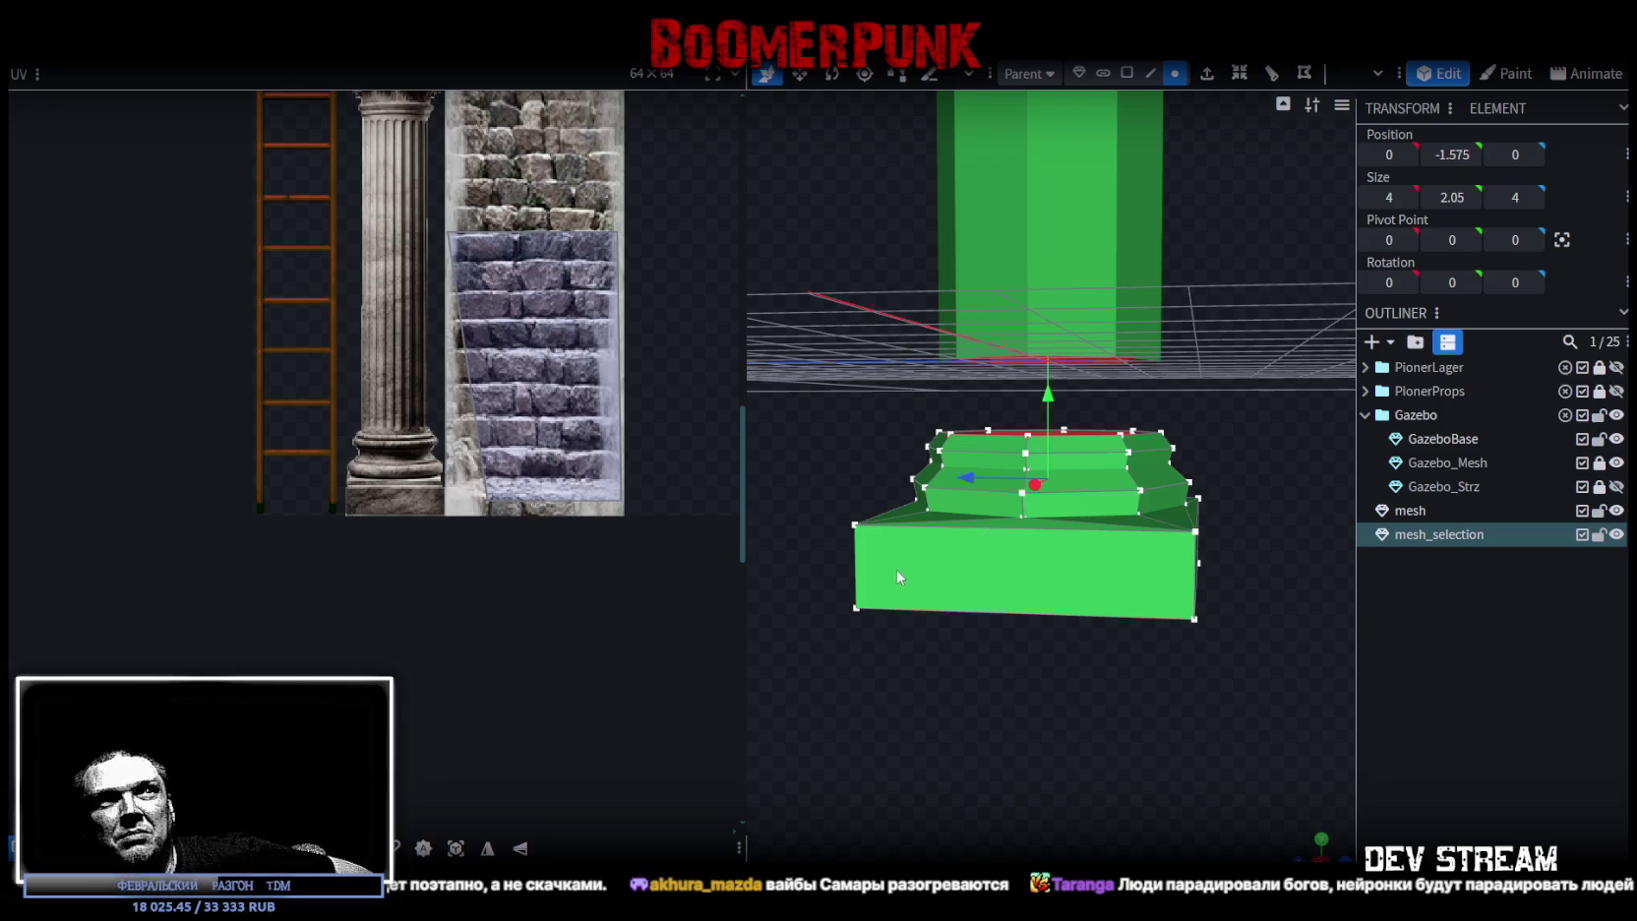
mouse_move(1097, 708)
left_mouse_down()
mouse_move(1023, 755)
mouse_move(964, 745)
mouse_move(1194, 756)
mouse_move(1218, 777)
left_mouse_up()
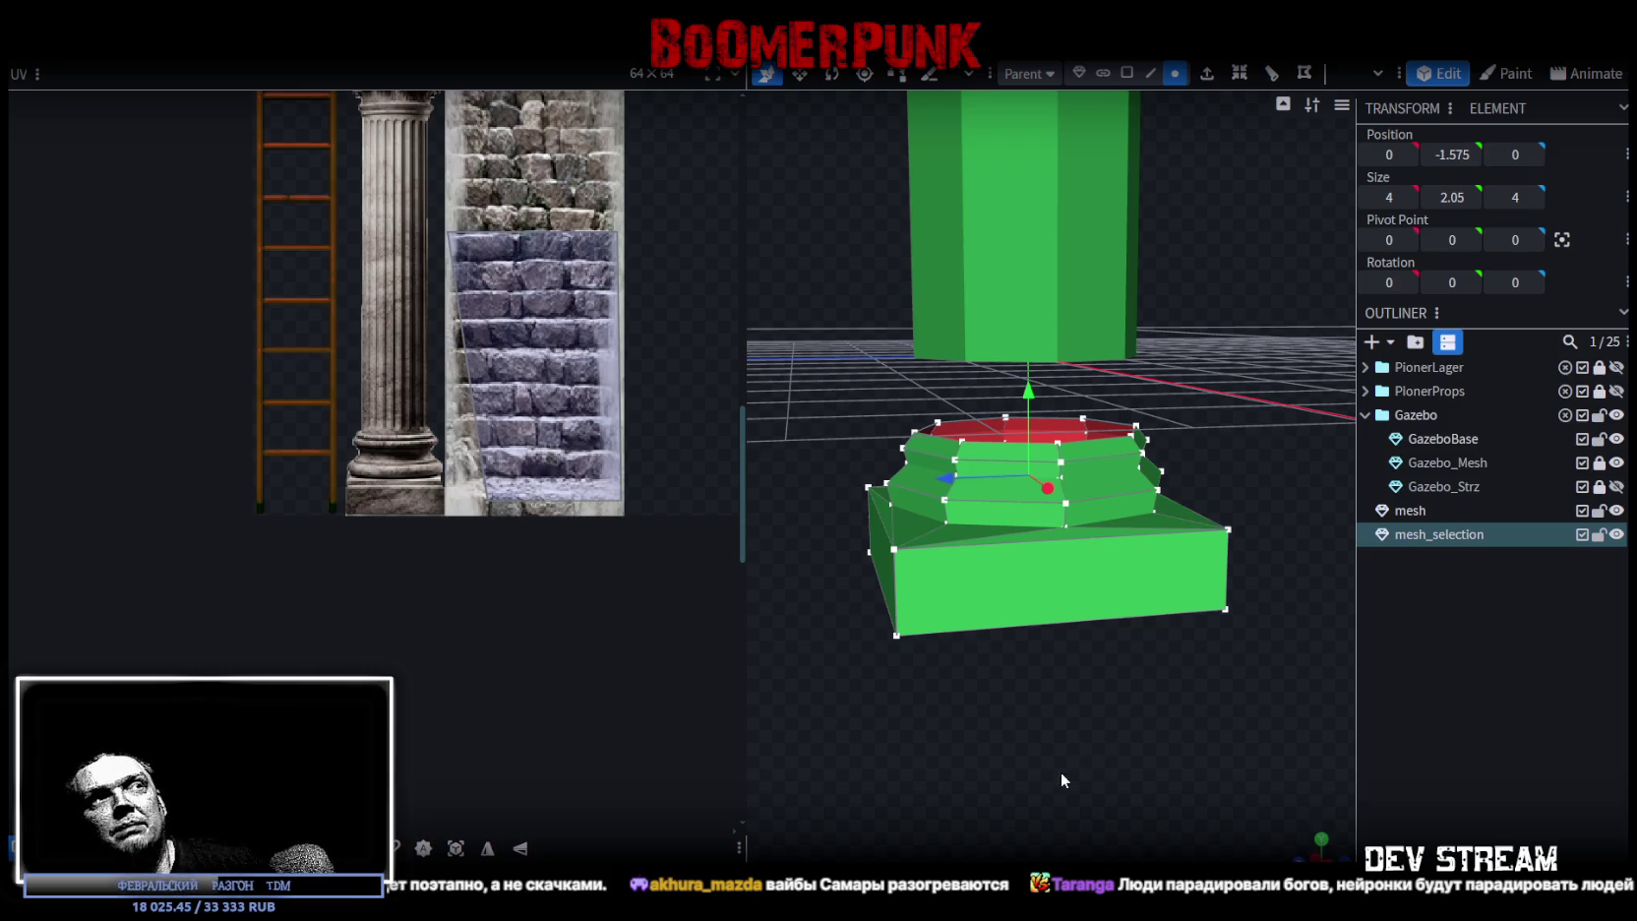
mouse_move(1049, 772)
left_mouse_down()
mouse_move(1027, 726)
mouse_move(1105, 769)
mouse_move(1197, 780)
mouse_move(1106, 811)
mouse_move(1057, 803)
mouse_move(1045, 773)
left_mouse_up()
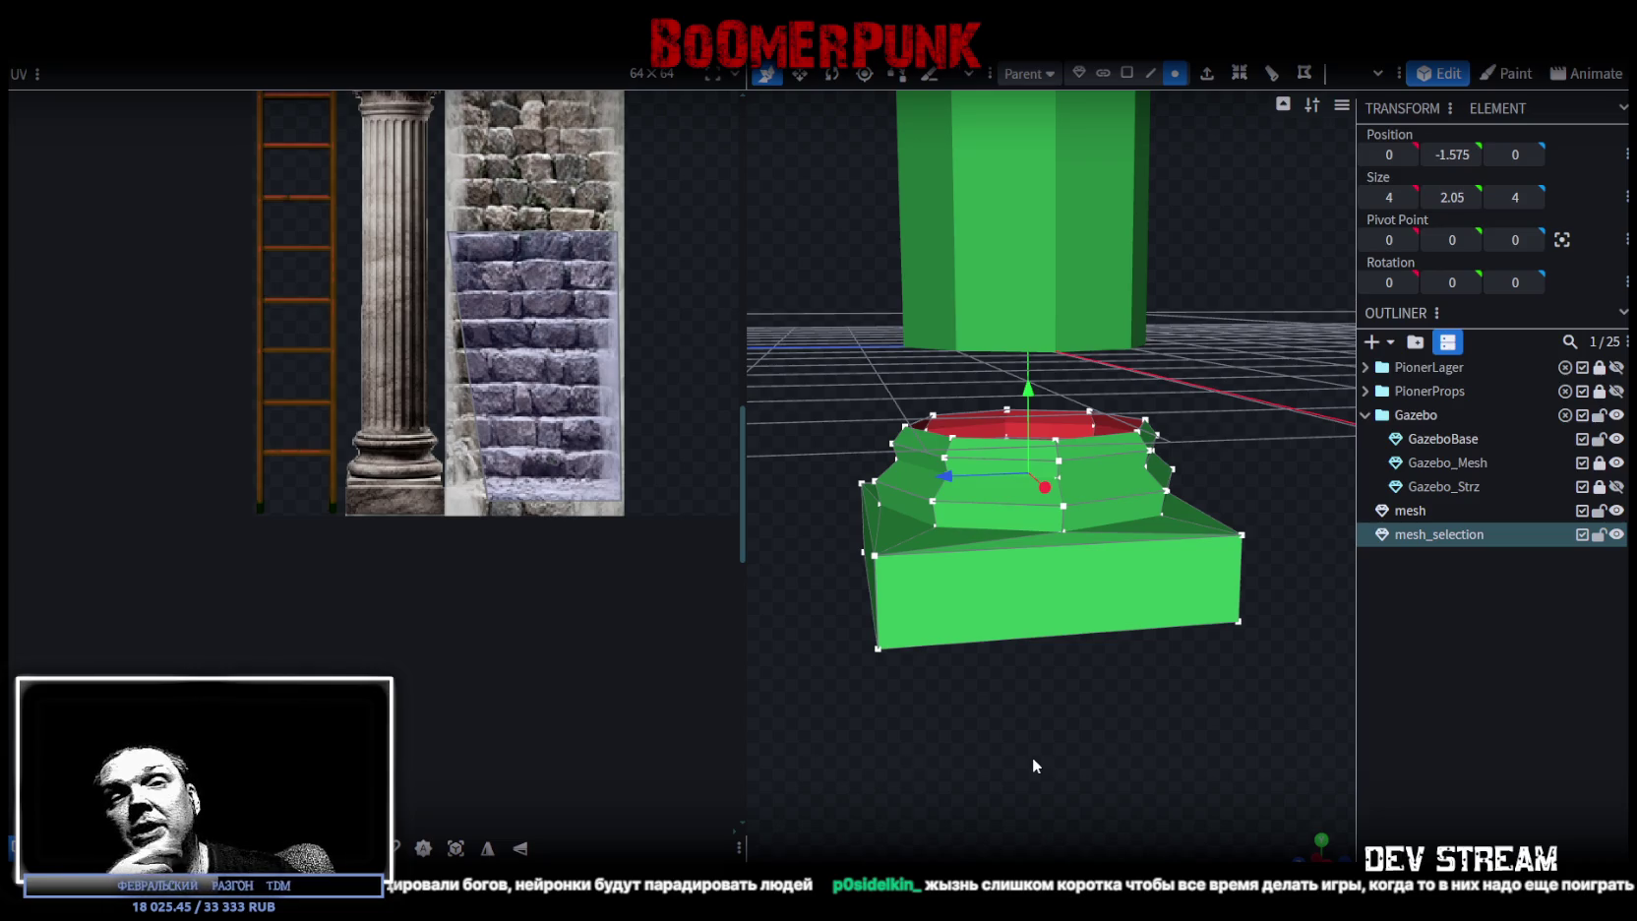
mouse_move(1032, 758)
left_mouse_down()
mouse_move(1071, 684)
mouse_move(1036, 726)
mouse_move(1080, 757)
mouse_move(1035, 726)
left_mouse_up()
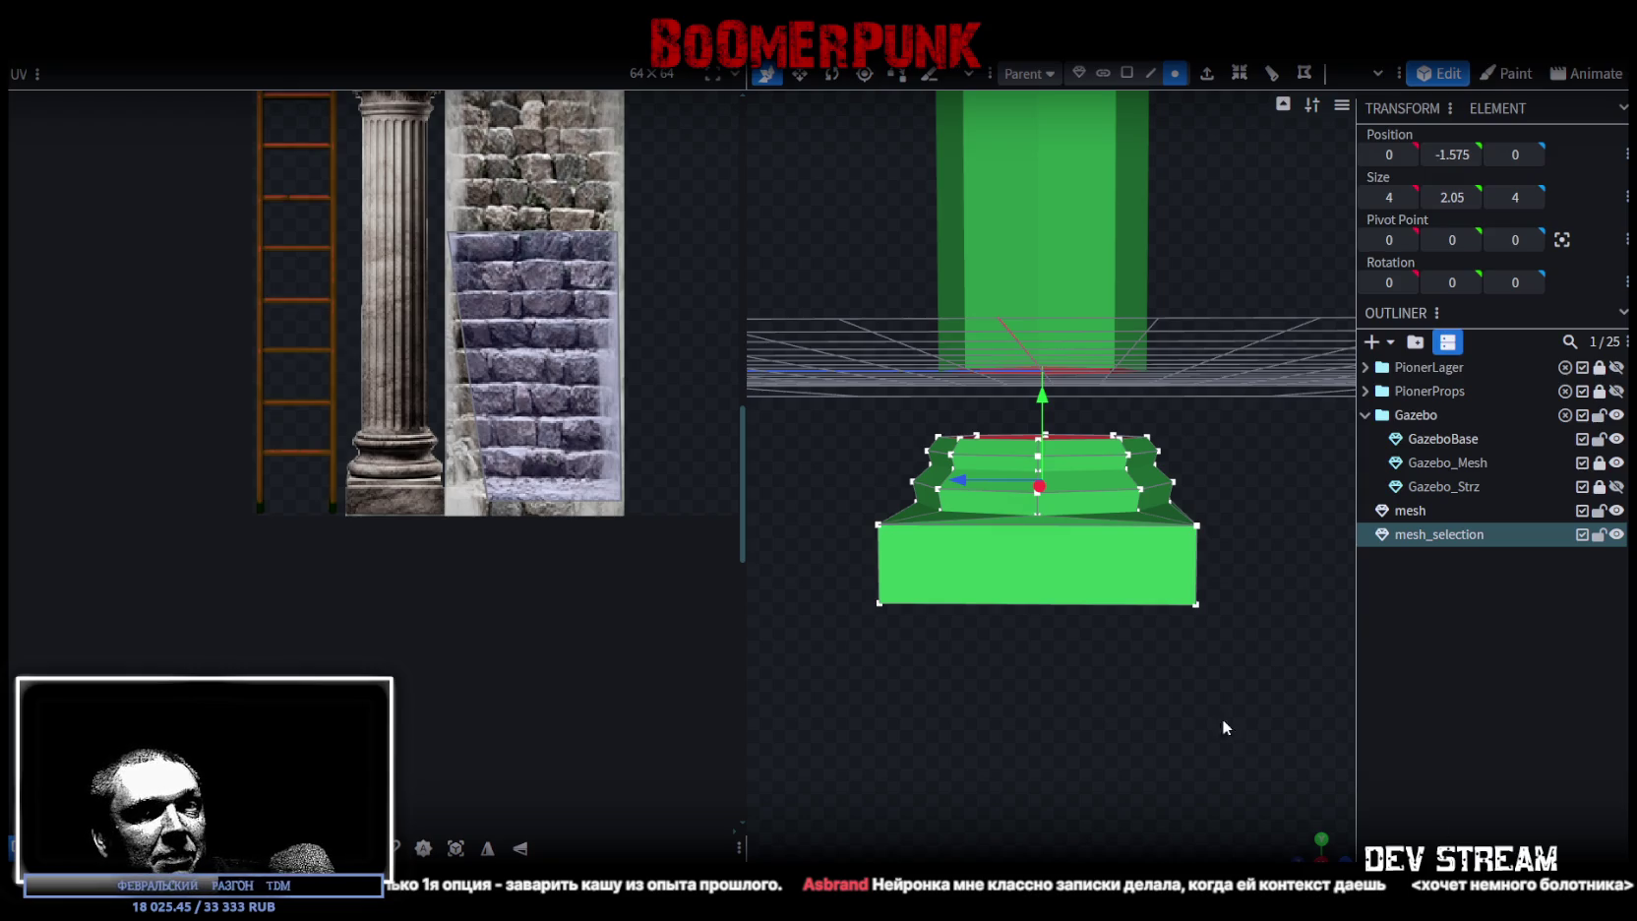
- Orbit the model to a level front view of the base and column
scroll(1075, 695, "down", 2)
left_click_drag(1313, 857, 1278, 836)
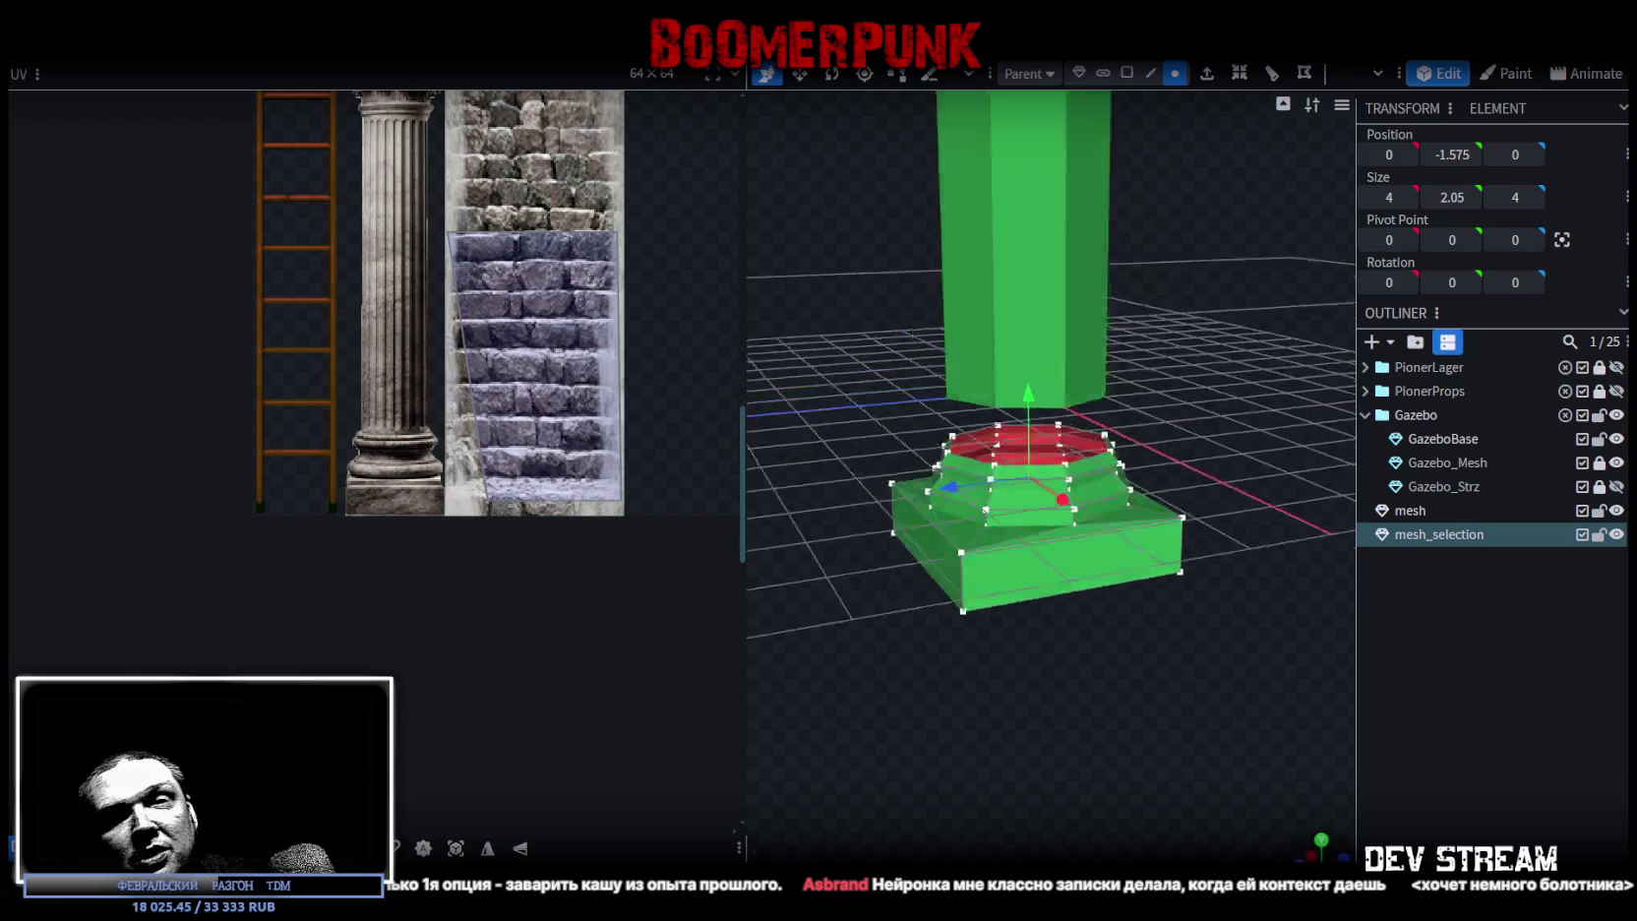
mouse_move(1191, 762)
left_mouse_down()
mouse_move(988, 703)
mouse_move(1045, 731)
mouse_move(1044, 747)
left_mouse_up()
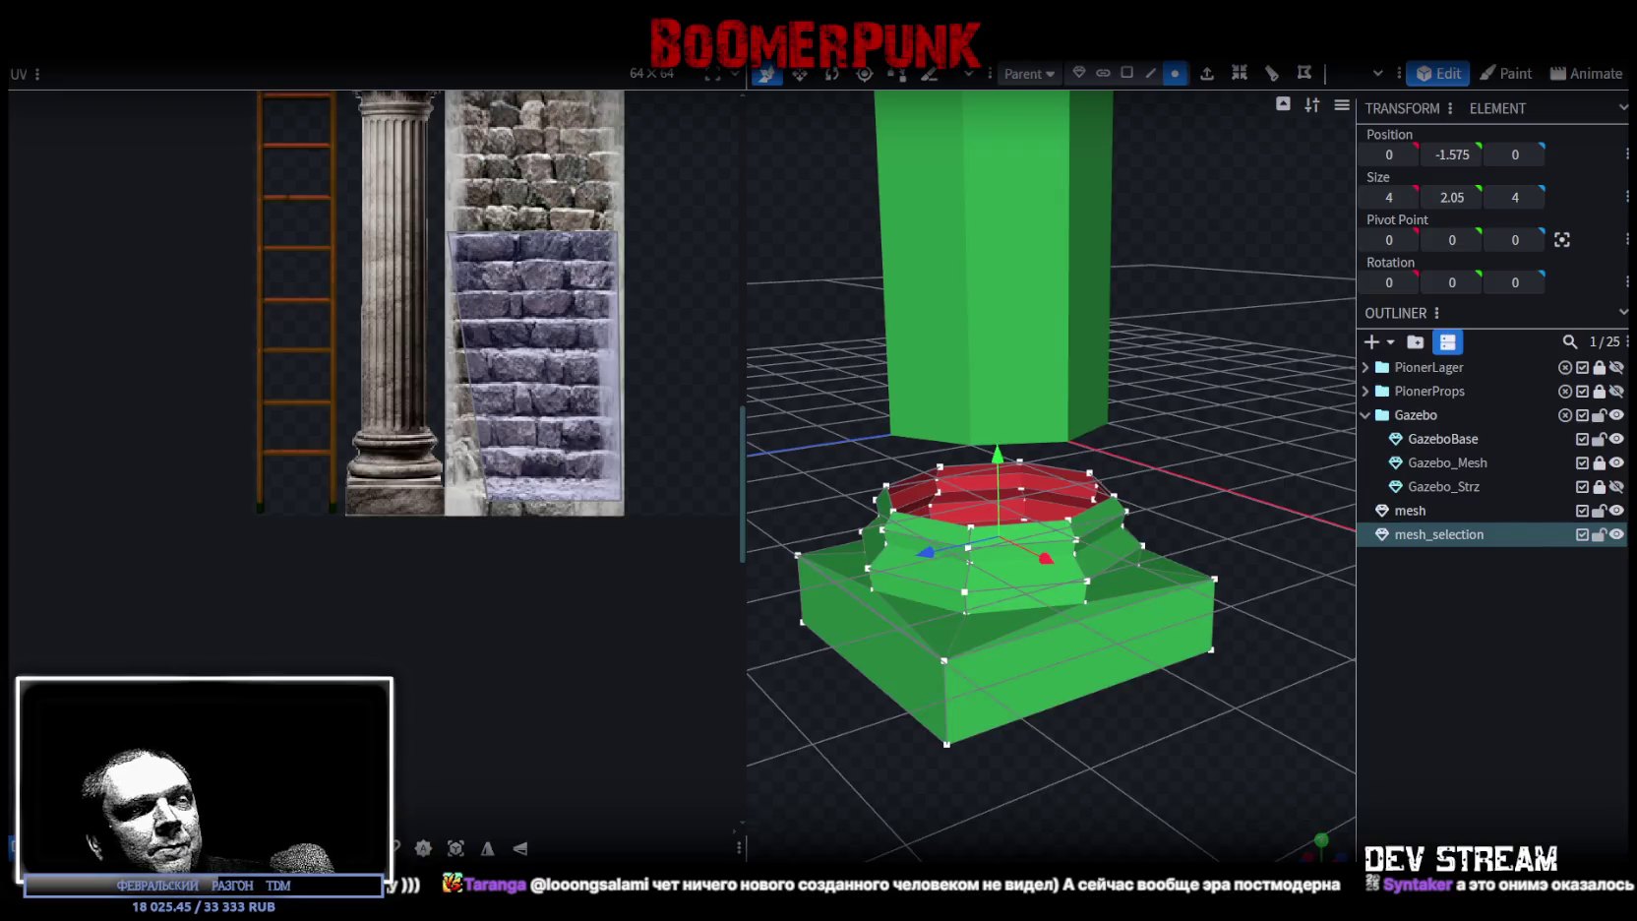
- Switch to the Kinopoisk browser window and maximise it to full screen
key("alt+Tab")
key("alt+Tab")
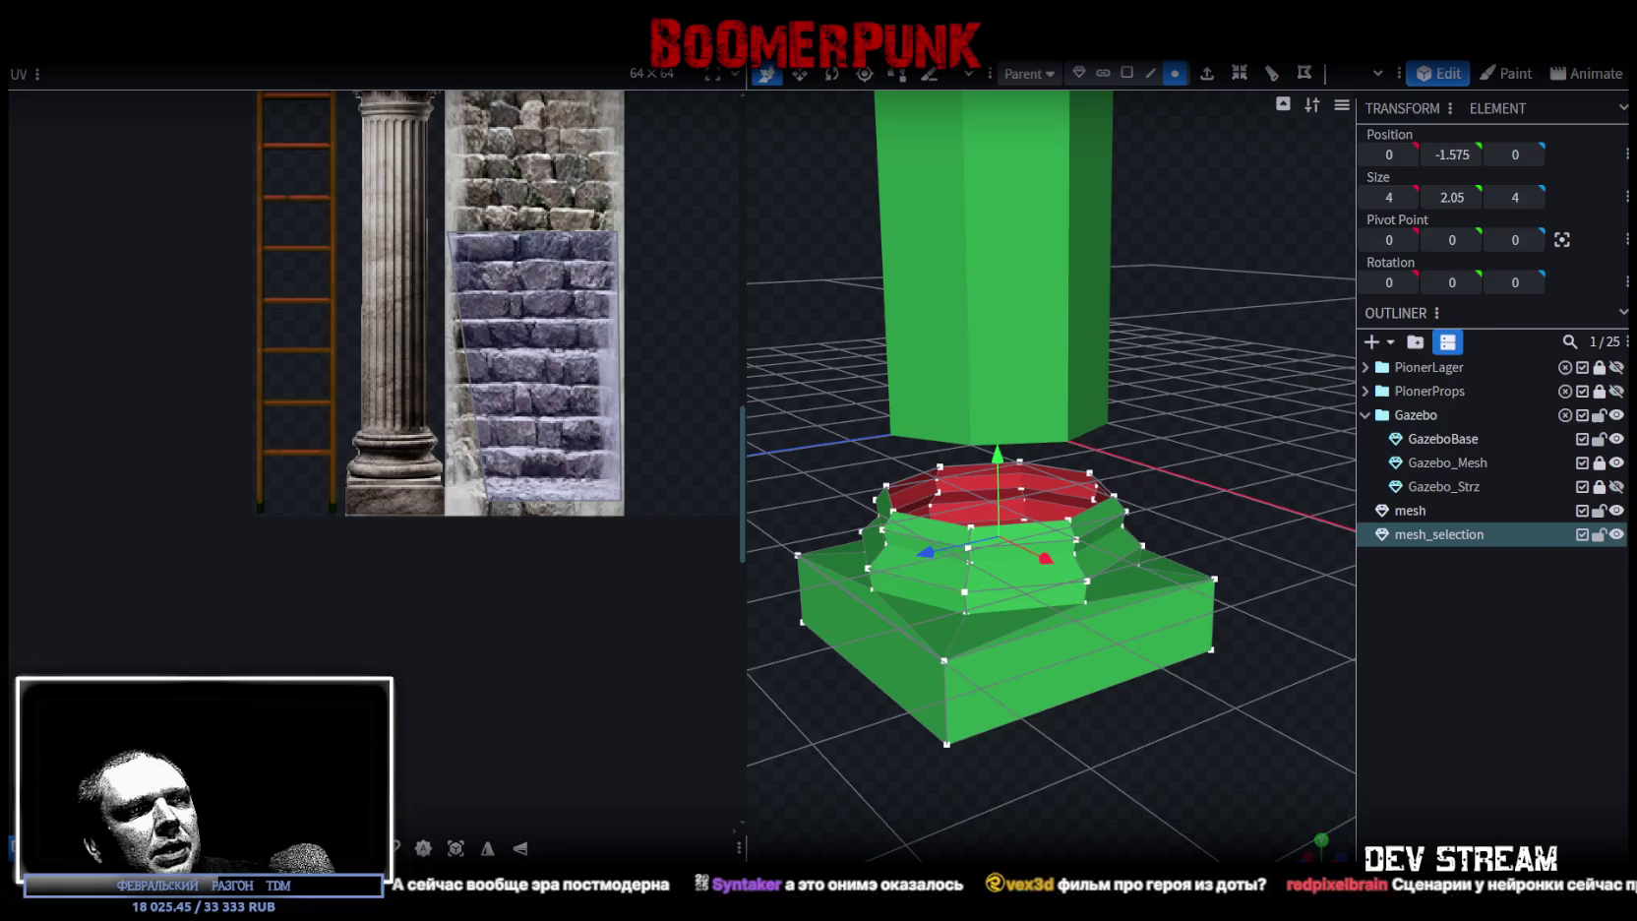
key("alt+Tab")
key("super+Up")
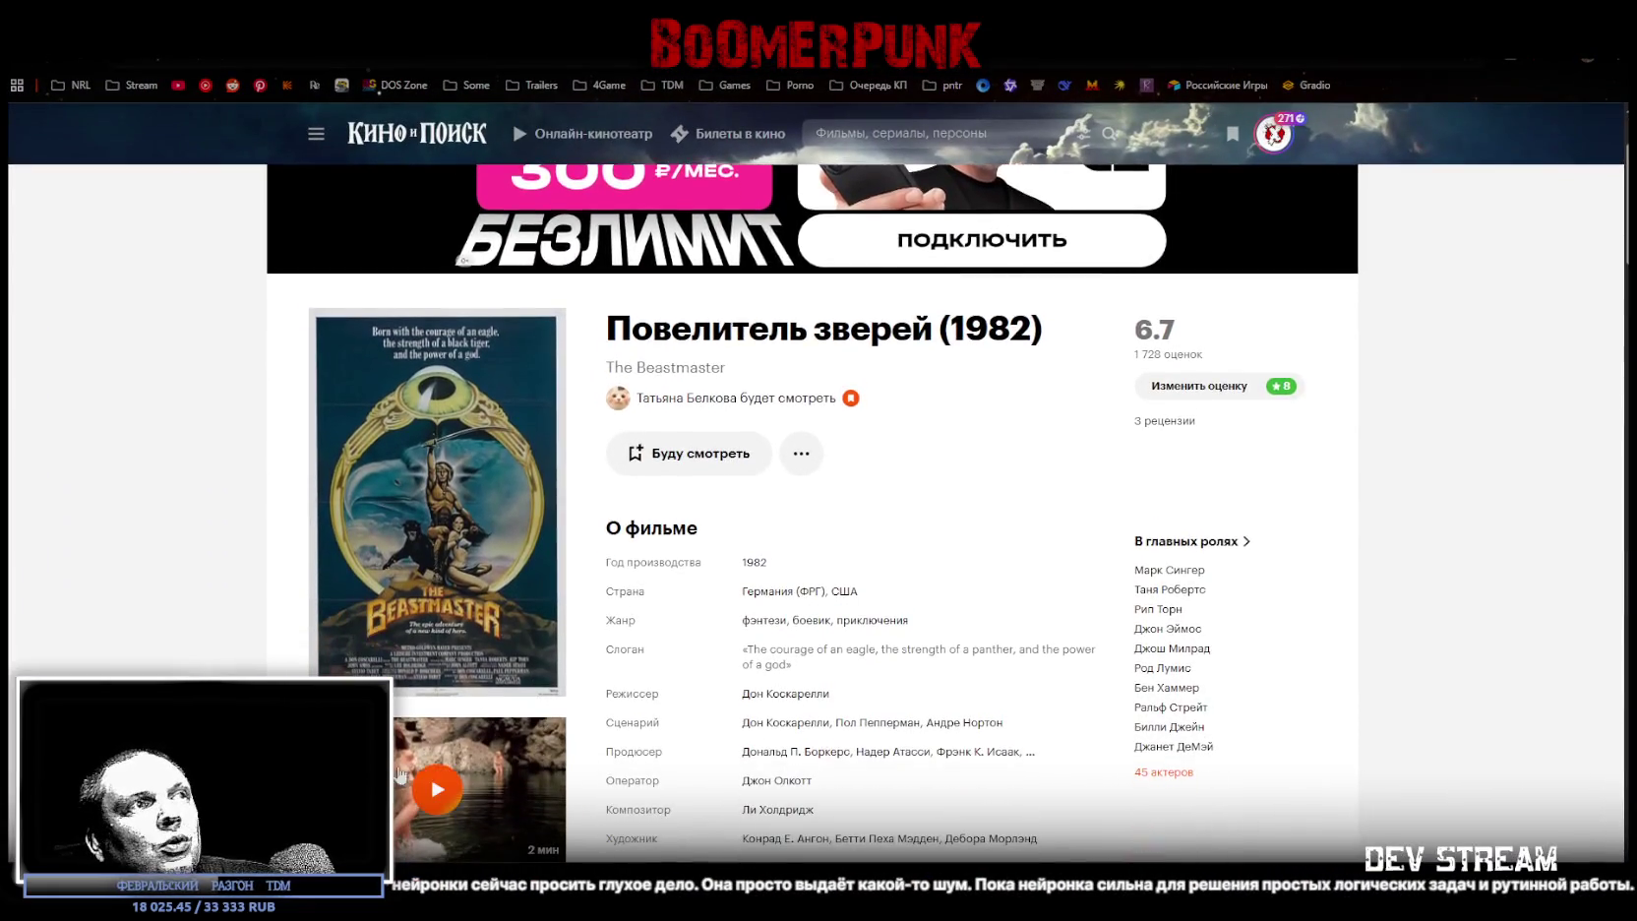
- Scroll through Kinopoisk's The Beastmaster (1982) page, then return to Blockbench
scroll(430, 773, "down", 1)
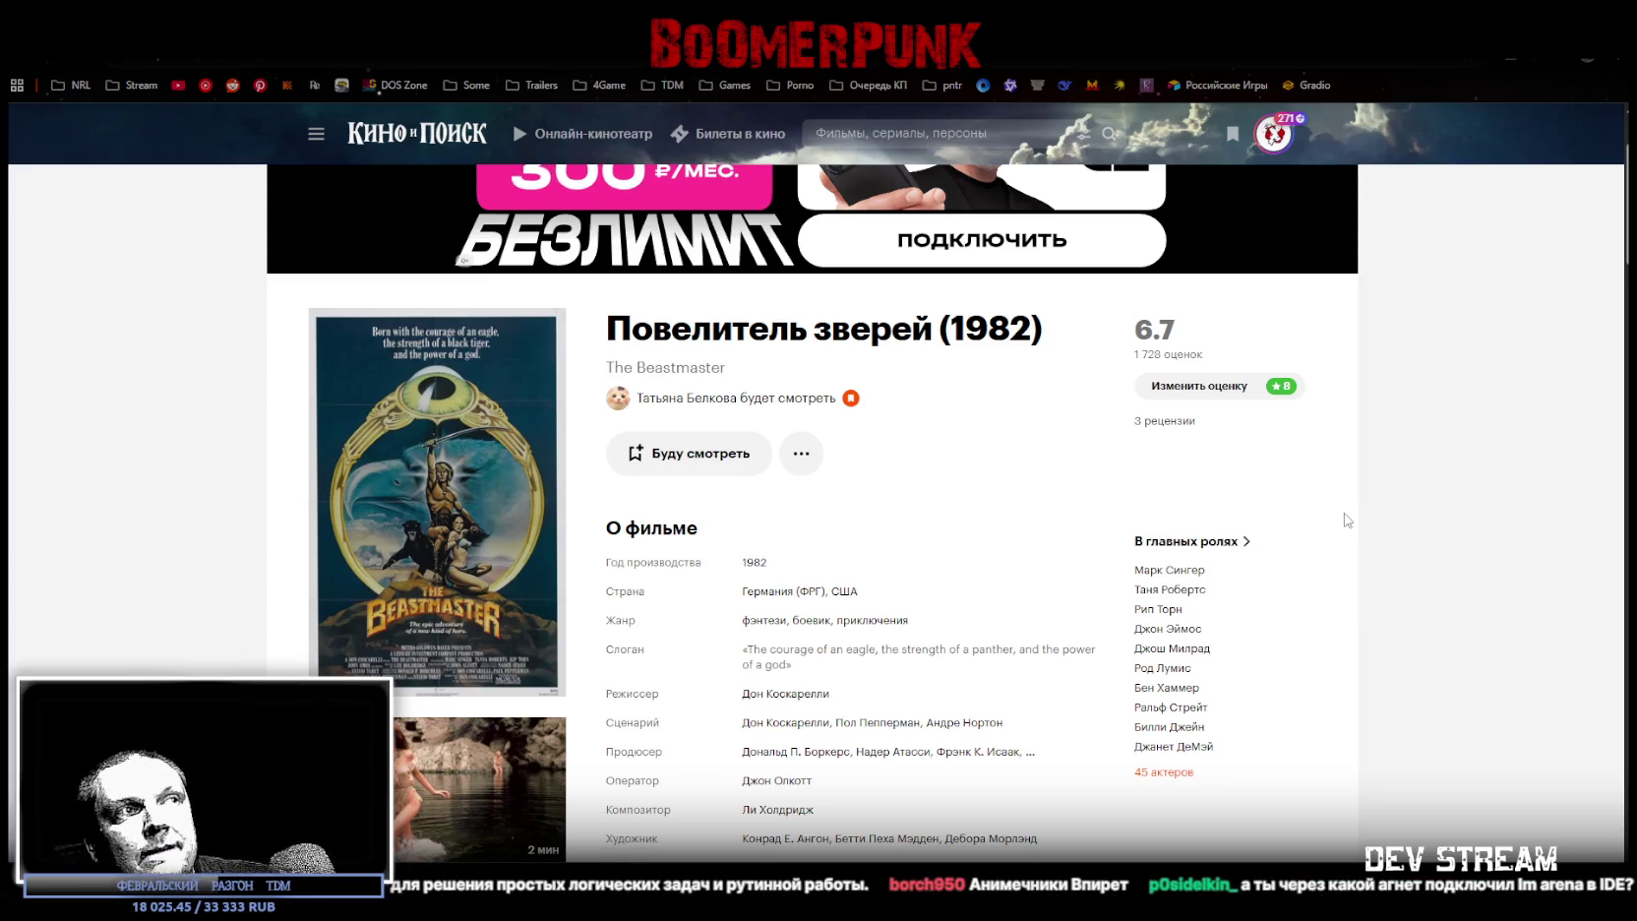
scroll(1348, 506, "up", 2)
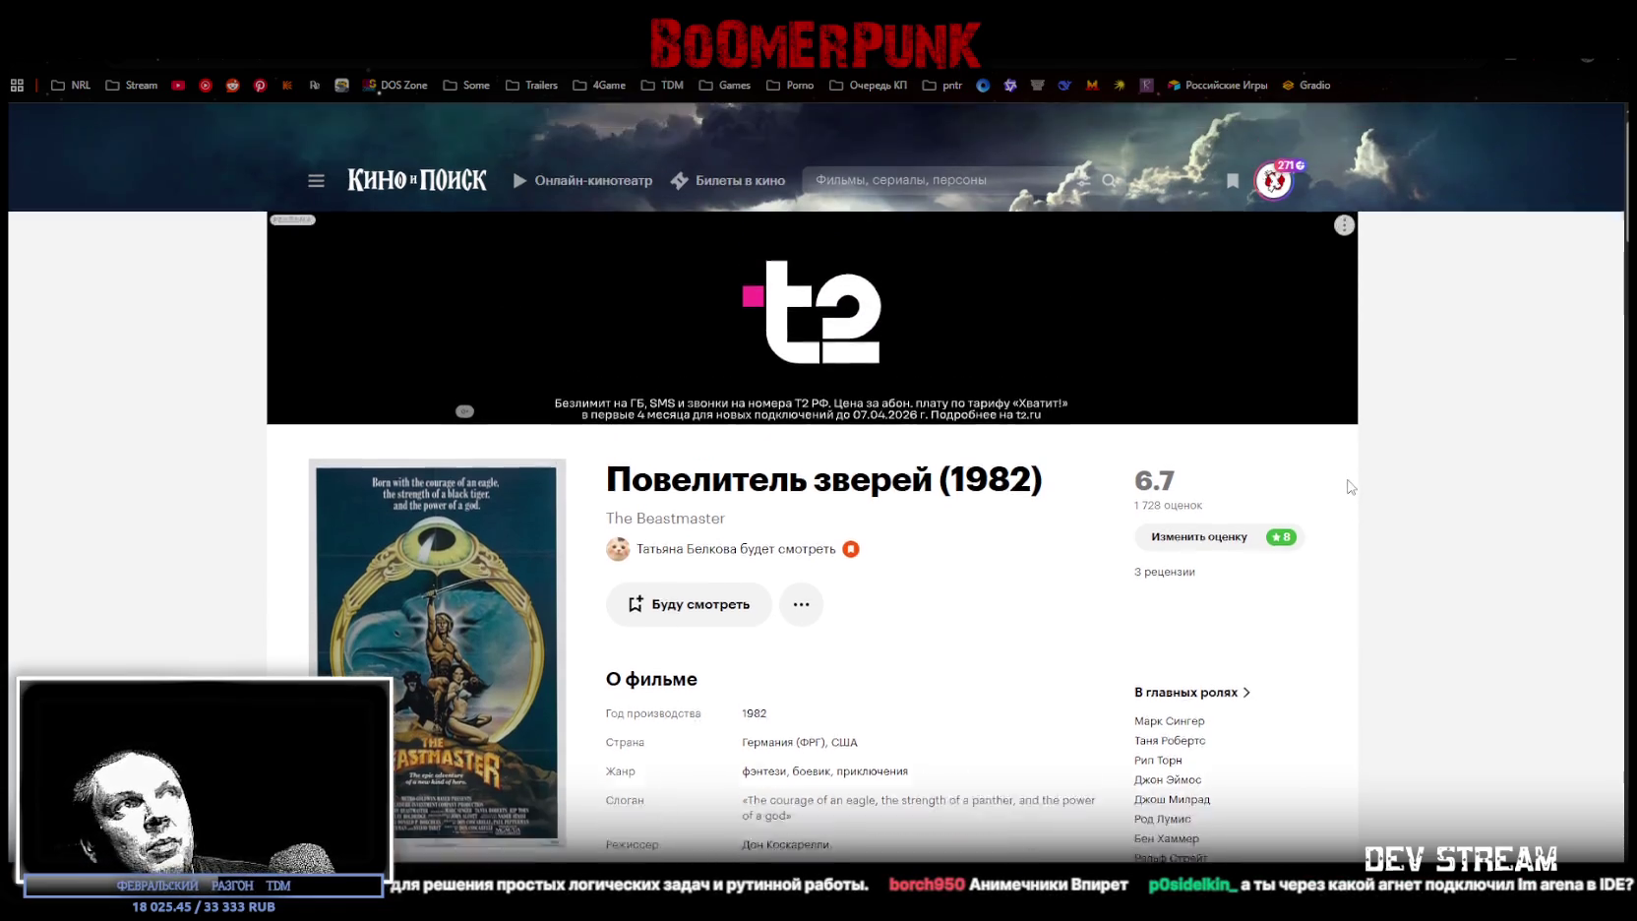
scroll(1358, 484, "down", 1)
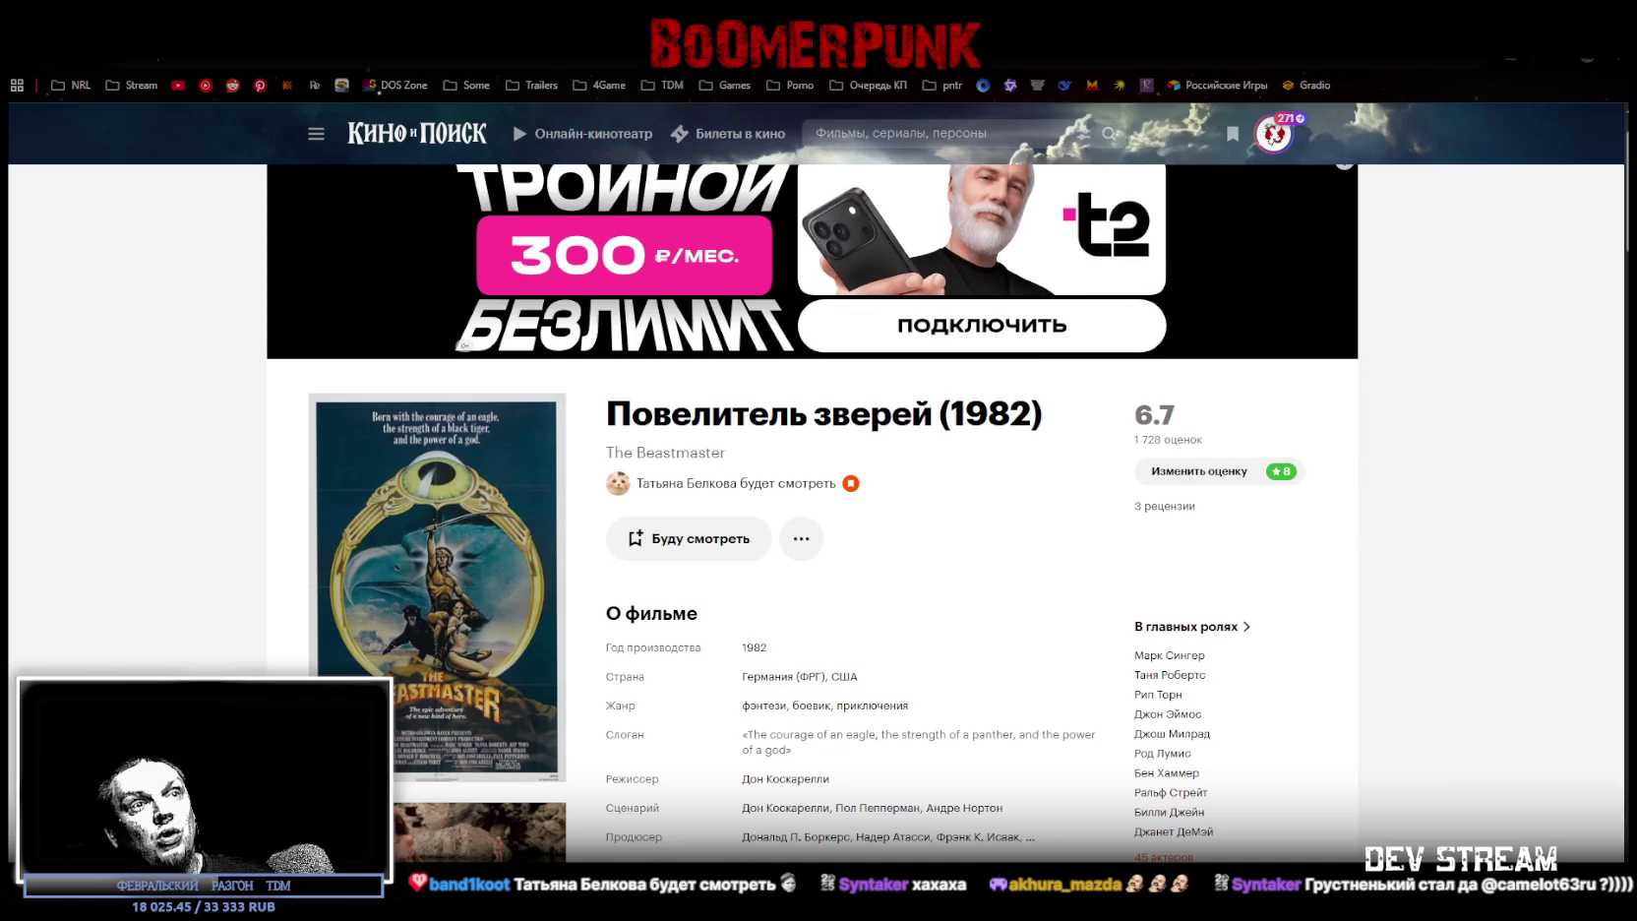
key("alt+Tab")
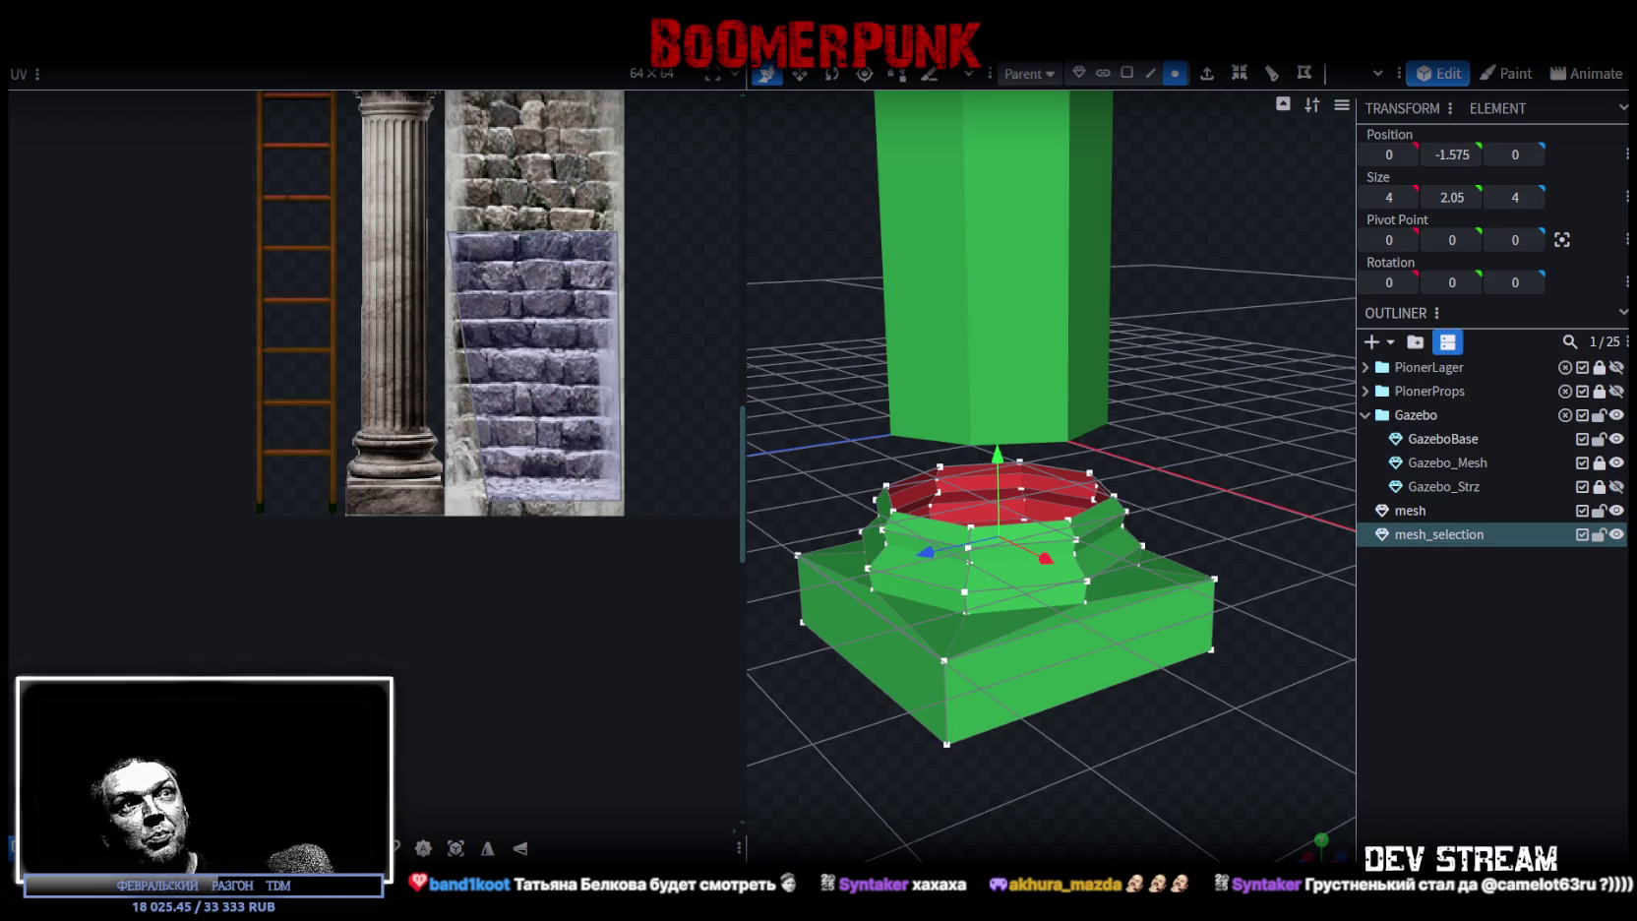
- Zoom in on a near-front view of the stepped base and select its middle vertices
left_click_drag(1128, 799, 1090, 730)
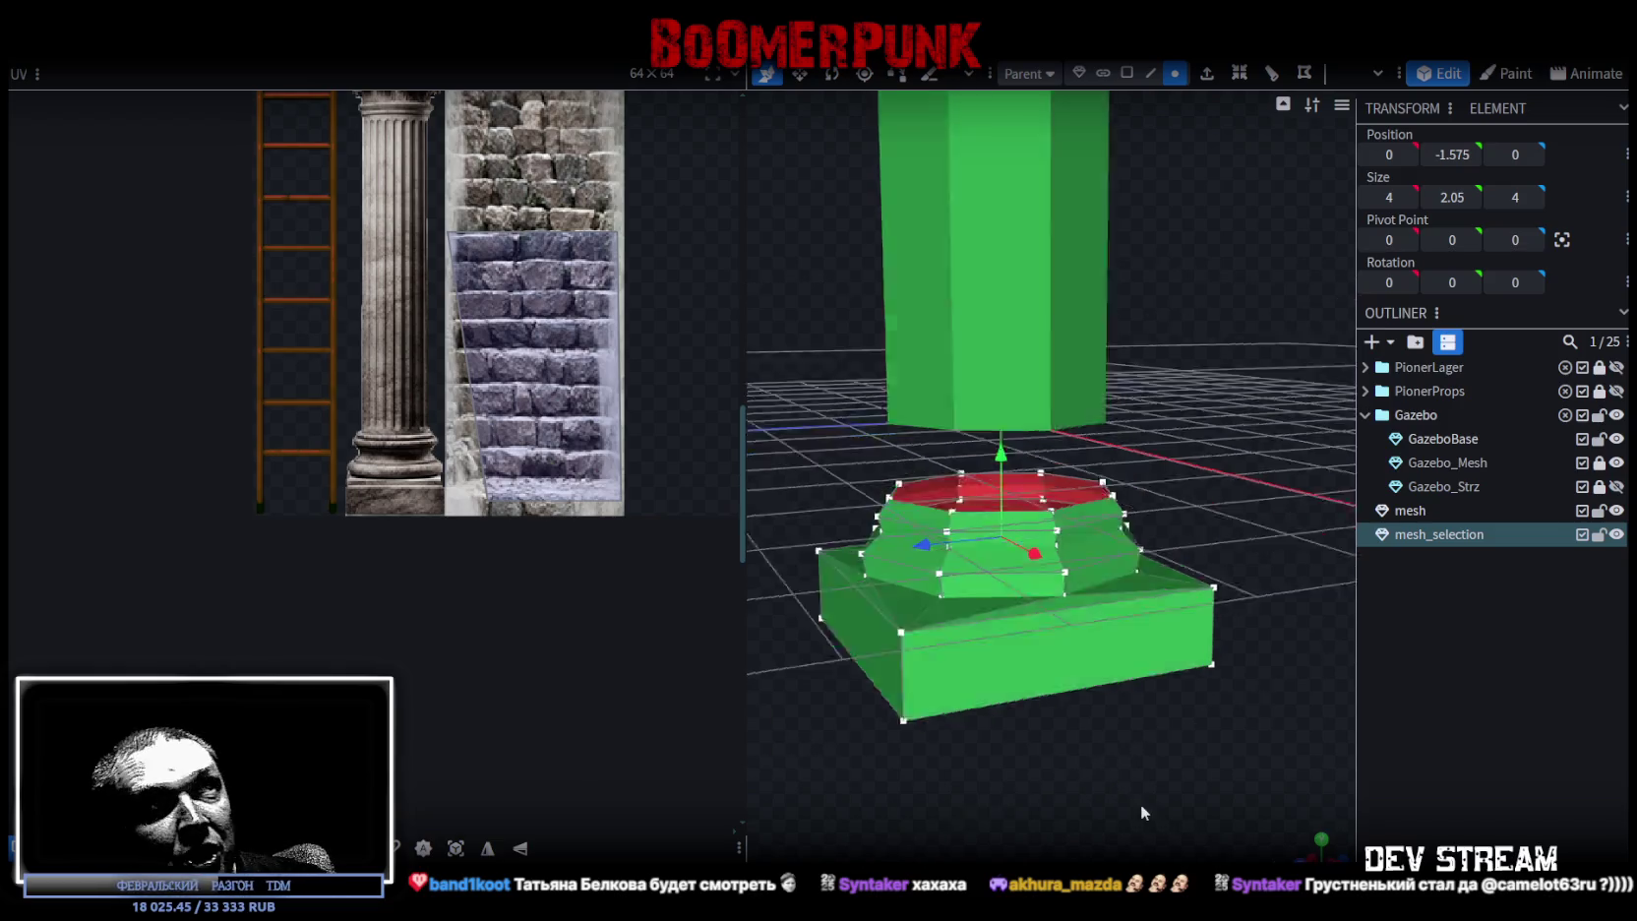
mouse_move(1069, 728)
left_mouse_down()
mouse_move(1099, 697)
mouse_move(1080, 734)
mouse_move(1017, 730)
left_mouse_up()
scroll(1113, 728, "up", 2)
mouse_move(1113, 728)
right_mouse_down()
mouse_move(999, 722)
mouse_move(968, 756)
mouse_move(1158, 741)
right_mouse_up()
scroll(1019, 740, "up", 2)
left_click_drag(963, 784, 1069, 404)
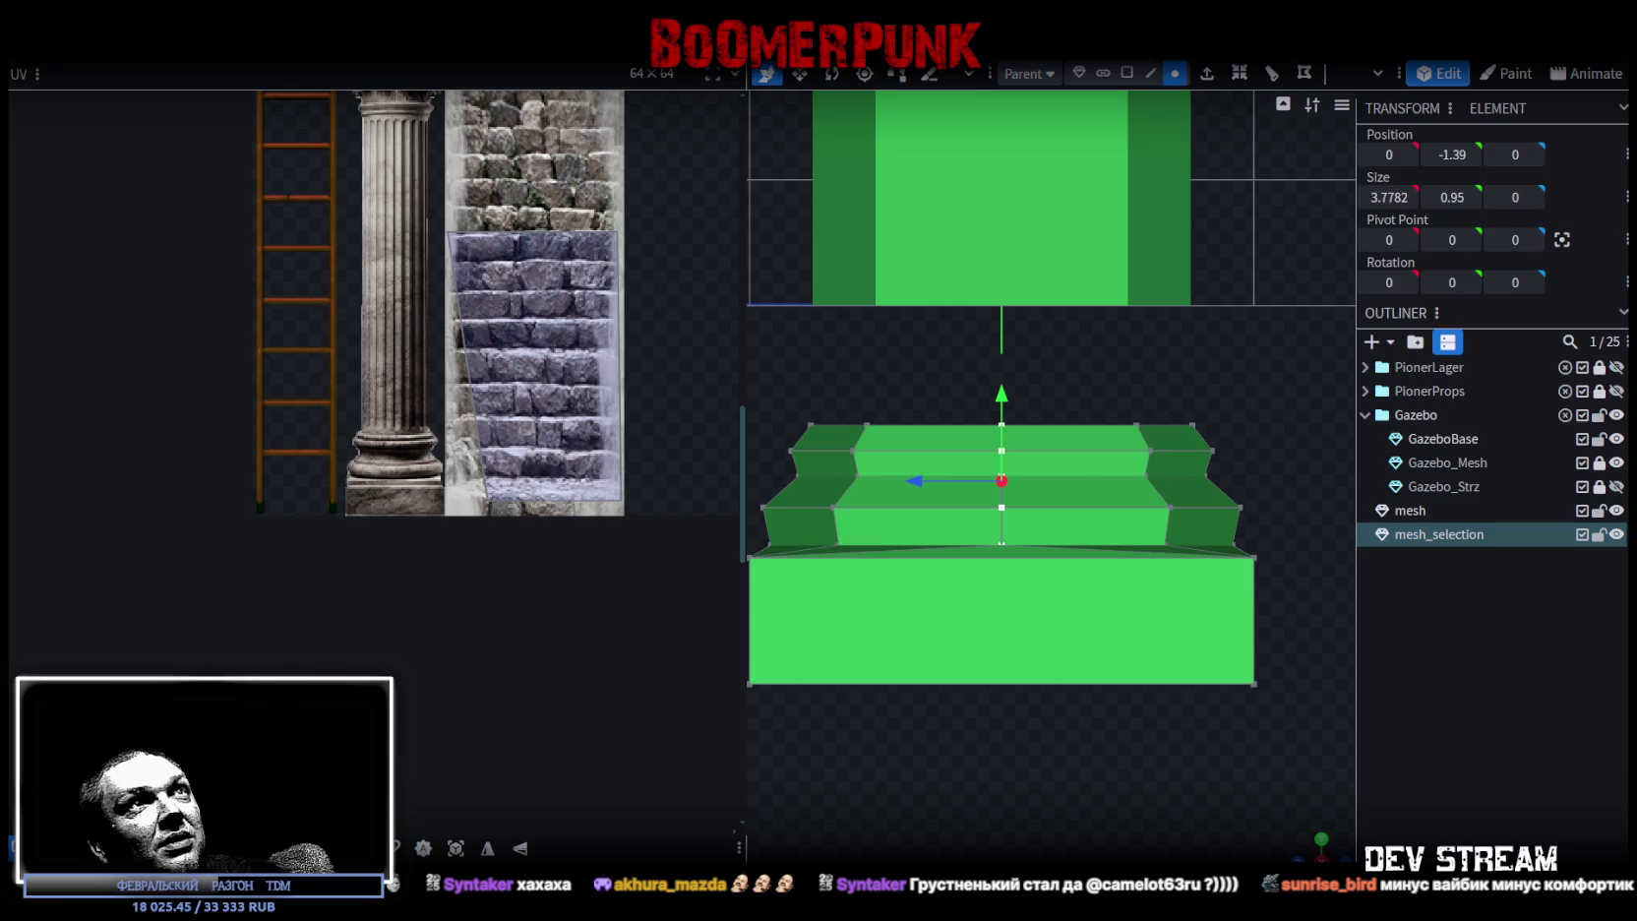
left_click(1126, 73)
- Select the base's front faces and shrink their UV island onto the column-base texture area
left_click_drag(921, 777, 1071, 400)
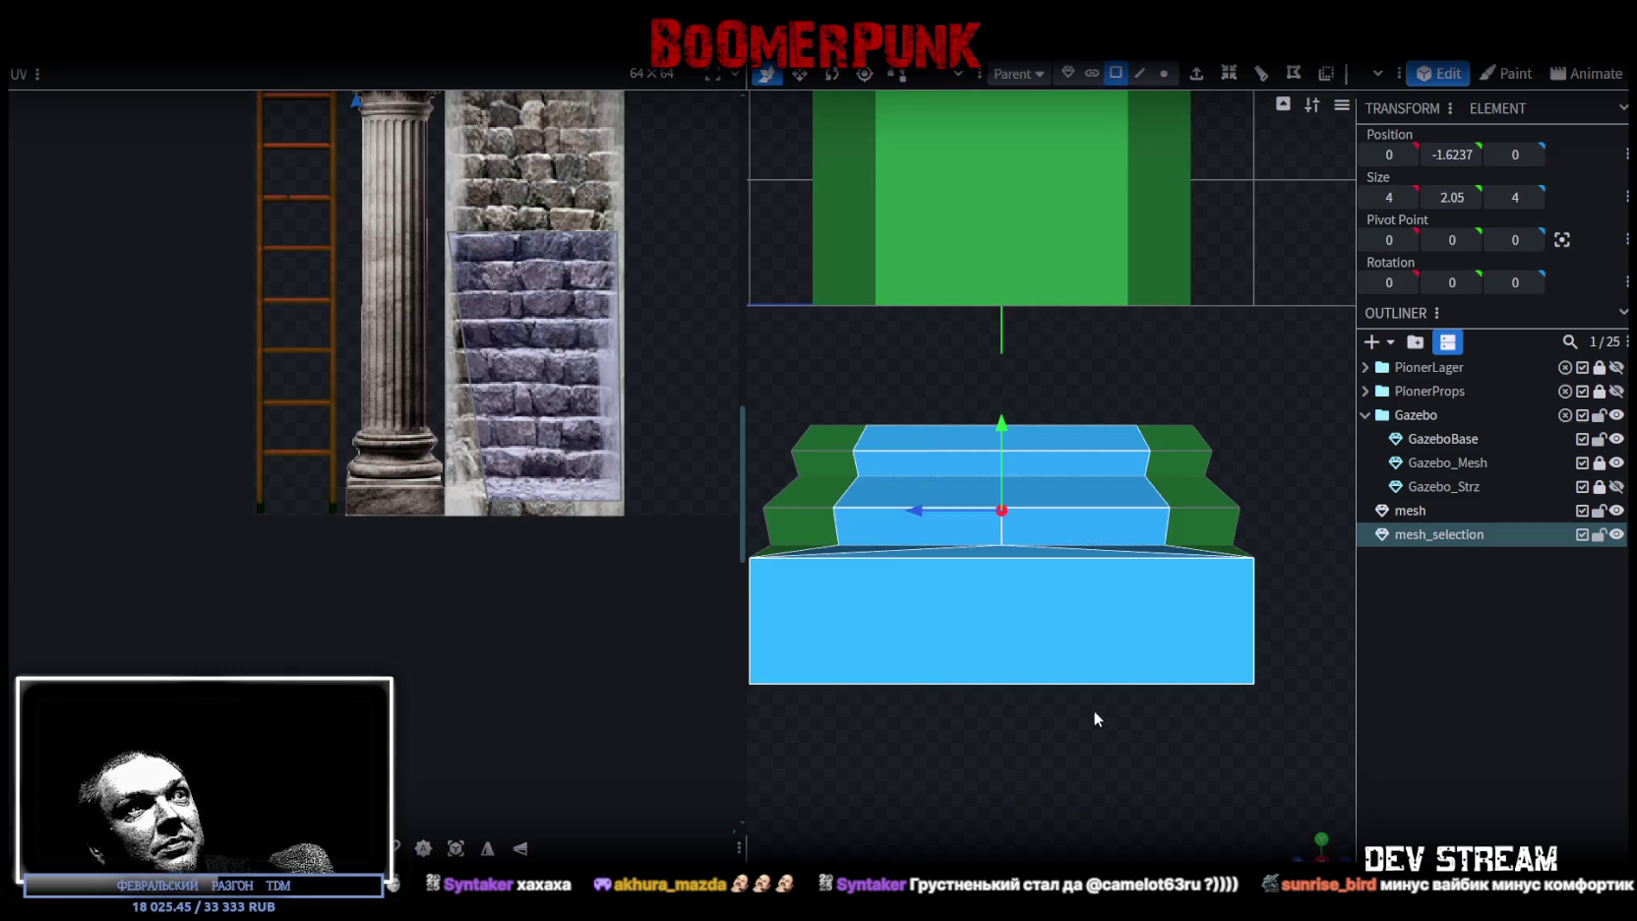
scroll(404, 430, "down", 3)
scroll(403, 430, "down", 3)
scroll(445, 452, "down", 2)
scroll(444, 456, "up", 3)
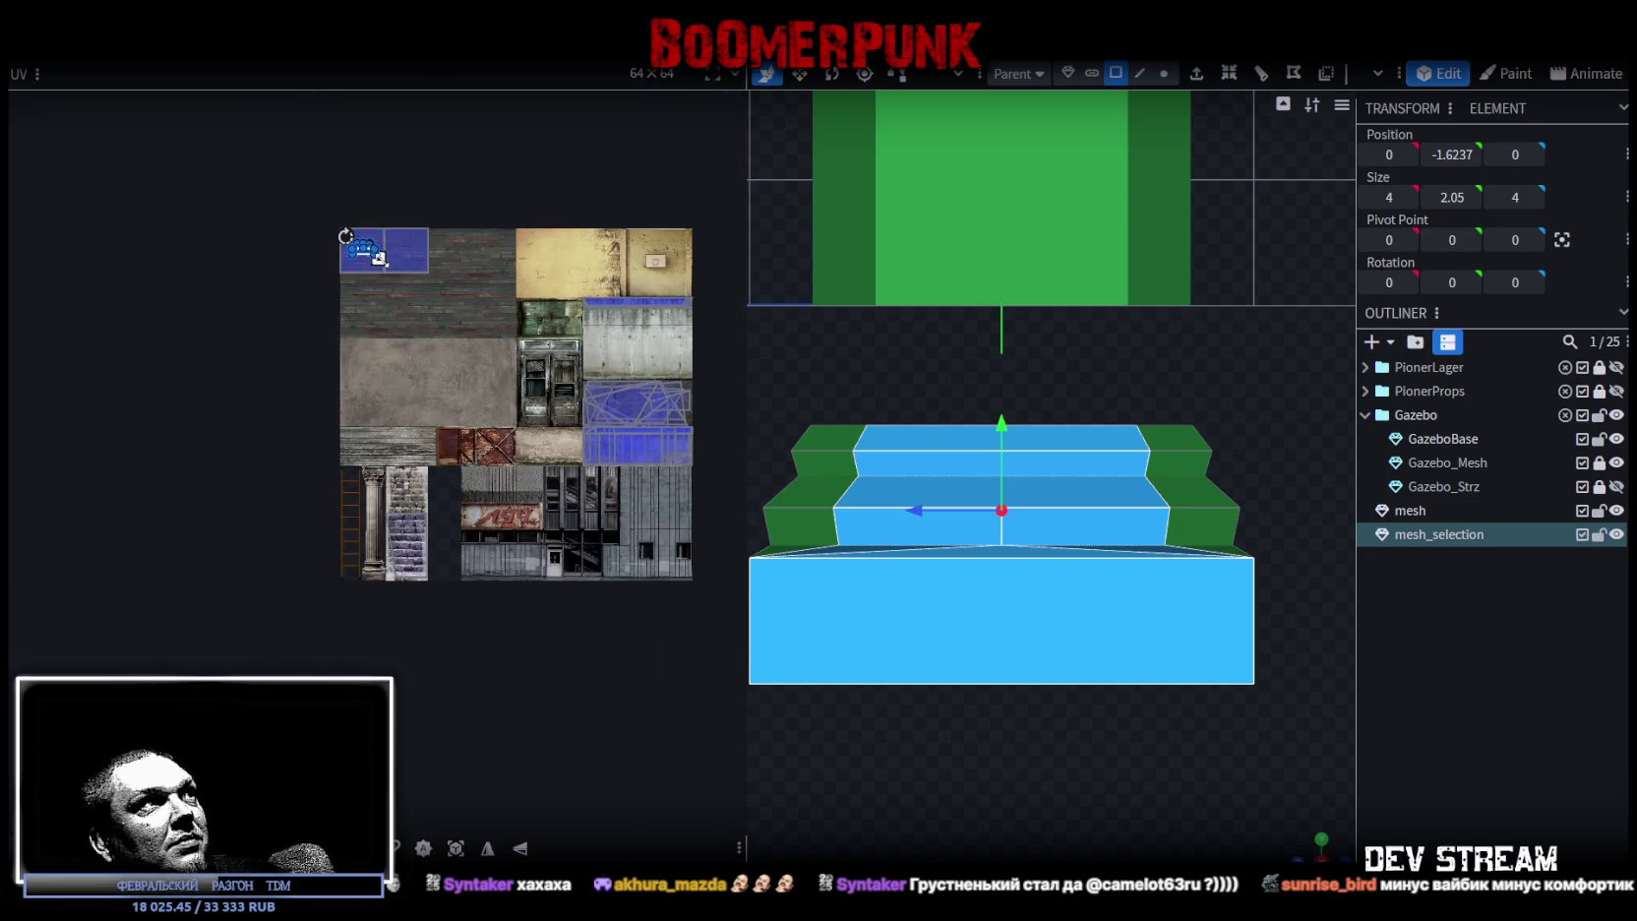
scroll(430, 582, "up", 3)
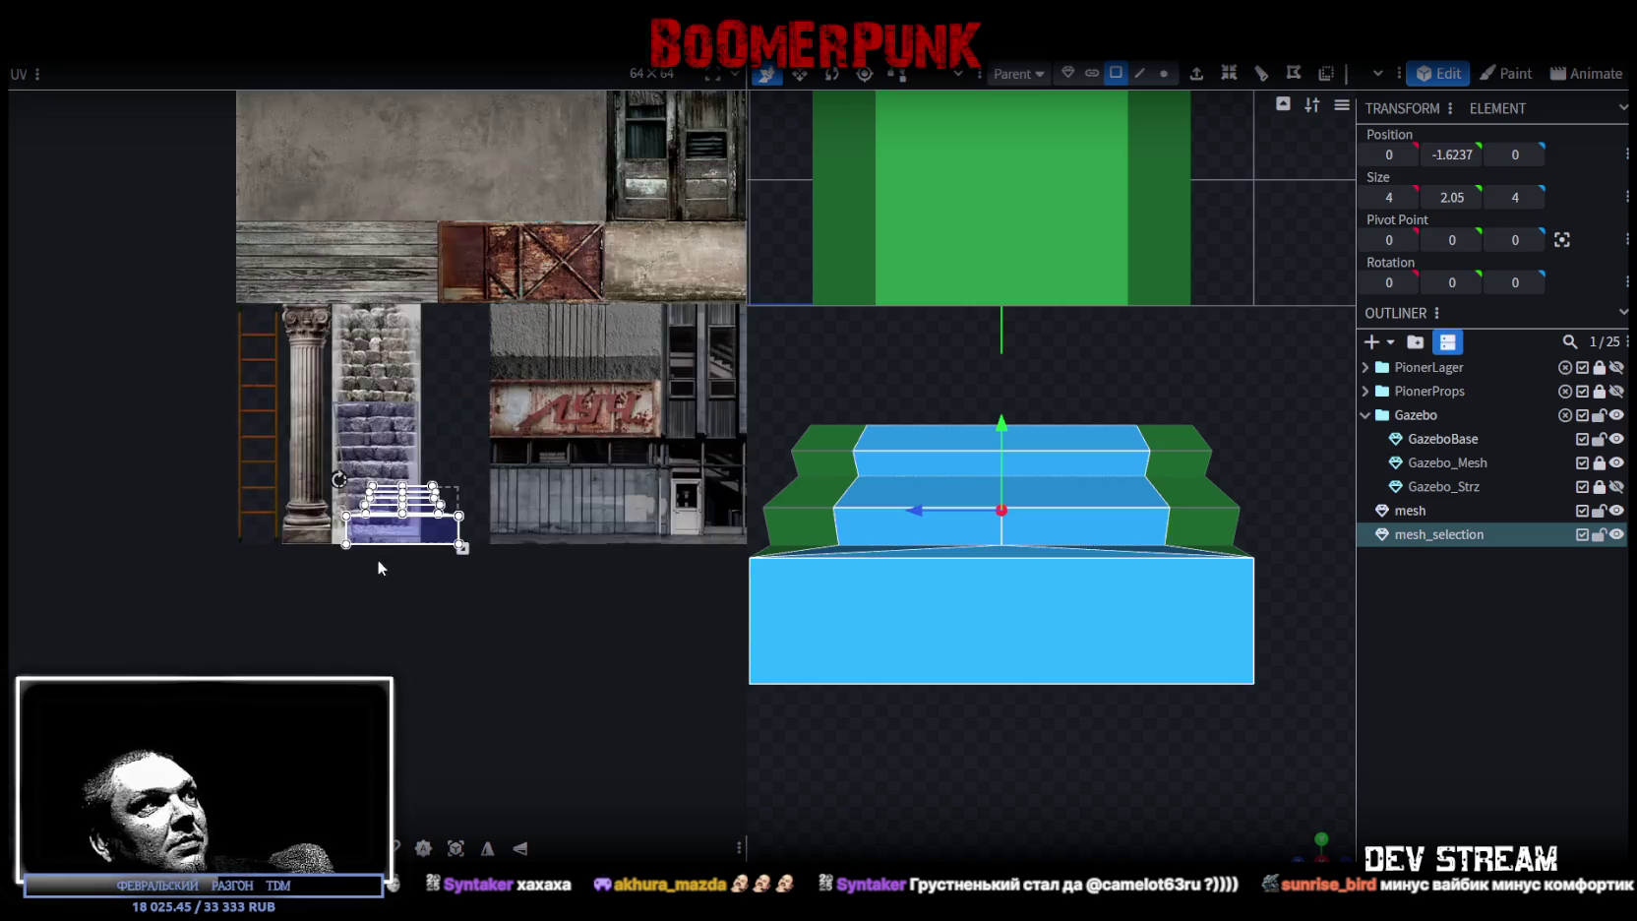
scroll(378, 559, "up", 4)
scroll(378, 470, "up", 3)
middle_click_drag(412, 525, 504, 553)
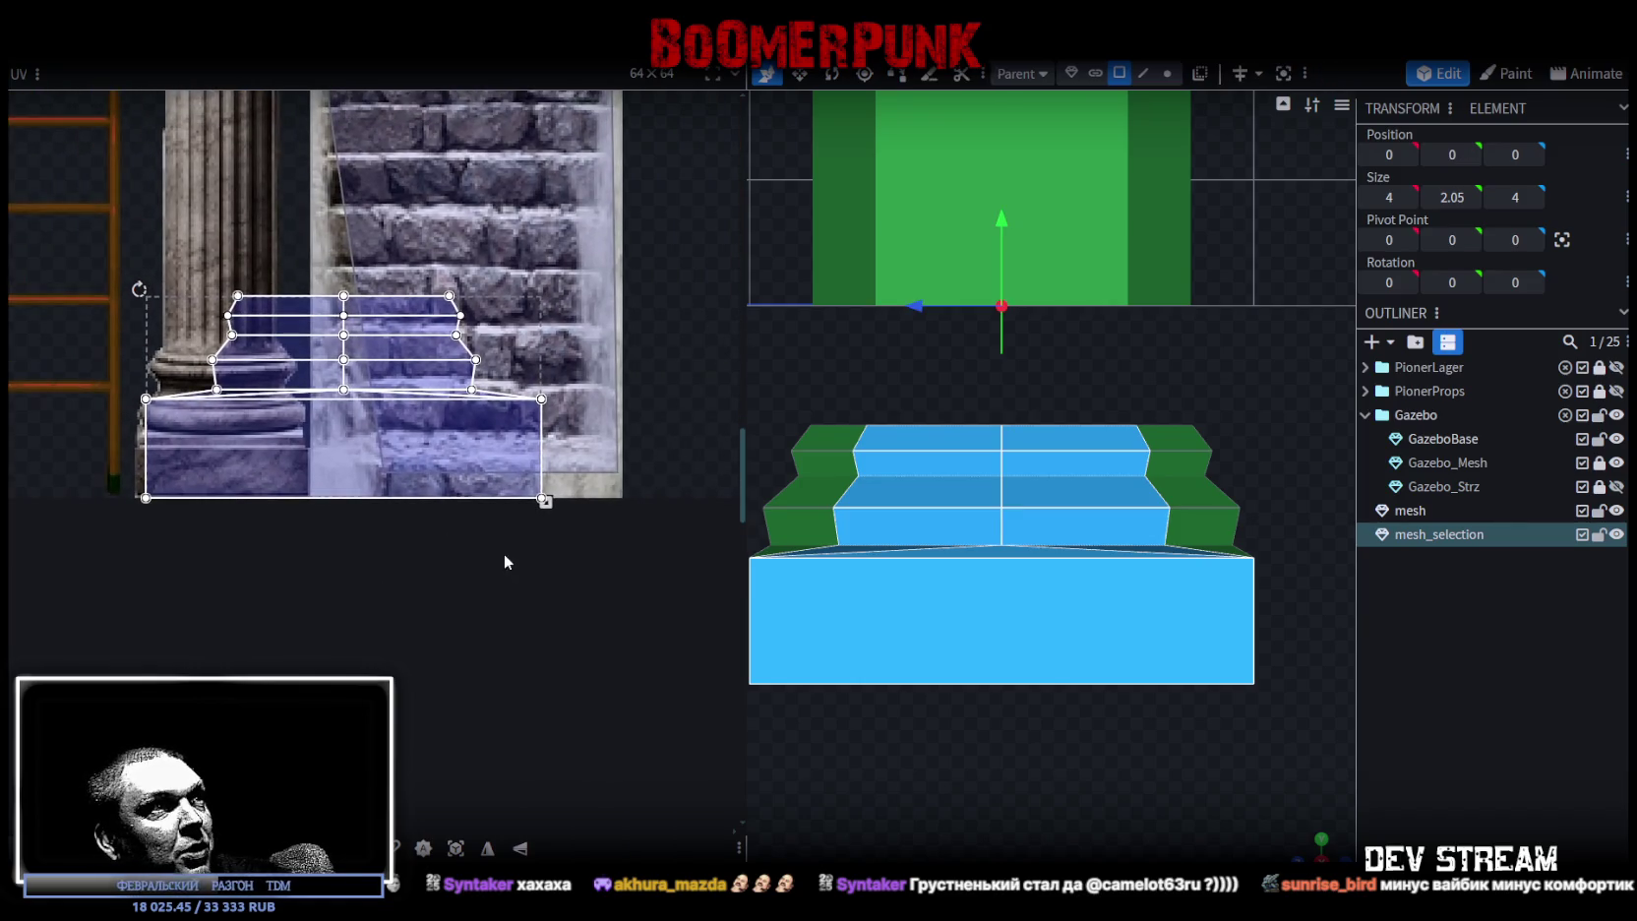
left_click_drag(544, 502, 344, 394)
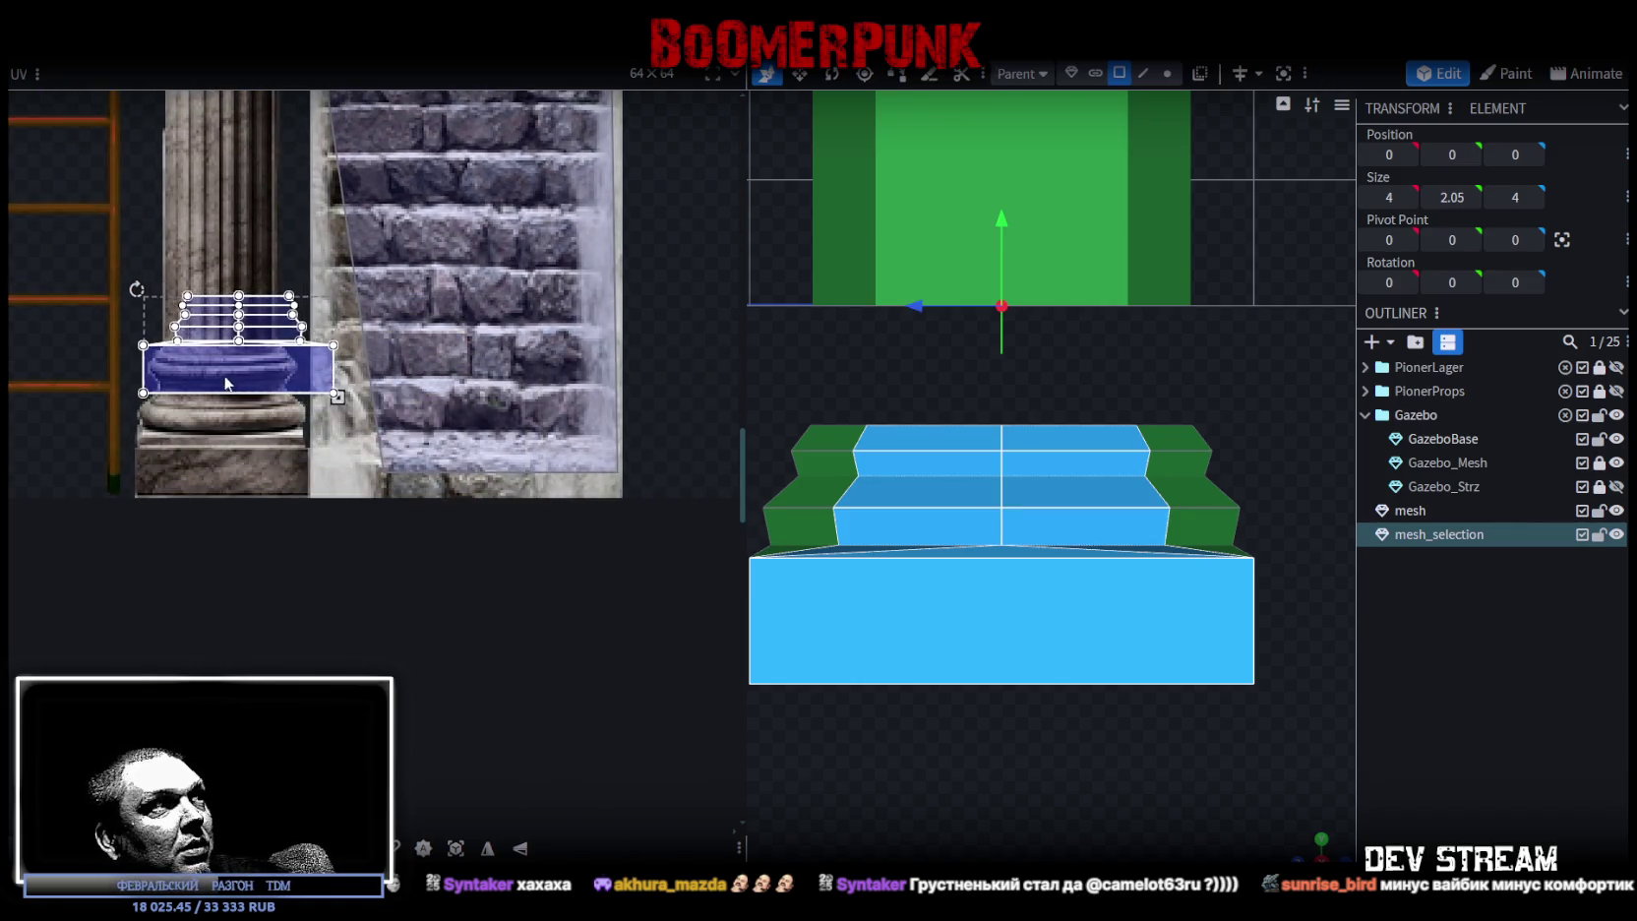
left_click_drag(226, 372, 227, 477)
- Stretch the UV mapping over the column base area and recentre the UV view
scroll(177, 454, "up", 1)
scroll(192, 463, "up", 1)
scroll(204, 463, "up", 1)
left_click_drag(608, 542, 544, 560)
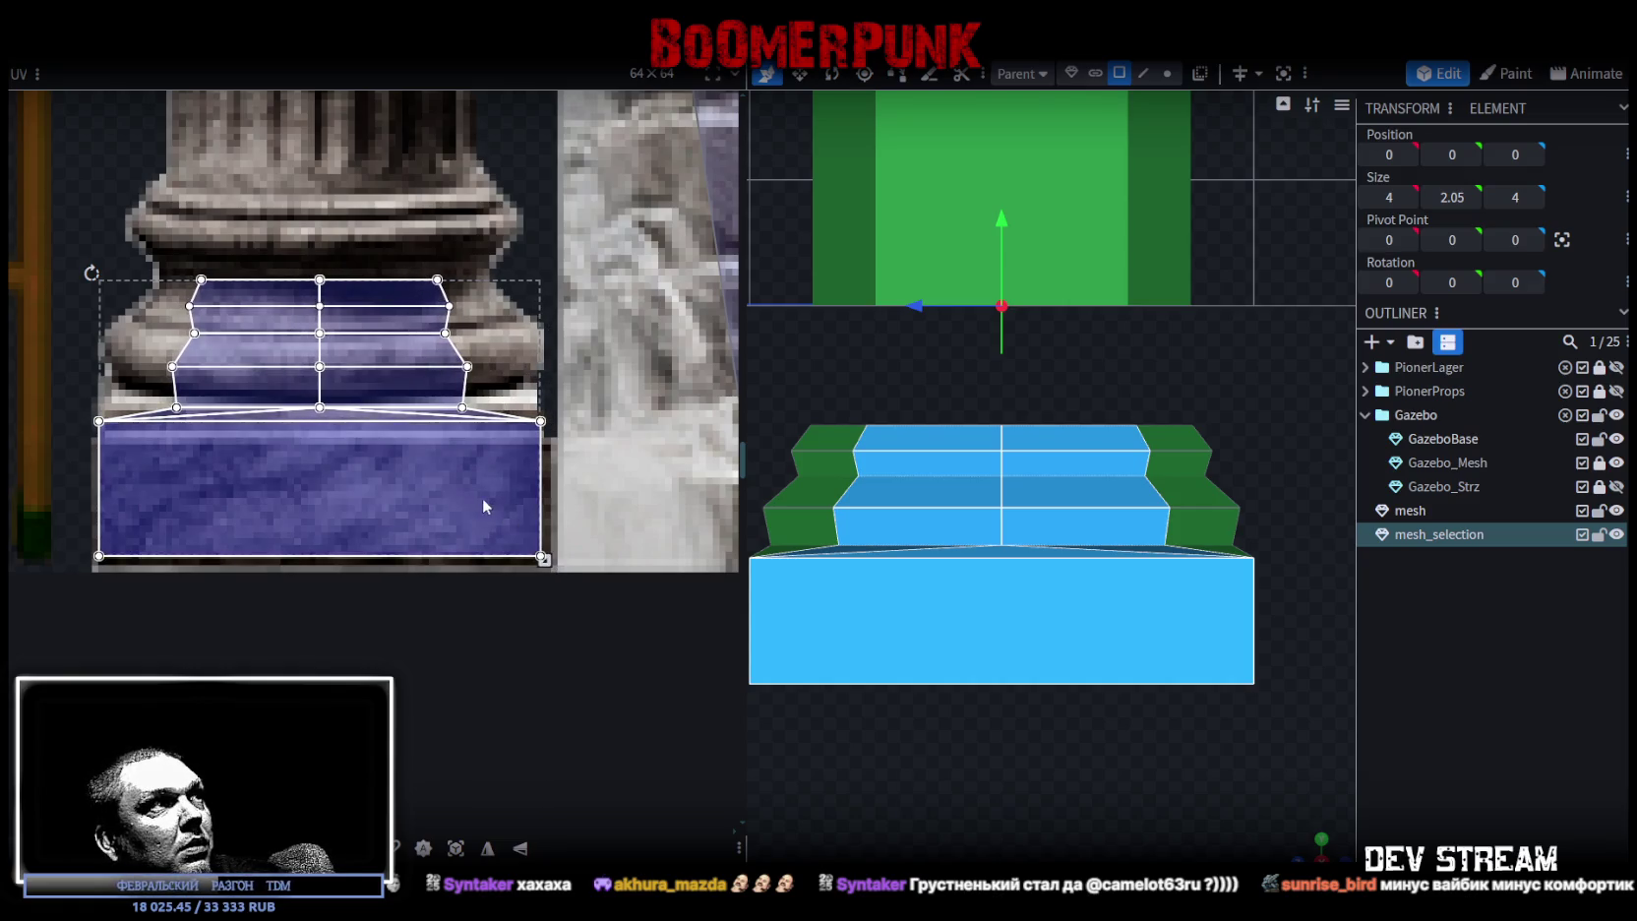
middle_click_drag(482, 498, 502, 587)
- Select the upper tiers' left-side UV points and push them further left
left_click_drag(187, 340, 510, 511)
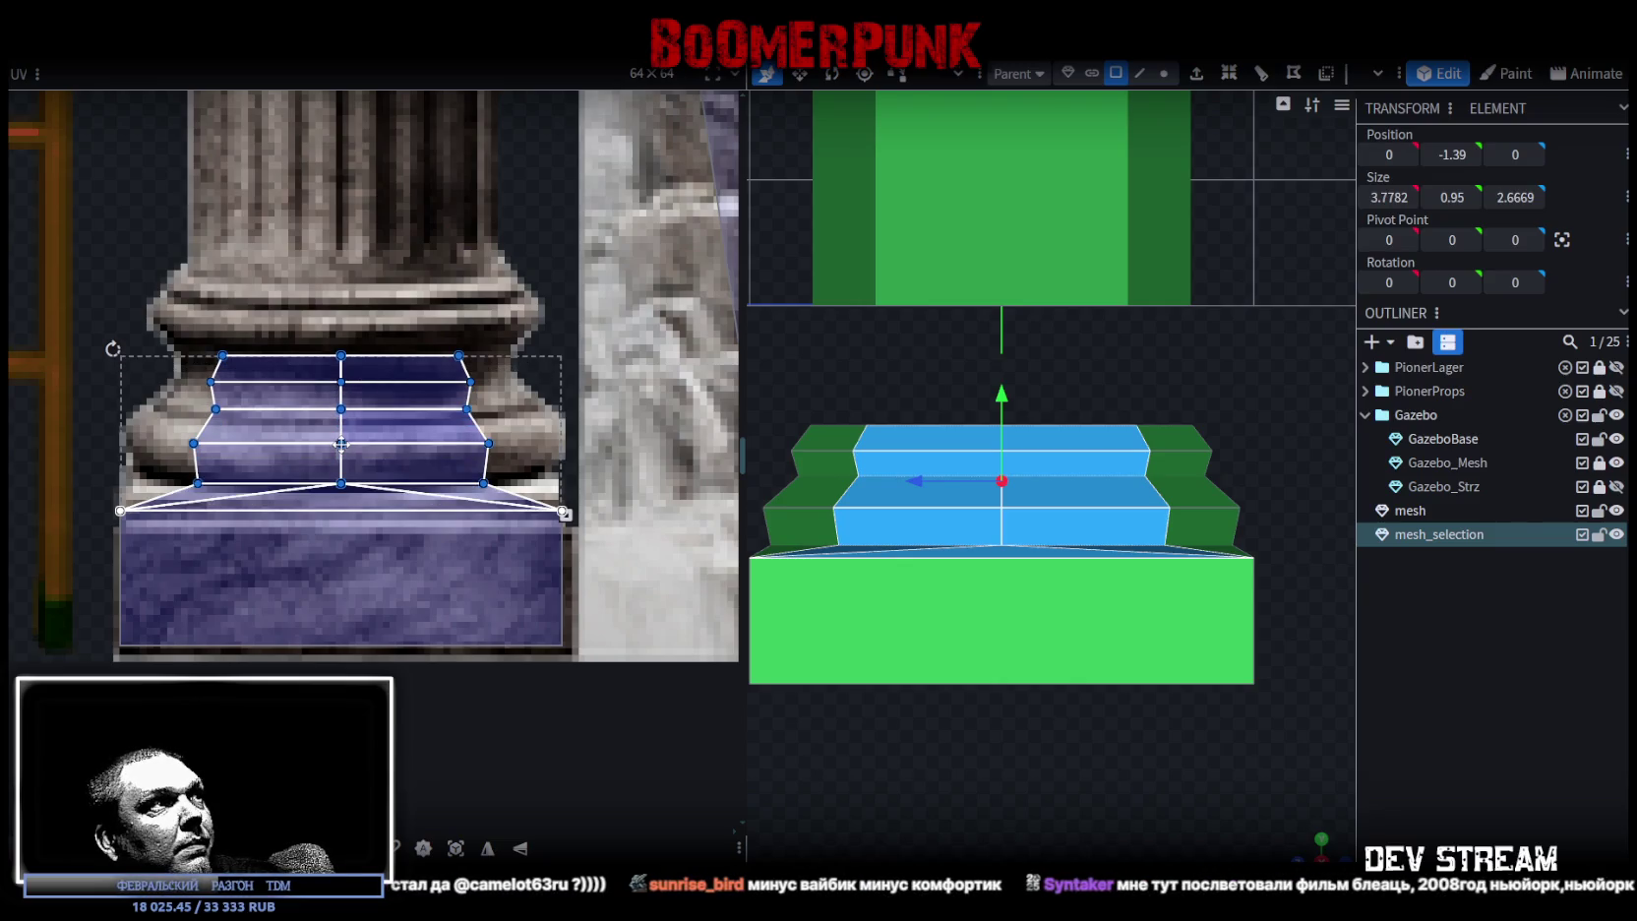
scroll(195, 440, "up", 1)
scroll(196, 432, "up", 1)
scroll(208, 409, "down", 1)
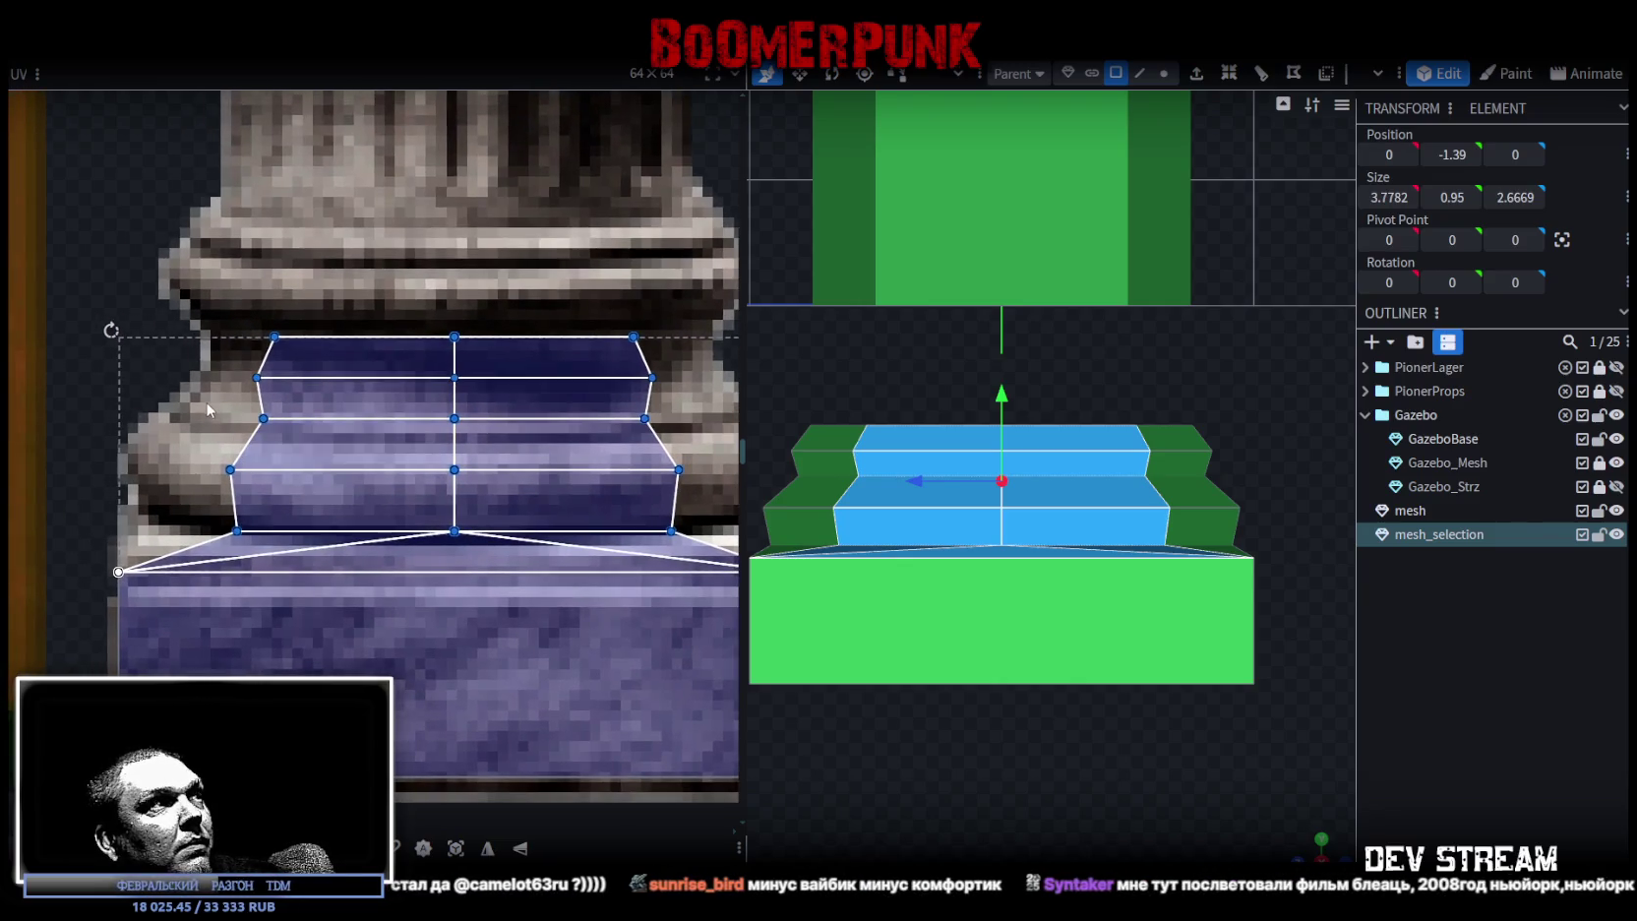
scroll(200, 399, "down", 1)
left_click_drag(264, 405, 264, 507)
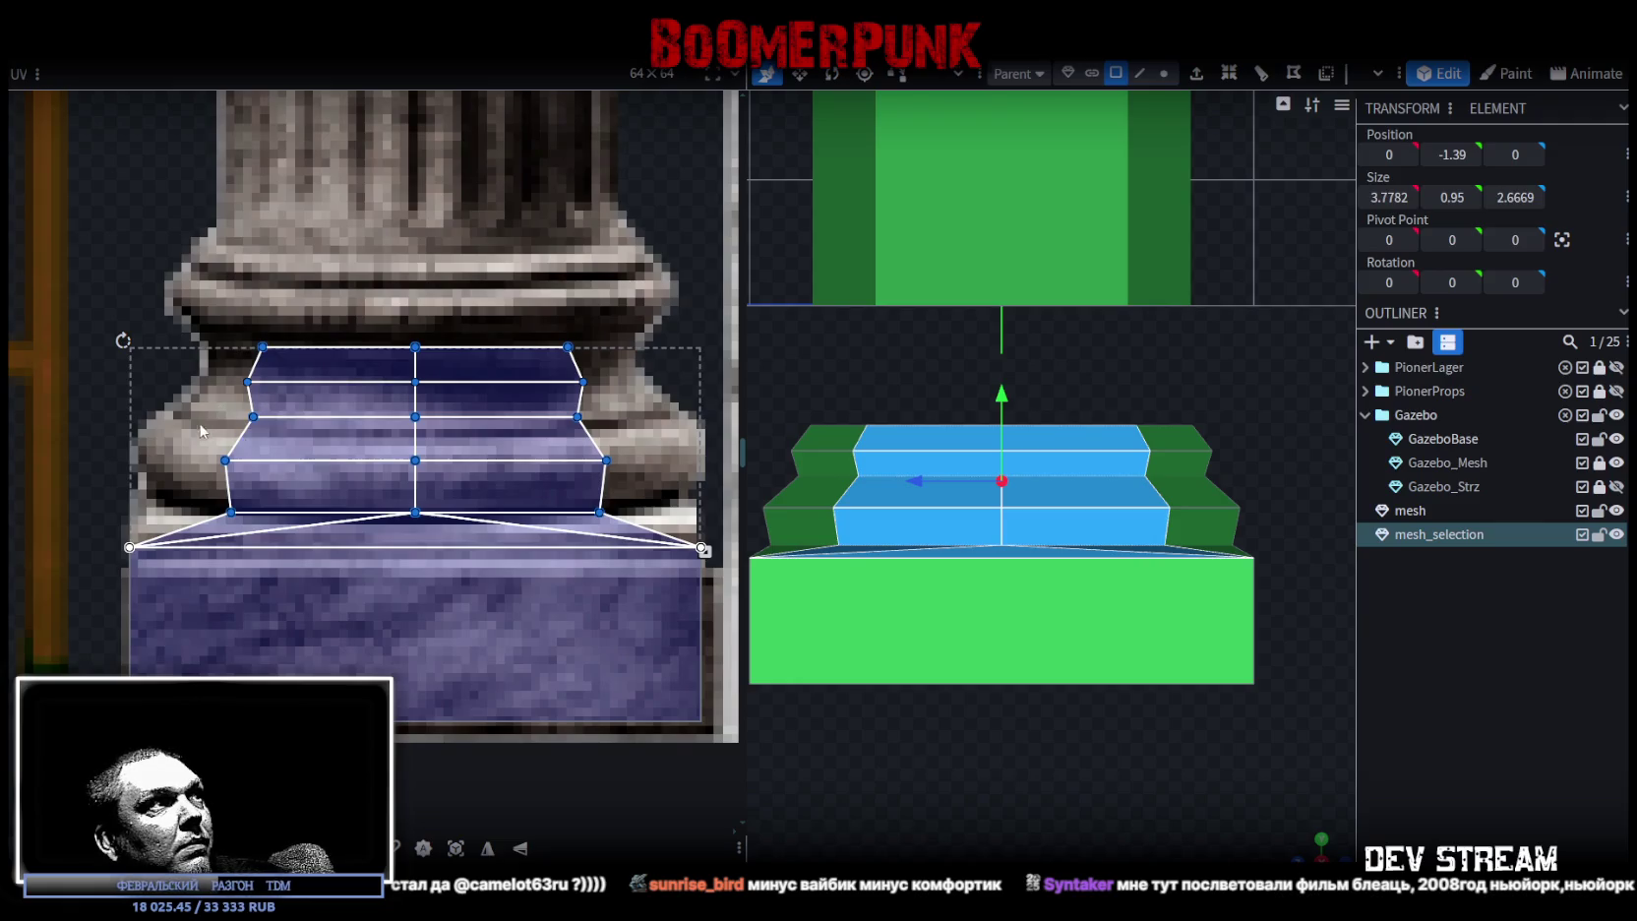
left_click_drag(227, 459, 168, 458)
middle_click_drag(355, 511, 259, 528)
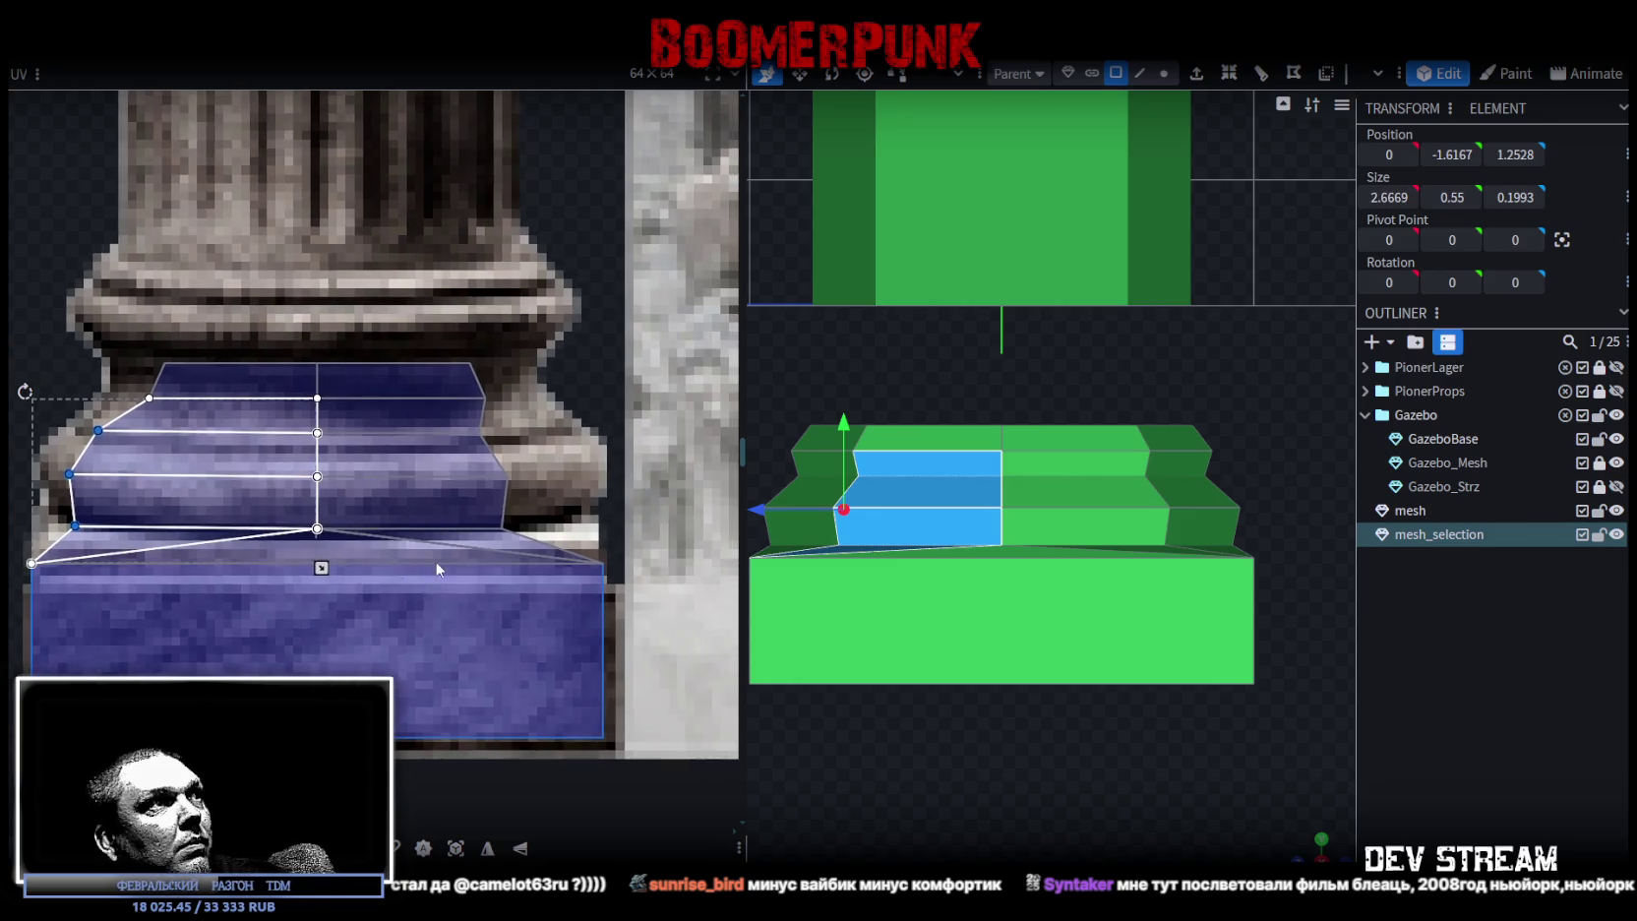
- Fit the right side face's UV points, then select the upper tier's top face
mouse_move(517, 425)
left_mouse_down()
mouse_move(468, 538)
mouse_move(562, 525)
left_mouse_up()
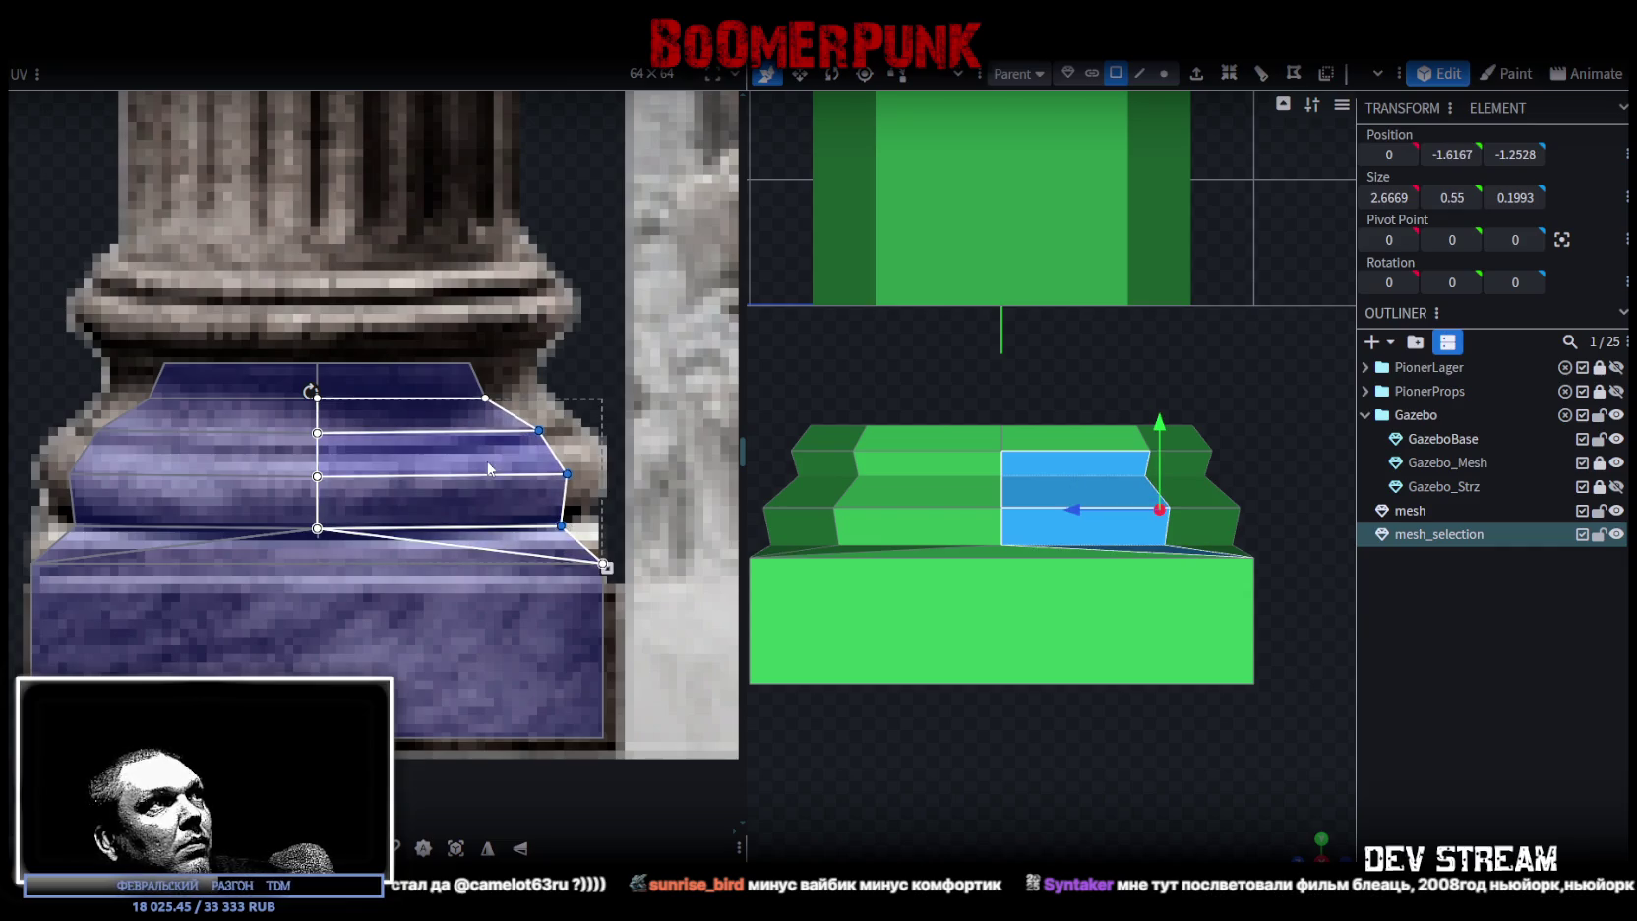
middle_click_drag(518, 381, 550, 434)
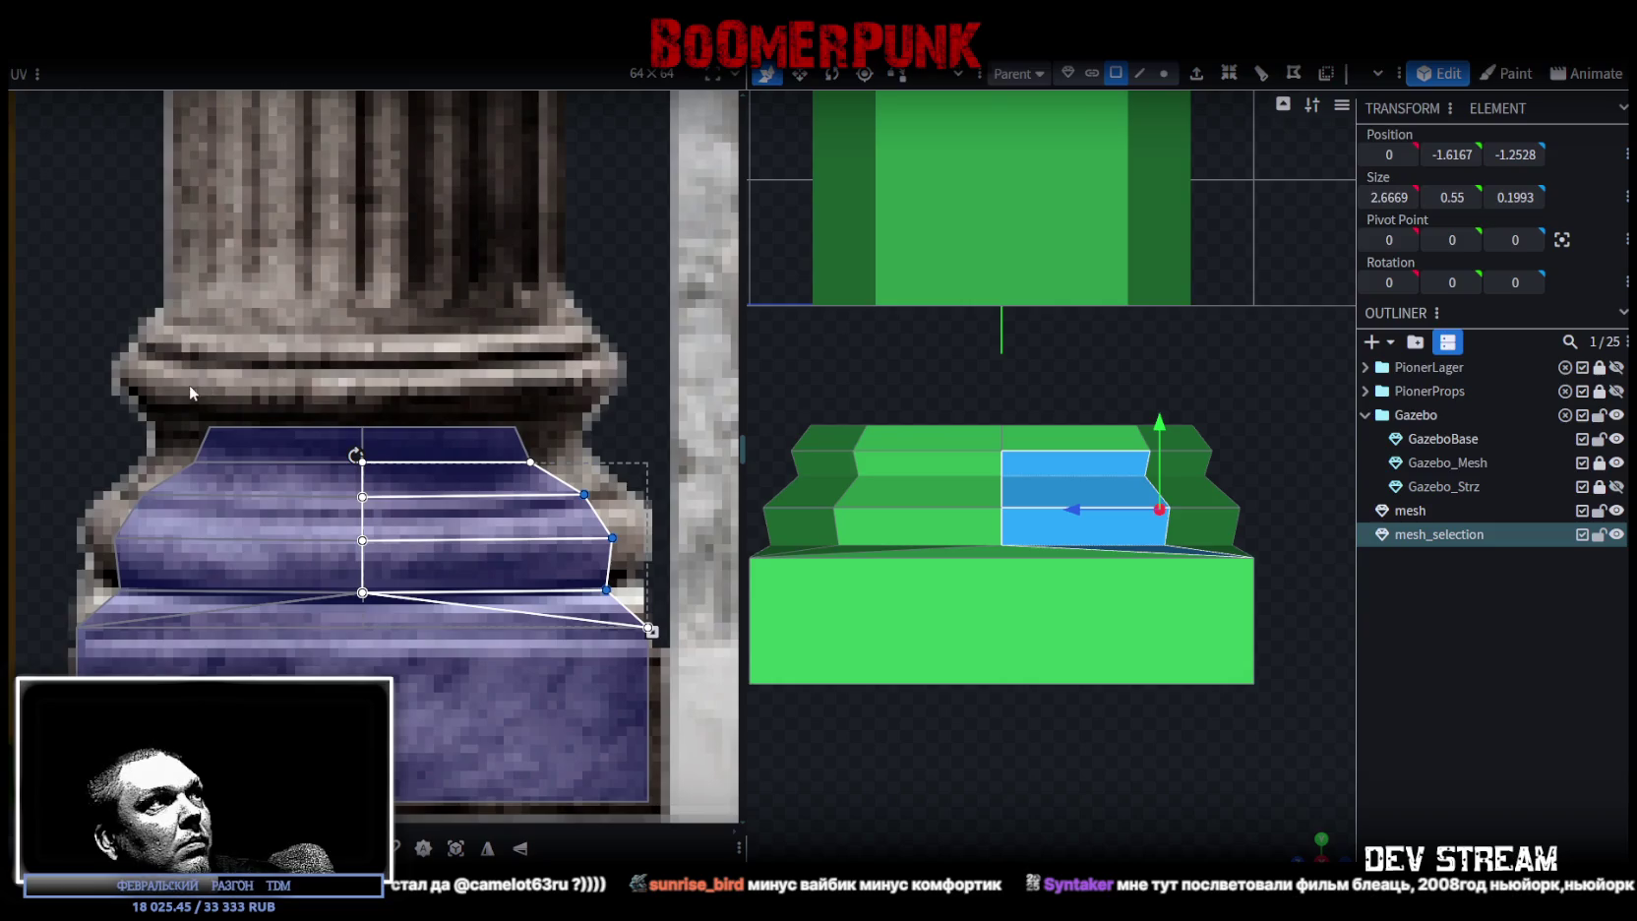
left_click_drag(187, 406, 573, 461)
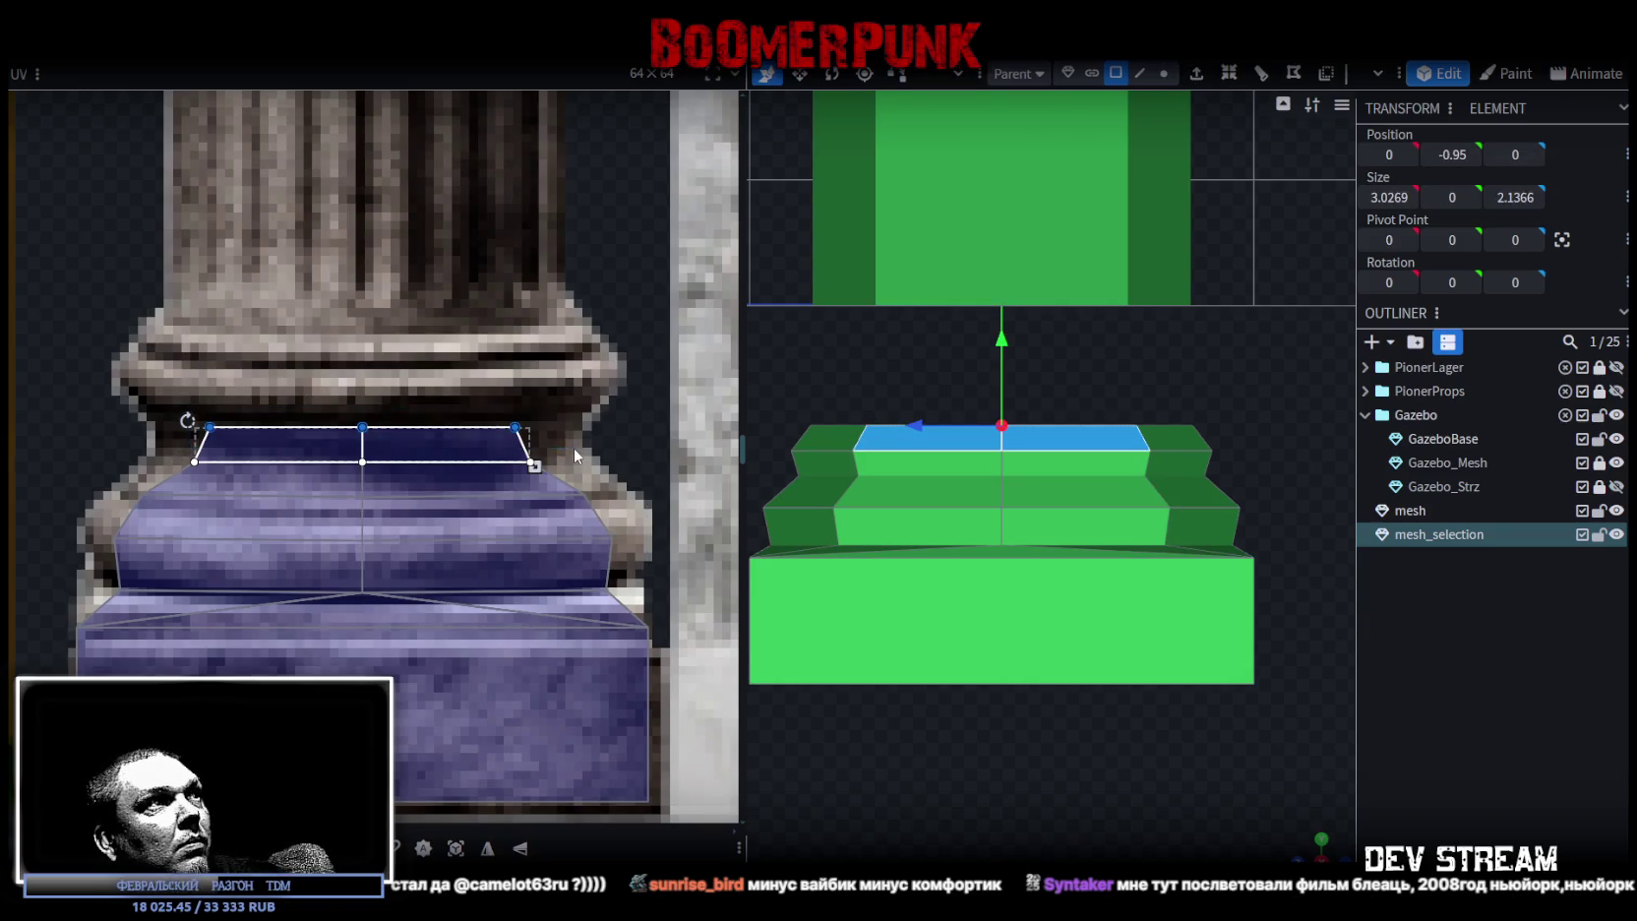
- Stretch the top-tier UVs up over the moulding and push both middle side points outward
left_click_drag(362, 425, 360, 333)
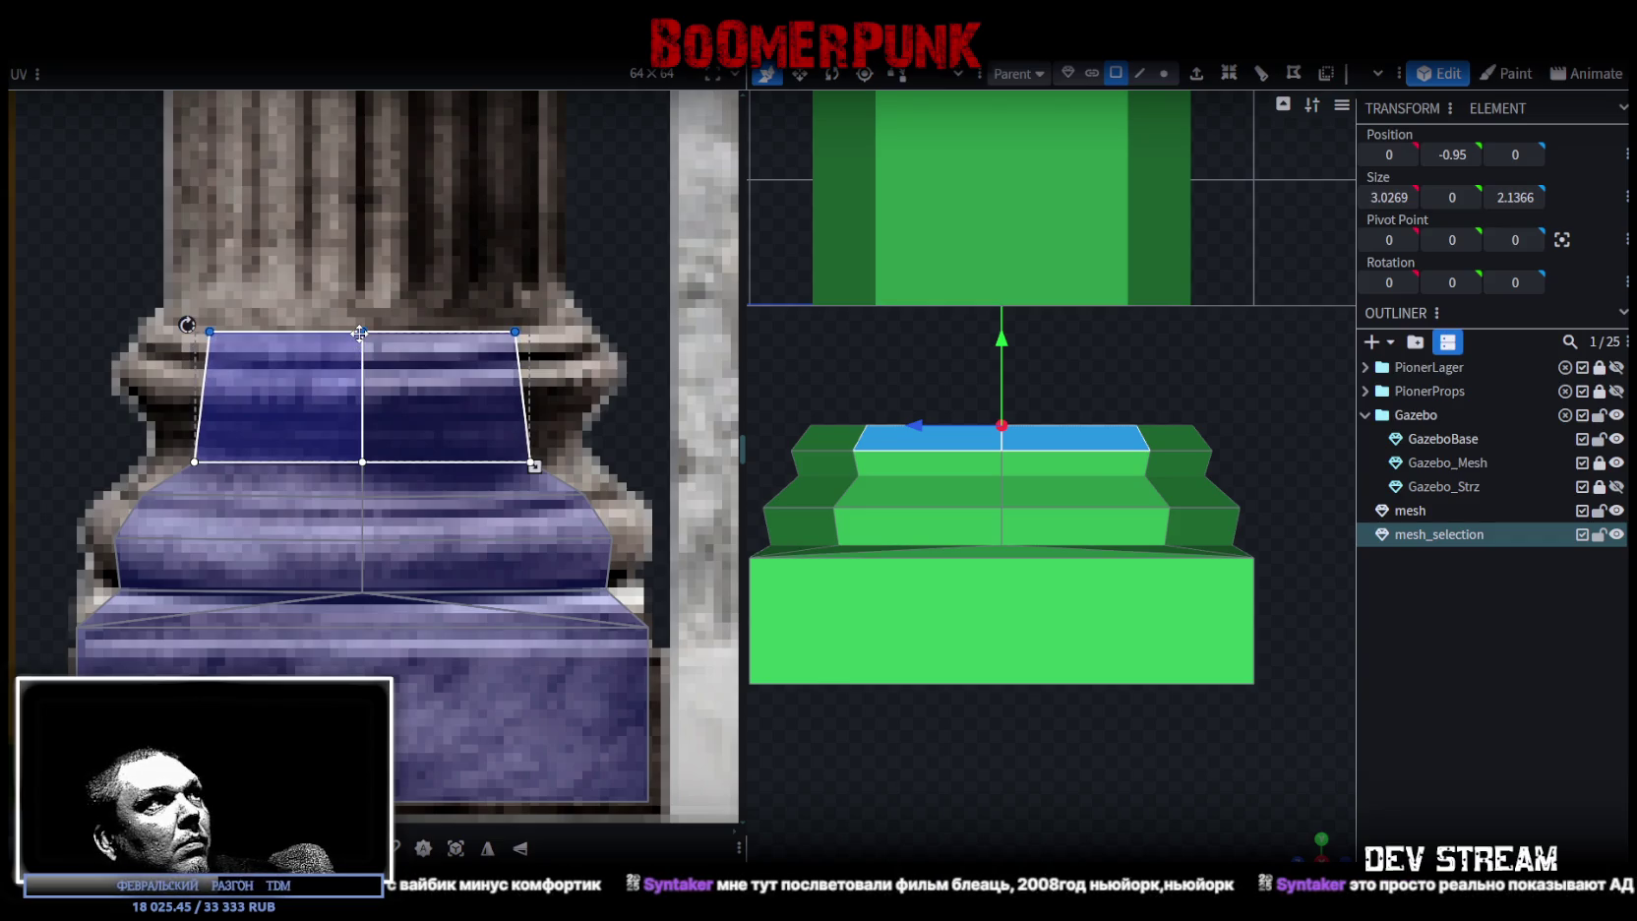
left_click(443, 475, "shift")
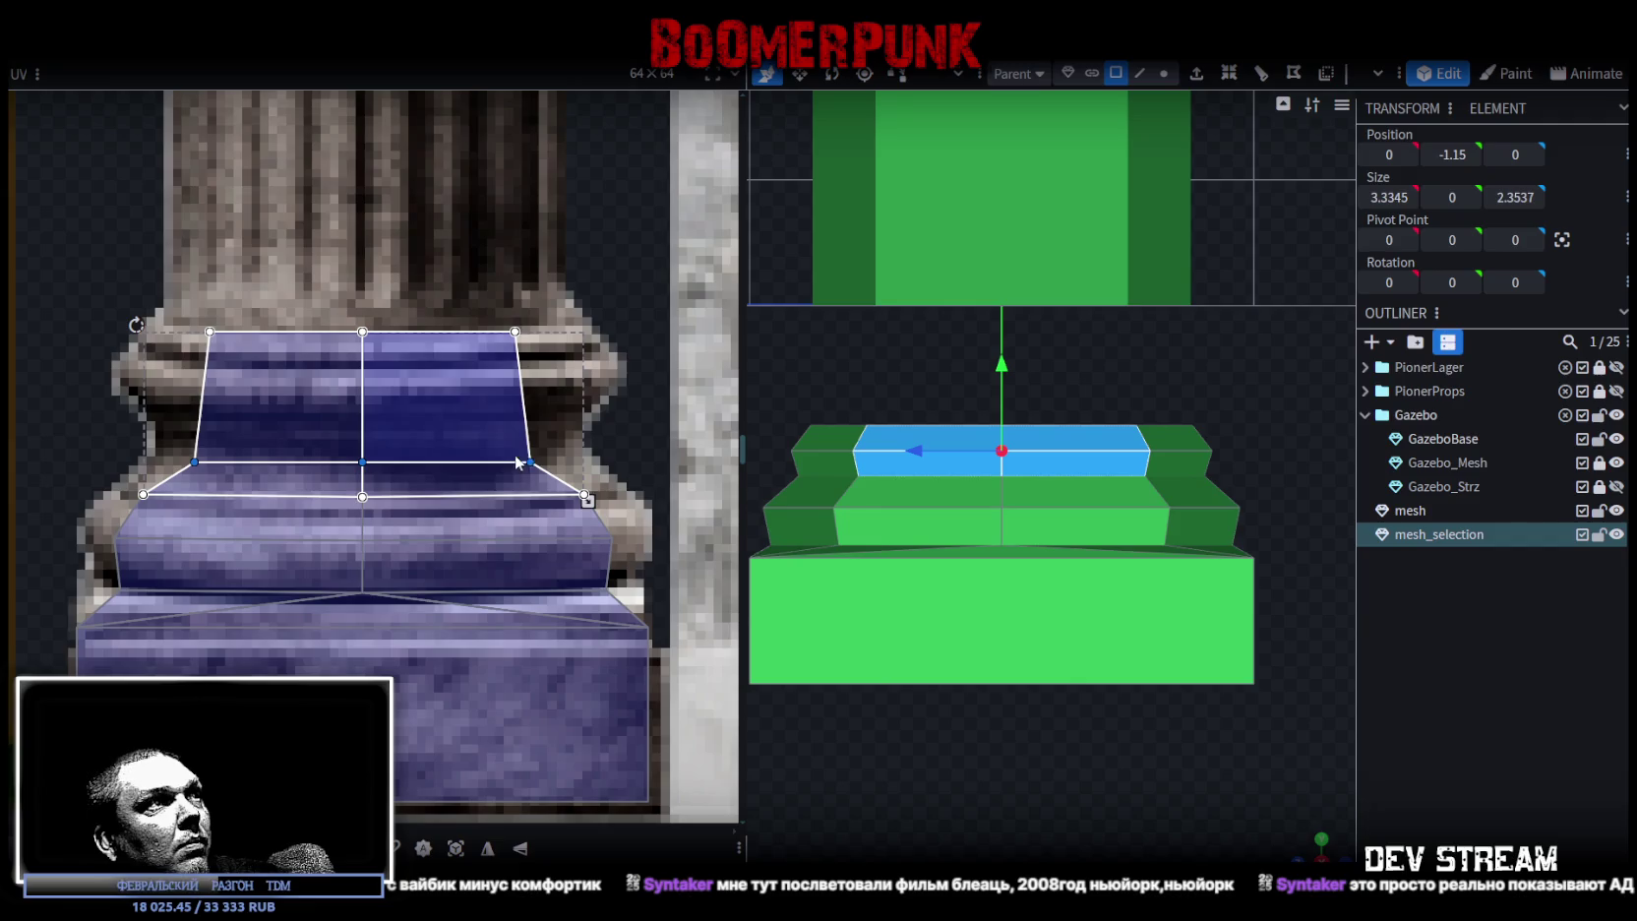
left_click_drag(529, 461, 529, 436)
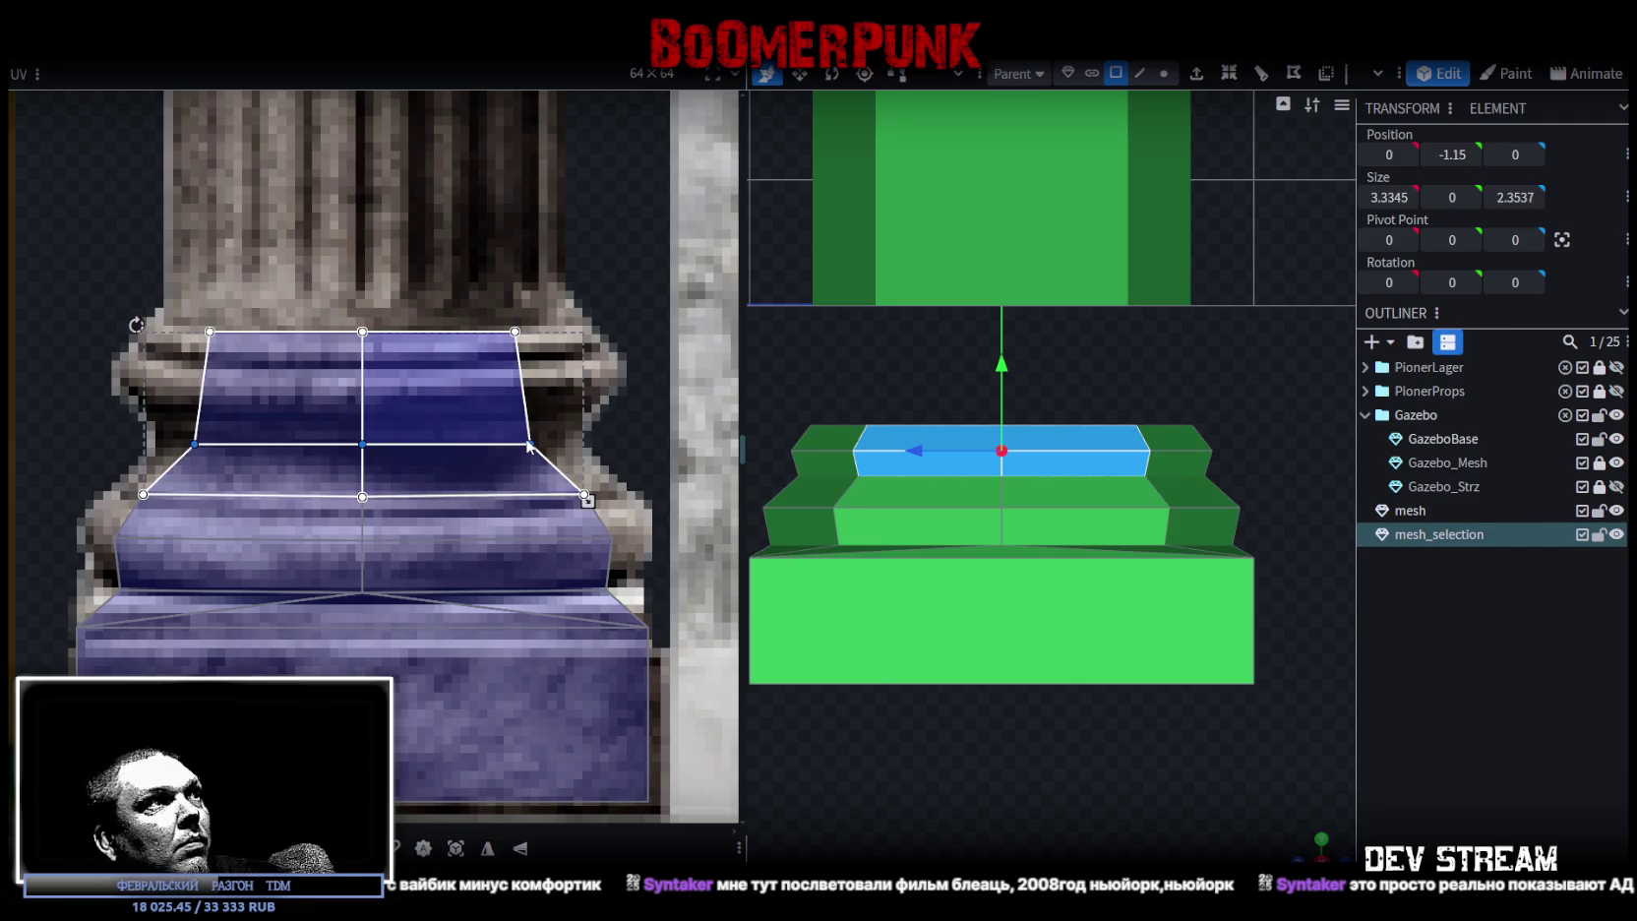
left_click(529, 442)
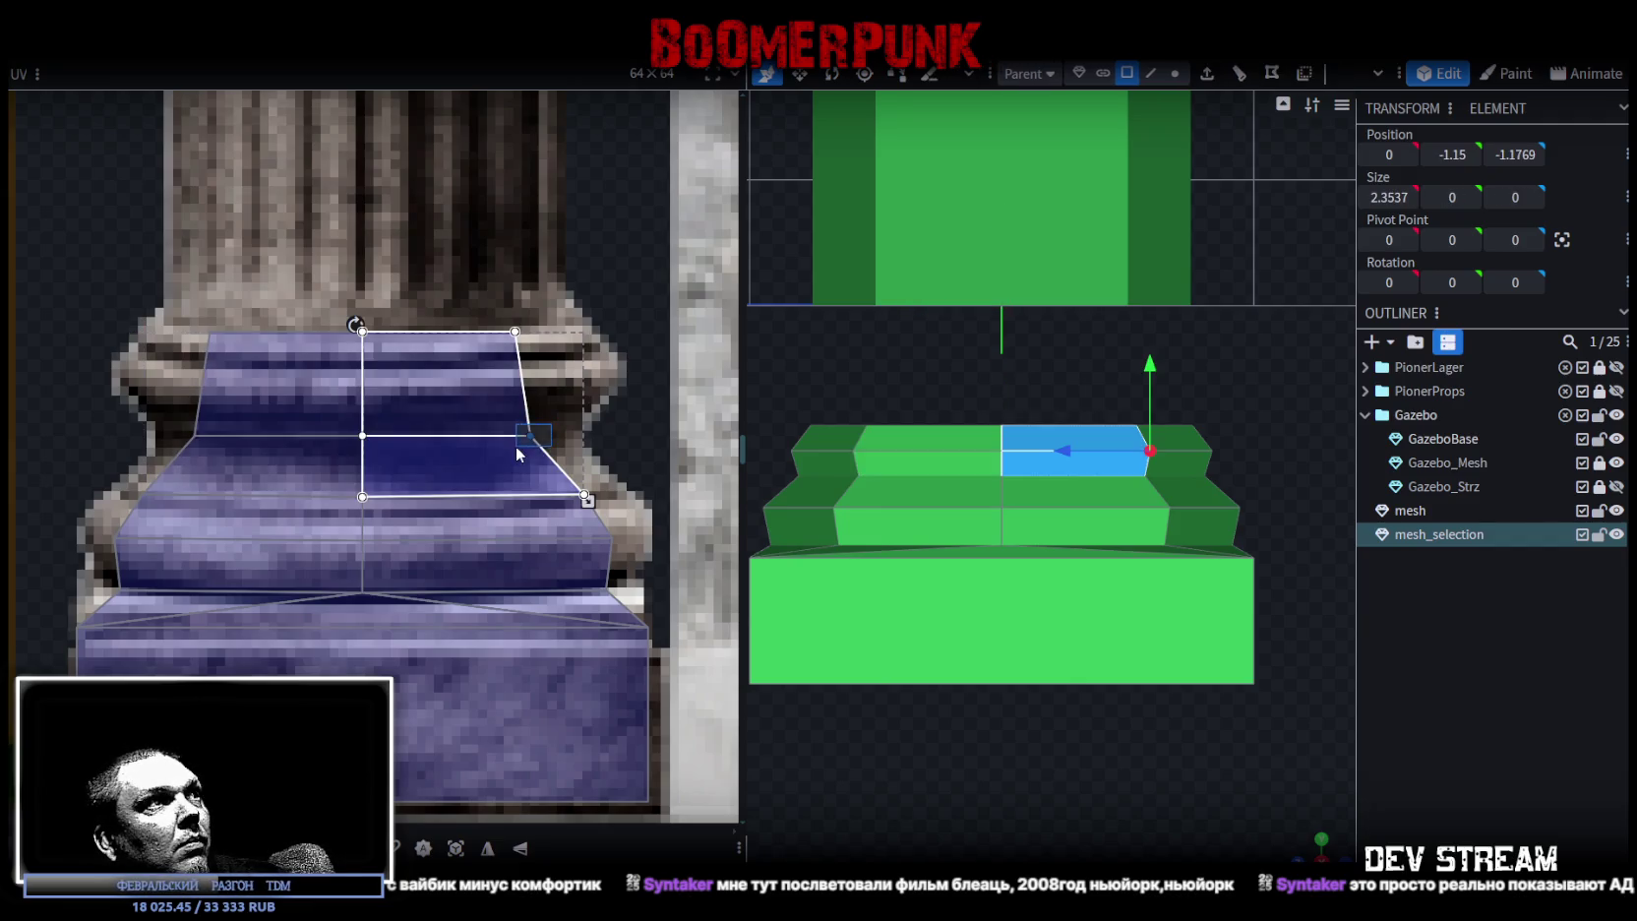
left_click_drag(529, 435, 566, 435)
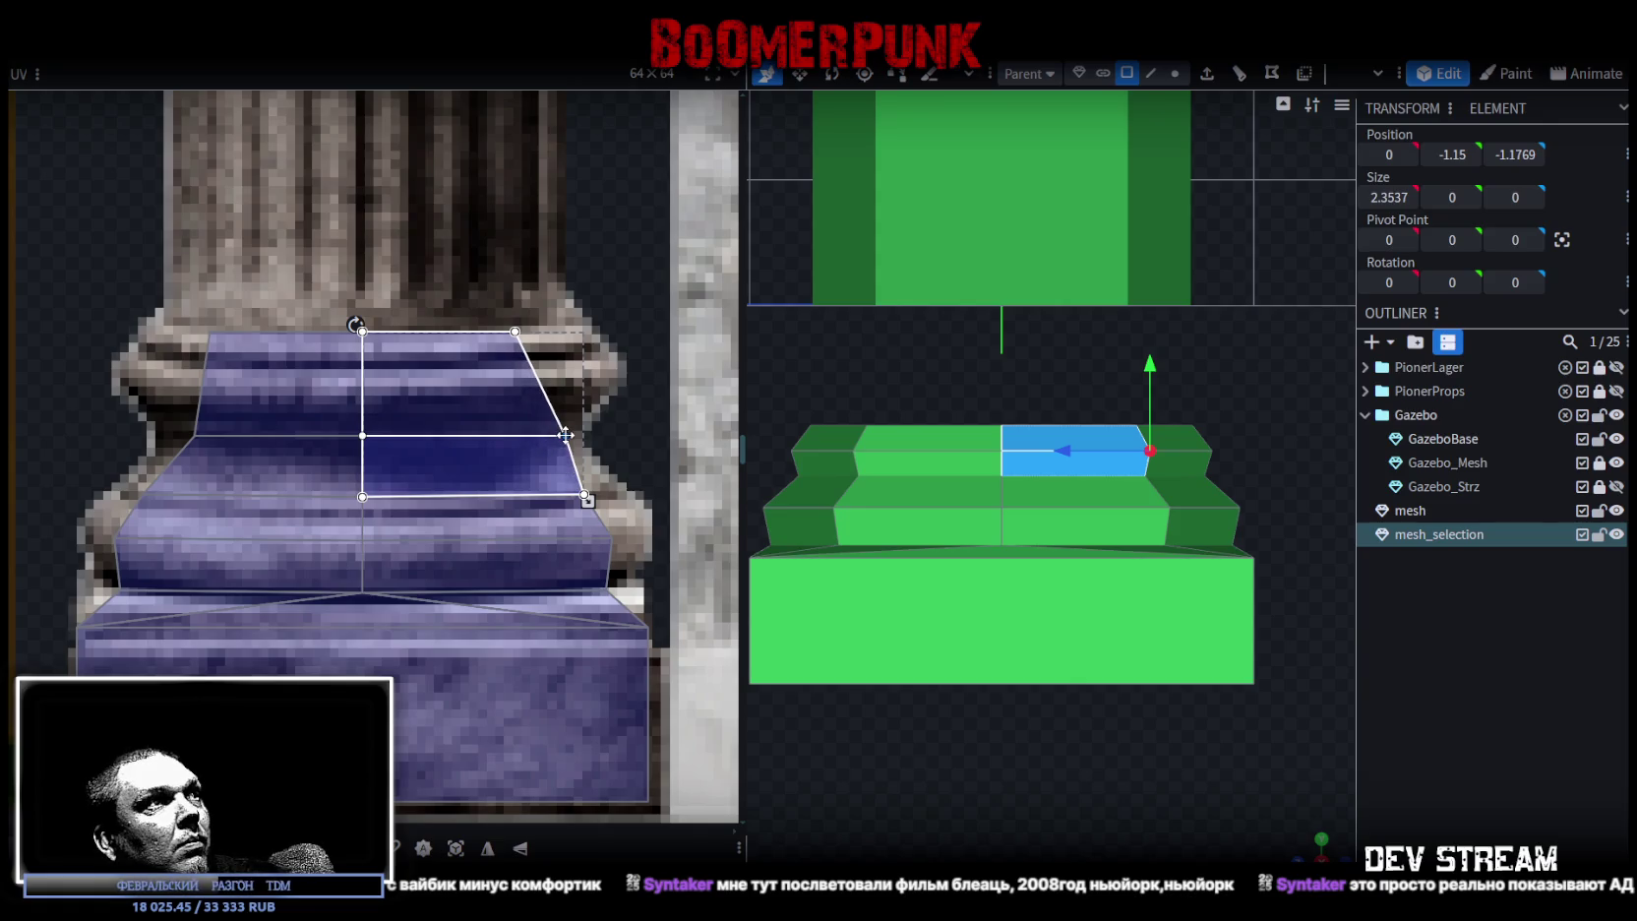
left_click(189, 423)
left_click_drag(197, 435, 173, 436)
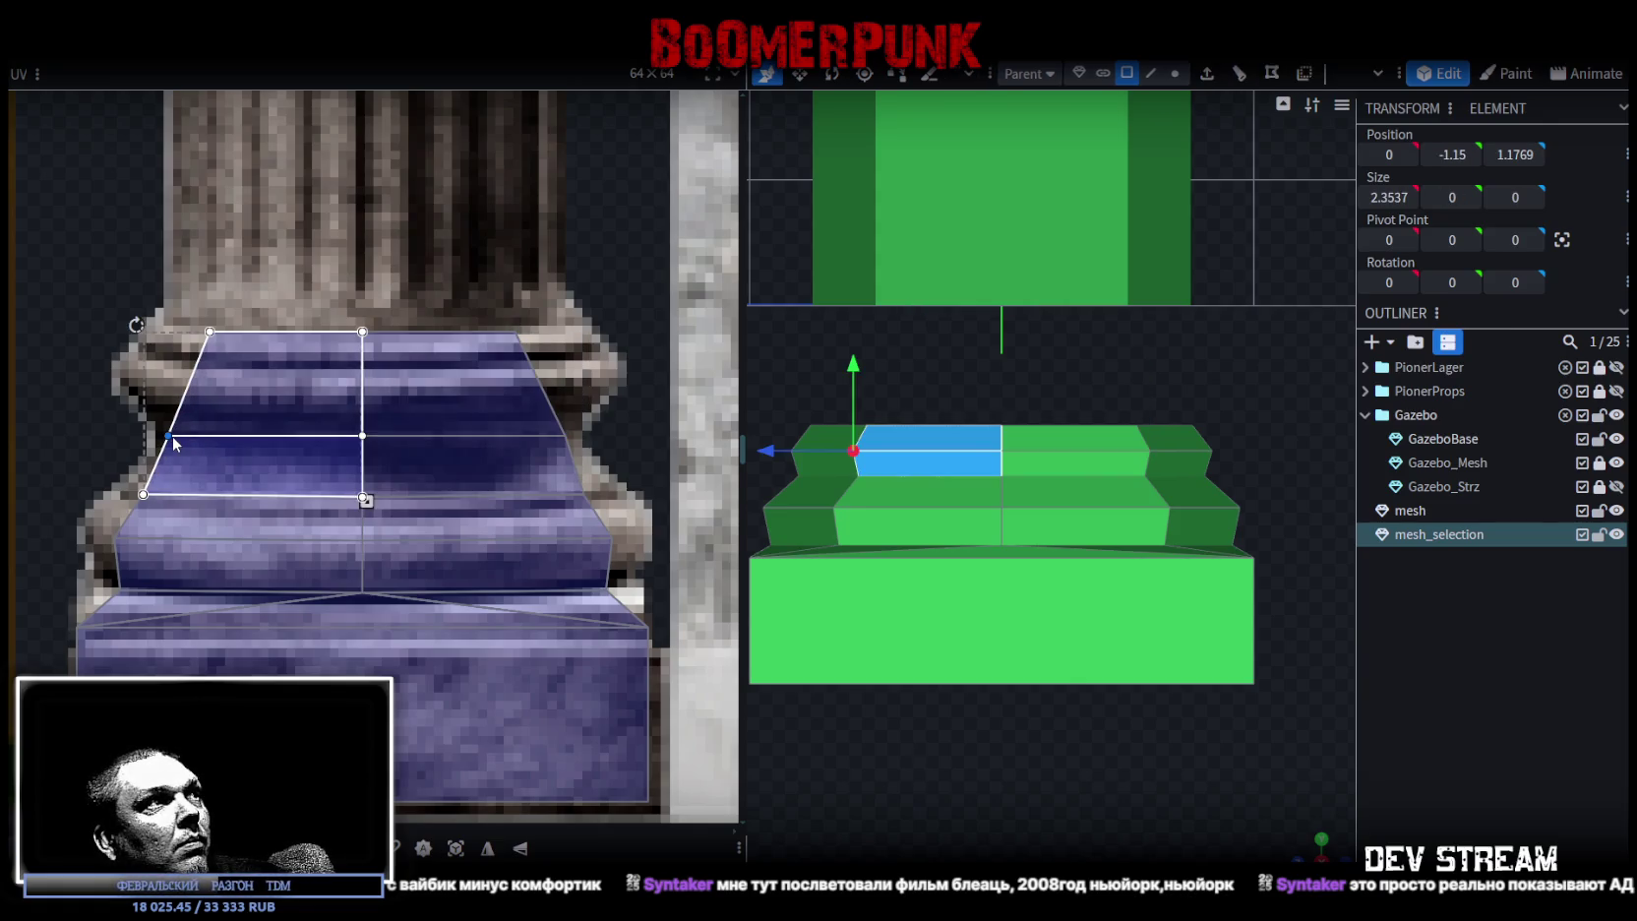
scroll(406, 408, "down", 1)
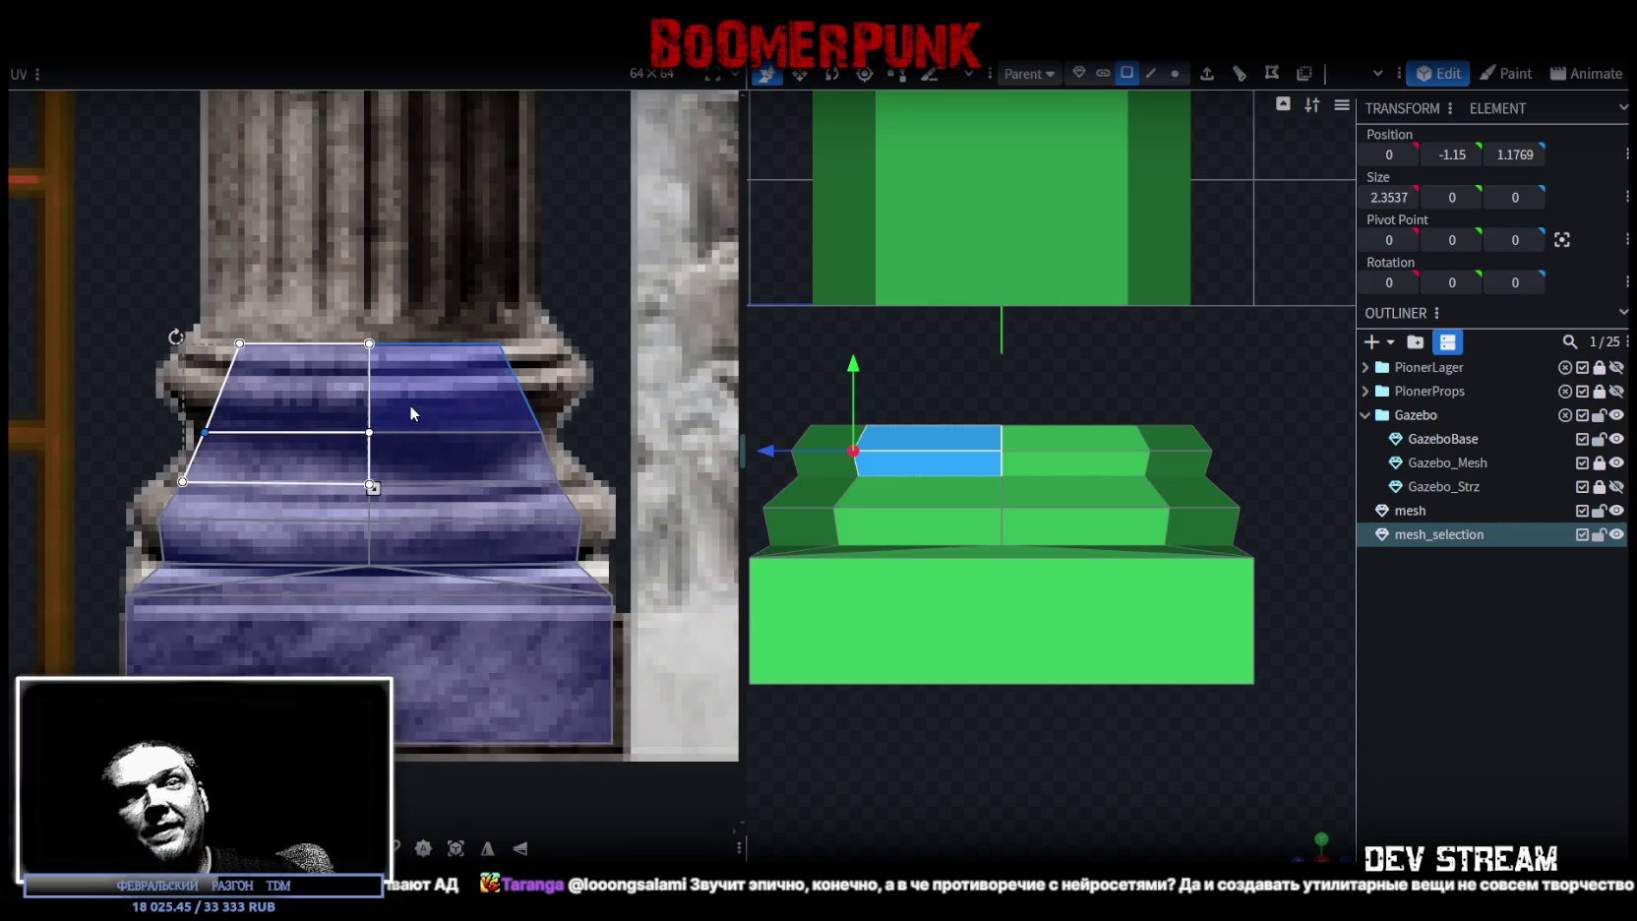
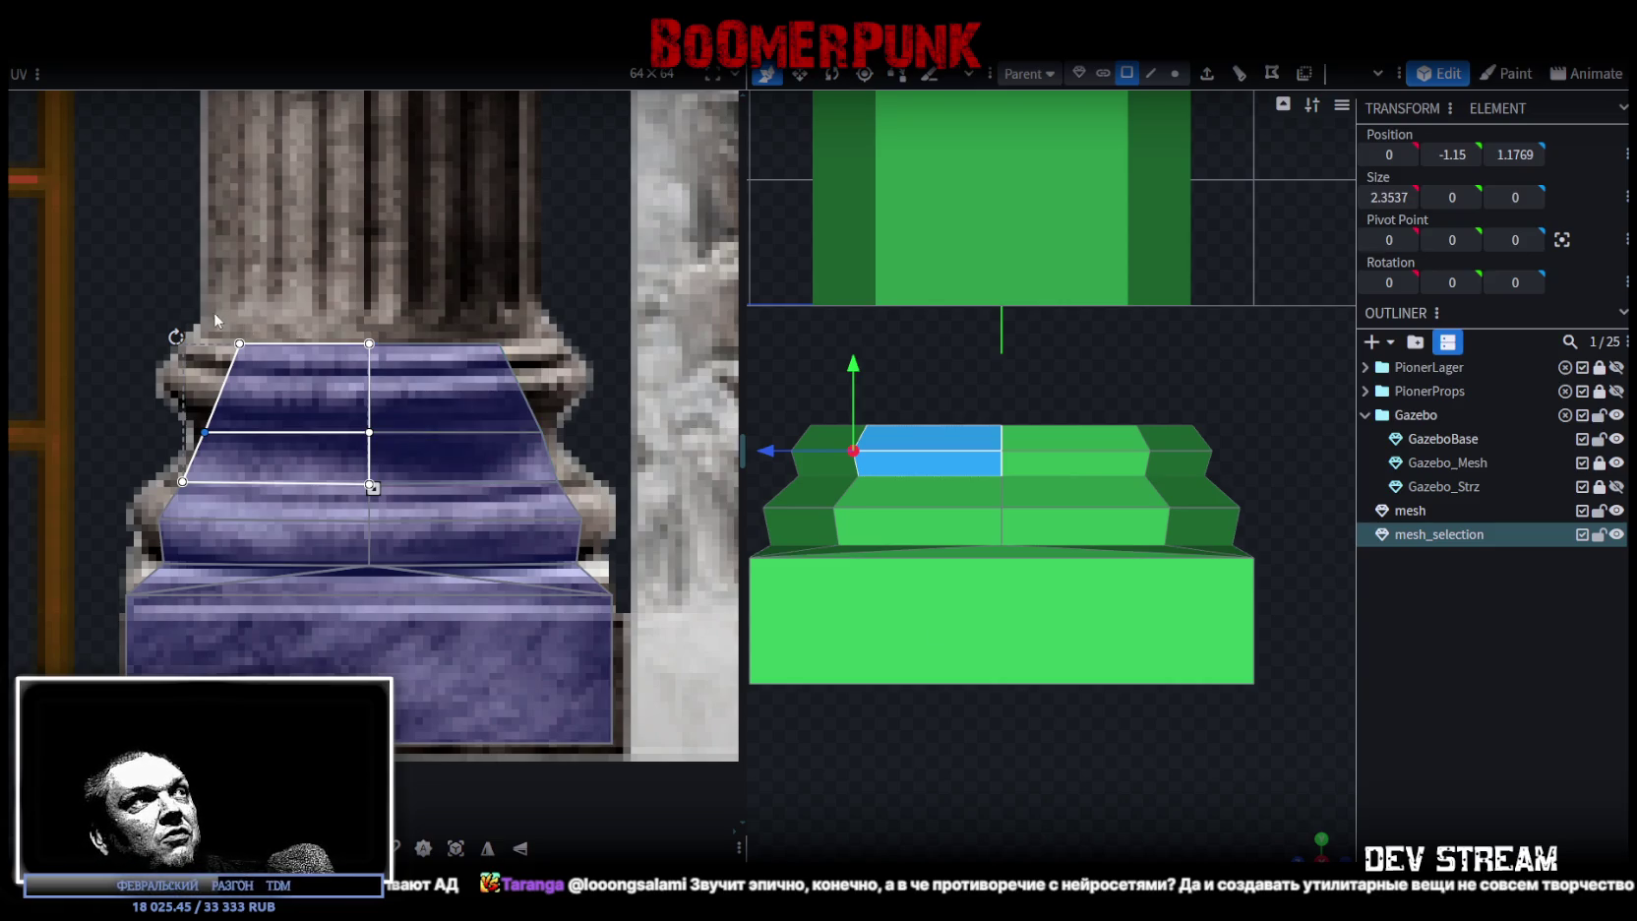
- Select only the top face of the upper stepped tier for UV editing
left_click(257, 366)
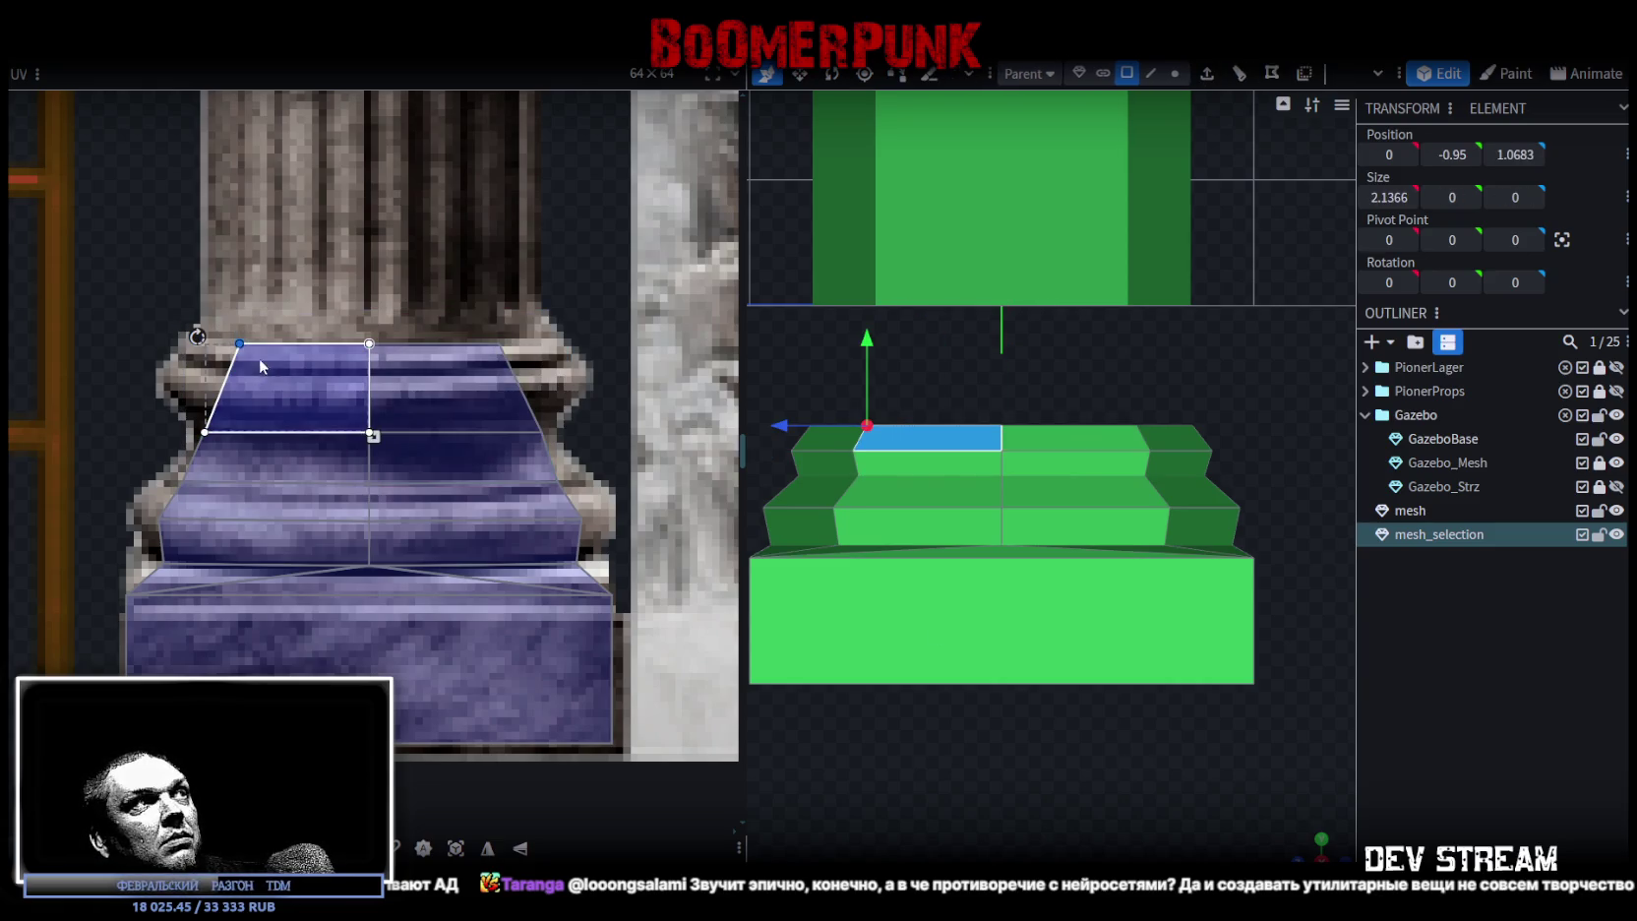
left_click(501, 340)
left_click(501, 347)
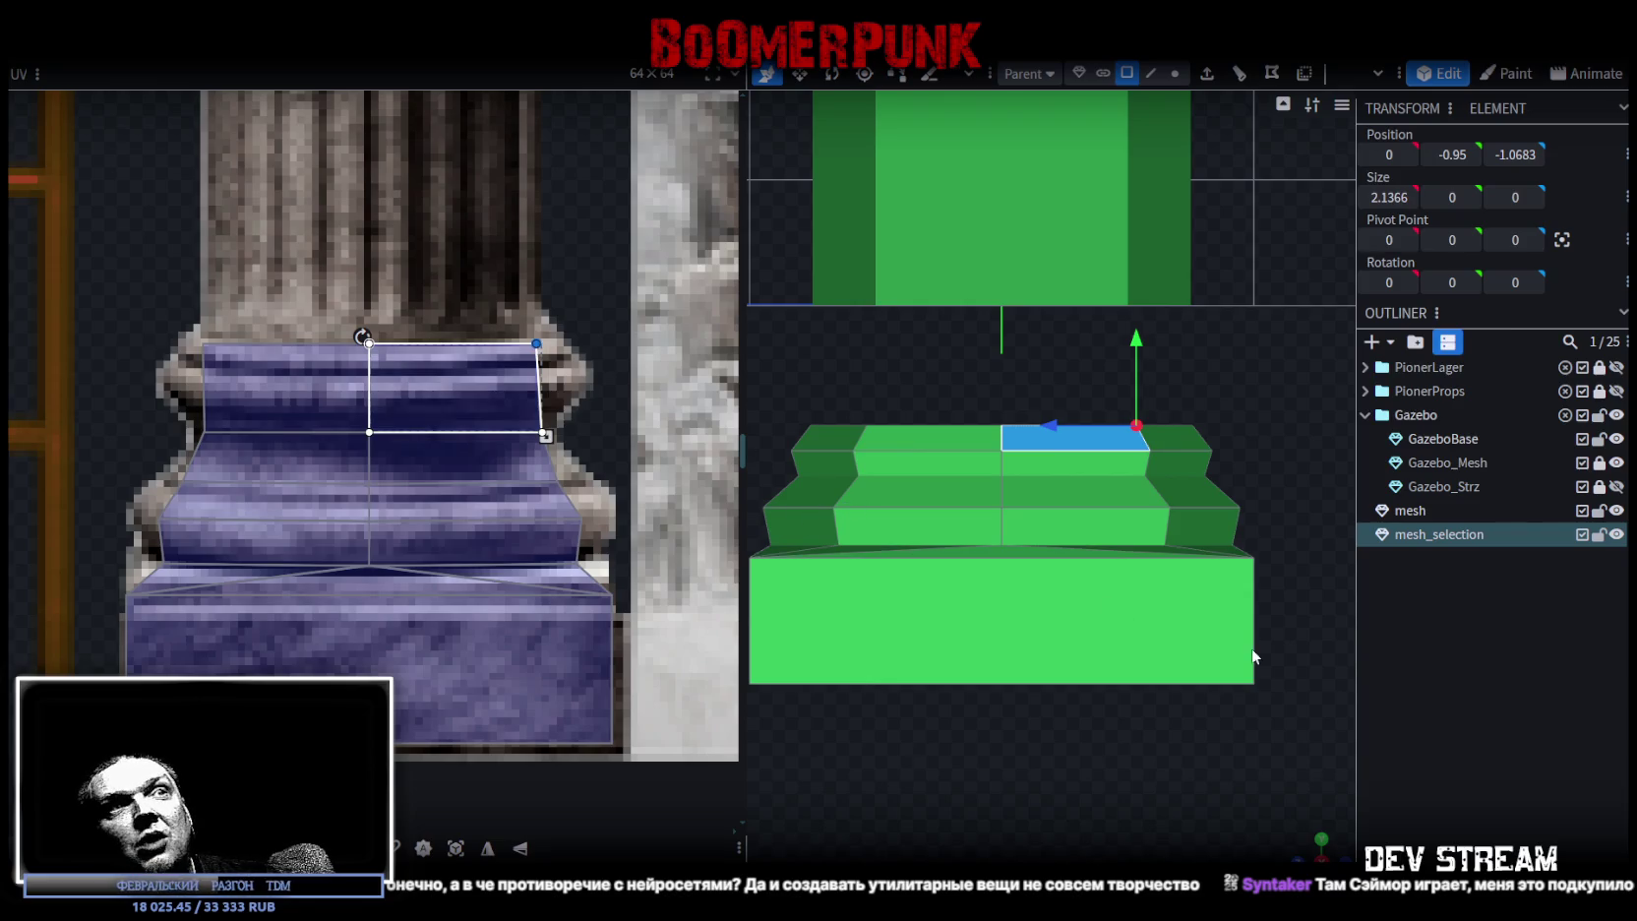
scroll(1259, 635, "down", 2)
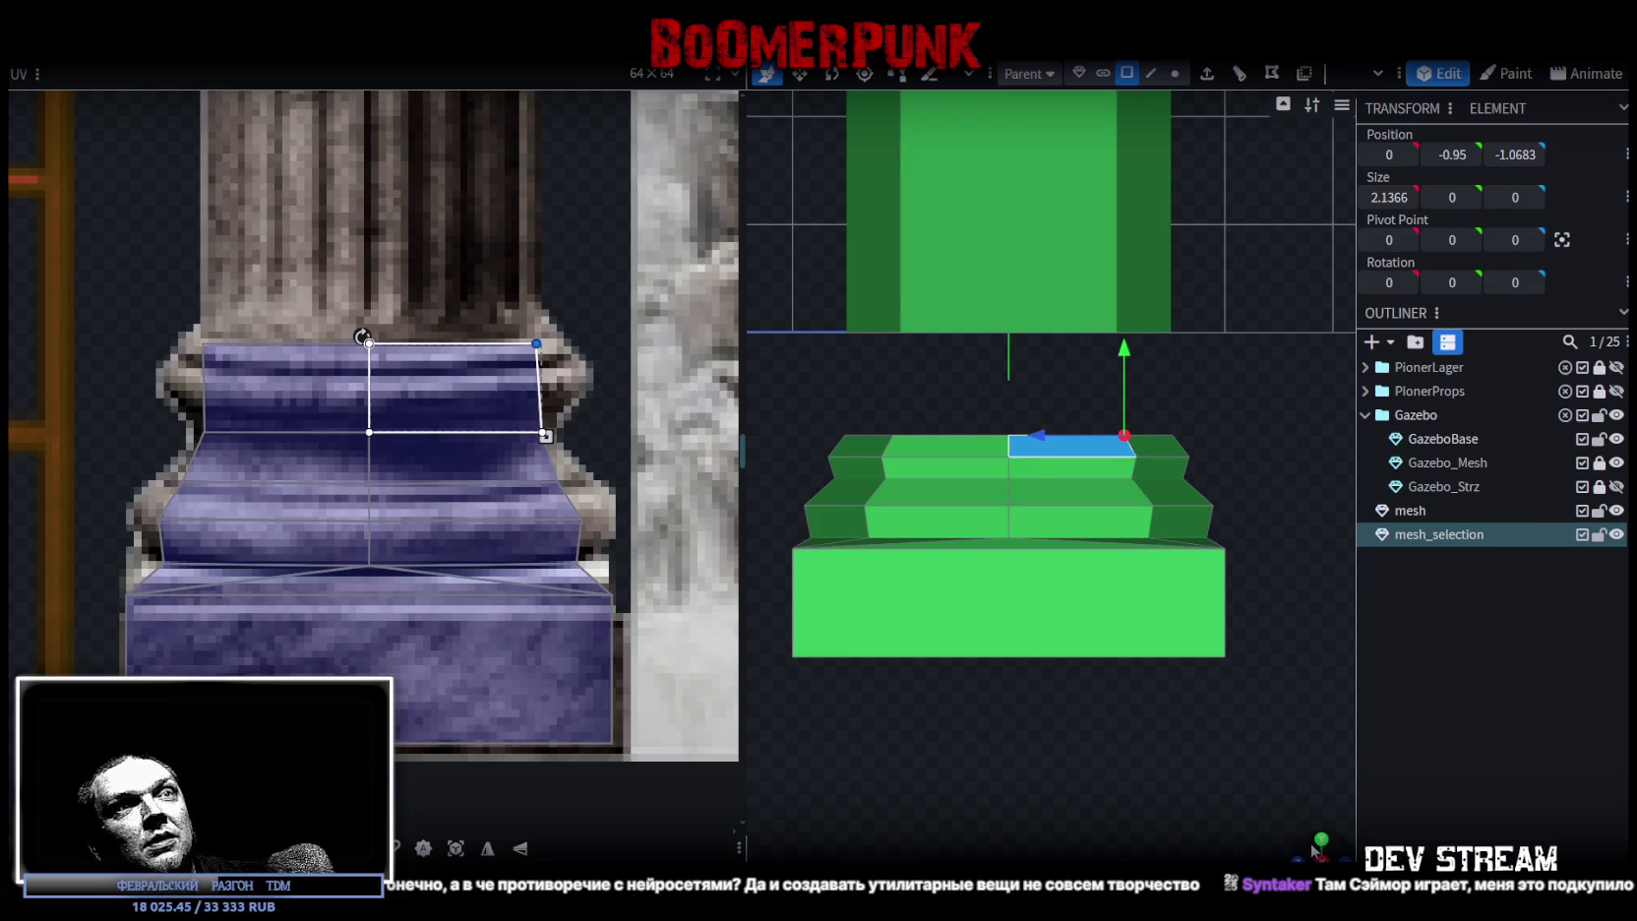
left_click_drag(1320, 848, 1322, 842)
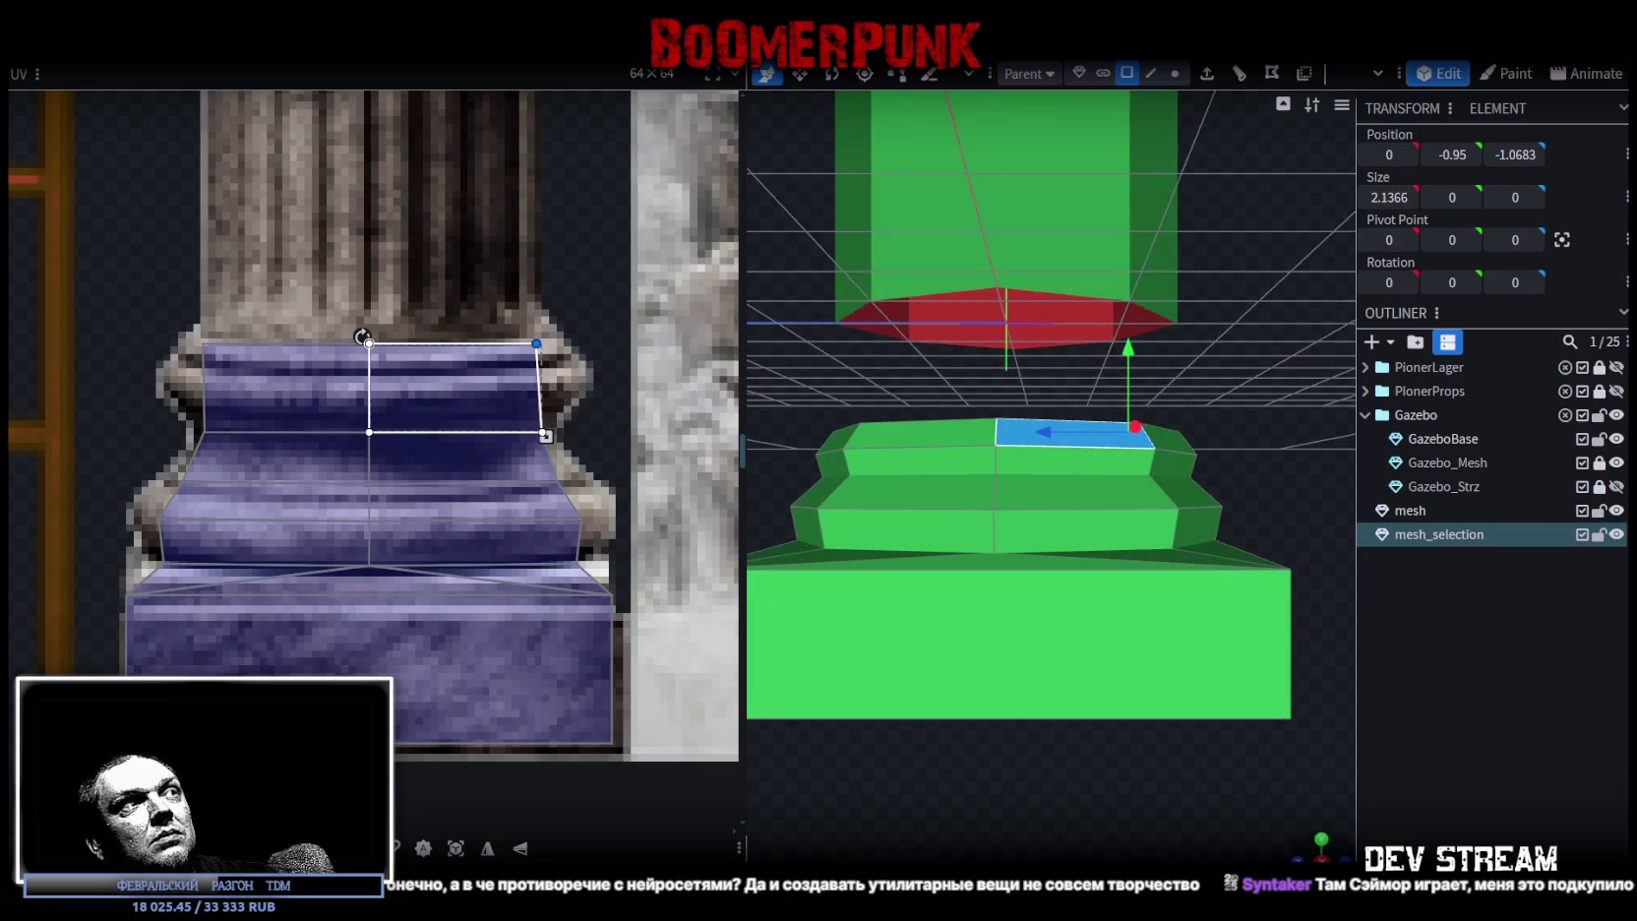
left_click_drag(1322, 842, 1322, 838)
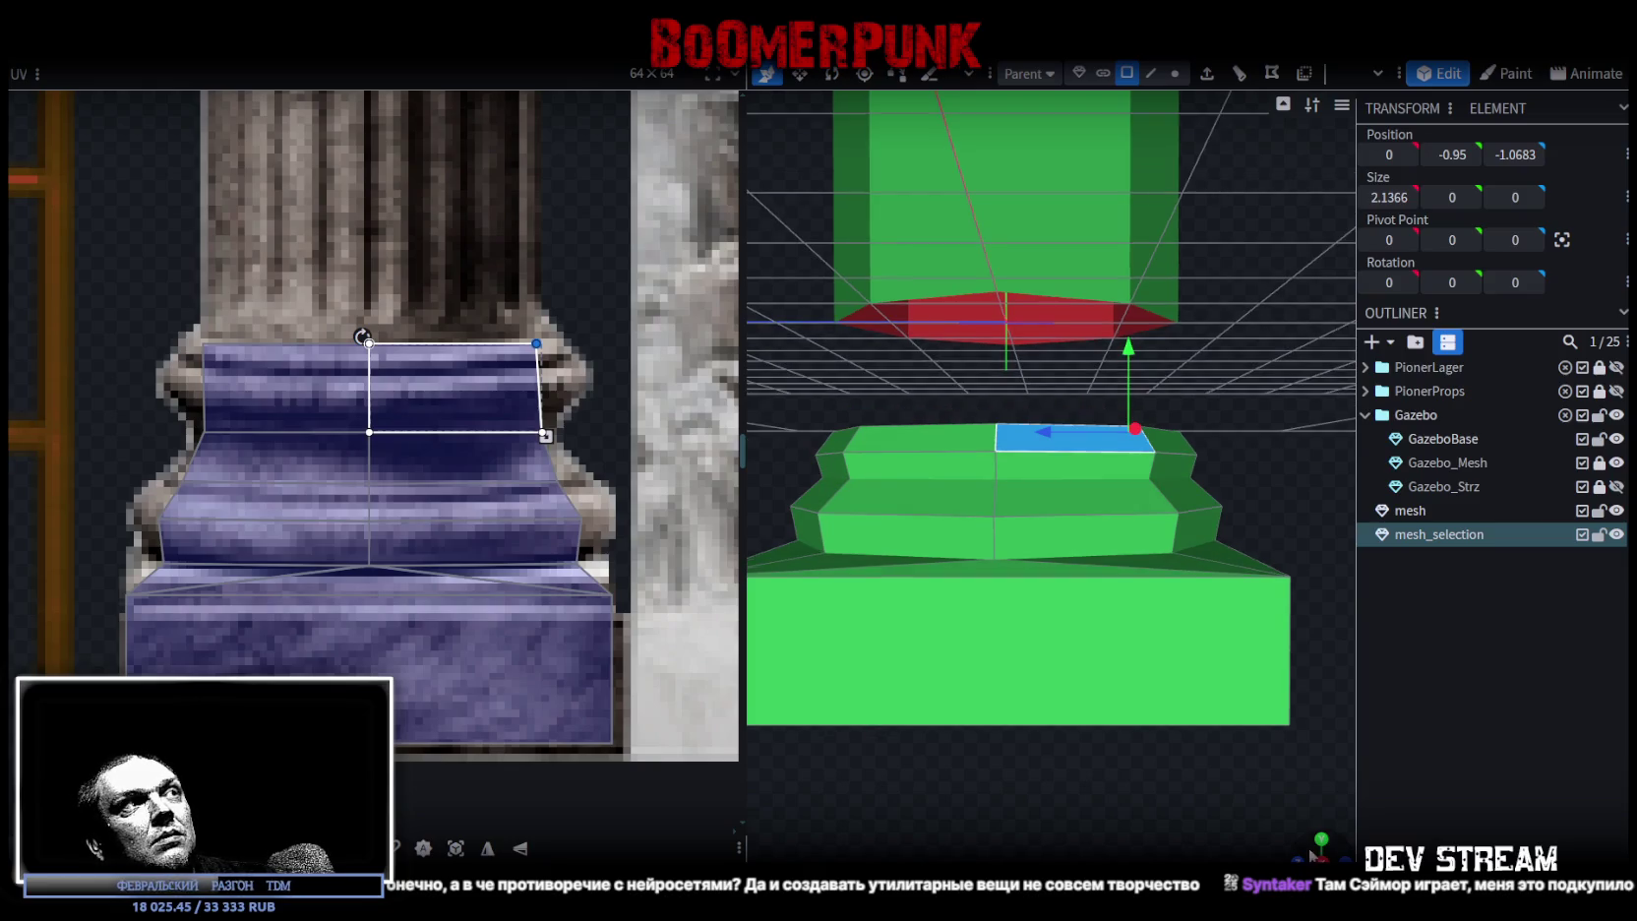
- Raise the top UV strip's middle edge and pull its left and right corners to flare it
left_click(250, 387)
left_click_drag(161, 396, 579, 448)
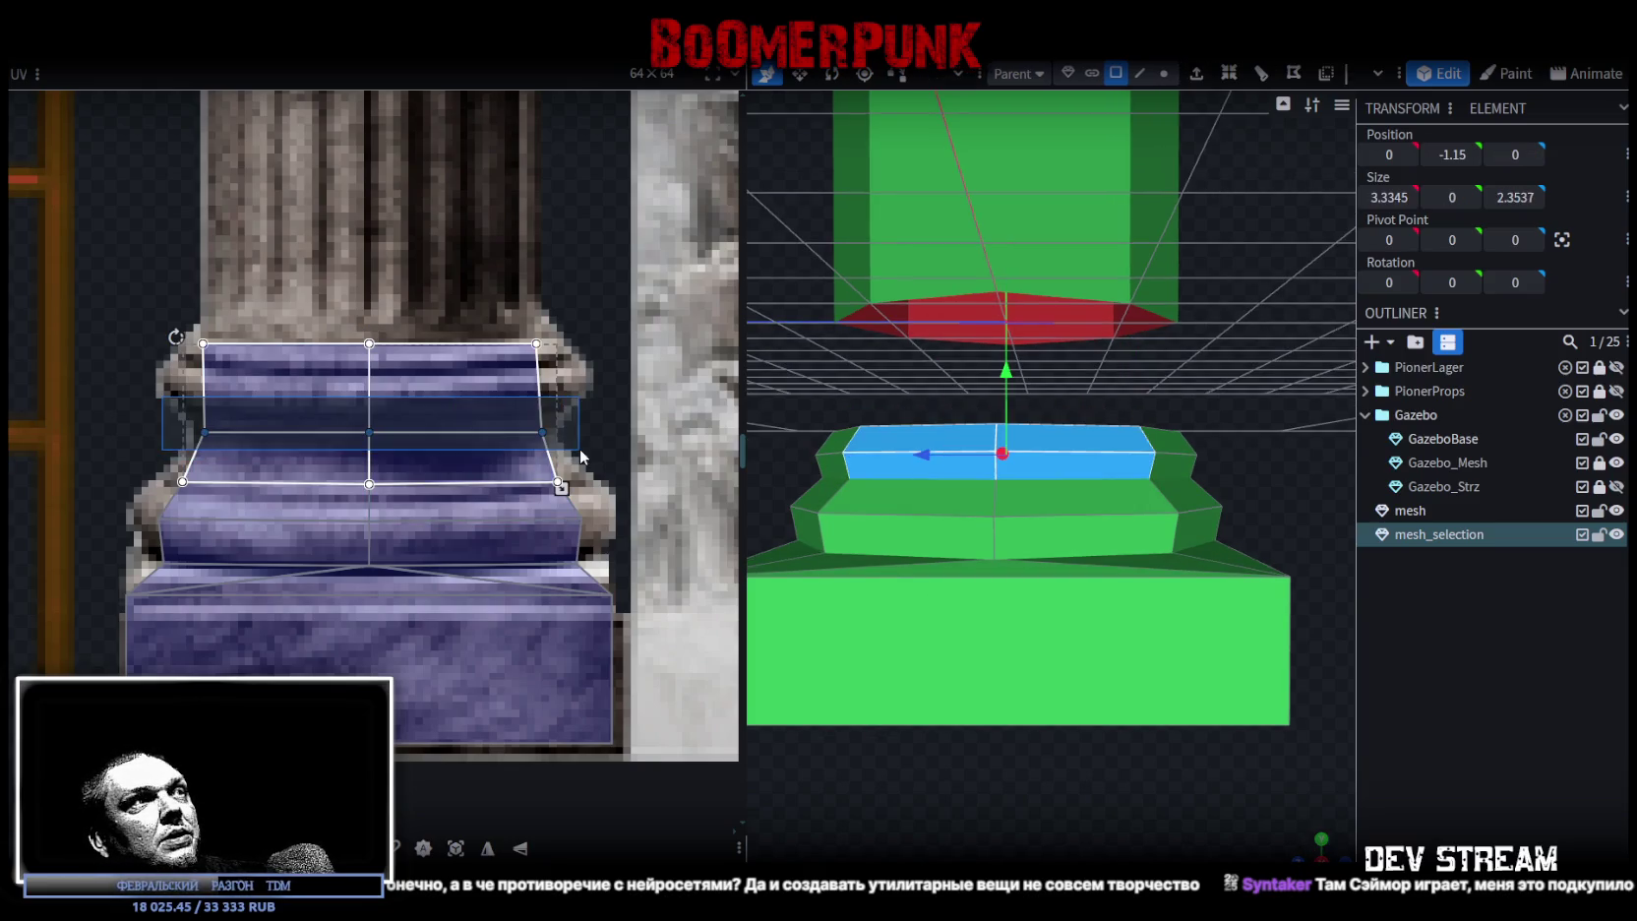
left_click_drag(401, 422, 400, 371)
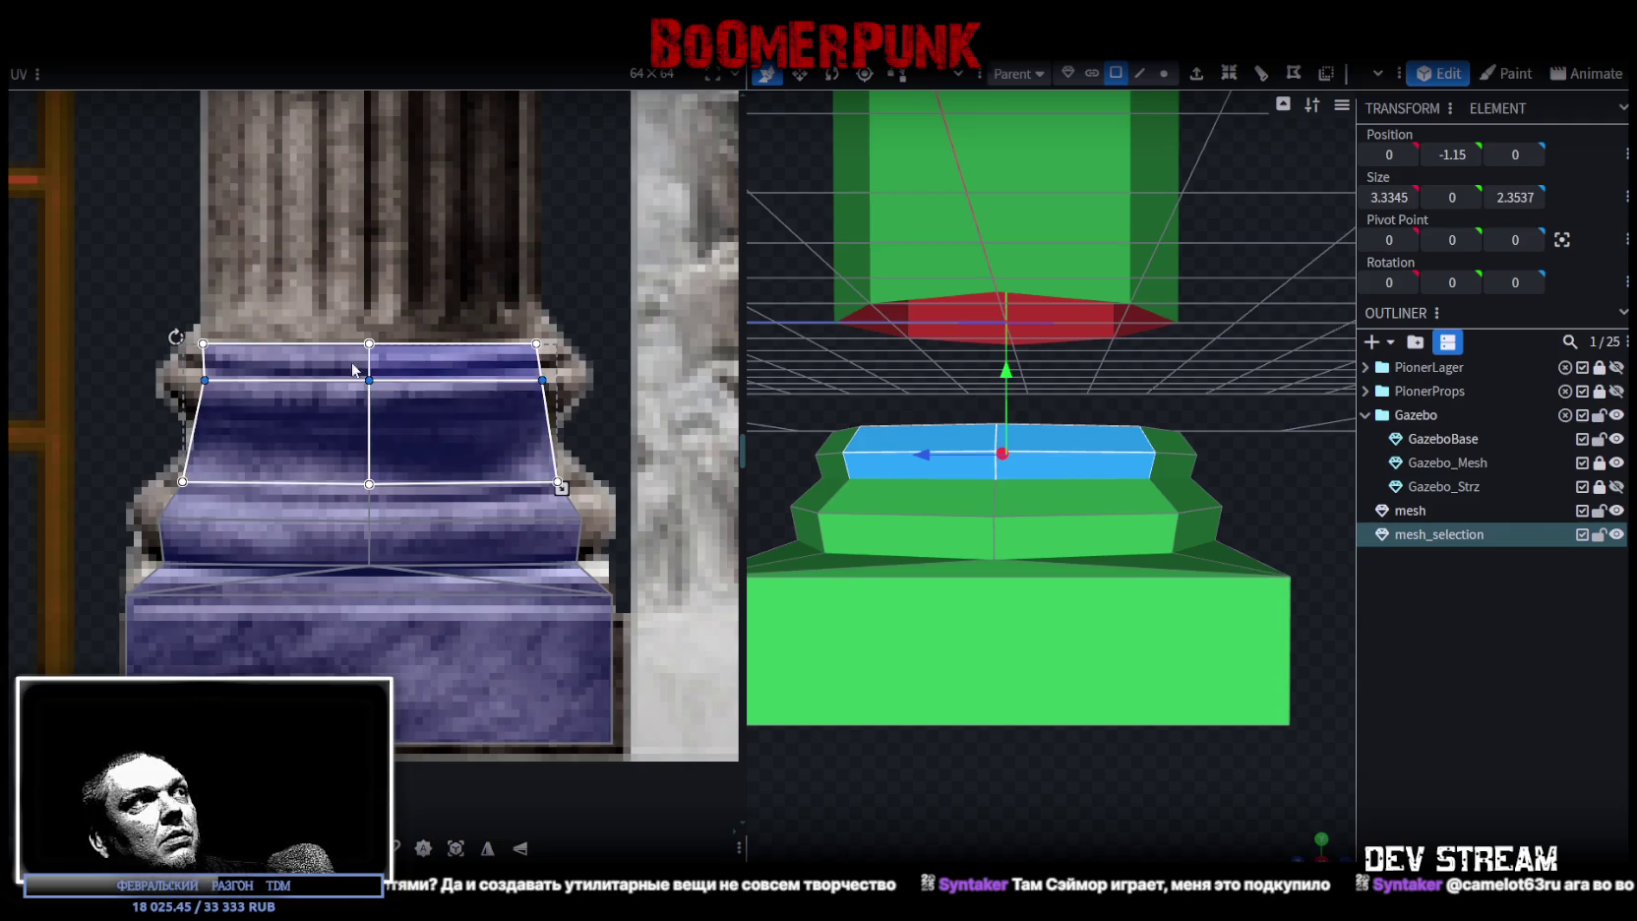
left_click(149, 368)
left_click(239, 404)
left_click_drag(204, 379, 174, 375)
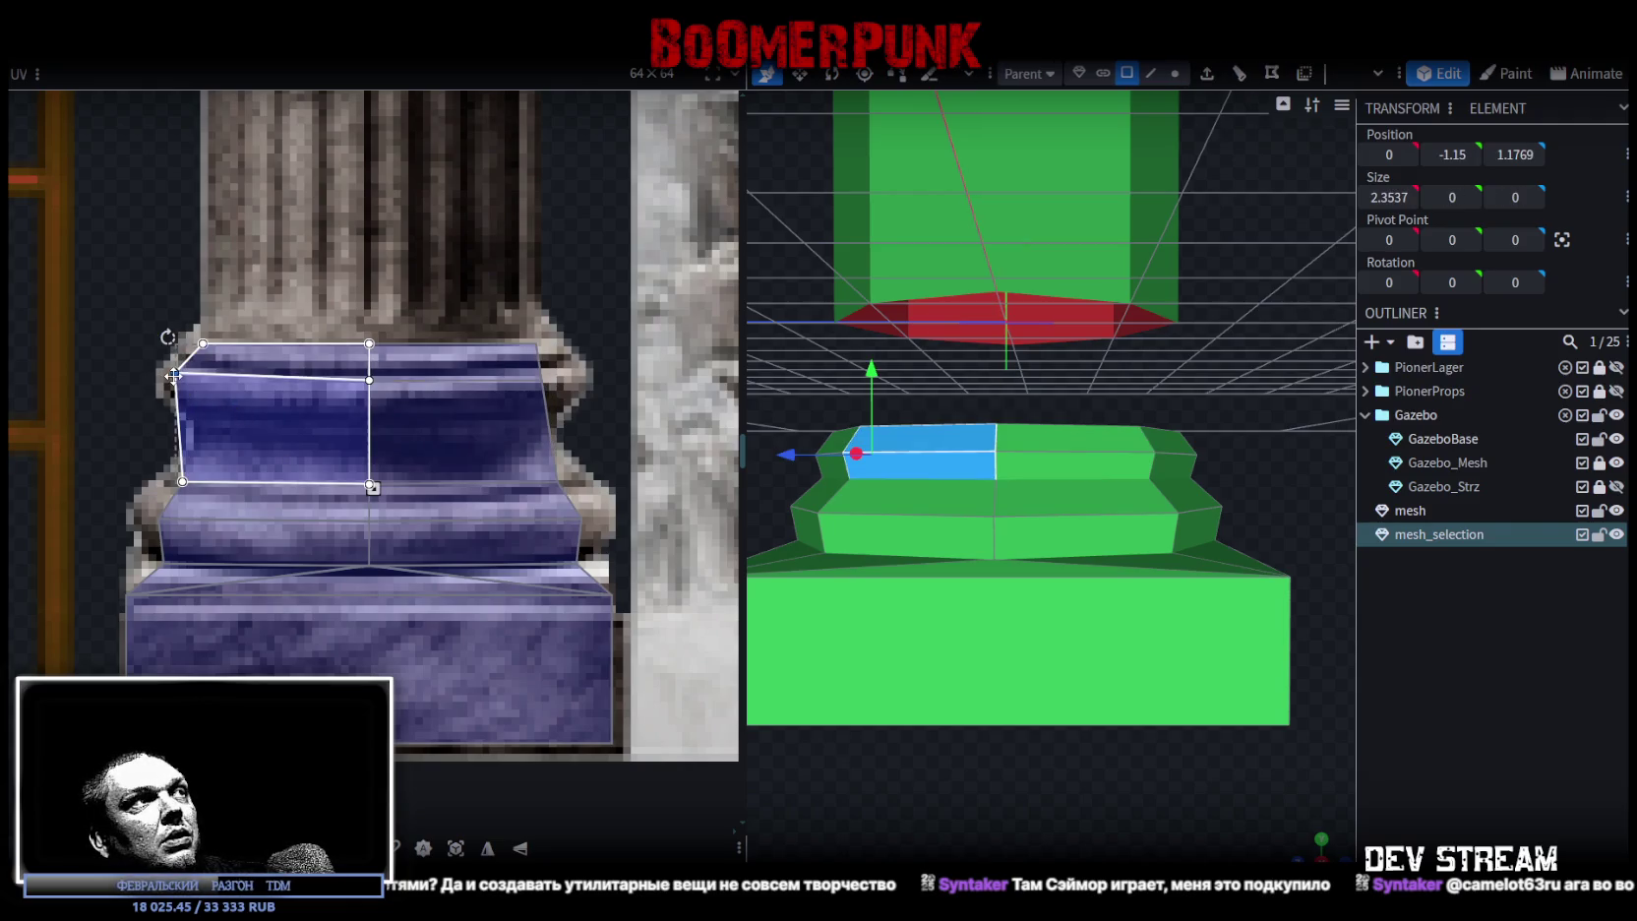
left_click(550, 382)
left_click_drag(547, 381, 566, 381)
- Raise the middle row of UV points and pull the lower step's right corner inward
left_click(330, 486)
left_click(462, 484, "shift")
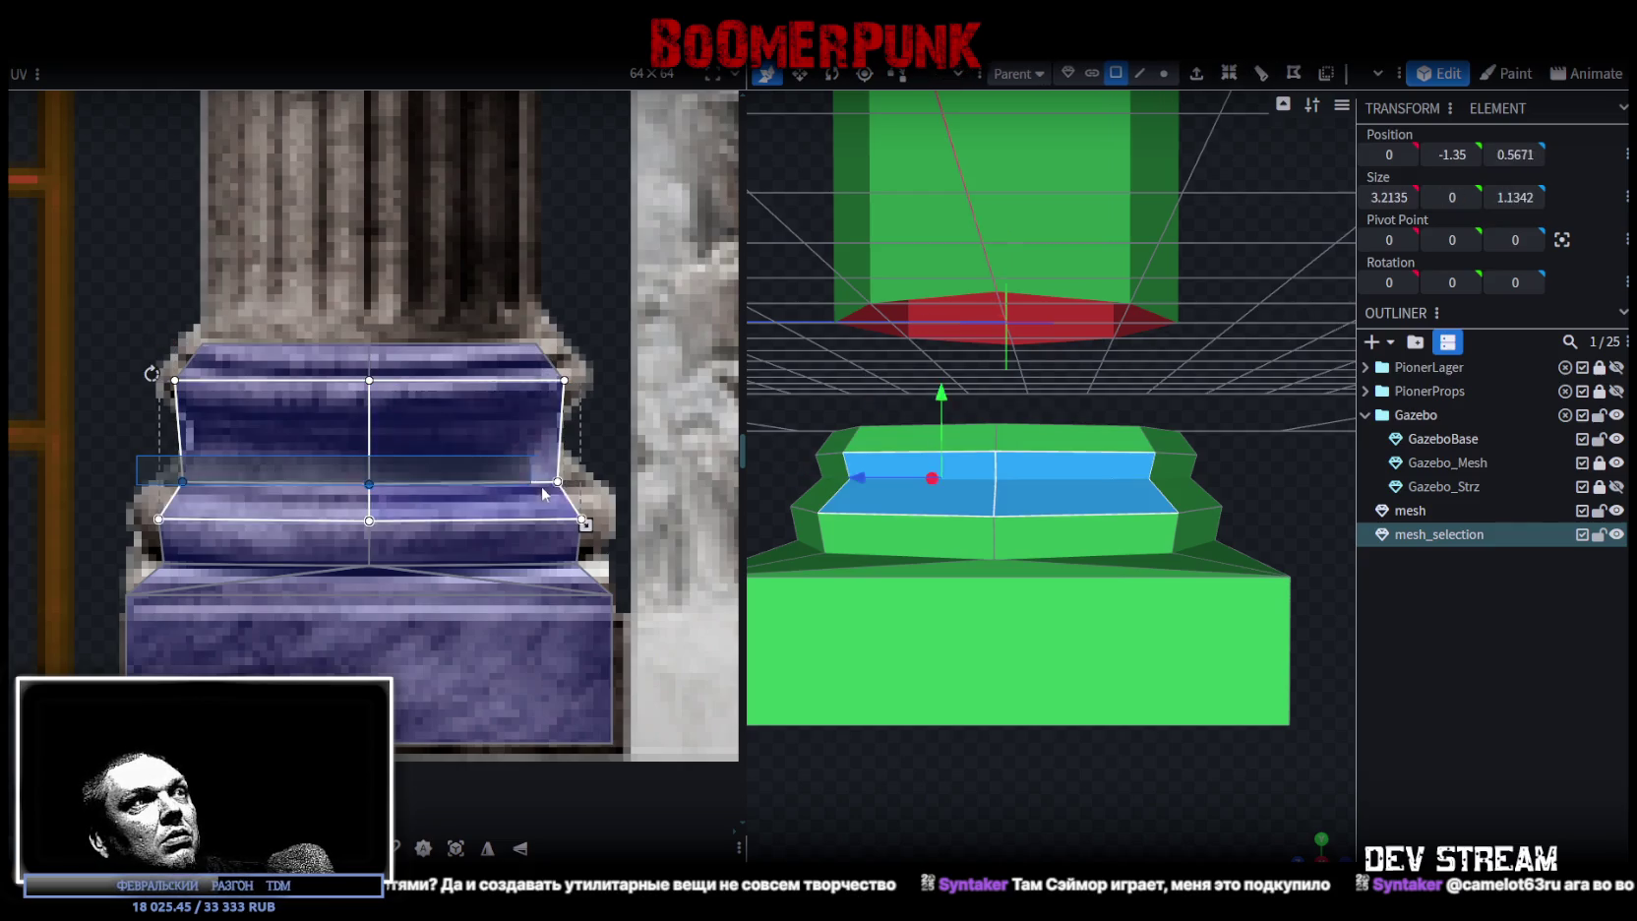
left_click_drag(558, 483, 557, 445)
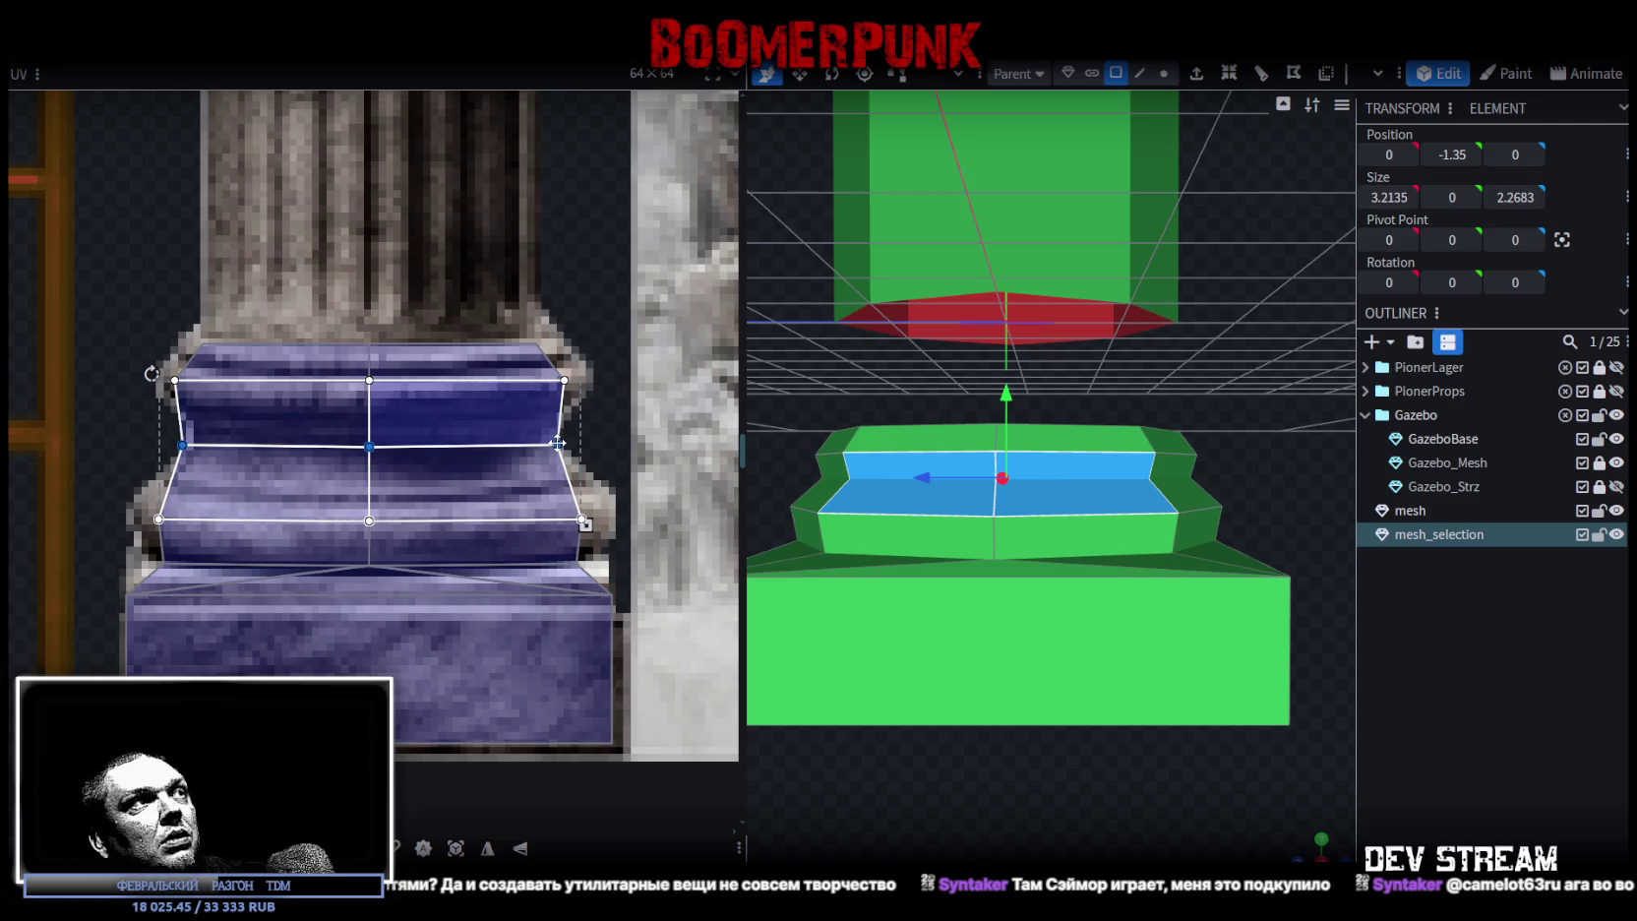
left_click_drag(124, 423, 213, 446)
left_click(547, 450)
left_click_drag(557, 445, 528, 445)
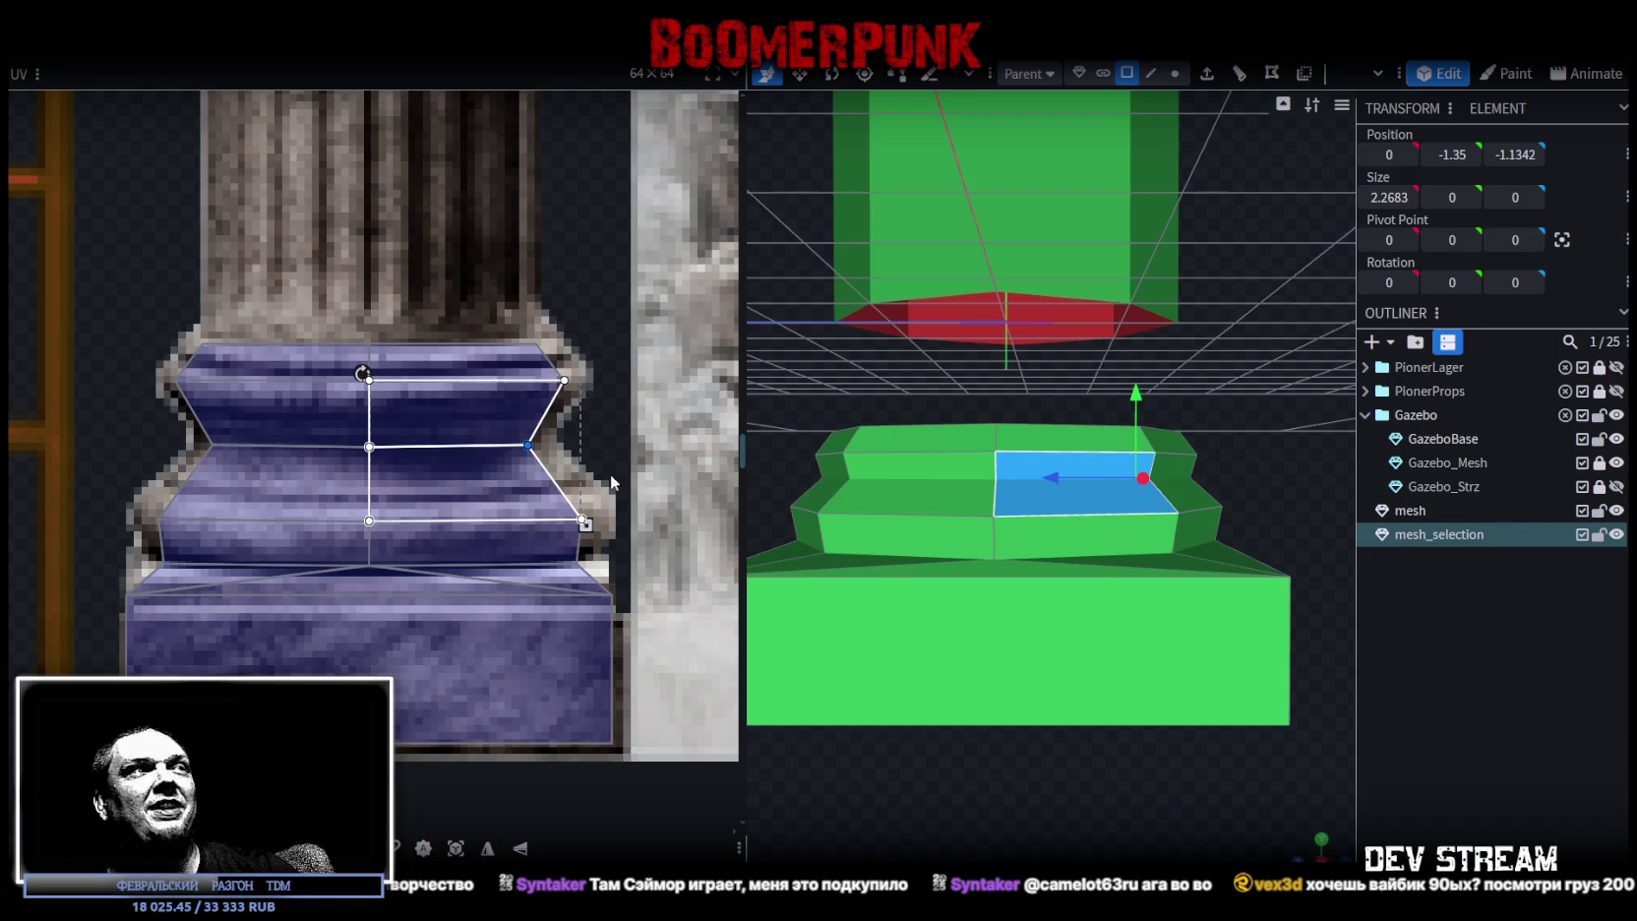
- In front view, lift the stepped base's top vertex rows slightly and display the marble texture
left_click(1175, 74)
key("KP_1")
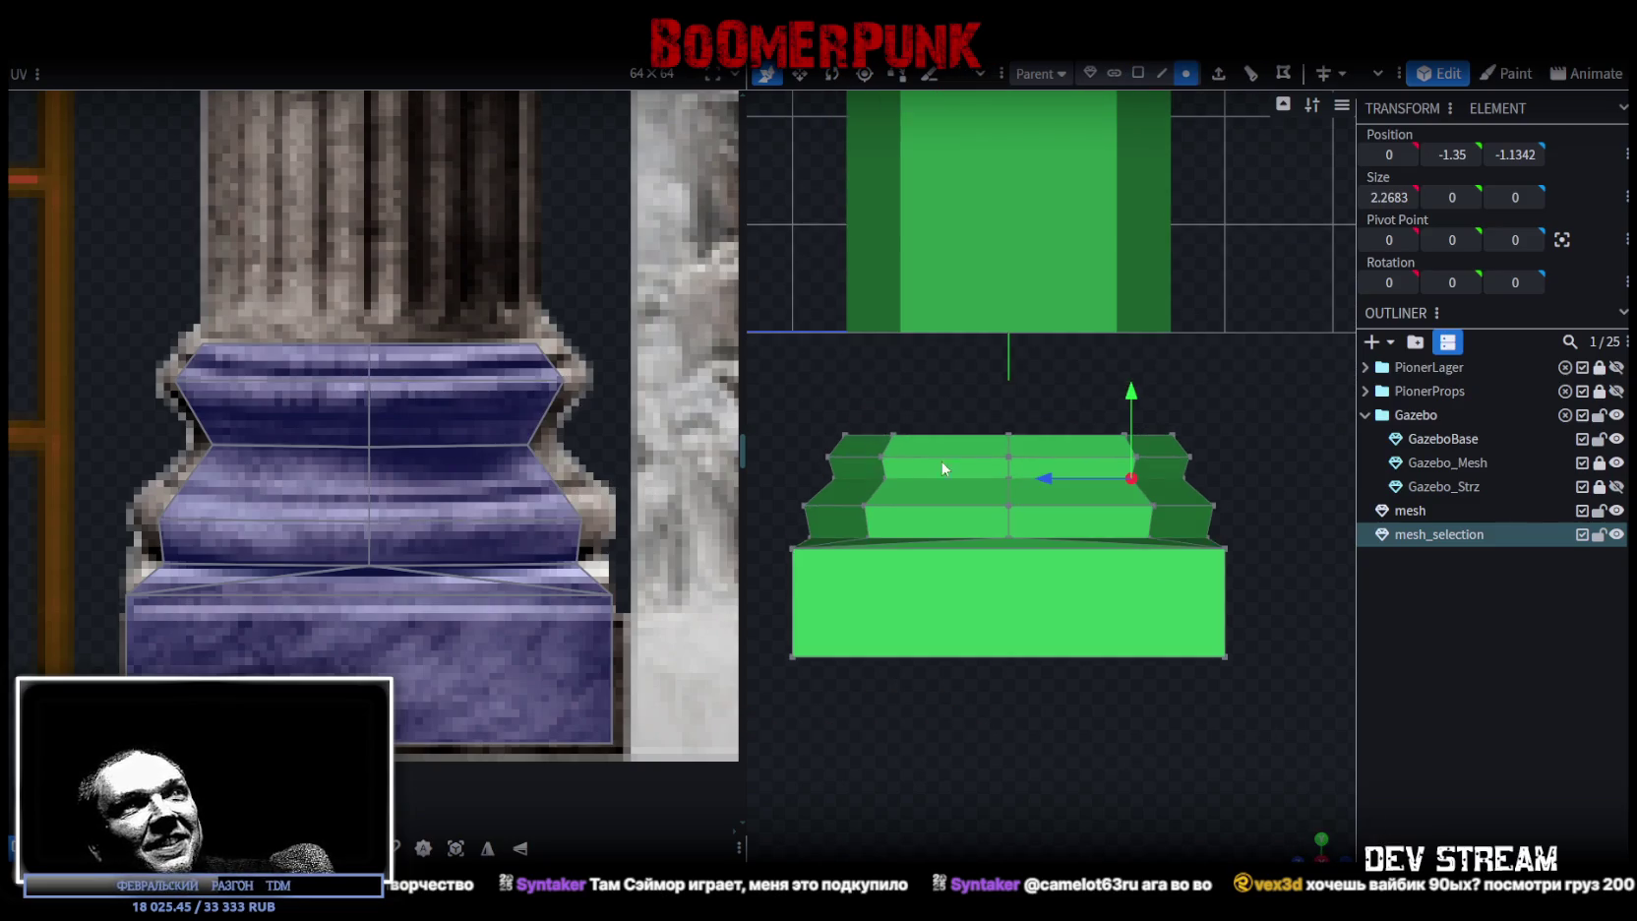
left_click_drag(799, 391, 1300, 489)
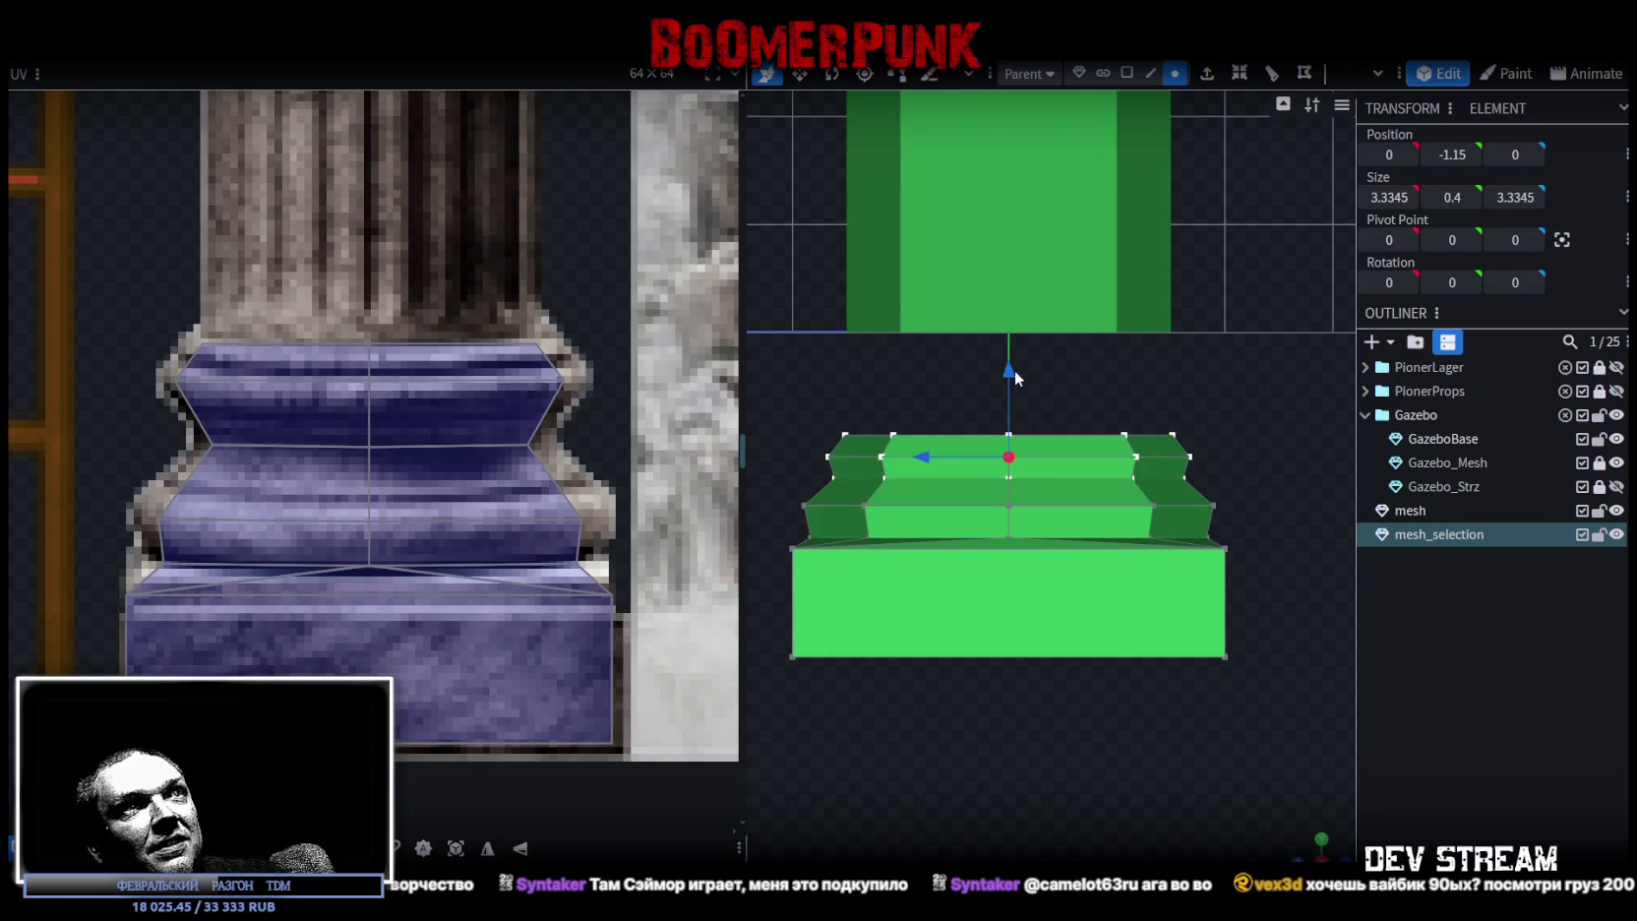
left_click_drag(1014, 370, 1007, 359)
key("z")
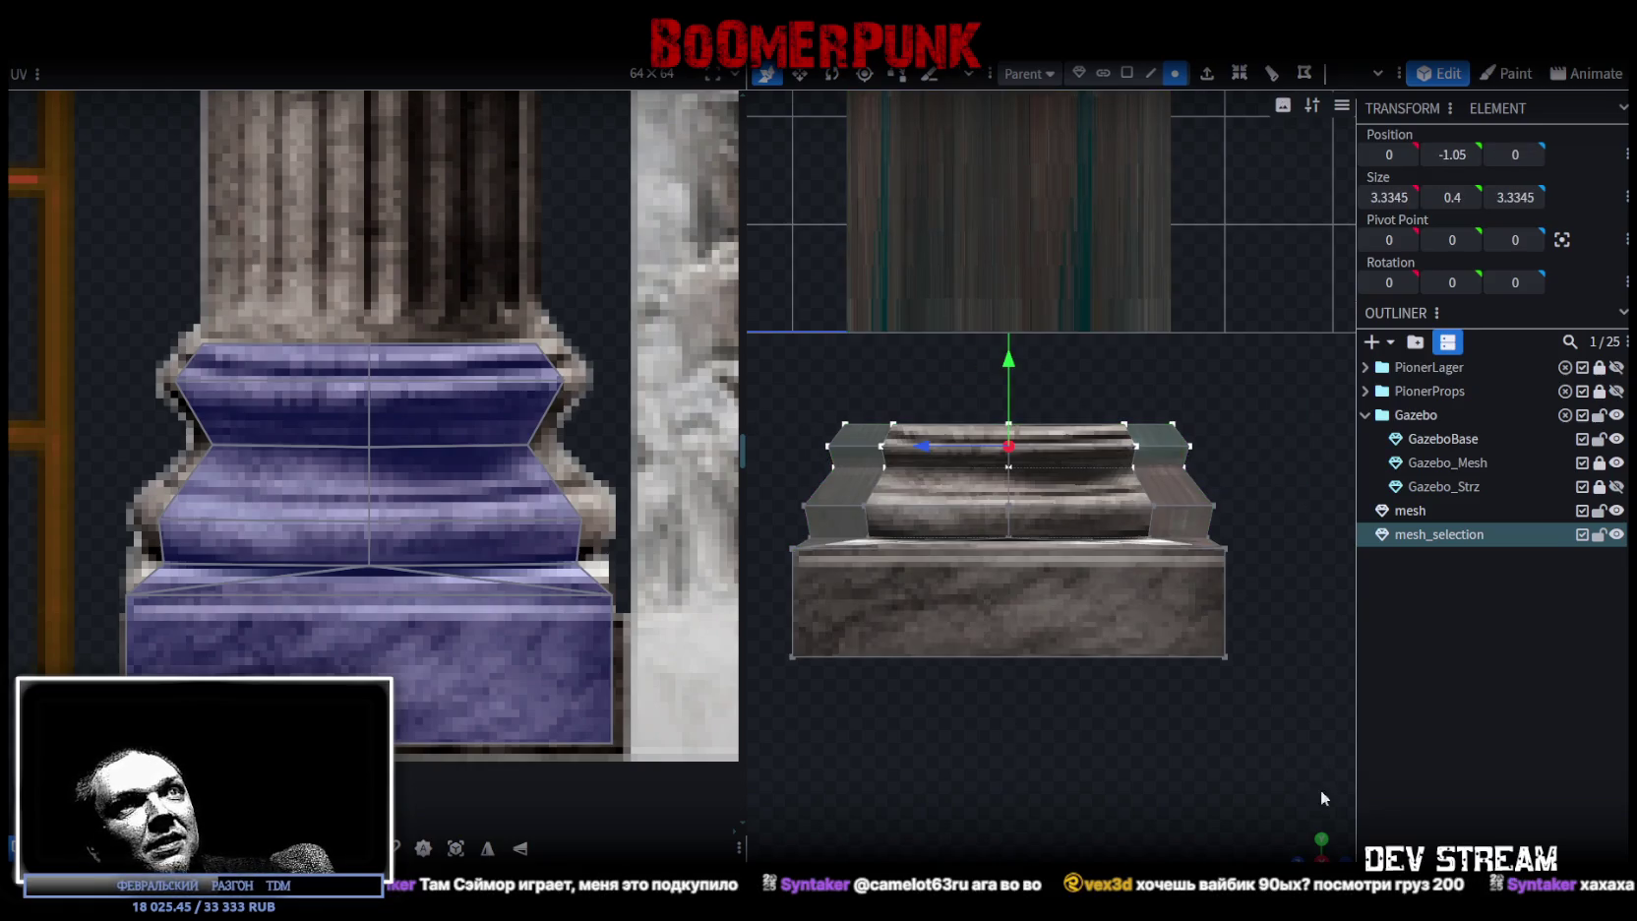
mouse_move(1321, 789)
left_mouse_down()
mouse_move(1273, 822)
mouse_move(1189, 787)
left_mouse_up()
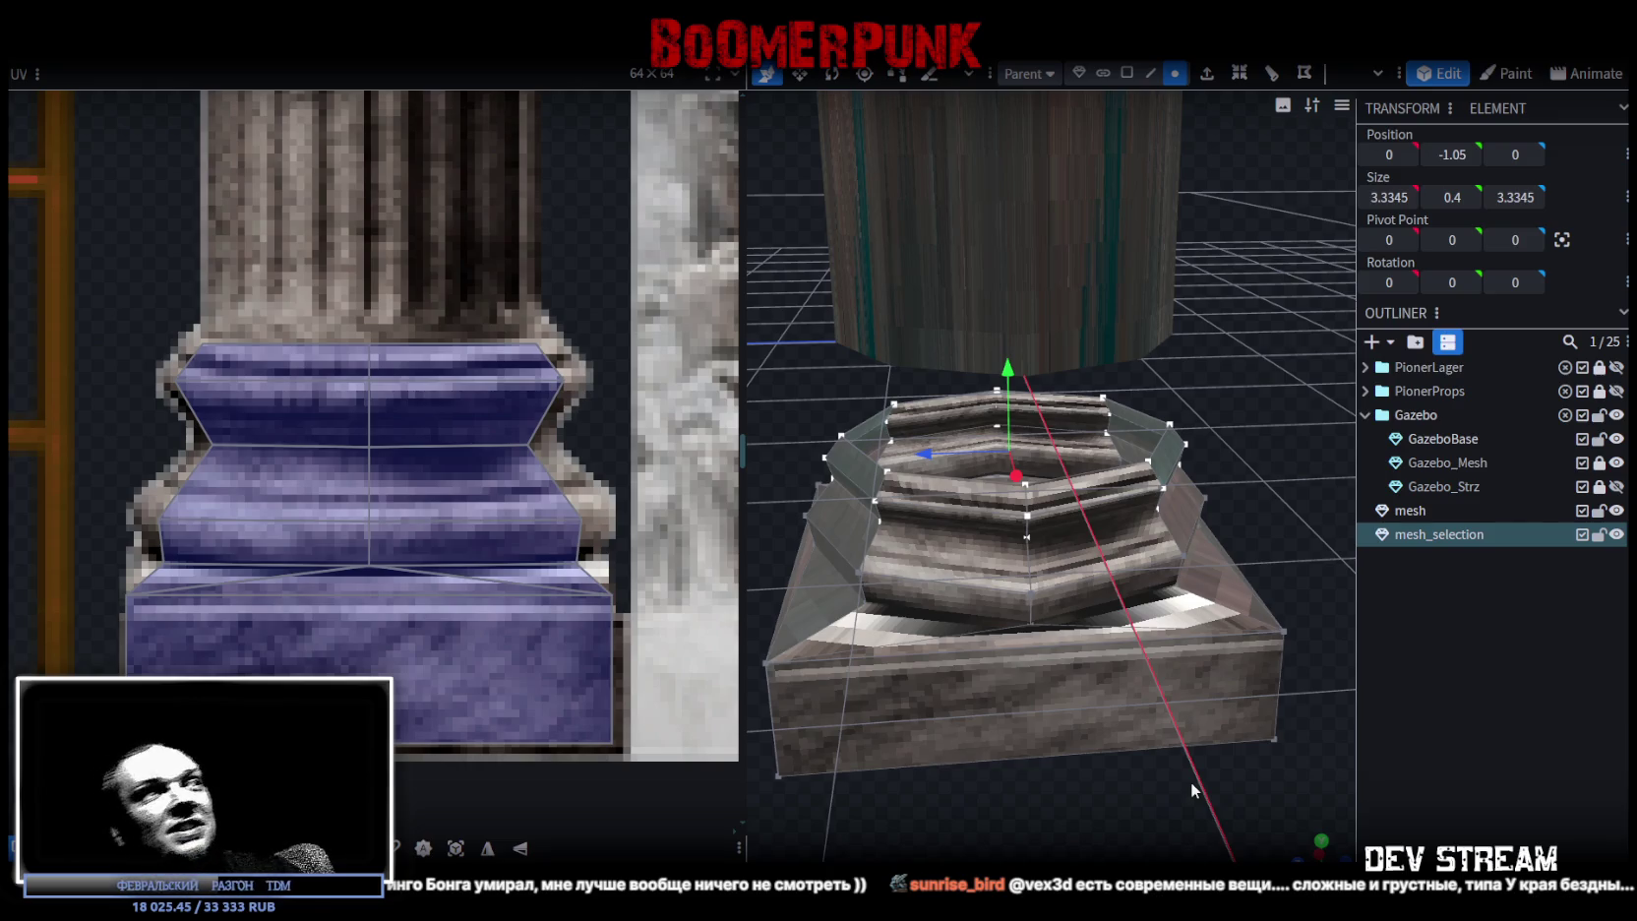
left_click_drag(1112, 712, 1049, 792)
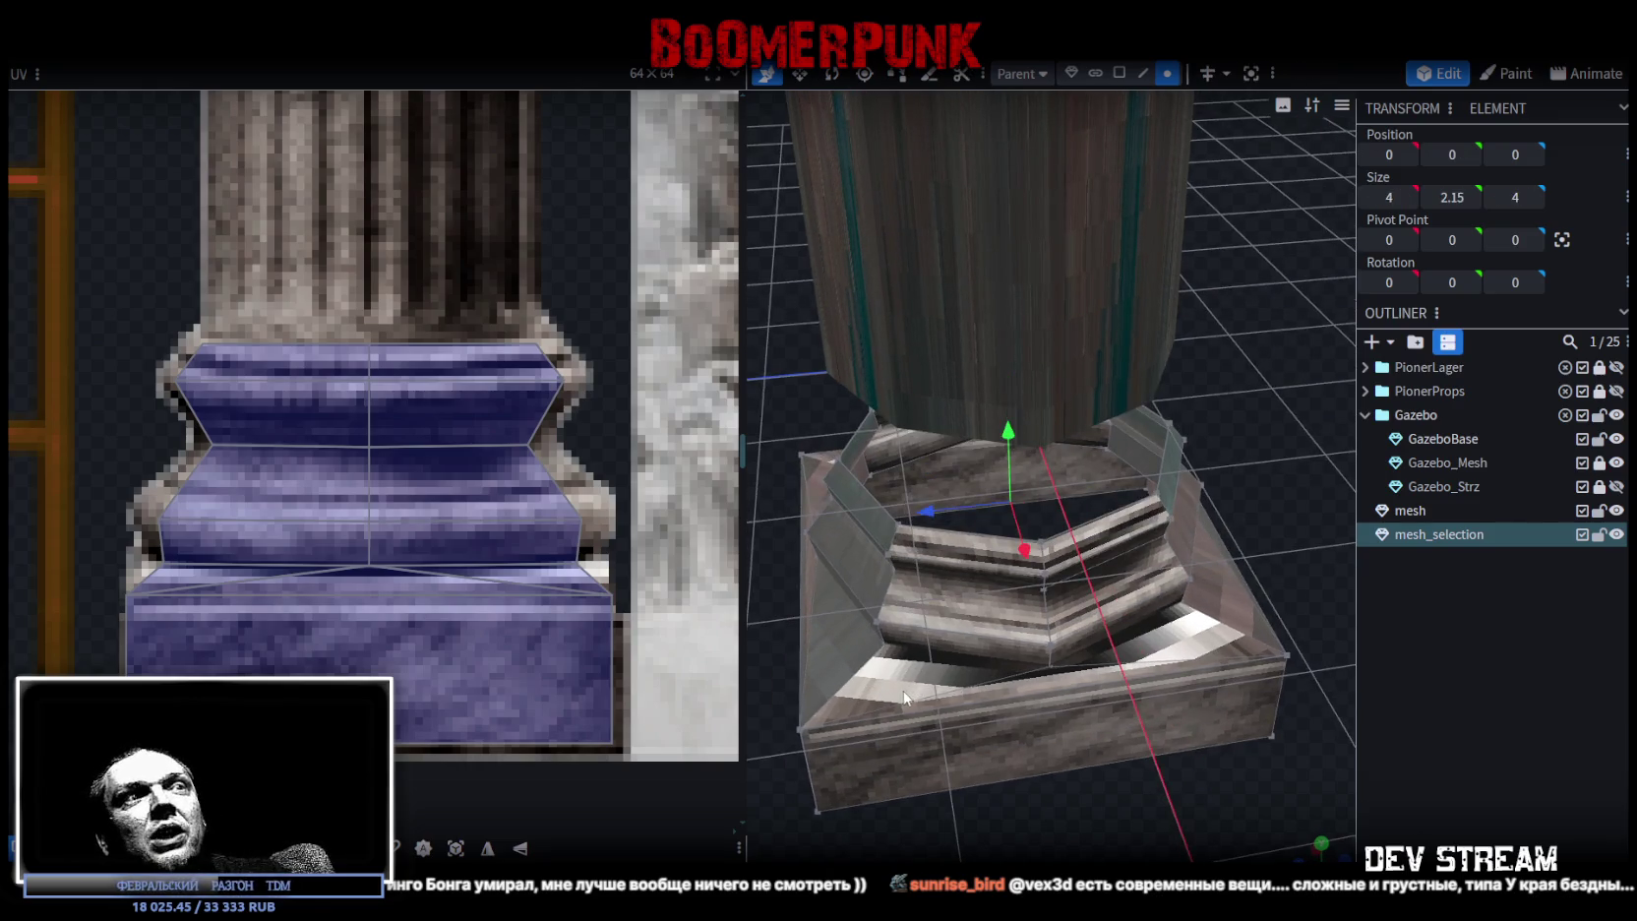
- Select the two sloped rim faces above the plinth and fit their UV quads over the lower marble band
left_click(1118, 72)
left_click(1005, 690)
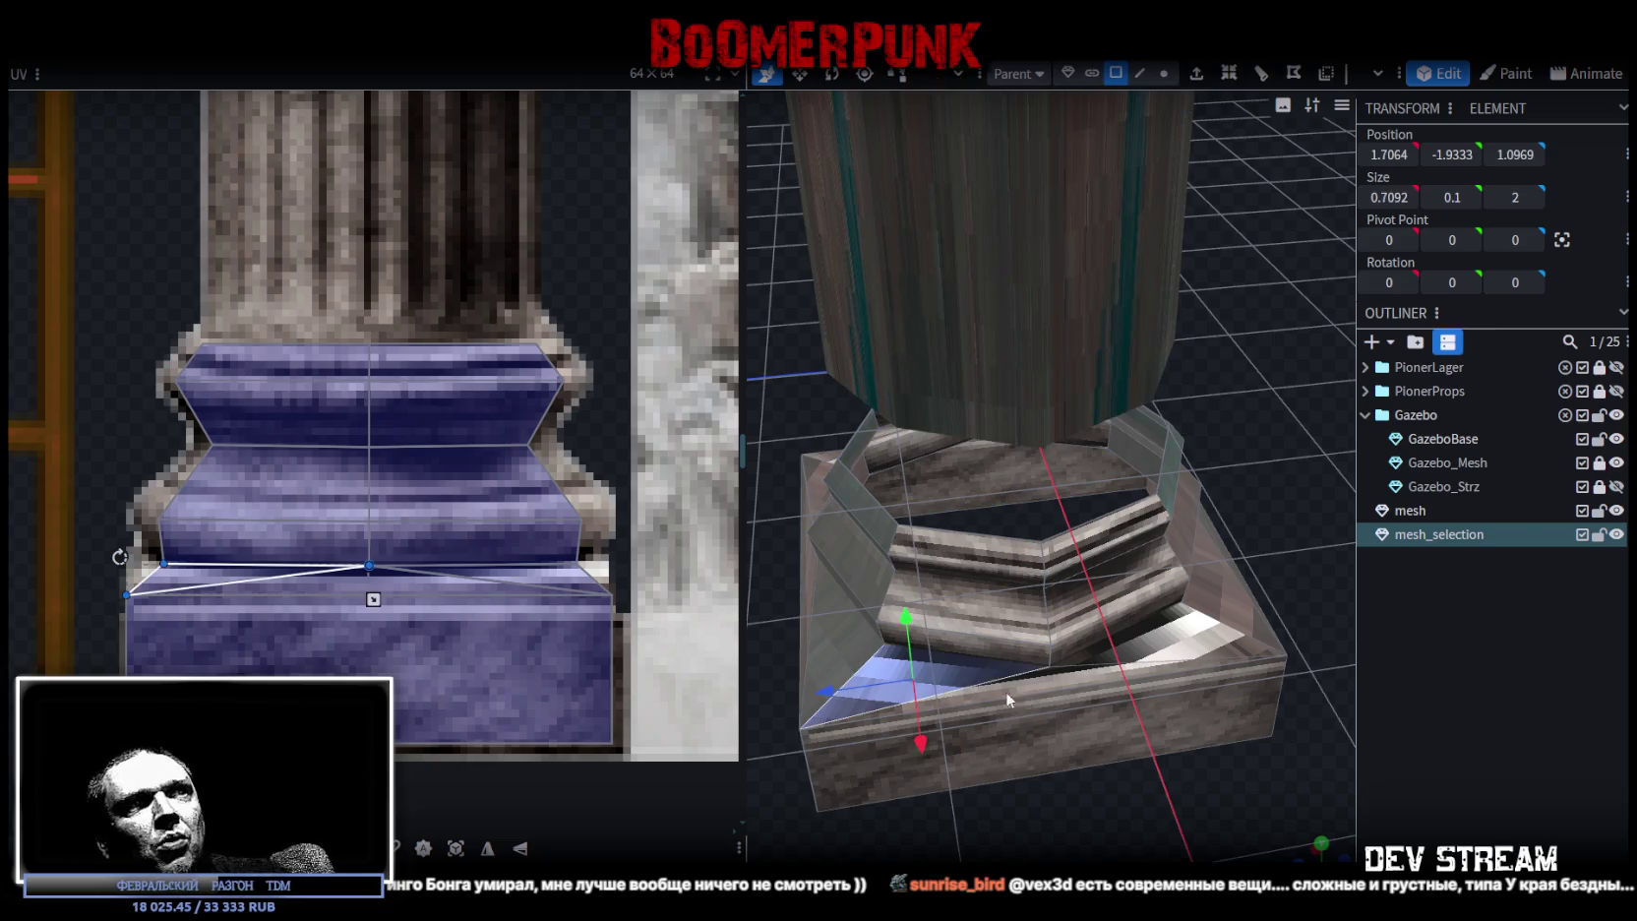
left_click(1128, 666, "shift")
left_click(1153, 651, "shift")
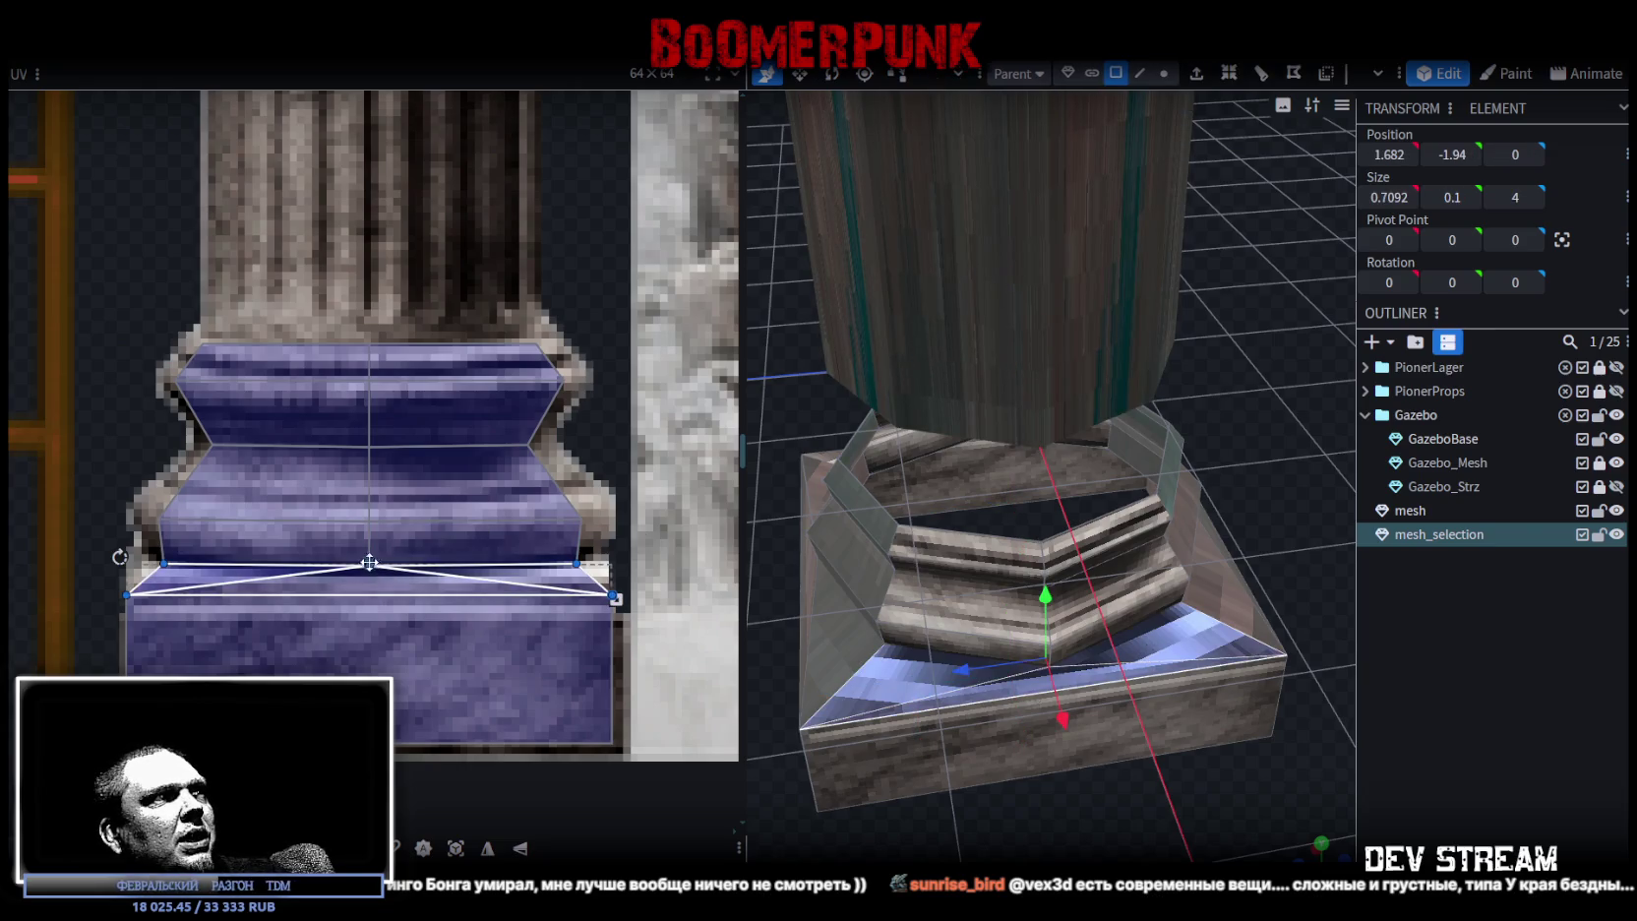
mouse_move(76, 626)
left_mouse_down()
mouse_move(629, 591)
mouse_move(613, 617)
left_mouse_up()
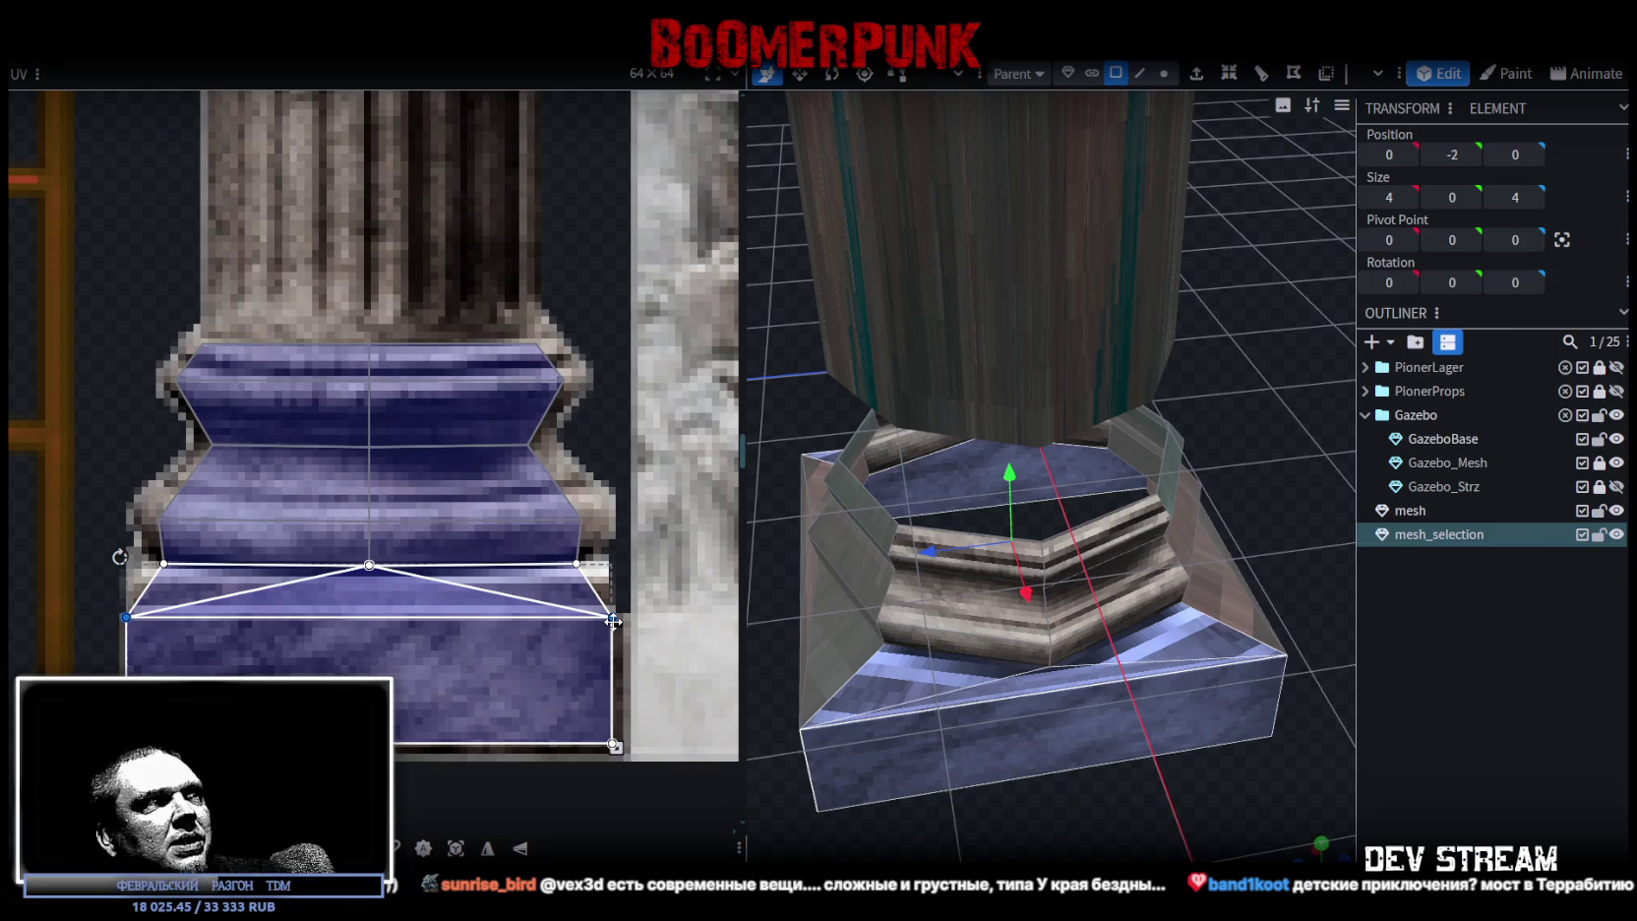
left_click(370, 563)
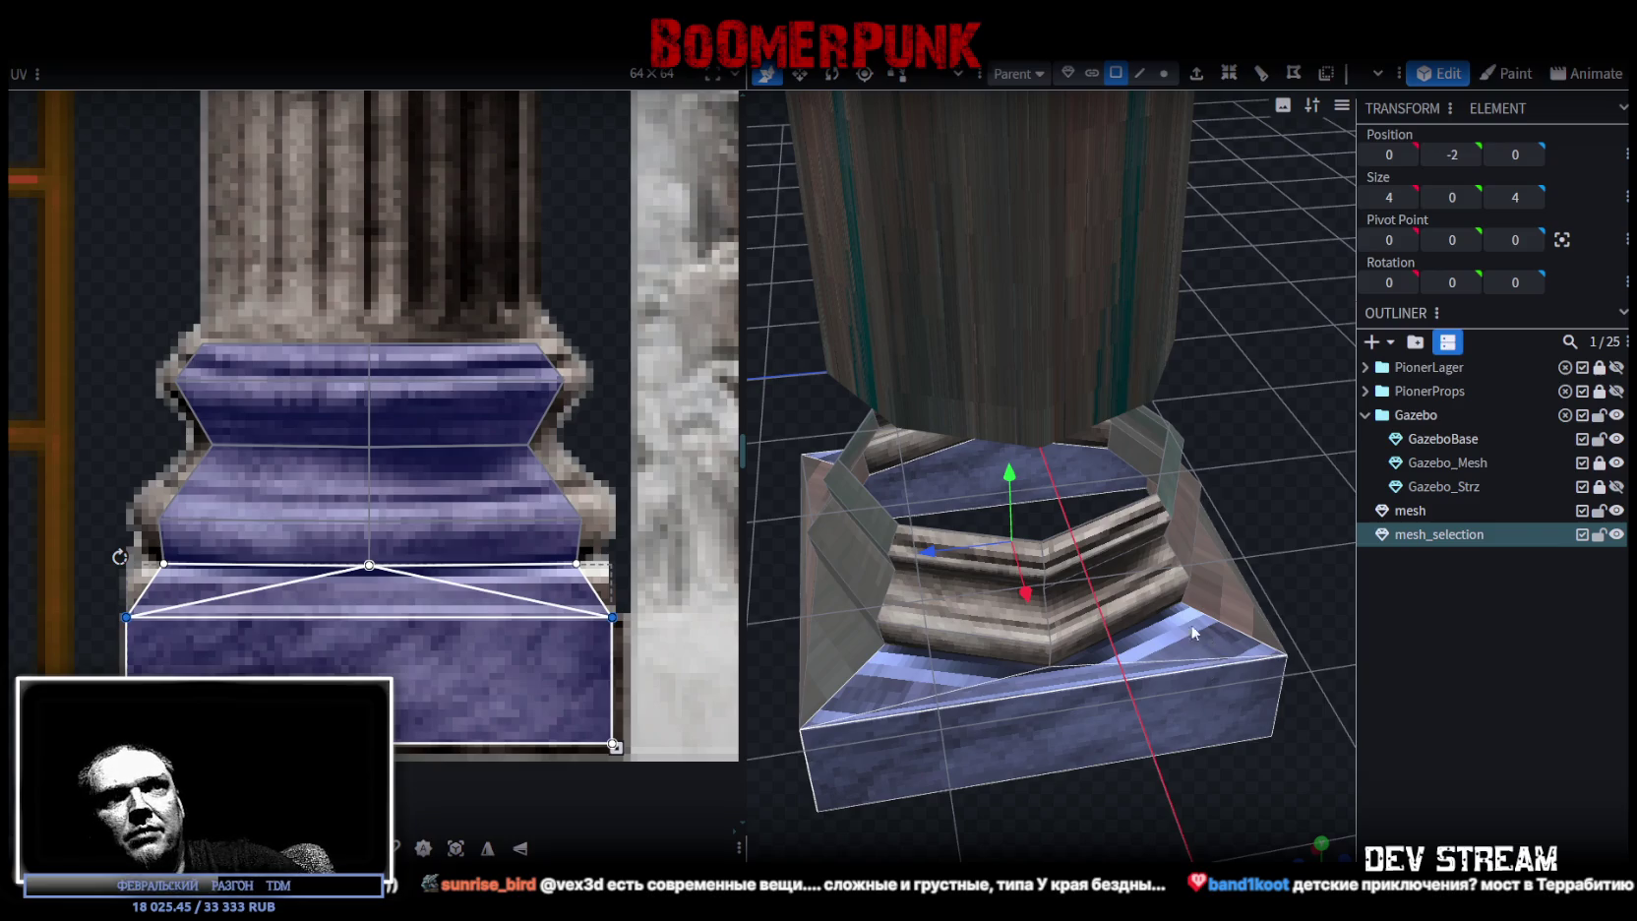
scroll(1218, 698, "down", 2)
mouse_move(1225, 799)
left_mouse_down()
mouse_move(864, 710)
mouse_move(952, 745)
mouse_move(949, 722)
mouse_move(964, 749)
mouse_move(946, 746)
left_mouse_up()
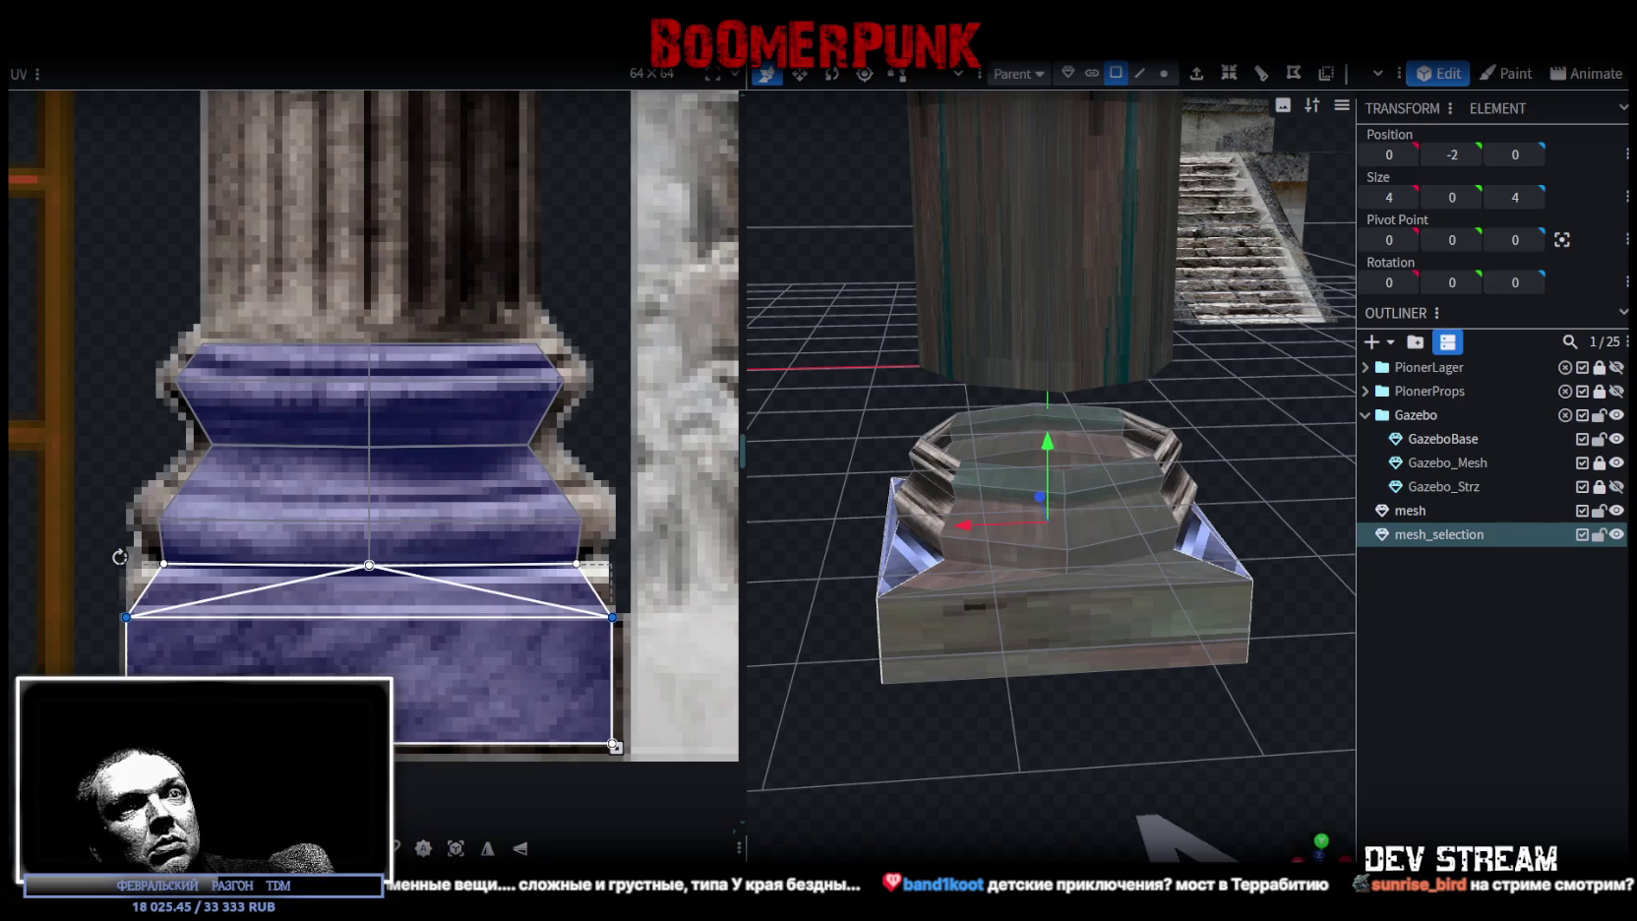
key("KP_1")
scroll(815, 808, "up", 2)
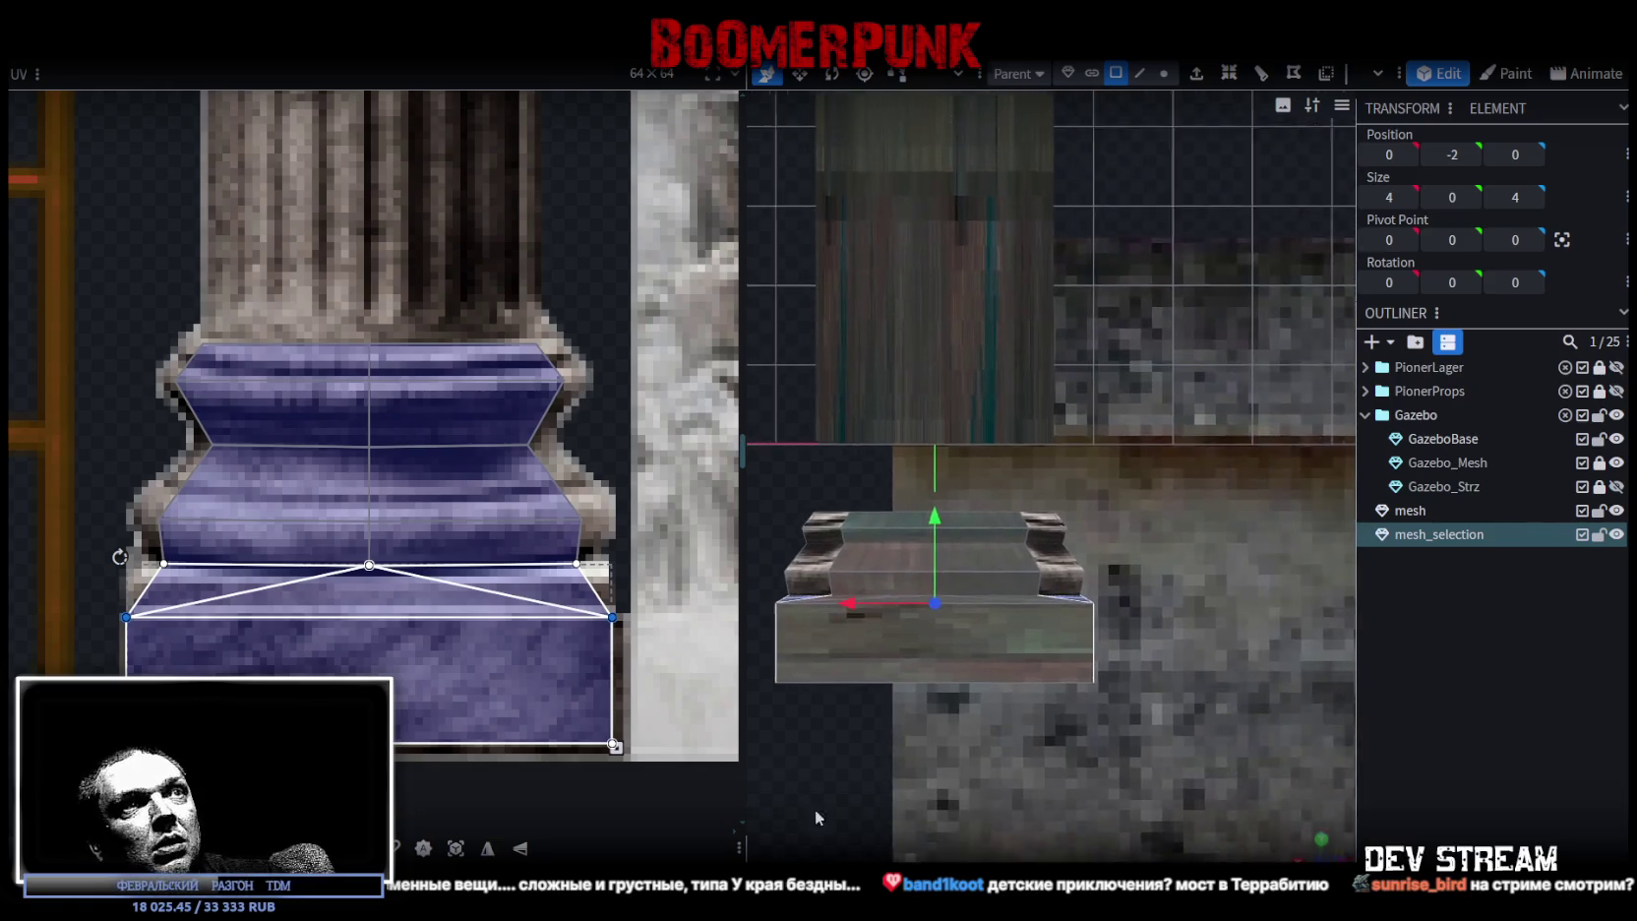
right_click_drag(814, 809, 879, 801)
left_click_drag(918, 744, 1036, 477)
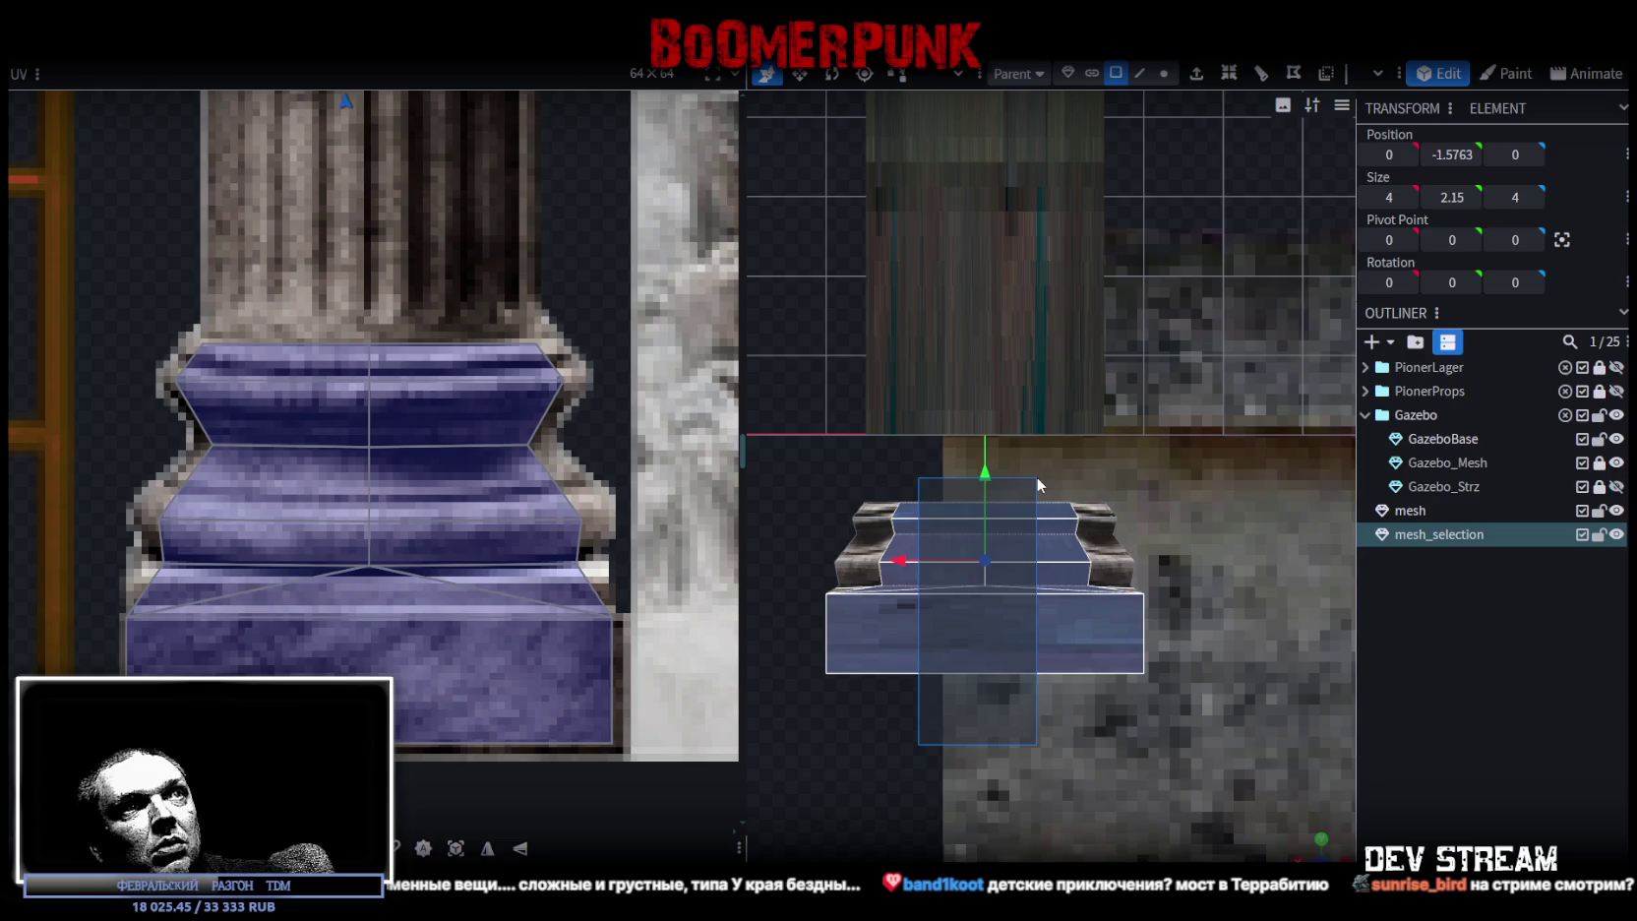
left_click(1600, 512)
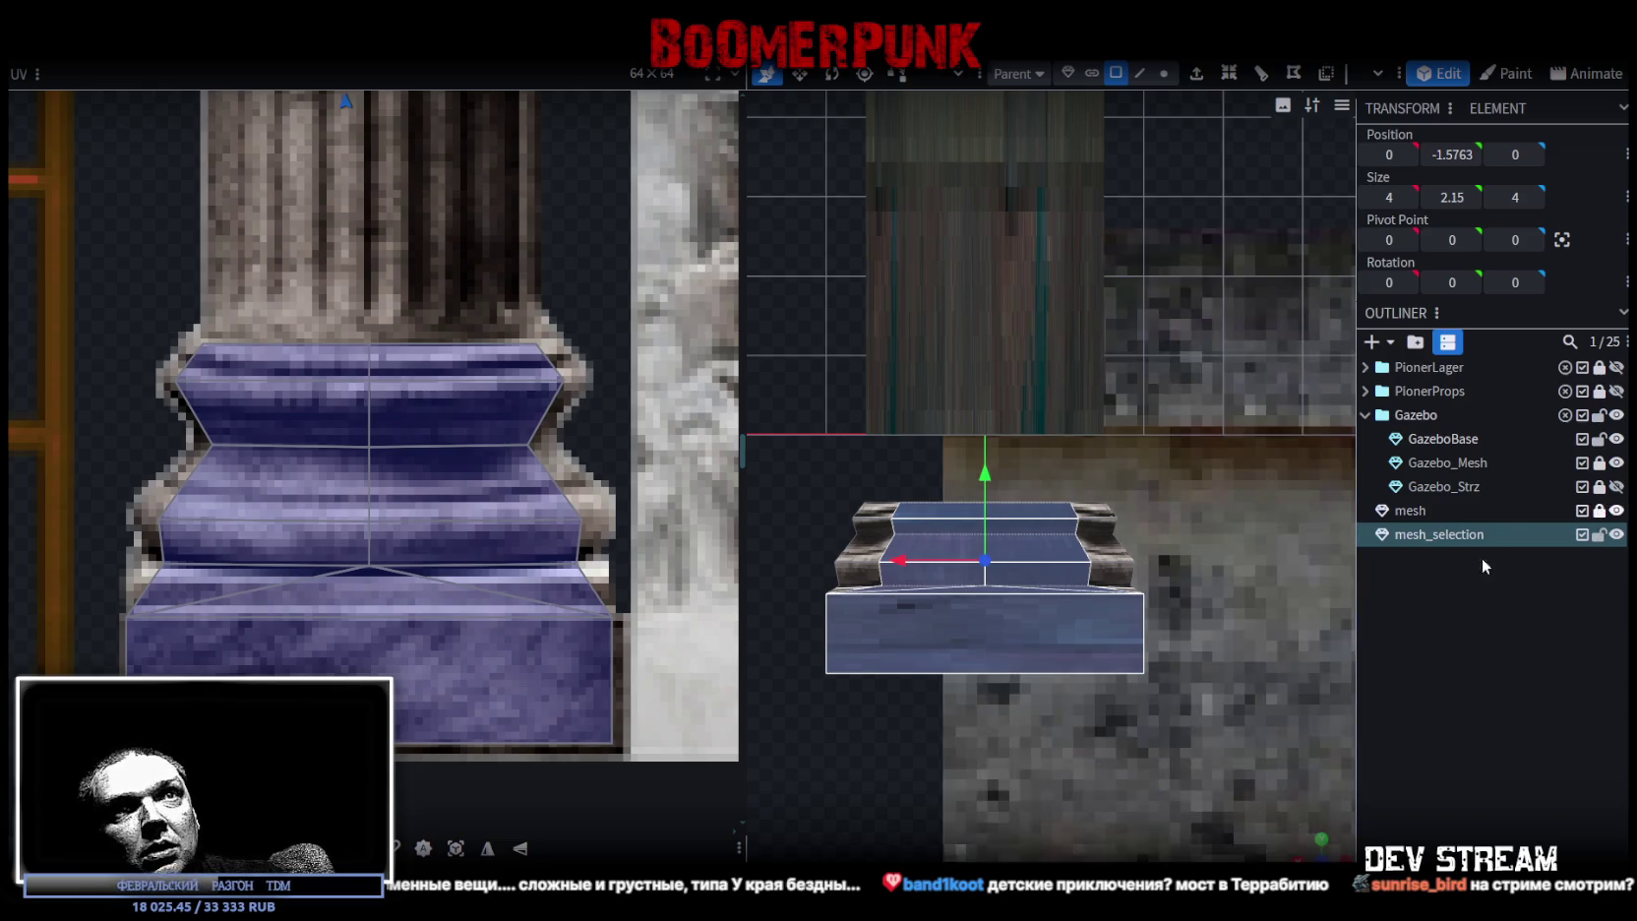
left_click_drag(1299, 844, 1213, 777)
scroll(1213, 777, "down", 5)
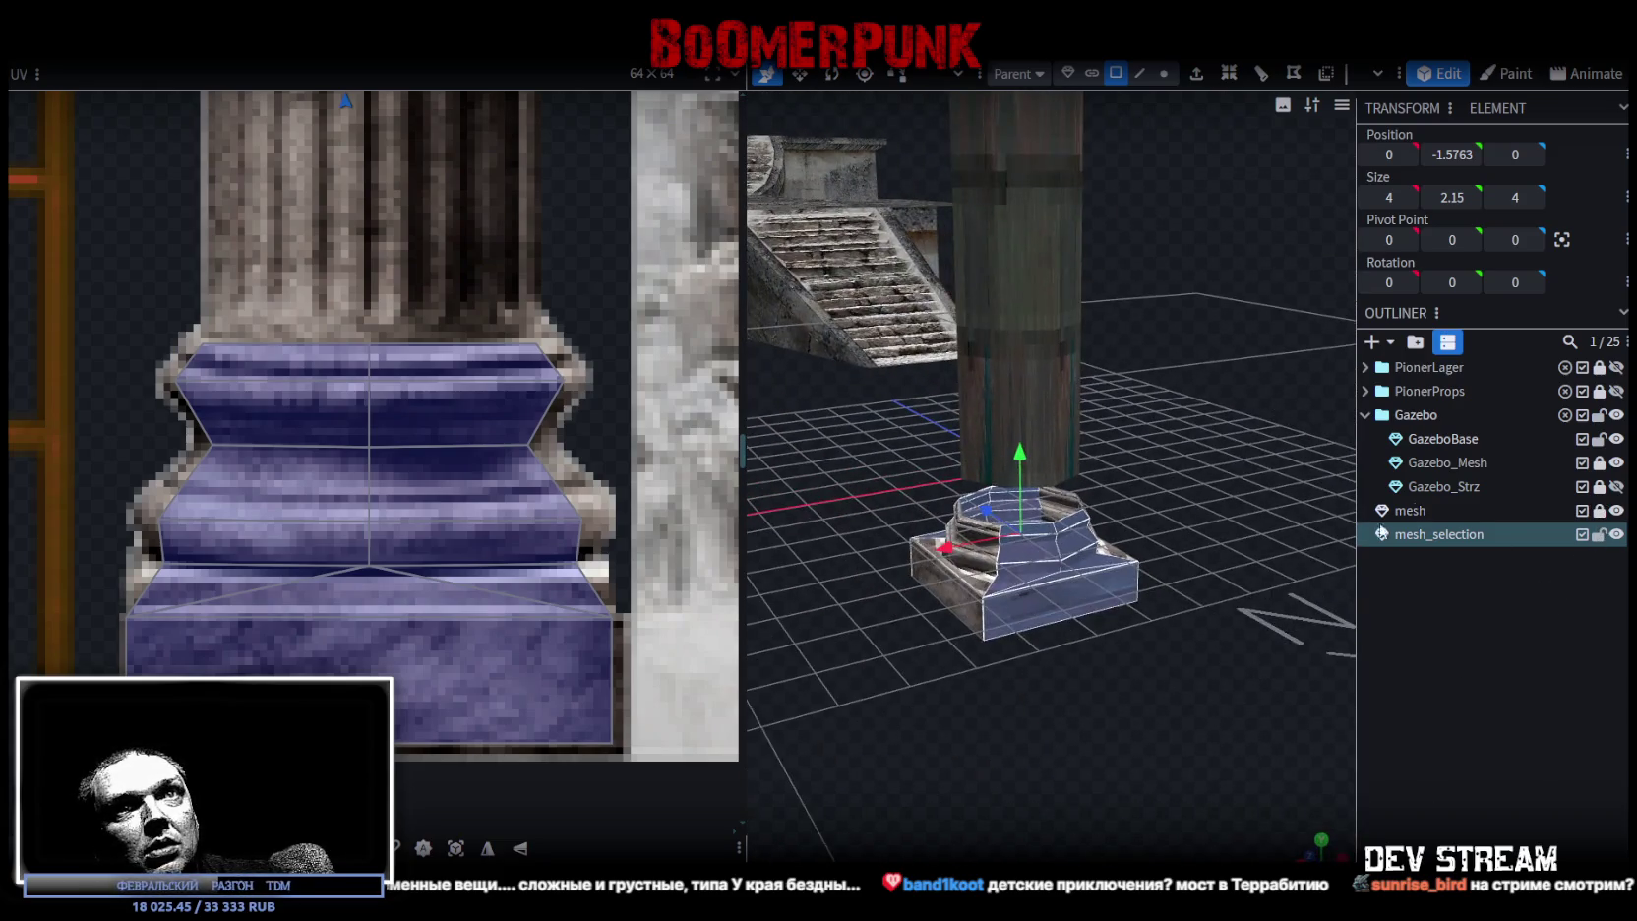
left_click(1601, 511)
left_click_drag(1279, 807, 1324, 839)
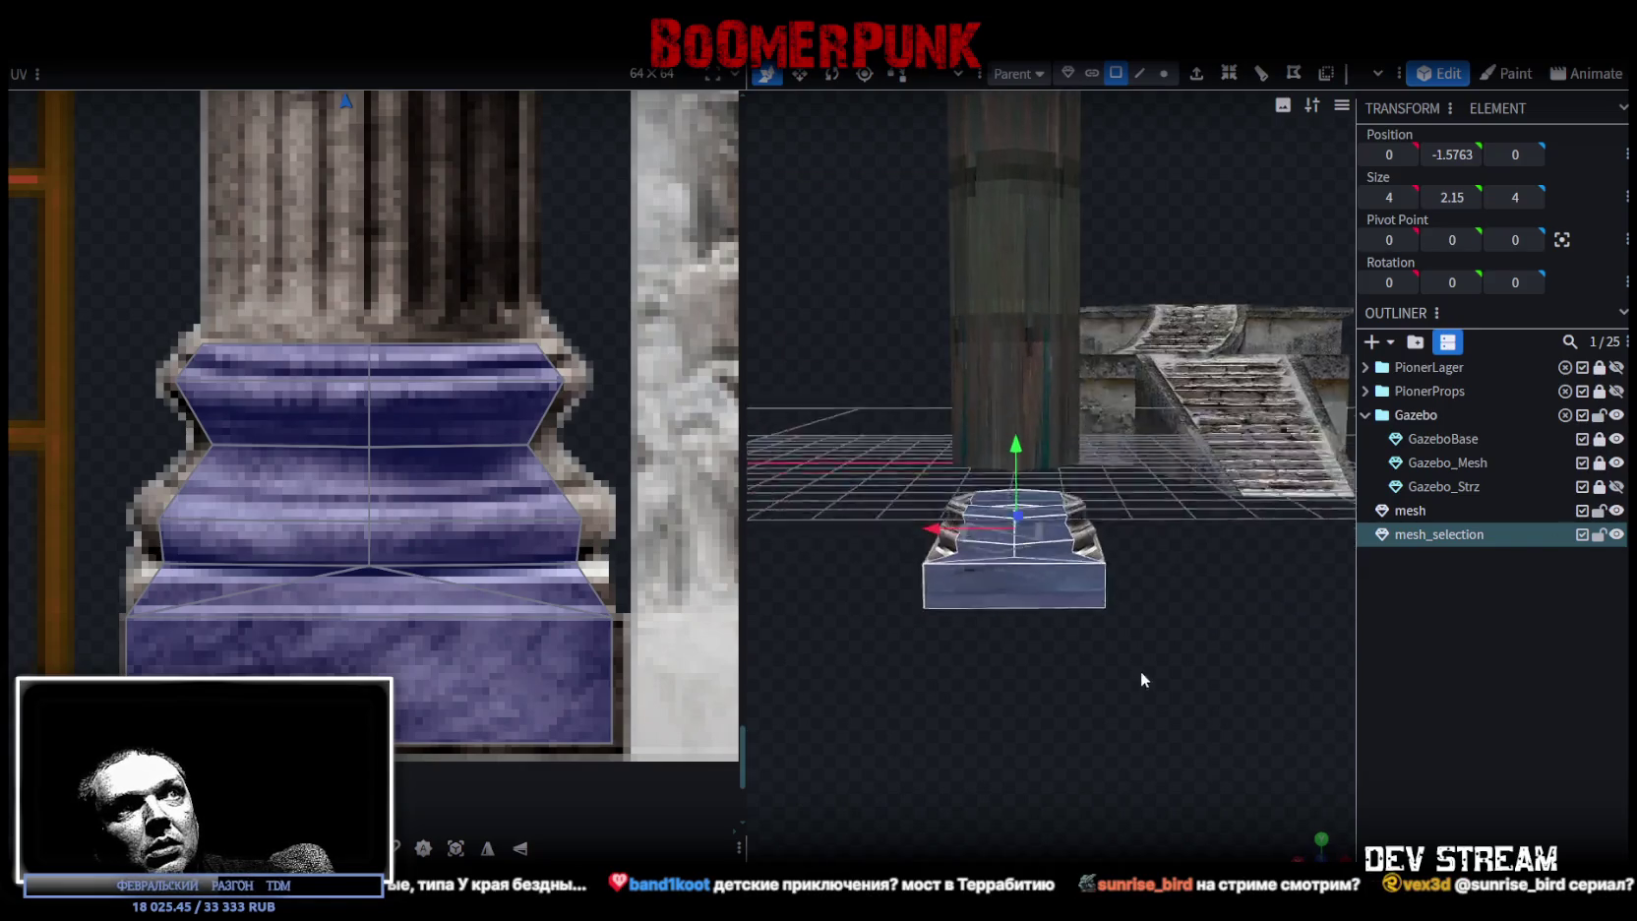
scroll(1028, 691, "up", 5)
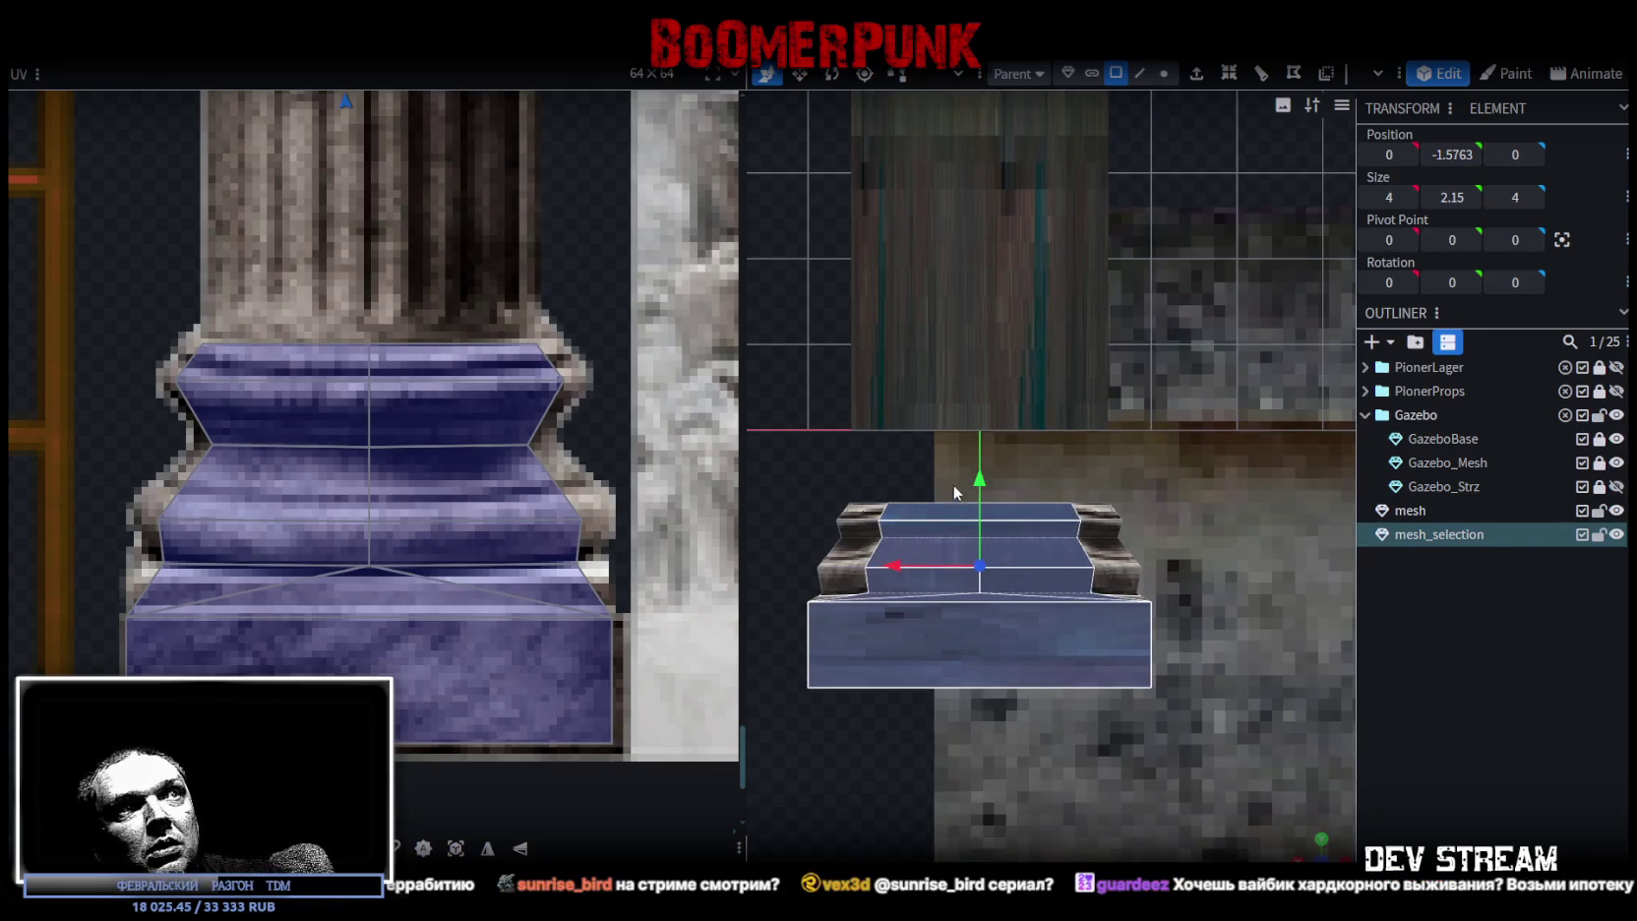
mouse_move(1299, 848)
left_mouse_down()
mouse_move(1046, 747)
mouse_move(1196, 721)
mouse_move(876, 671)
mouse_move(799, 626)
left_mouse_up()
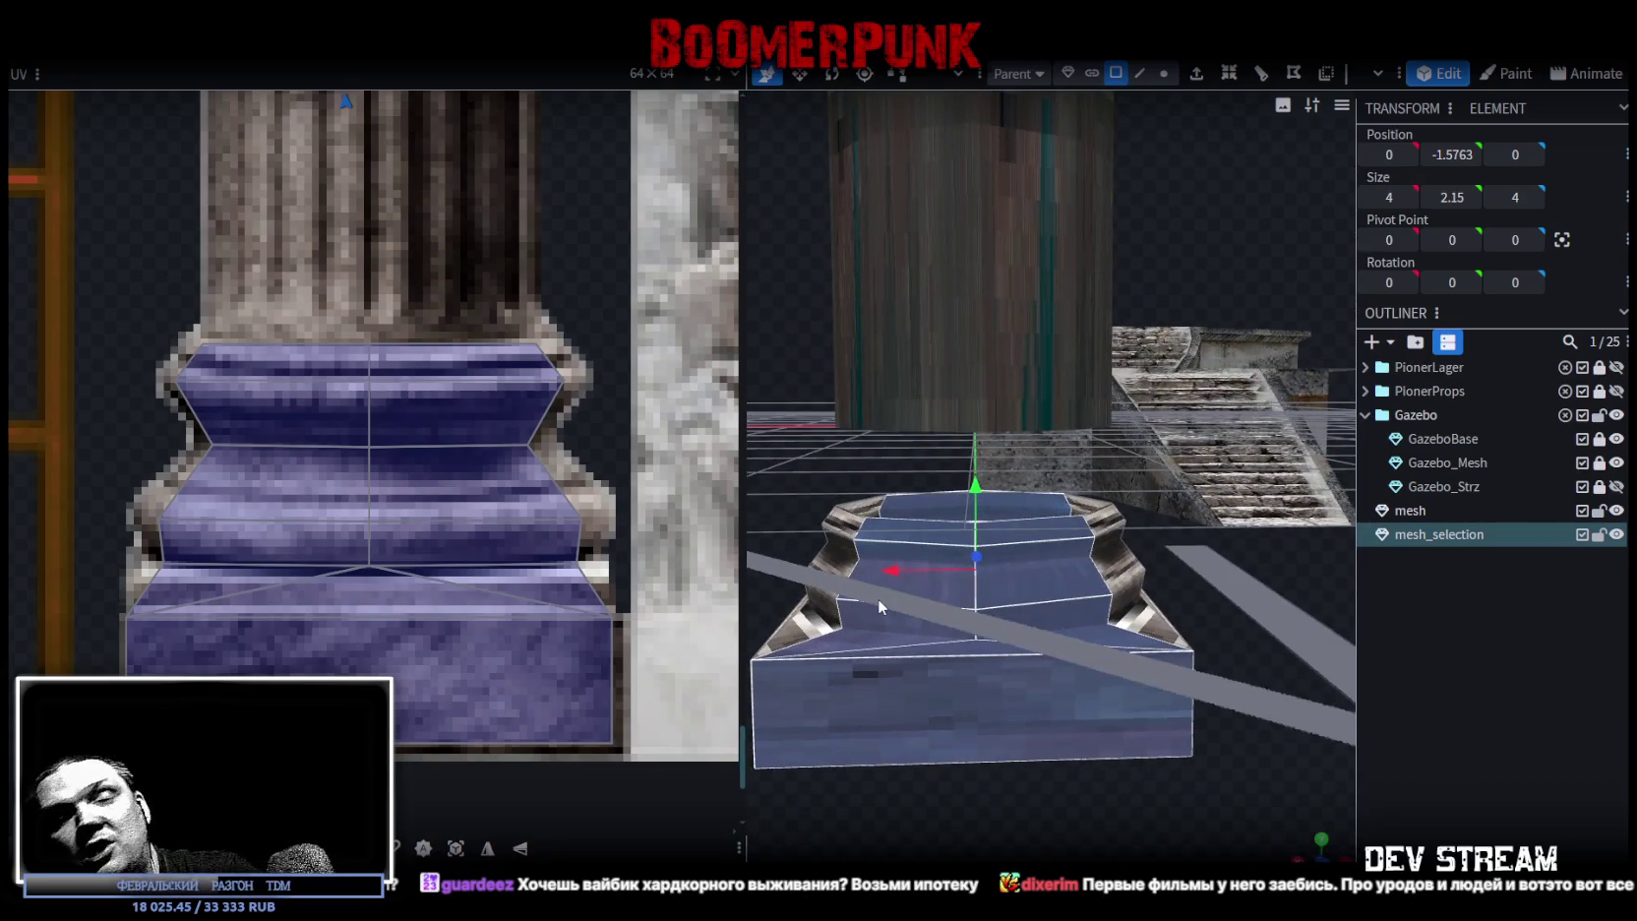
mouse_move(1026, 647)
left_mouse_down()
mouse_move(991, 730)
mouse_move(1203, 773)
mouse_move(1135, 721)
mouse_move(1208, 745)
mouse_move(1151, 648)
mouse_move(1185, 768)
left_mouse_up()
left_click(1151, 648)
double_click(1154, 659)
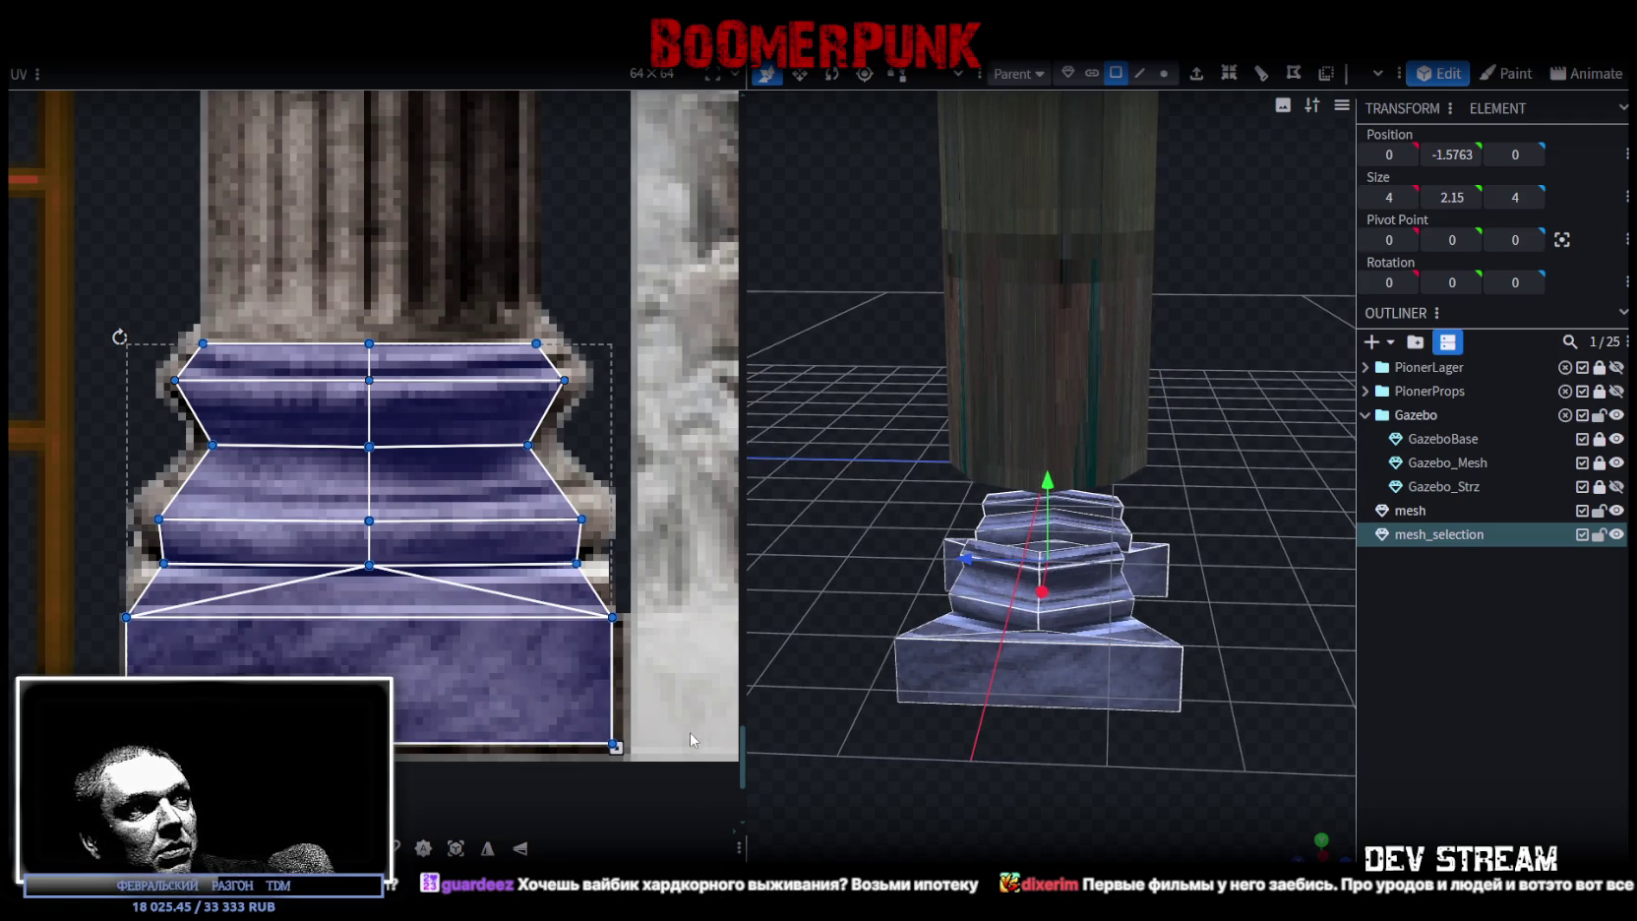
left_click(591, 727)
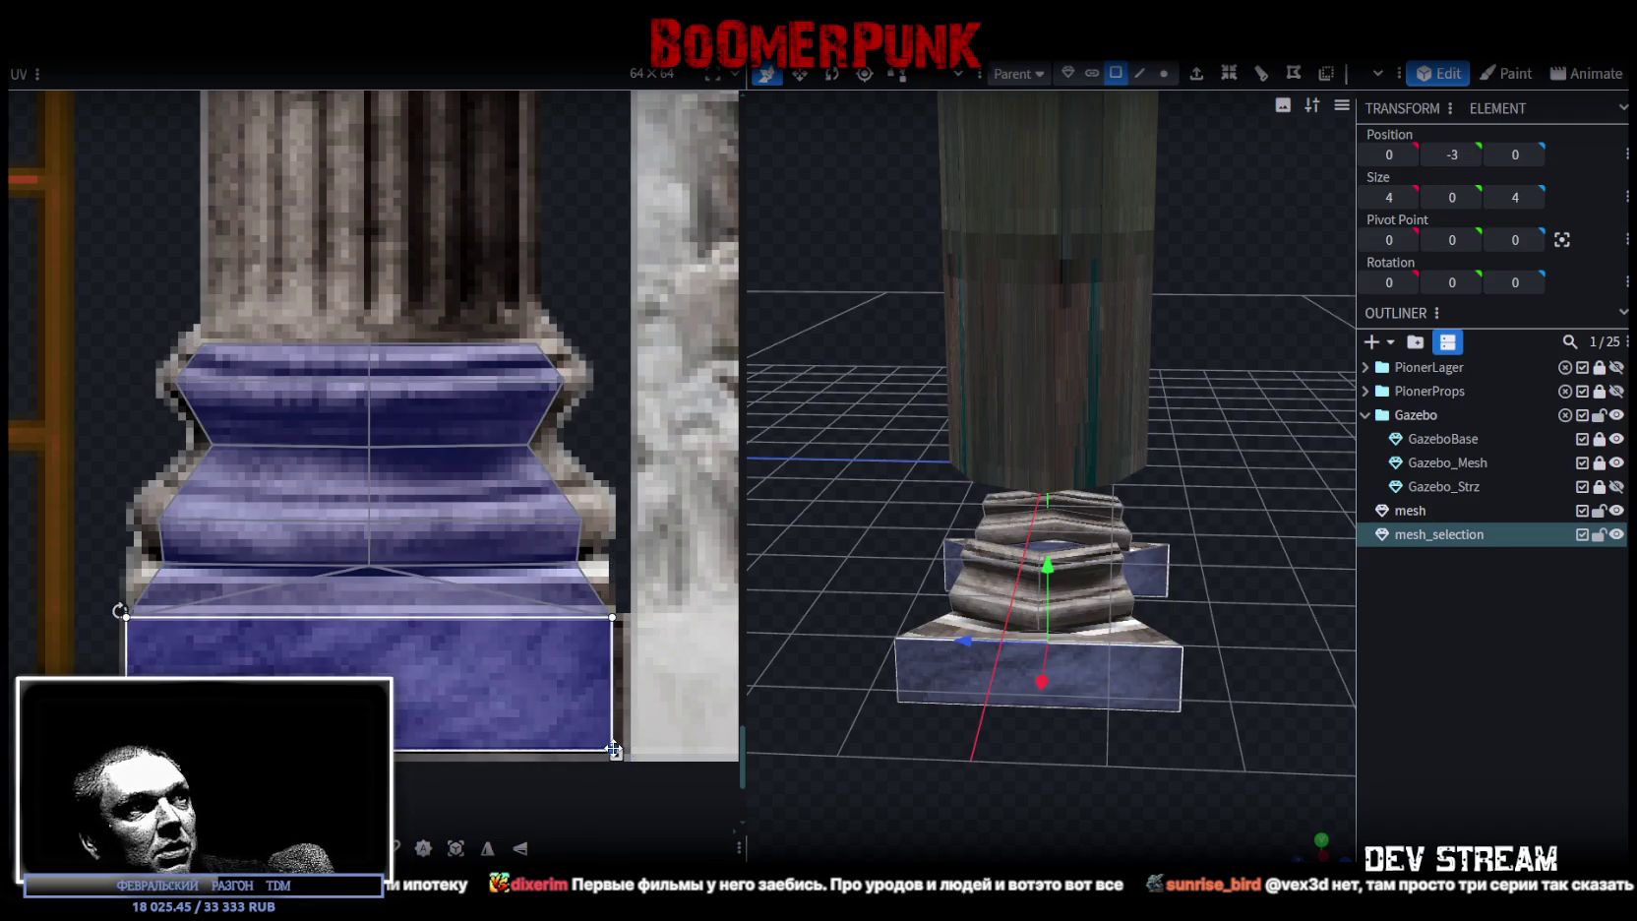
- Copy the upper stepped part of the base and paste it as a mesh selection
mouse_move(1186, 768)
left_mouse_down()
mouse_move(1146, 742)
mouse_move(1156, 764)
mouse_move(1147, 679)
left_mouse_up()
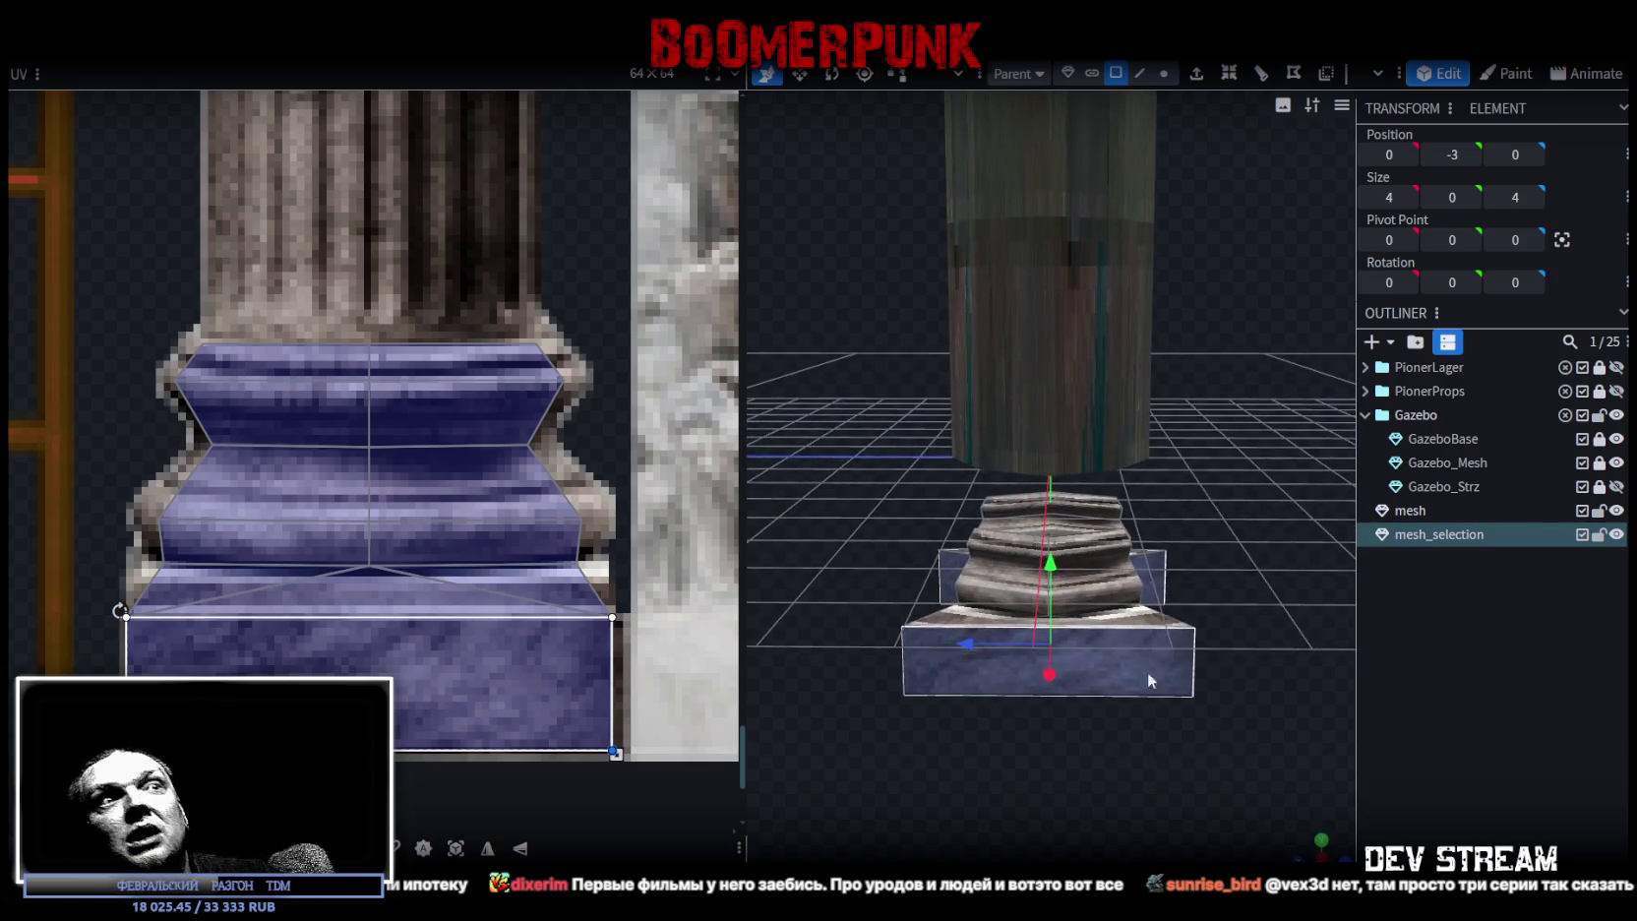
left_click_drag(1138, 771, 1161, 771)
left_click(1092, 551)
right_click(1143, 551)
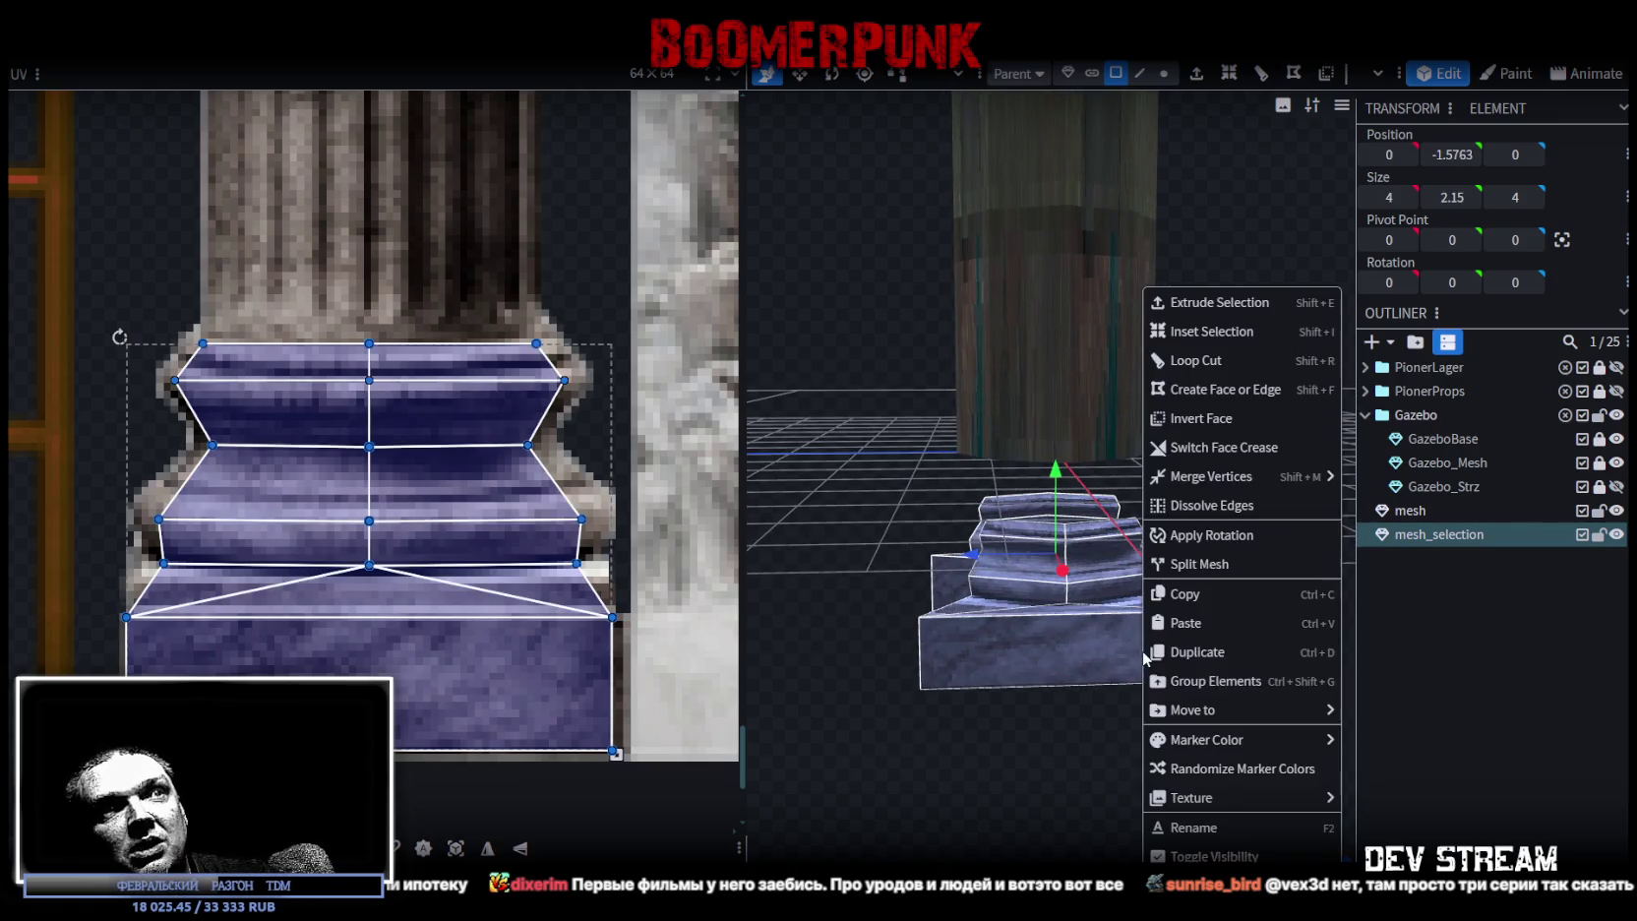
left_click(1180, 594)
right_click(1070, 630)
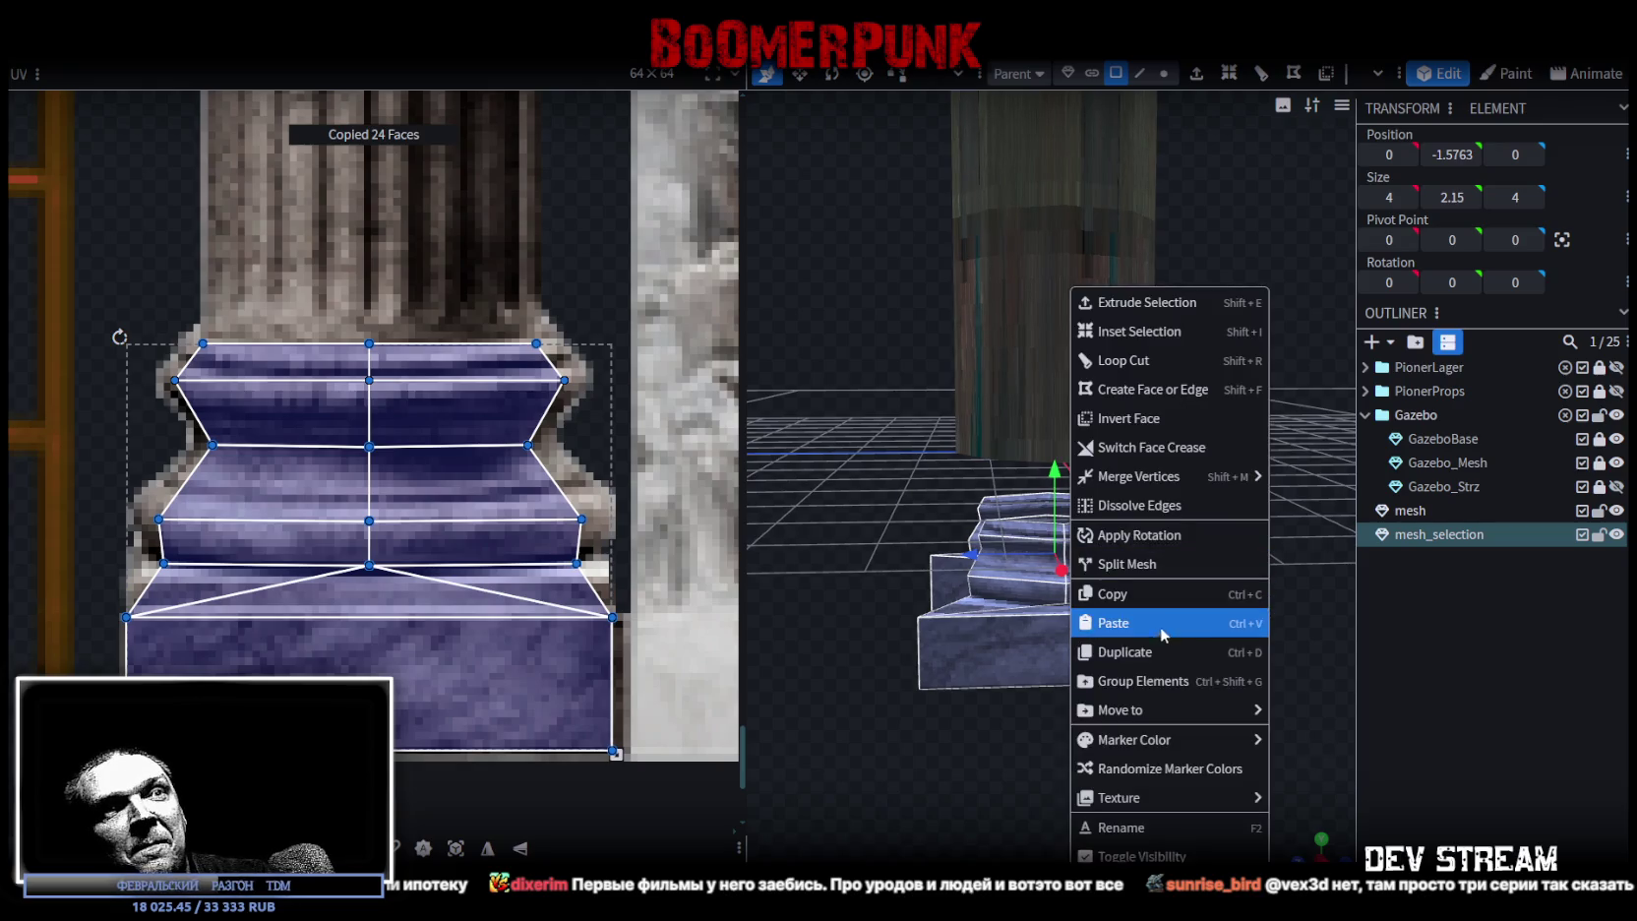
left_click(1175, 625)
left_click(1215, 648)
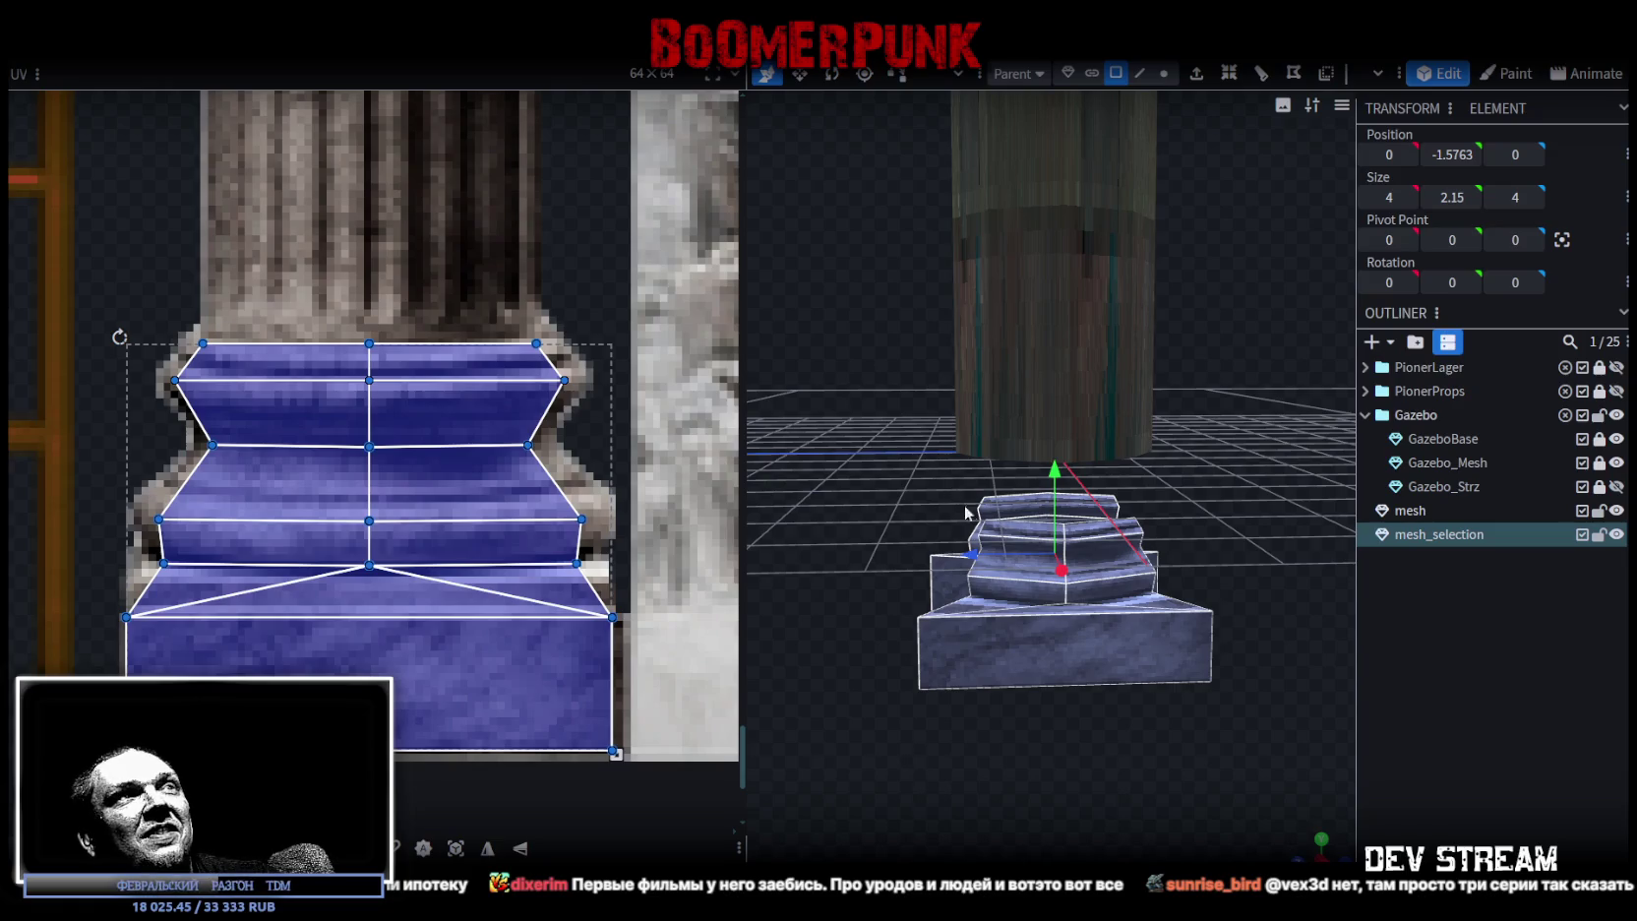
- Duplicate the pasted piece as a new element, undoing an accidental UV rotation
right_click(1092, 642)
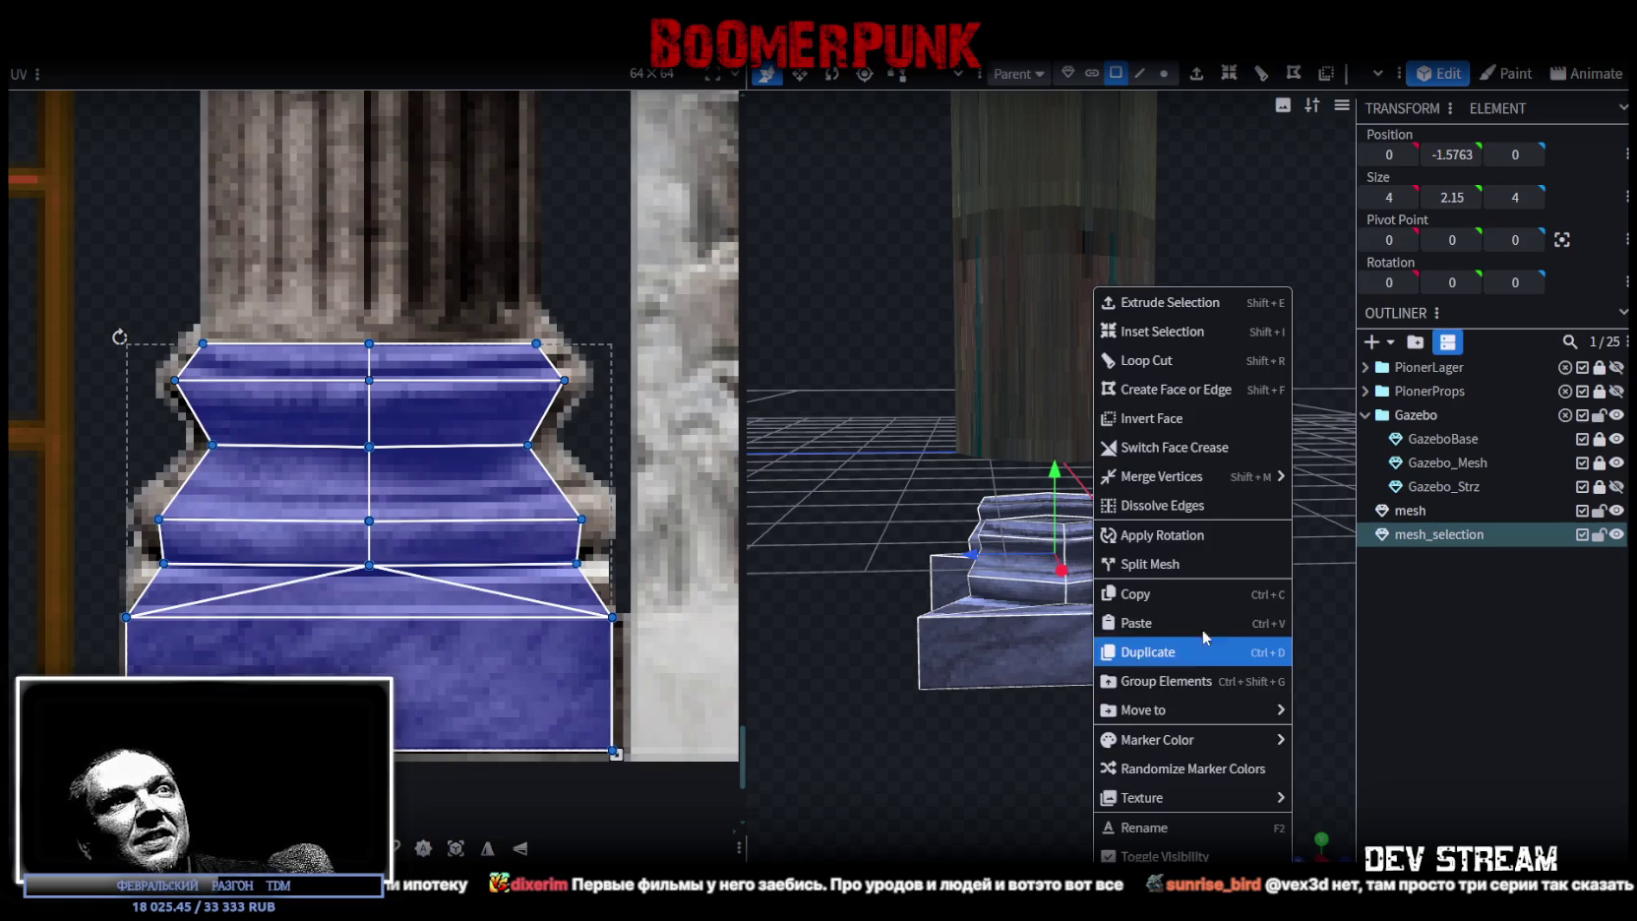
left_click(1210, 565)
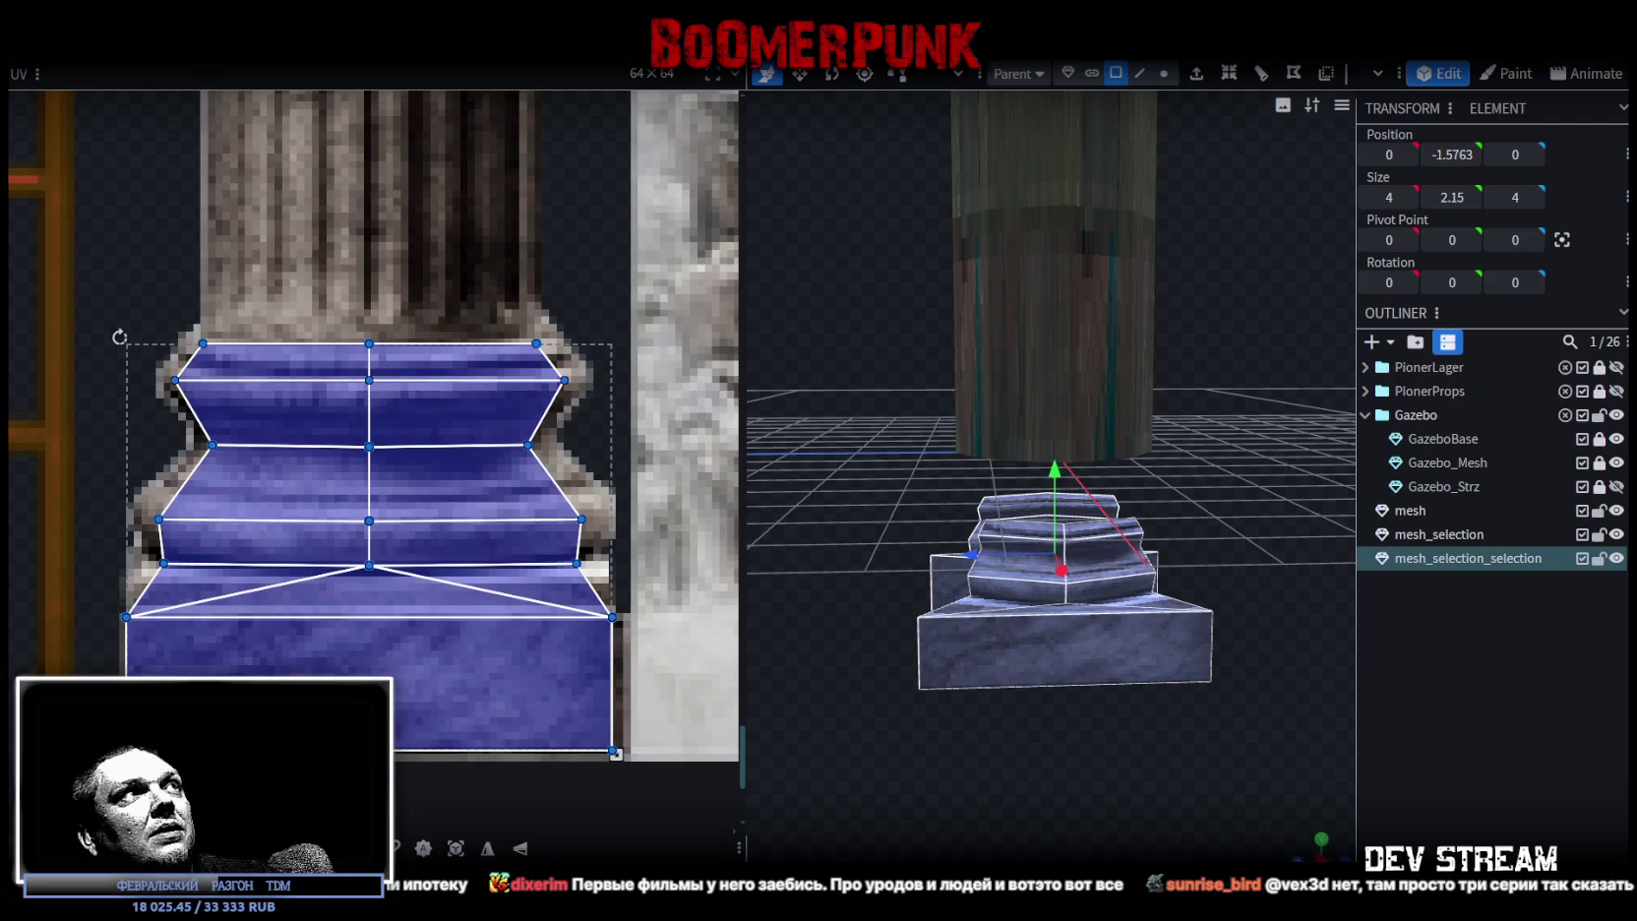
right_click(177, 182)
mouse_move(256, 69)
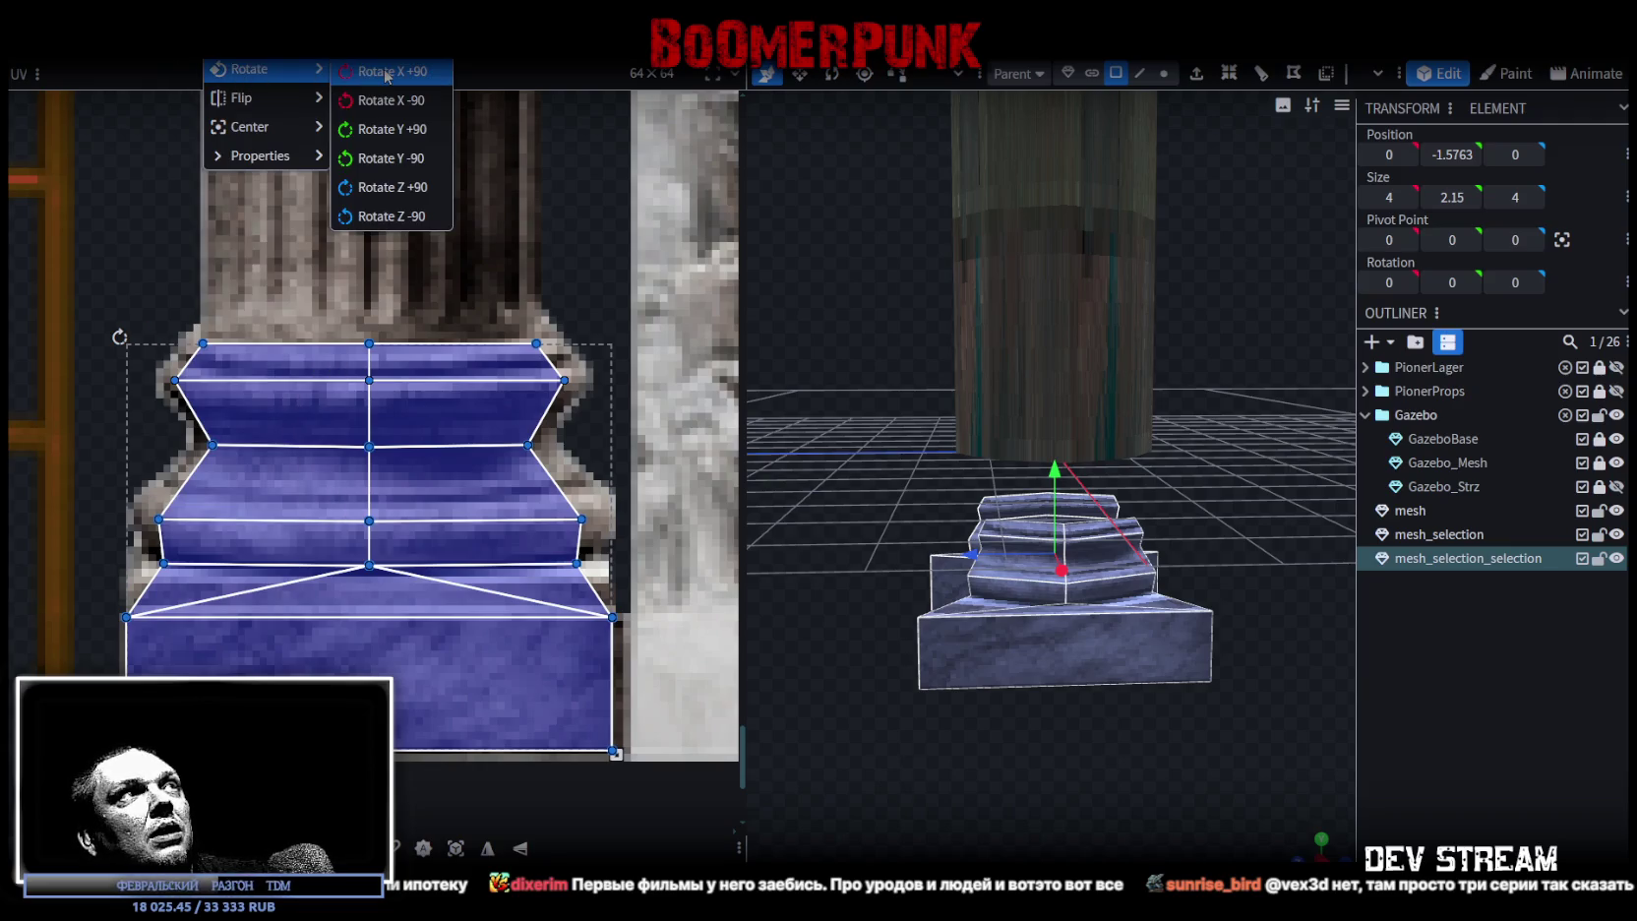
left_click(386, 71)
key("ctrl+z")
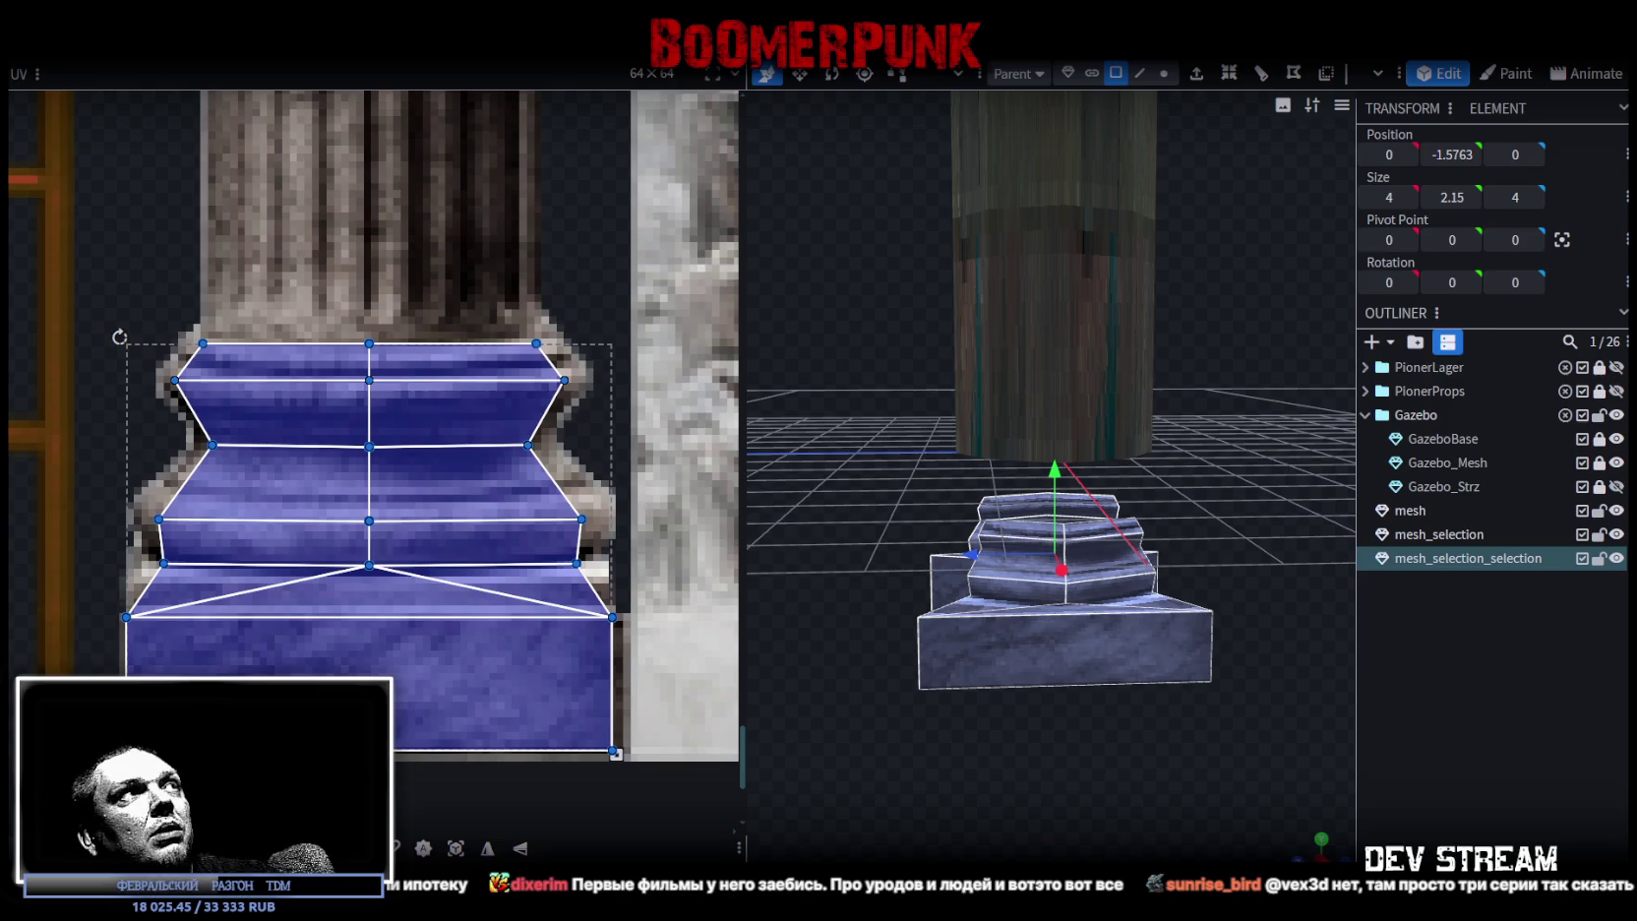
right_click(202, 61)
right_click_drag(1146, 759, 1106, 744)
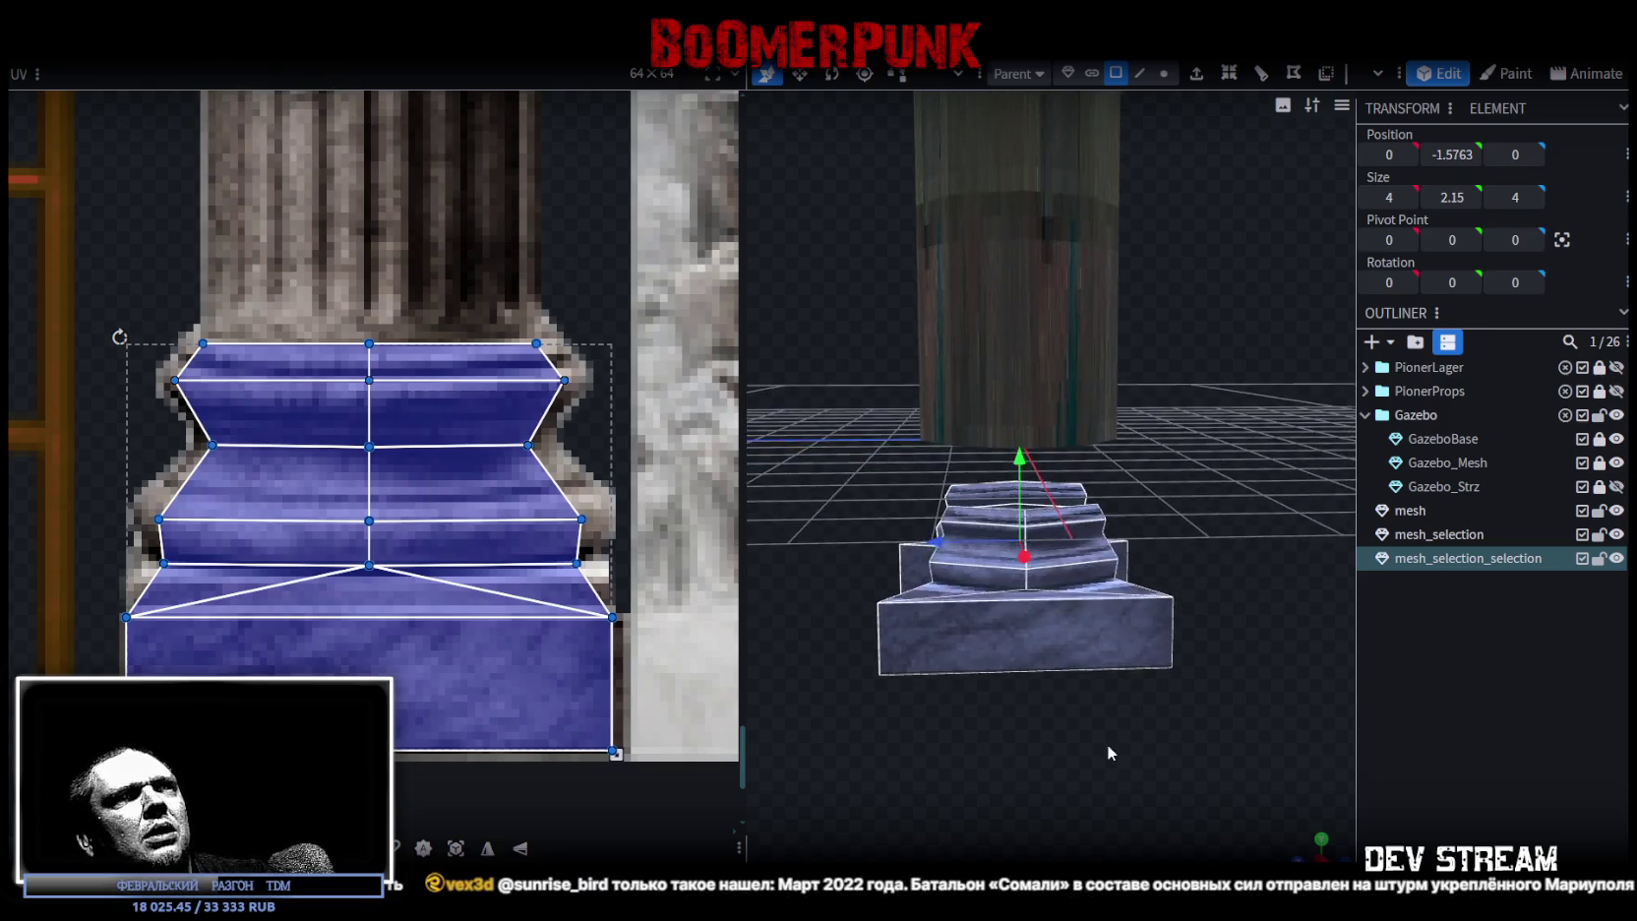
- Rotate the base copy 45° and merge it with the original base mesh
left_click_drag(1106, 745, 1078, 766)
key("r")
mouse_move(1030, 577)
left_mouse_down()
mouse_move(1103, 582)
mouse_move(1187, 557)
left_mouse_up()
left_click(1426, 531, "ctrl")
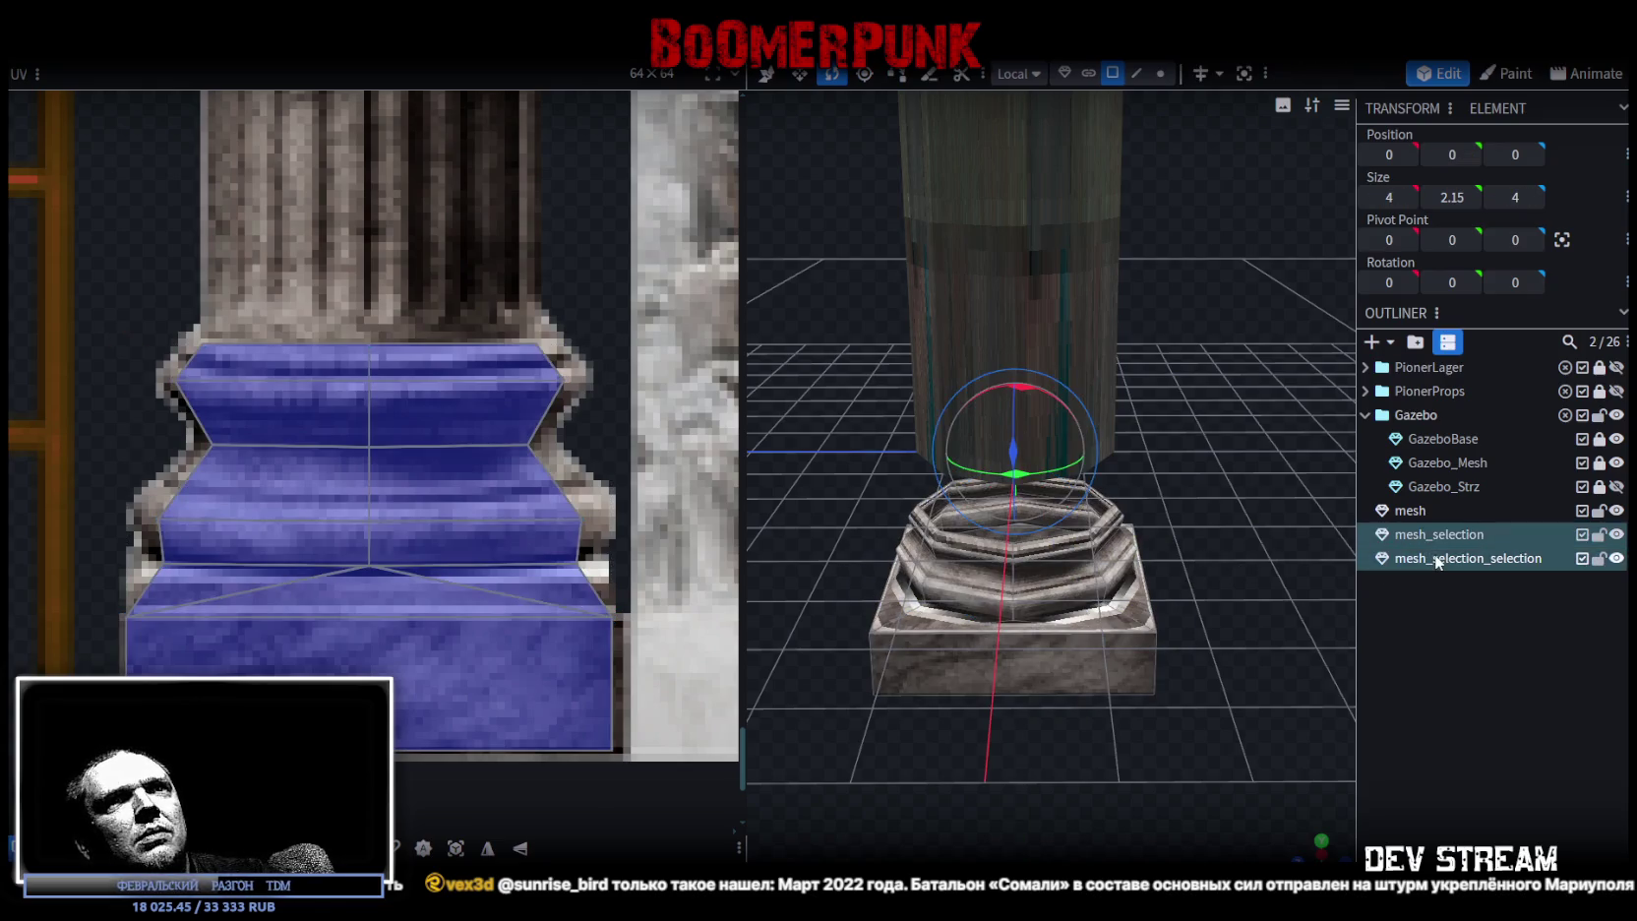
right_click(1428, 537)
left_click(1456, 218)
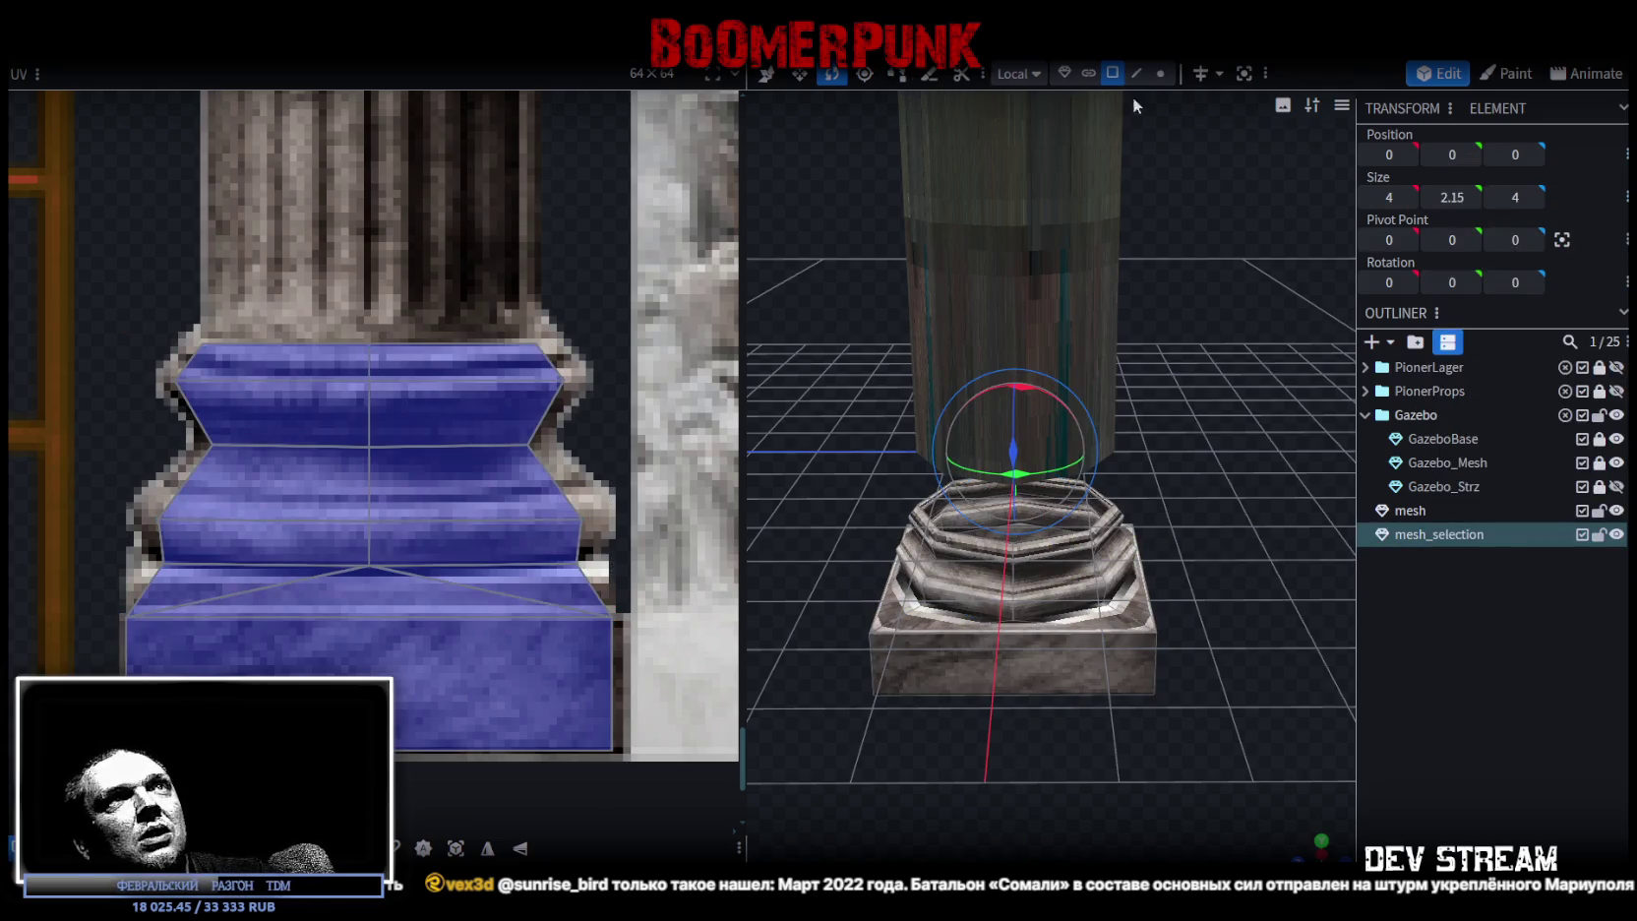
- Select all vertices of the merged base and weld the 28 overlapping ones with Merge Vertices
key("v")
left_click_drag(1204, 476, 1165, 480)
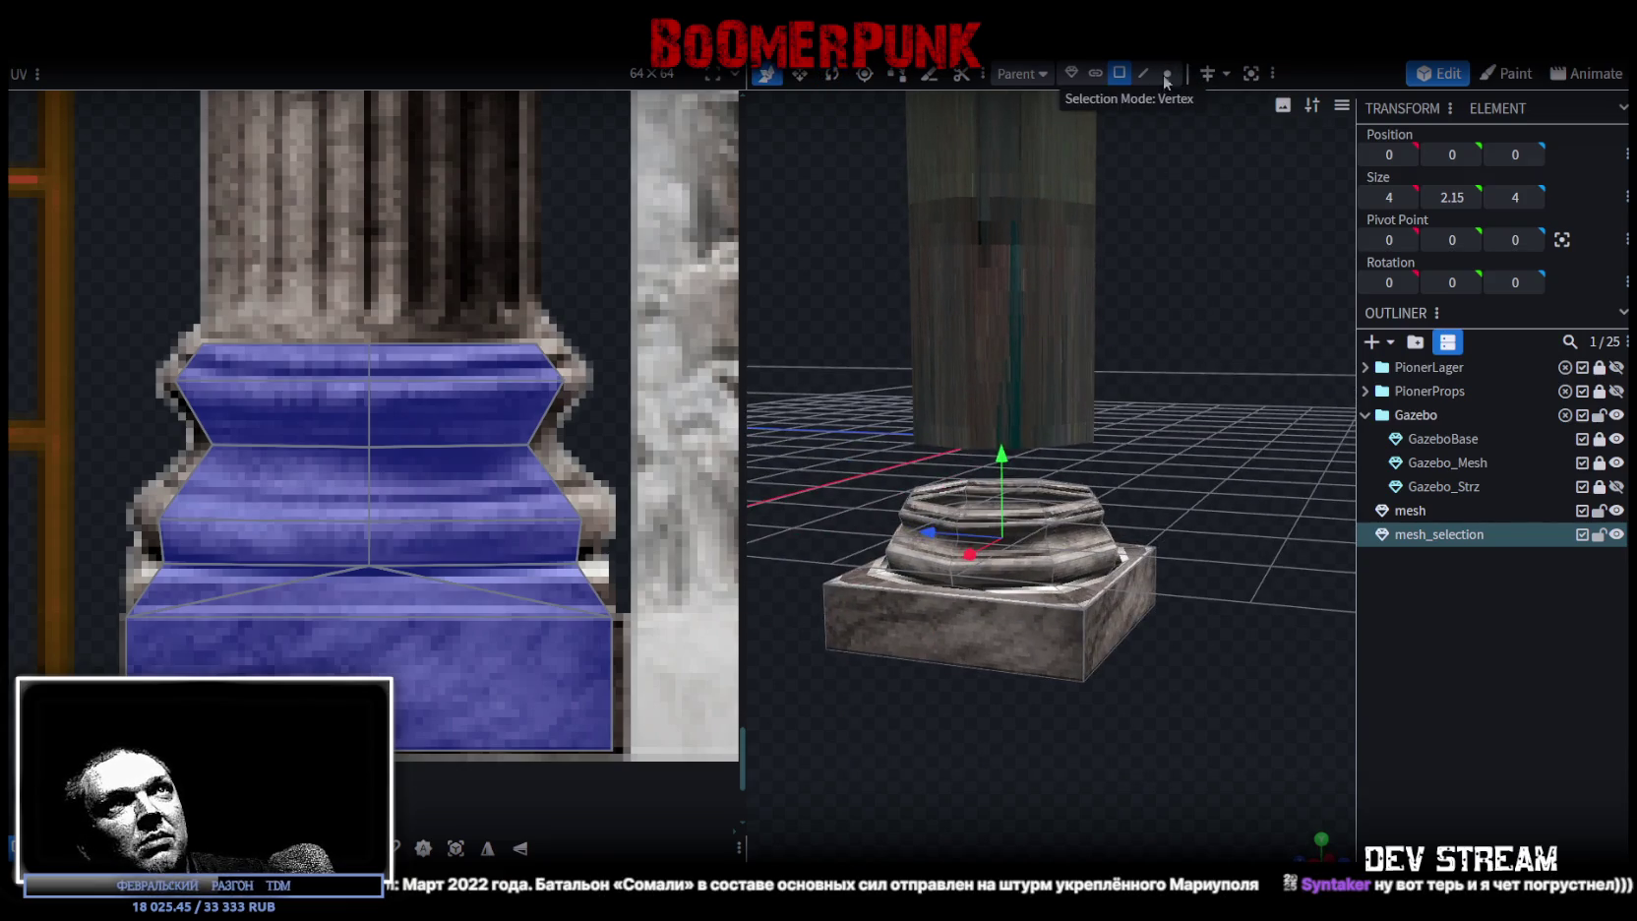
left_click_drag(1197, 257, 1186, 406)
key("ctrl+a")
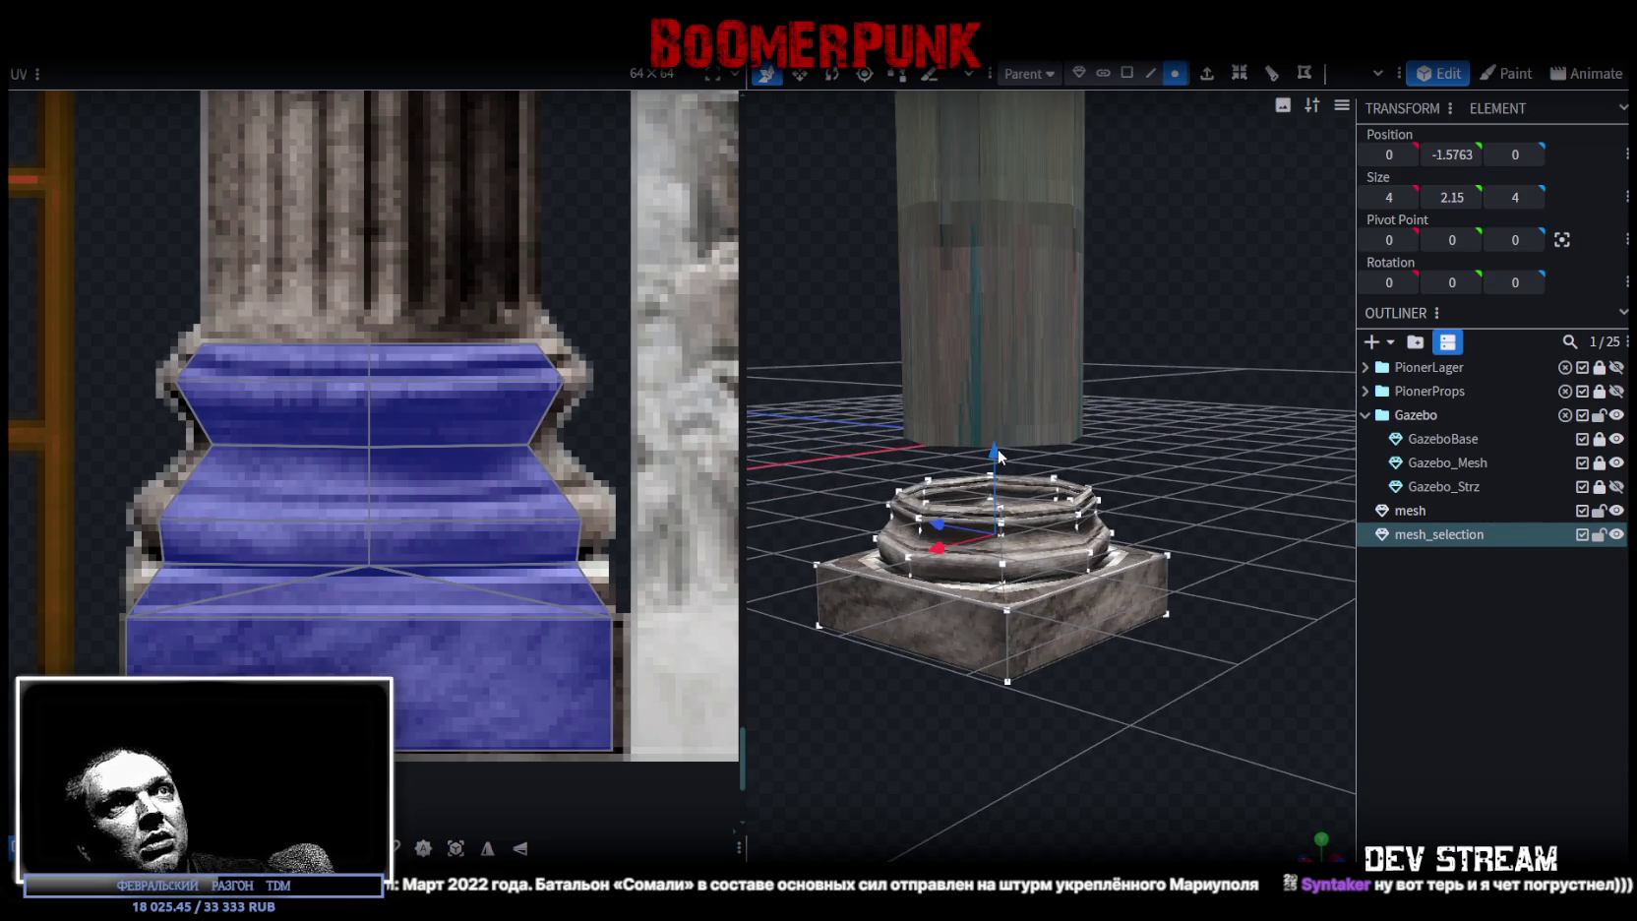
left_click_drag(998, 452, 998, 452)
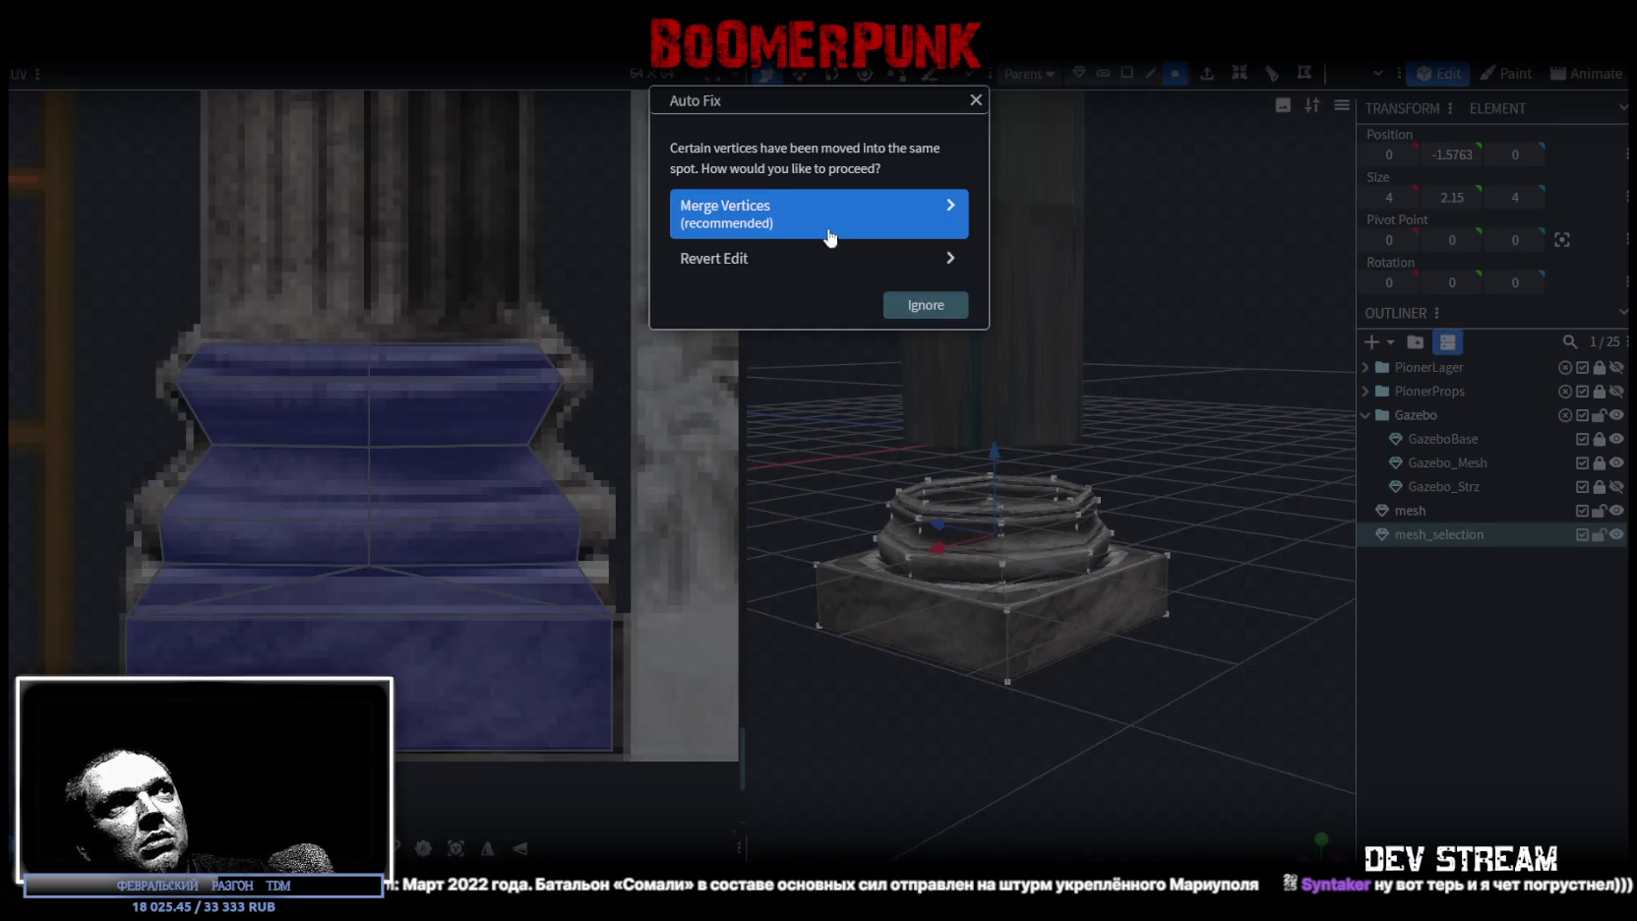
left_click(829, 237)
- Lower the merged base one unit and raise it back, then select the column shaft mesh
mouse_move(1176, 663)
left_mouse_down()
mouse_move(1092, 692)
mouse_move(1117, 669)
left_mouse_up()
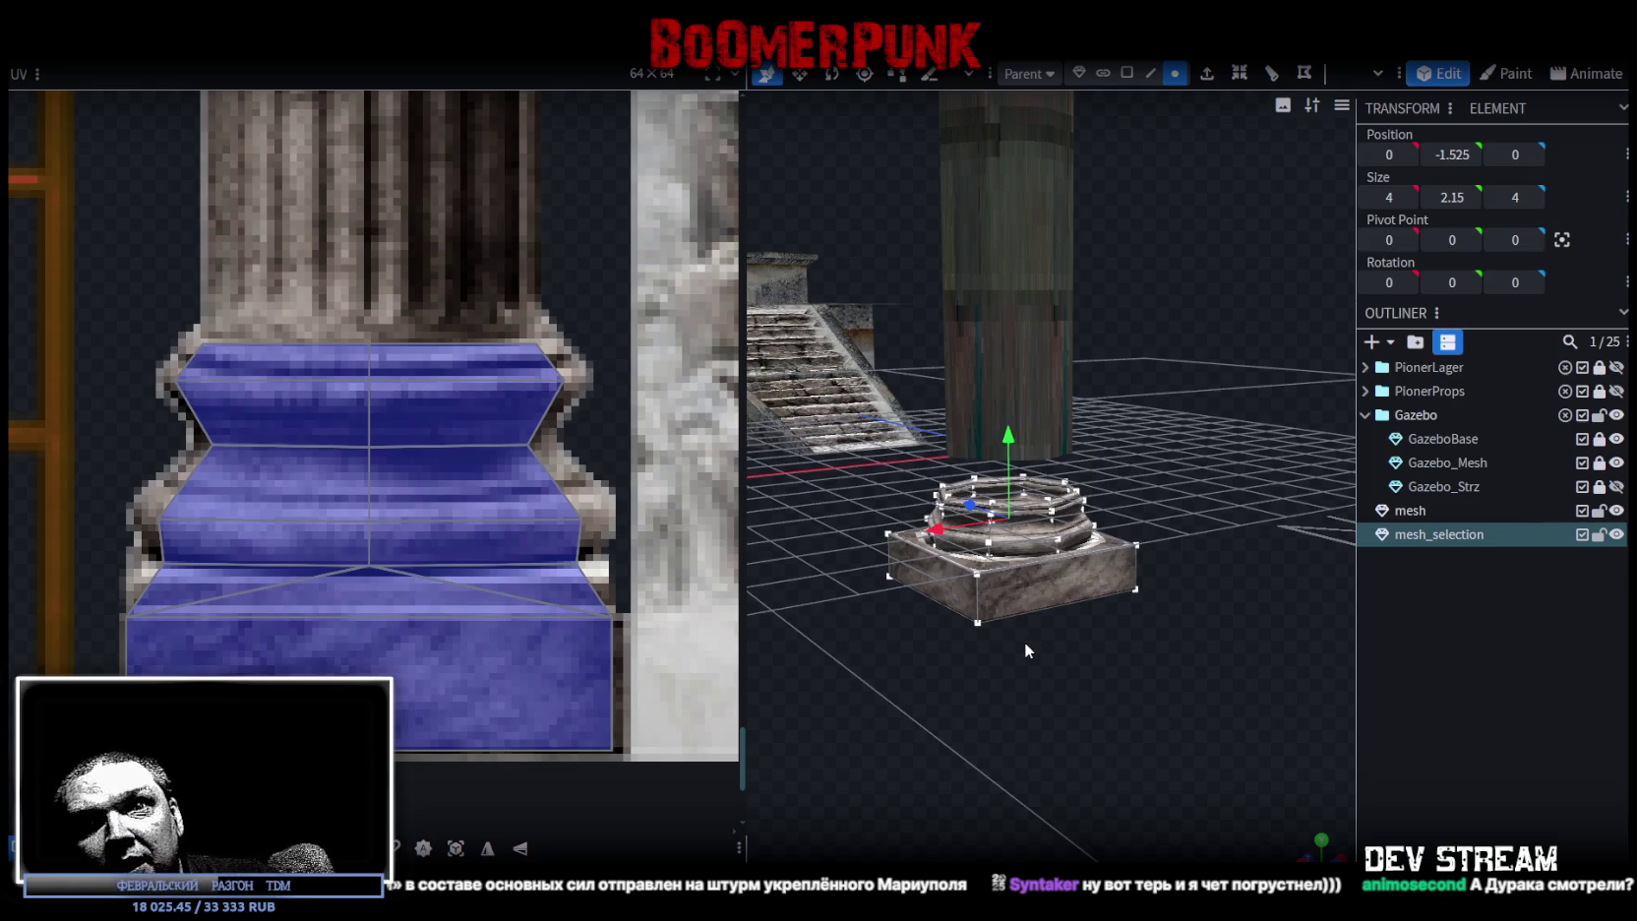
mouse_move(1077, 651)
left_mouse_down()
mouse_move(951, 601)
mouse_move(916, 720)
mouse_move(1027, 767)
mouse_move(1003, 380)
mouse_move(1006, 443)
left_mouse_up()
mouse_move(1117, 763)
left_mouse_down()
mouse_move(1184, 680)
mouse_move(1227, 706)
left_mouse_up()
left_click_drag(1038, 452, 1038, 384)
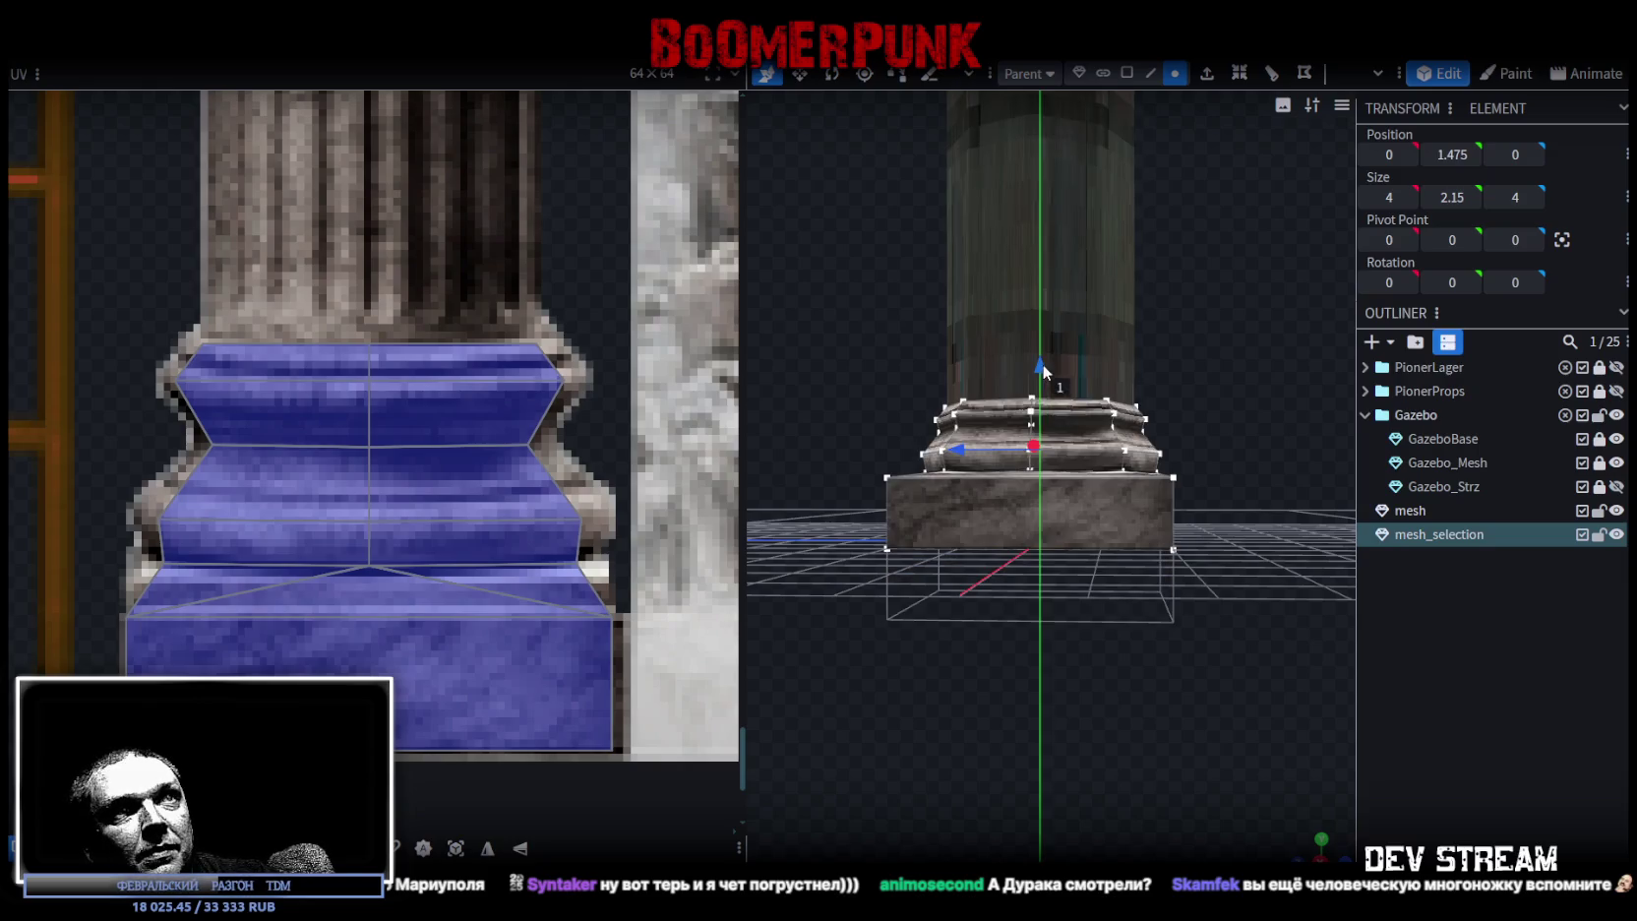
mouse_move(1165, 512)
left_mouse_down()
mouse_move(992, 711)
mouse_move(1129, 768)
mouse_move(901, 697)
left_mouse_up()
scroll(993, 711, "down", 3)
scroll(901, 696, "up", 5)
scroll(883, 657, "down", 2)
left_click(915, 441)
mouse_move(916, 441)
left_mouse_down()
mouse_move(966, 529)
mouse_move(1071, 495)
left_mouse_up()
scroll(1068, 486, "down", 3)
left_click_drag(1150, 642, 1134, 531)
- Box-select the column shaft's faces and raise the shaft by one unit on Y
scroll(456, 436, "down", 5)
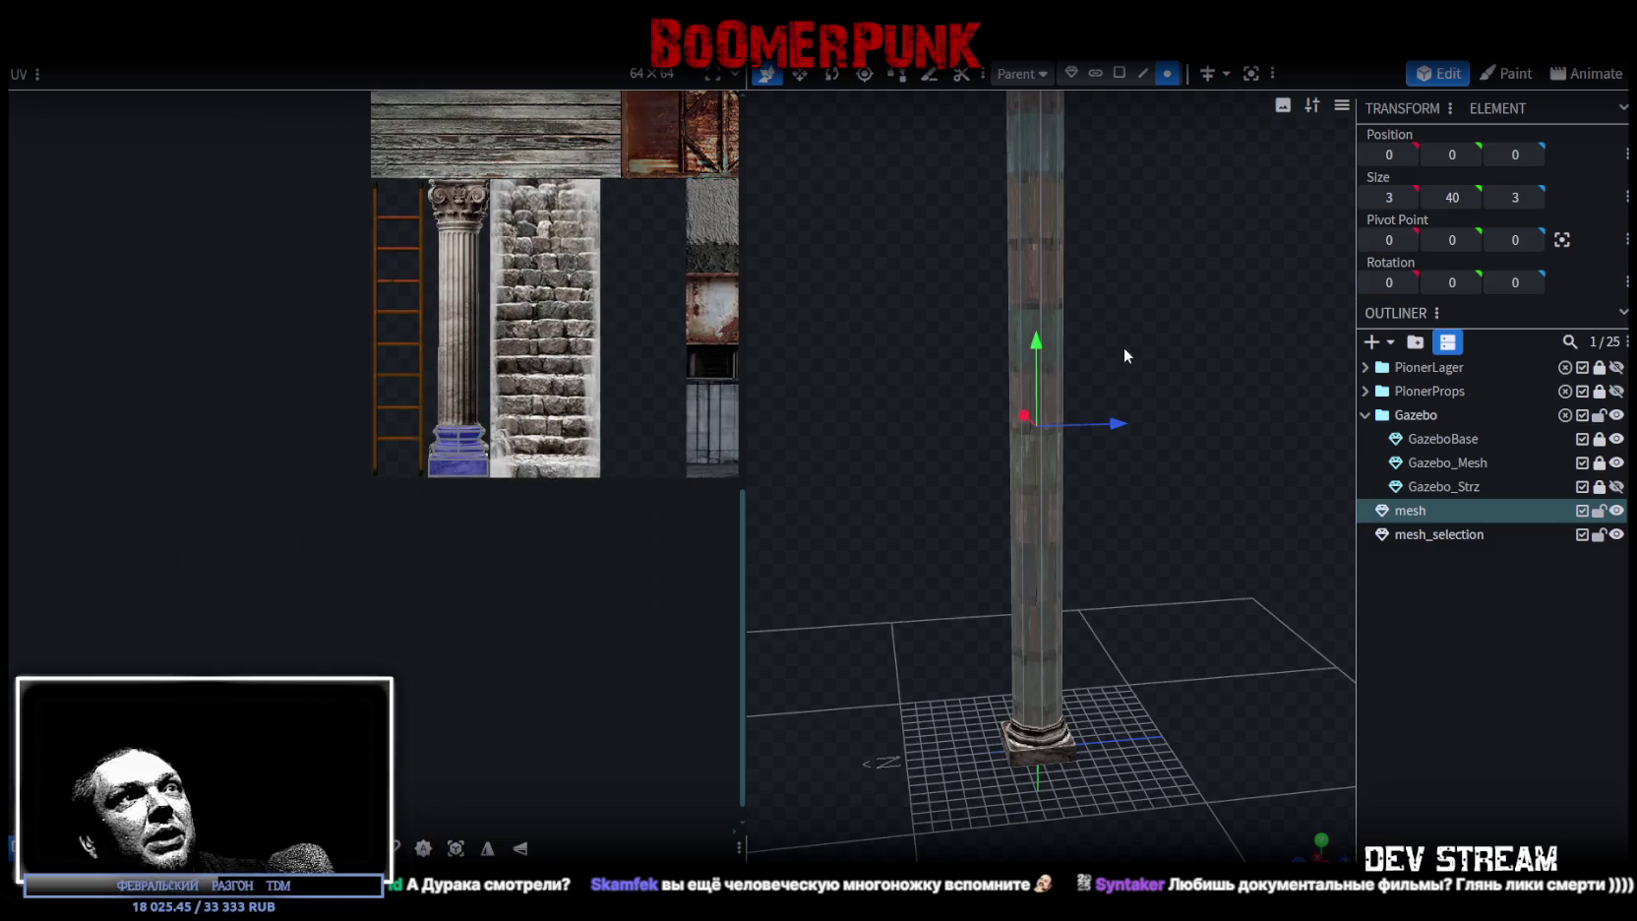
scroll(1125, 348, "down", 2)
left_click_drag(900, 335, 1145, 479)
mouse_move(979, 347)
left_mouse_down()
mouse_move(1112, 521)
mouse_move(1215, 451)
mouse_move(1186, 518)
left_mouse_up()
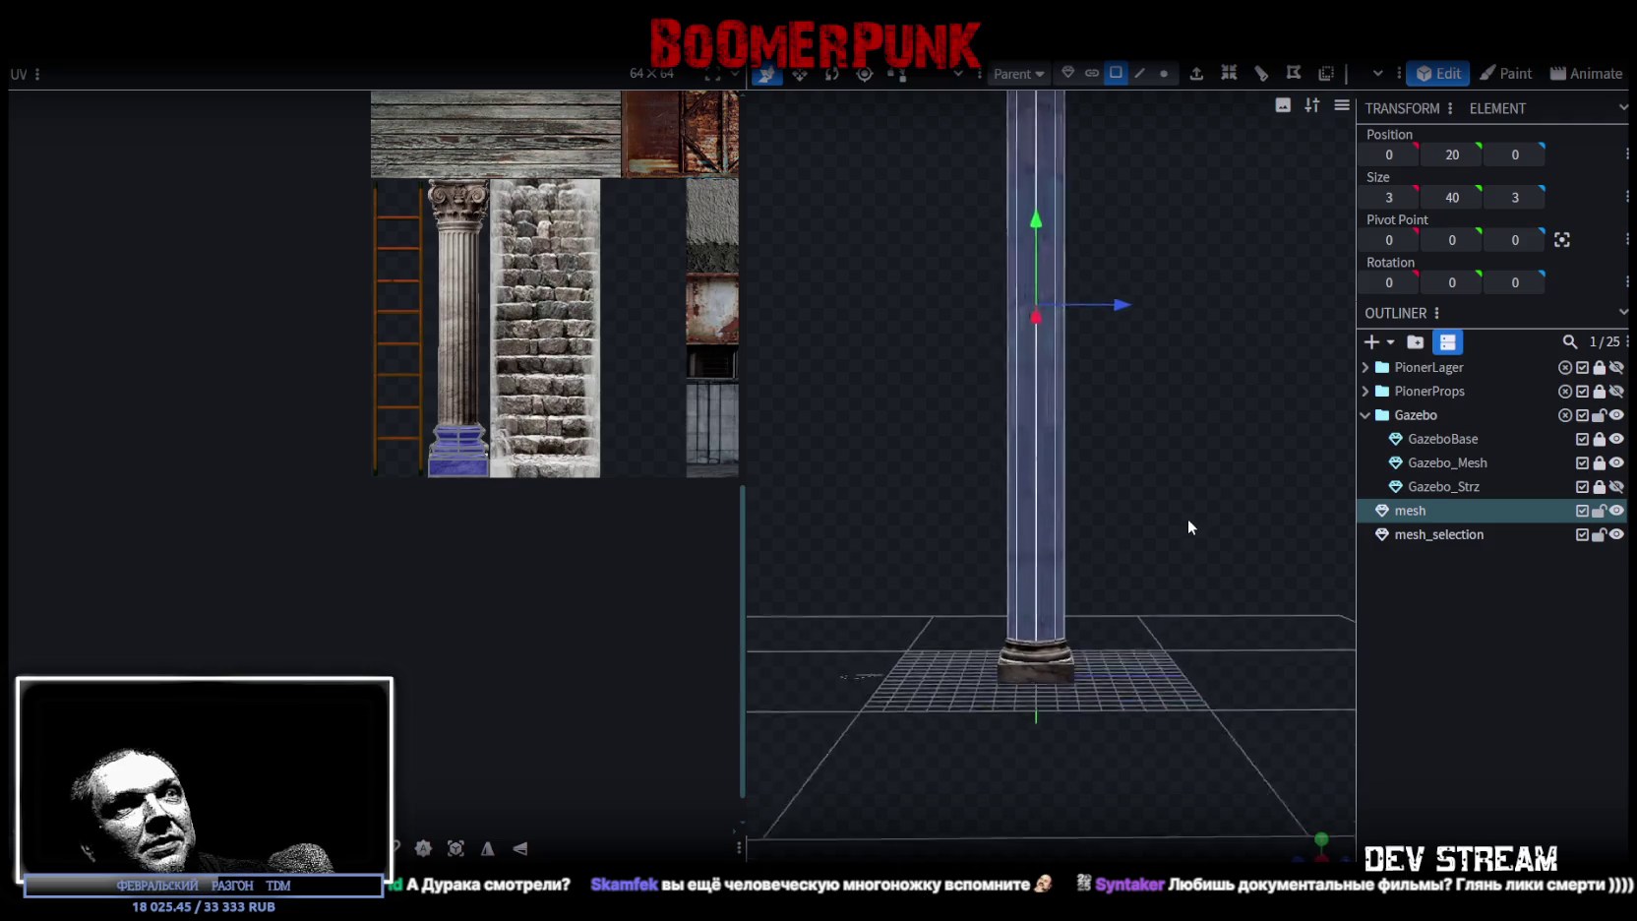
scroll(1077, 182, "up", 3)
left_click_drag(1021, 131, 1024, 95)
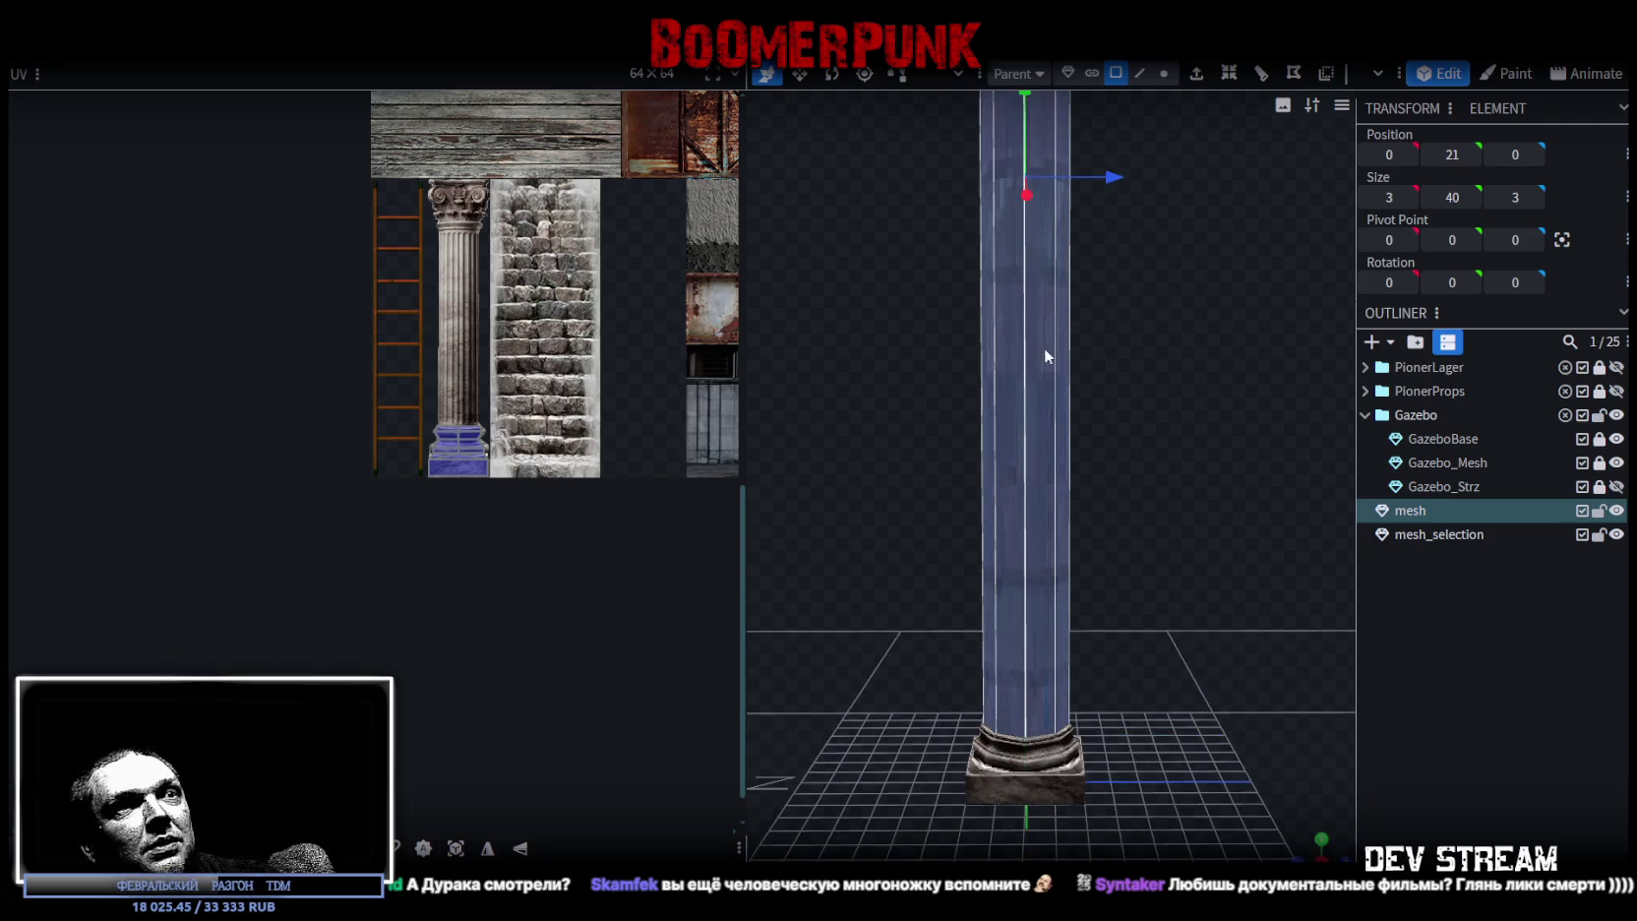
scroll(1102, 413, "down", 3)
mouse_move(1154, 480)
left_mouse_down()
mouse_move(1094, 549)
mouse_move(1154, 95)
left_mouse_up()
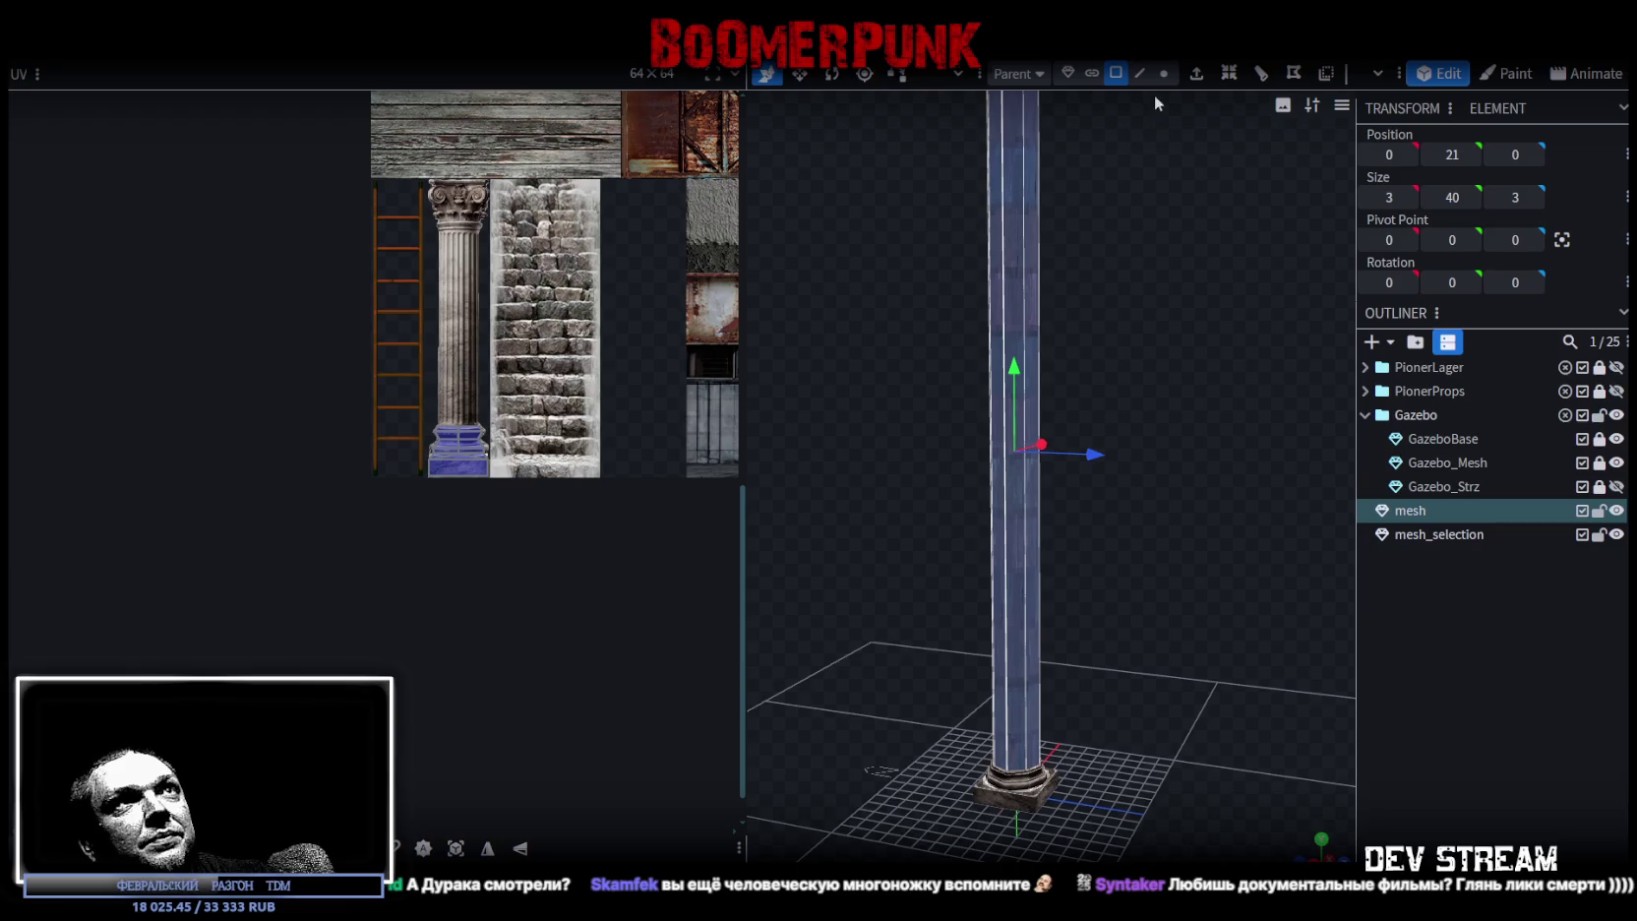
- Add a loop cut at the shaft's middle and select its upper half
left_click(1140, 75)
left_click(1026, 521)
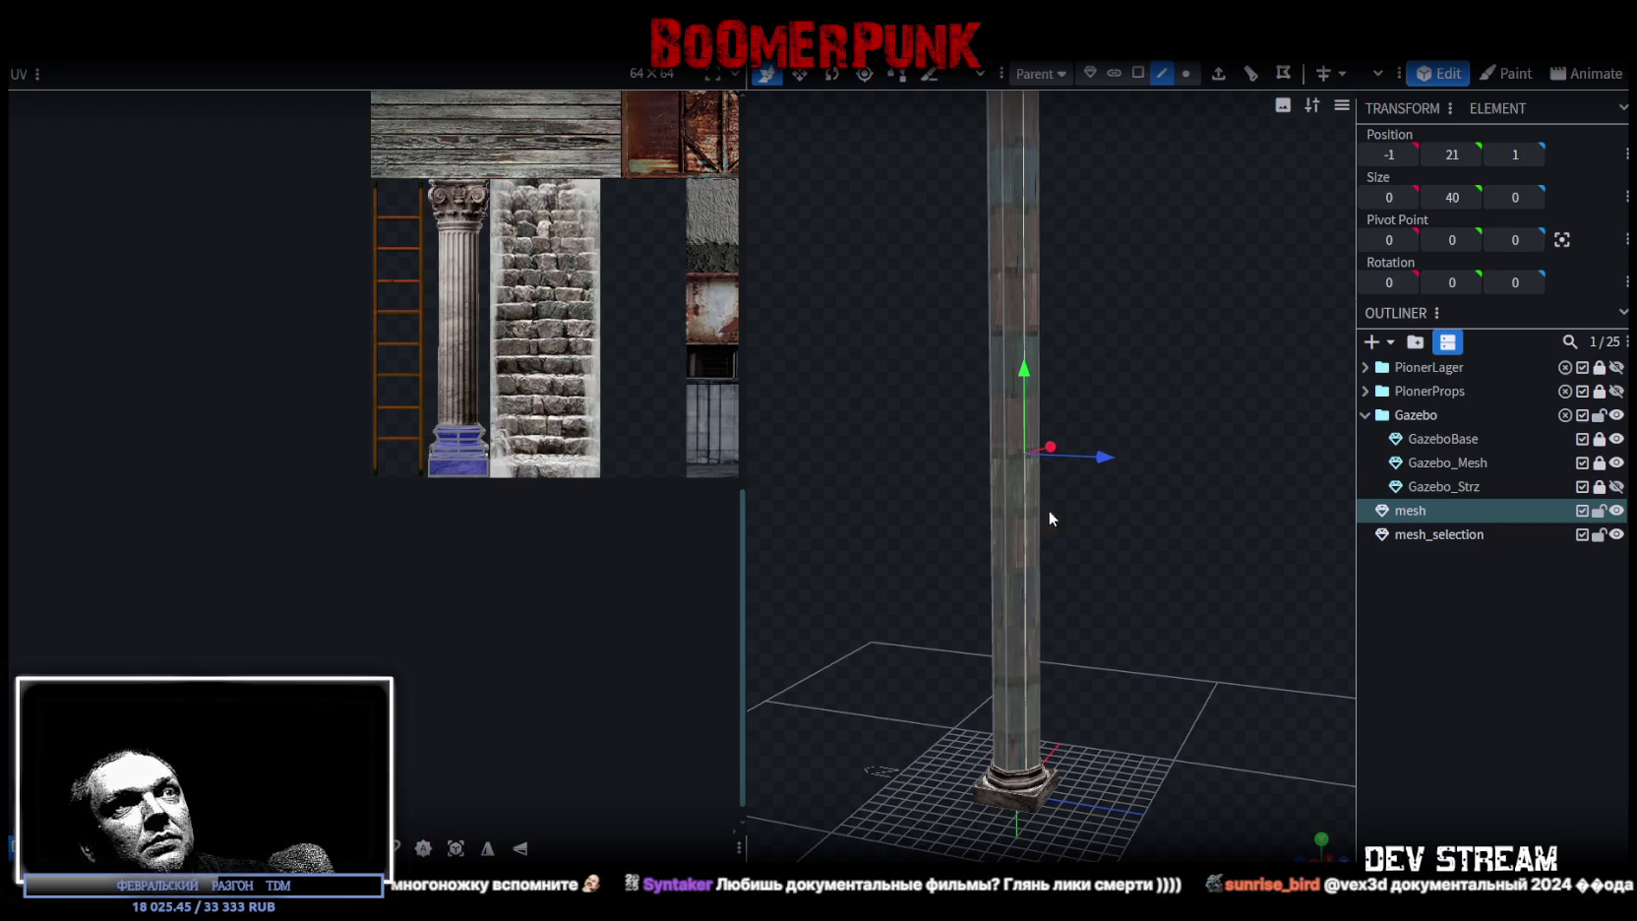
left_click(1250, 77)
mouse_move(1168, 364)
left_mouse_down()
mouse_move(1141, 367)
mouse_move(1146, 144)
left_mouse_up()
left_click_drag(908, 240, 1120, 347)
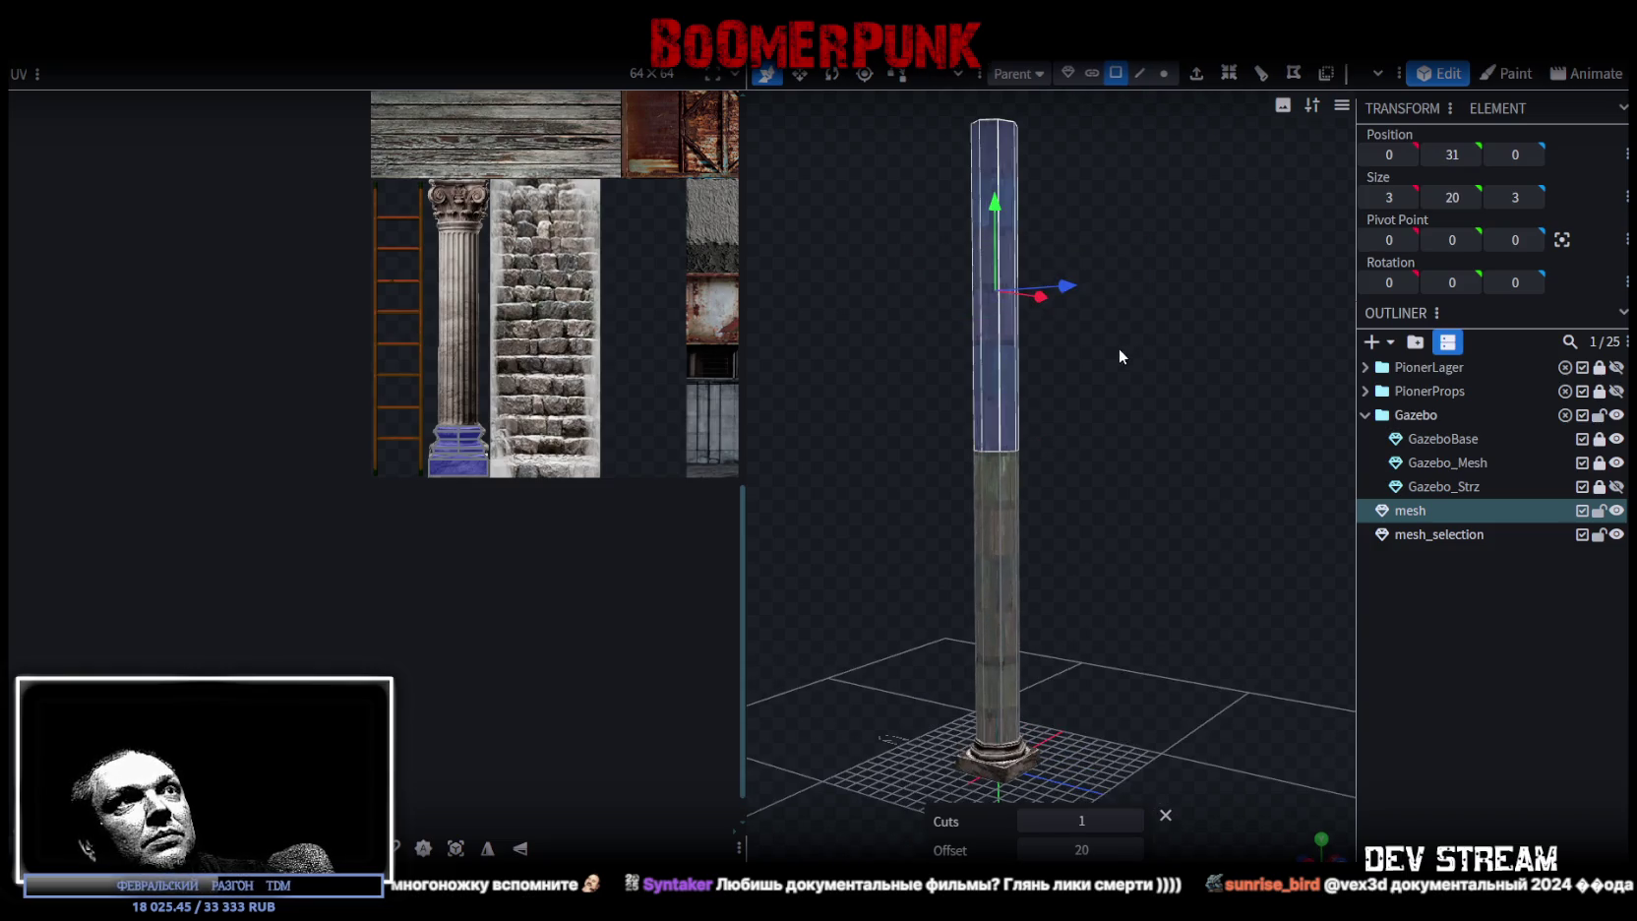
- Invert the selection to the shaft's lower half and stretch its UVs into a tall strip over the column picture
key("ctrl+i")
scroll(687, 375, "down", 3)
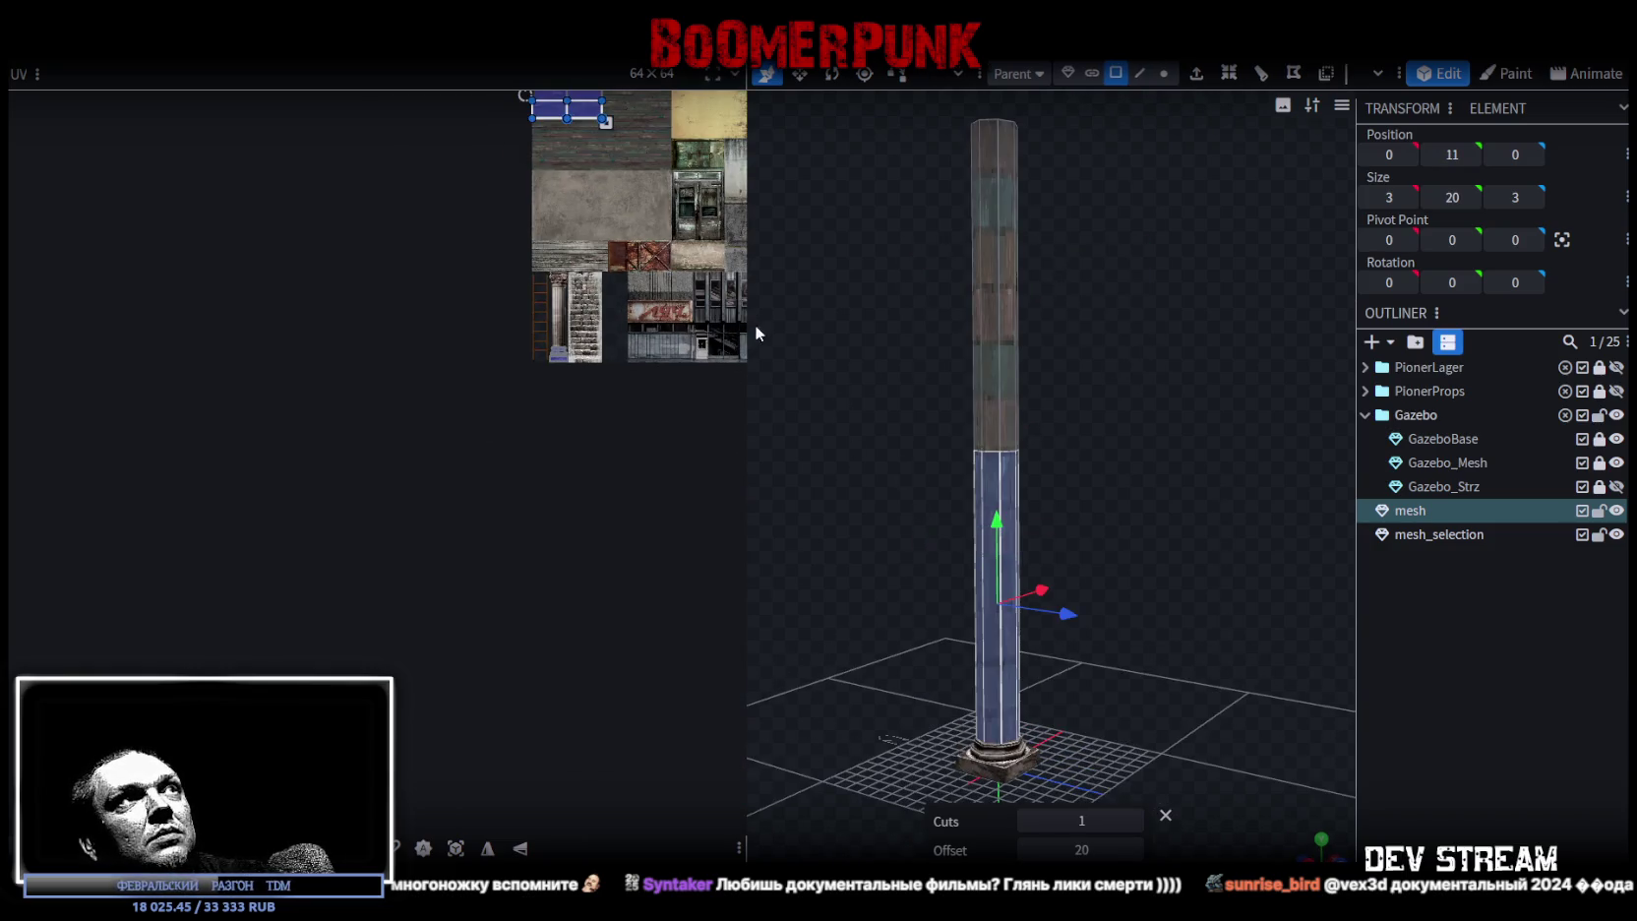
scroll(531, 320, "up", 5)
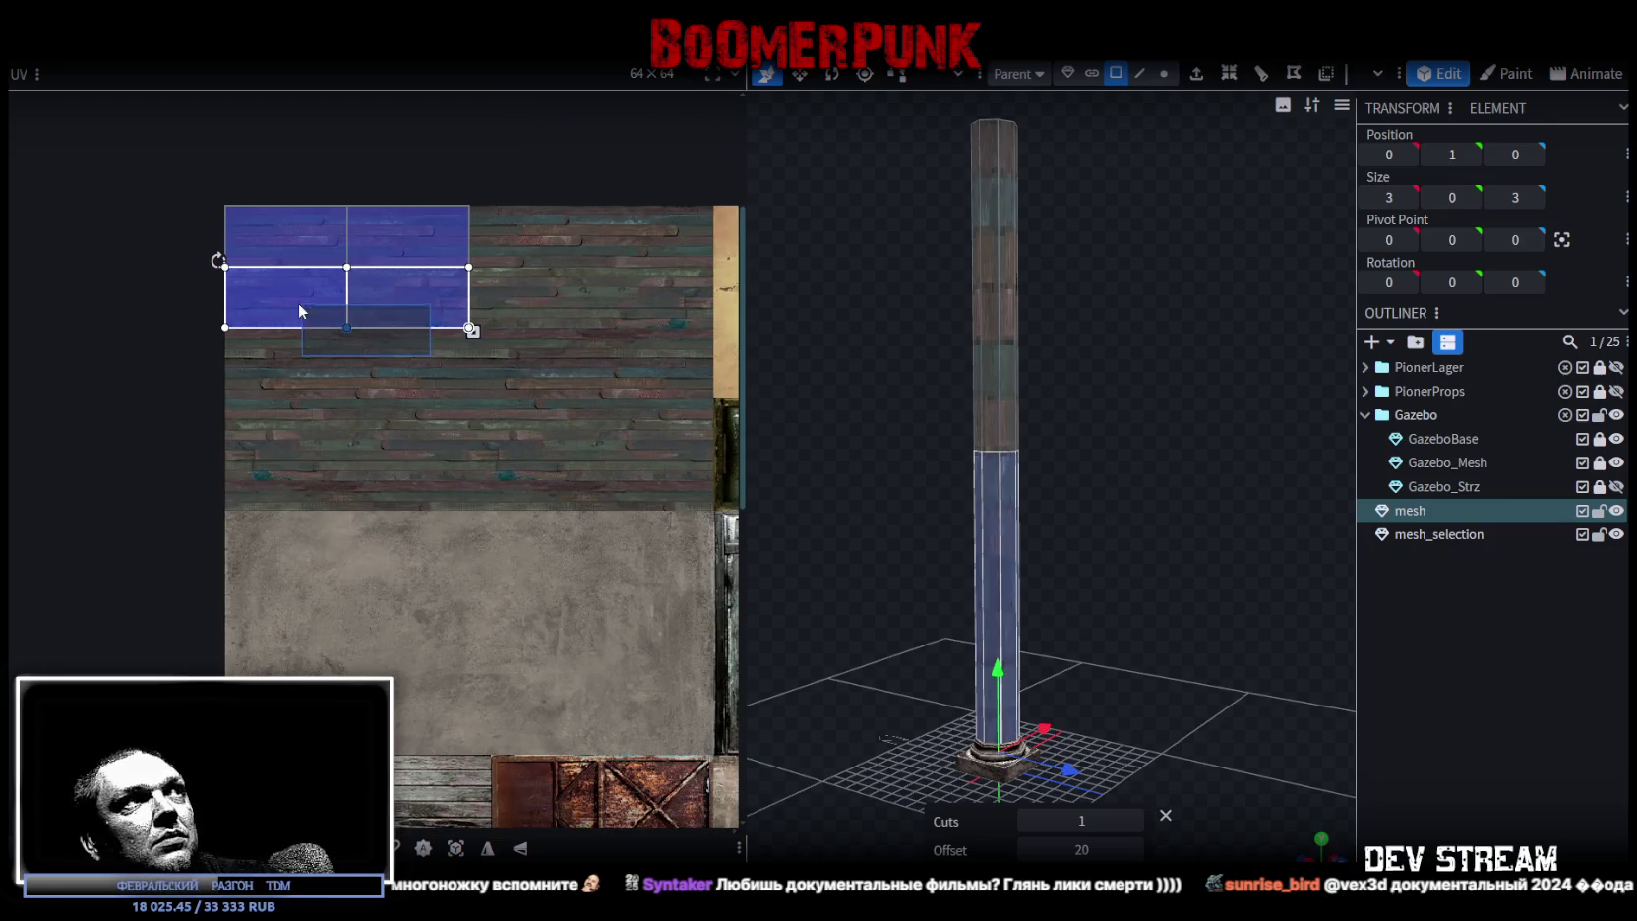
key("ctrl+z")
scroll(467, 345, "down", 3)
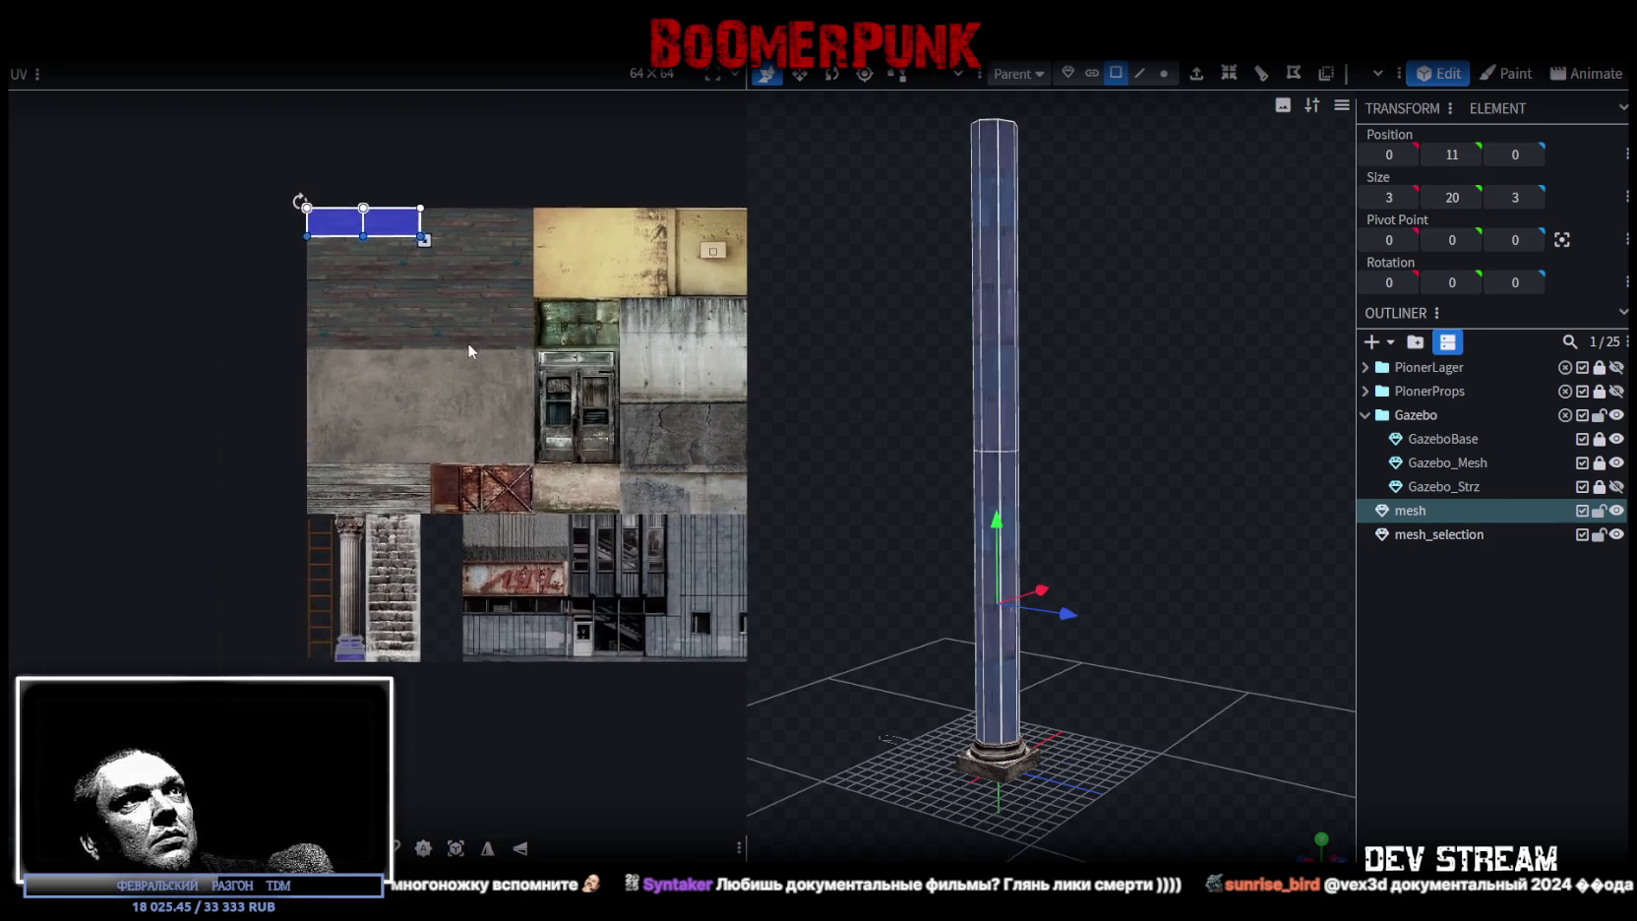
left_click_drag(338, 204, 423, 323)
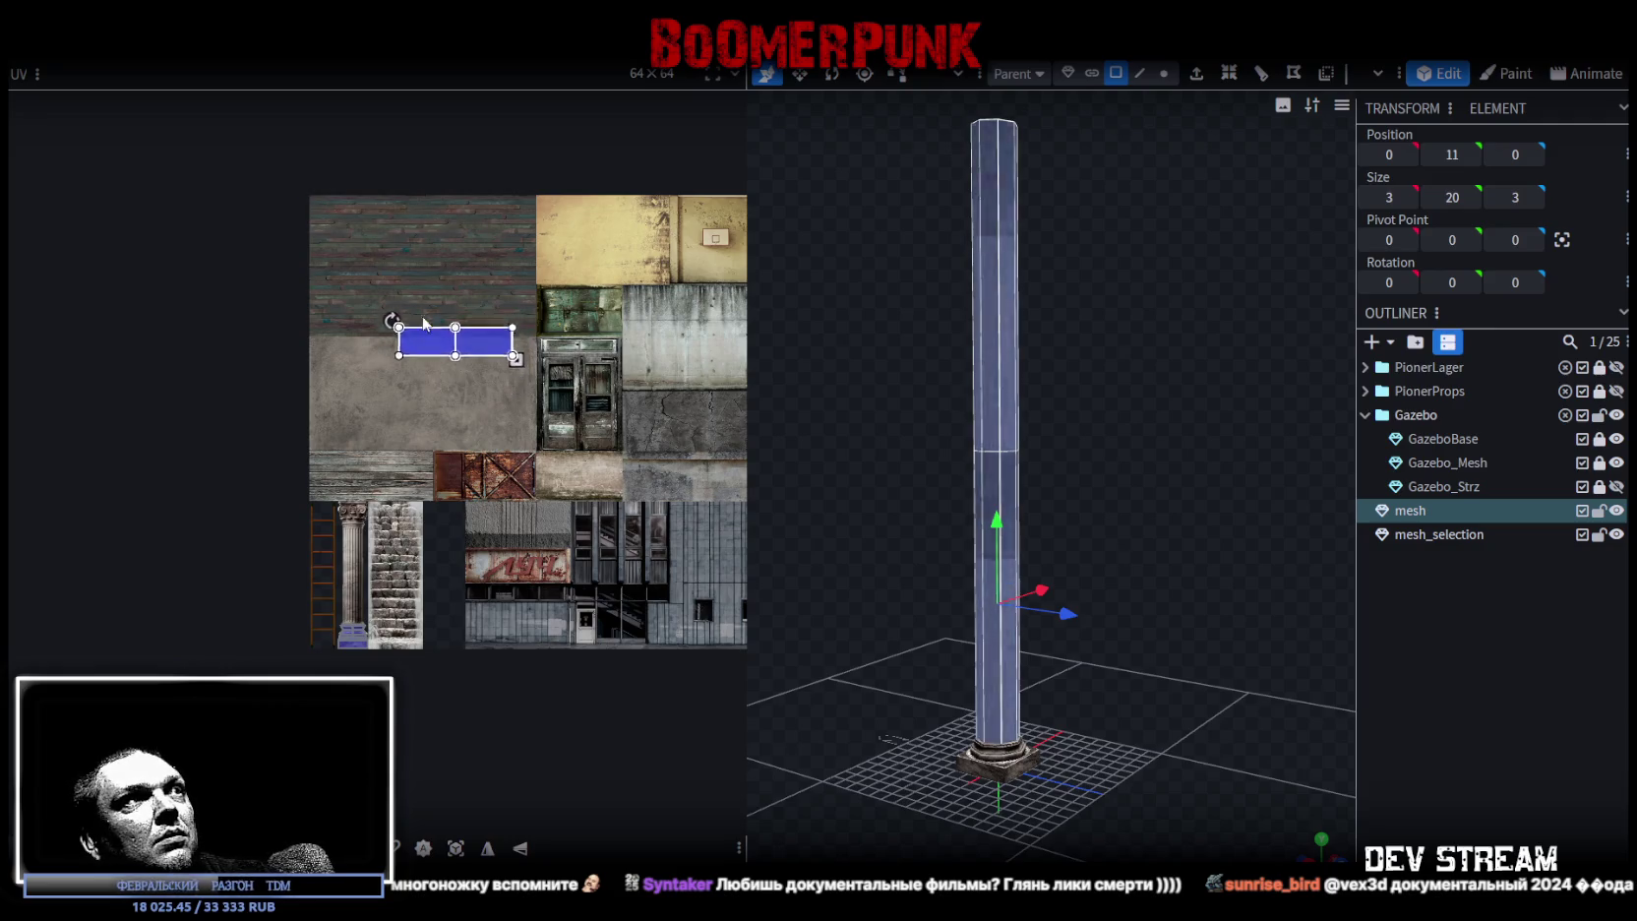
key("ctrl+z")
left_click_drag(476, 275, 442, 435)
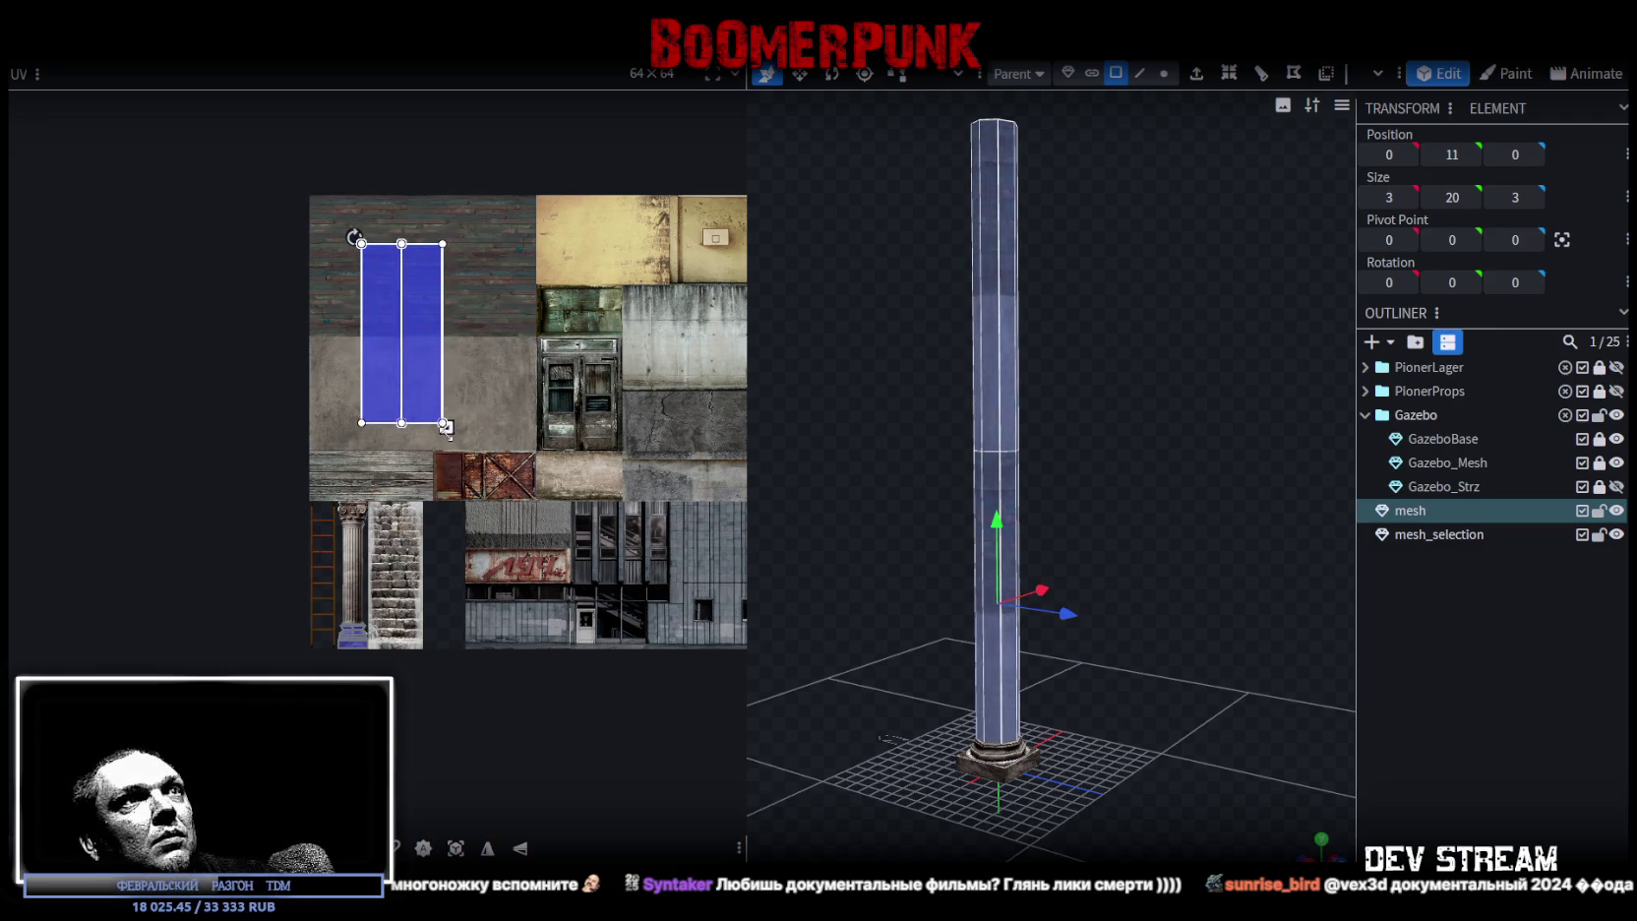
left_click_drag(415, 341, 426, 507)
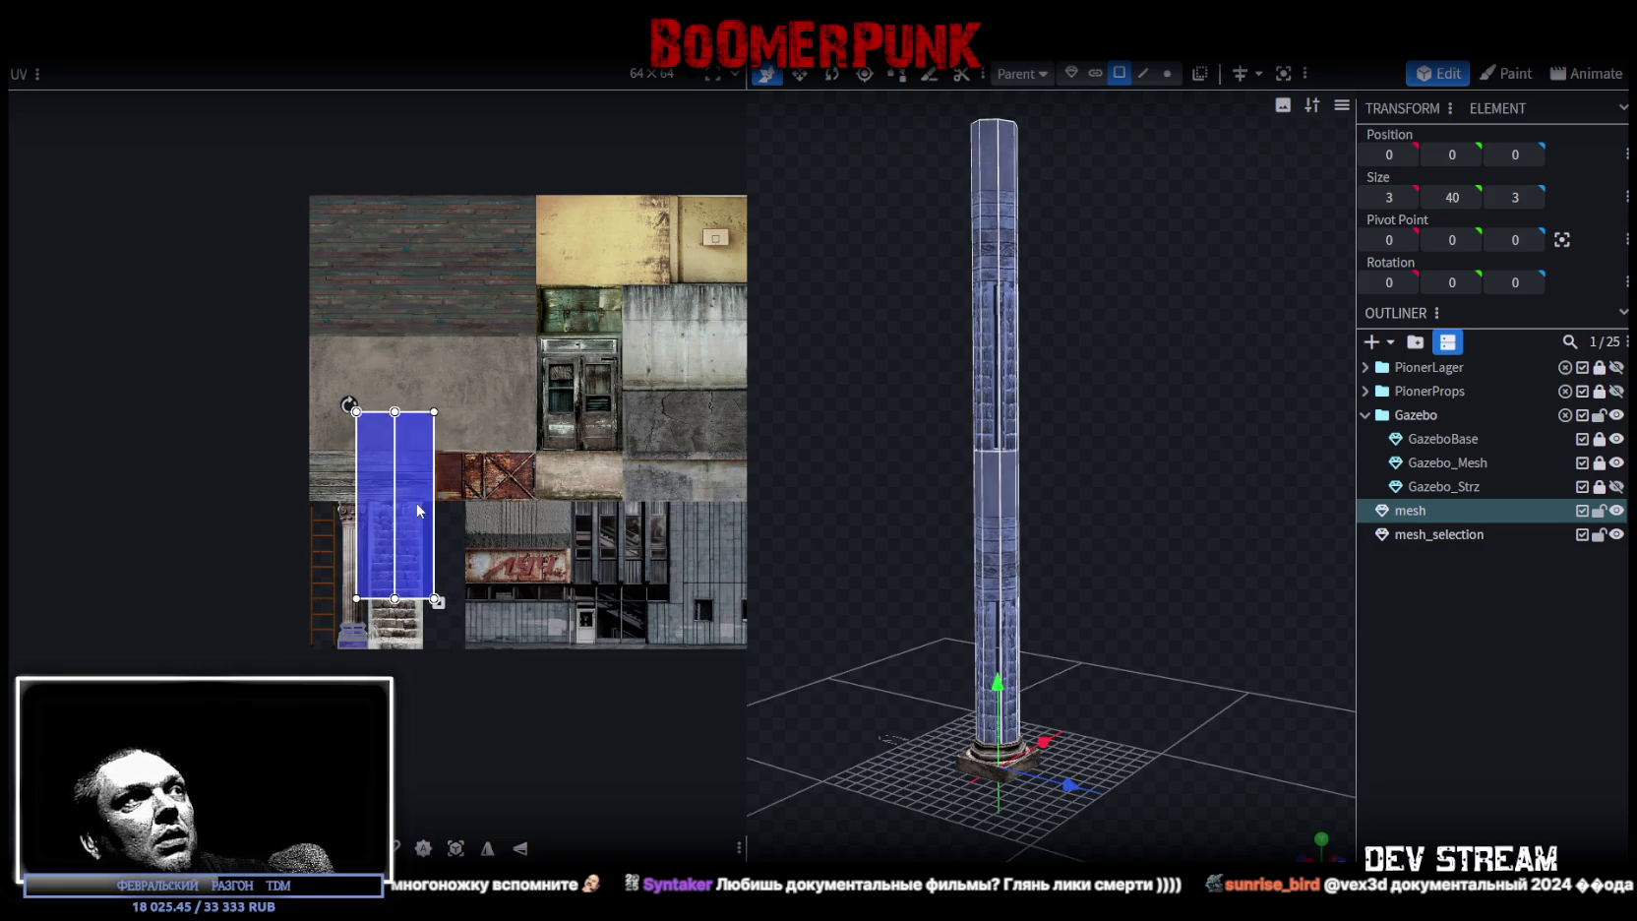
- Shrink the shaft's UV faces and position them over the fluted column in the texture
scroll(426, 507, "up", 3)
middle_click_drag(585, 558, 581, 587)
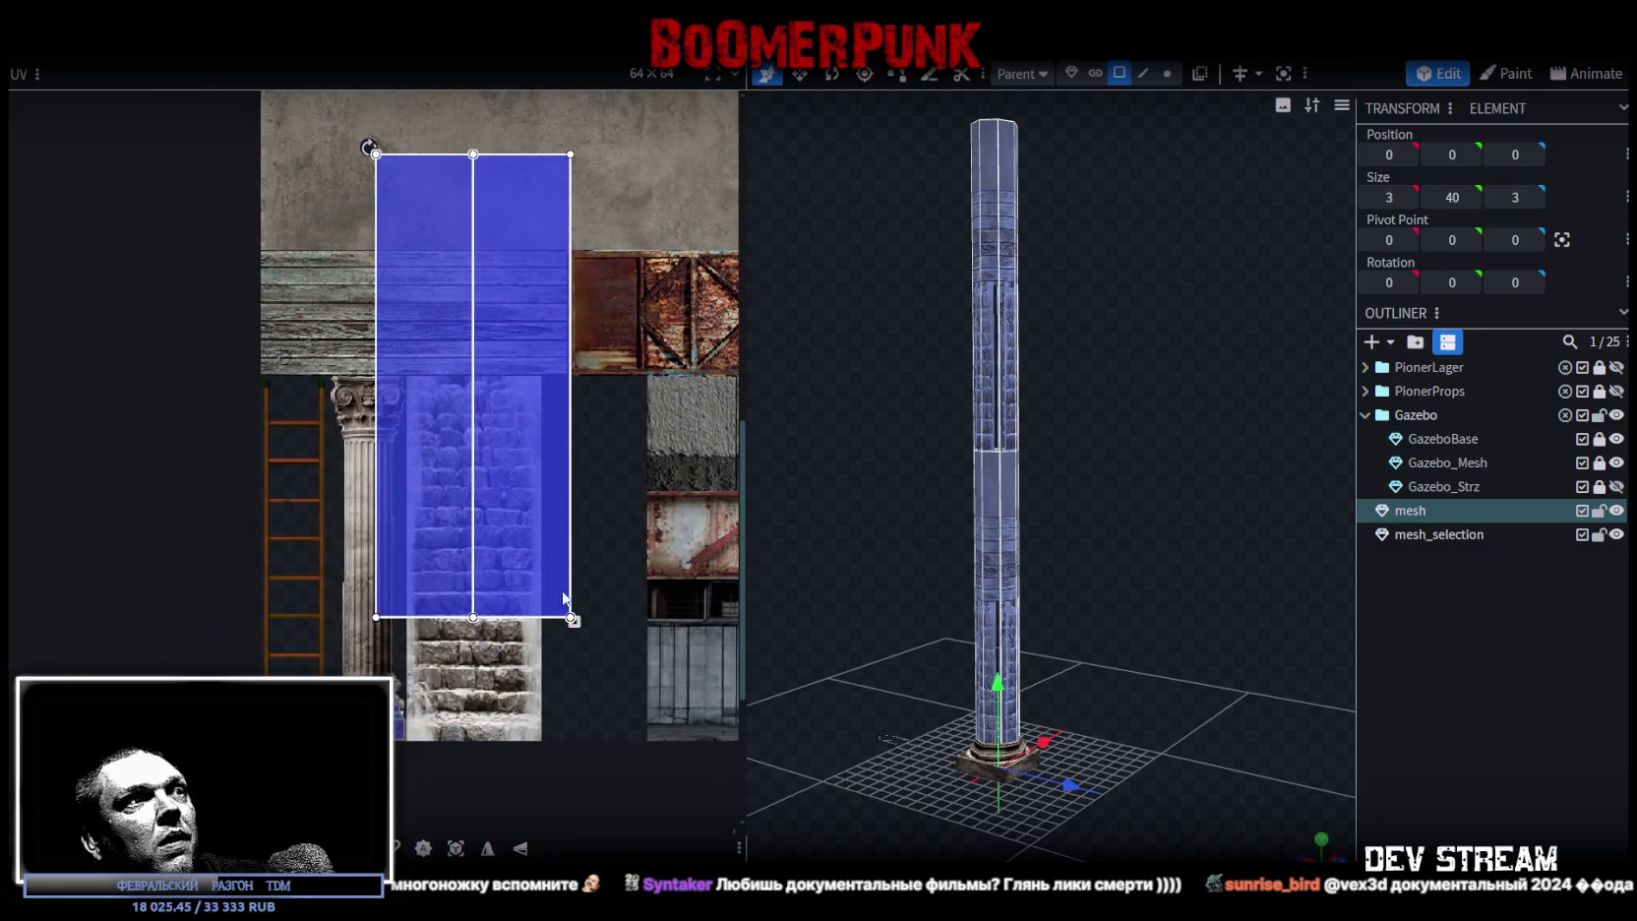
left_click_drag(573, 622, 470, 313)
left_click_drag(405, 233, 389, 502)
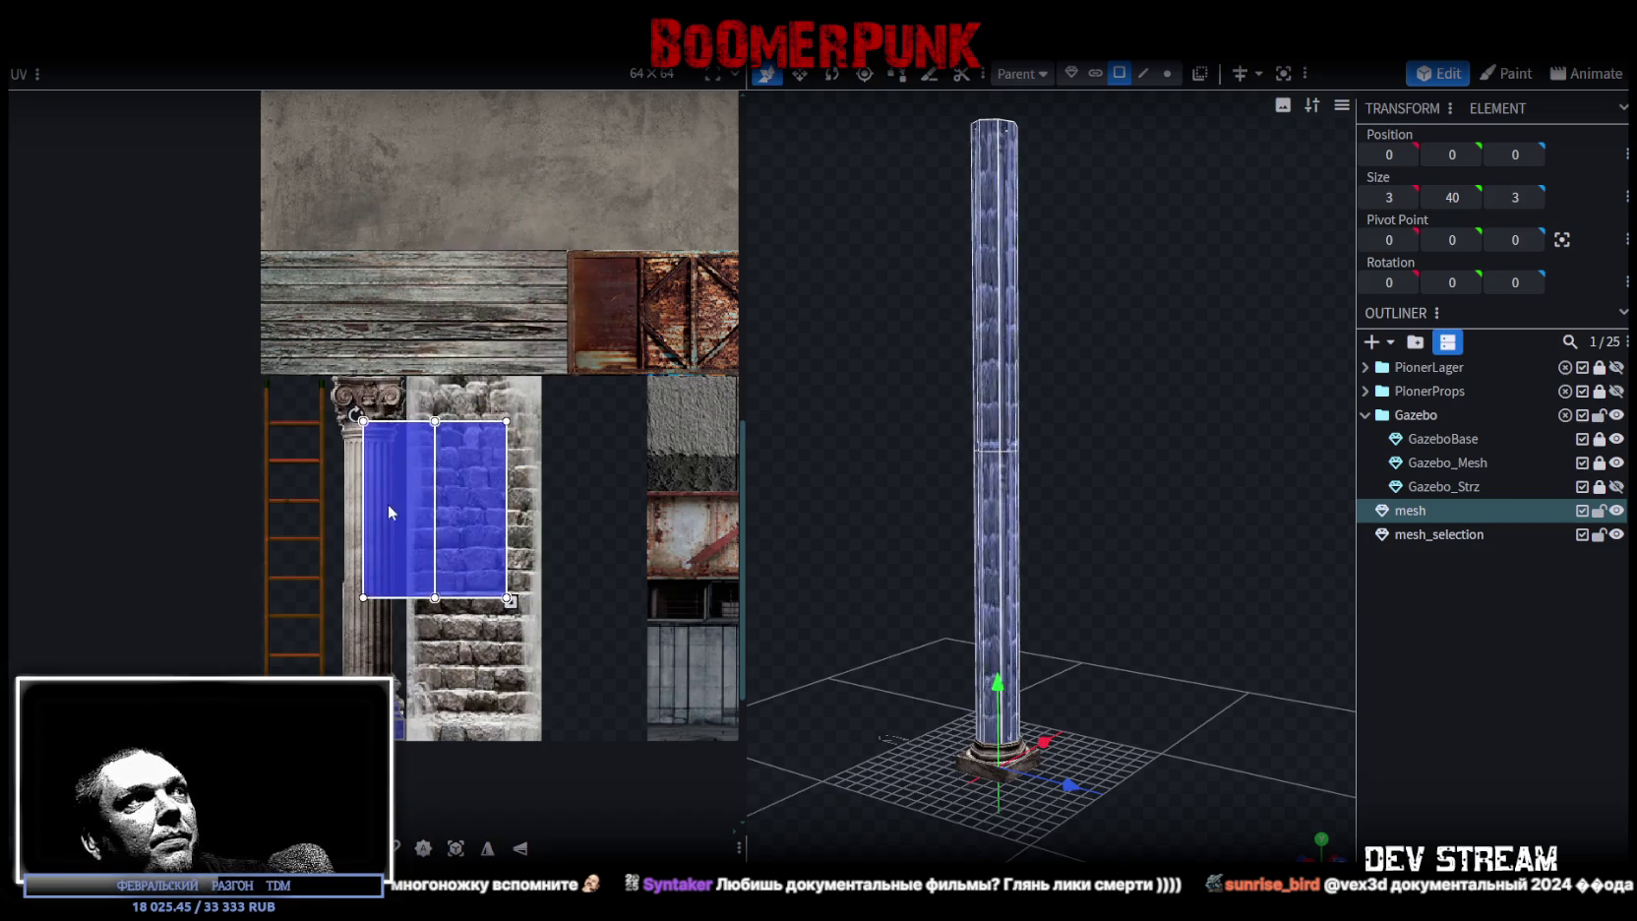
scroll(329, 430, "up", 2)
scroll(329, 430, "up", 2)
mouse_move(476, 427)
left_mouse_down()
mouse_move(429, 477)
mouse_move(429, 452)
left_mouse_up()
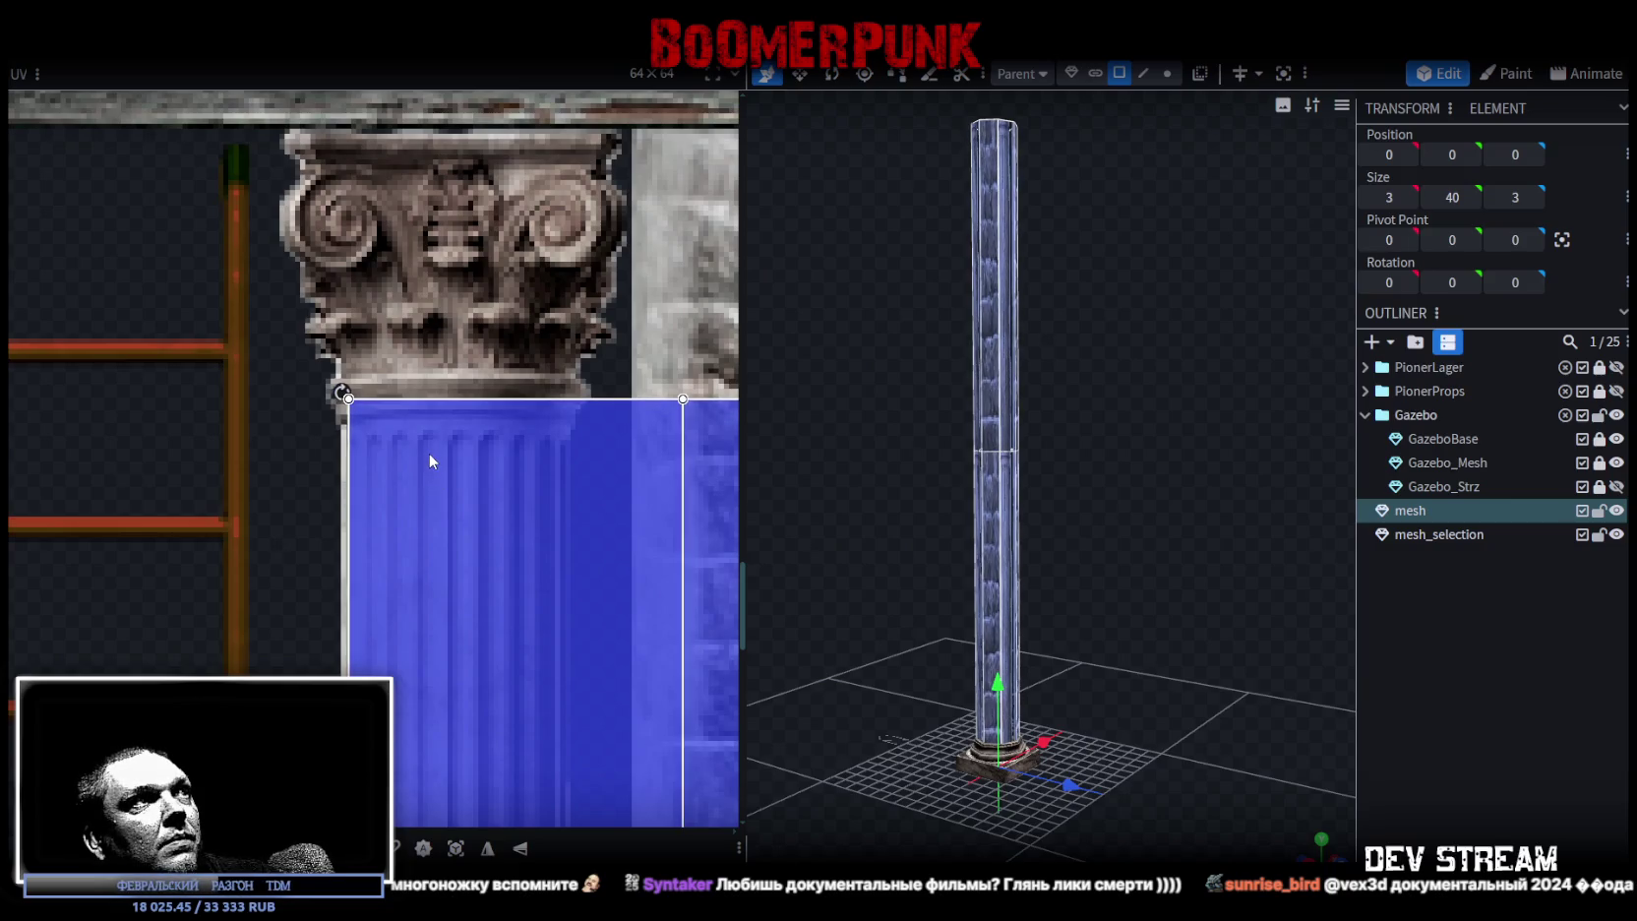
left_click_drag(430, 461, 429, 478)
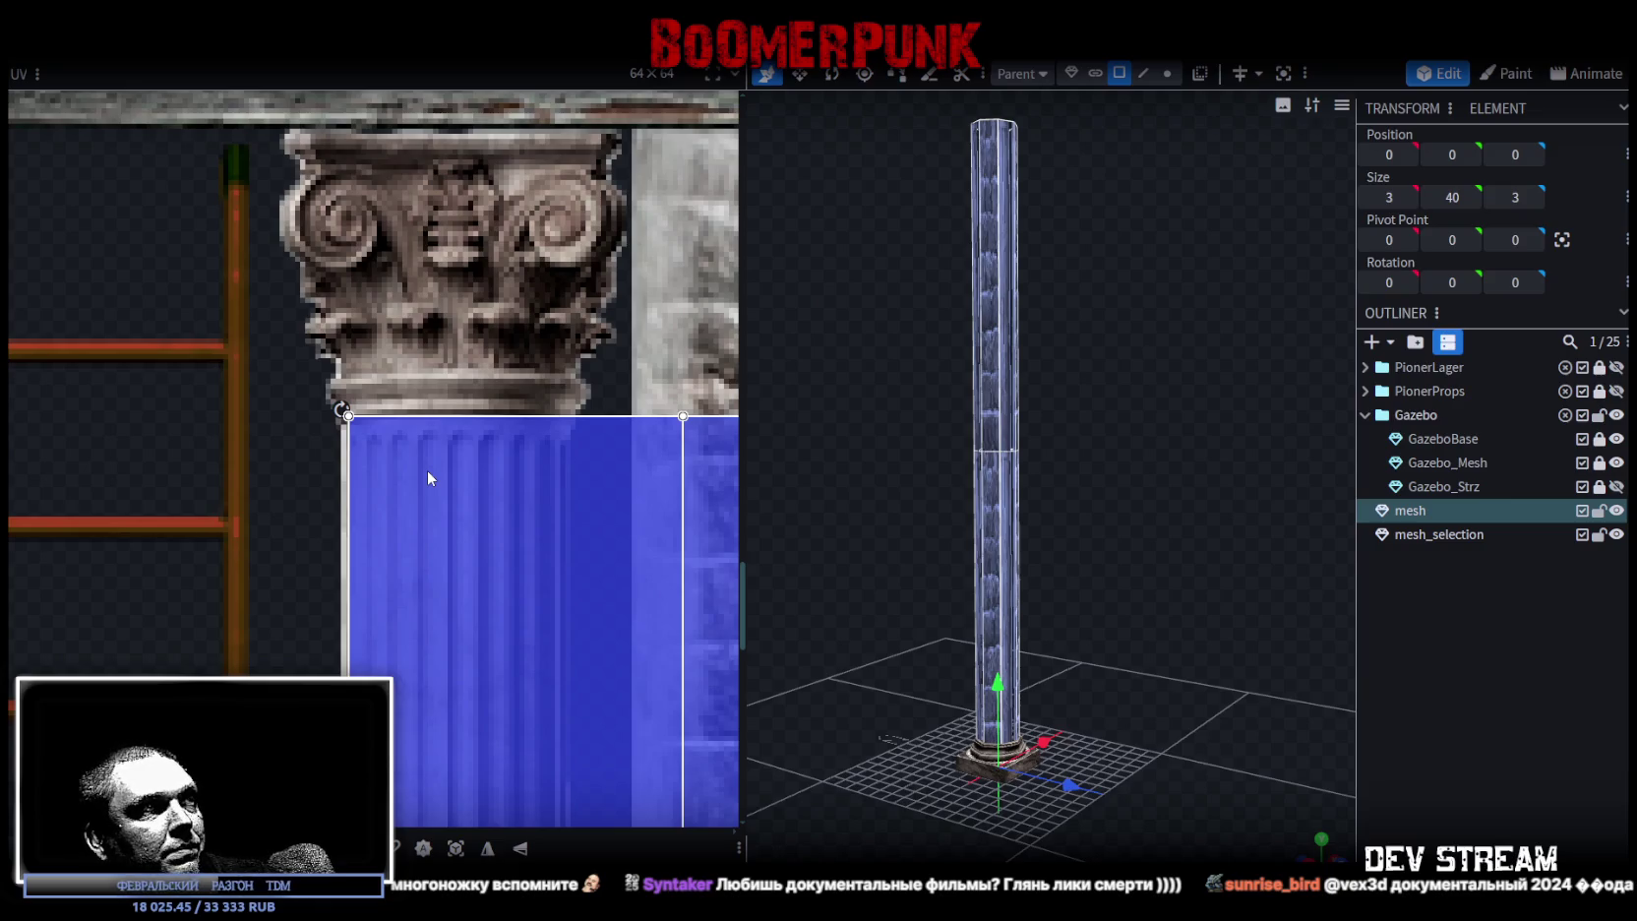
left_click_drag(427, 469, 426, 500)
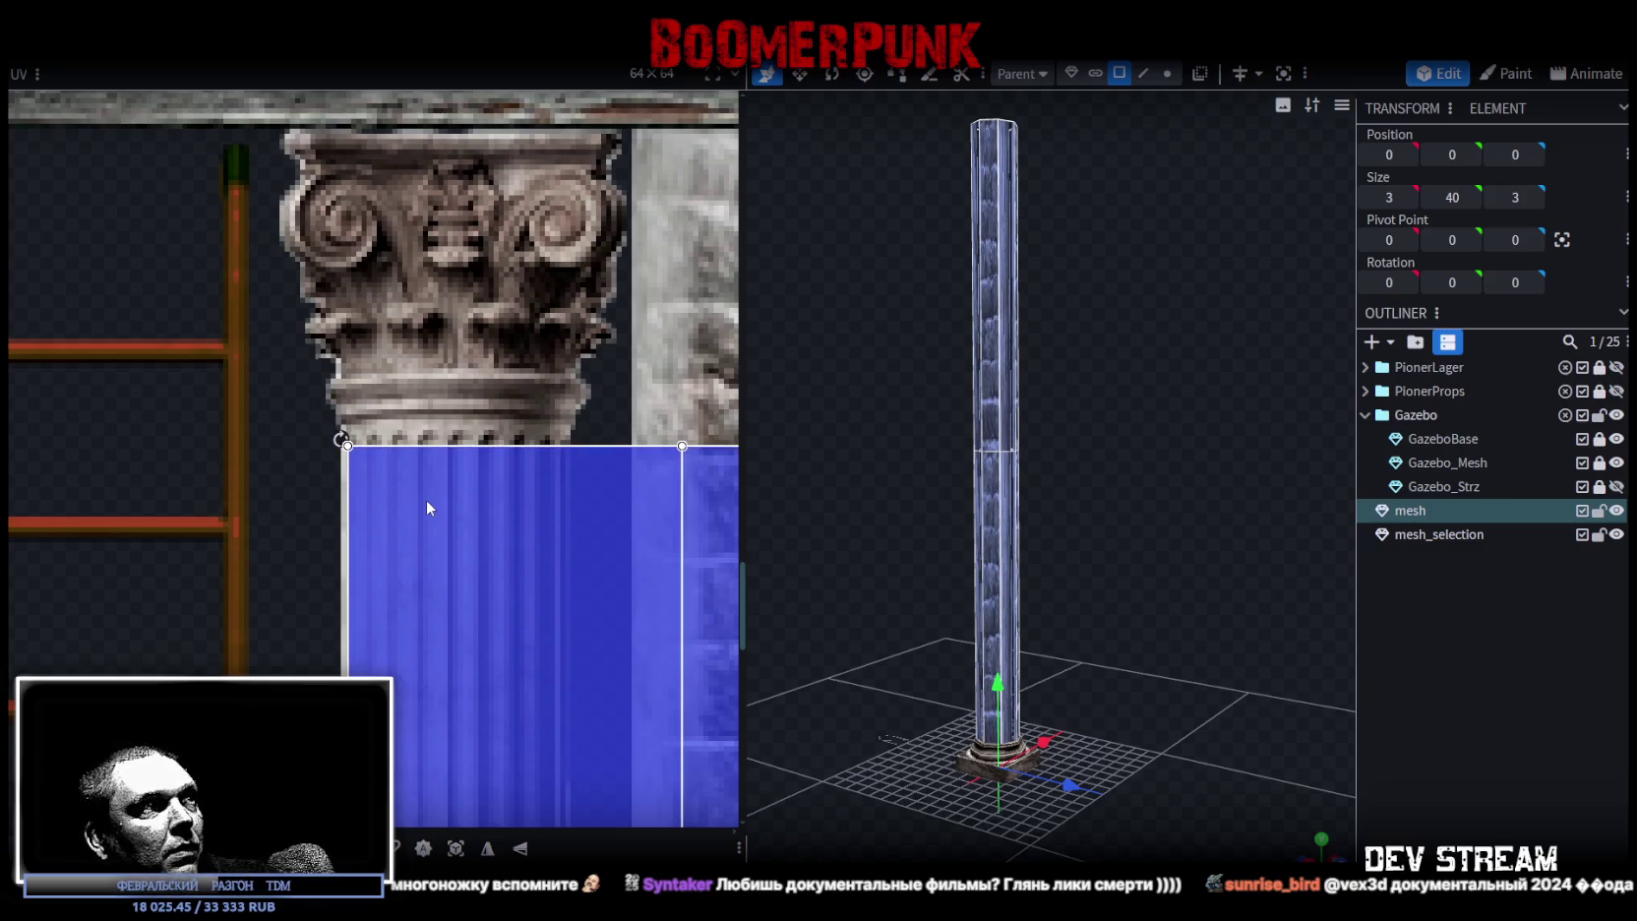
- Narrow the shaft's UV area to just the fluted column strip and preview the textured column
scroll(438, 506, "down", 5)
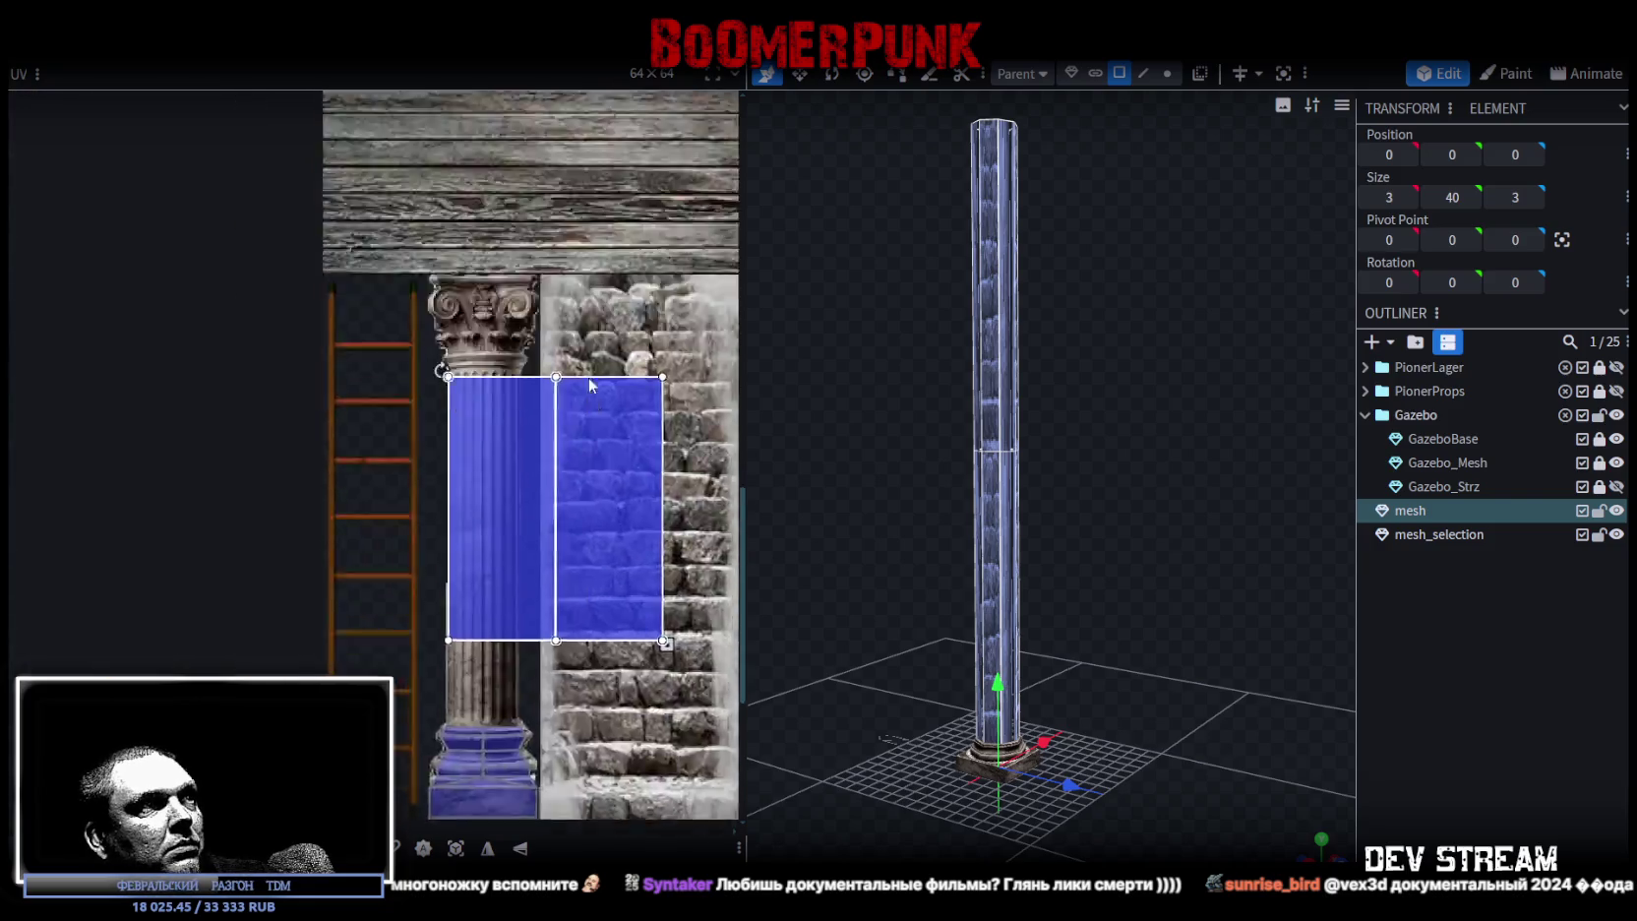
scroll(588, 378, "down", 3)
left_click_drag(648, 408, 531, 407)
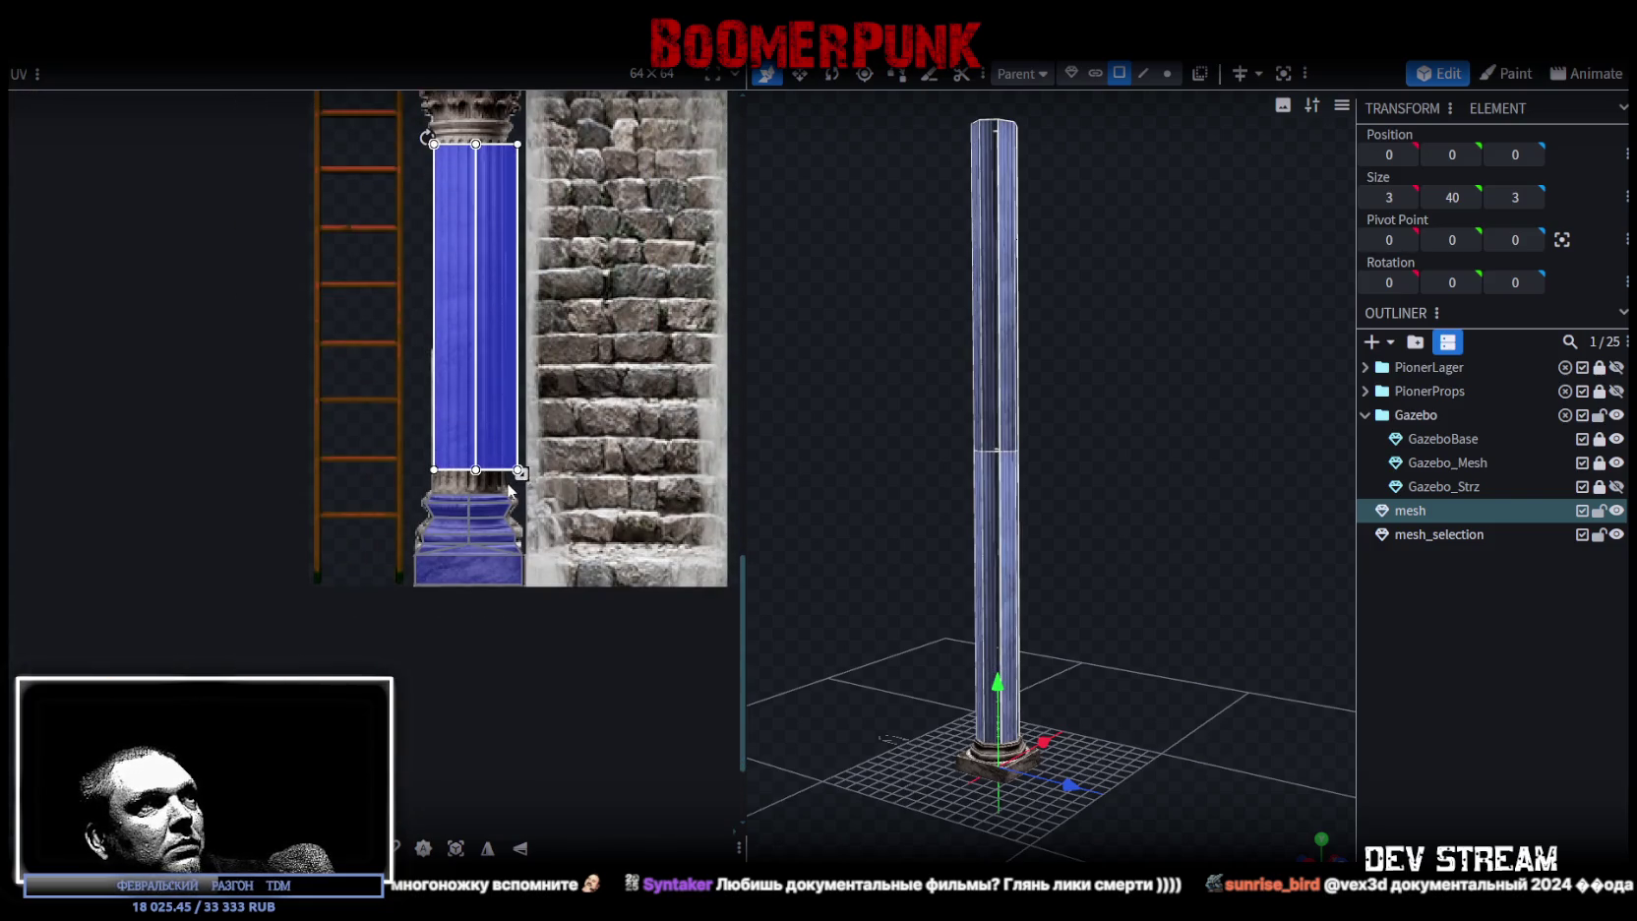
scroll(507, 482, "up", 3)
scroll(487, 464, "up", 1)
left_click_drag(516, 415, 456, 506)
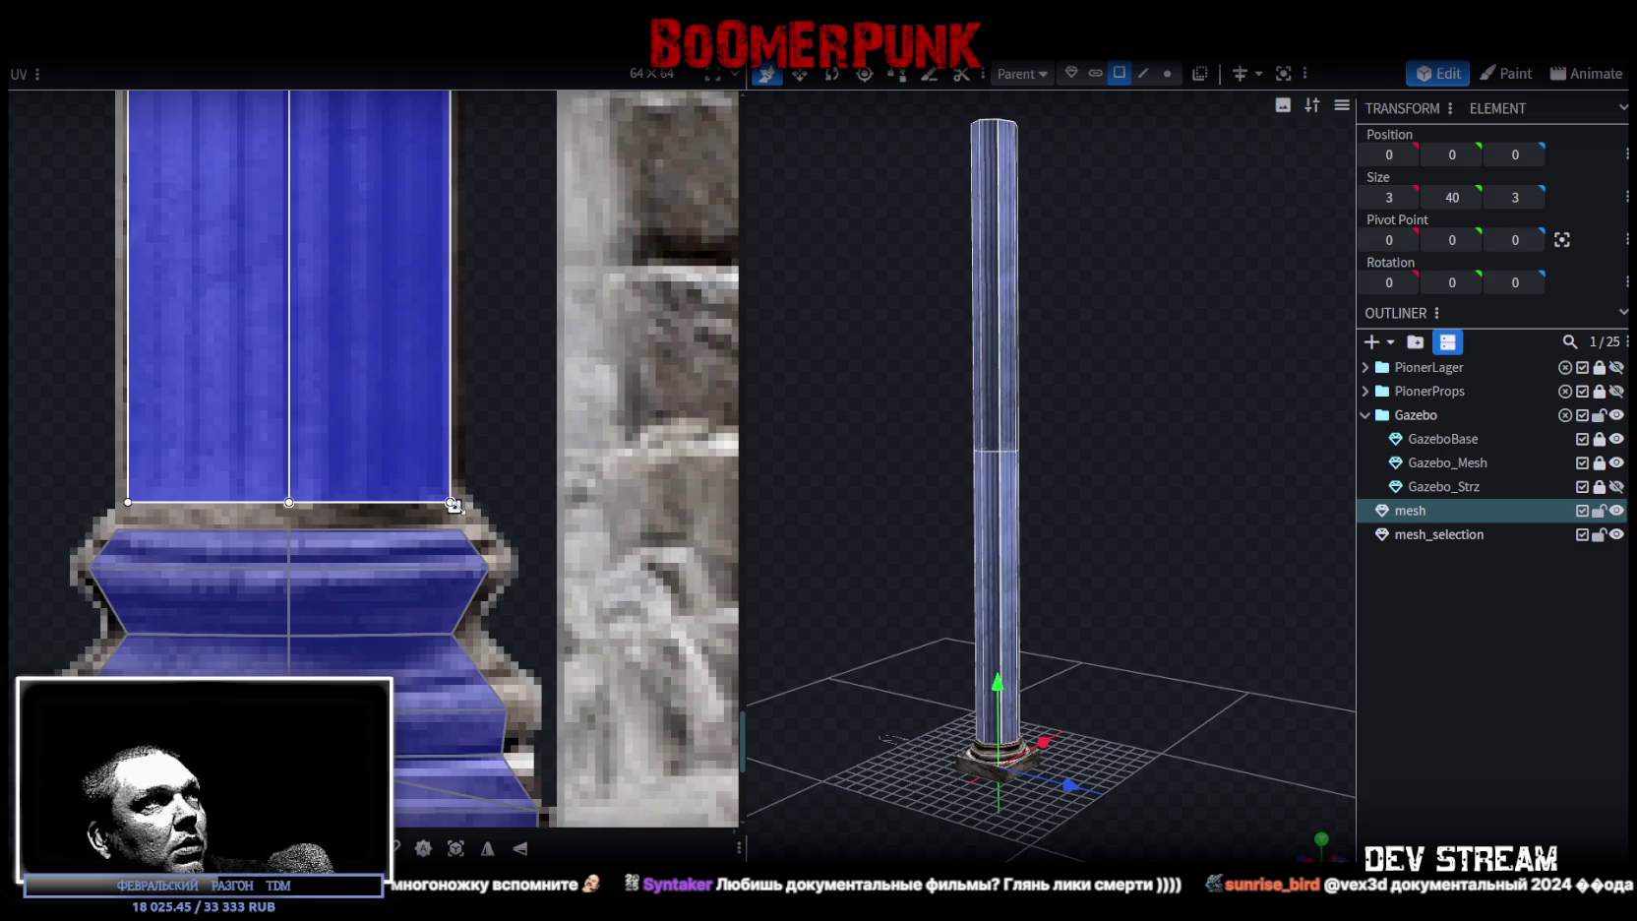
mouse_move(1076, 664)
left_mouse_down()
mouse_move(1169, 585)
mouse_move(1112, 540)
left_mouse_up()
left_click(1303, 642)
mouse_move(1302, 642)
left_mouse_down()
mouse_move(1131, 534)
mouse_move(1041, 555)
mouse_move(1078, 464)
mouse_move(1104, 643)
mouse_move(969, 559)
left_mouse_up()
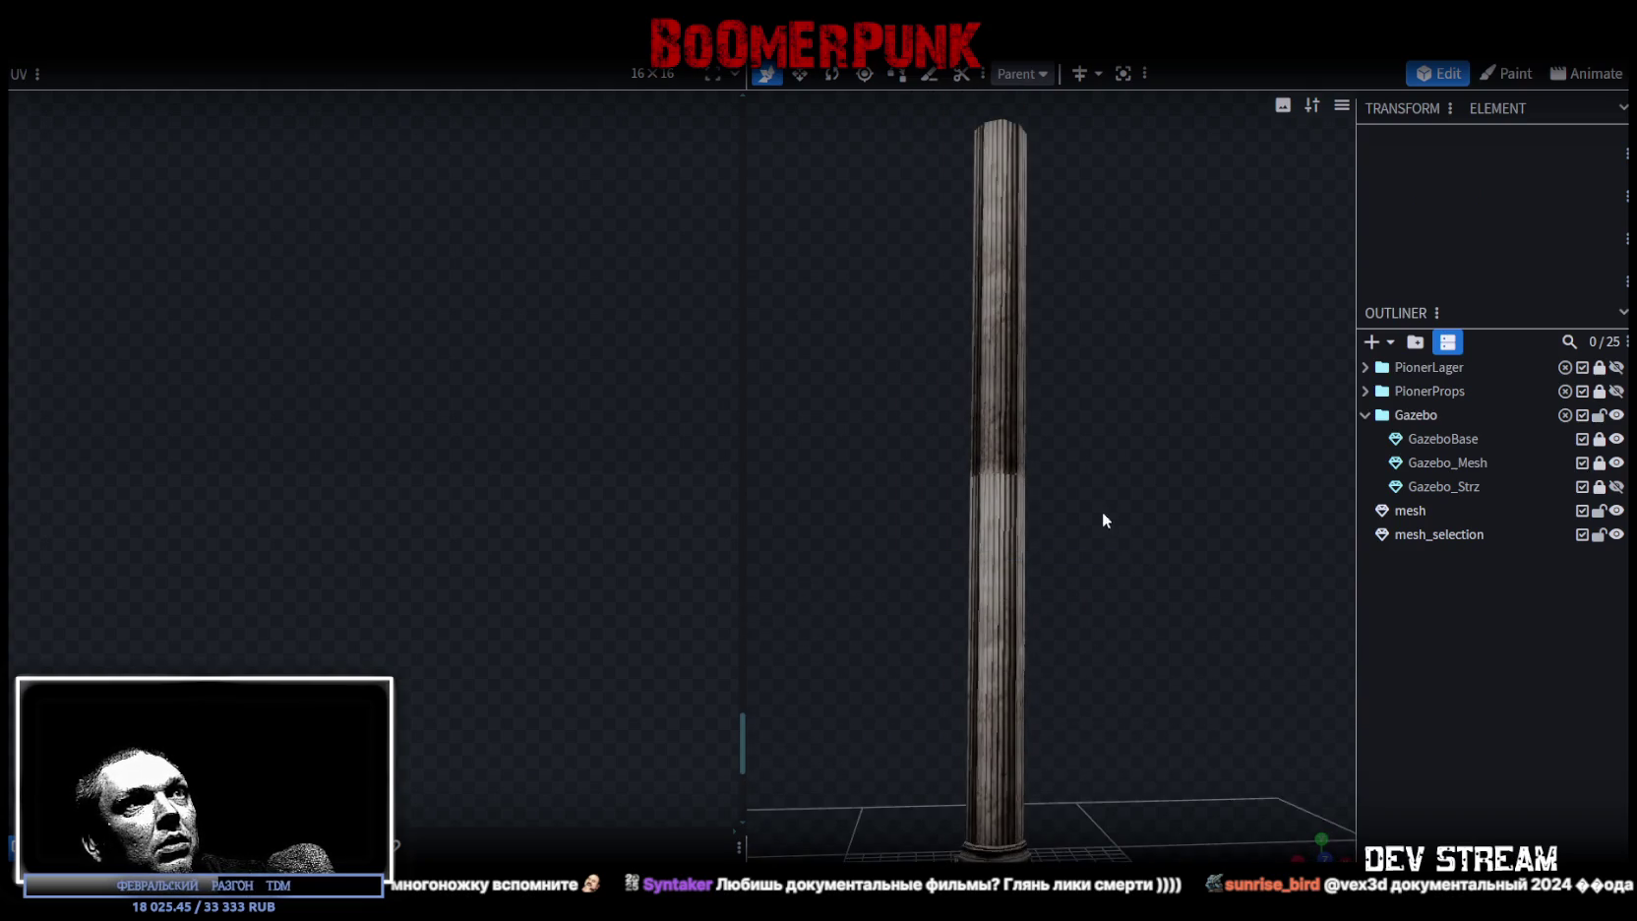
- Preview the column's texture, then select the shaft faces for UV editing
left_click(979, 531)
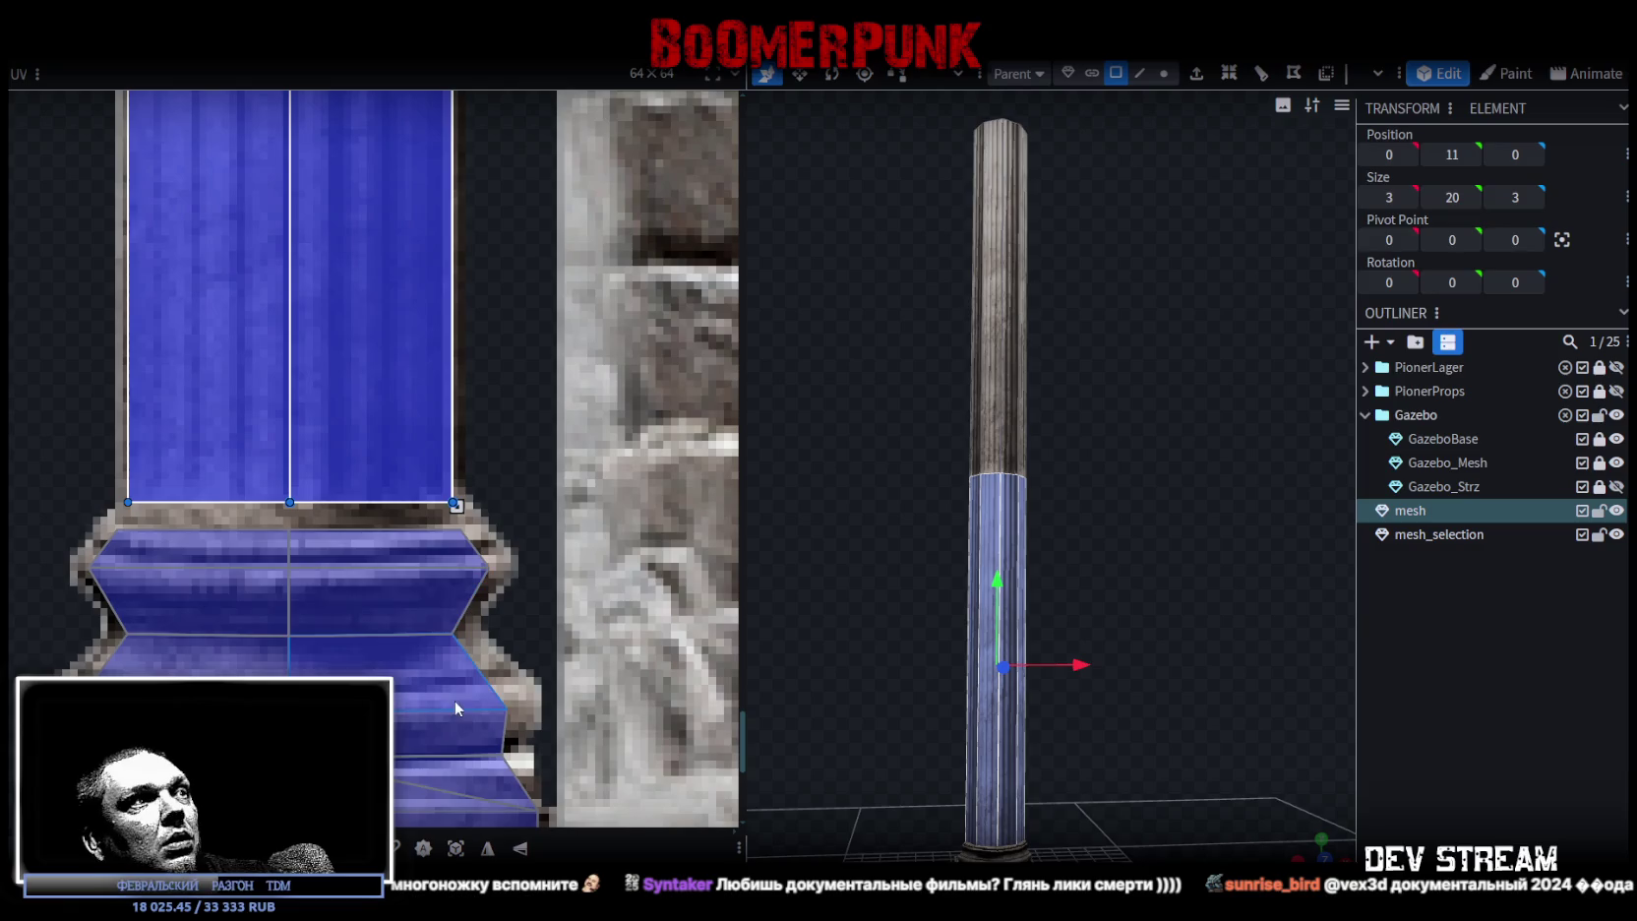
left_click(1412, 712)
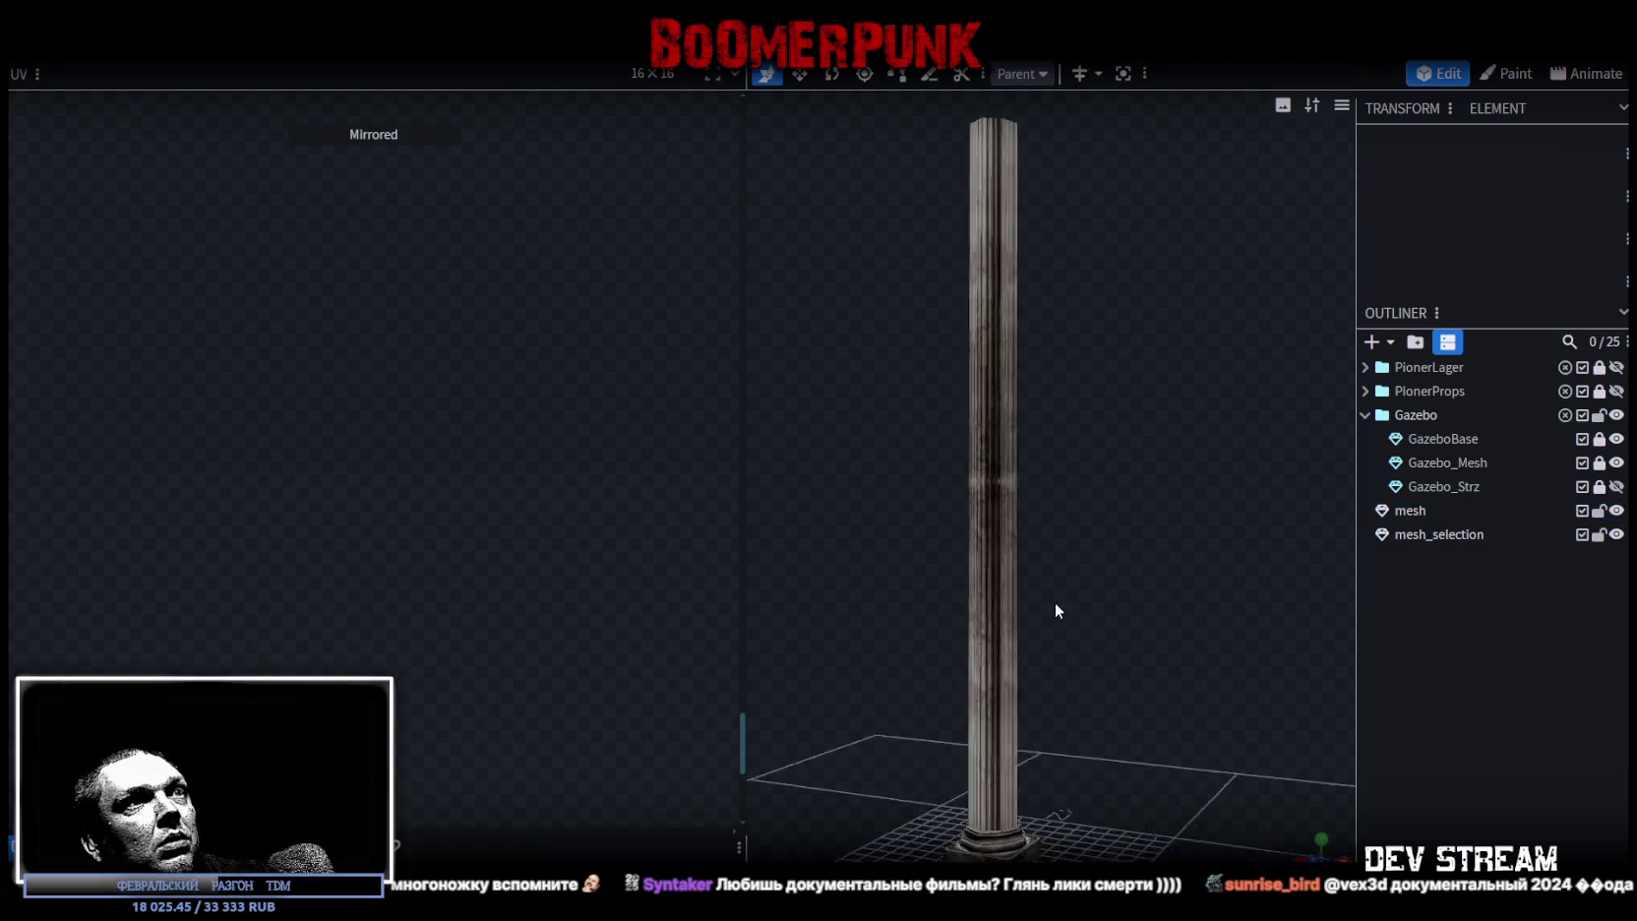
mouse_move(1055, 602)
left_mouse_down()
mouse_move(651, 584)
mouse_move(607, 625)
mouse_move(1257, 604)
left_mouse_up()
left_click(981, 466)
scroll(470, 410, "down", 2)
scroll(466, 477, "down", 2)
scroll(469, 482, "up", 2)
scroll(383, 419, "up", 2)
left_click(492, 325)
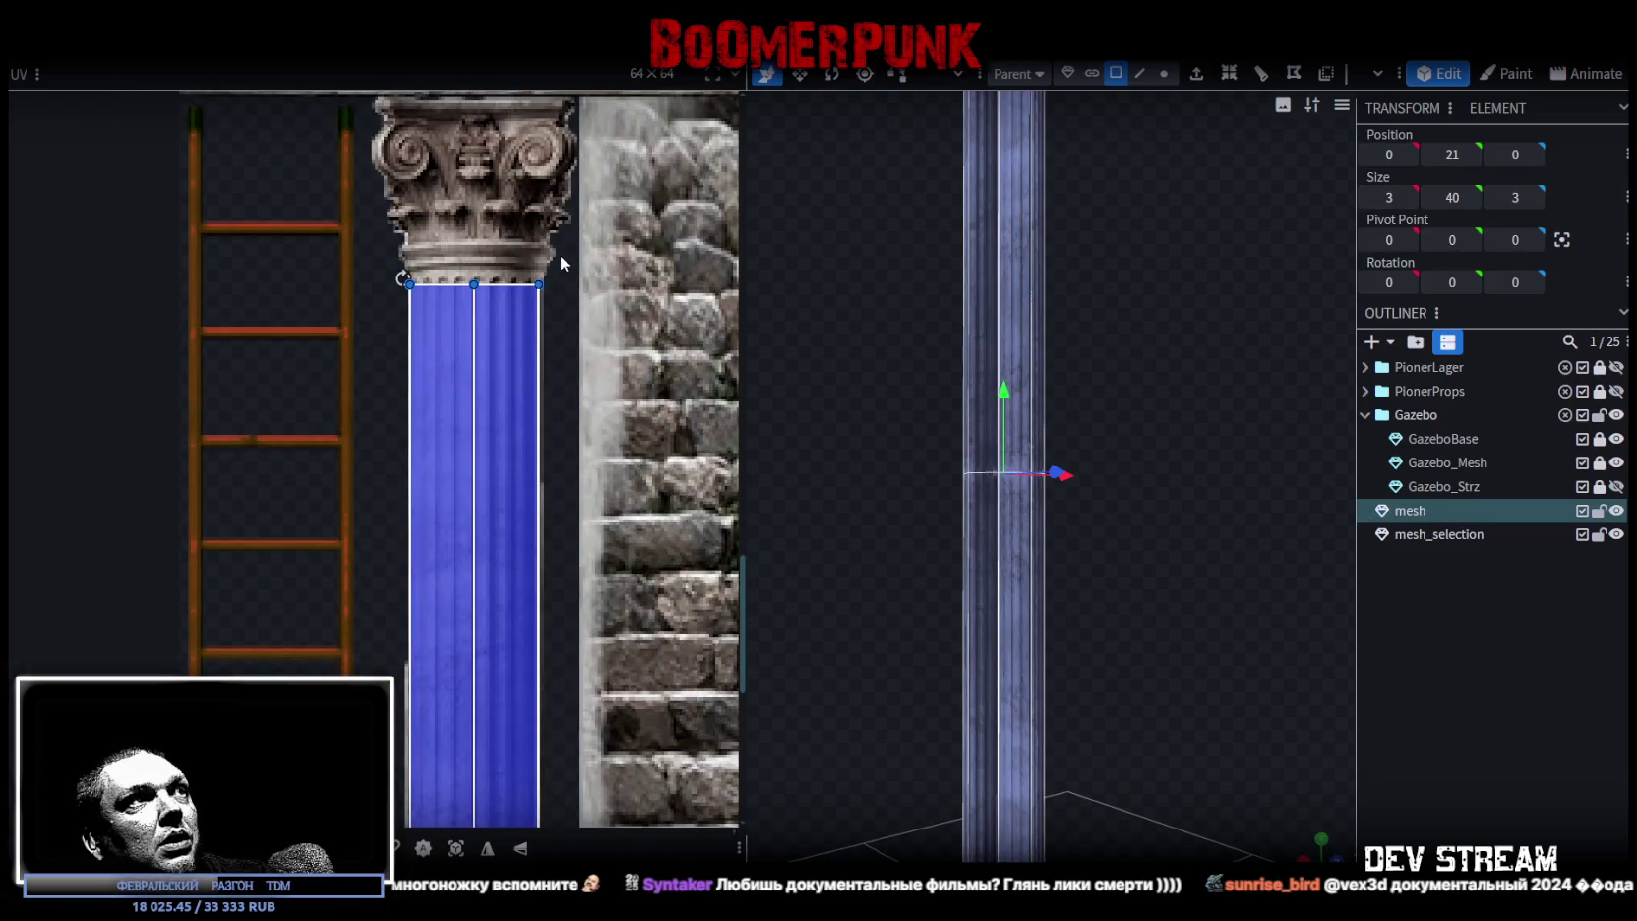
- Lower the top edge of the shaft's UV box and raise its bottom edge above the base
left_click_drag(543, 319, 544, 273)
scroll(546, 393, "up", 2)
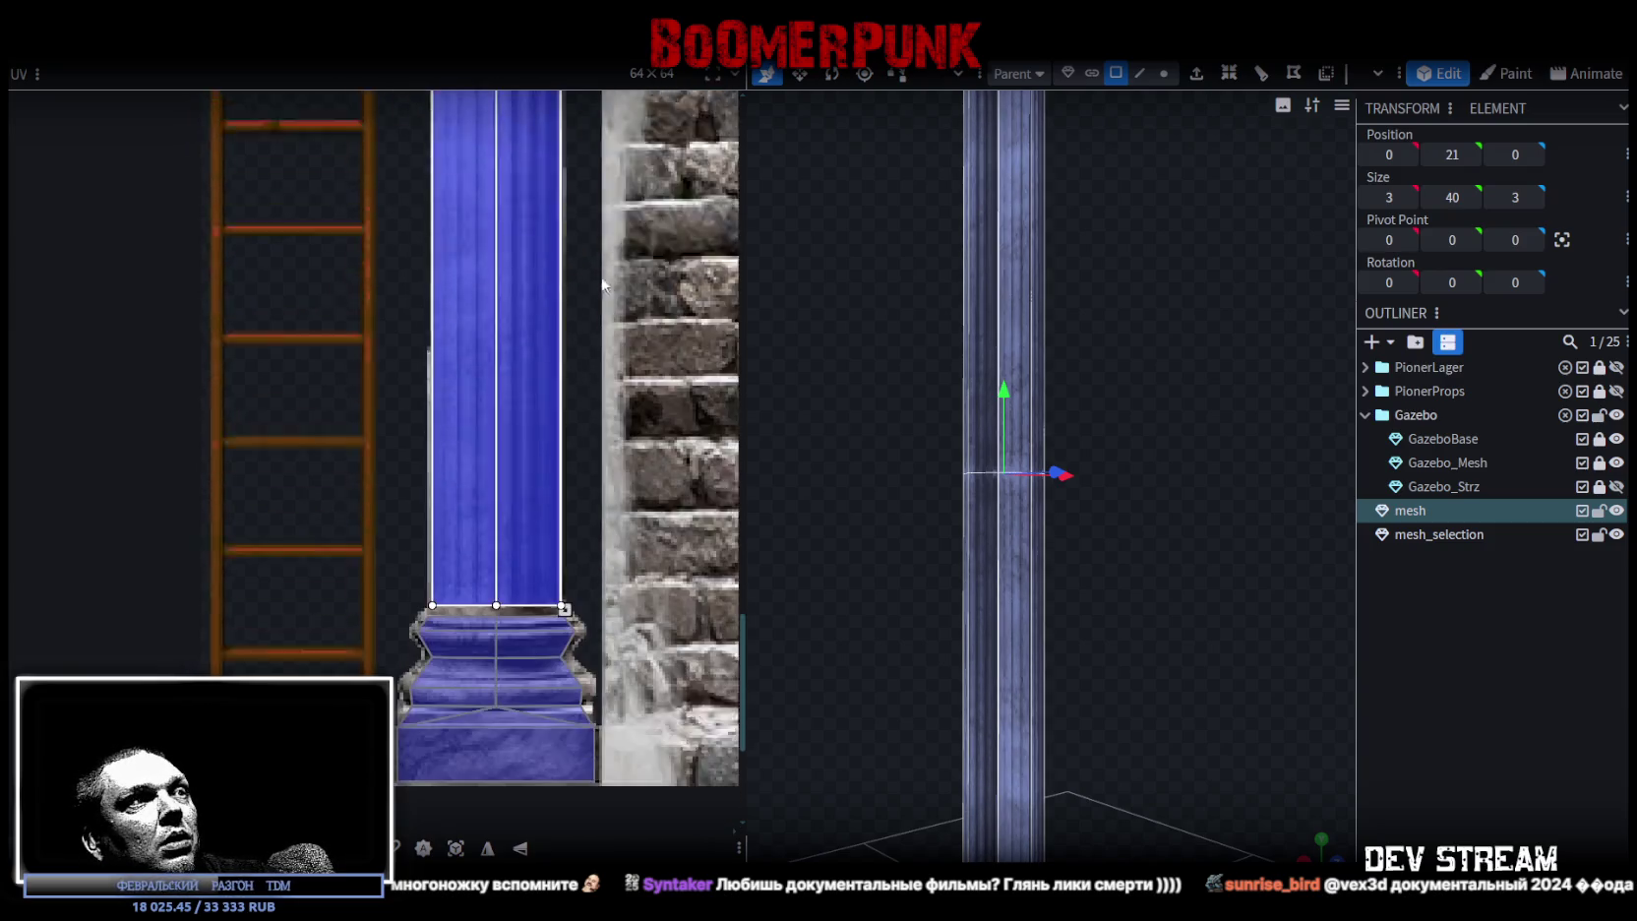
scroll(557, 464, "up", 2)
scroll(525, 667, "up", 2)
left_click_drag(500, 688, 500, 650)
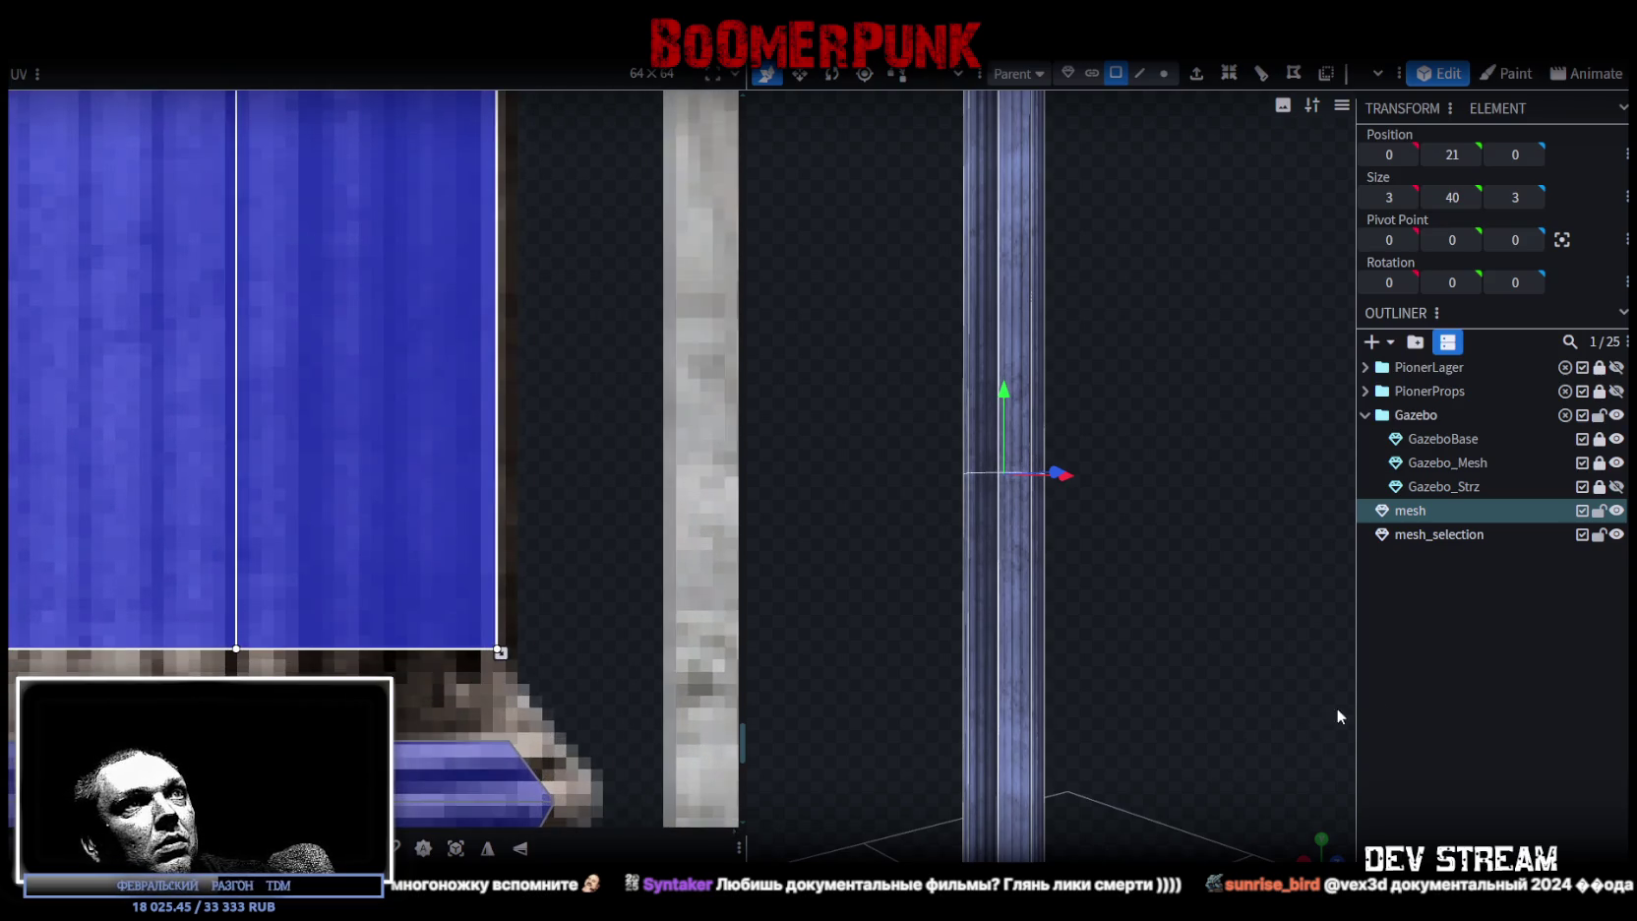
- Deselect and orbit around the column to check the trimmed flutes, then reselect it
left_click(1330, 700)
mouse_move(1324, 690)
left_mouse_down()
mouse_move(1157, 722)
mouse_move(1046, 568)
mouse_move(929, 497)
mouse_move(1026, 475)
left_mouse_up()
left_click_drag(1155, 620, 1289, 553)
left_click(988, 513)
left_click_drag(1192, 624, 1186, 576)
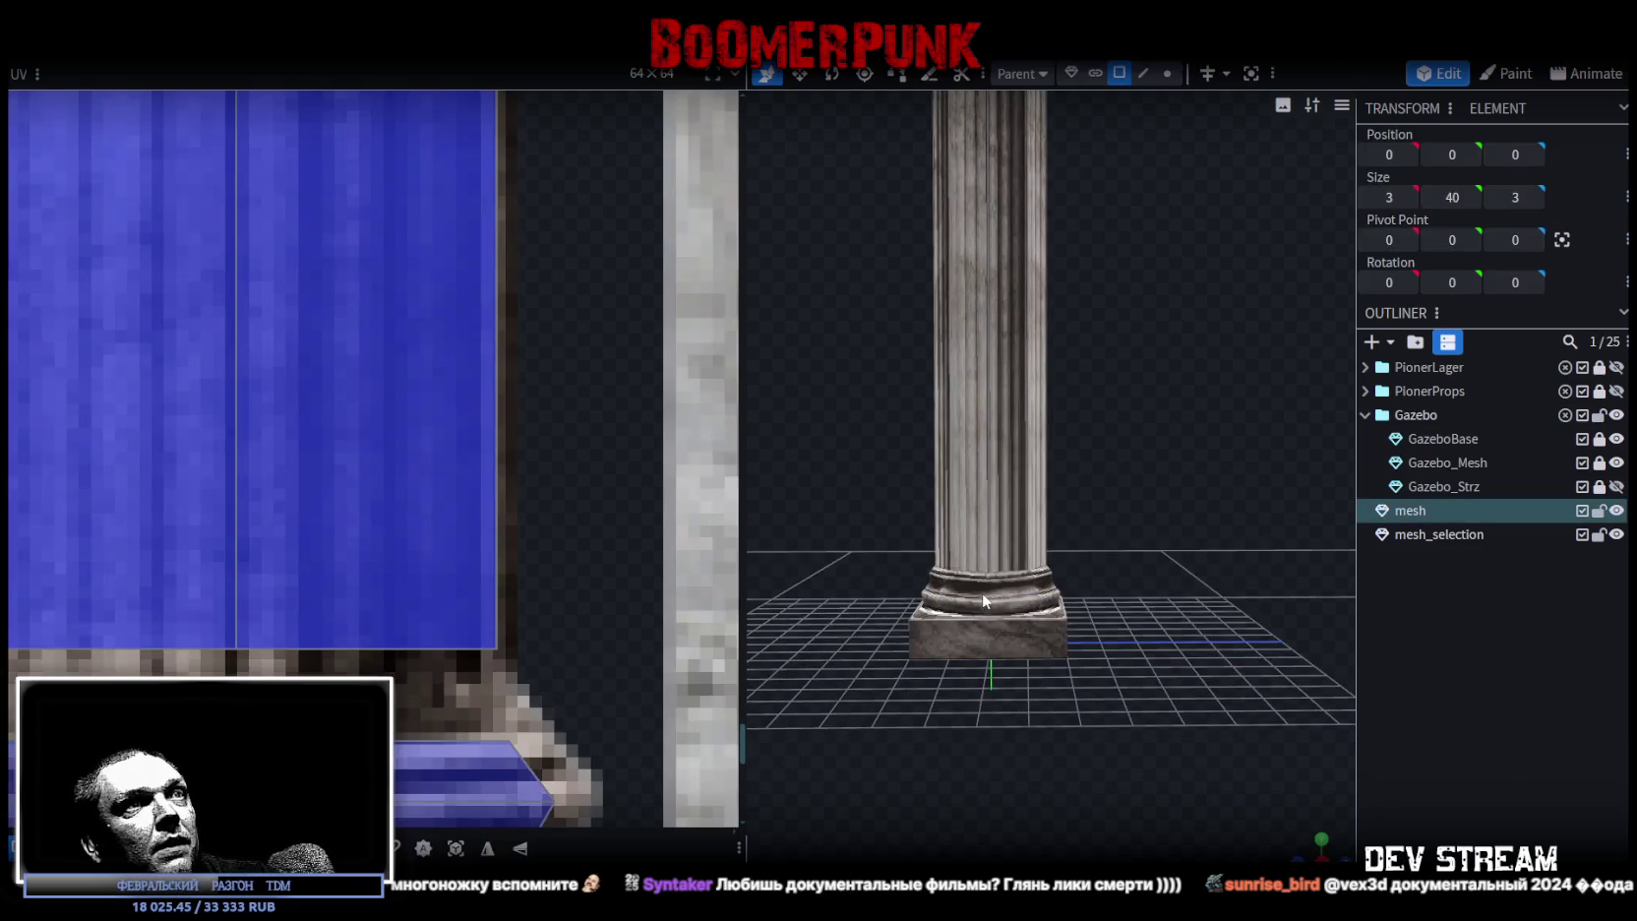
- Select the base ring faces and stretch their UV mapping's top edge upward
left_click(993, 575)
scroll(443, 546, "up", 2)
left_click(496, 557, "shift")
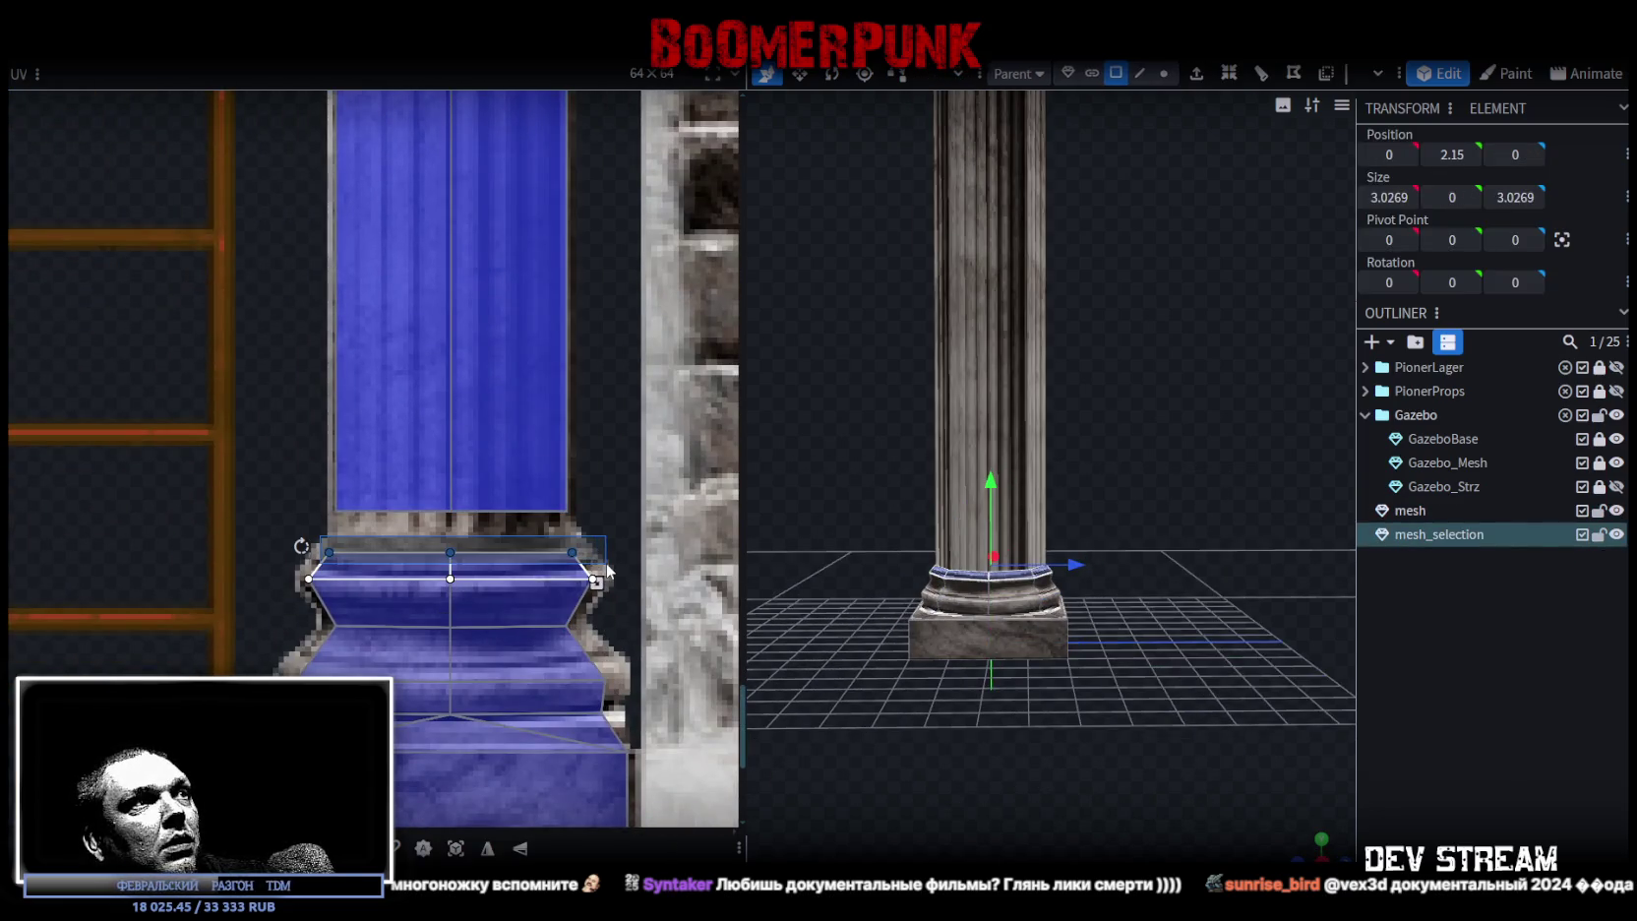
scroll(480, 571, "up", 2)
left_click_drag(429, 533, 431, 484)
scroll(201, 495, "up", 2)
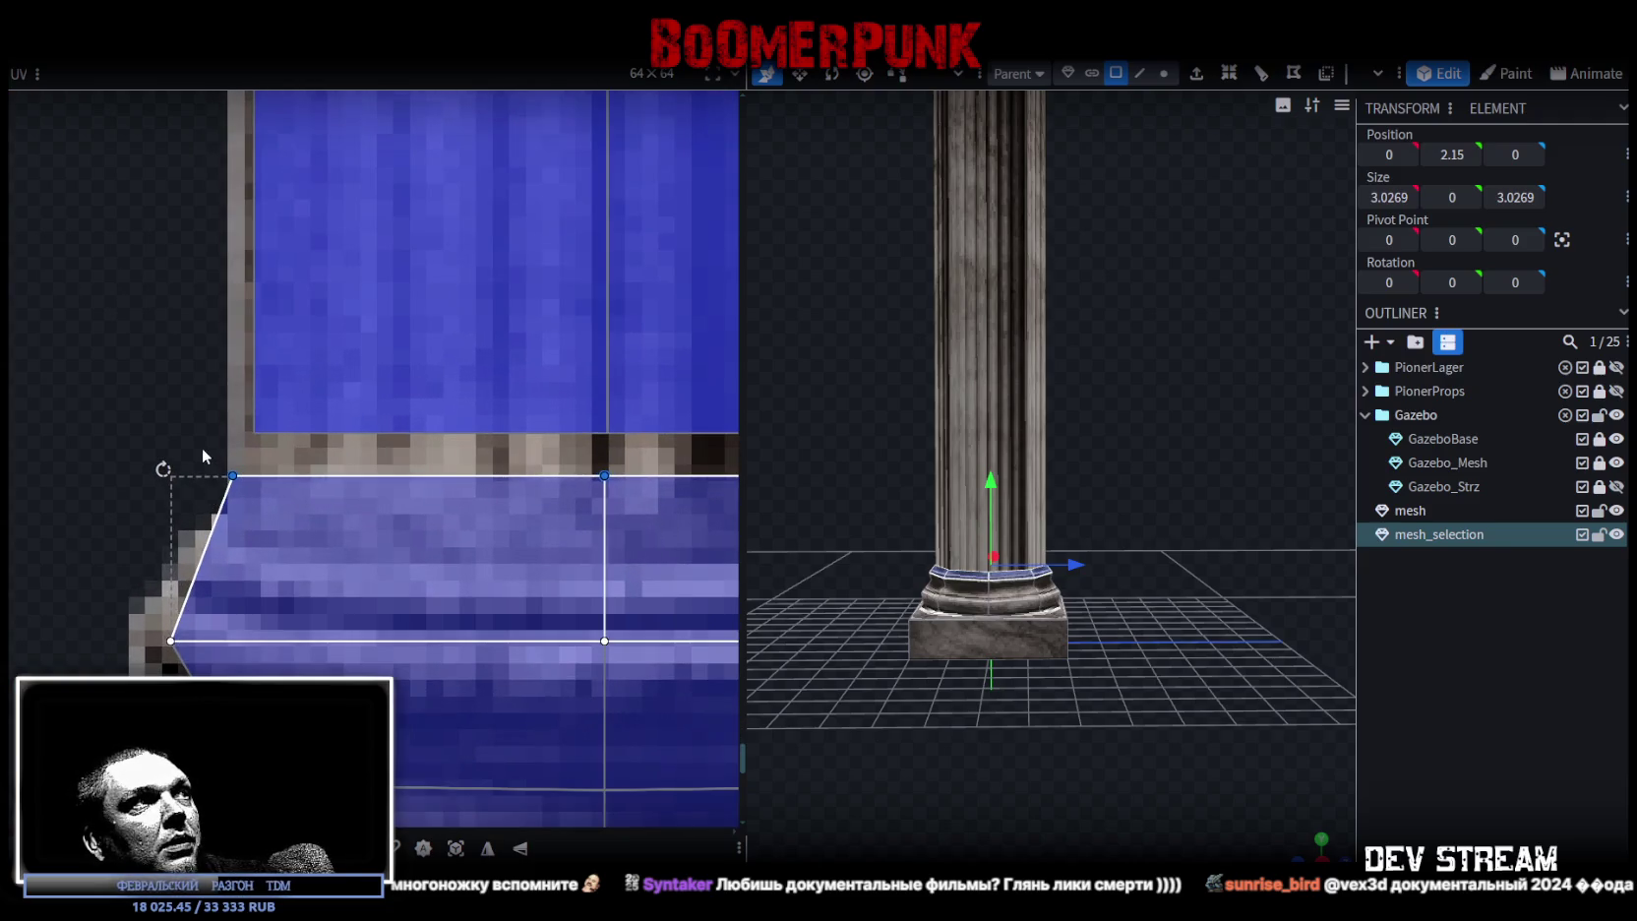
left_click(258, 495)
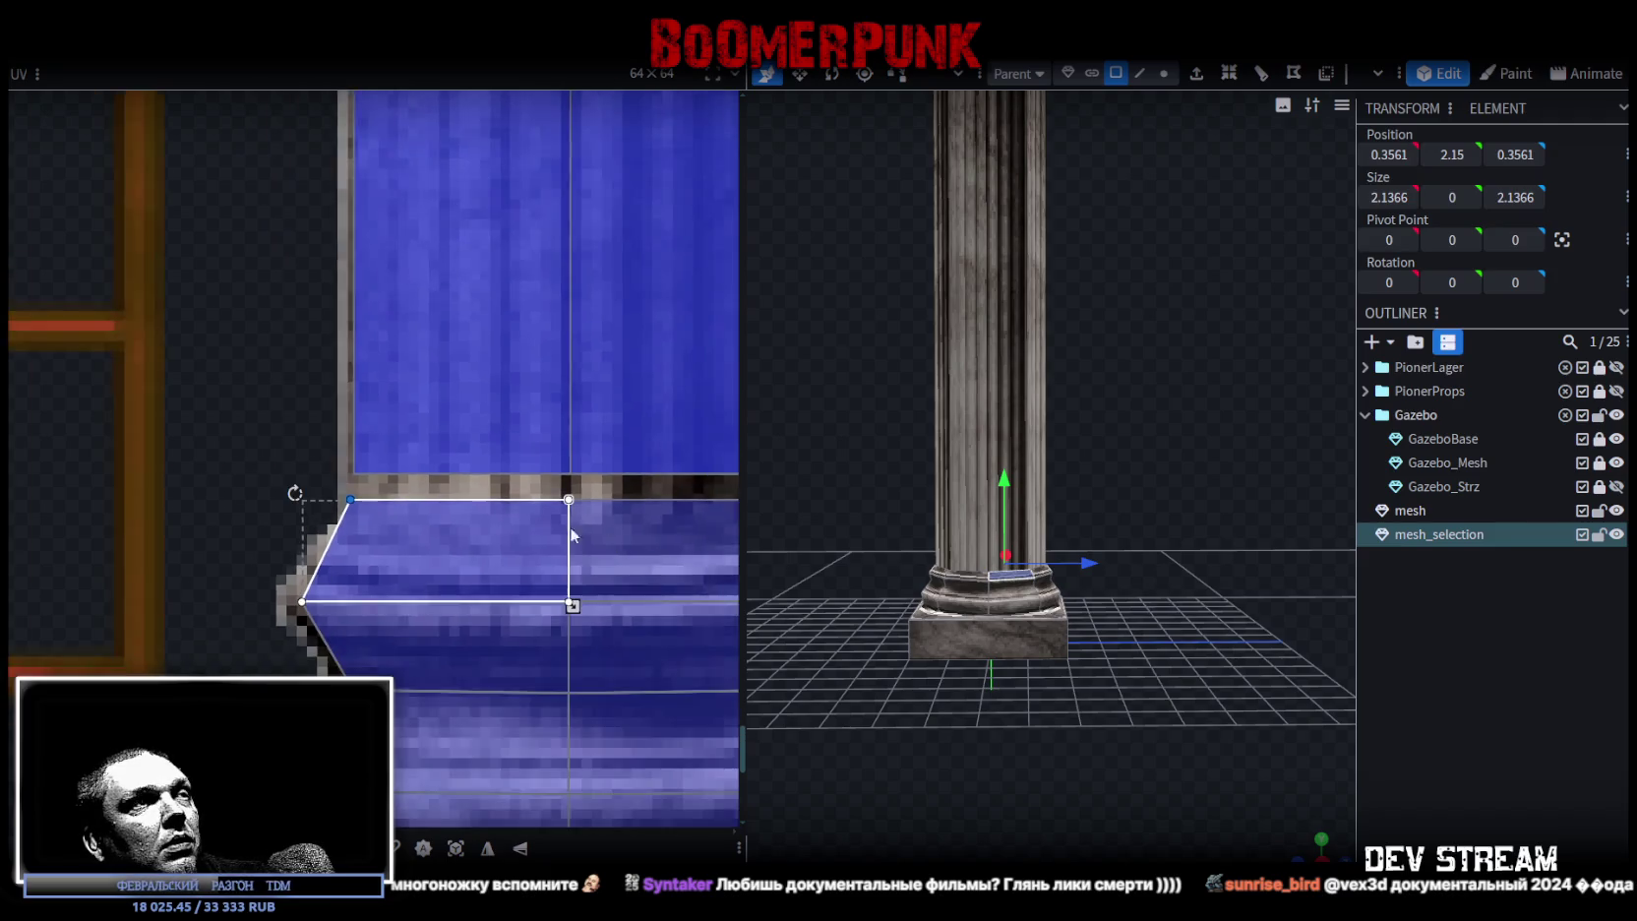
scroll(393, 492, "right", 3)
scroll(451, 512, "right", 3)
left_click(546, 460)
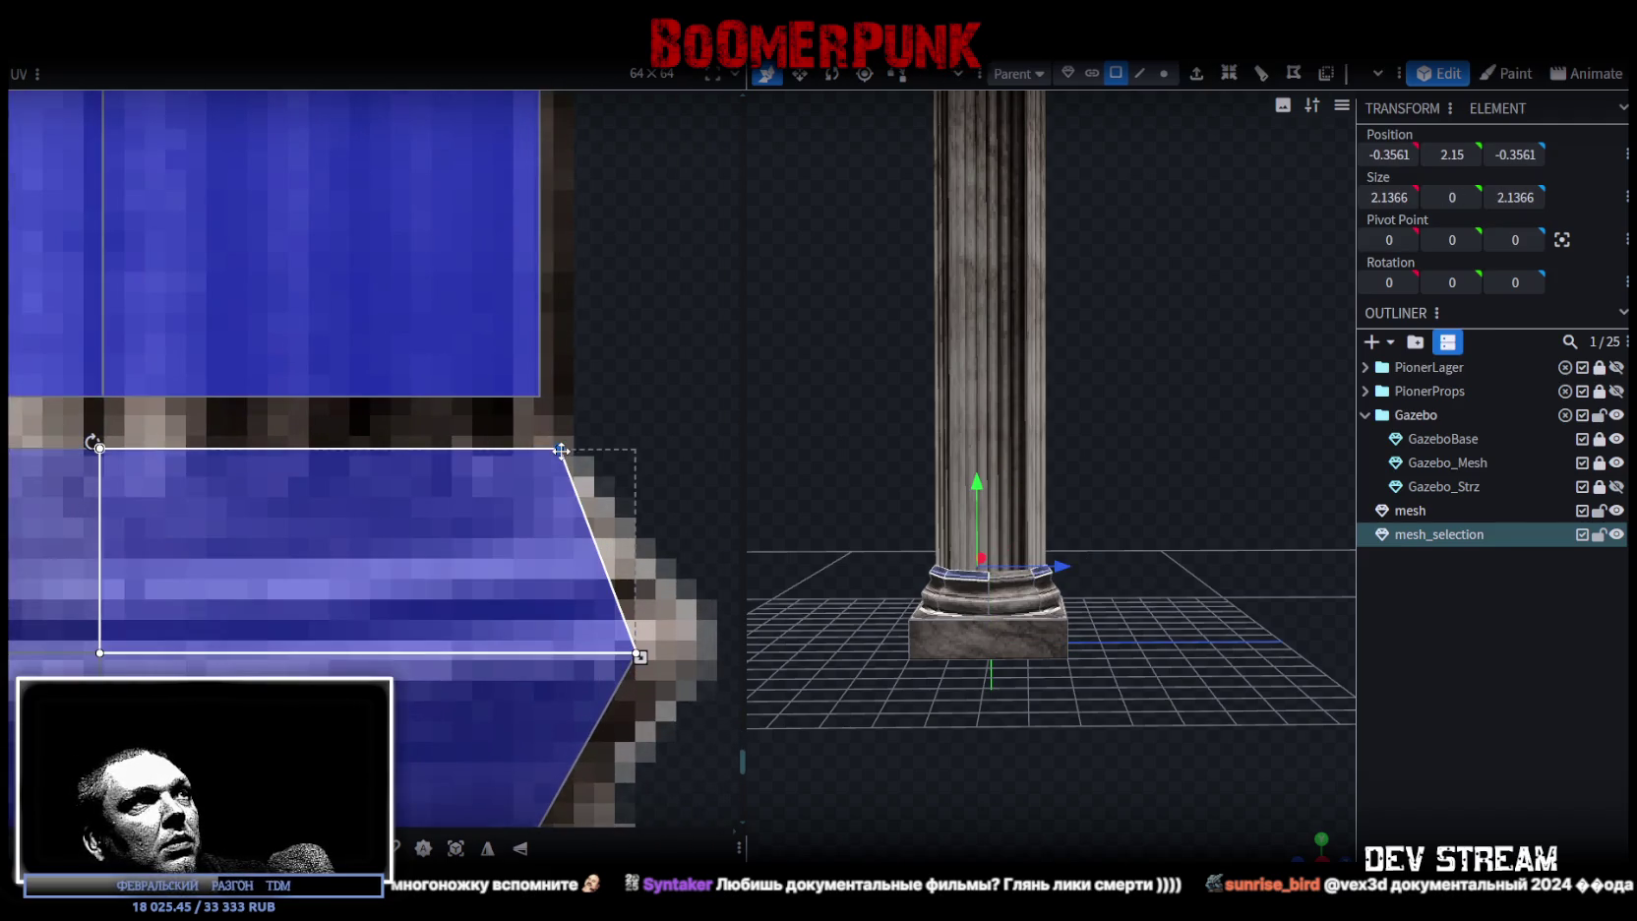
left_click(1459, 690)
- Select the square plinth's front and right-side faces
scroll(1092, 799, "up", 3)
mouse_move(1129, 801)
left_mouse_down()
mouse_move(1116, 669)
mouse_move(952, 780)
mouse_move(1152, 796)
left_mouse_up()
left_click(1117, 644)
left_click(1116, 642)
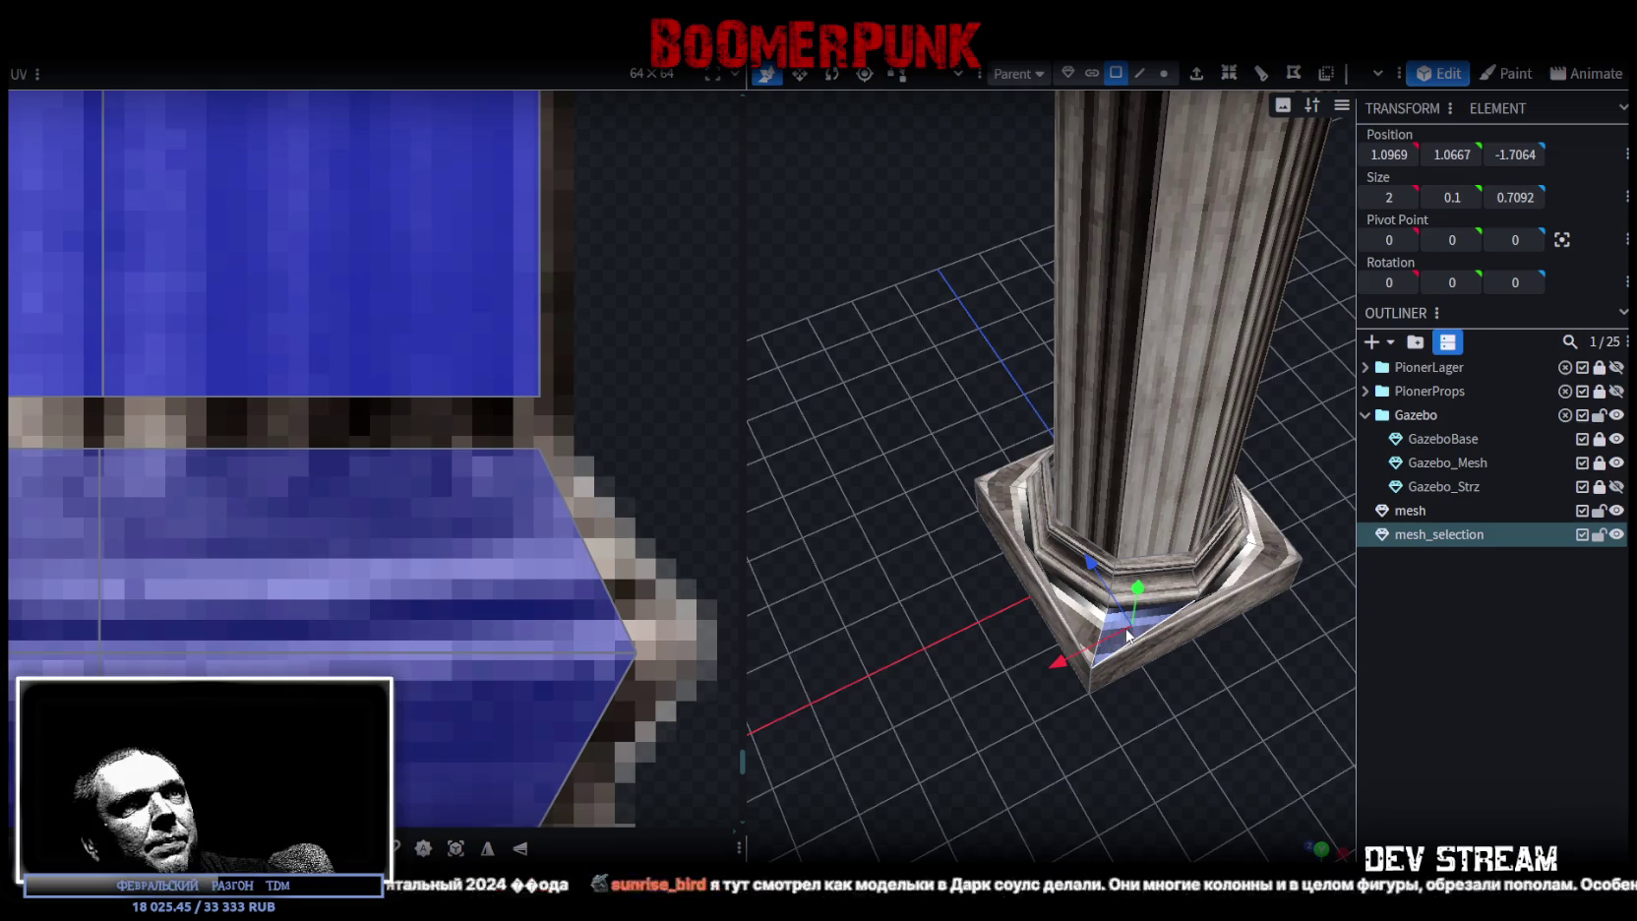
left_click(1208, 600, "shift")
left_click_drag(1282, 685, 1065, 700)
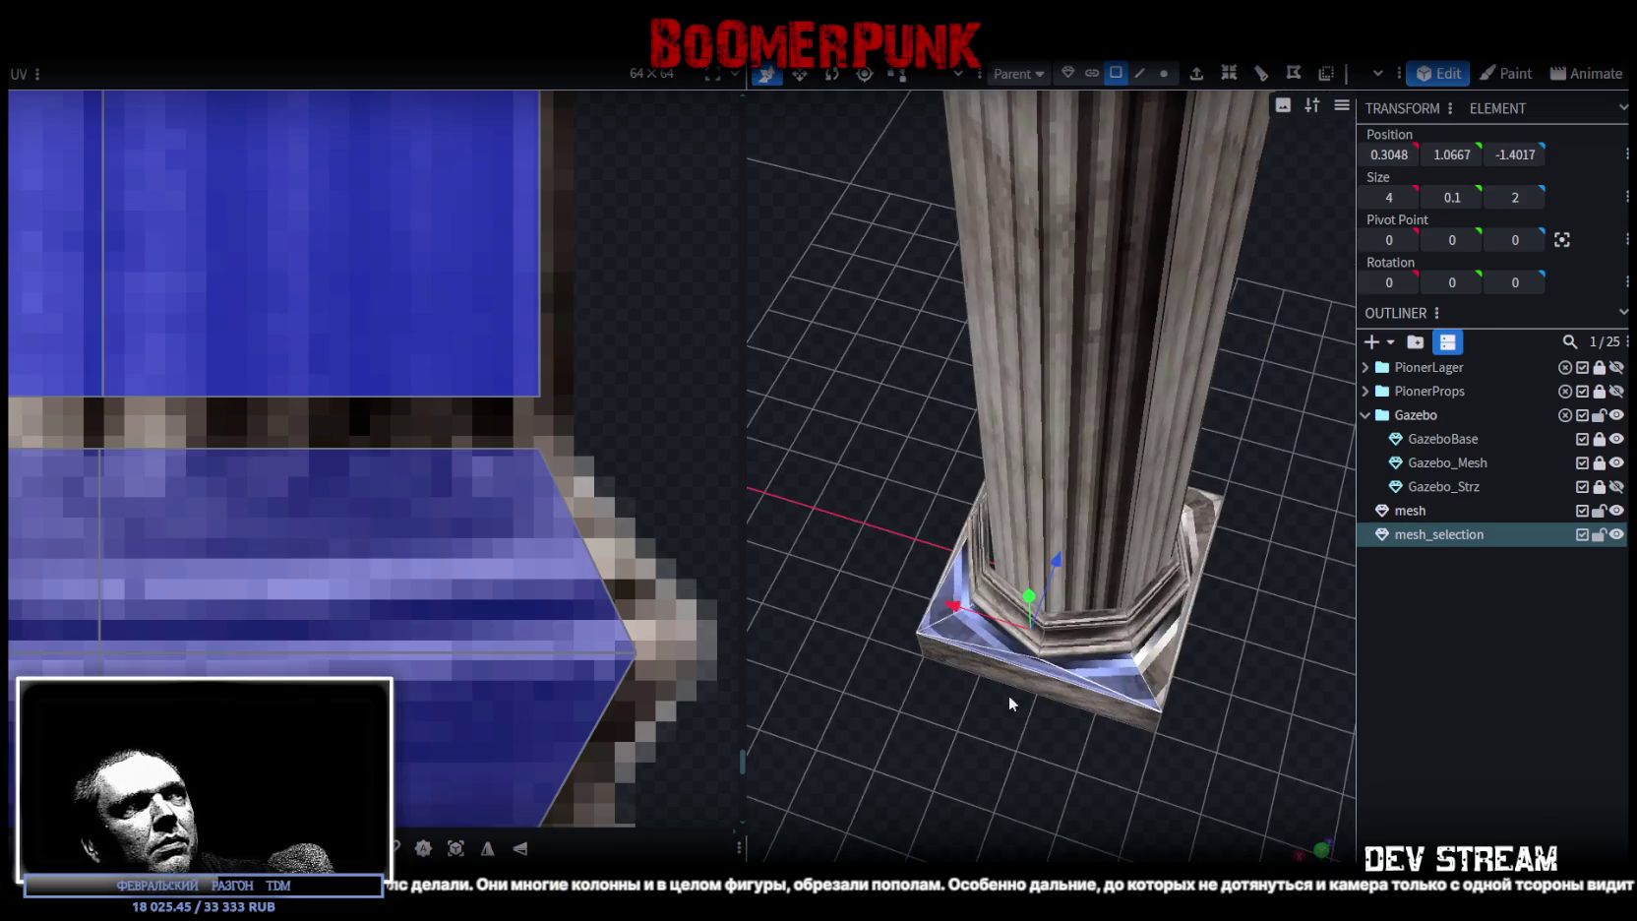
scroll(179, 611, "down", 3)
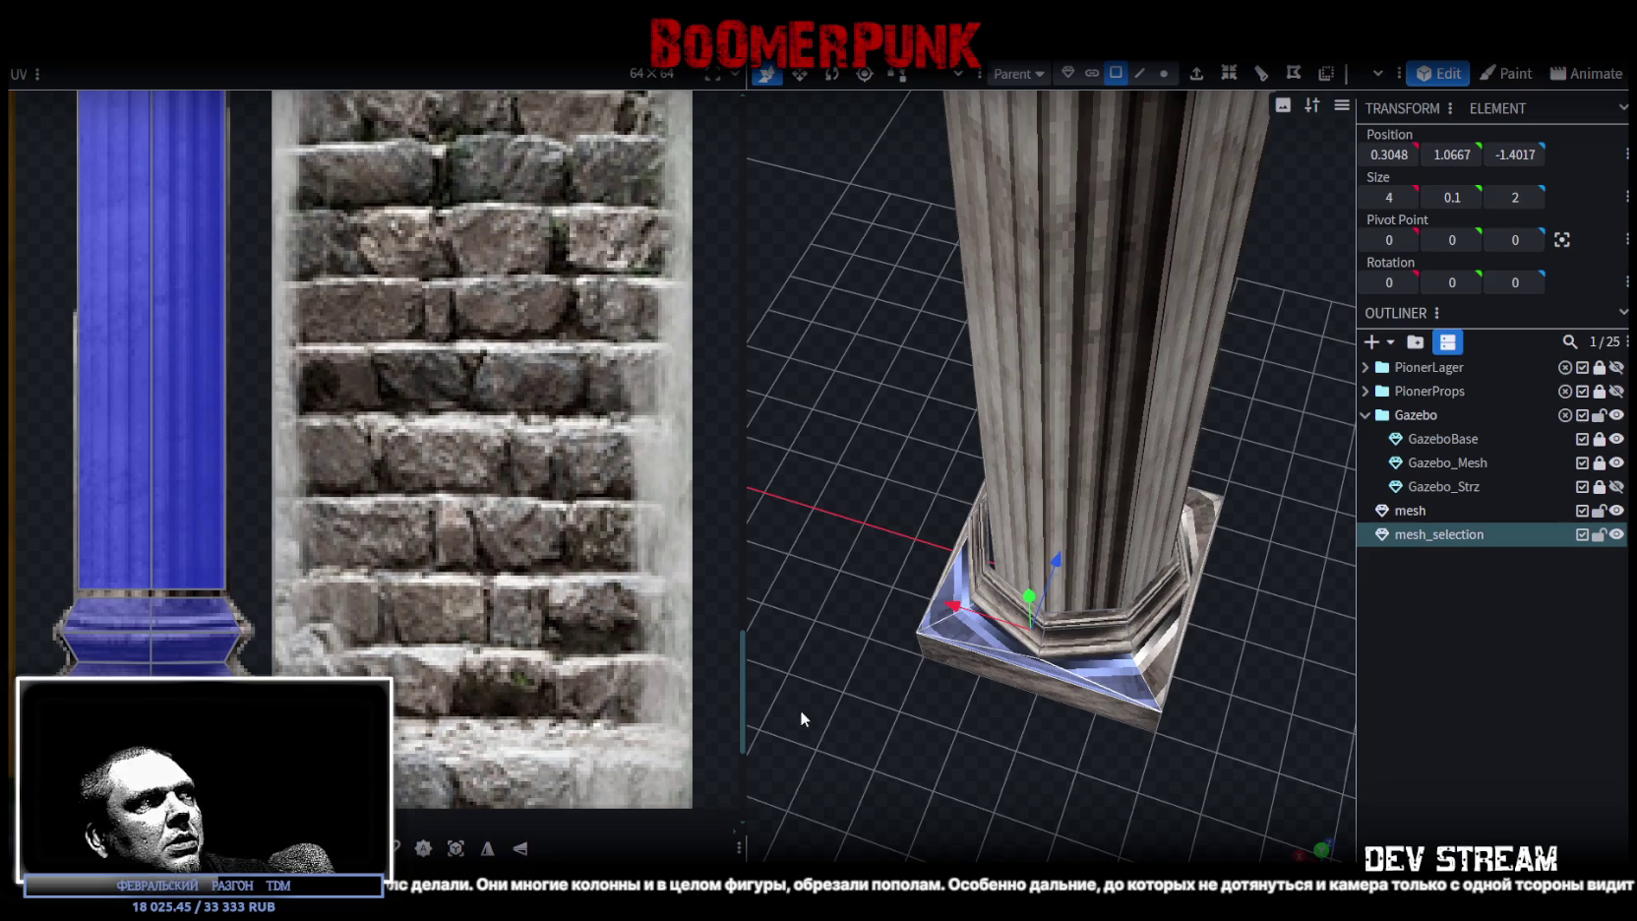
left_click(1186, 620, "shift")
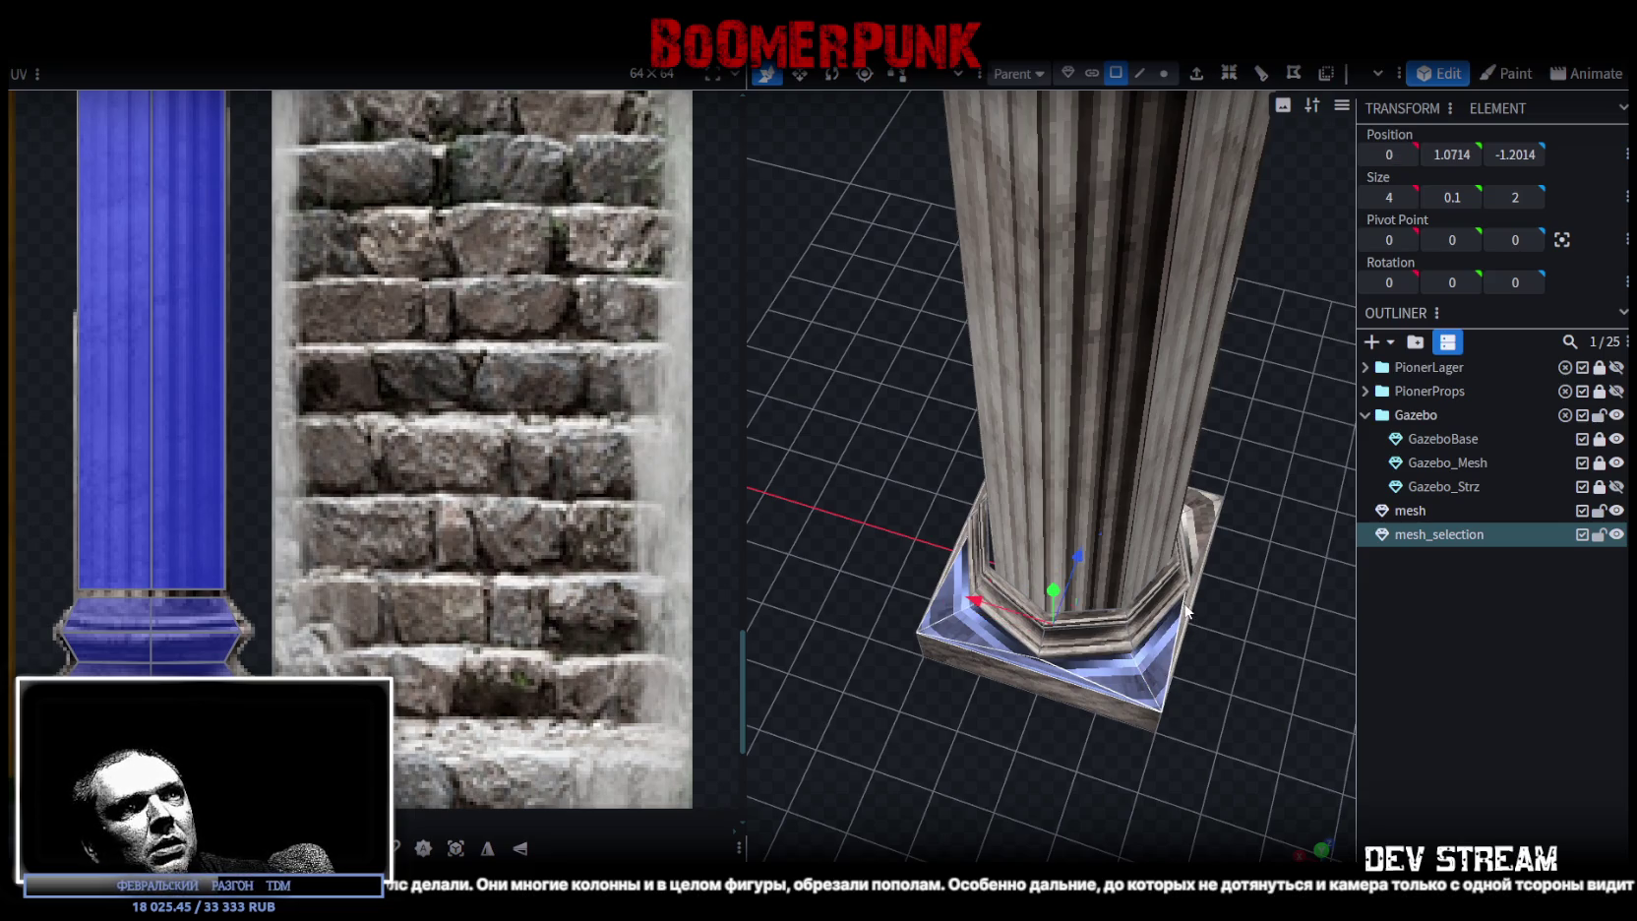
left_click(1186, 612, "shift")
- Add the remaining sloped plinth faces and view the base from directly above
mouse_move(1131, 636)
left_mouse_down()
mouse_move(1158, 614)
mouse_move(1045, 541)
left_mouse_up()
left_click(1044, 541, "shift")
left_click(1097, 472, "shift")
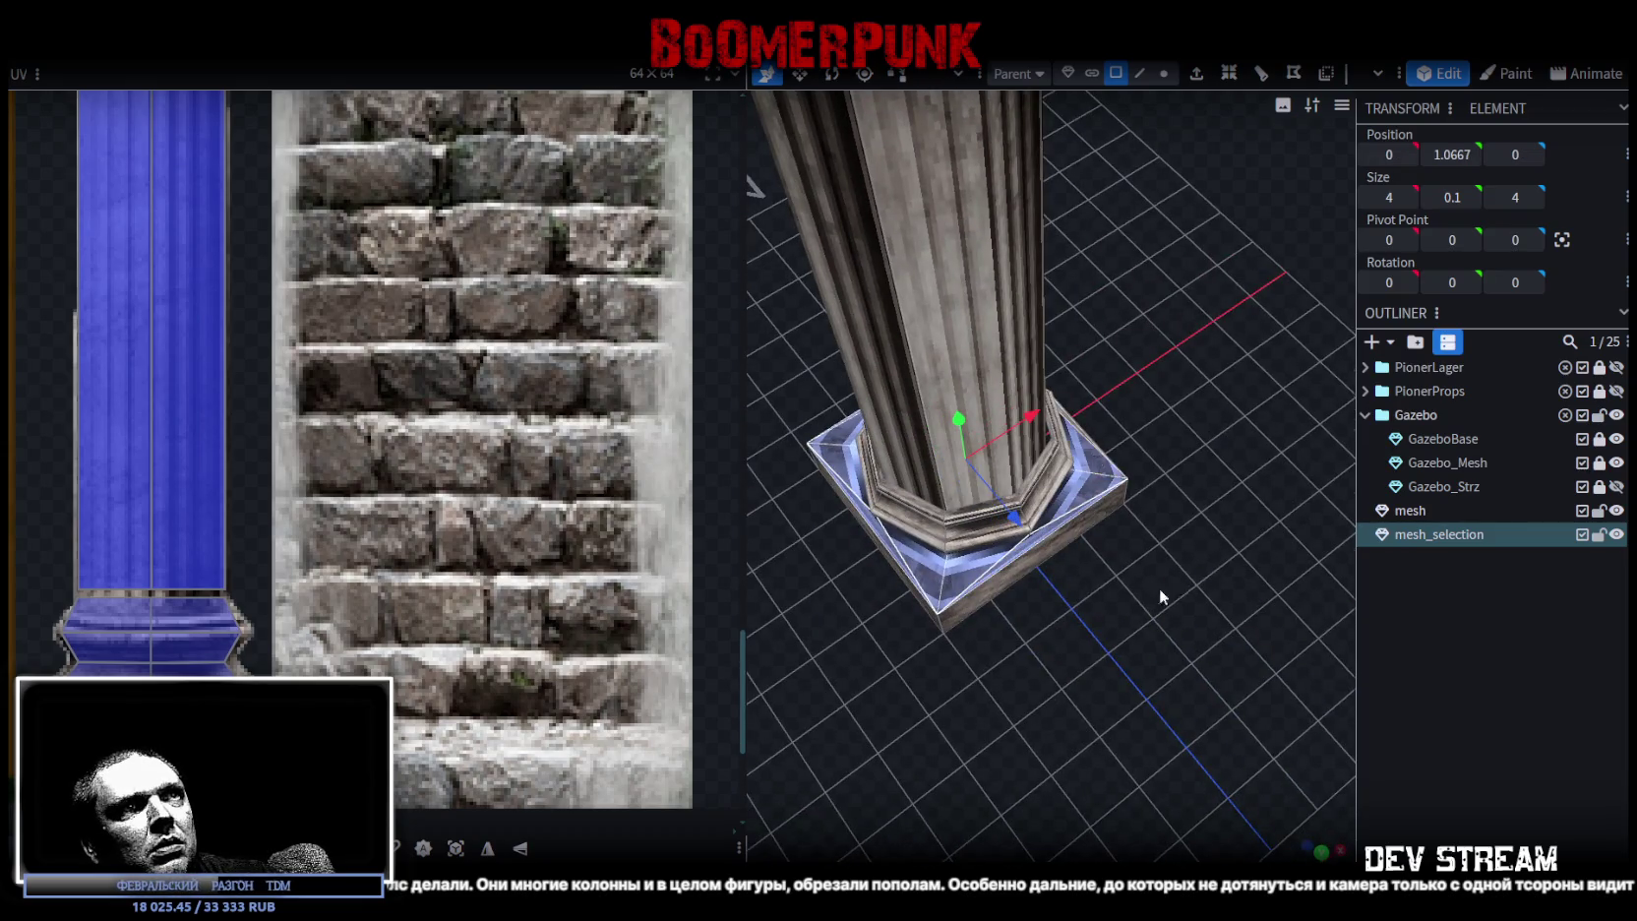
left_click_drag(1160, 590, 997, 543)
left_click(1144, 519, "shift")
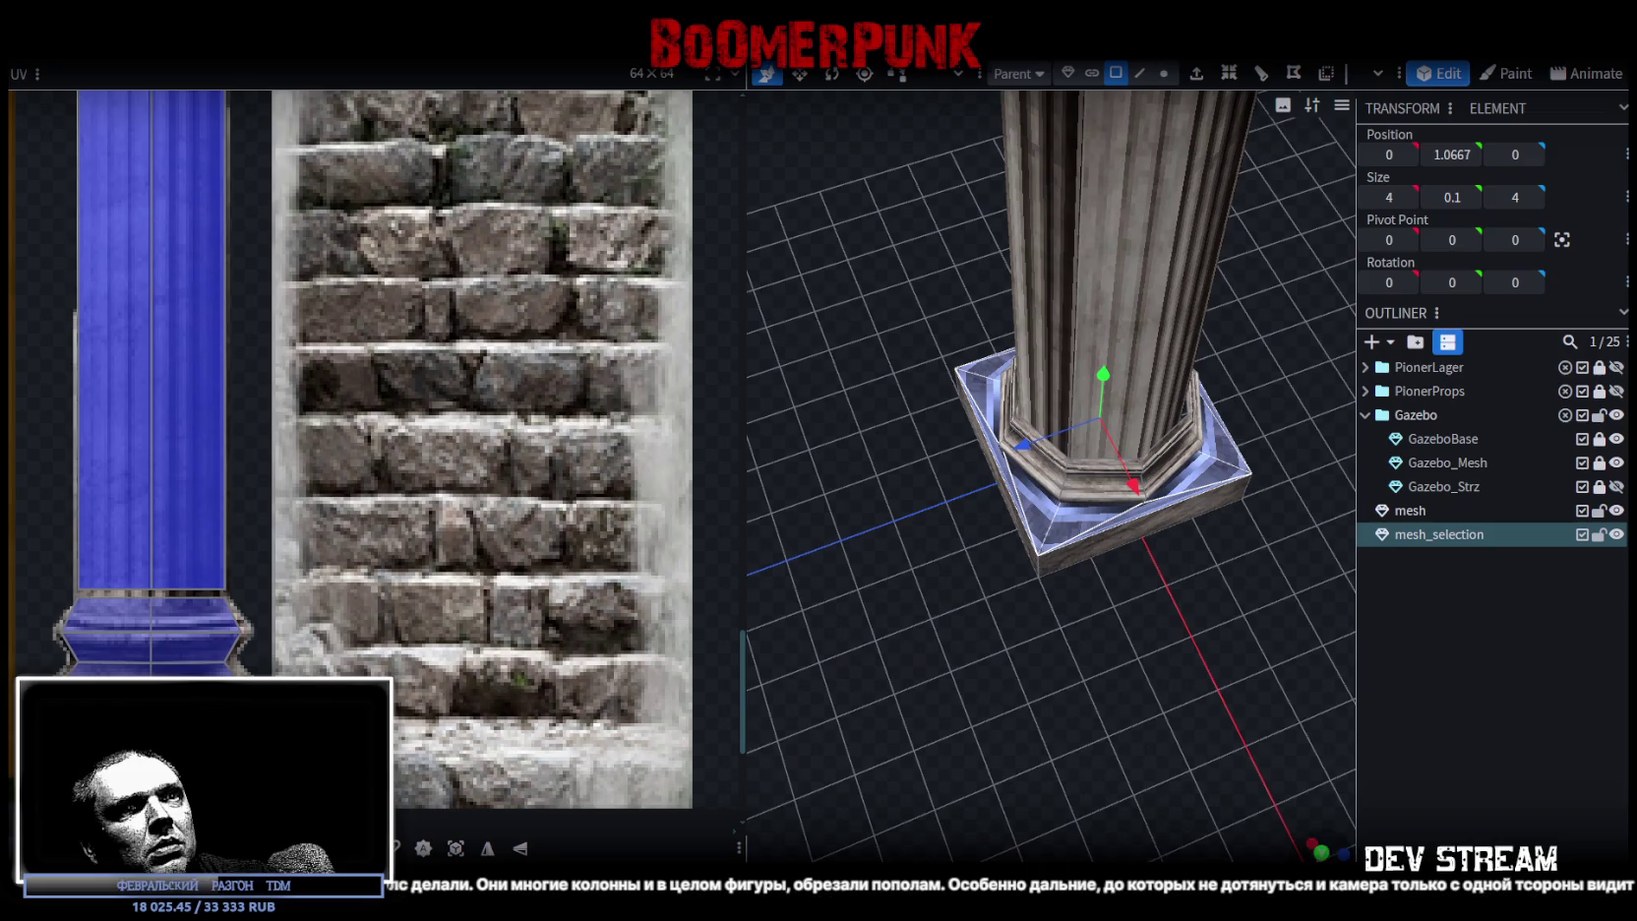
left_click(1321, 852)
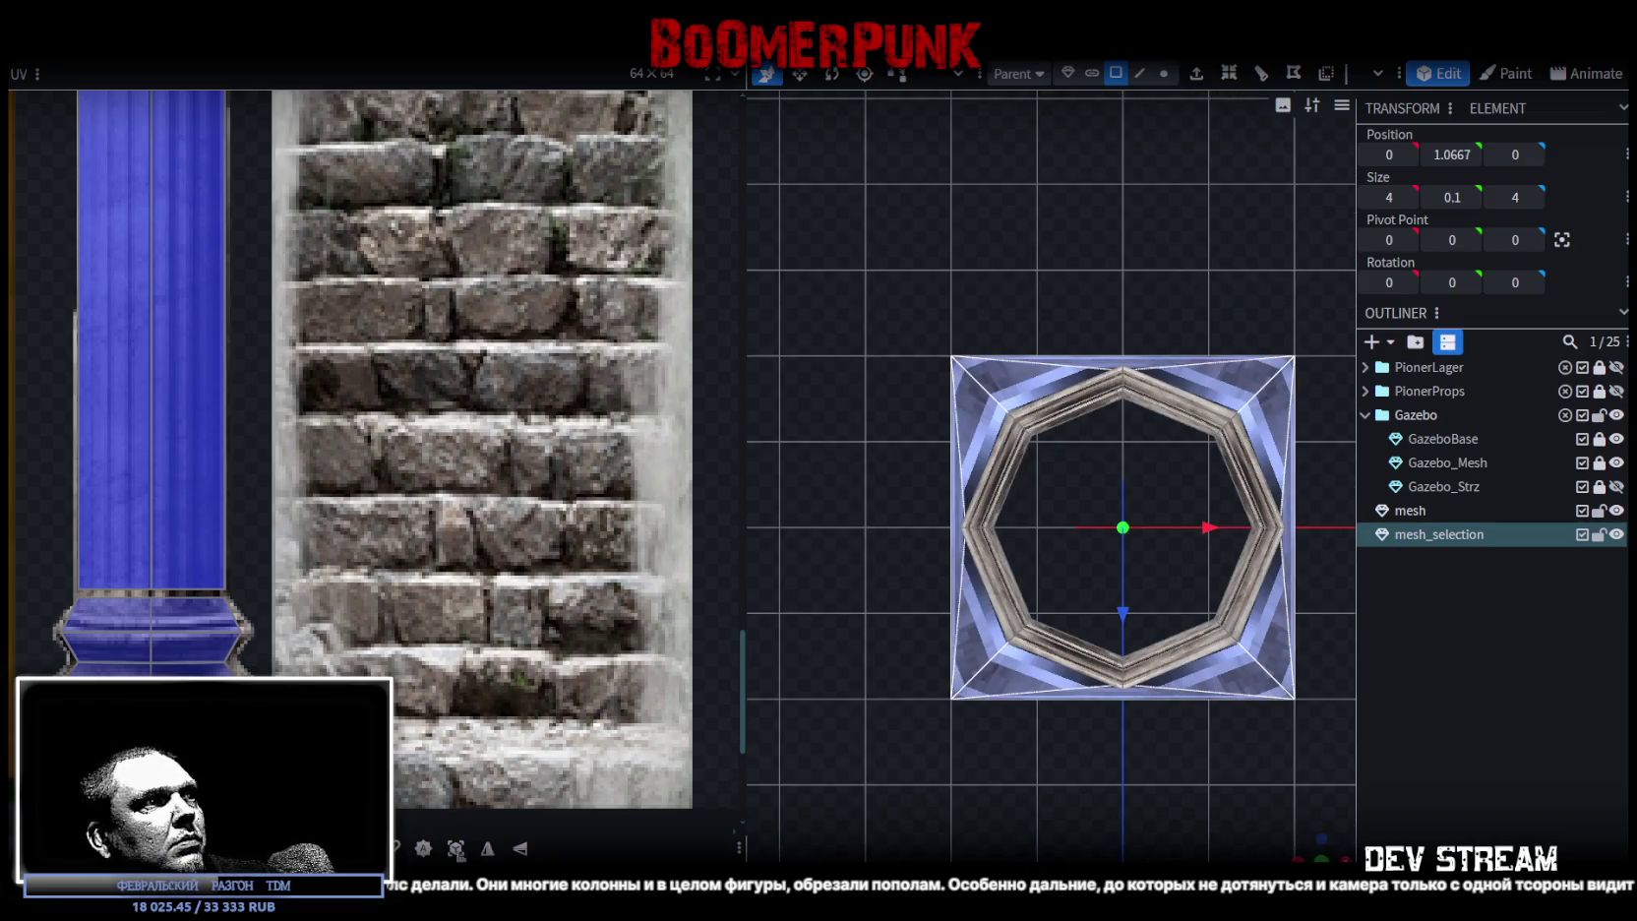
- Move the plinth faces' UV mapping down onto the bottom of the stone texture
scroll(229, 354, "down", 3)
scroll(229, 354, "down", 3)
scroll(229, 354, "down", 2)
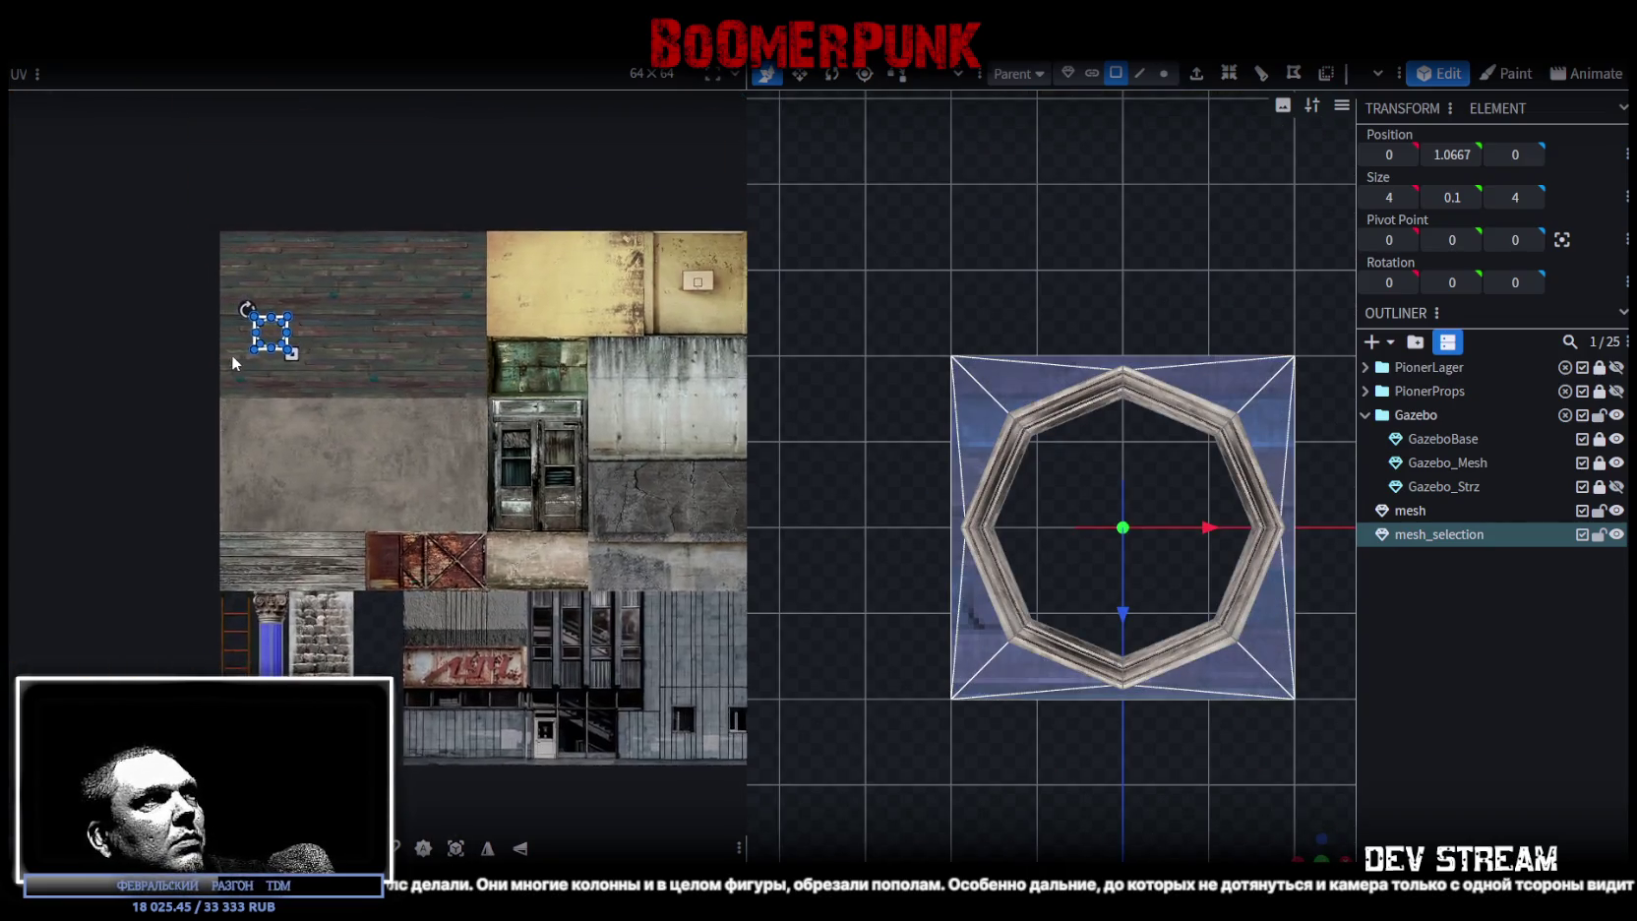
scroll(229, 354, "up", 4)
mouse_move(285, 295)
left_mouse_down()
mouse_move(341, 483)
mouse_move(491, 772)
left_mouse_up()
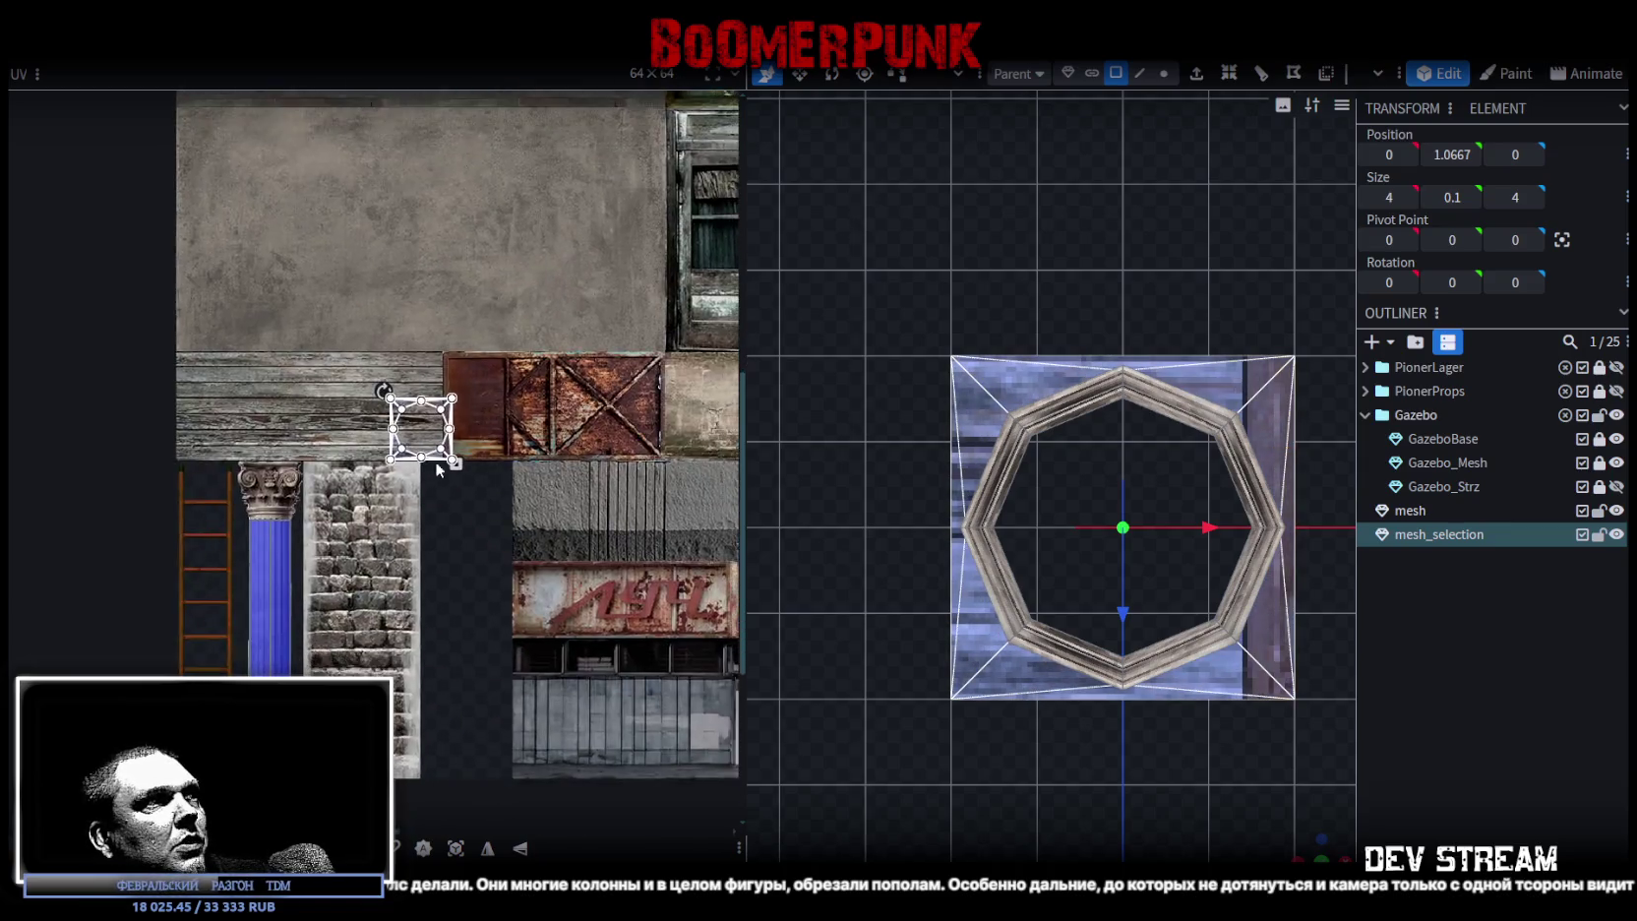
scroll(452, 461, "up", 2)
scroll(477, 553, "up", 2)
mouse_move(550, 229)
left_mouse_down()
mouse_move(503, 845)
mouse_move(534, 787)
left_mouse_up()
scroll(605, 669, "up", 1)
scroll(583, 691, "up", 1)
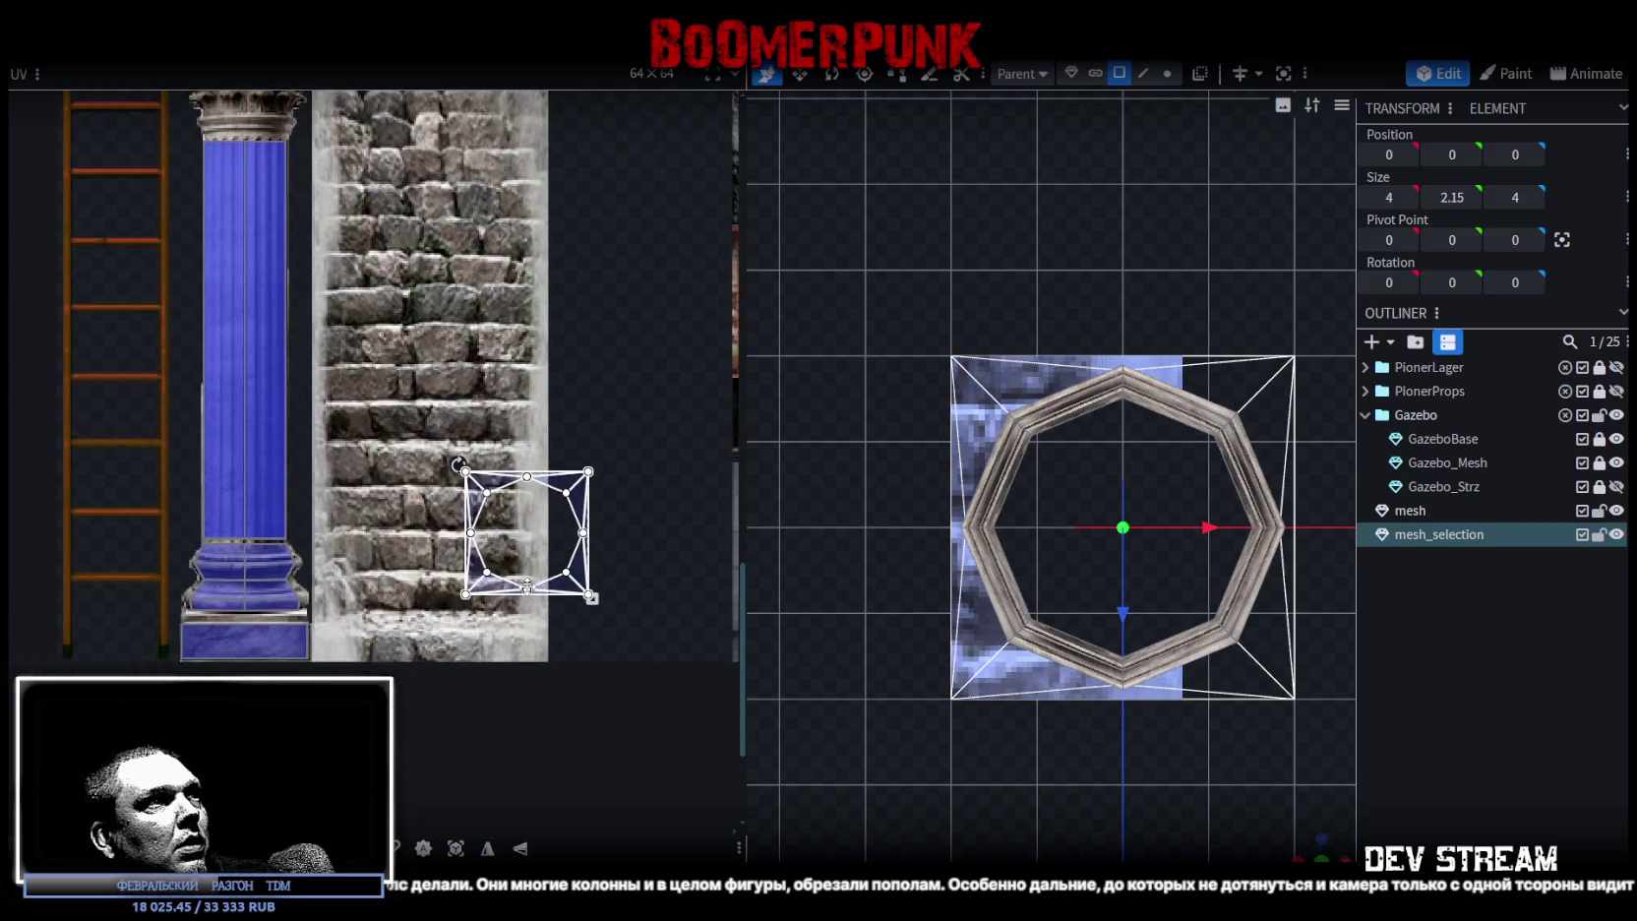
scroll(600, 664, "up", 2)
middle_click_drag(617, 636, 675, 587)
mouse_move(563, 498)
left_mouse_down()
mouse_move(475, 620)
mouse_move(172, 629)
left_mouse_up()
scroll(474, 620, "down", 4)
scroll(426, 621, "up", 1)
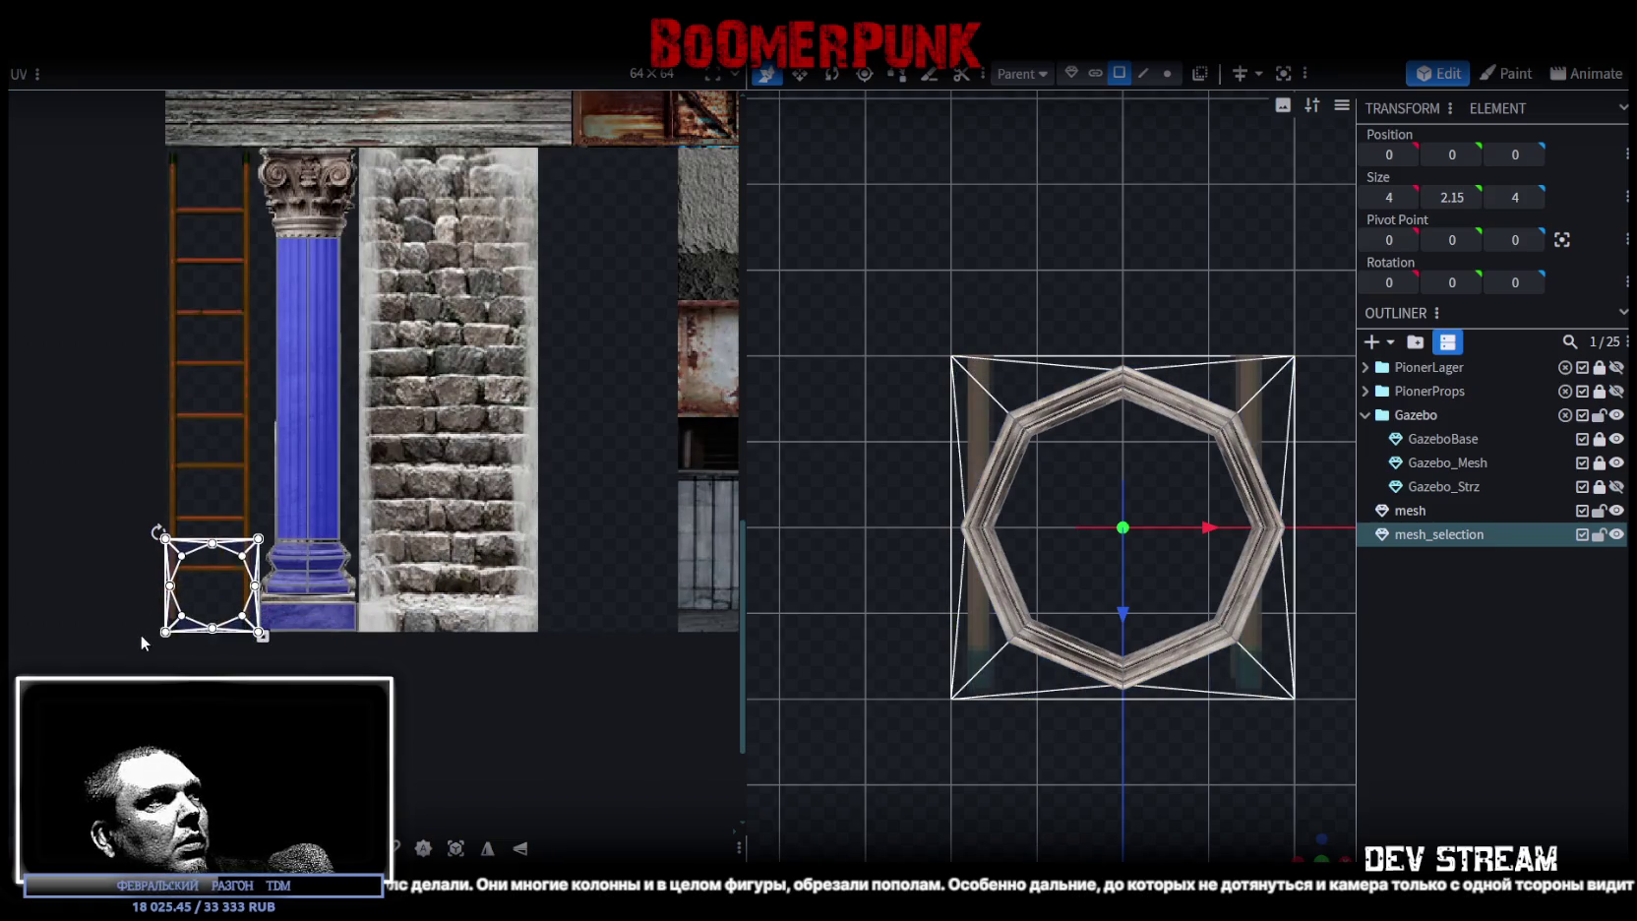
scroll(141, 634, "up", 1)
scroll(141, 635, "up", 2)
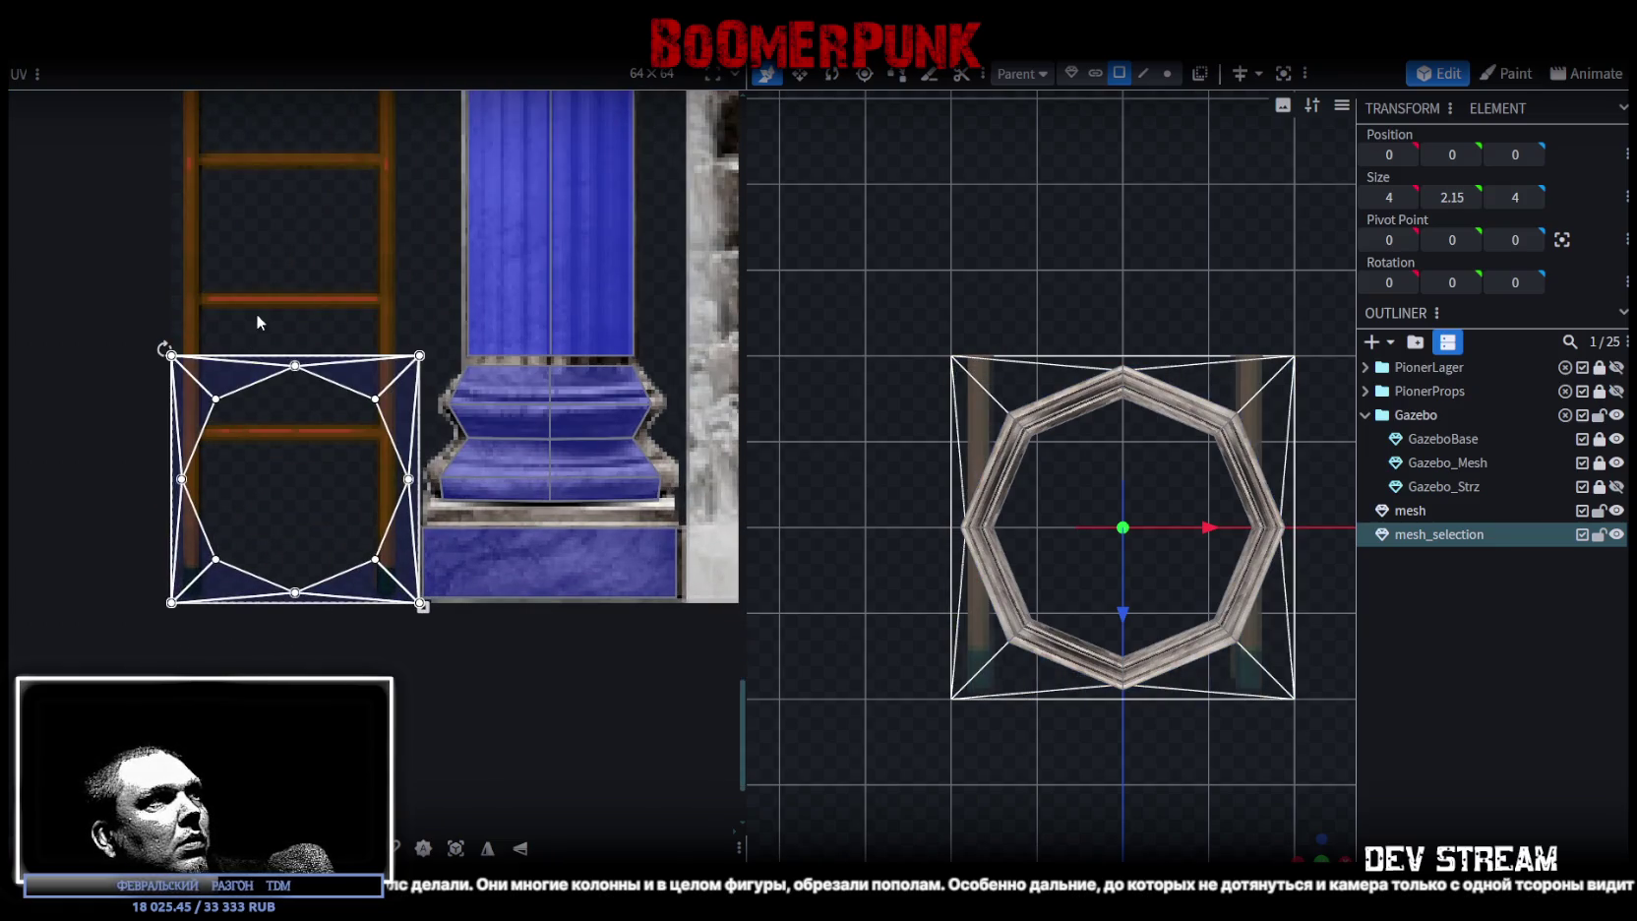
- Rotate and flip the right-side plinth face's UV island, placing it at the texture's bottom-left
left_click_drag(255, 312, 332, 489)
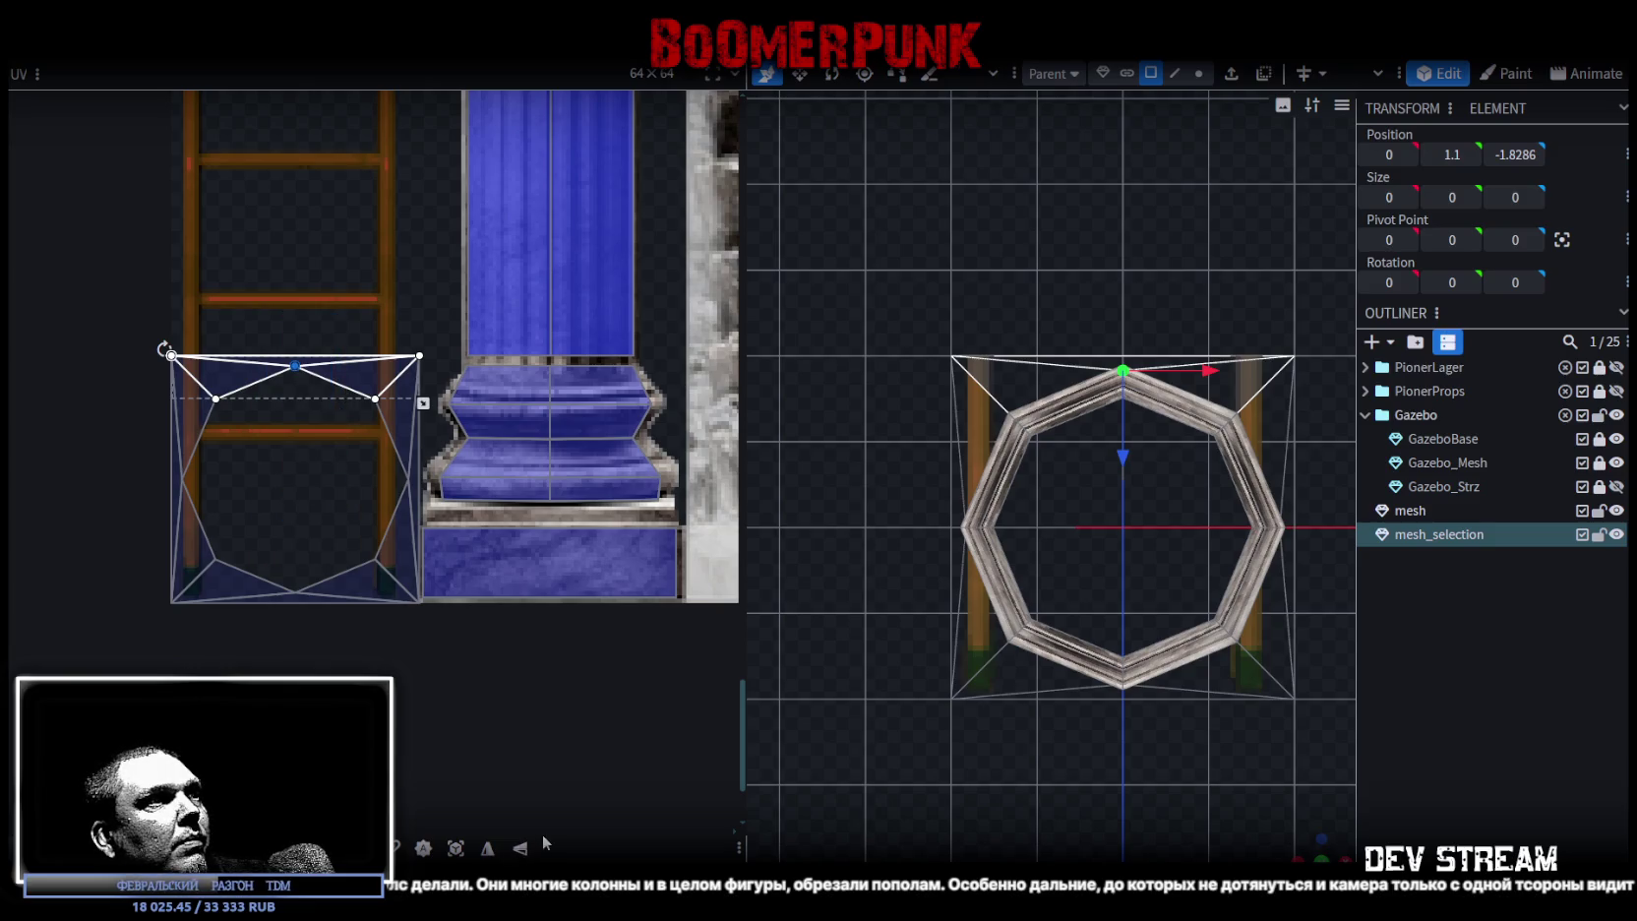
left_click(522, 852)
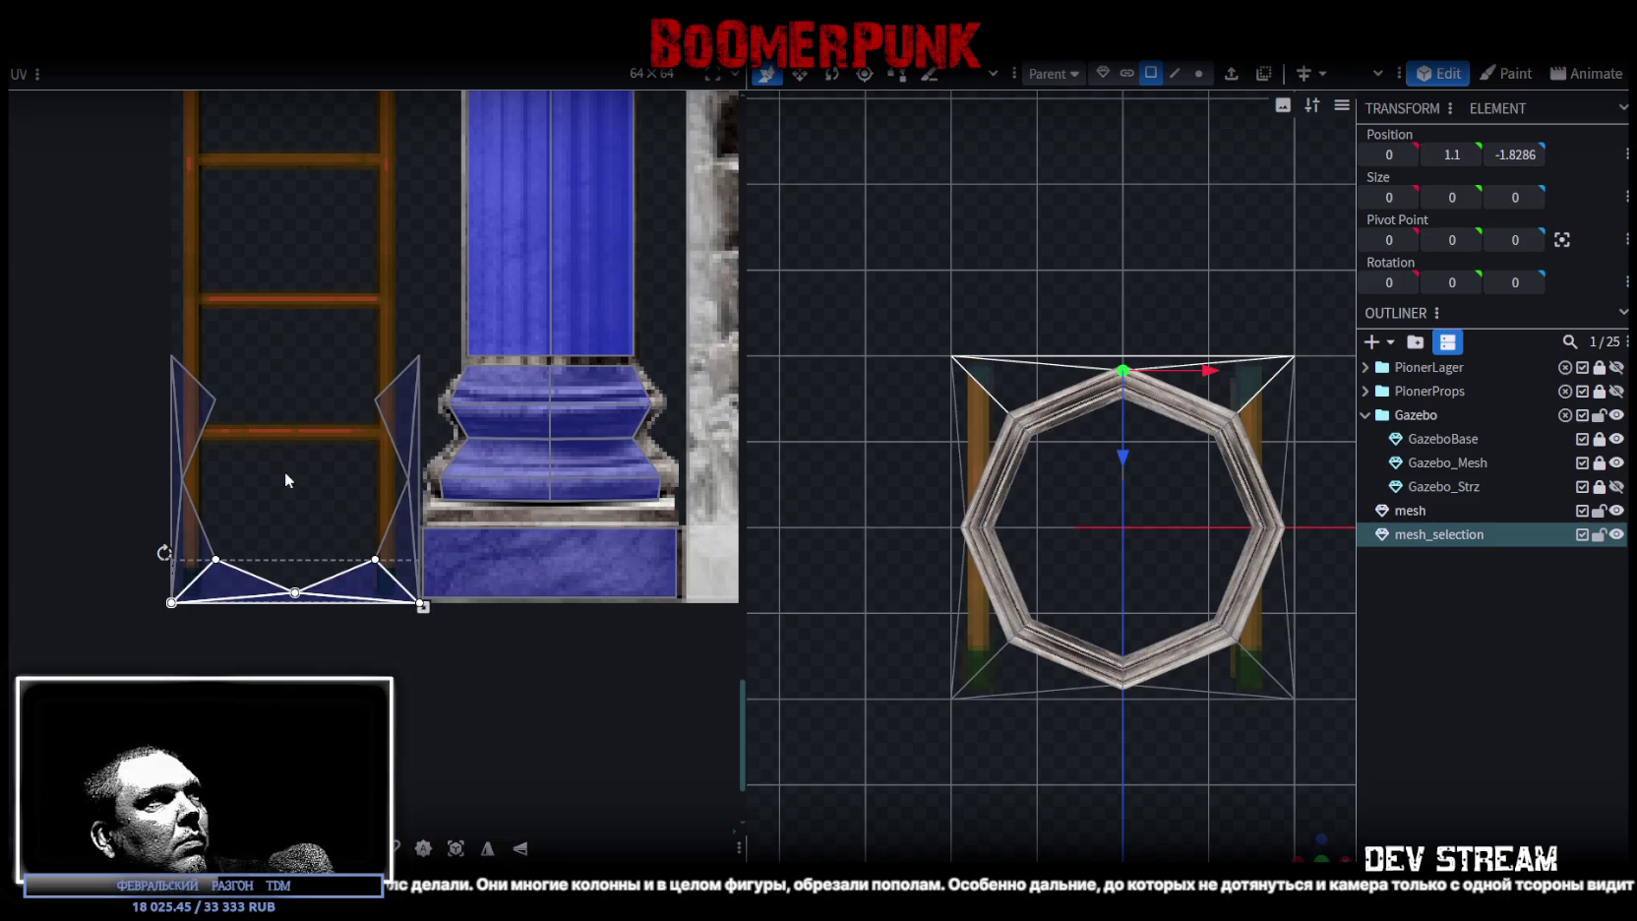
left_click(393, 455)
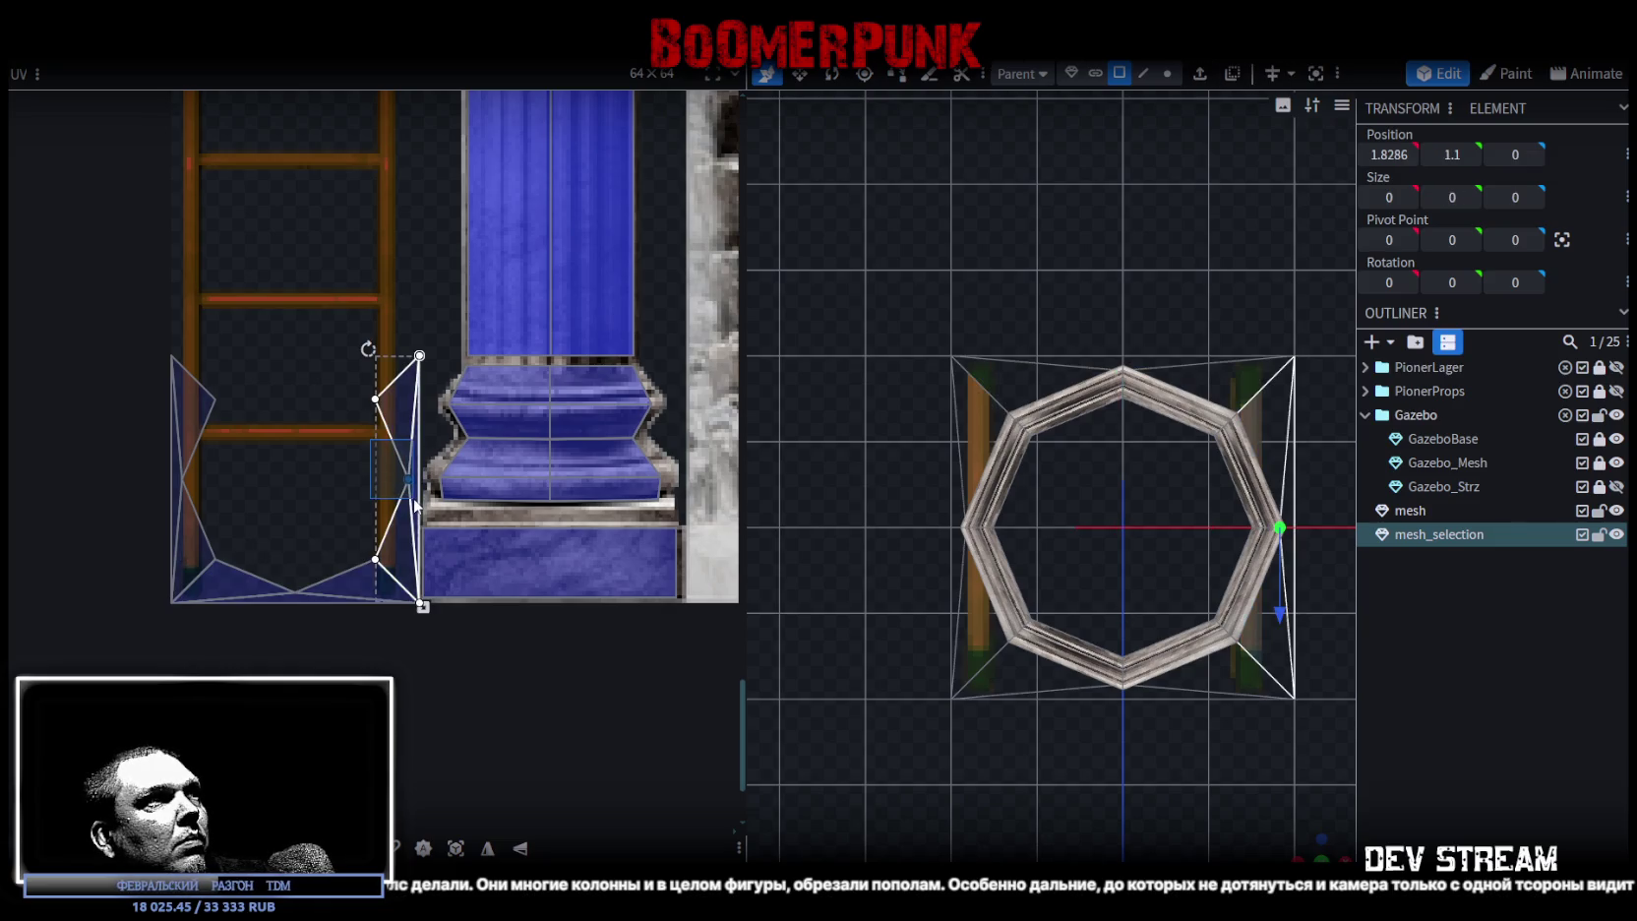
left_click_drag(423, 505, 329, 335)
right_click(329, 335)
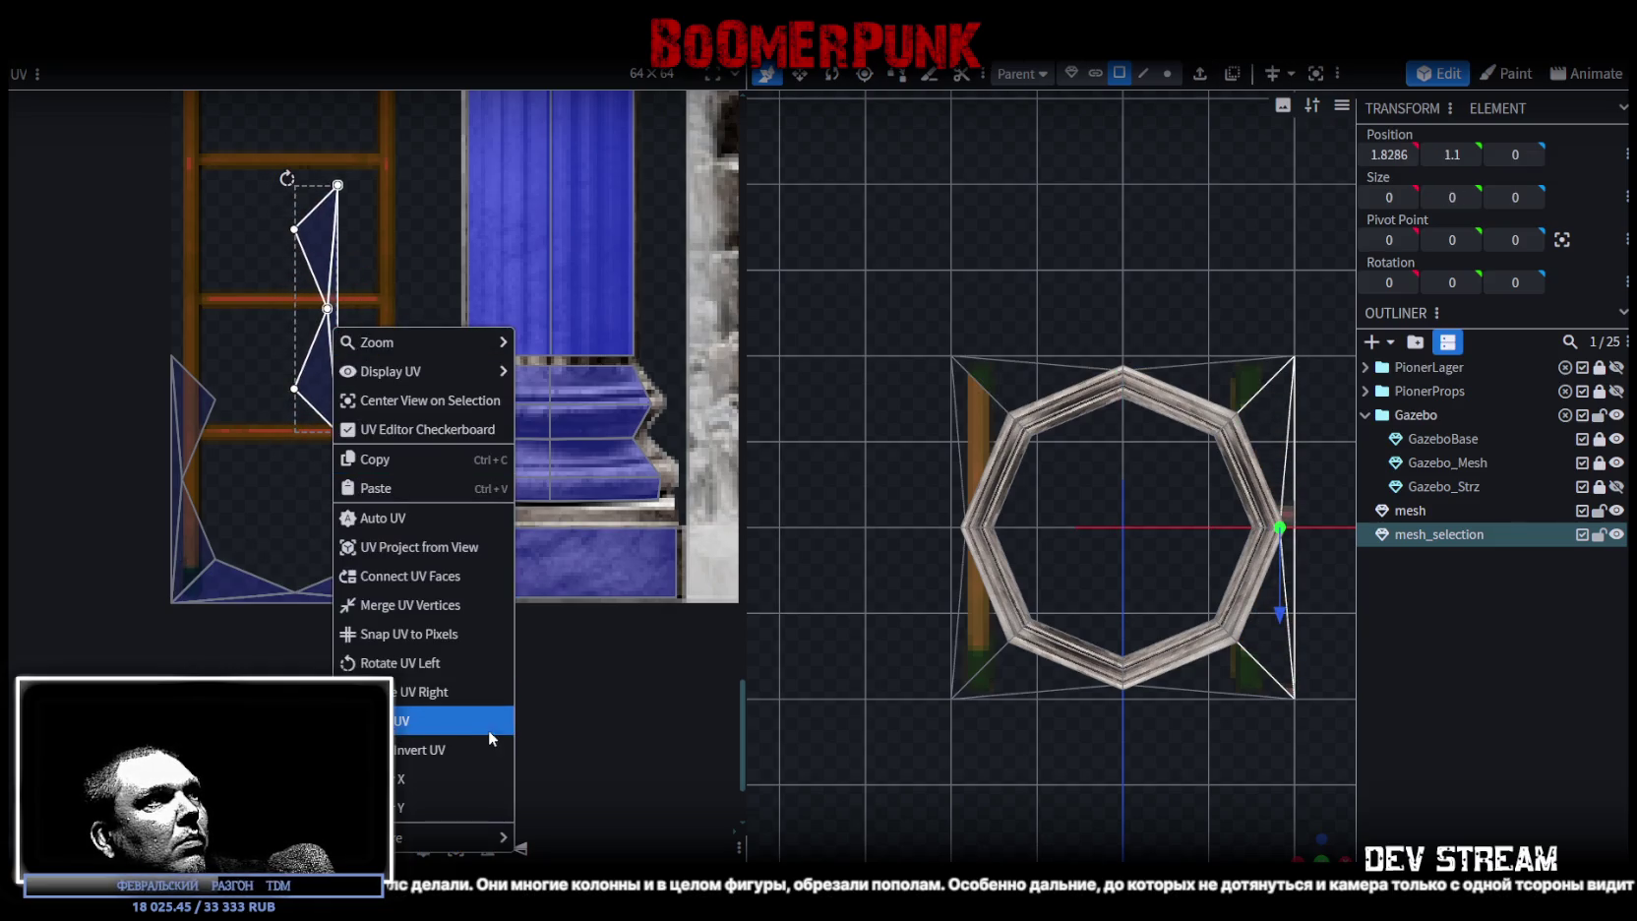
left_click(441, 701)
left_click_drag(267, 324, 201, 630)
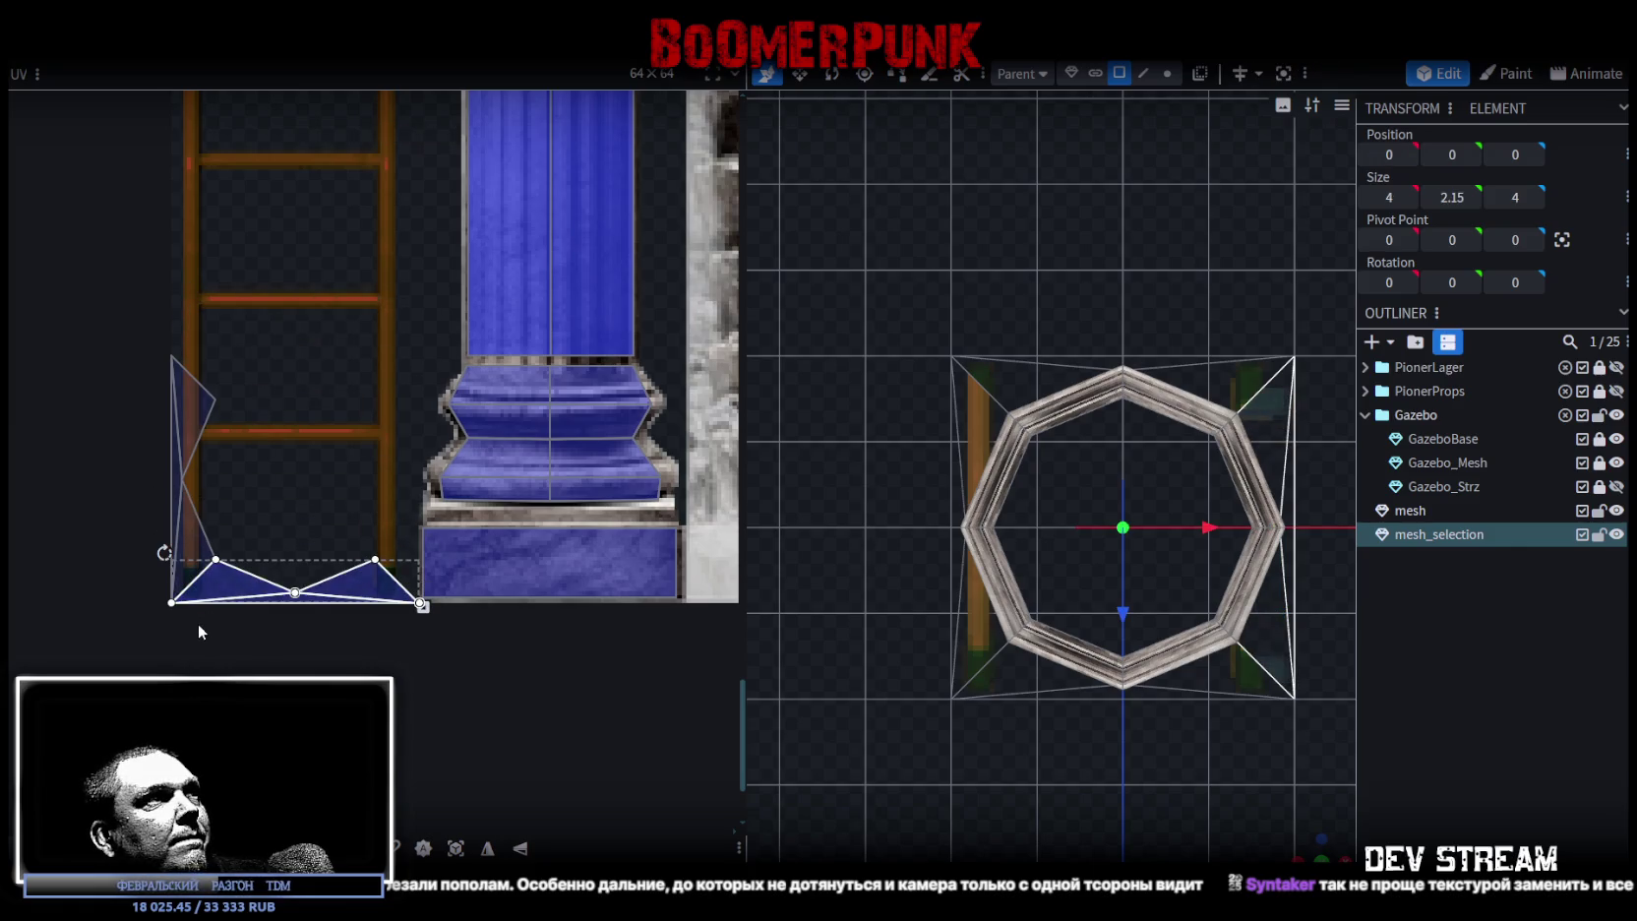
left_click(522, 850)
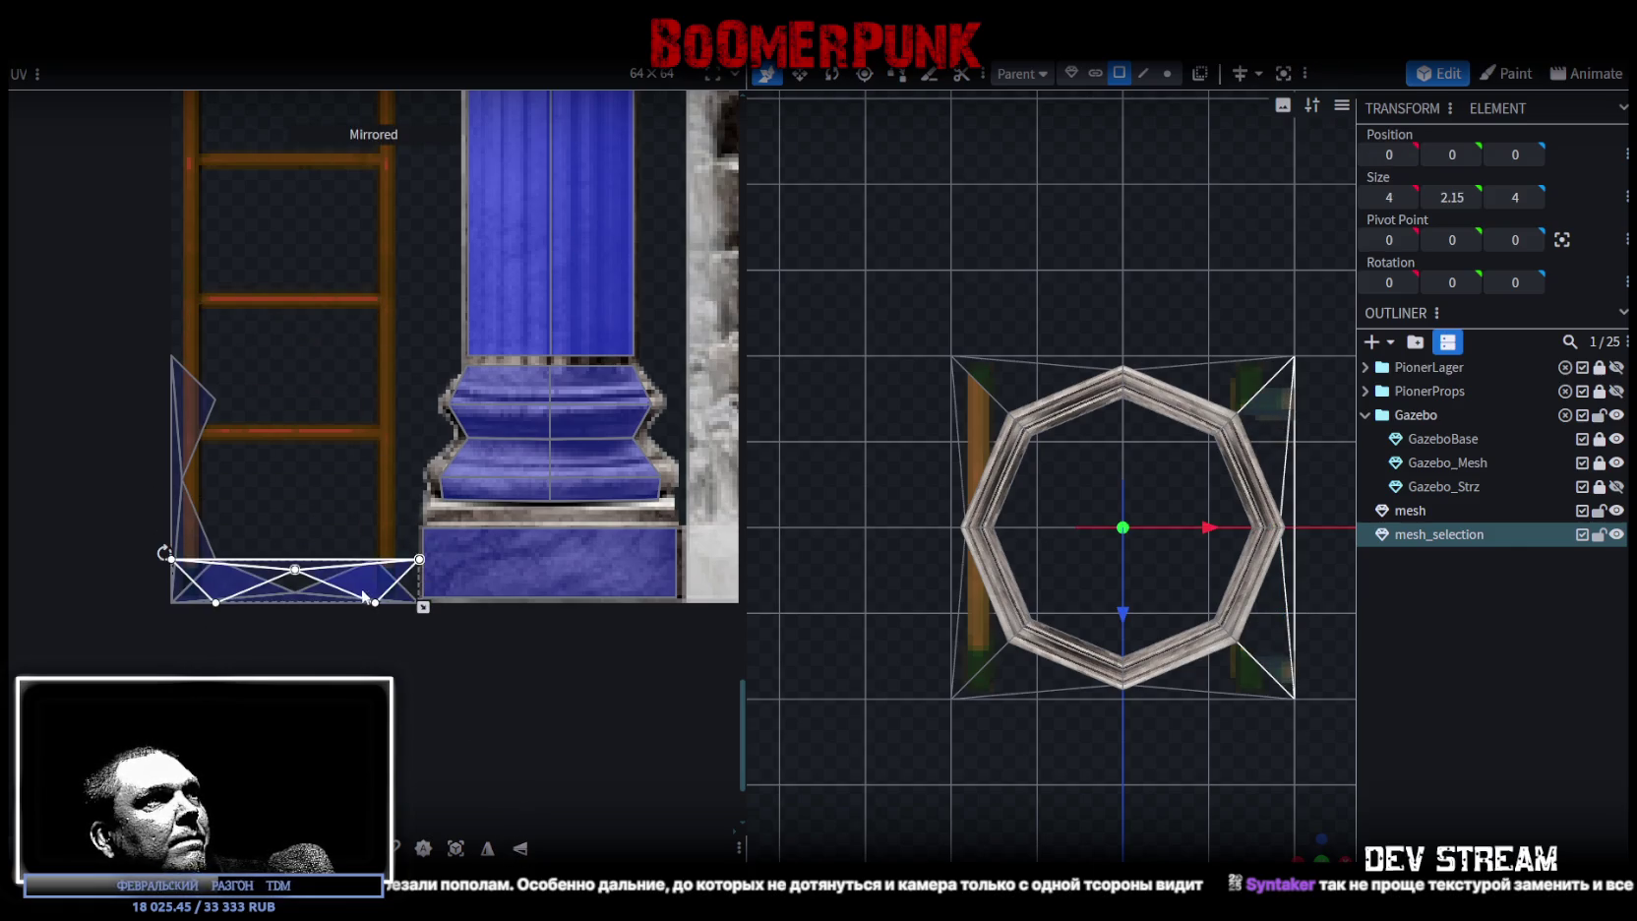
left_click_drag(362, 585, 354, 556)
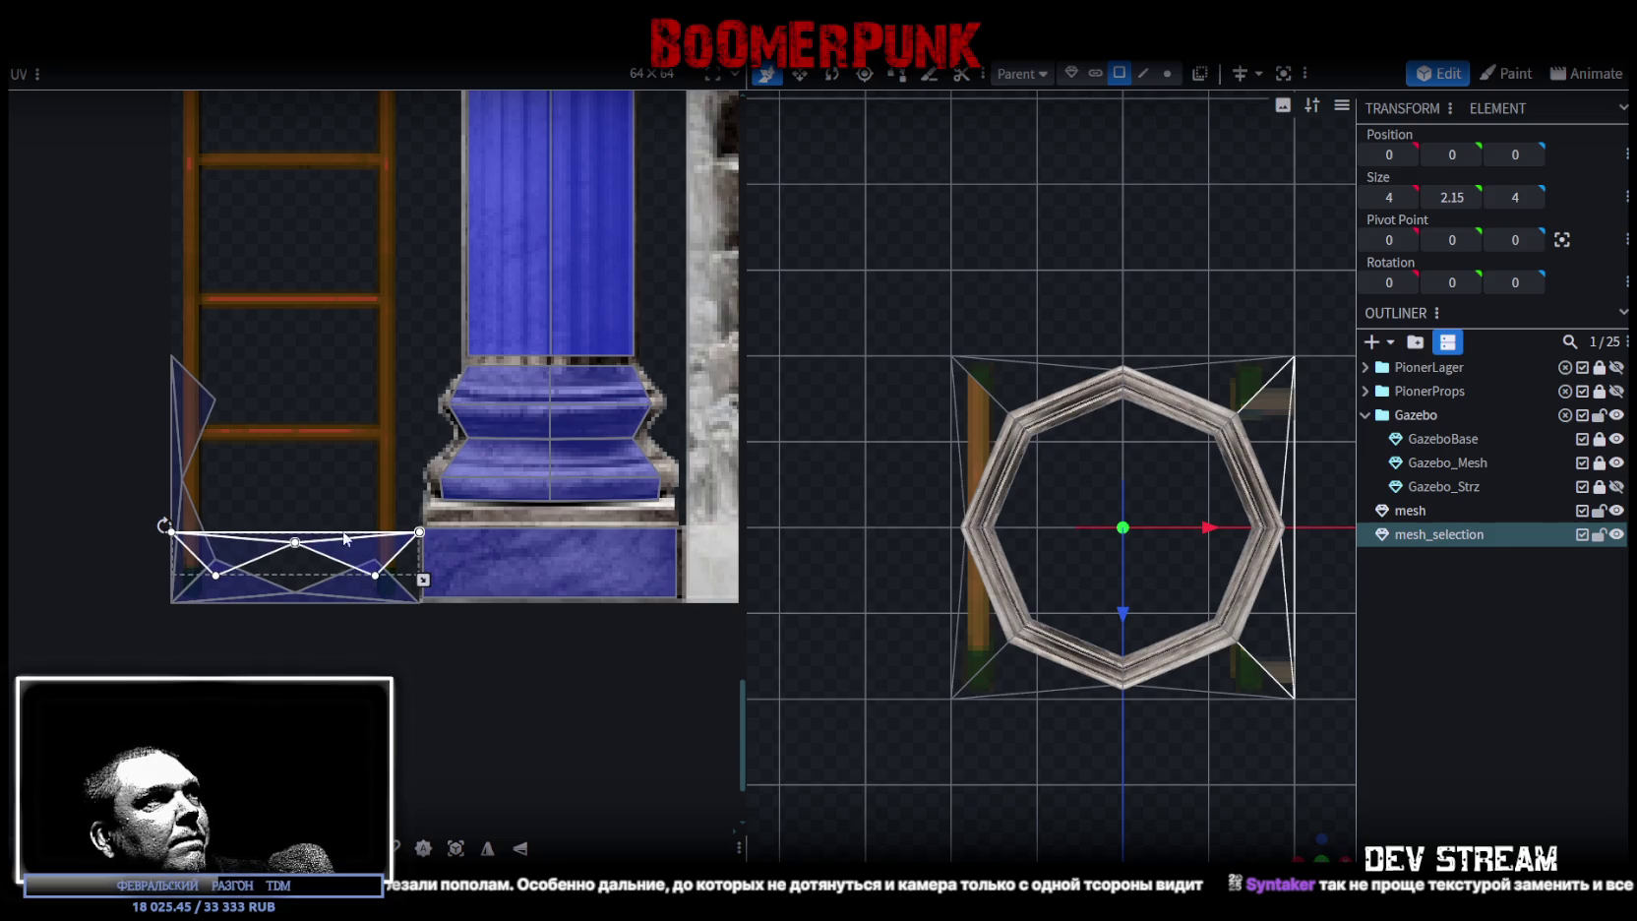
- Rotate the second triangle island horizontal and move both islands onto the blue base plank
left_click_drag(192, 423, 304, 301)
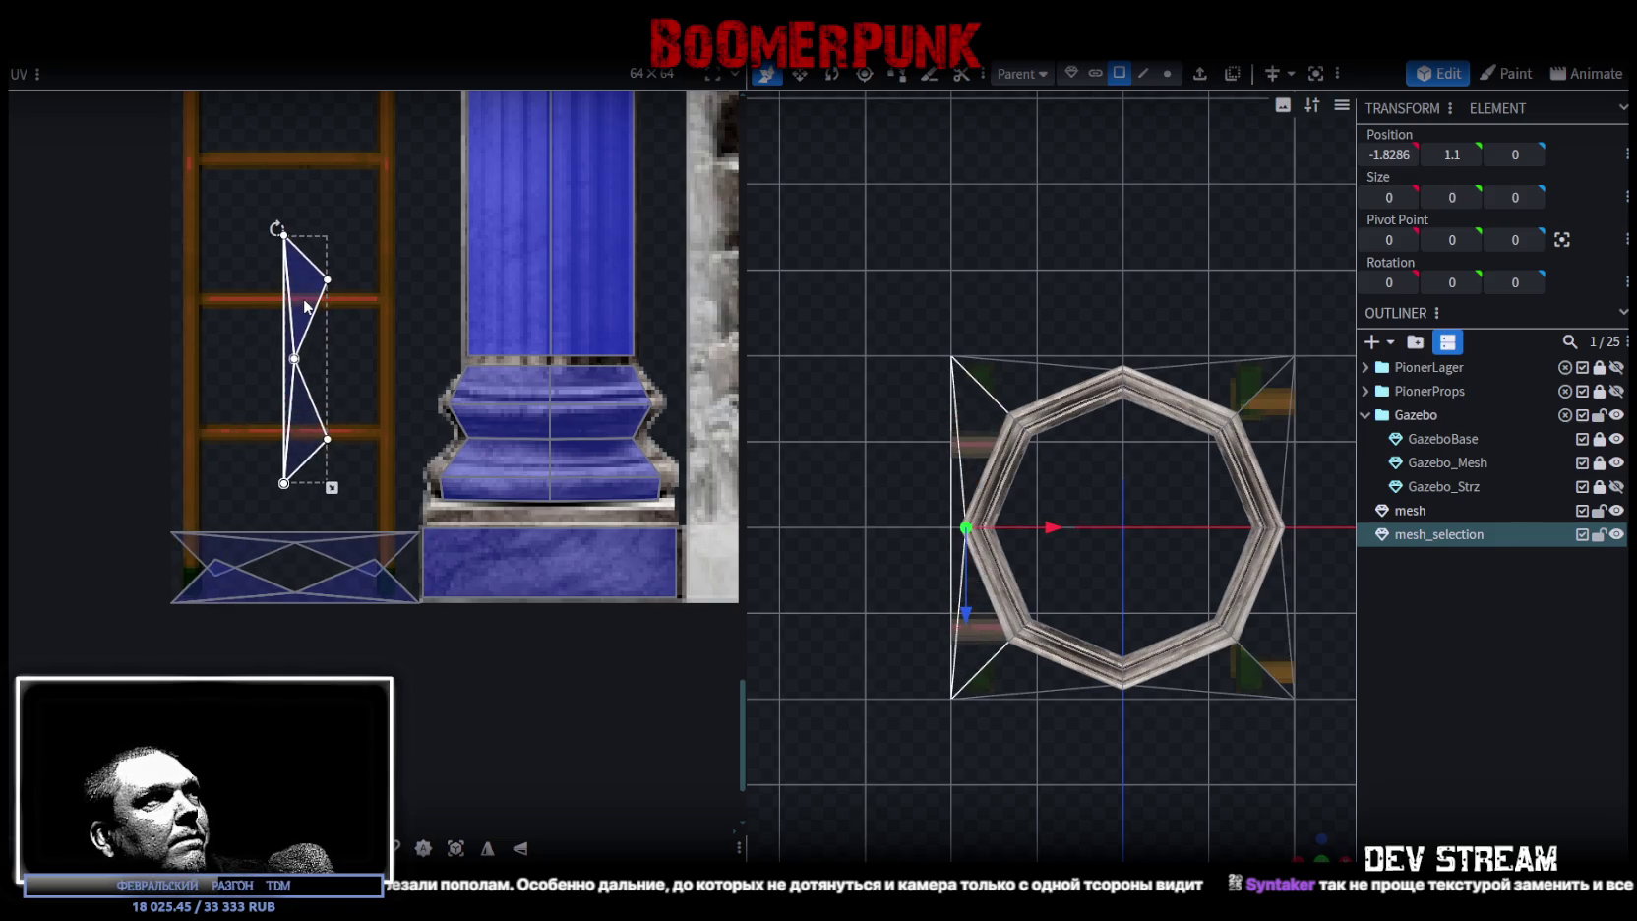
right_click(304, 301)
left_click(420, 666)
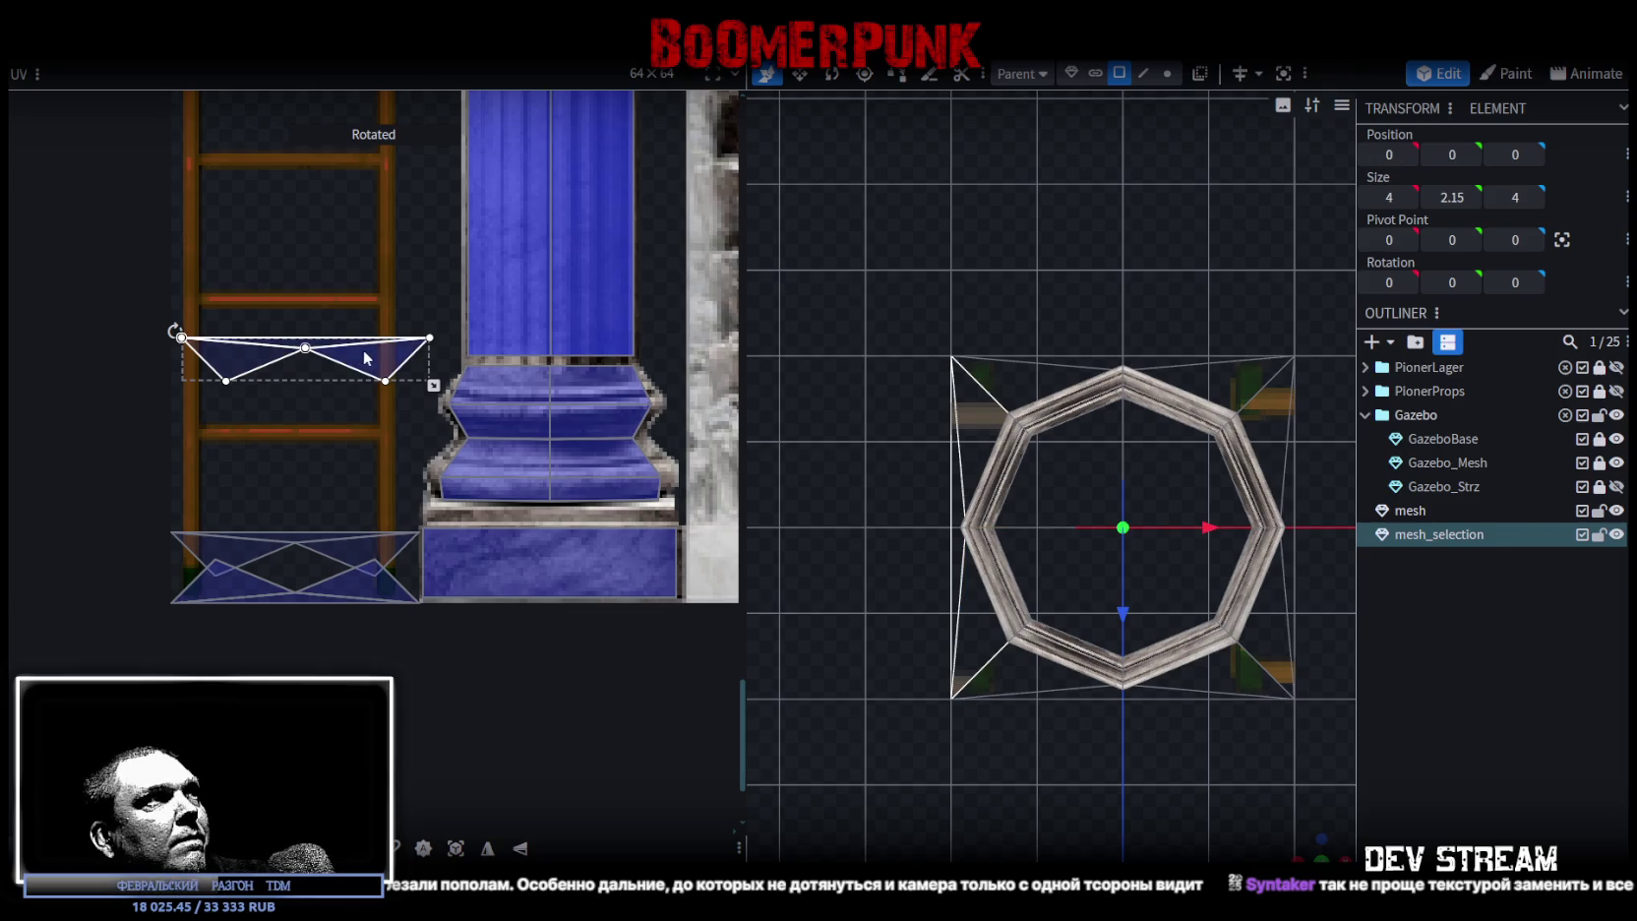
left_click_drag(323, 481, 291, 544)
left_click_drag(218, 497, 362, 636)
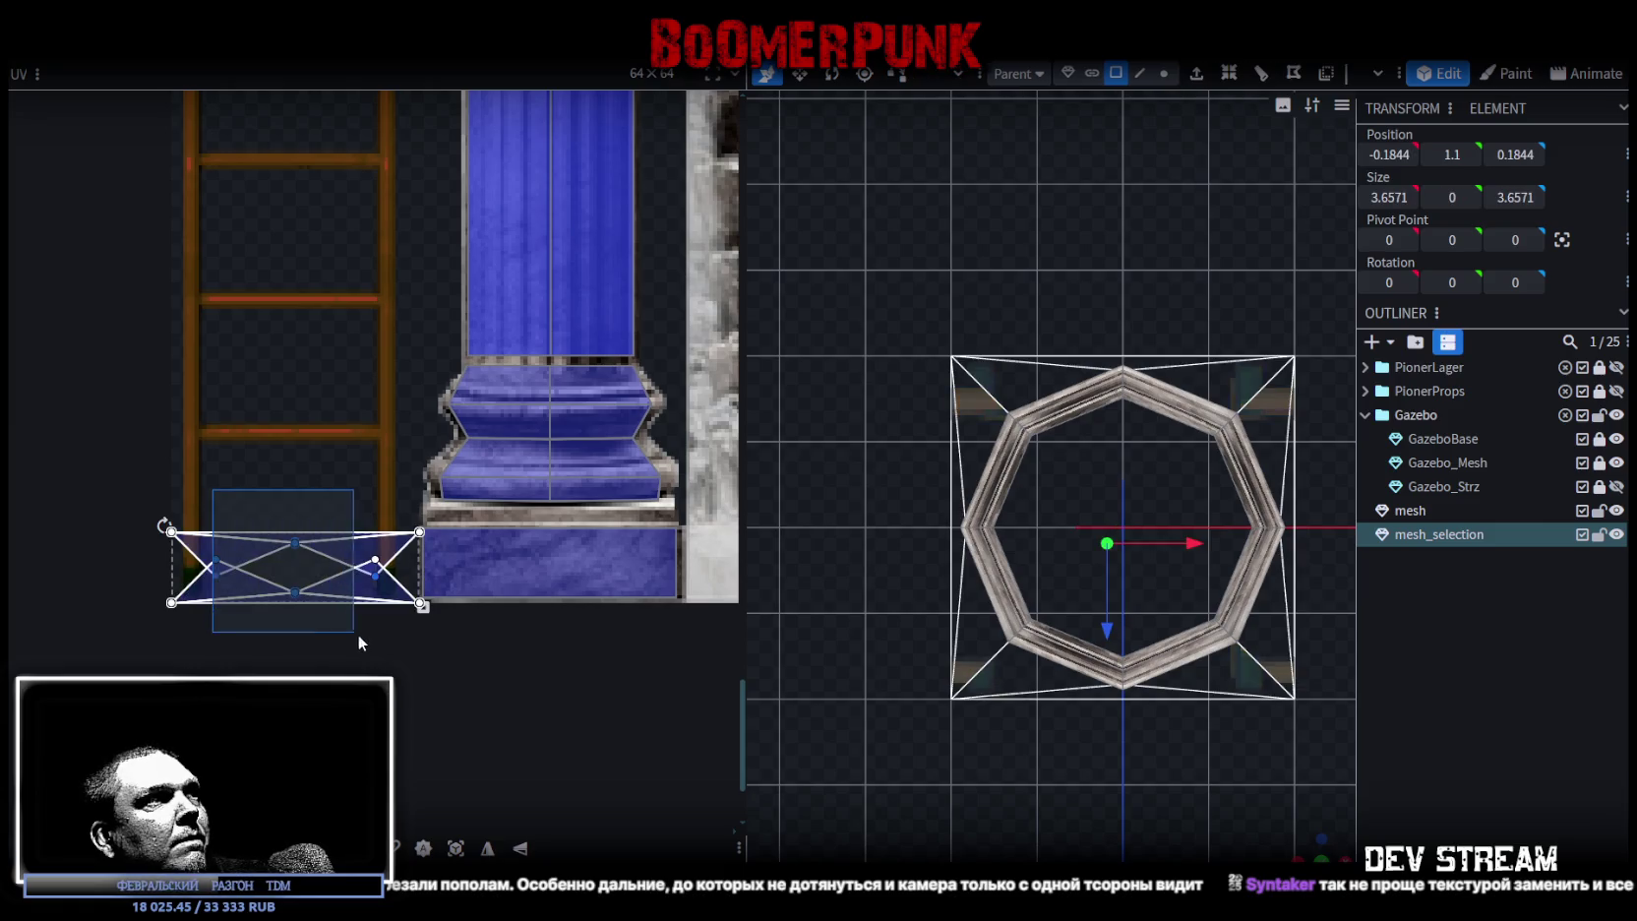
left_click_drag(360, 556, 600, 548)
- Stretch the island's corner to the plank strip's edge and check the base in perspective
scroll(472, 570, "up", 3)
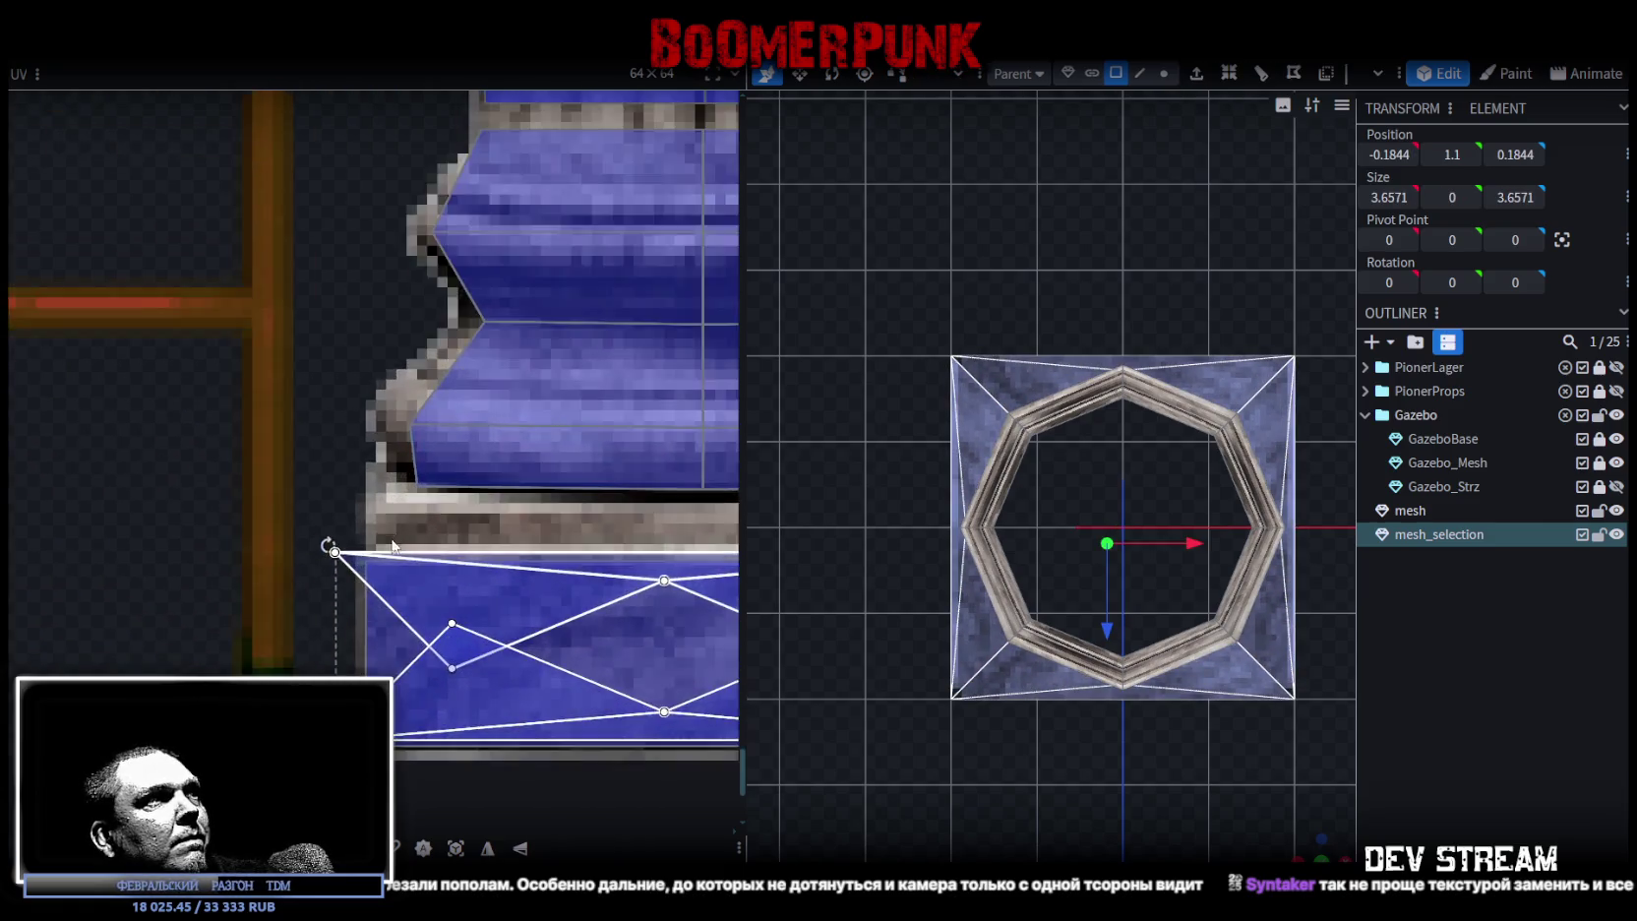
scroll(426, 645, "up", 2)
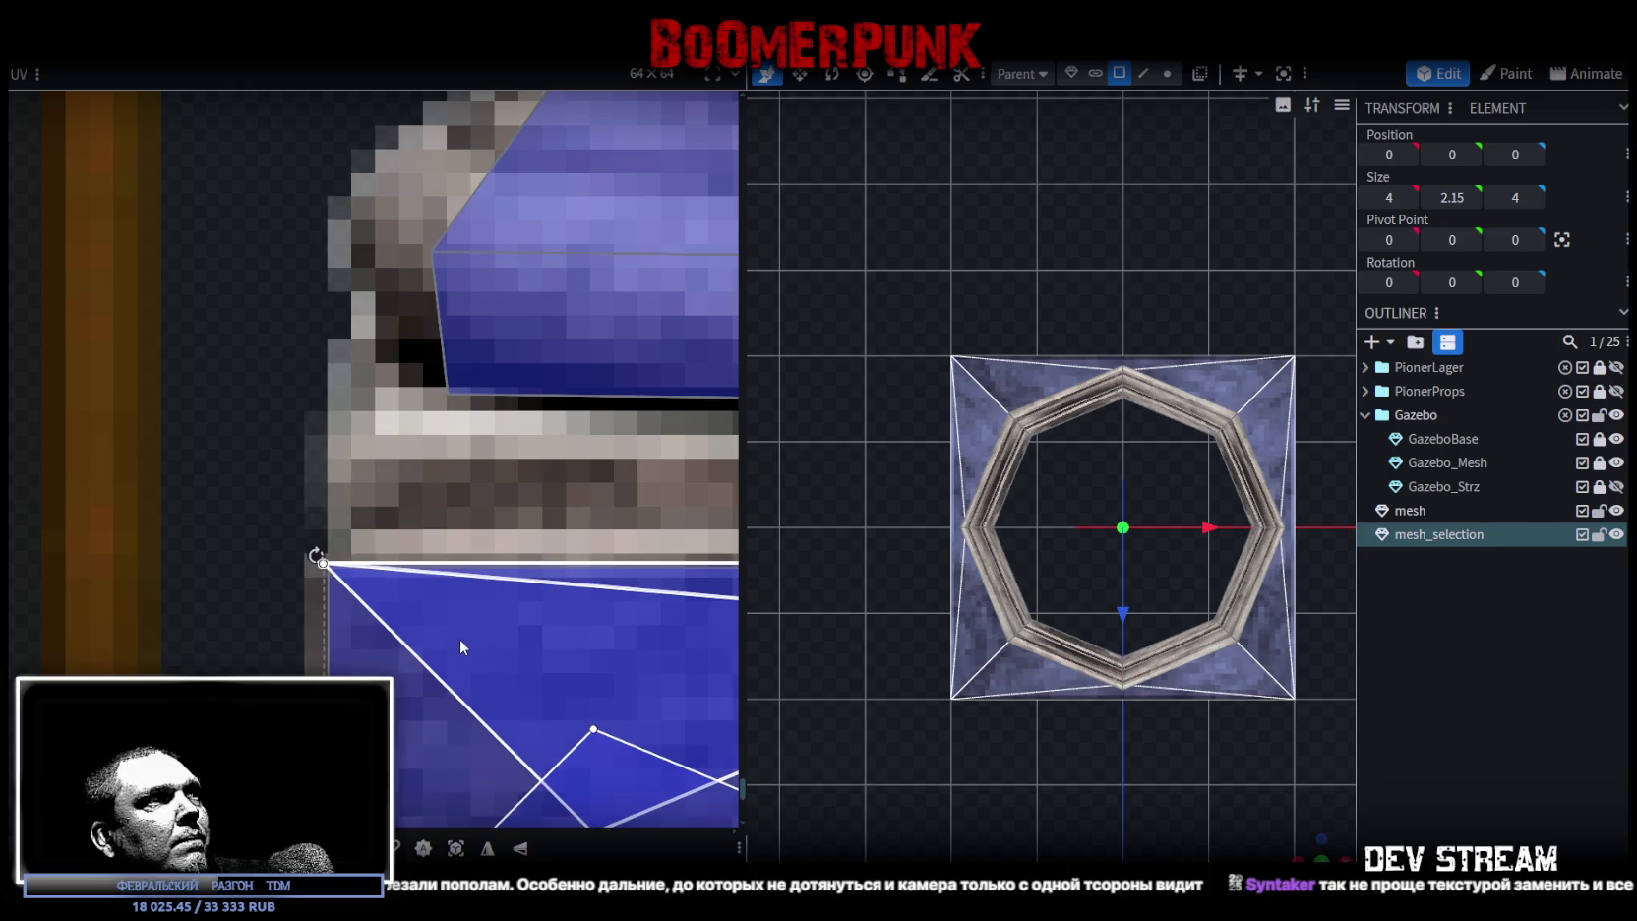
scroll(460, 638, "down", 3)
scroll(465, 656, "down", 2)
scroll(540, 597, "up", 3)
scroll(540, 597, "up", 3)
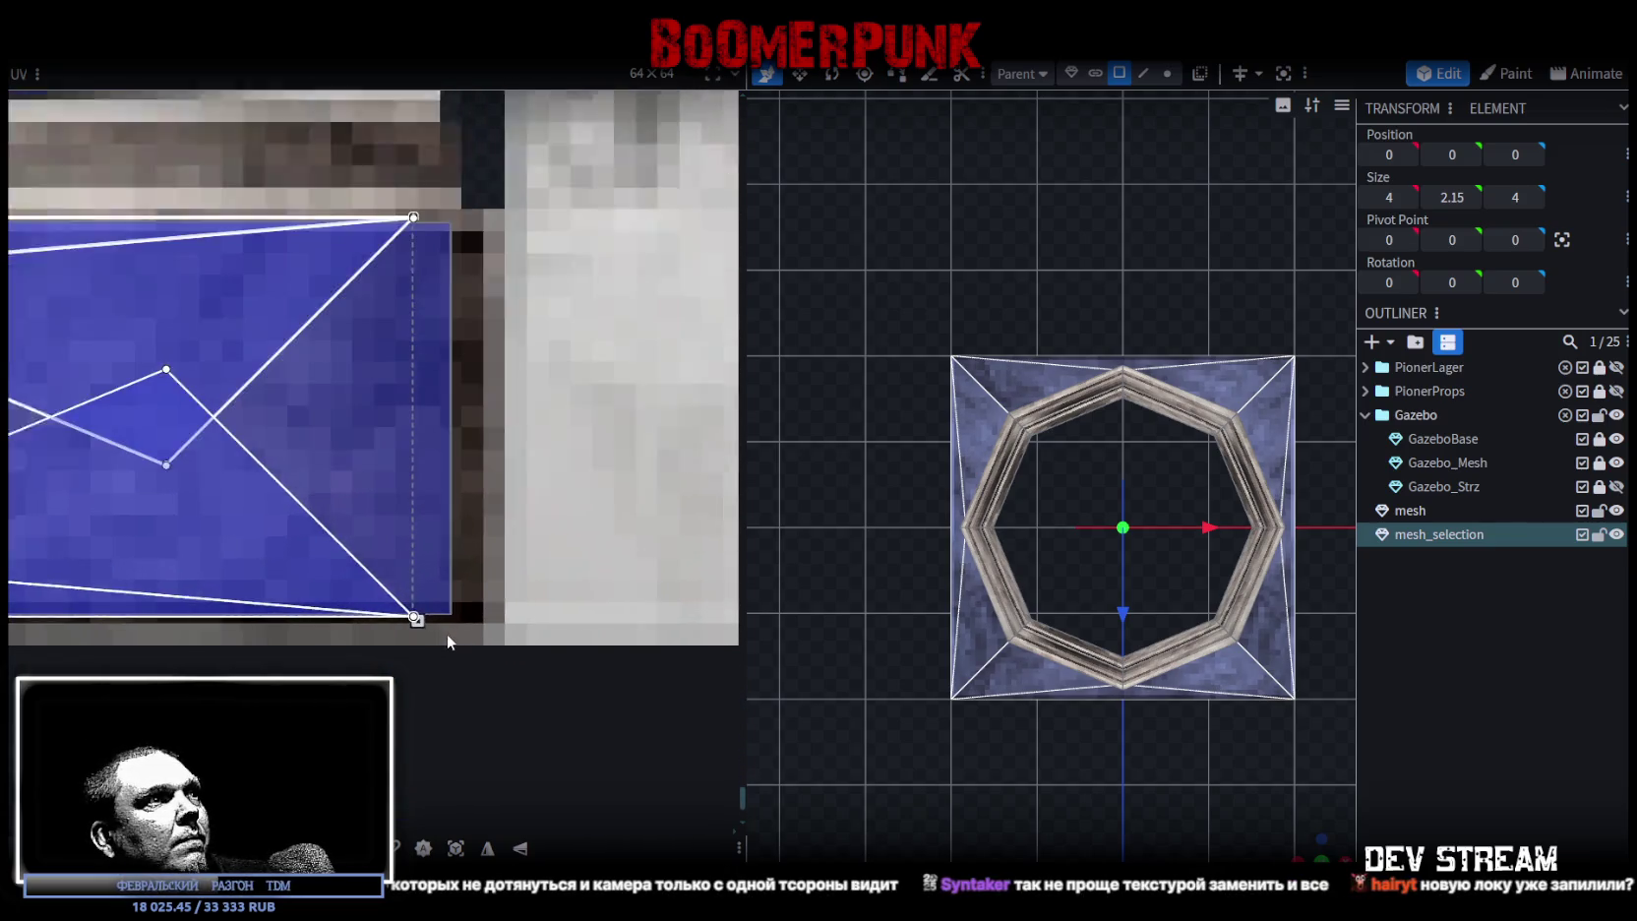
left_click_drag(409, 613, 482, 618)
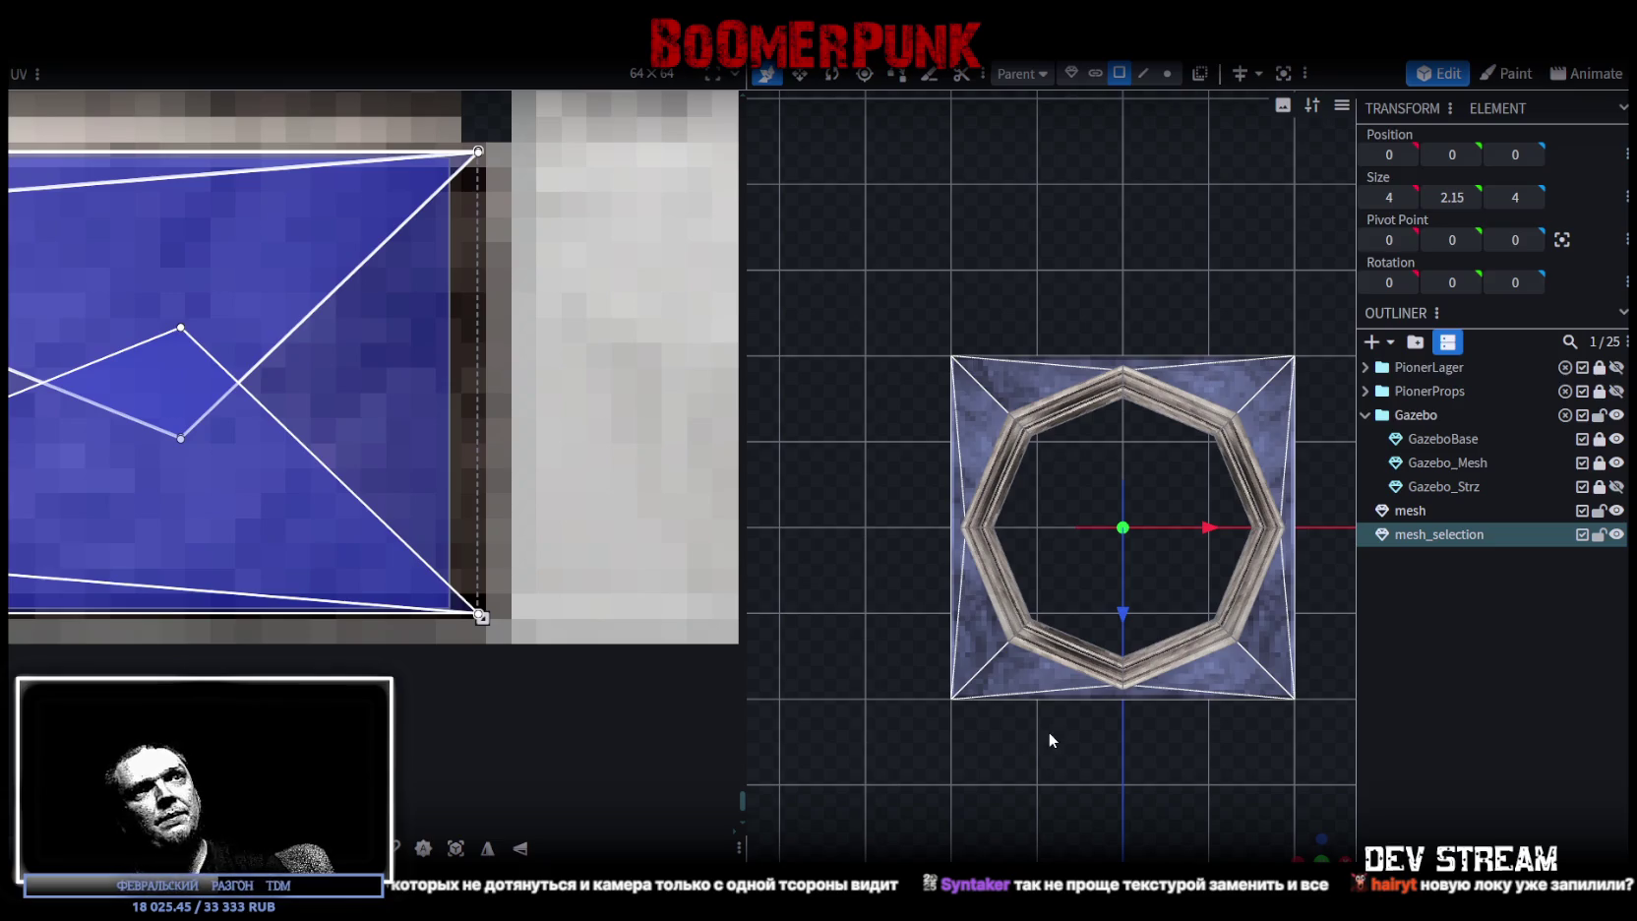
scroll(492, 590, "down", 2)
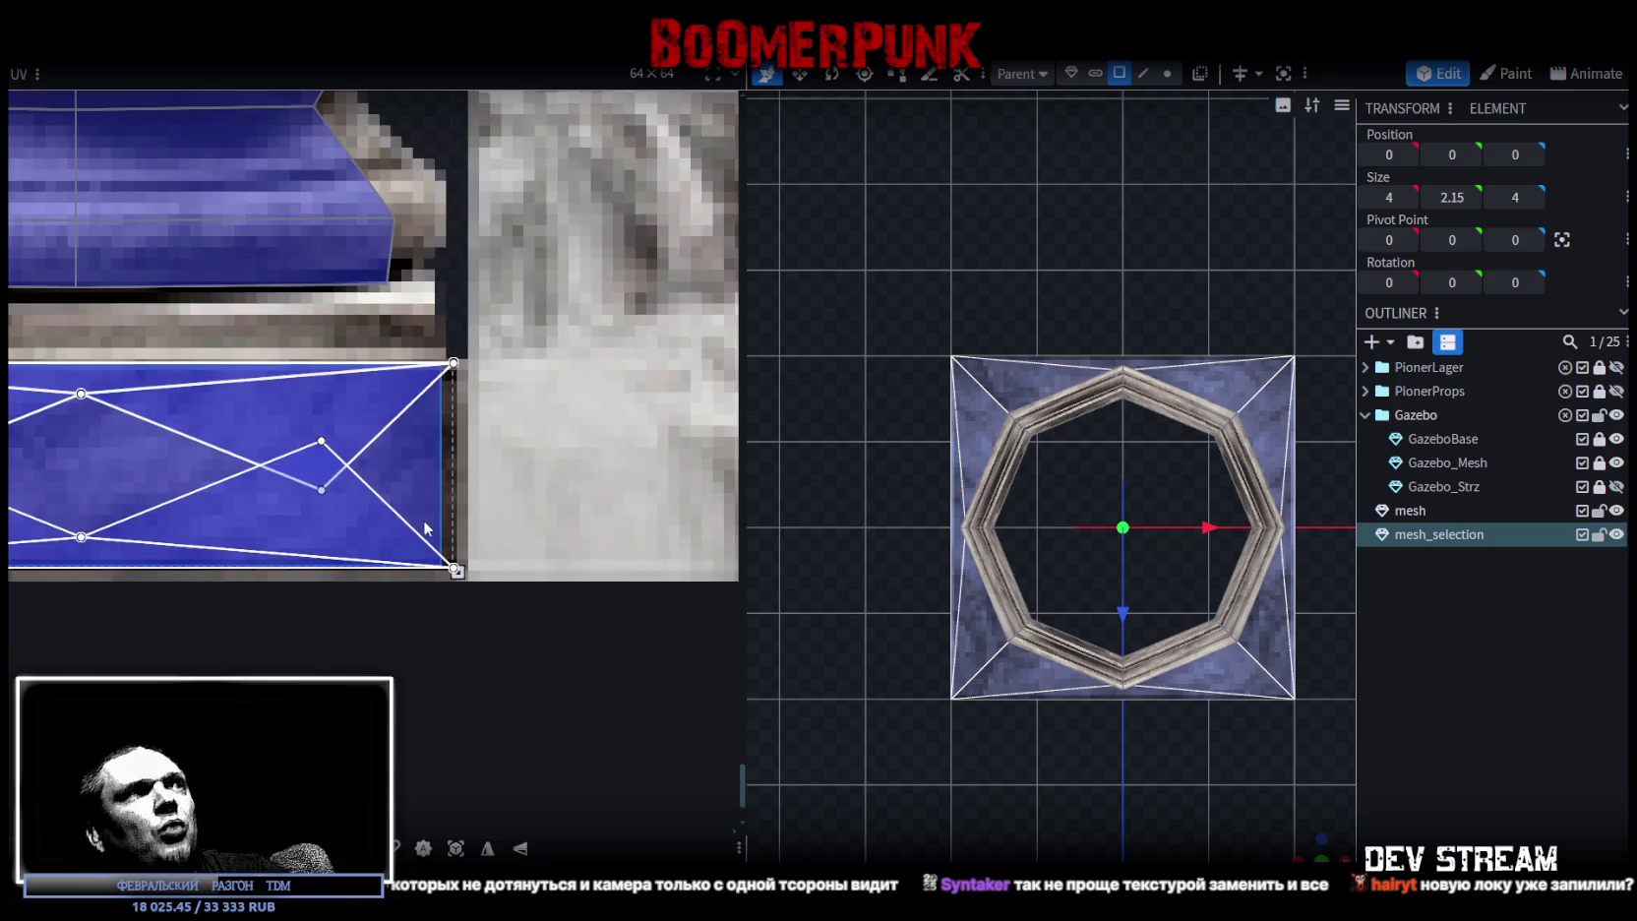
scroll(423, 521, "down", 2)
scroll(440, 526, "down", 1)
mouse_move(1023, 689)
left_mouse_down()
mouse_move(1070, 739)
mouse_move(1036, 762)
mouse_move(1189, 647)
left_mouse_up()
left_click(1070, 739)
scroll(1092, 610, "up", 2)
mouse_move(1092, 609)
left_mouse_down()
mouse_move(1192, 640)
mouse_move(1069, 466)
left_mouse_up()
scroll(1205, 632, "up", 2)
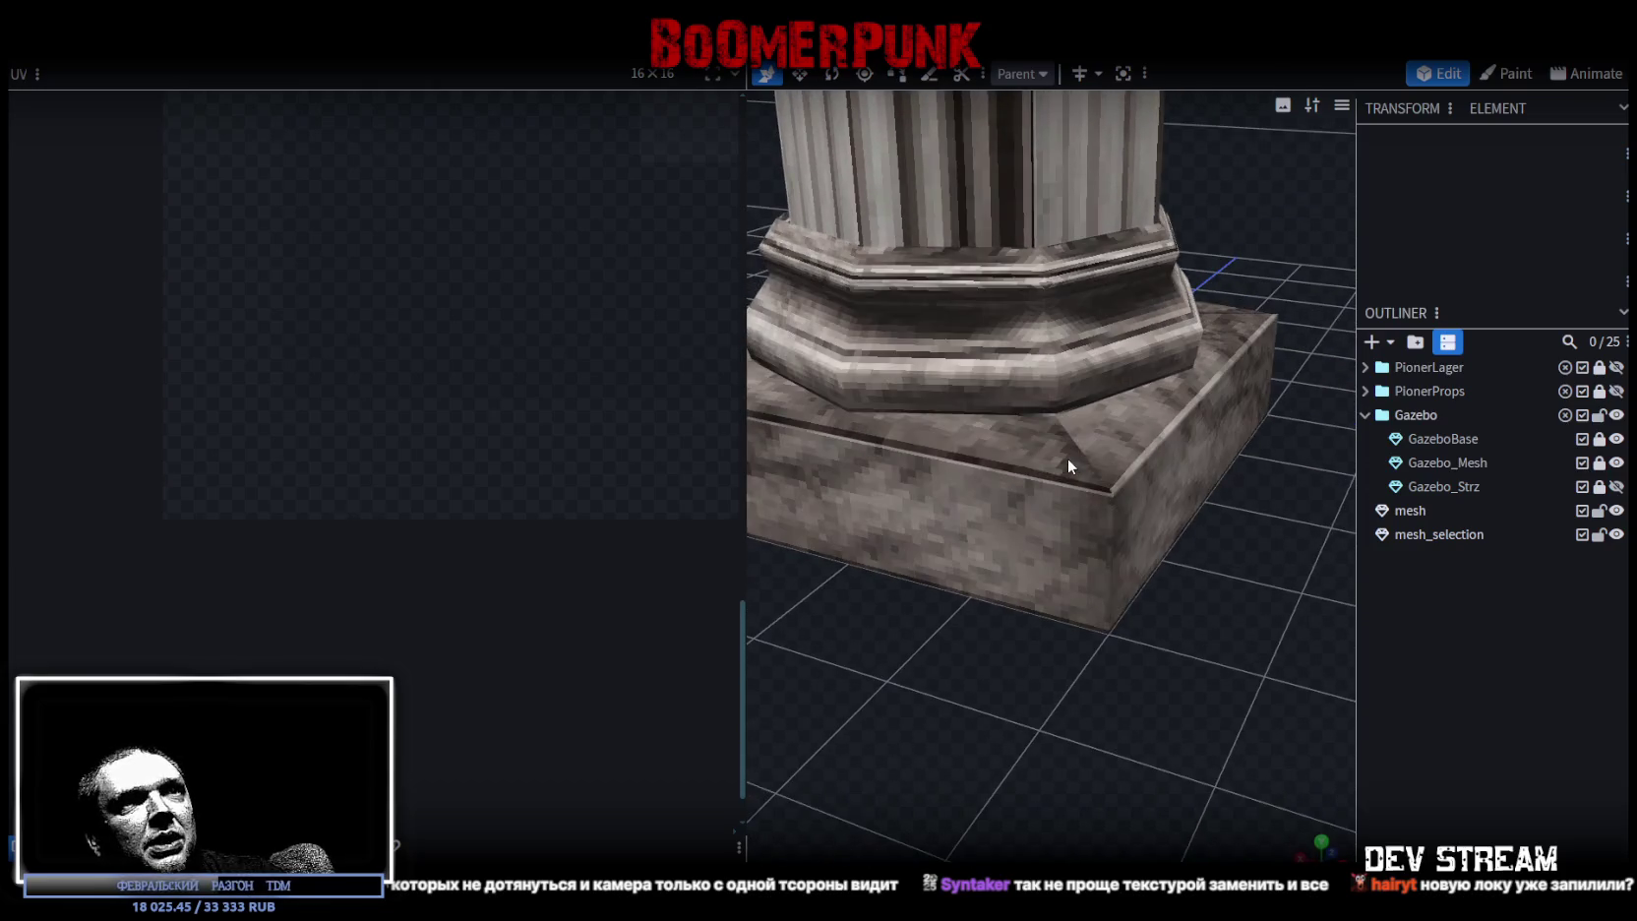
- Select the plinth's side and top triangle faces while orbiting around the base
left_click(1068, 466)
left_click(1134, 425)
left_click(1124, 515)
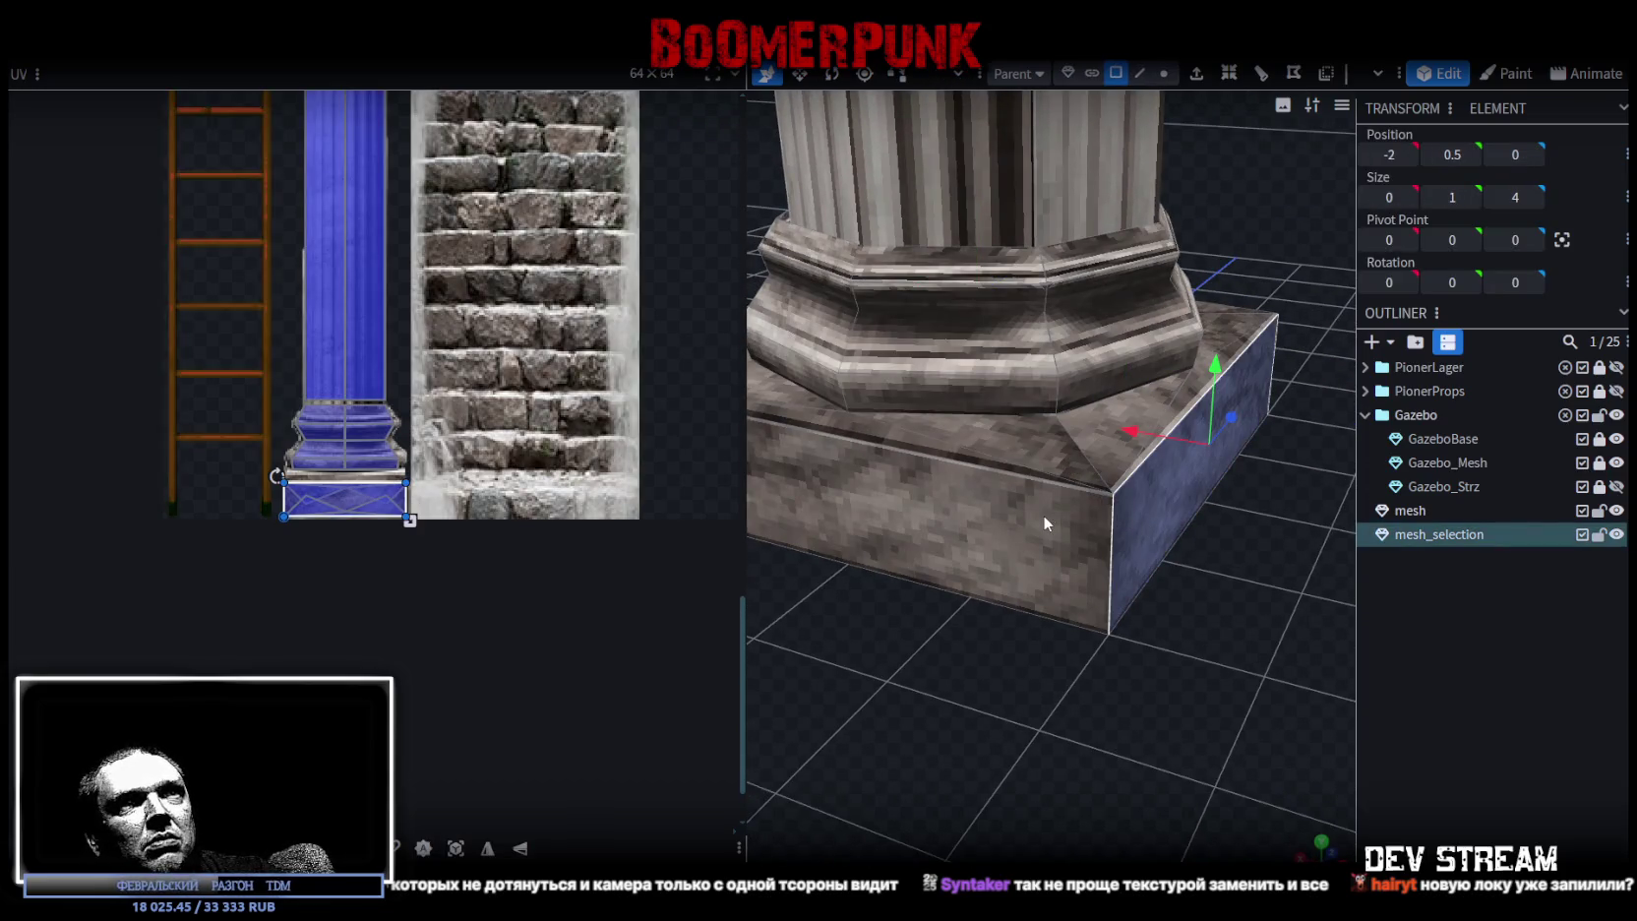
left_click(1094, 425)
mouse_move(1113, 659)
left_mouse_down()
mouse_move(966, 716)
mouse_move(1006, 785)
mouse_move(1069, 751)
mouse_move(1001, 604)
left_mouse_up()
left_click(1117, 598)
mouse_move(1118, 598)
left_mouse_down()
mouse_move(1020, 758)
mouse_move(1018, 730)
left_mouse_up()
left_click(1080, 525)
left_click(1209, 500)
mouse_move(1205, 812)
left_mouse_down()
mouse_move(1218, 744)
mouse_move(984, 743)
mouse_move(1035, 732)
left_mouse_up()
mouse_move(1023, 546)
left_mouse_down()
mouse_move(1193, 750)
mouse_move(1112, 719)
mouse_move(1066, 585)
left_mouse_up()
- Select the plinth's thin strip face and its top face from new angles
left_click(1048, 568)
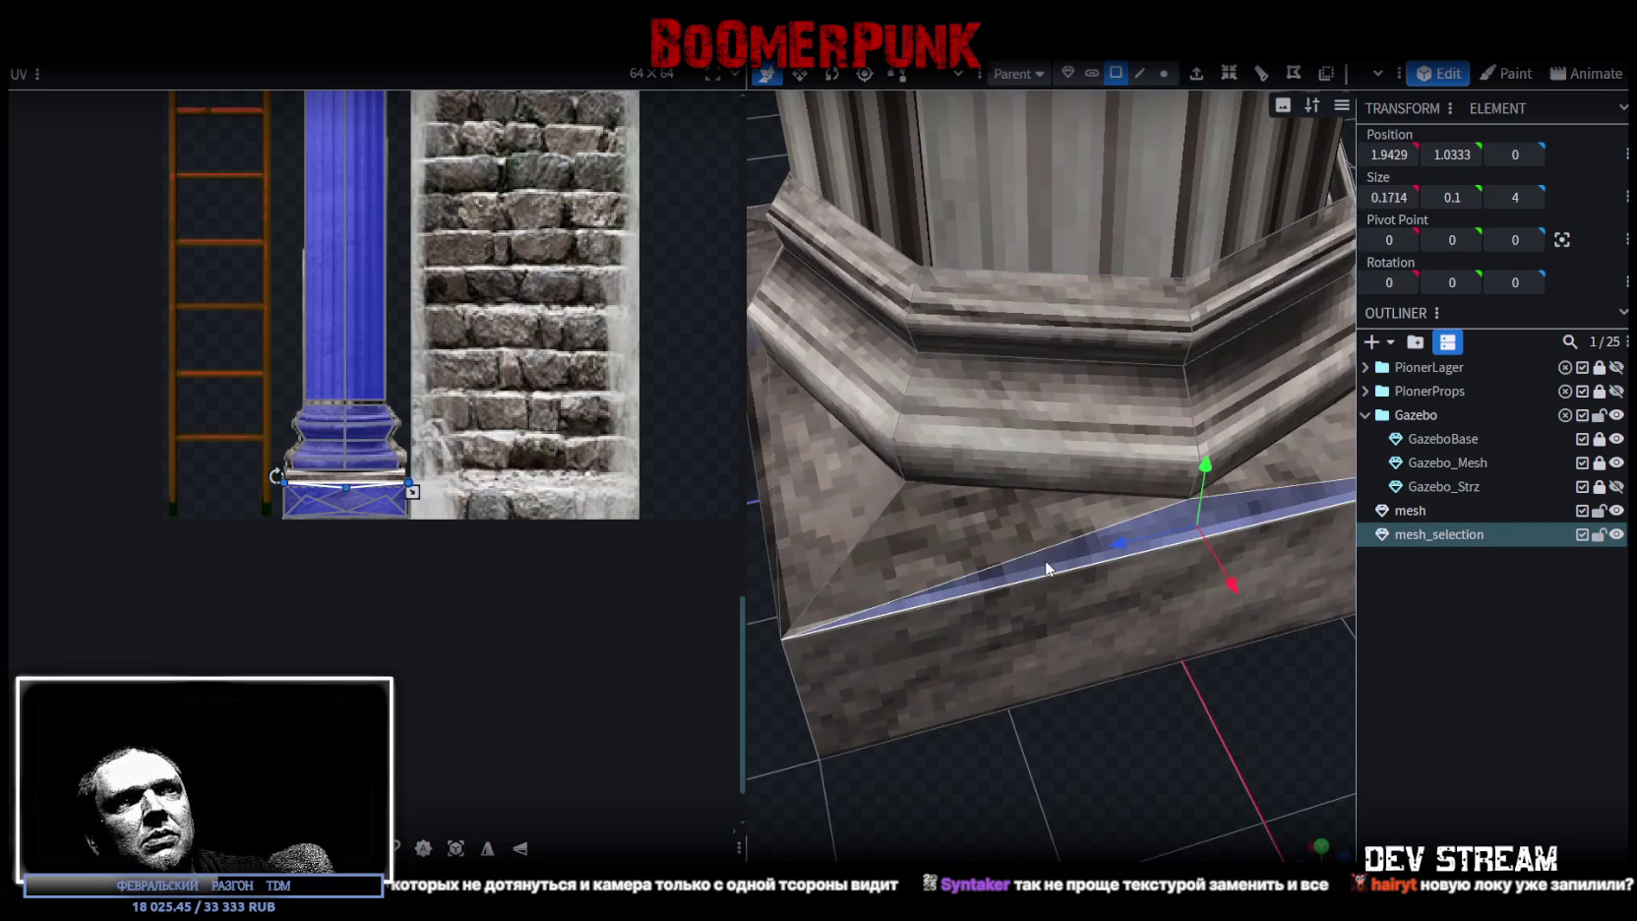
left_click(1030, 536)
left_click_drag(1165, 749, 1090, 565)
left_click(1083, 489)
mouse_move(1083, 489)
left_mouse_down()
mouse_move(997, 757)
mouse_move(1132, 747)
mouse_move(1106, 710)
mouse_move(1129, 772)
mouse_move(955, 619)
left_mouse_up()
left_click(924, 480)
left_click(1033, 462)
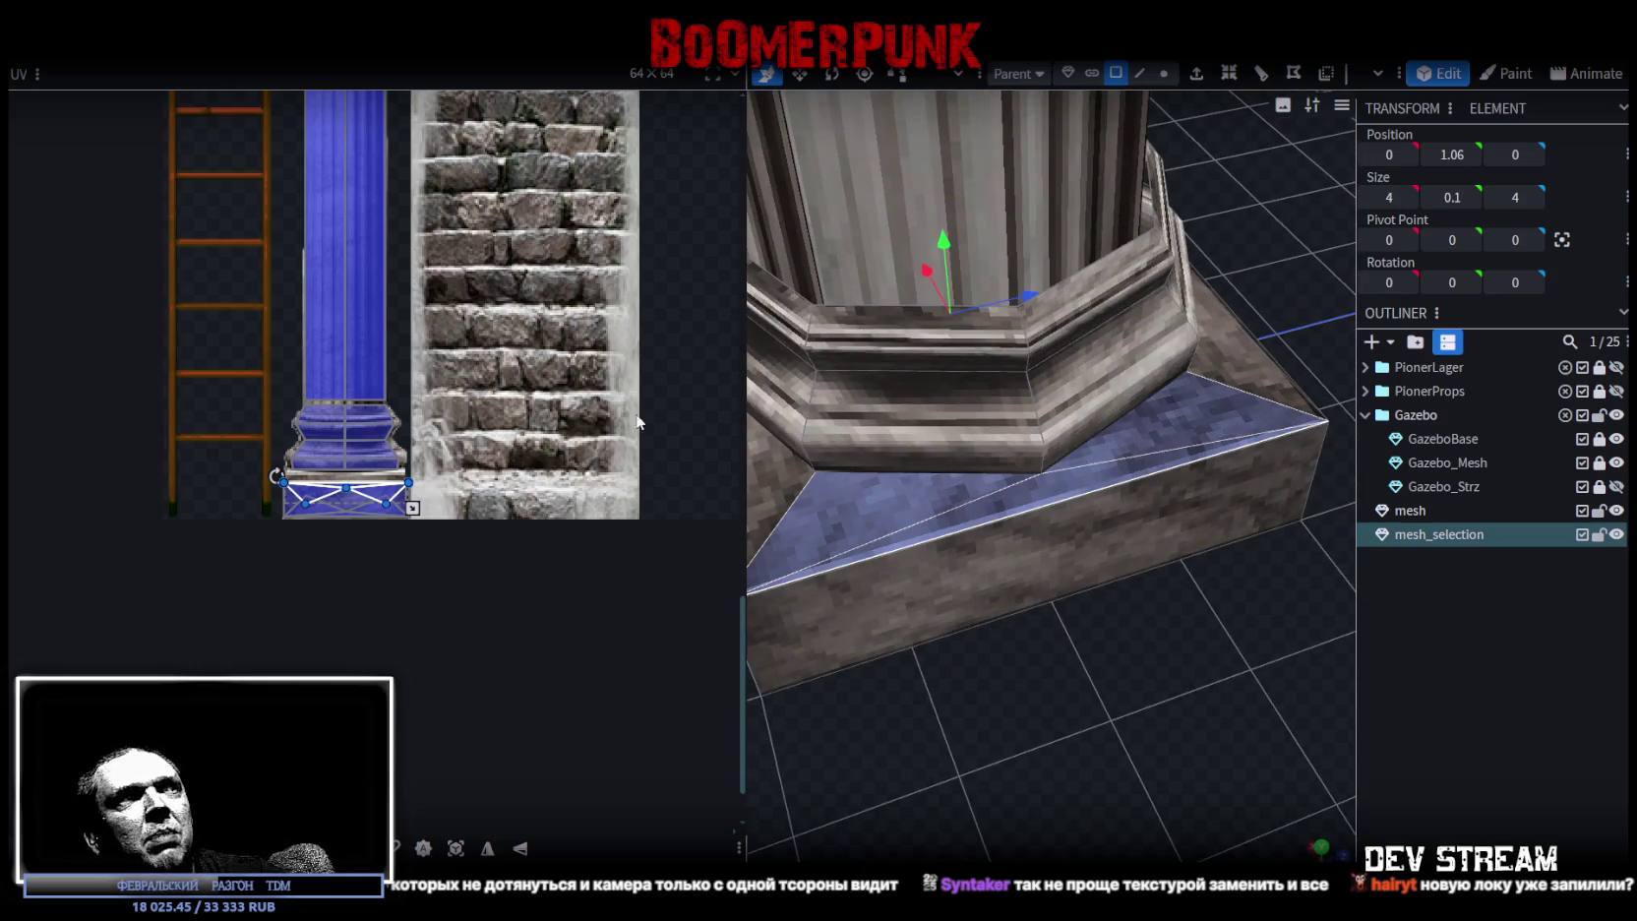
scroll(305, 502, "up", 3)
scroll(293, 470, "up", 2)
scroll(286, 443, "up", 2)
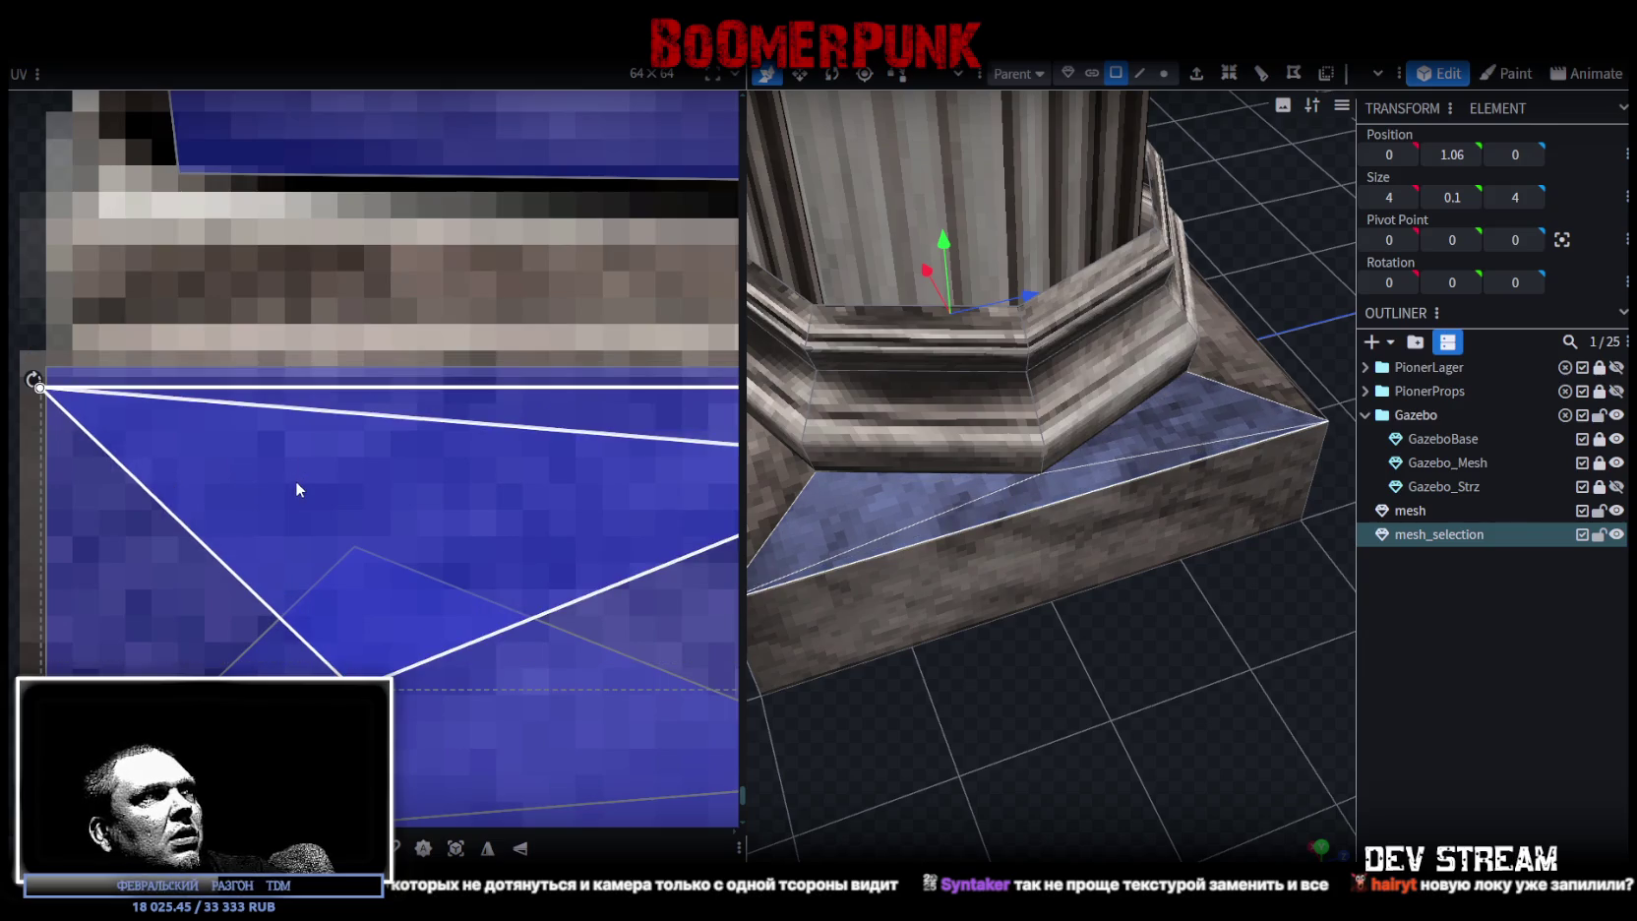
mouse_move(1069, 639)
left_mouse_down()
mouse_move(988, 702)
mouse_move(1057, 645)
mouse_move(964, 531)
left_mouse_up()
- Align the plinth front face's UV box with the blue strip, nudging edges one texel
left_click(950, 495)
scroll(476, 538, "down", 3)
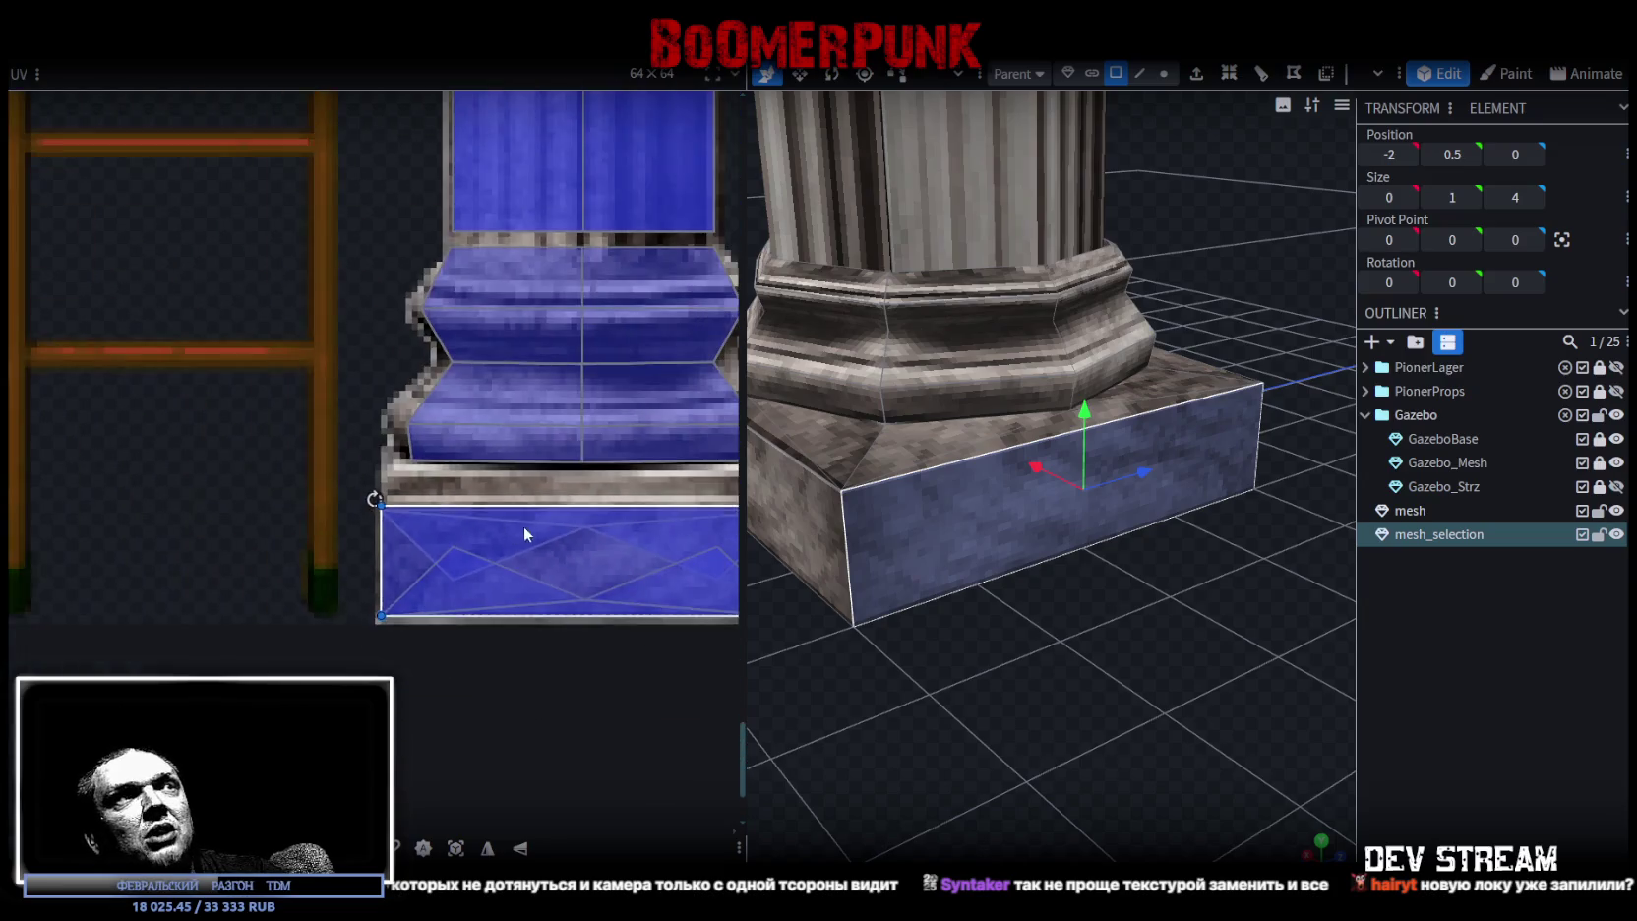
scroll(292, 486, "up", 1)
scroll(295, 492, "up", 1)
scroll(506, 671, "up", 2)
scroll(507, 630, "down", 2)
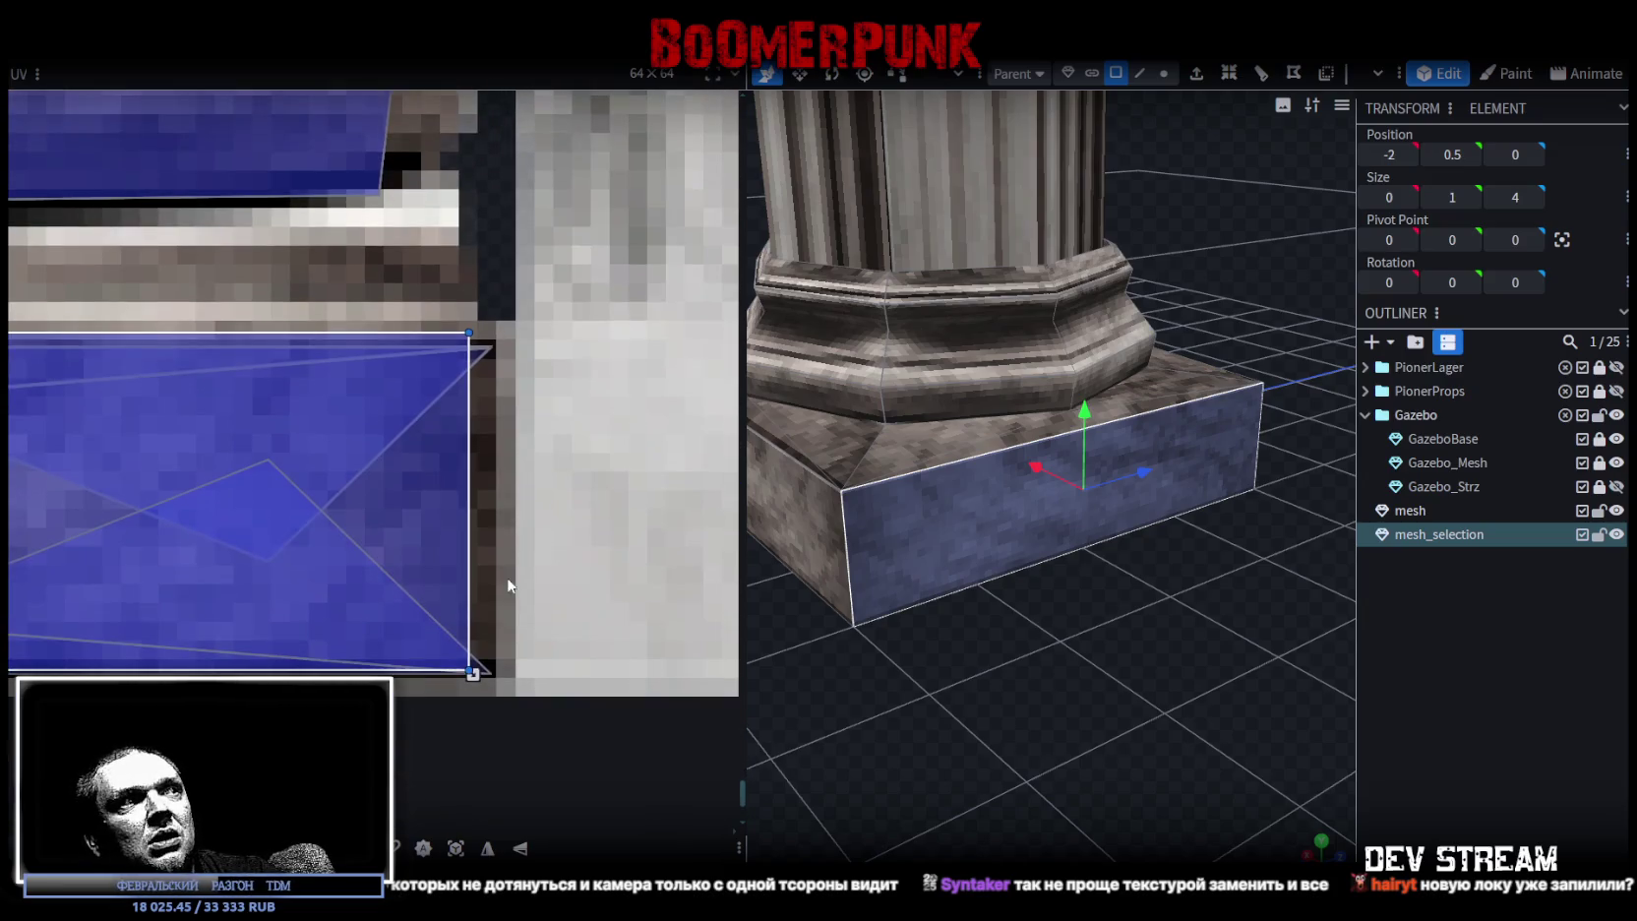
mouse_move(840, 690)
left_mouse_down()
mouse_move(1080, 675)
mouse_move(952, 609)
mouse_move(1135, 636)
left_mouse_up()
mouse_move(966, 750)
left_mouse_down()
mouse_move(1110, 532)
mouse_move(1108, 700)
mouse_move(1043, 494)
left_mouse_up()
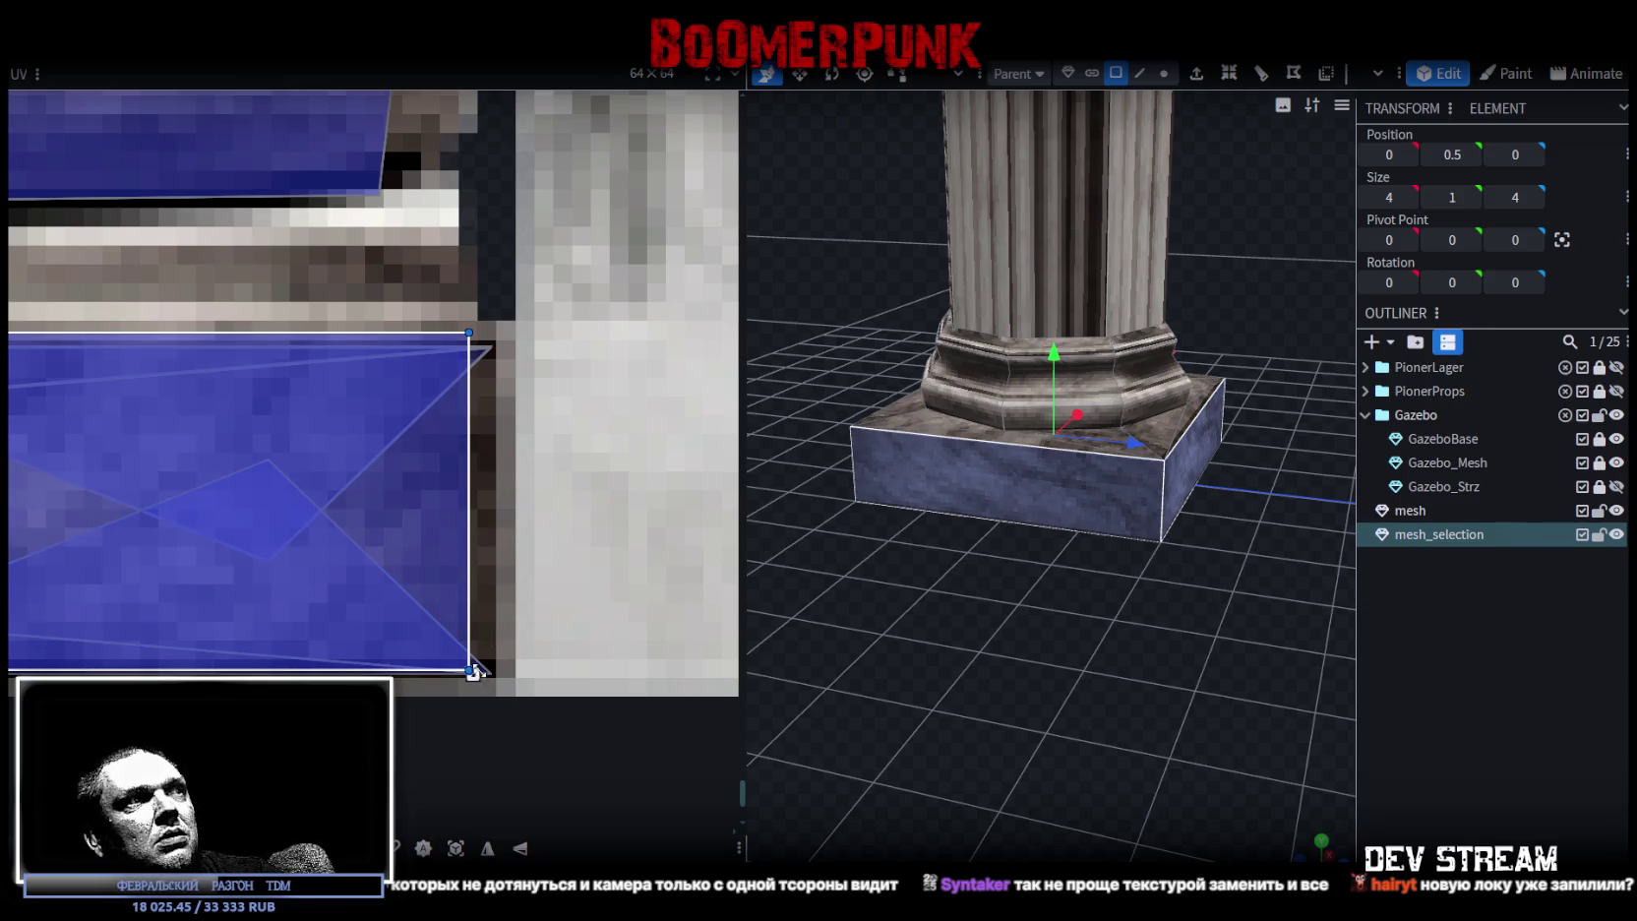
left_click_drag(474, 672, 480, 670)
left_click_drag(439, 574, 436, 579)
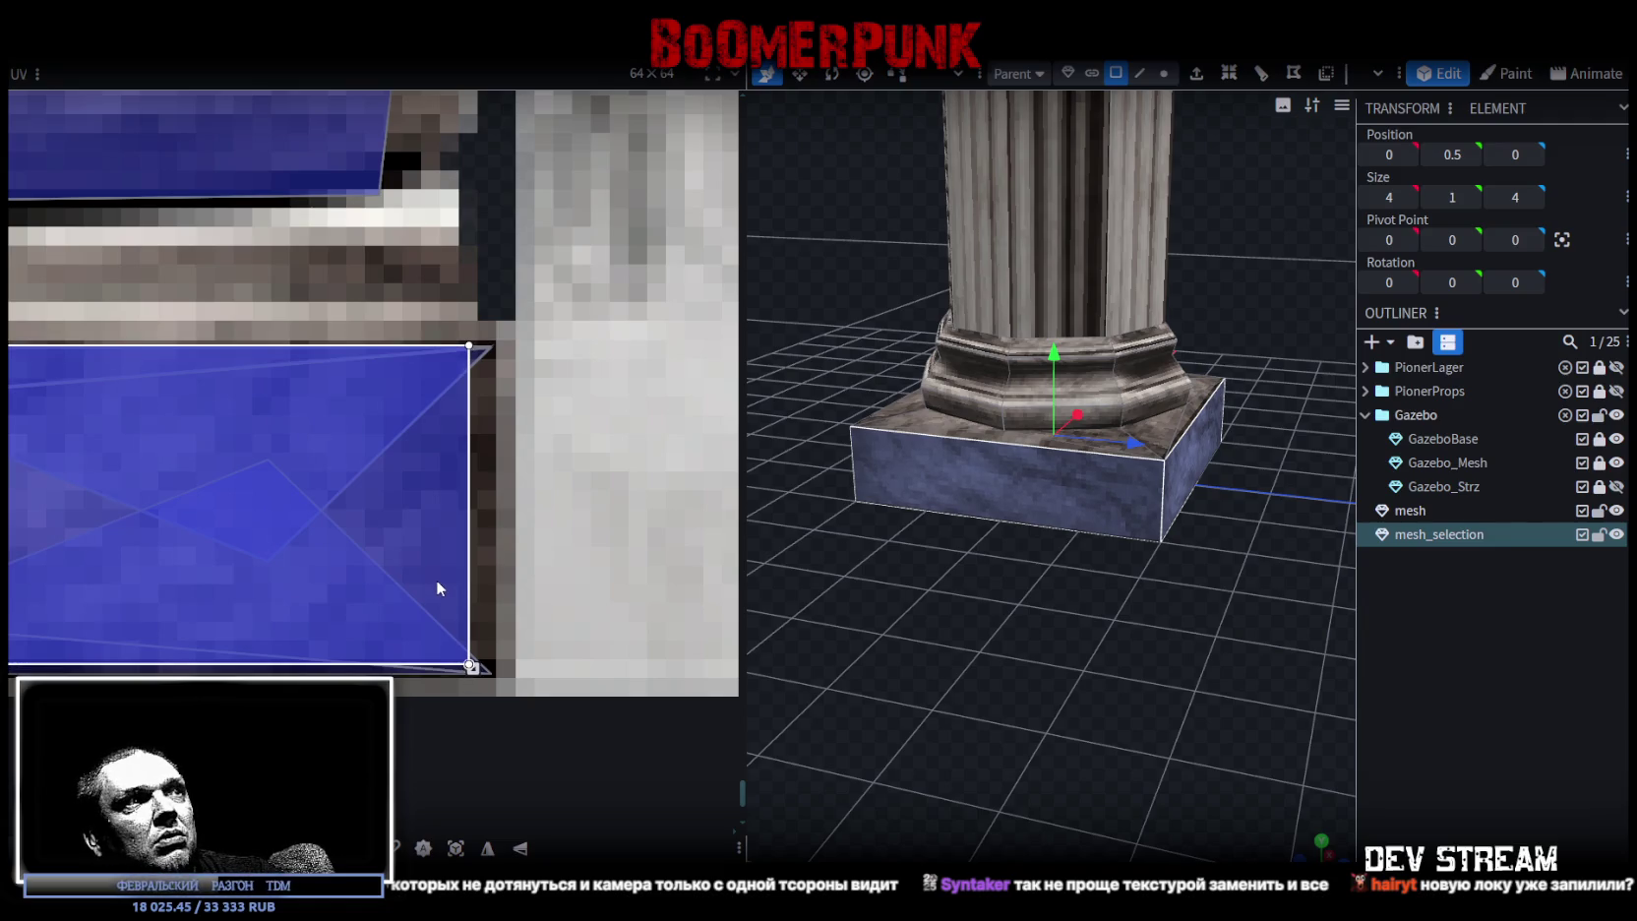
left_click_drag(472, 669, 491, 676)
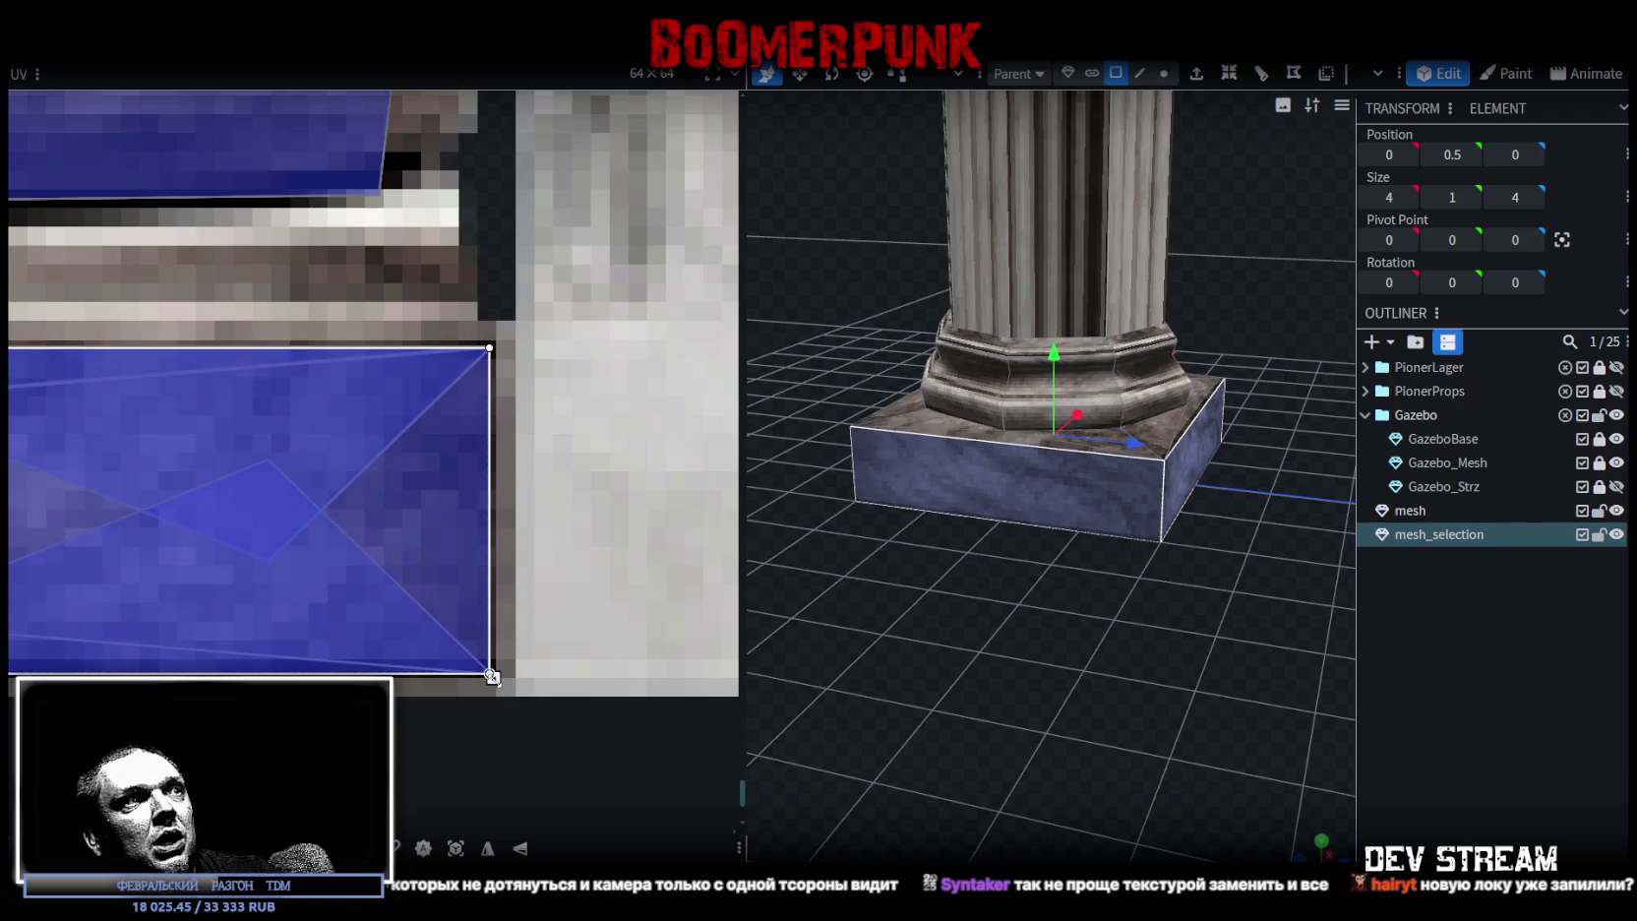
- Select the vertices of the pillar's stepped base, then return to face selection
scroll(468, 673, "down", 3)
scroll(439, 569, "up", 3)
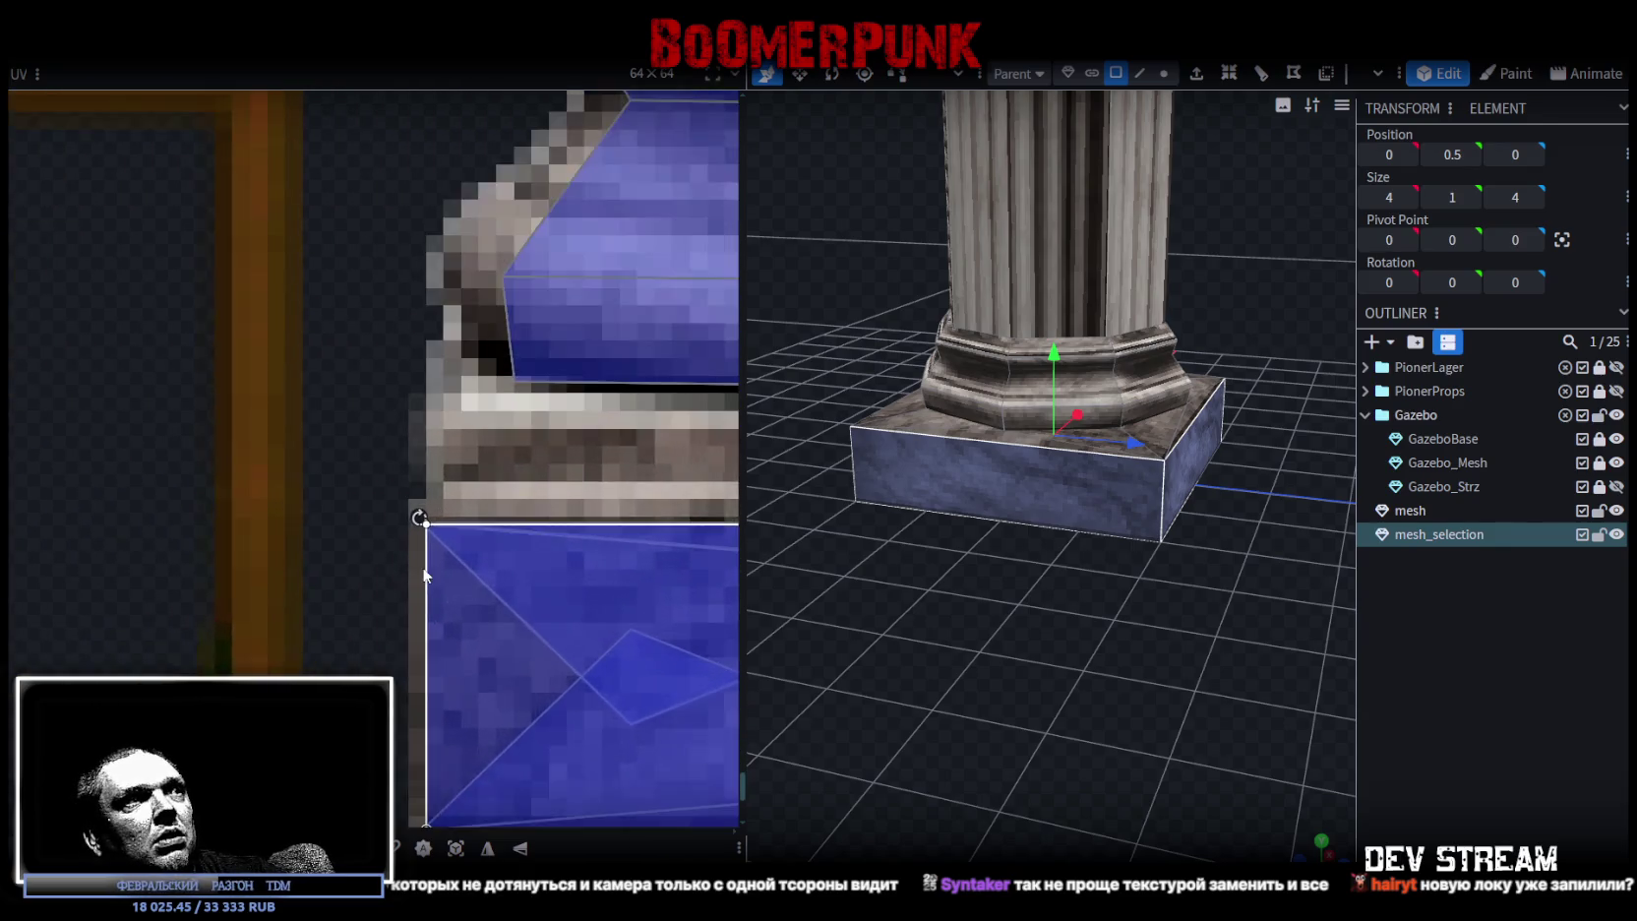
scroll(439, 568, "up", 2)
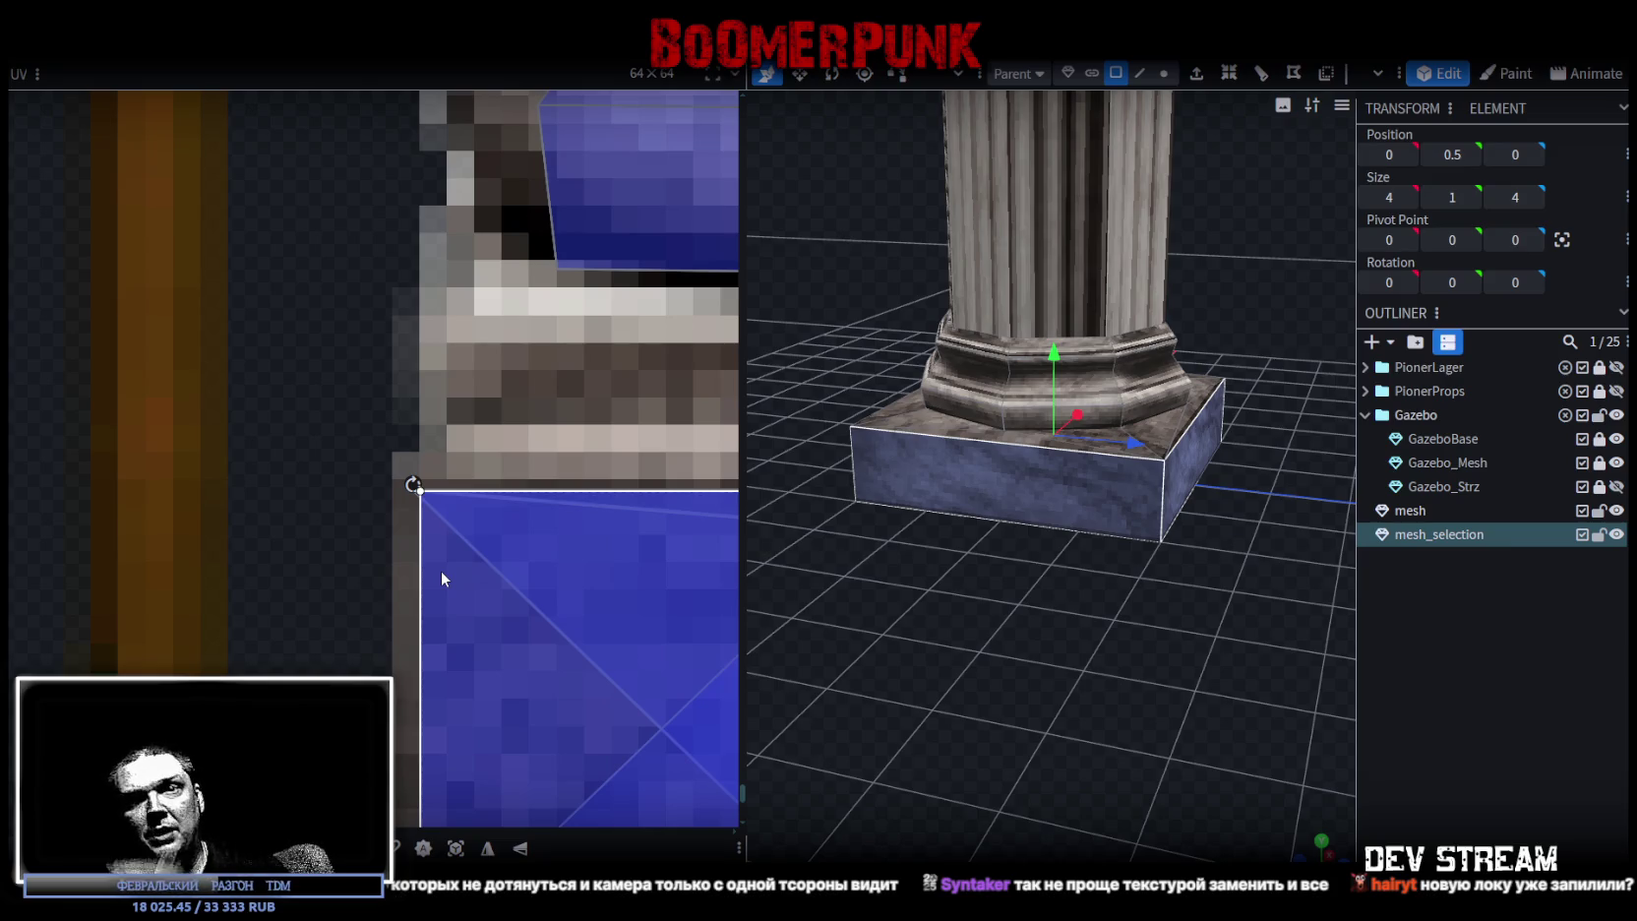
scroll(1182, 458, "down", 5)
mouse_move(1105, 585)
left_mouse_down()
mouse_move(1154, 541)
mouse_move(1044, 435)
left_mouse_up()
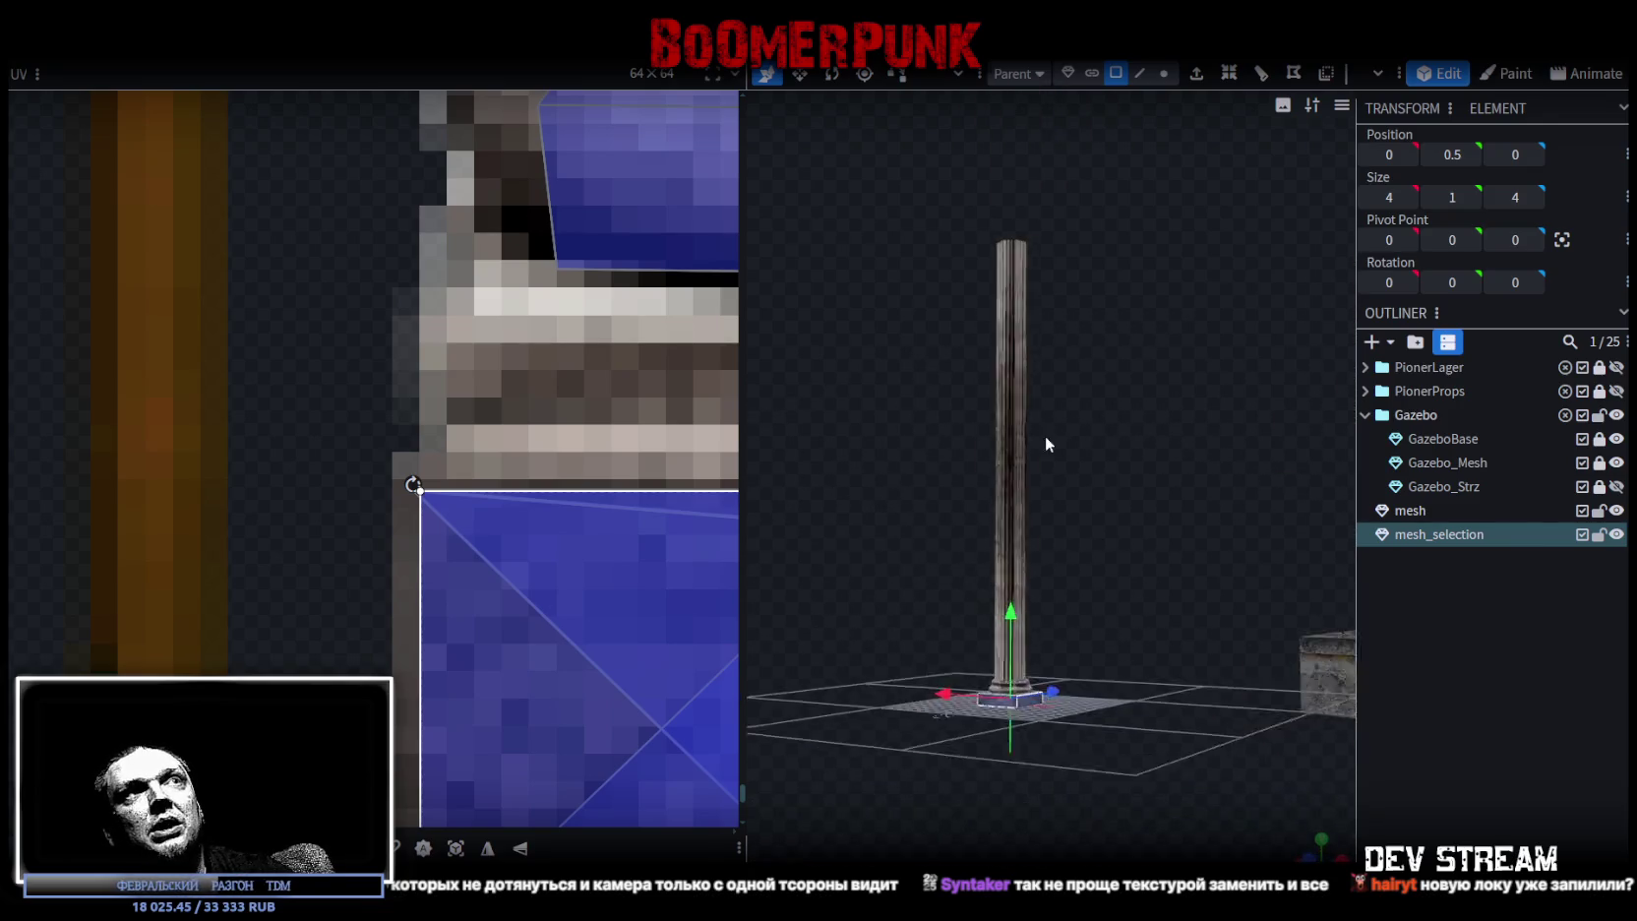
scroll(1099, 481, "up", 3)
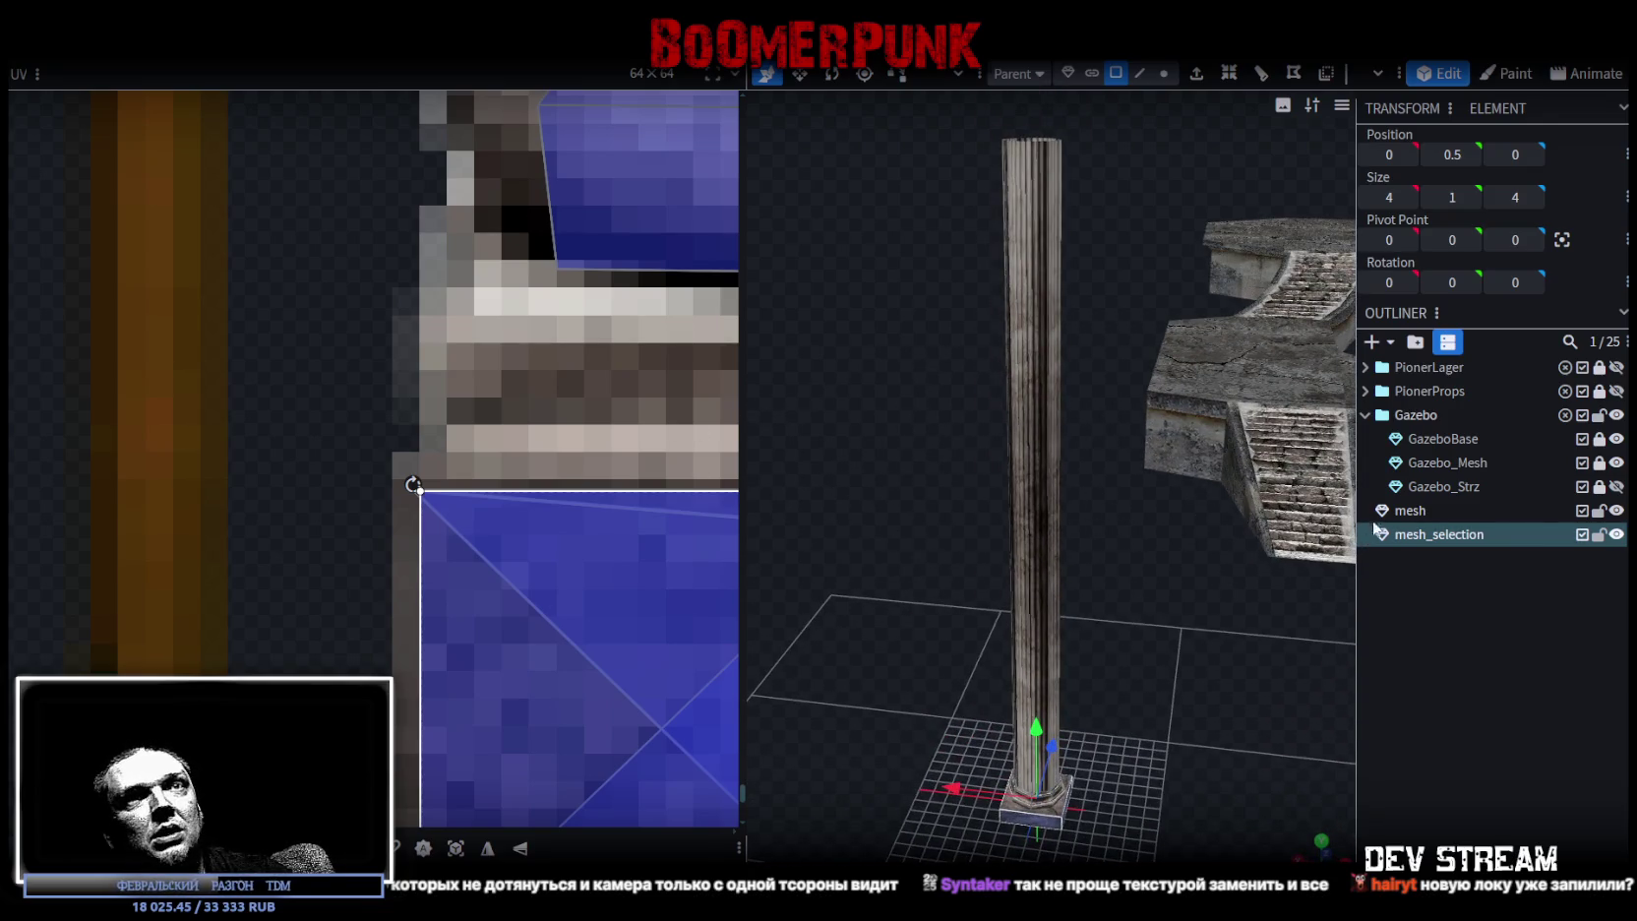
mouse_move(1139, 574)
left_mouse_down()
mouse_move(1166, 622)
mouse_move(1141, 502)
mouse_move(1138, 268)
left_mouse_up()
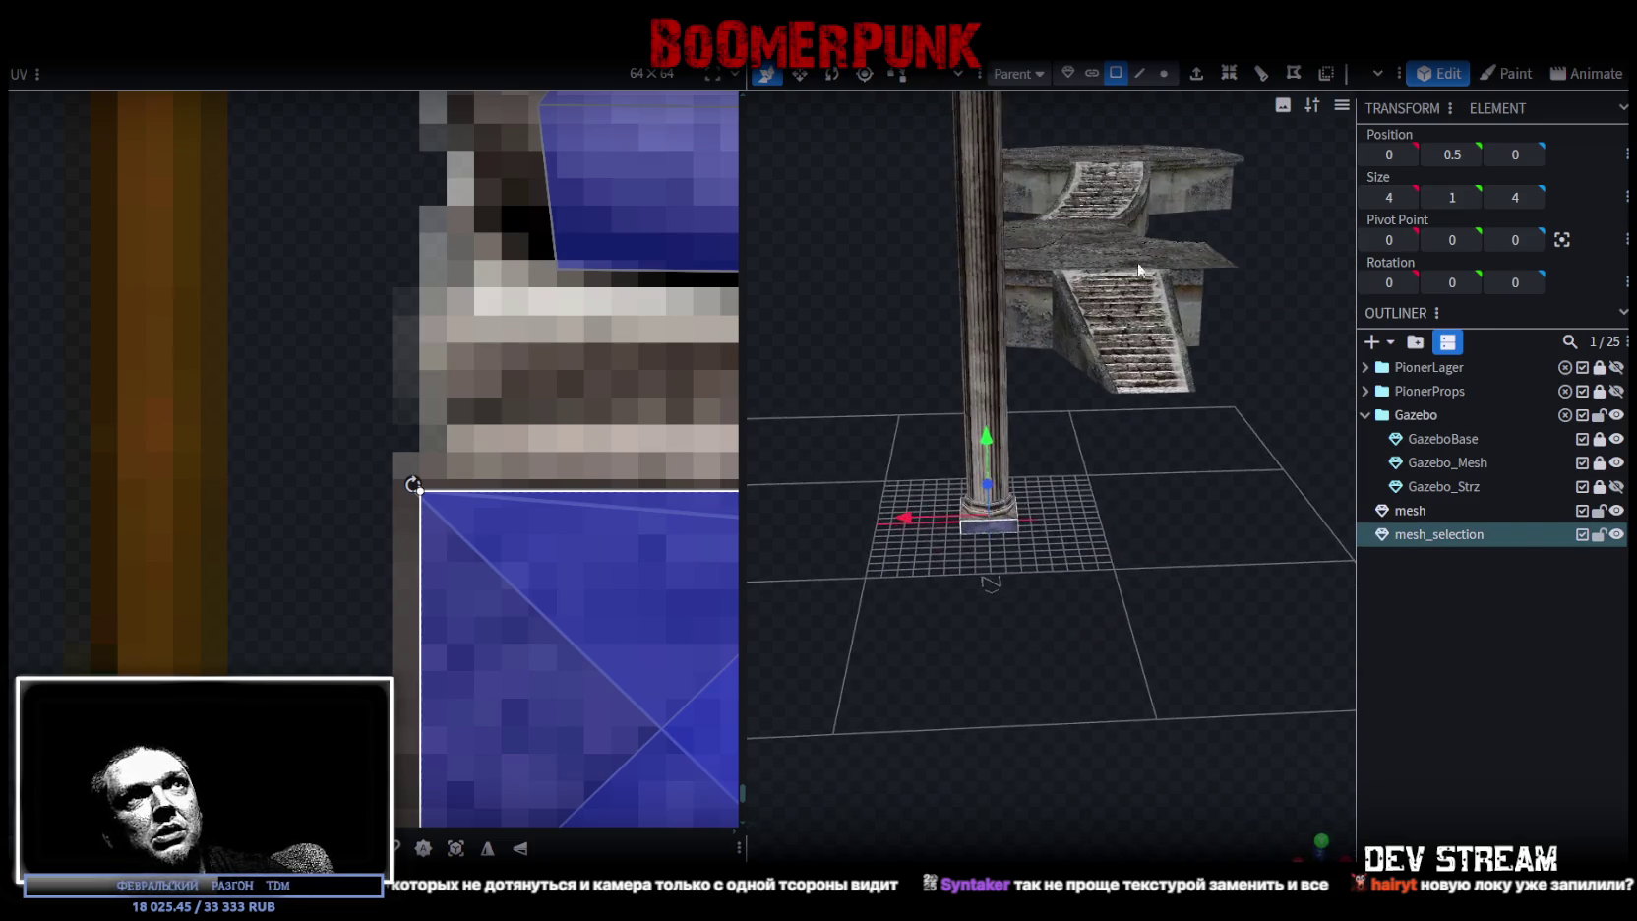
left_click(1162, 74)
mouse_move(1036, 547)
left_mouse_down()
mouse_move(845, 633)
mouse_move(1186, 372)
left_mouse_up()
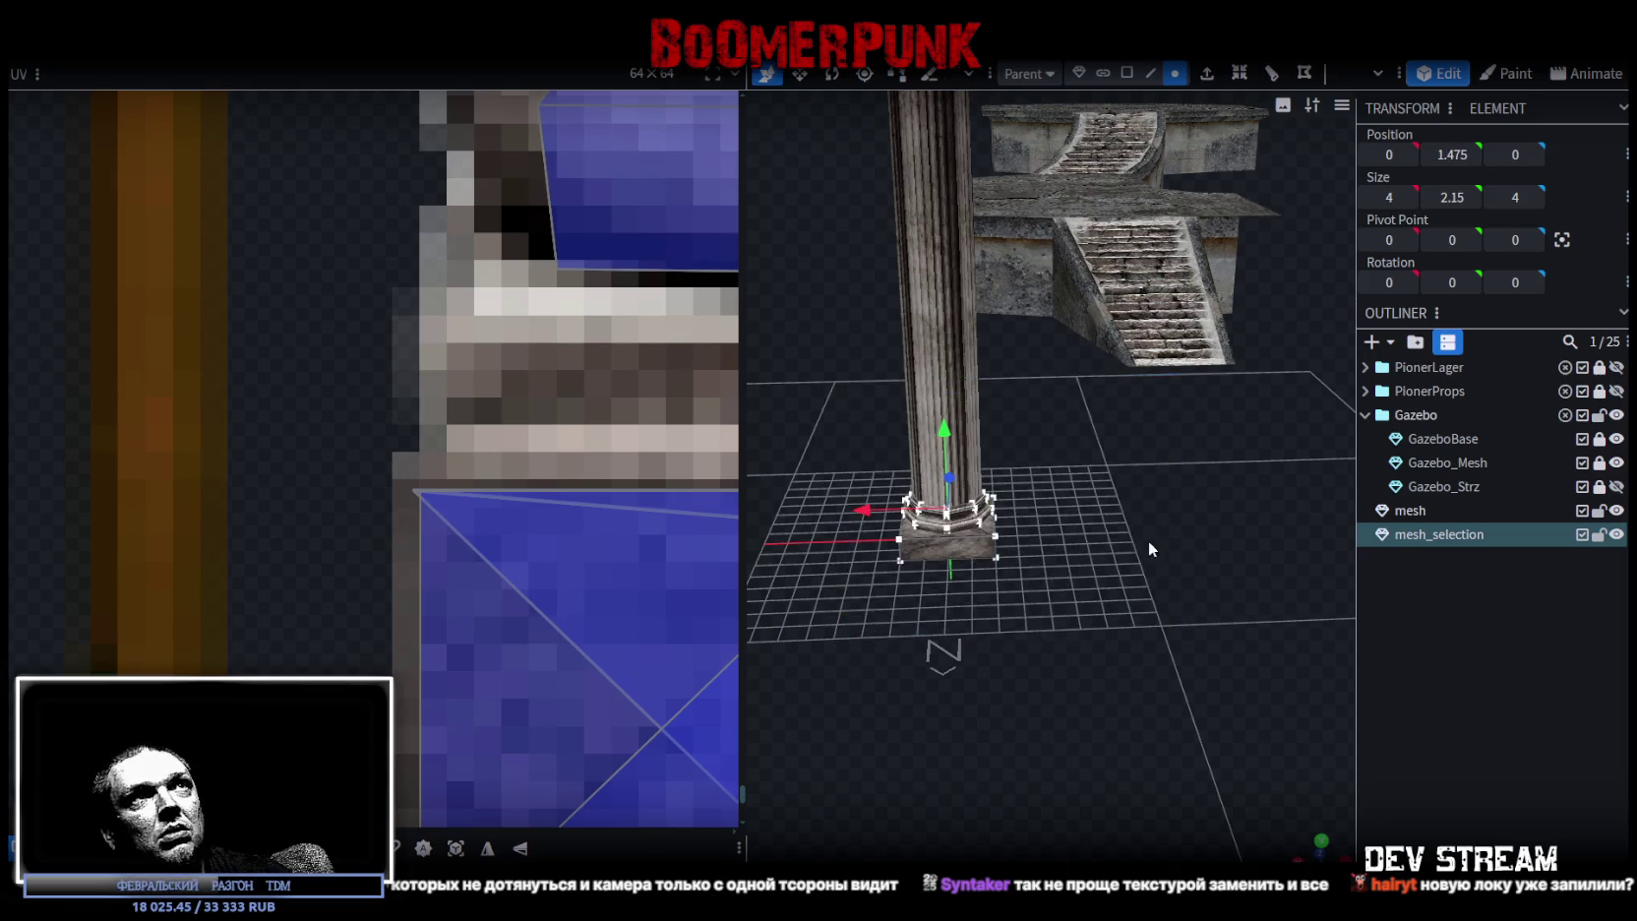
left_click(1127, 73)
scroll(960, 543, "up", 3)
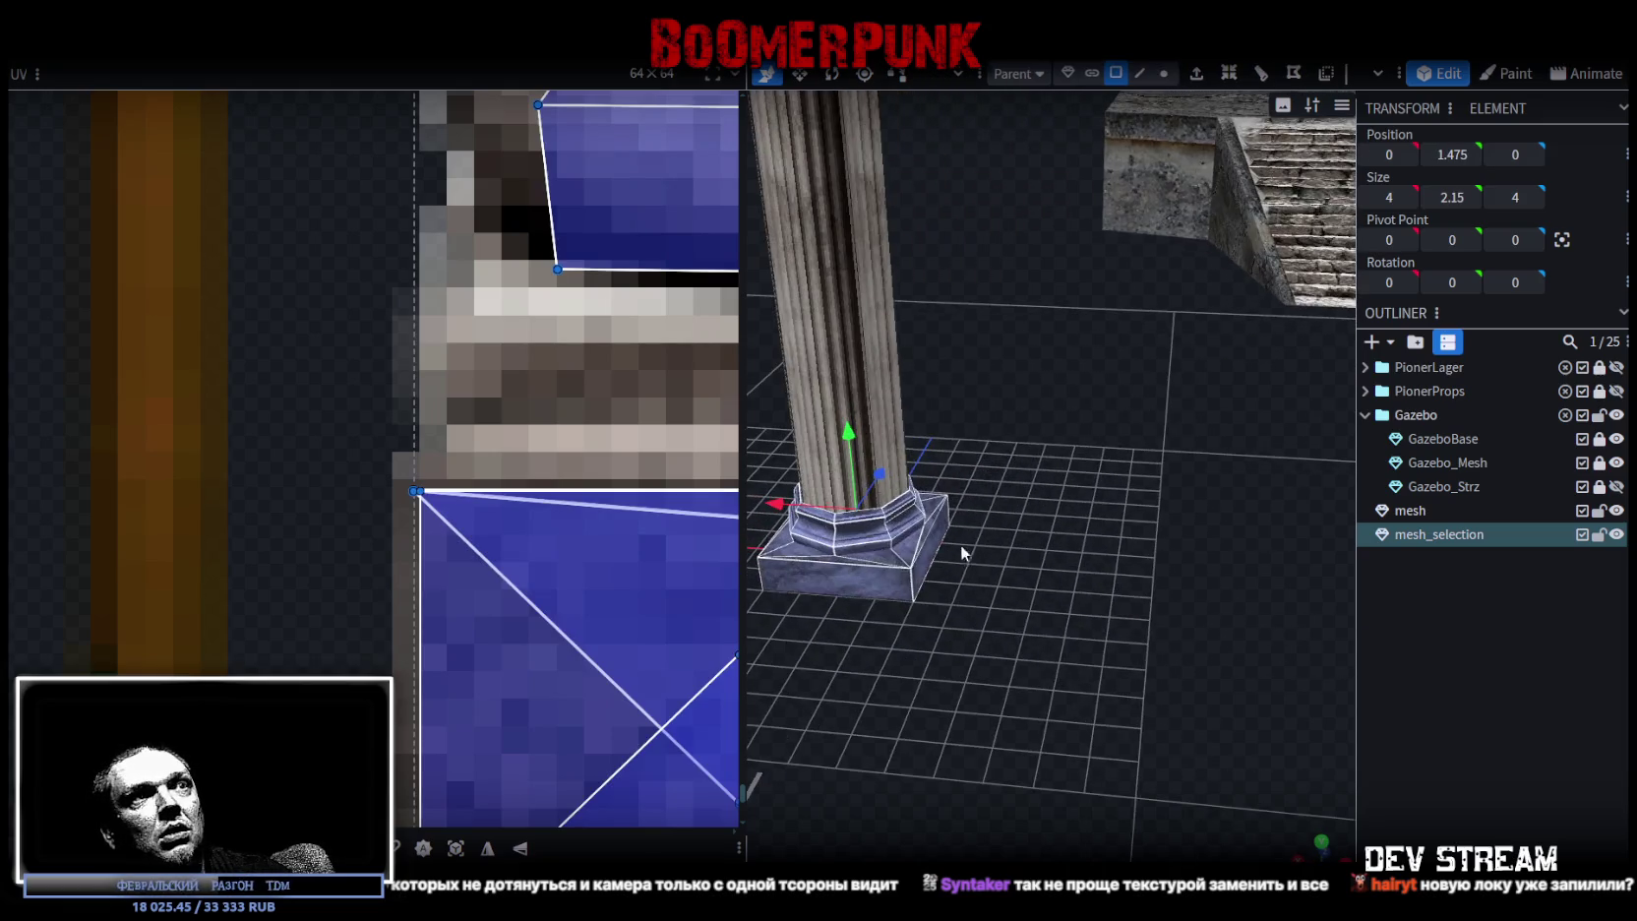
- Duplicate the stepped base mesh and lock the other meshes against editing
right_click(850, 582)
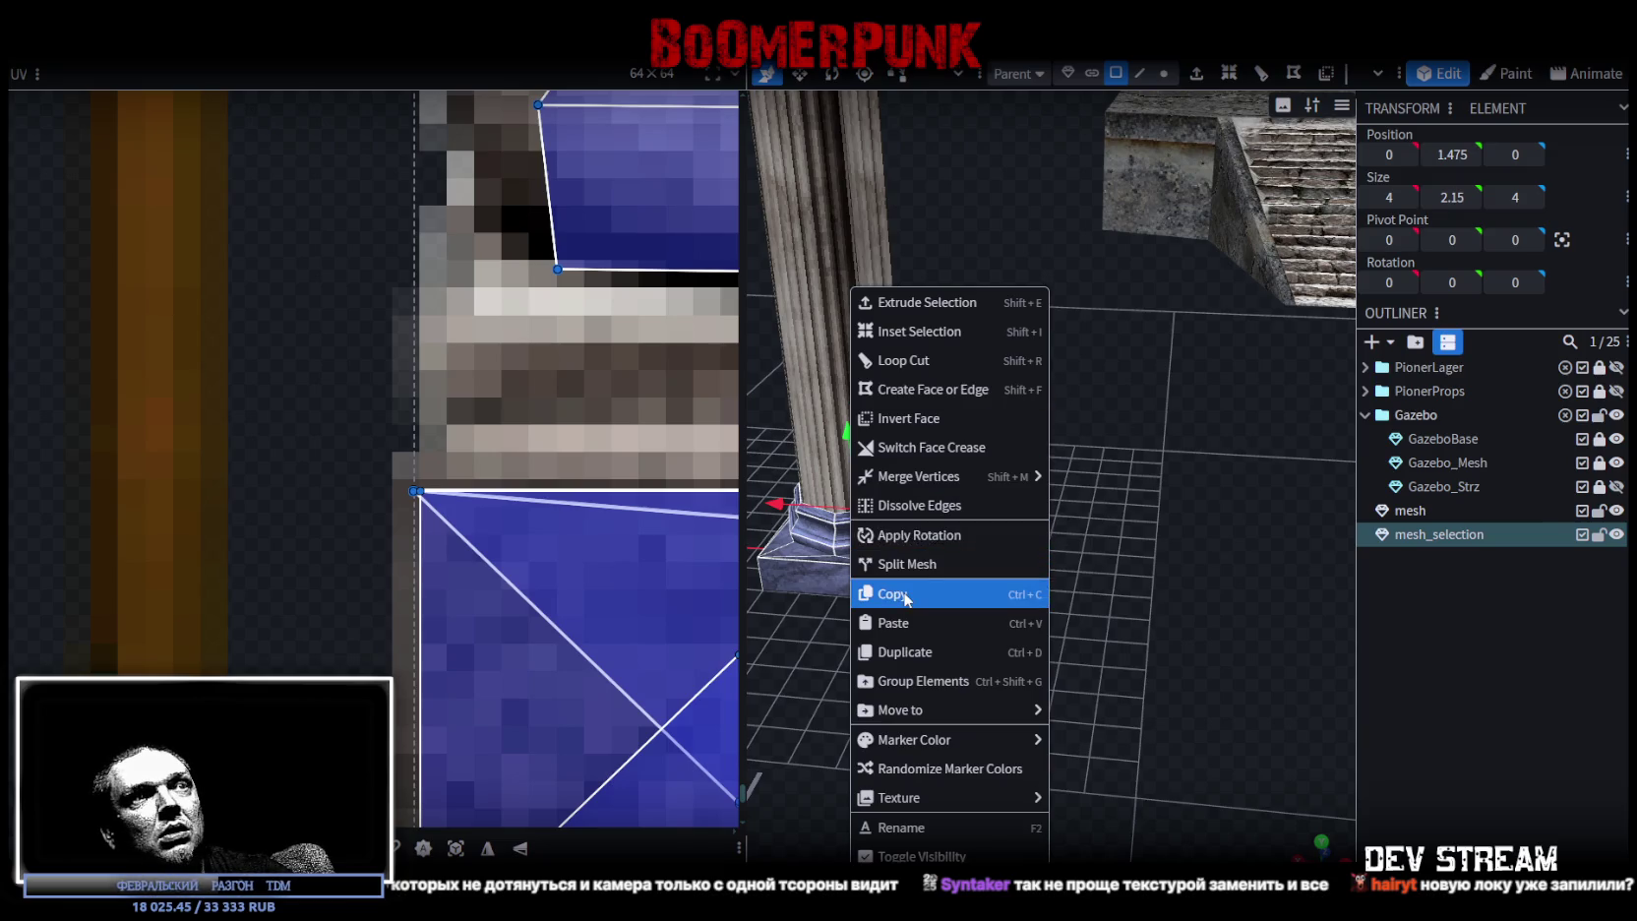
left_click(1431, 538)
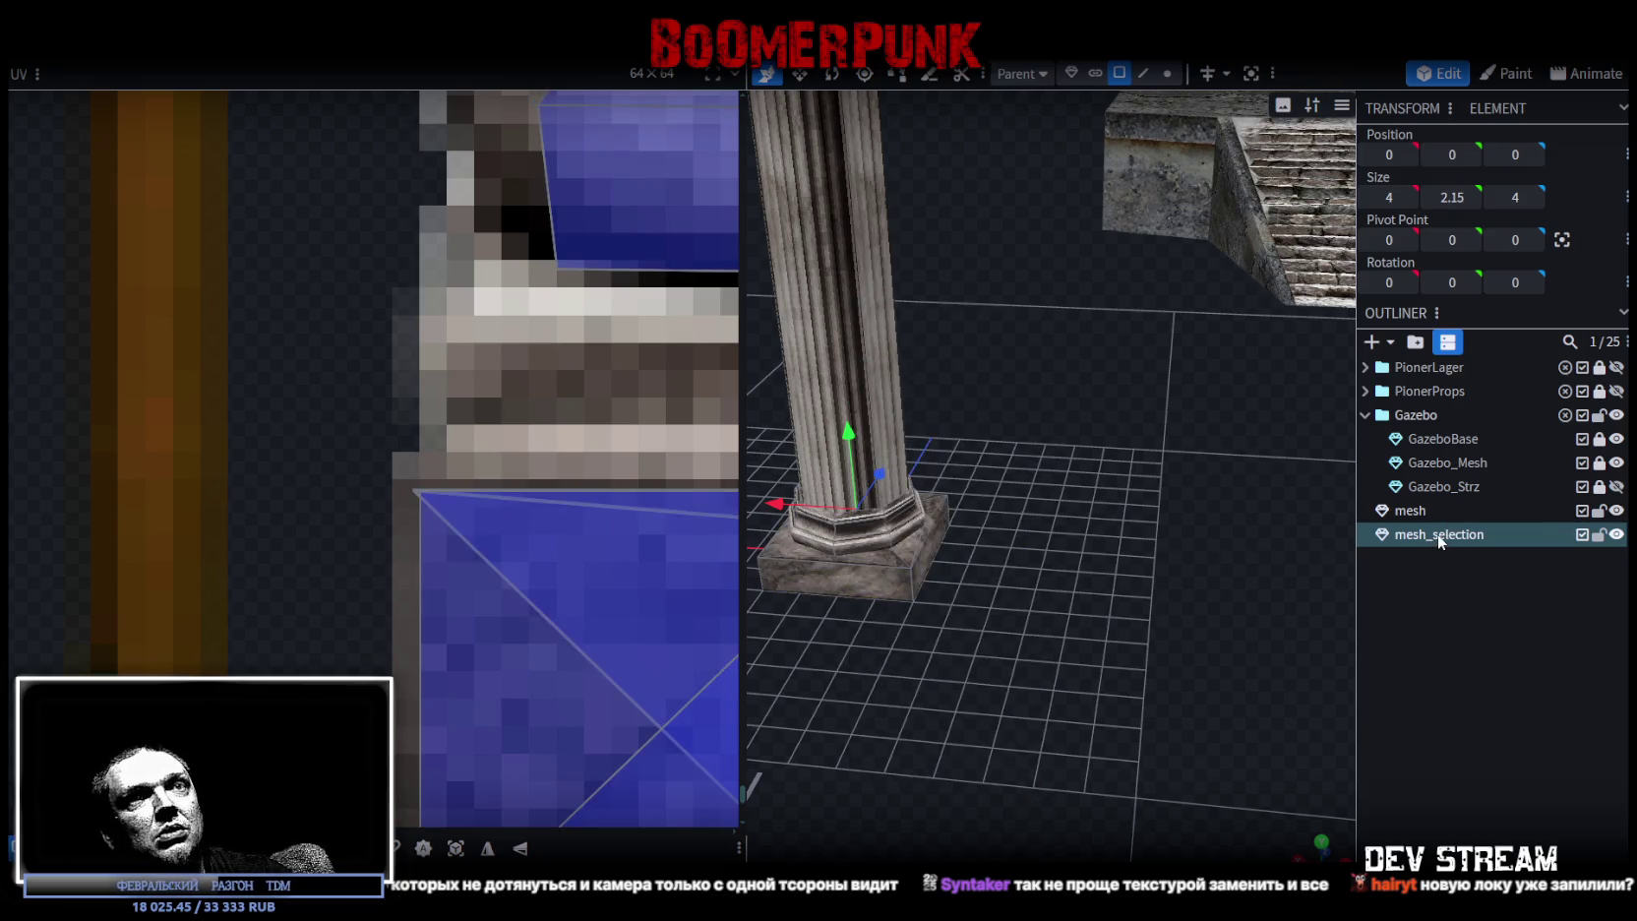
key("ctrl+d")
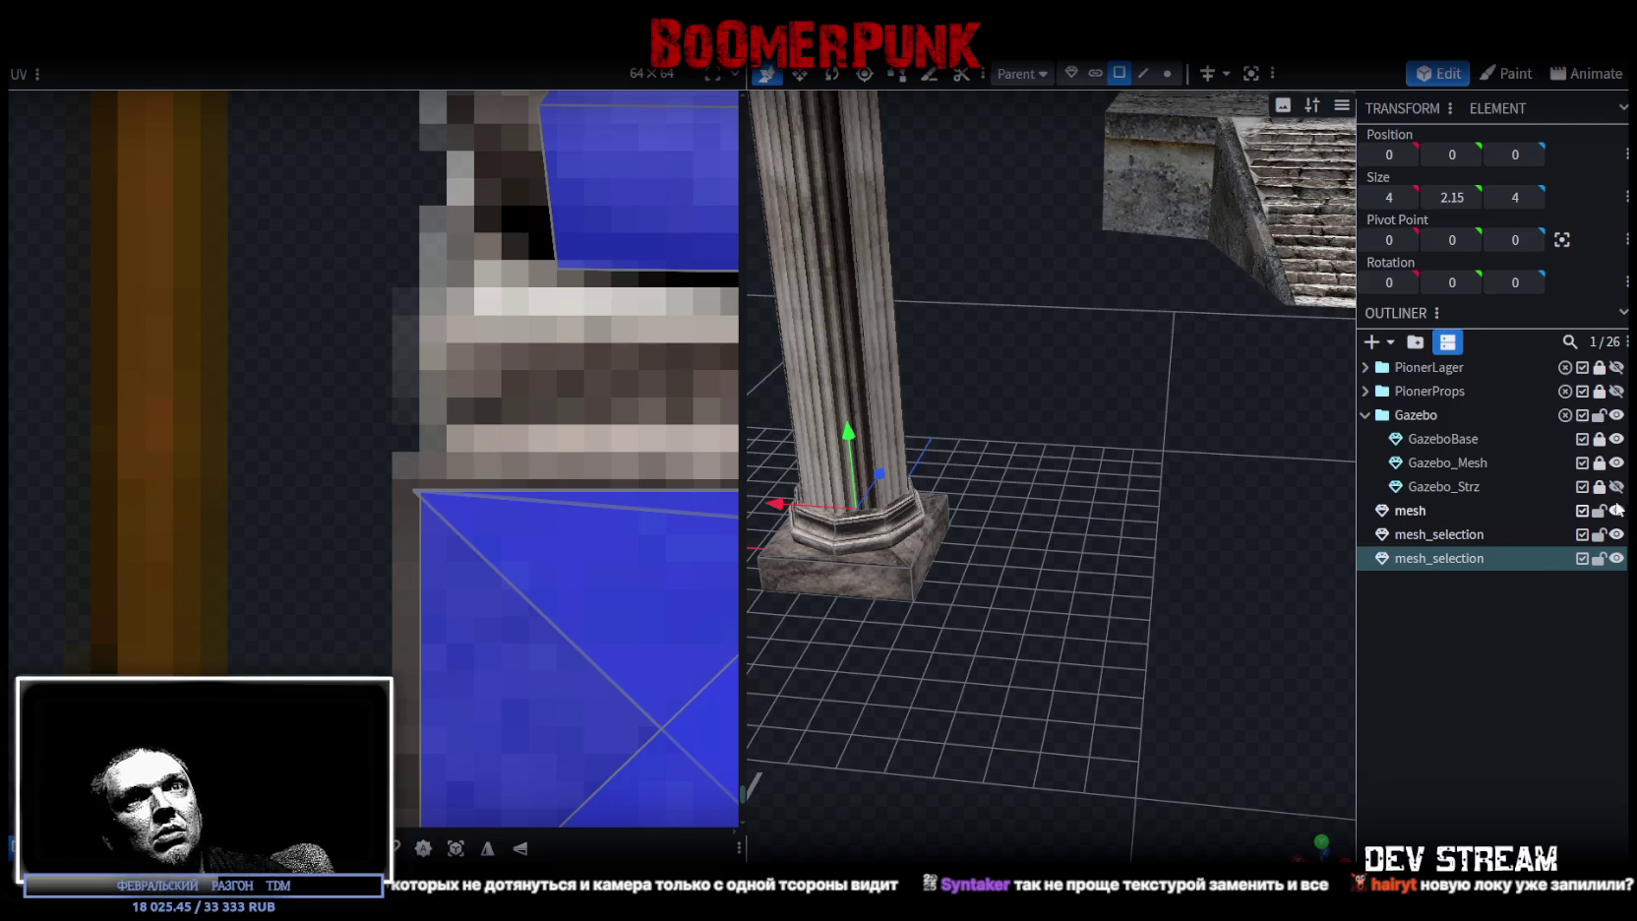
left_click_drag(1599, 511, 1600, 536)
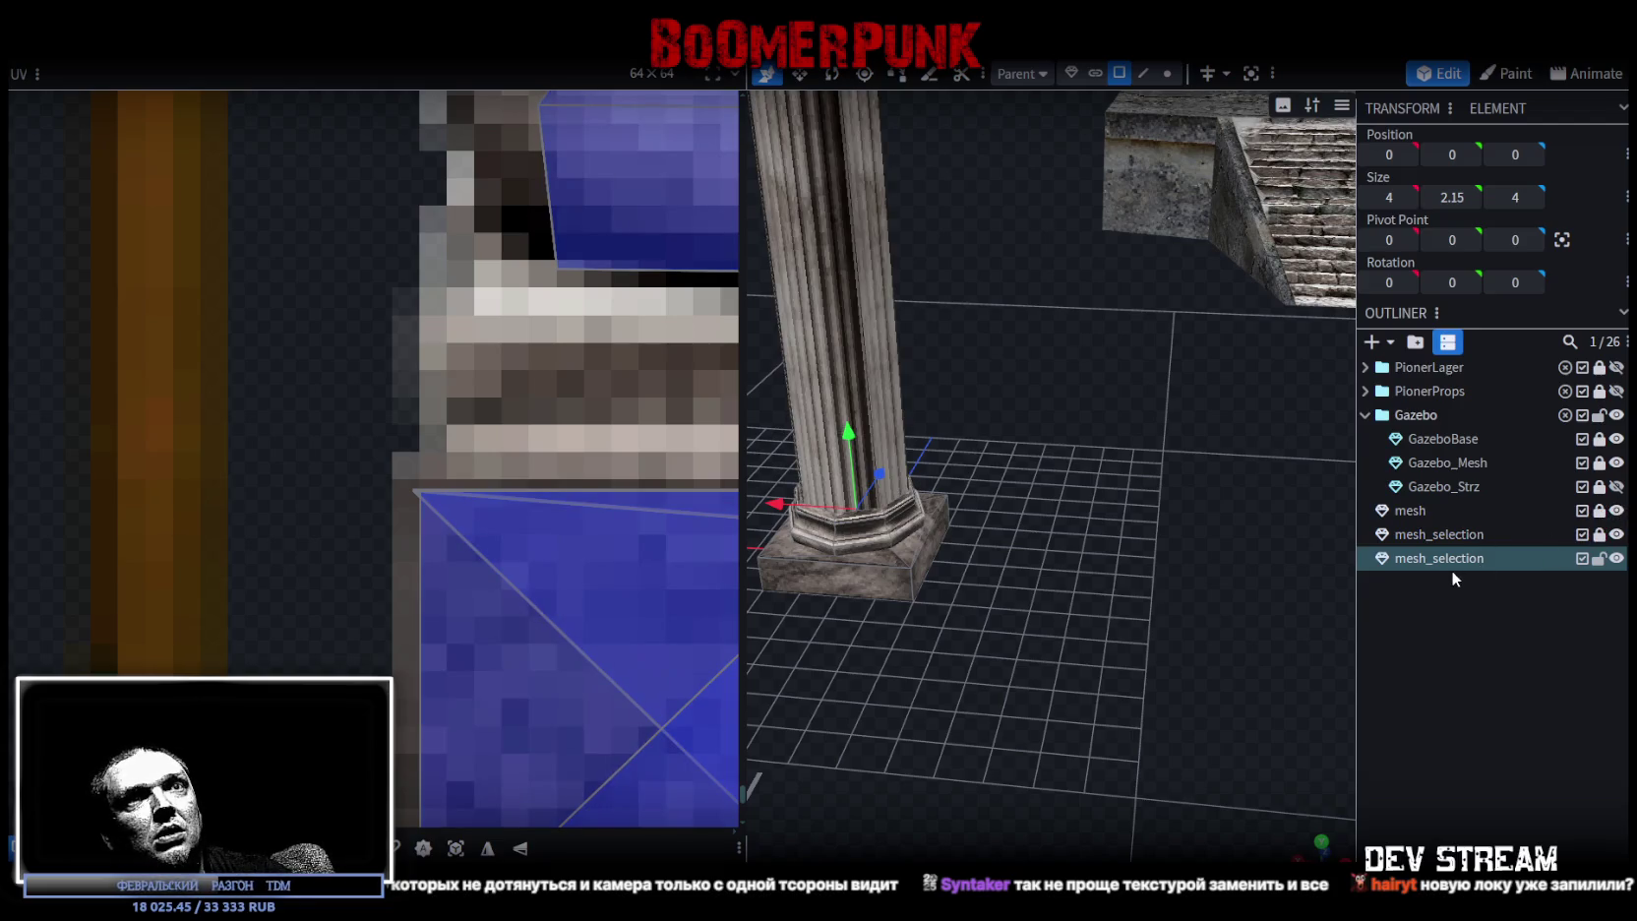
left_click_drag(1152, 461, 1300, 517)
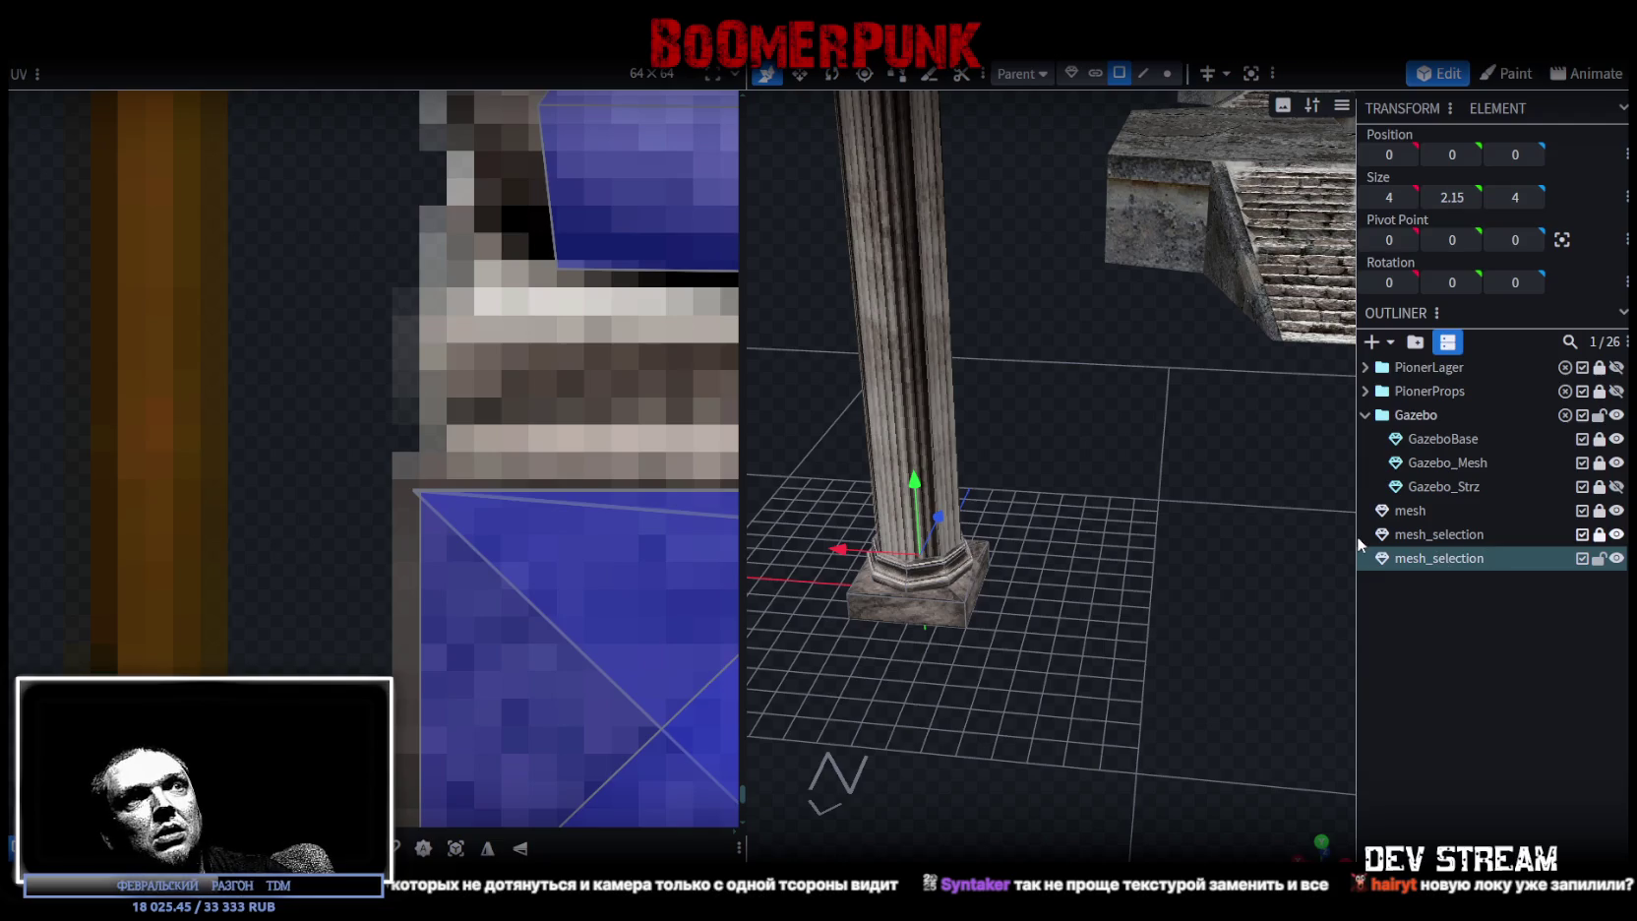
- Flip the copy upside down with Flip Y and raise it to Y 26.525
key("ctrl+a")
right_click(208, 93)
mouse_move(249, 127)
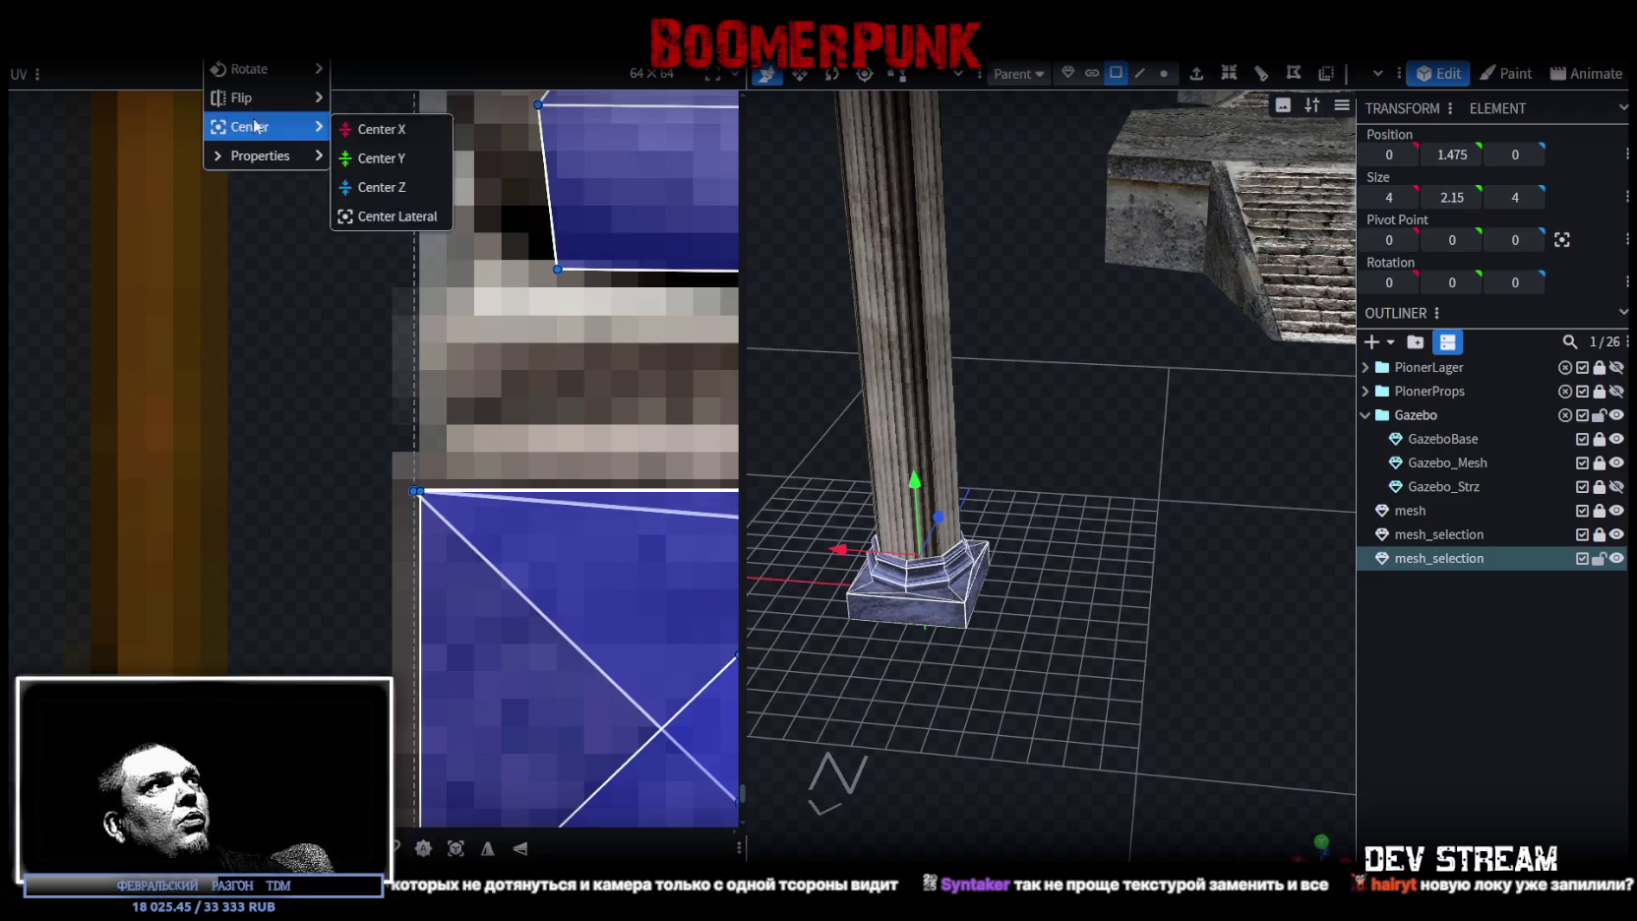
left_click(391, 144)
mouse_move(886, 462)
left_mouse_down()
mouse_move(950, 505)
mouse_move(936, 172)
mouse_move(971, 292)
mouse_move(1153, 415)
mouse_move(1104, 443)
left_mouse_up()
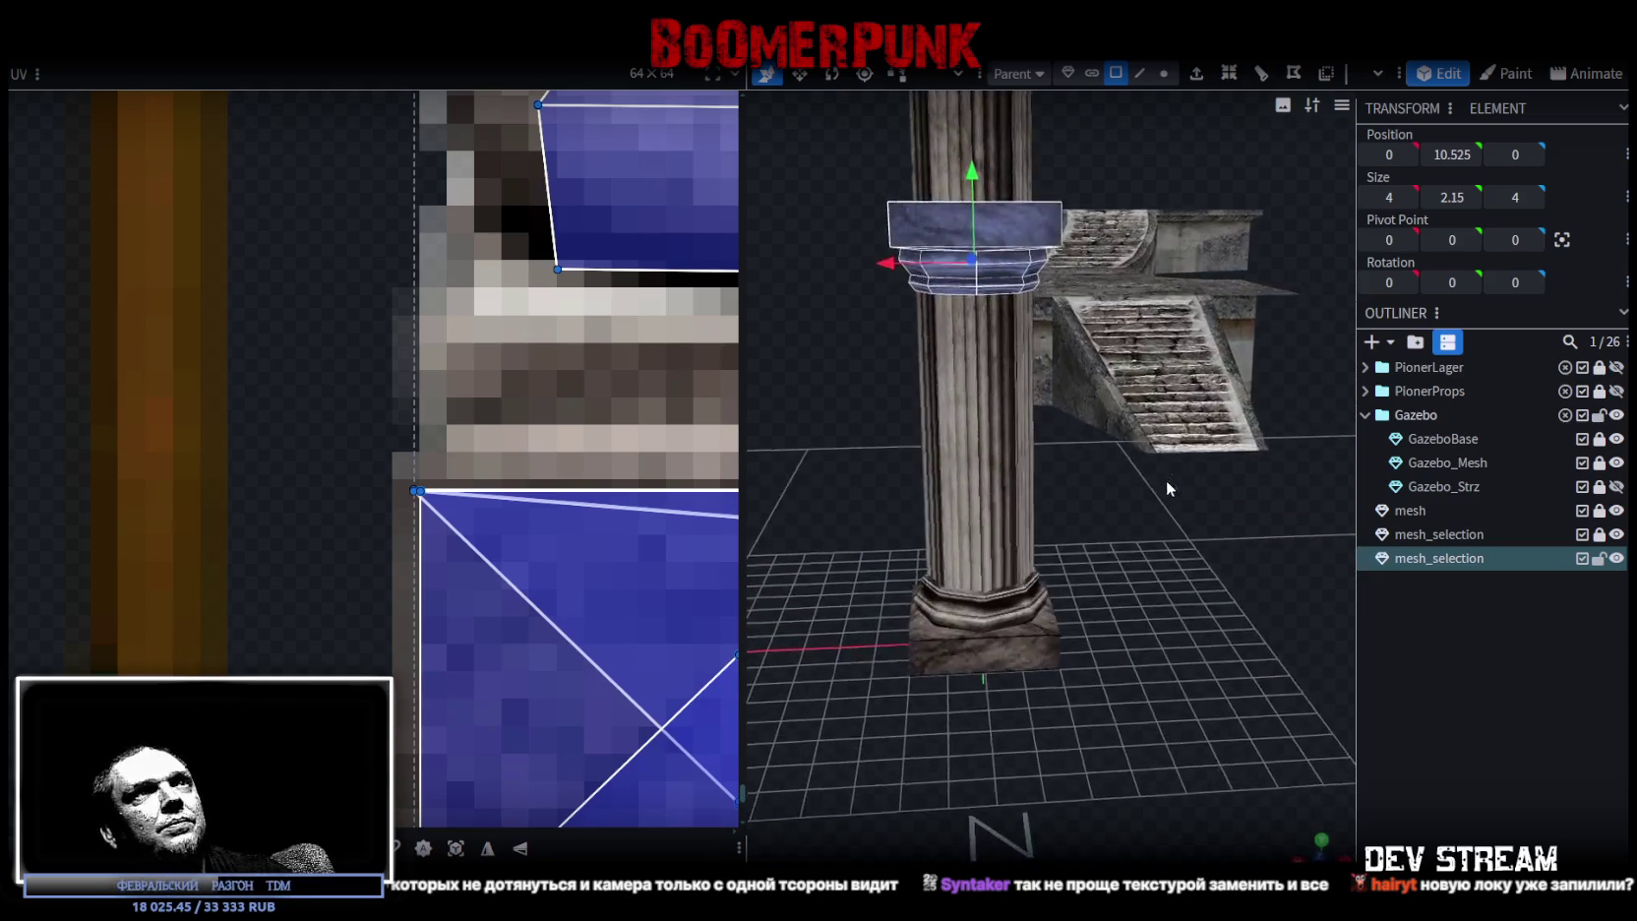
mouse_move(1104, 443)
left_mouse_down()
mouse_move(973, 495)
mouse_move(961, 111)
mouse_move(1094, 203)
mouse_move(987, 263)
mouse_move(1071, 337)
mouse_move(1053, 256)
left_mouse_up()
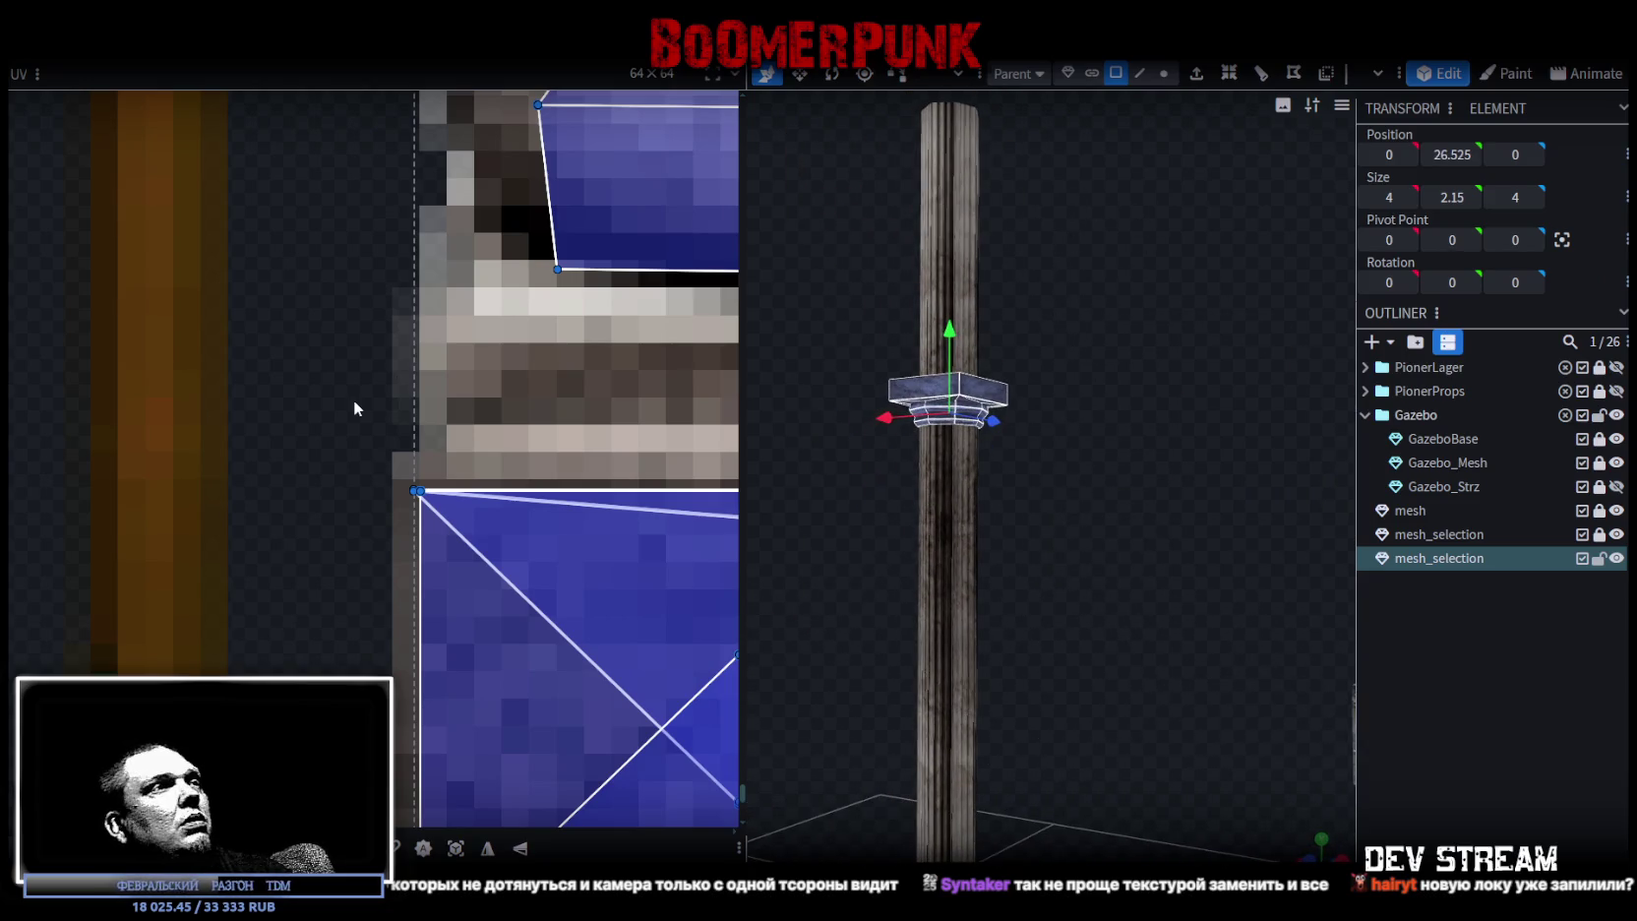
- Move the capital copy's UV island onto the column texture's capital area and flip it vertically
scroll(355, 400, "down", 5)
scroll(362, 256, "down", 3)
scroll(390, 337, "up", 2)
scroll(578, 545, "up", 2)
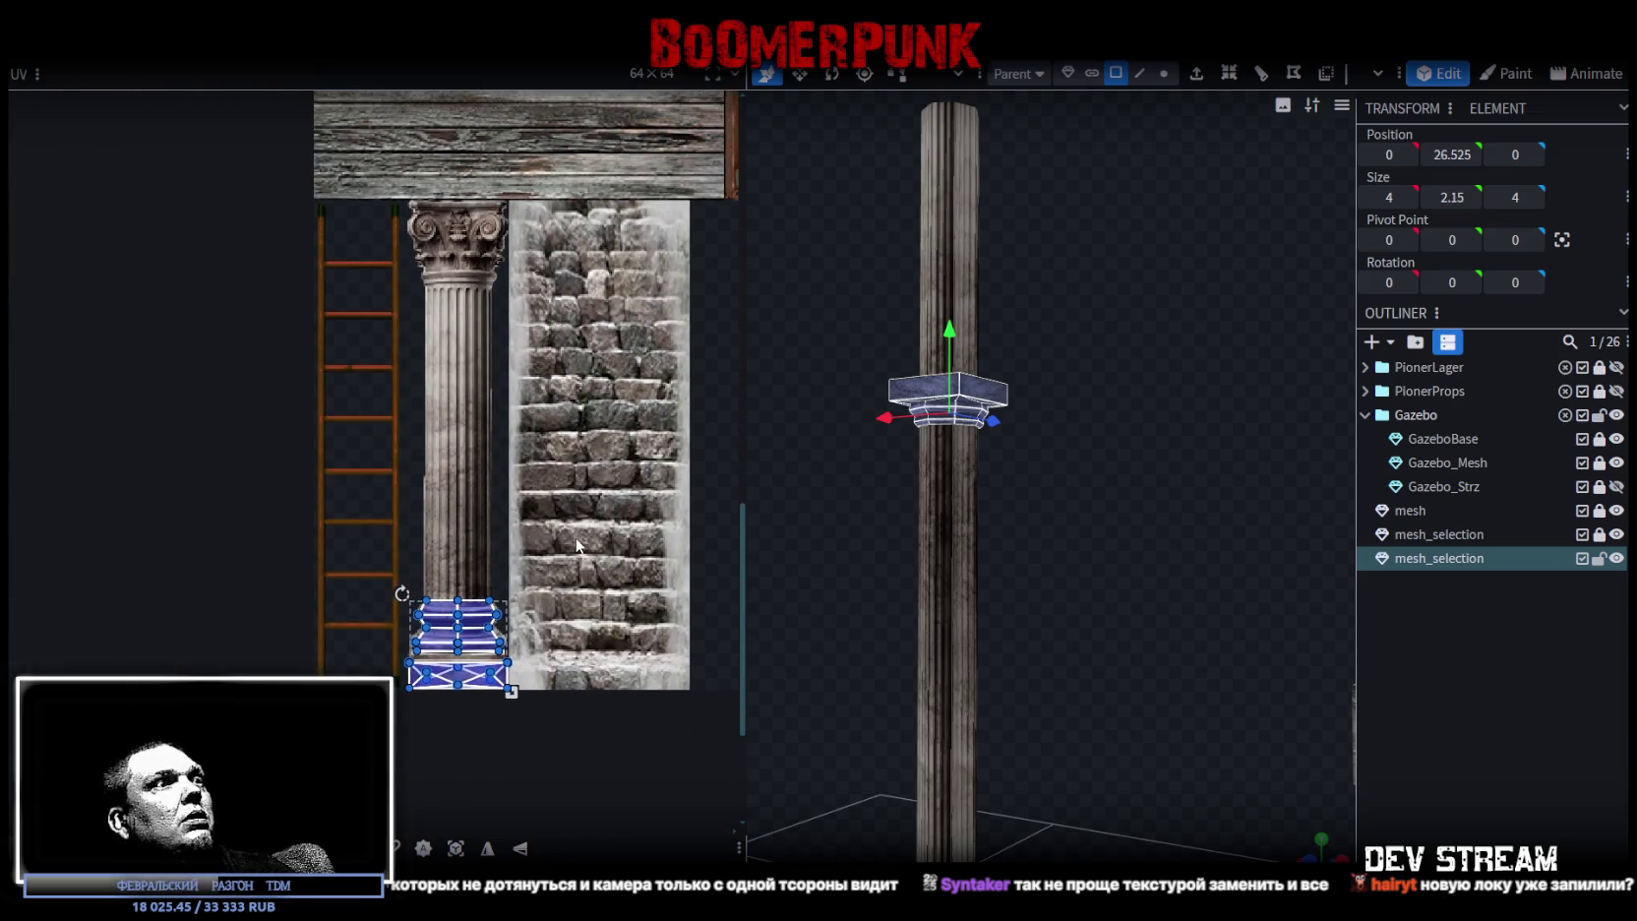
left_click_drag(476, 611, 477, 313)
scroll(453, 349, "up", 2)
scroll(454, 349, "up", 2)
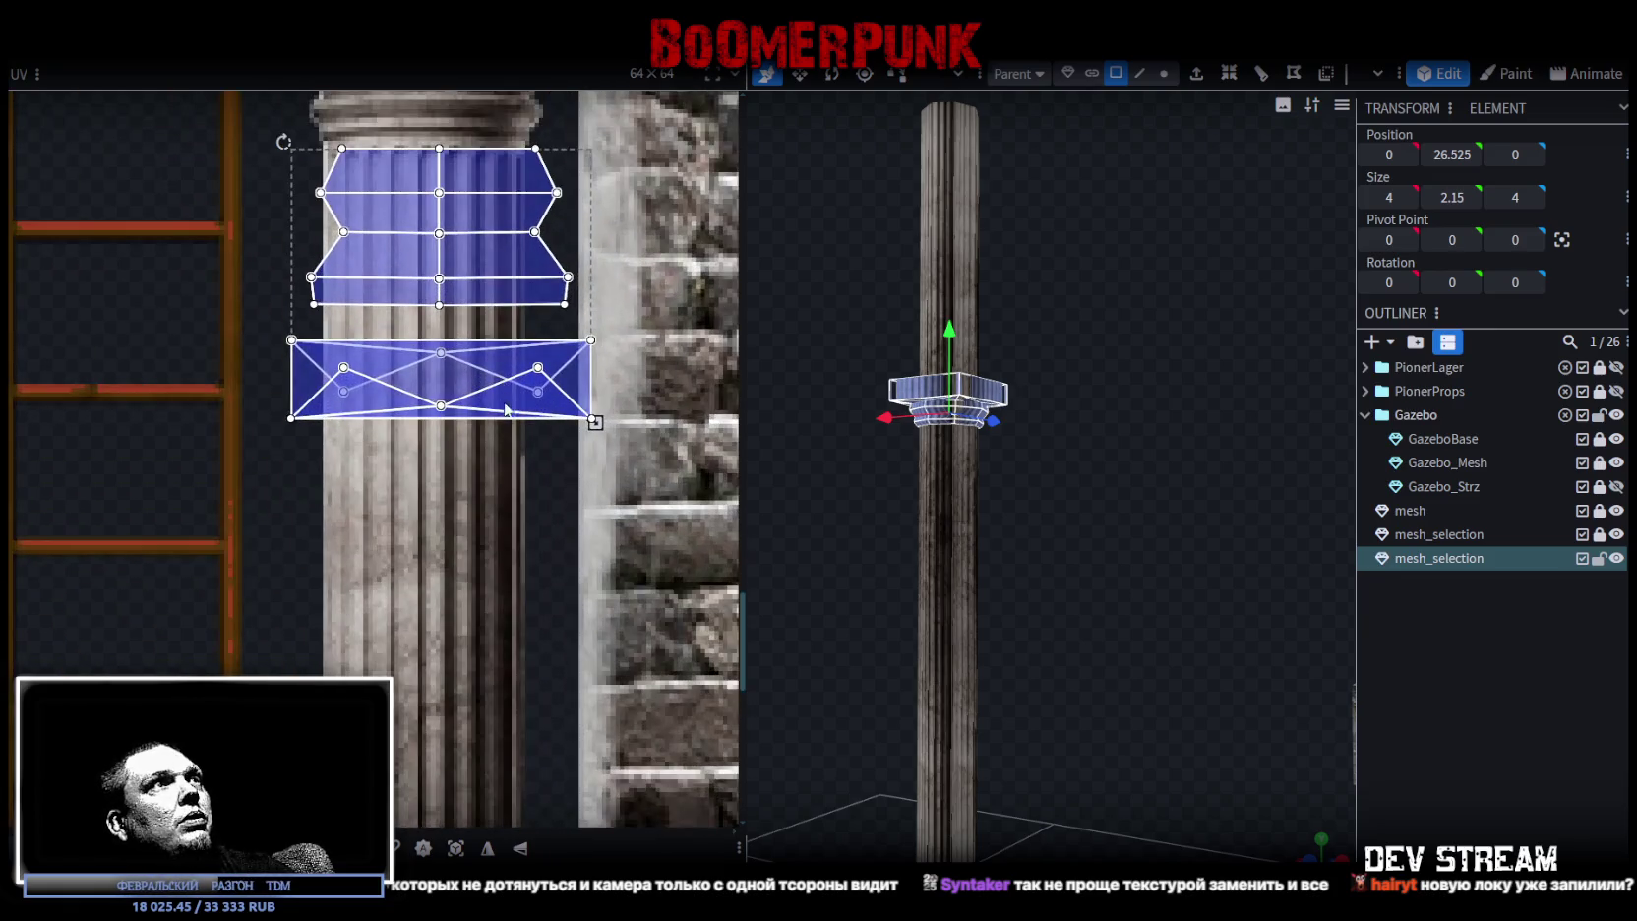
middle_click_drag(454, 349, 468, 516)
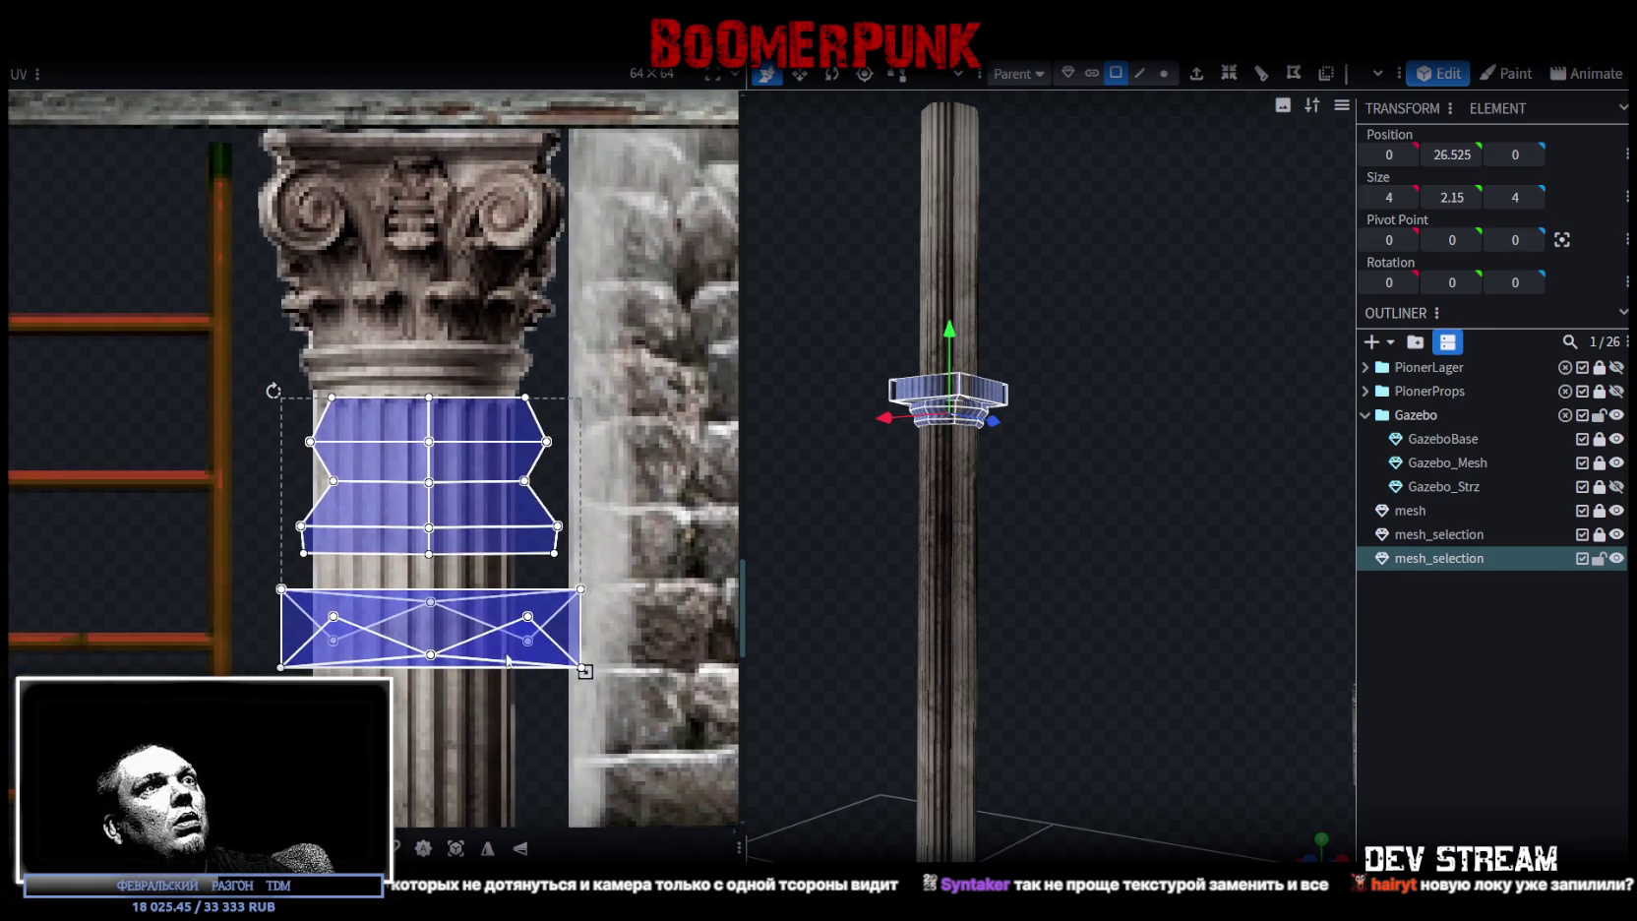
left_click(524, 848)
- Place the top face's UV rectangle over the capital carving and shrink it to a thin strip
middle_click_drag(339, 418, 332, 501)
left_click(423, 522)
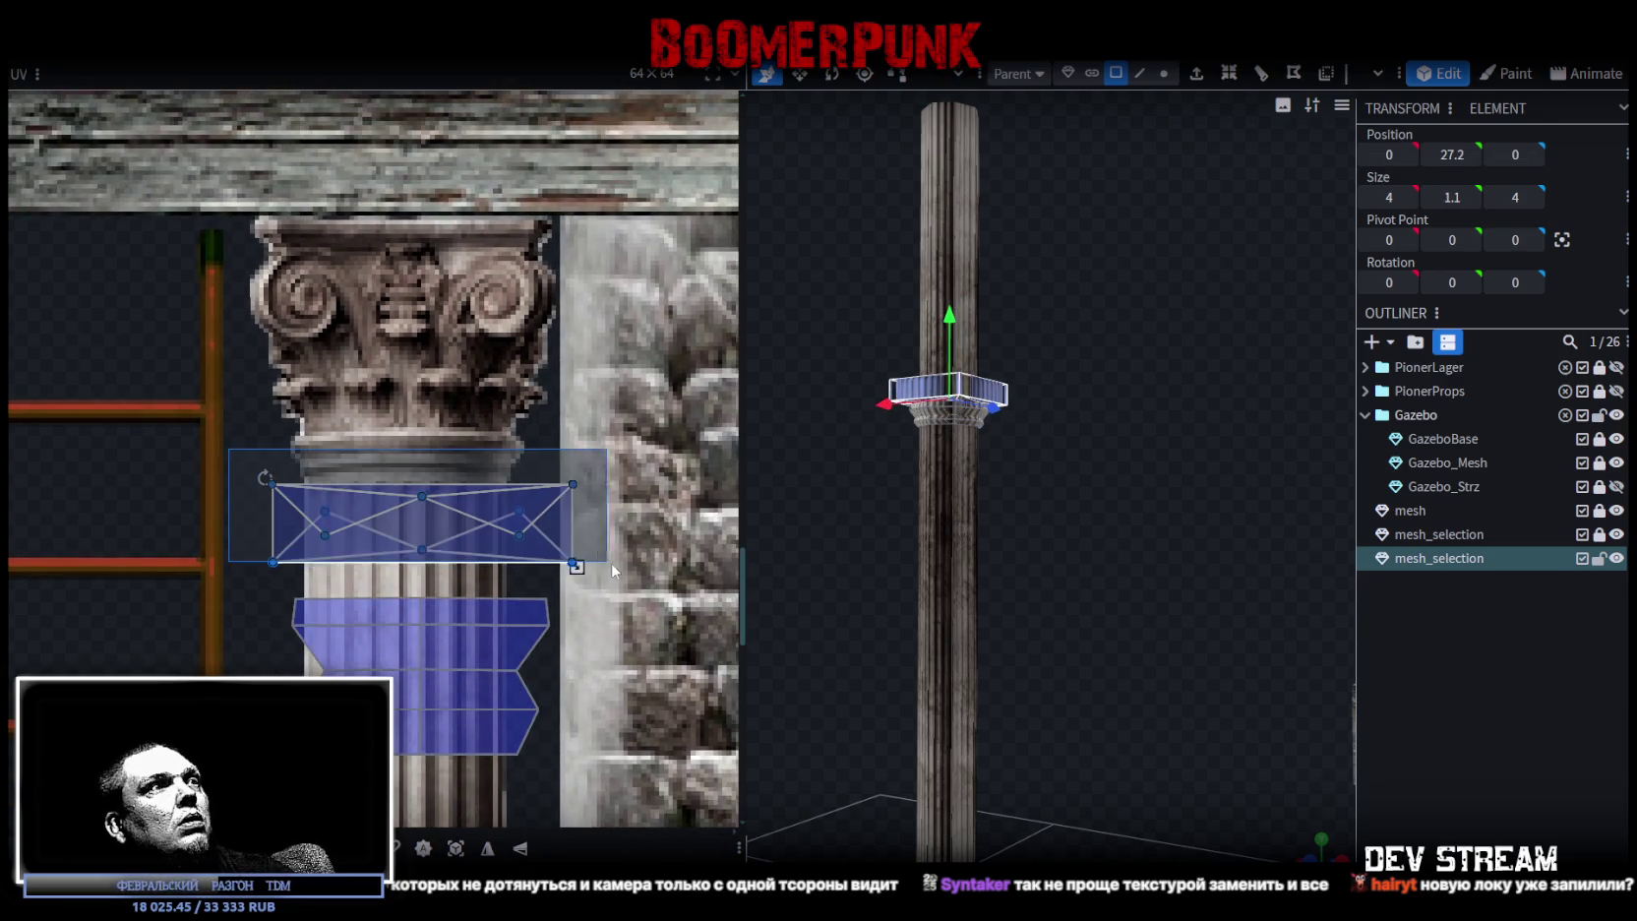
scroll(335, 468, "up", 2)
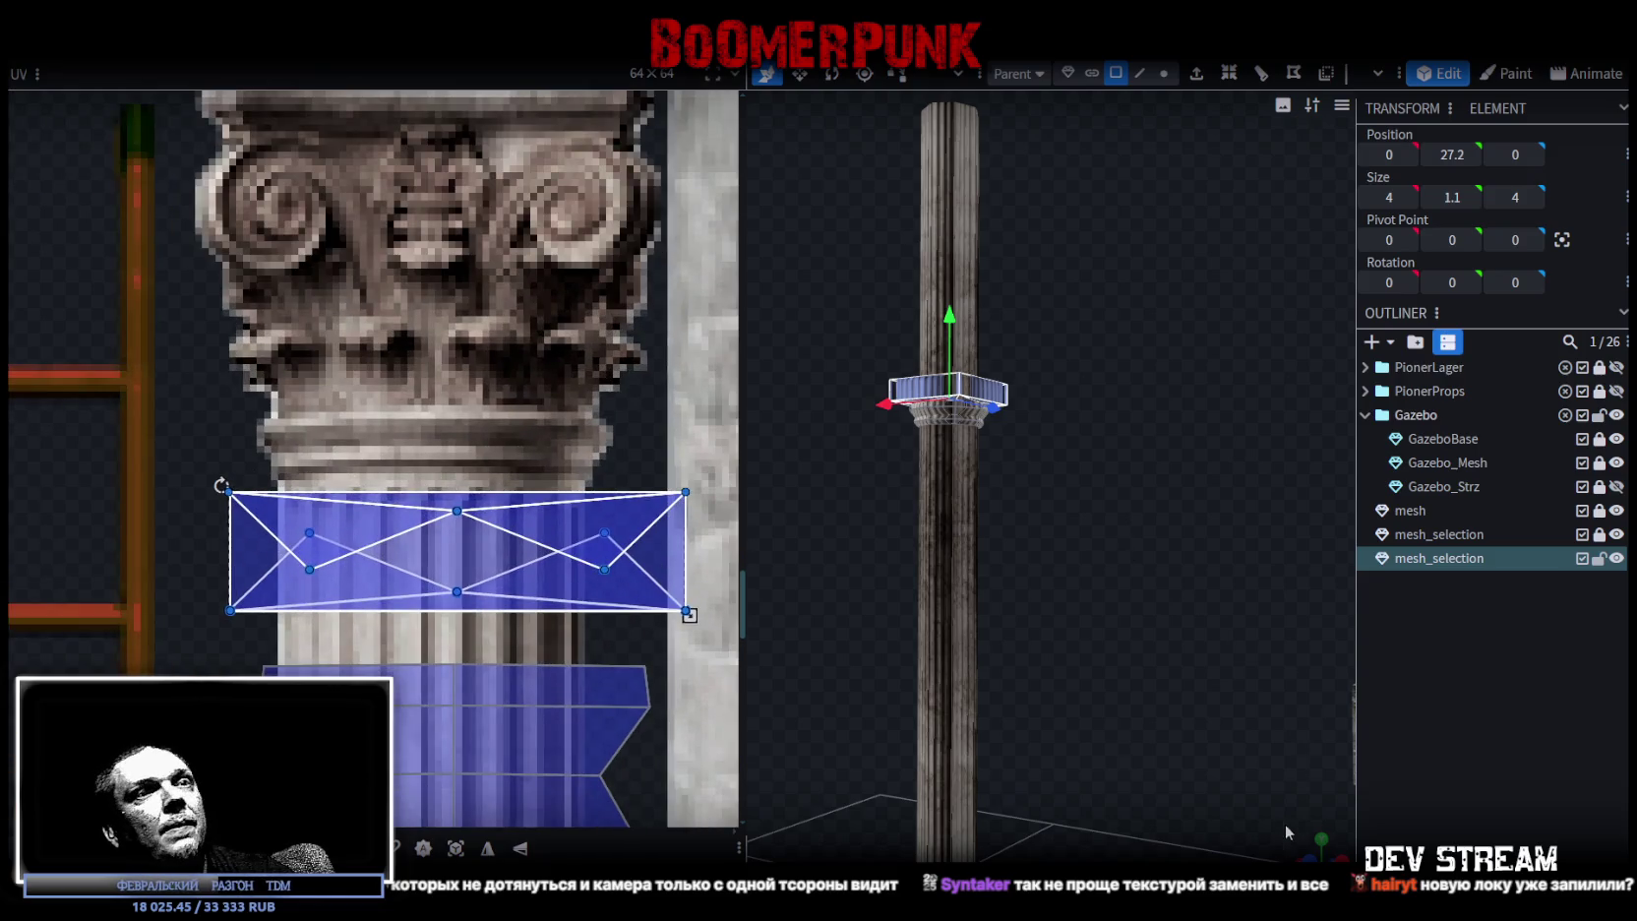
mouse_move(1311, 846)
left_mouse_down()
mouse_move(1187, 549)
mouse_move(1233, 783)
mouse_move(1185, 681)
left_mouse_up()
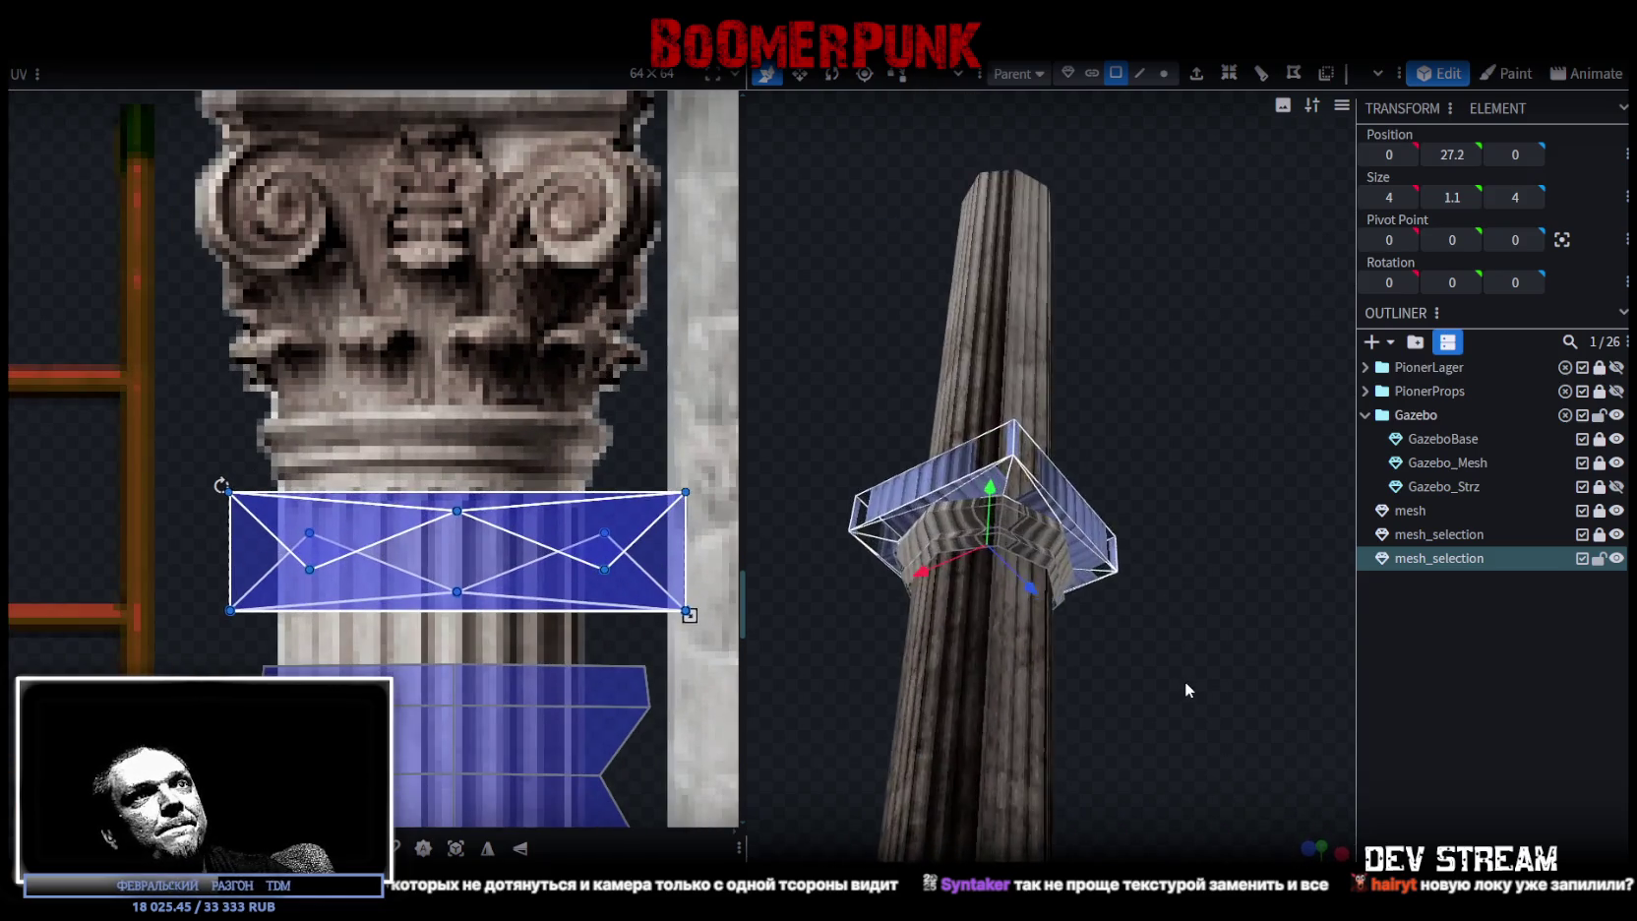
scroll(1185, 683, "up", 3)
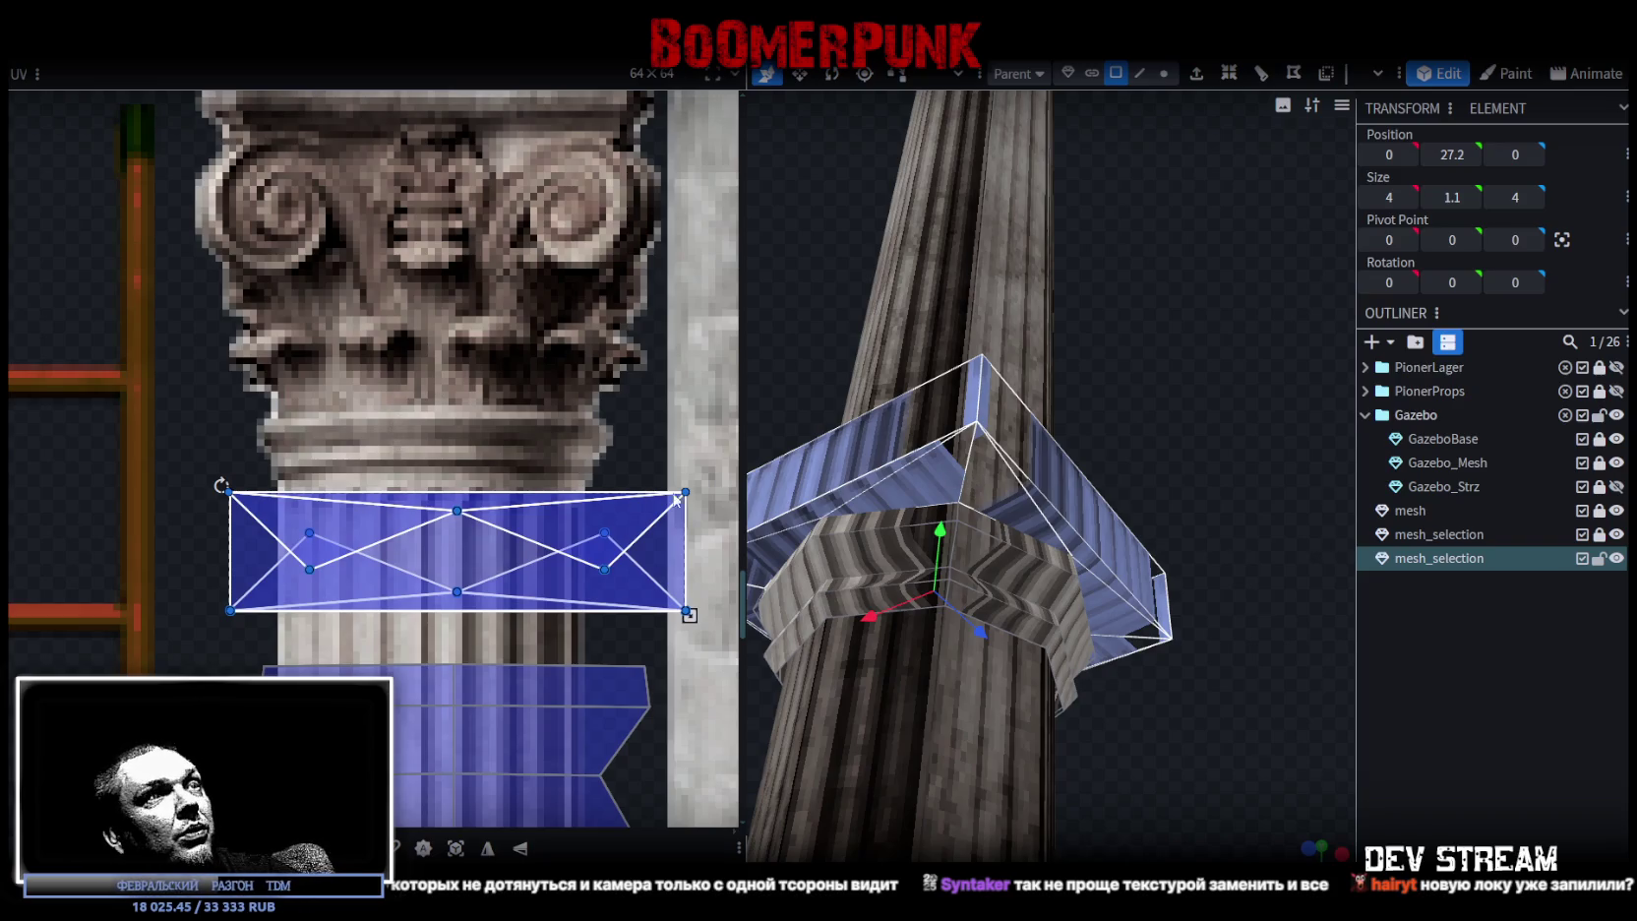
mouse_move(927, 433)
left_mouse_down()
mouse_move(1044, 441)
mouse_move(1087, 468)
mouse_move(1142, 630)
left_mouse_up()
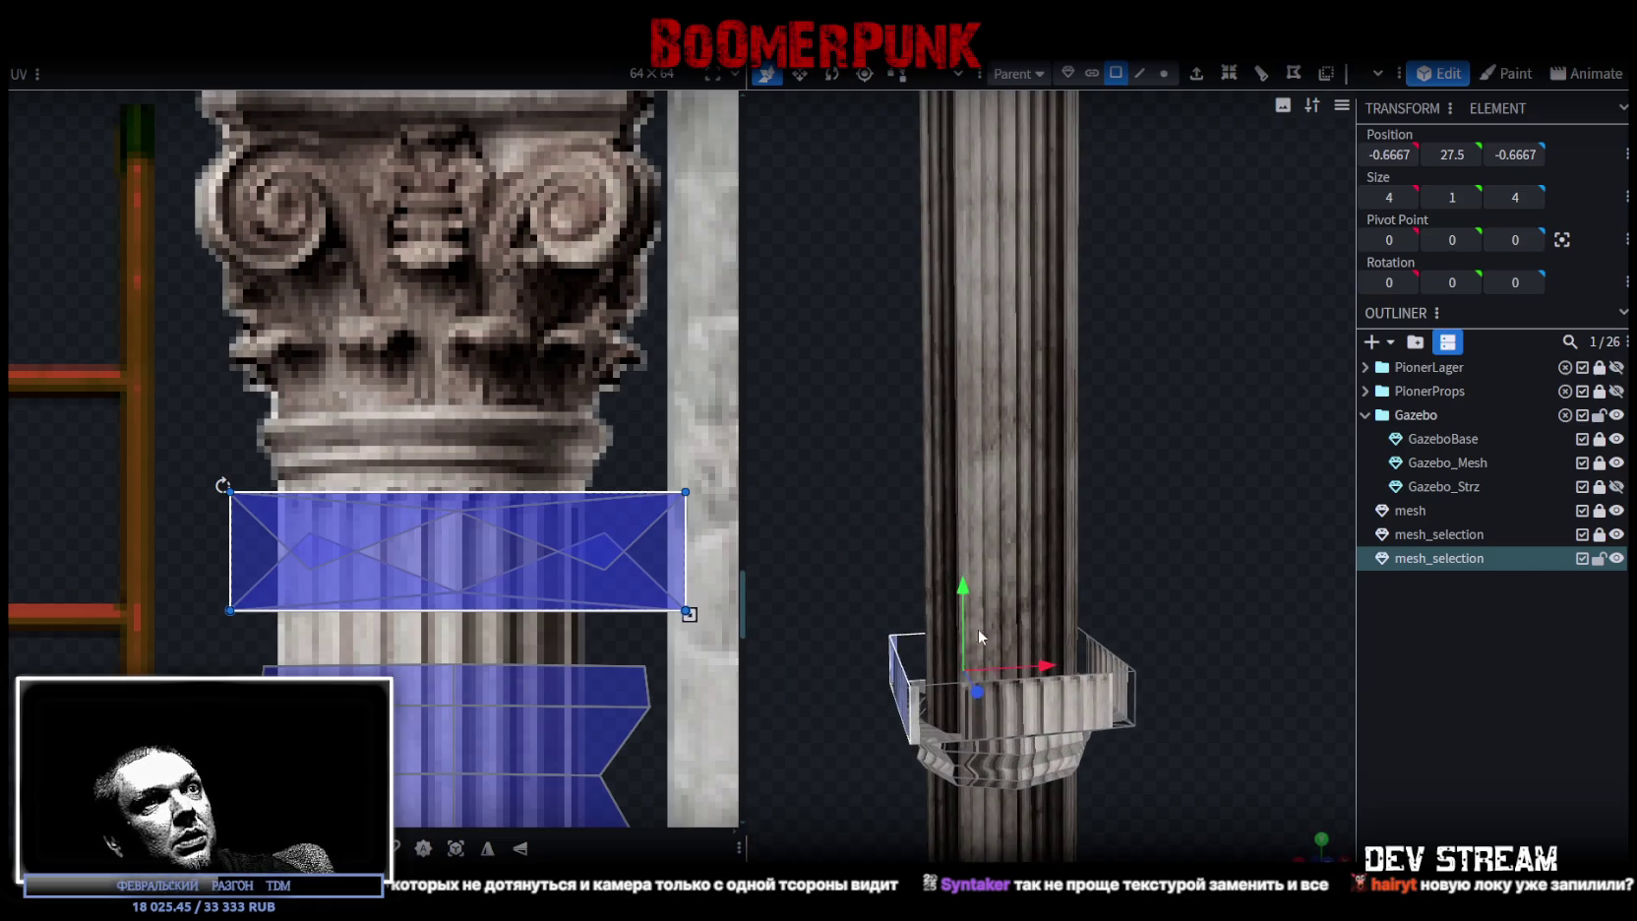
left_click_drag(580, 504, 515, 264)
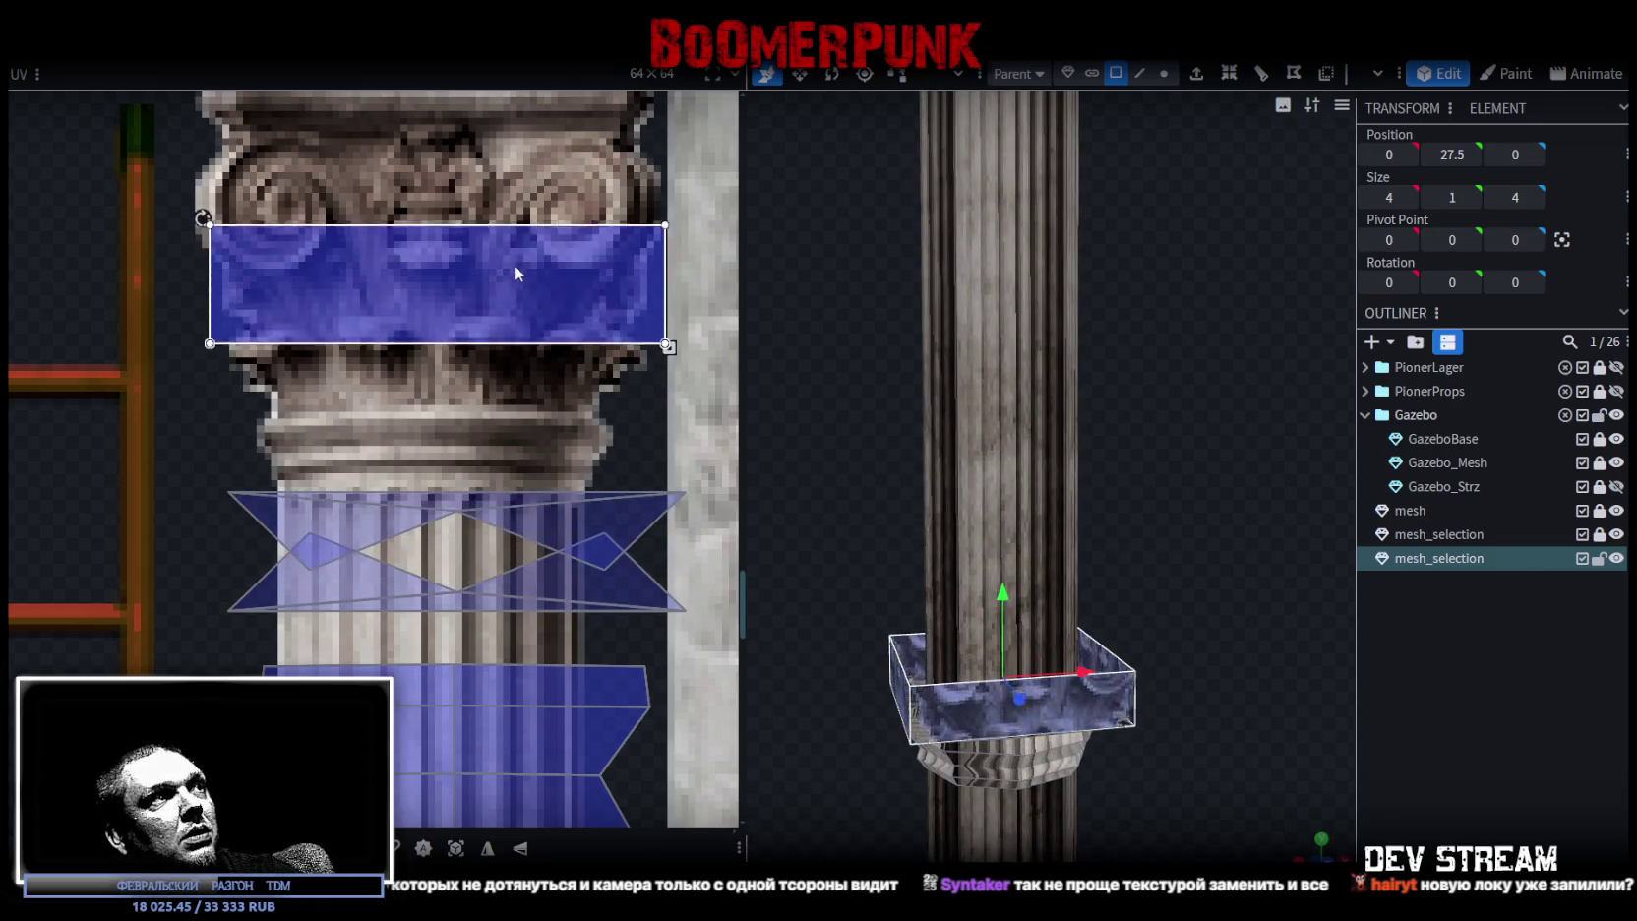
scroll(496, 404, "up", 3)
mouse_move(354, 375)
left_mouse_down()
mouse_move(330, 295)
mouse_move(230, 306)
left_mouse_up()
scroll(330, 295, "up", 3)
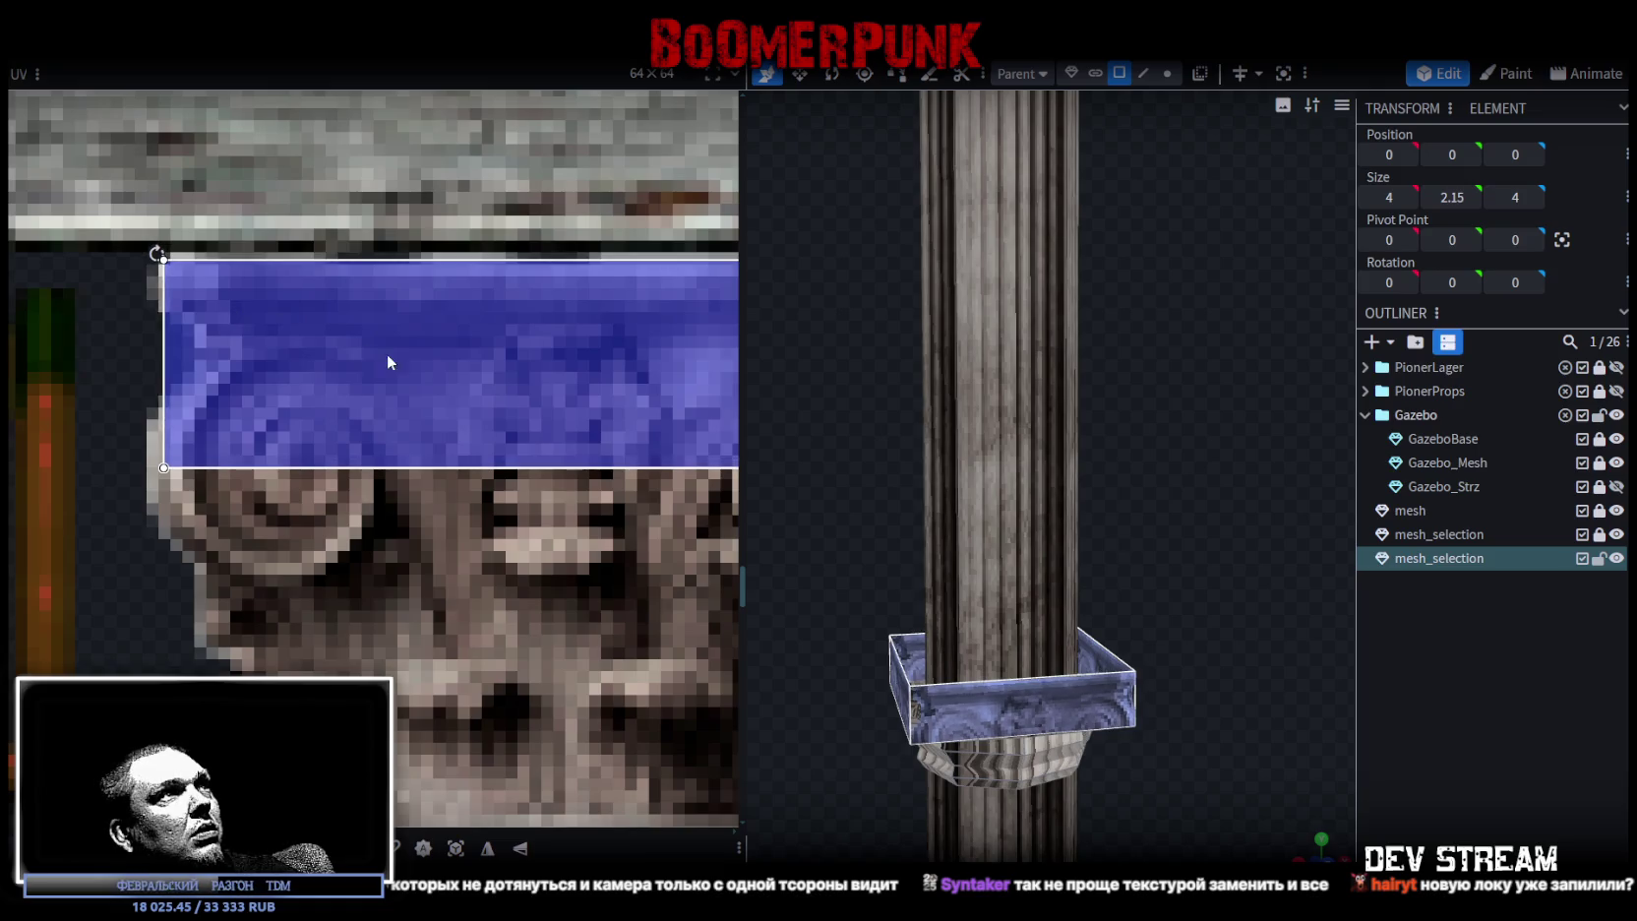
middle_click_drag(391, 354, 235, 402)
mouse_move(599, 511)
left_mouse_down()
mouse_move(566, 365)
mouse_move(583, 351)
left_mouse_up()
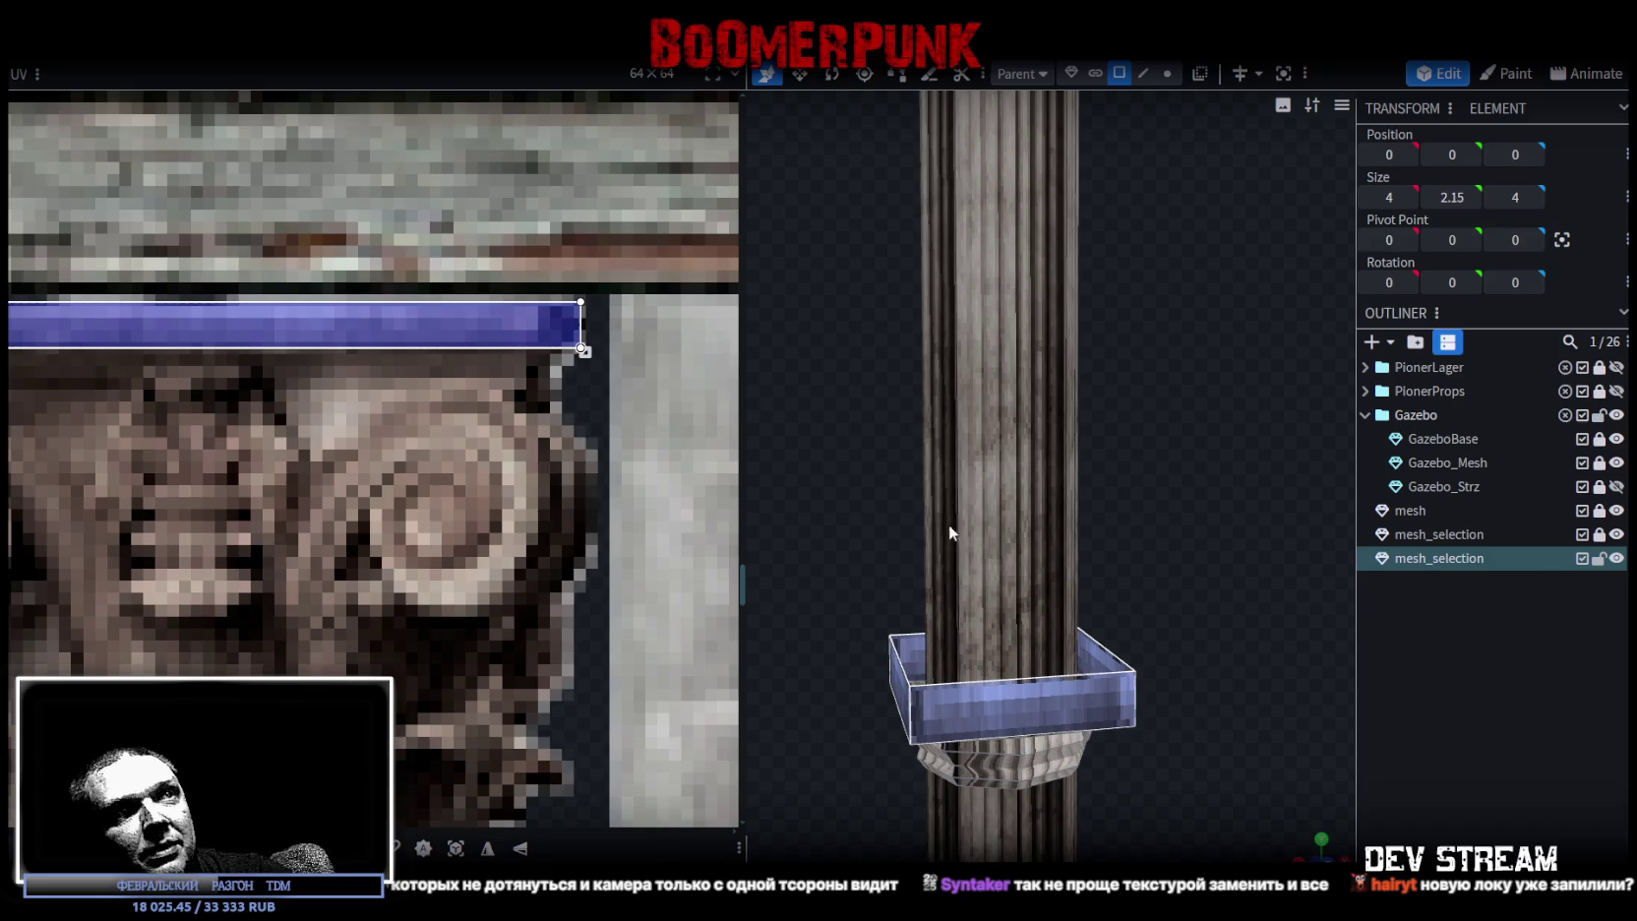
- In vertex mode, box-select the capital's top vertices and lower them by 0.75
left_click_drag(898, 511, 1106, 438)
left_click(1167, 73)
mouse_move(1040, 499)
left_mouse_down()
mouse_move(1176, 465)
mouse_move(1234, 489)
mouse_move(979, 492)
left_mouse_up()
mouse_move(853, 503)
left_mouse_down("ctrl")
mouse_move(1279, 630)
mouse_move(1258, 648)
left_mouse_up("ctrl")
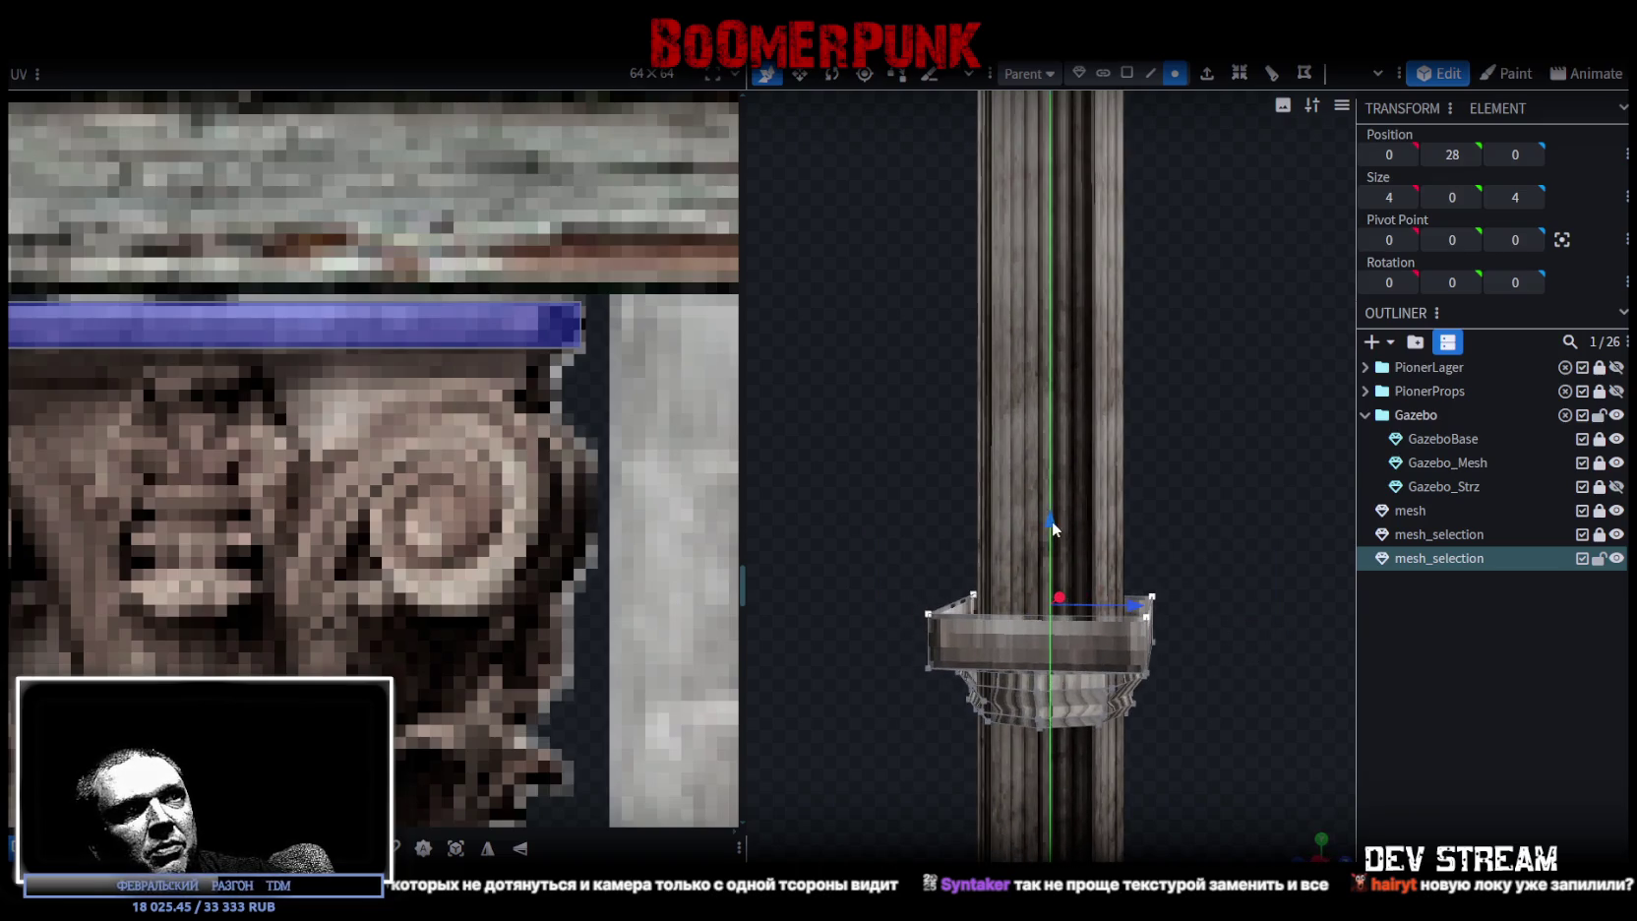
left_click_drag(1052, 521, 1058, 561)
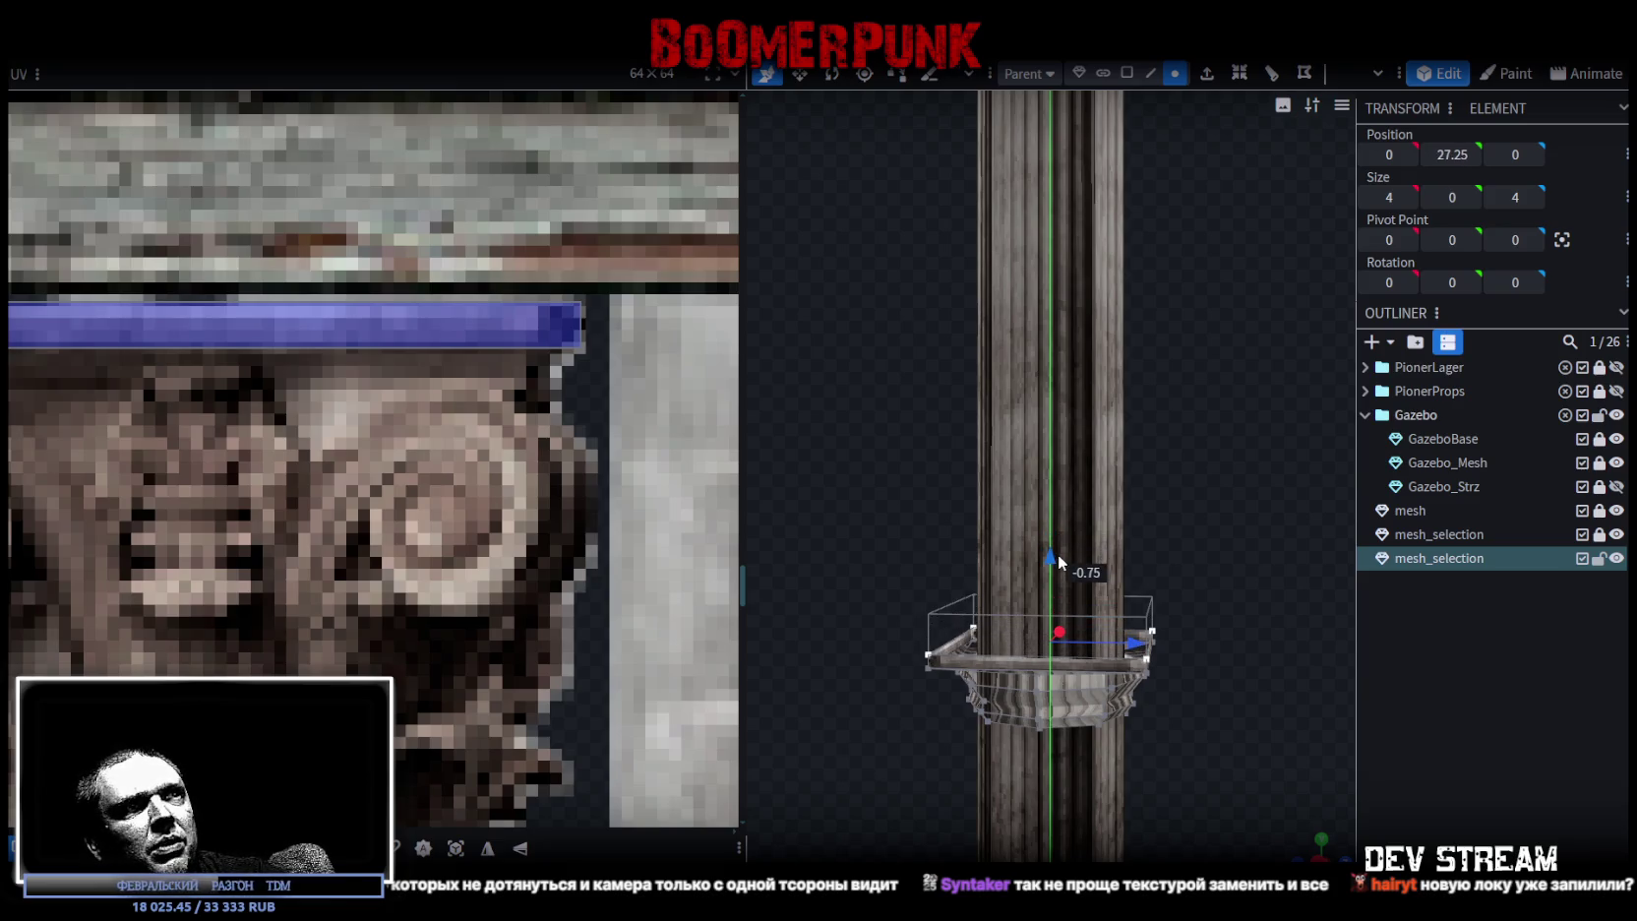
- Viewing the capital from below in edge select mode, select one of its edges
scroll(1245, 650, "up", 2)
scroll(1254, 681, "up", 2)
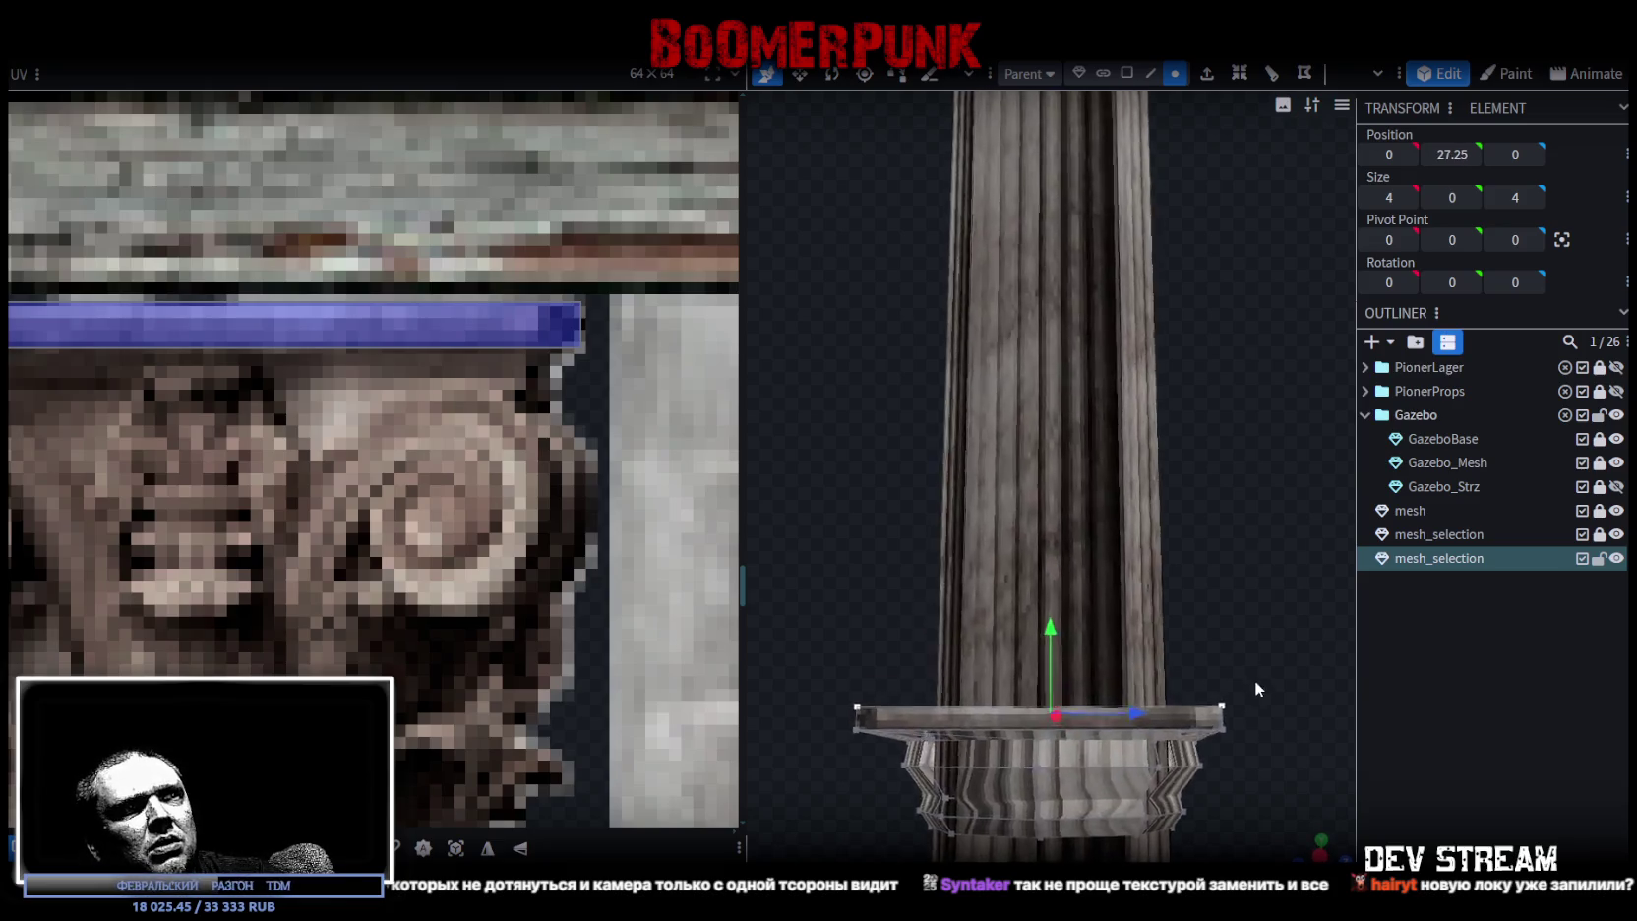
scroll(1270, 590, "up", 2)
scroll(1043, 598, "down", 3)
scroll(1046, 598, "down", 2)
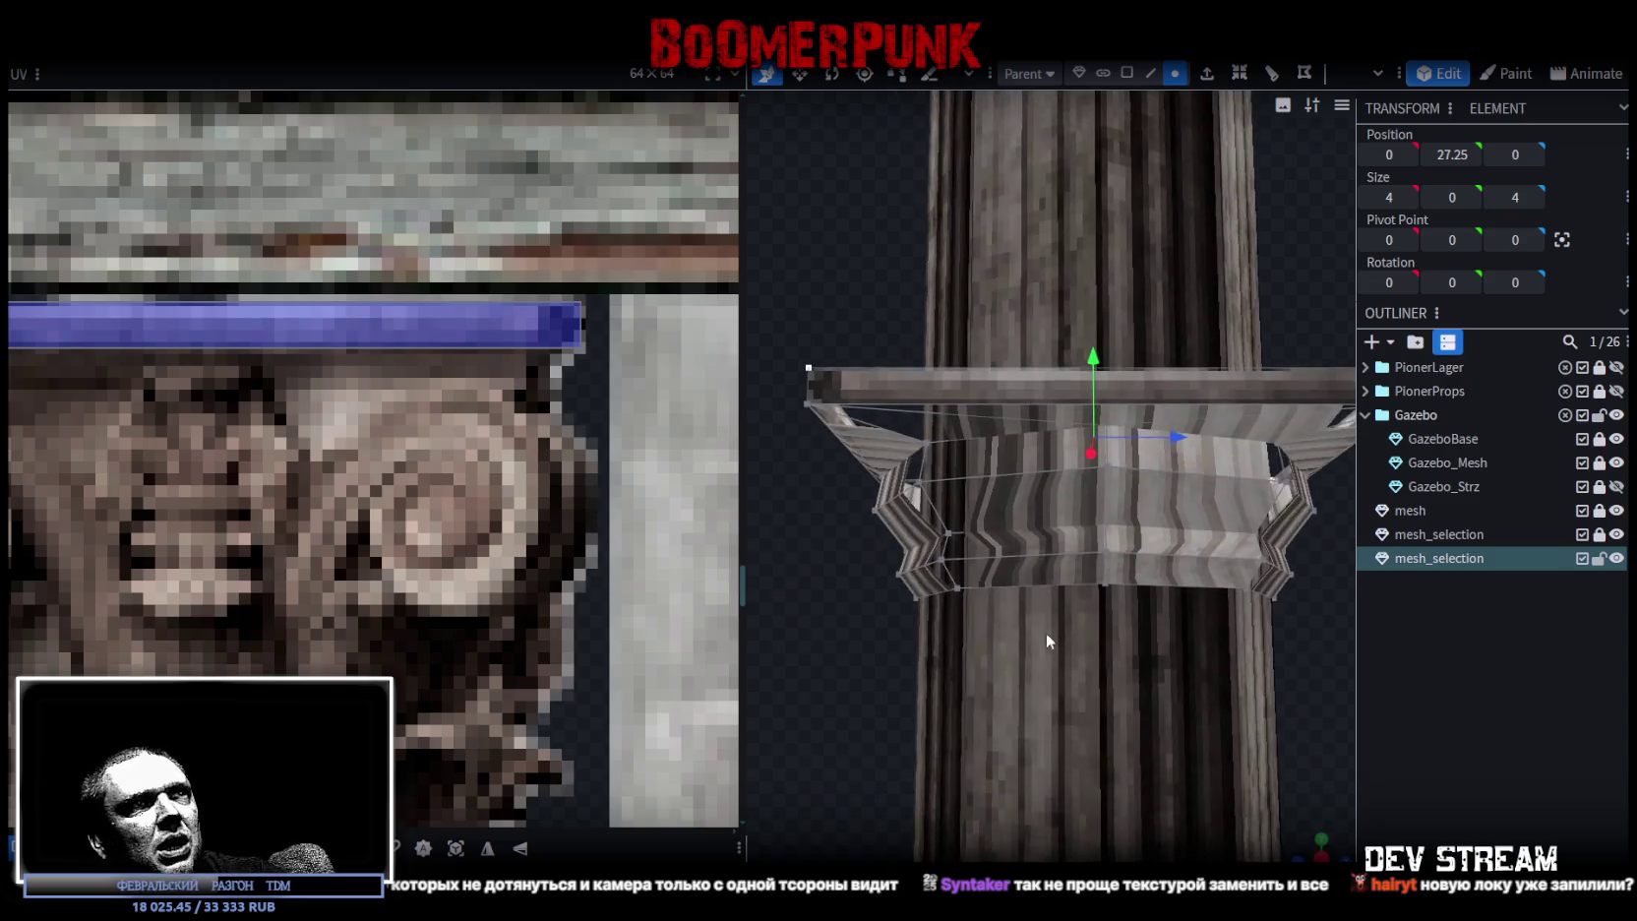
scroll(939, 622, "down", 1)
scroll(457, 575, "down", 3)
scroll(456, 574, "down", 2)
mouse_move(1240, 656)
left_mouse_down()
mouse_move(1206, 609)
mouse_move(1059, 617)
mouse_move(1134, 605)
mouse_move(1224, 650)
mouse_move(1003, 297)
left_mouse_up()
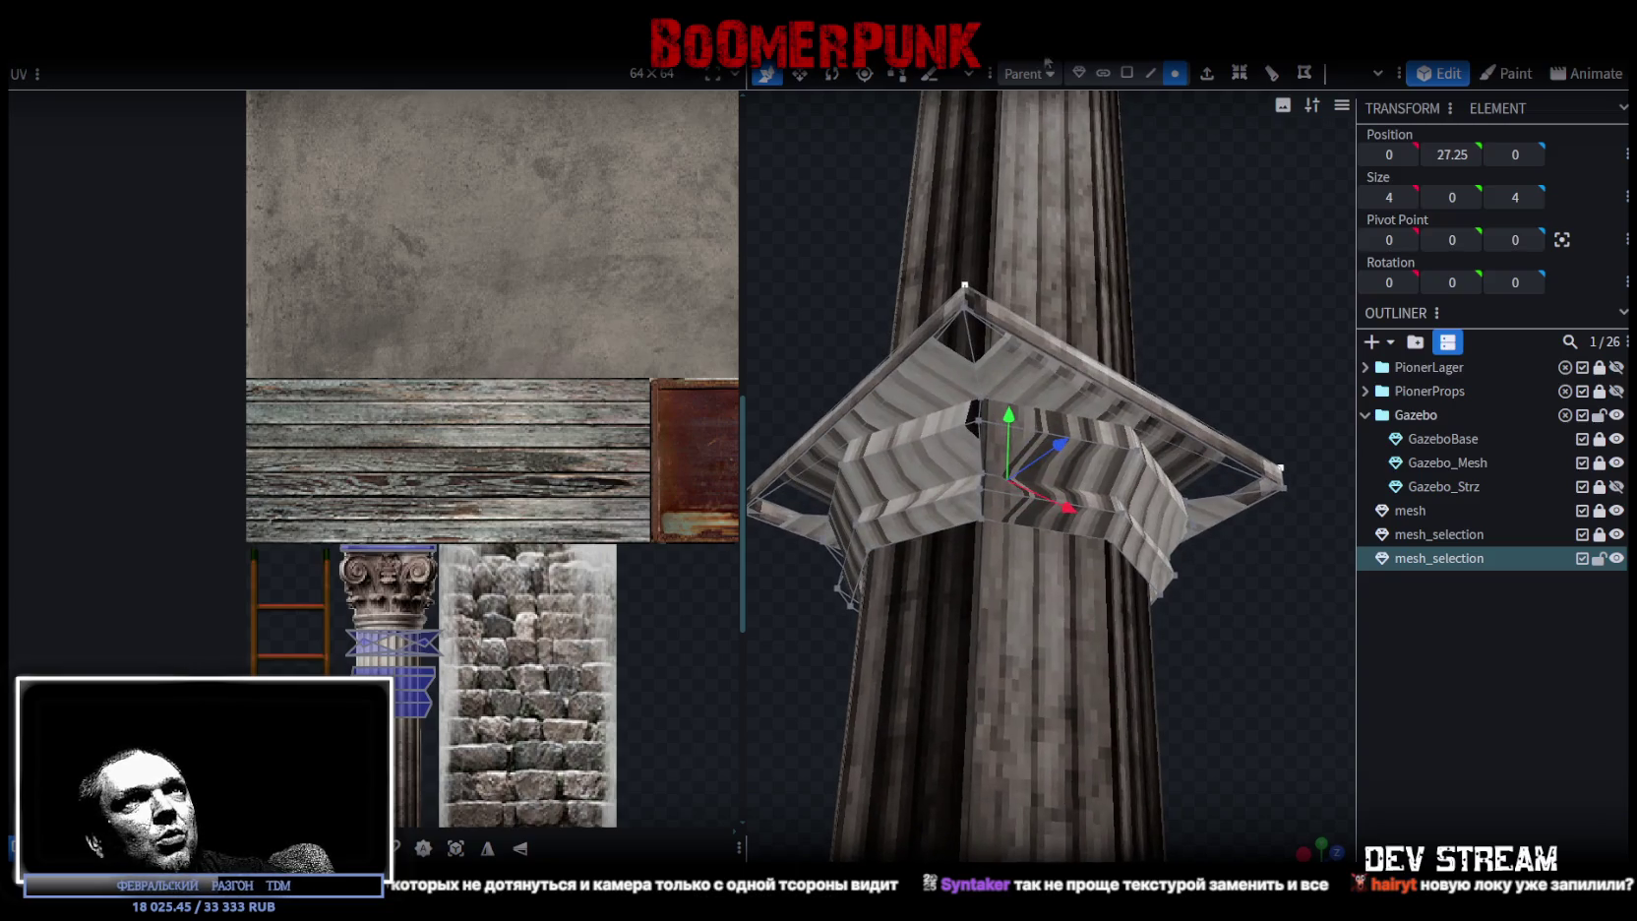
left_click(1151, 73)
left_click(1038, 529)
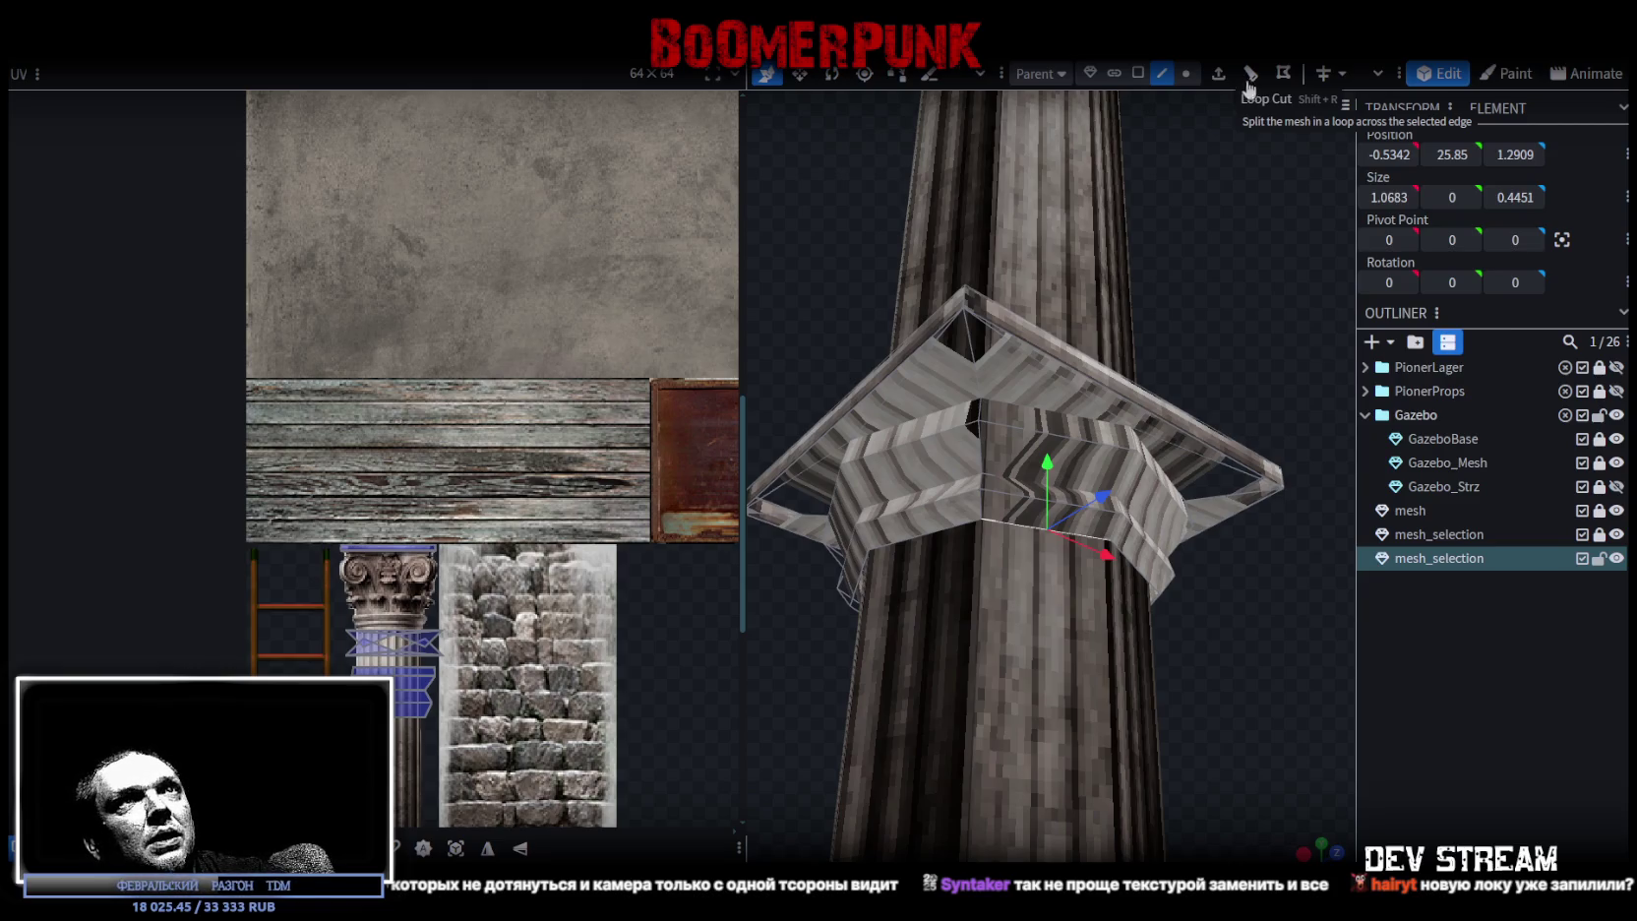
- Add a loop cut across the capital's selected edge and extrude its front face
left_click(1253, 86)
mouse_move(1163, 215)
left_mouse_down()
mouse_move(1100, 246)
mouse_move(1212, 222)
left_mouse_up()
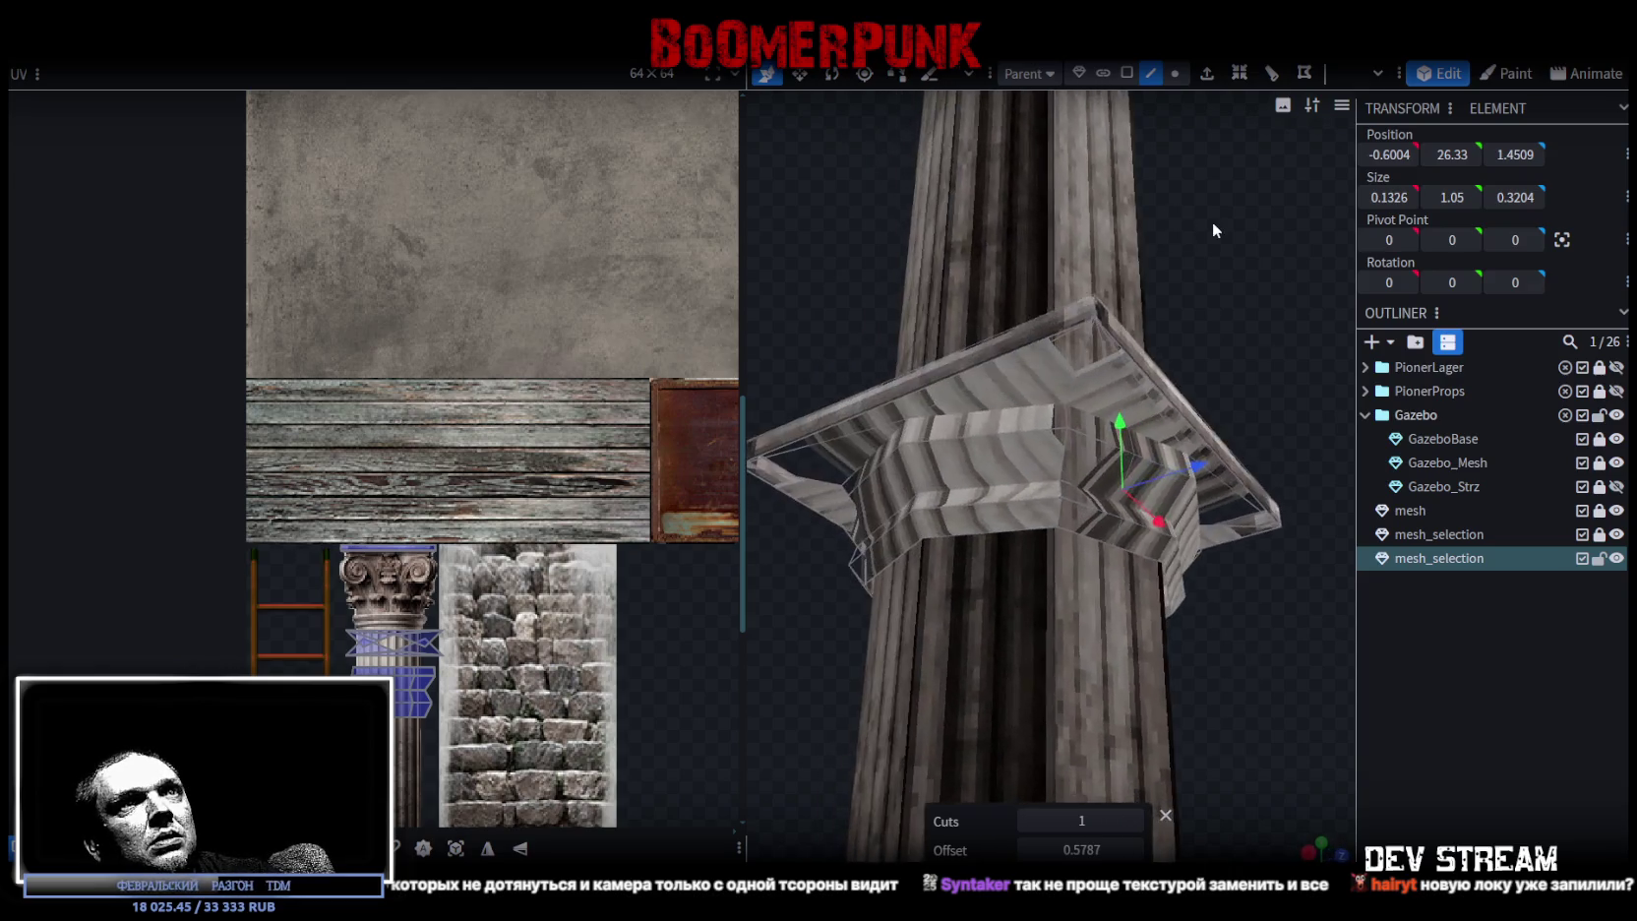
left_click(978, 530)
left_click(1236, 84)
mouse_move(1232, 93)
left_mouse_down()
mouse_move(1180, 253)
mouse_move(1132, 125)
left_mouse_up()
- Select six faces around the capital's corner and extrude them outward
left_click(1127, 73)
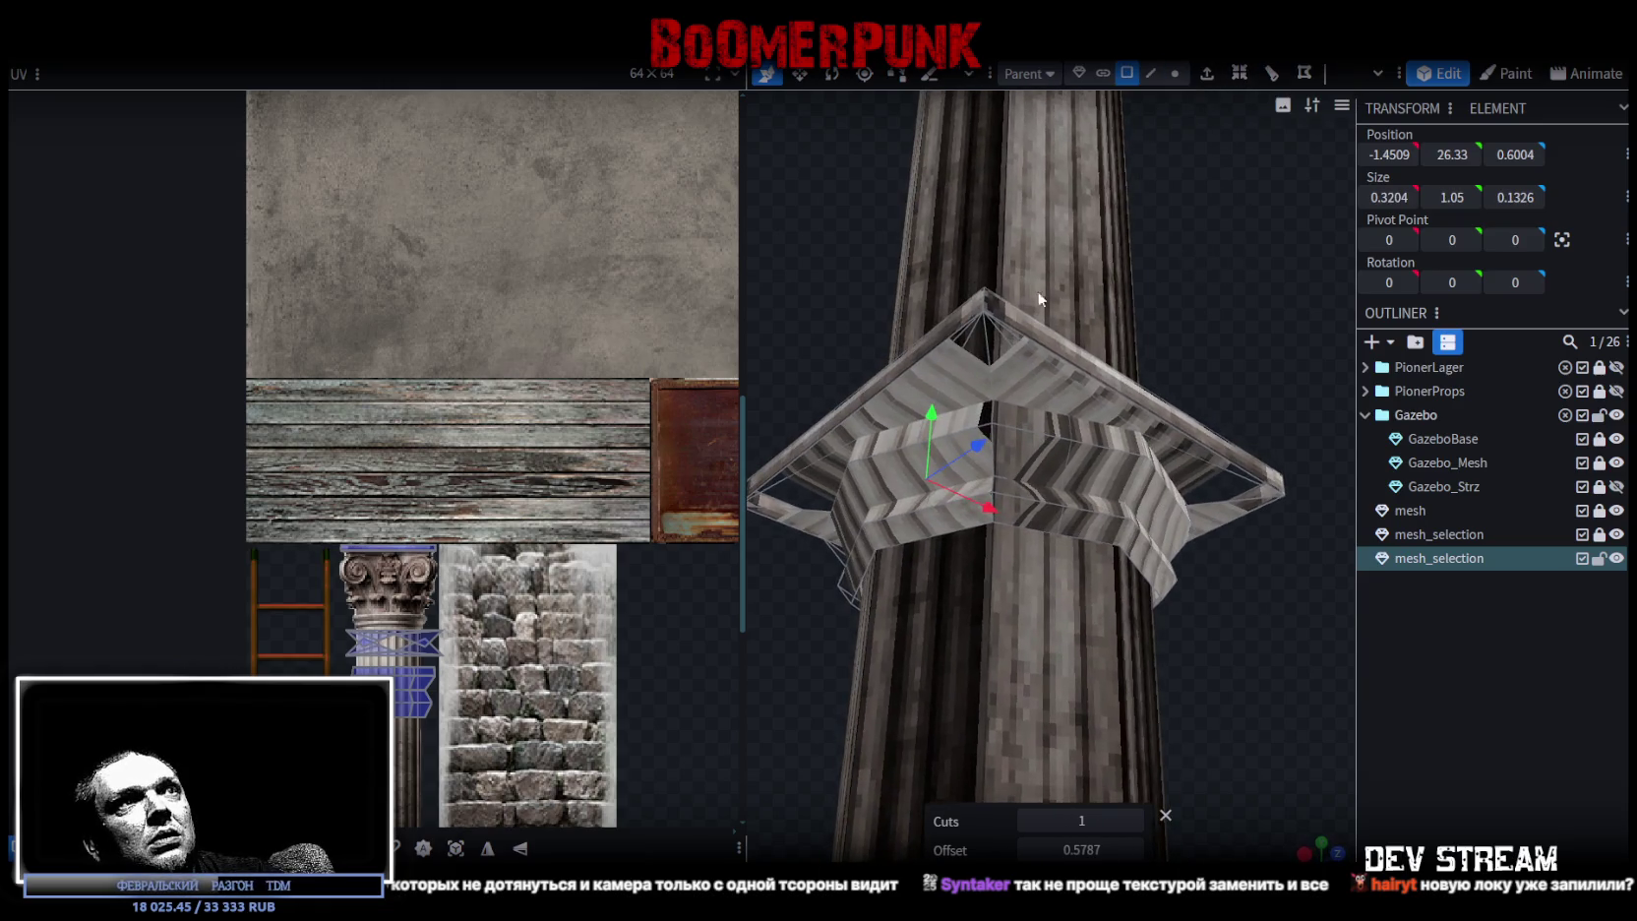
left_click(960, 425)
left_click(1040, 428, "shift")
left_click(960, 451, "shift")
left_click(964, 488, "shift")
left_click(1010, 511, "shift")
left_click(1003, 497, "shift")
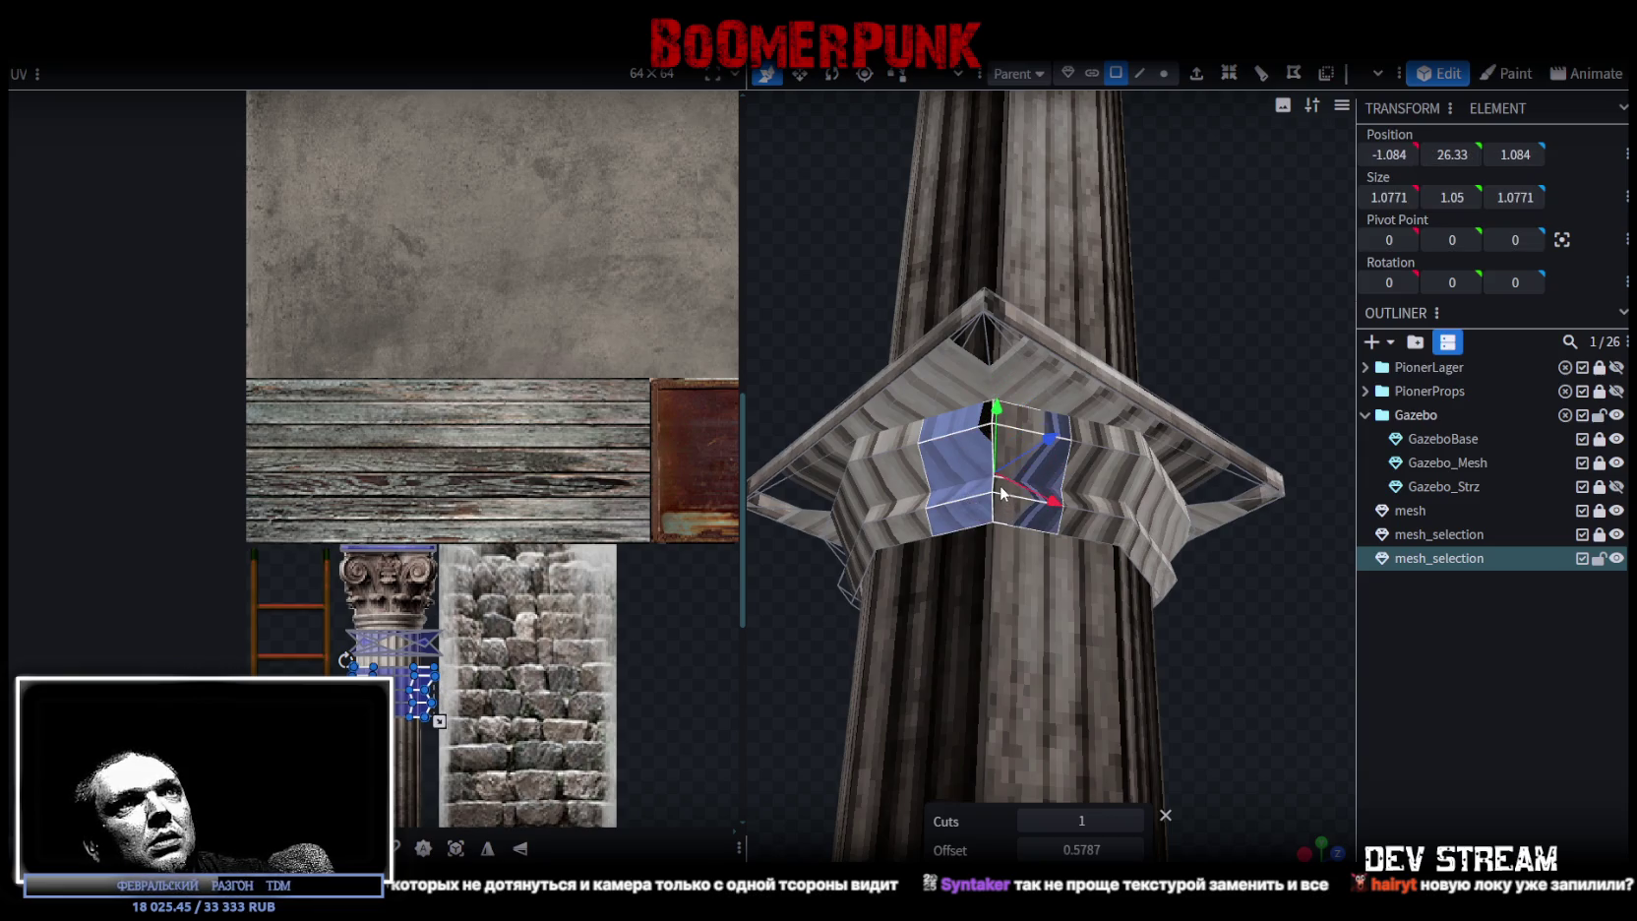
left_click_drag(1237, 298, 1090, 295)
scroll(1090, 296, "up", 2)
scroll(987, 276, "up", 2)
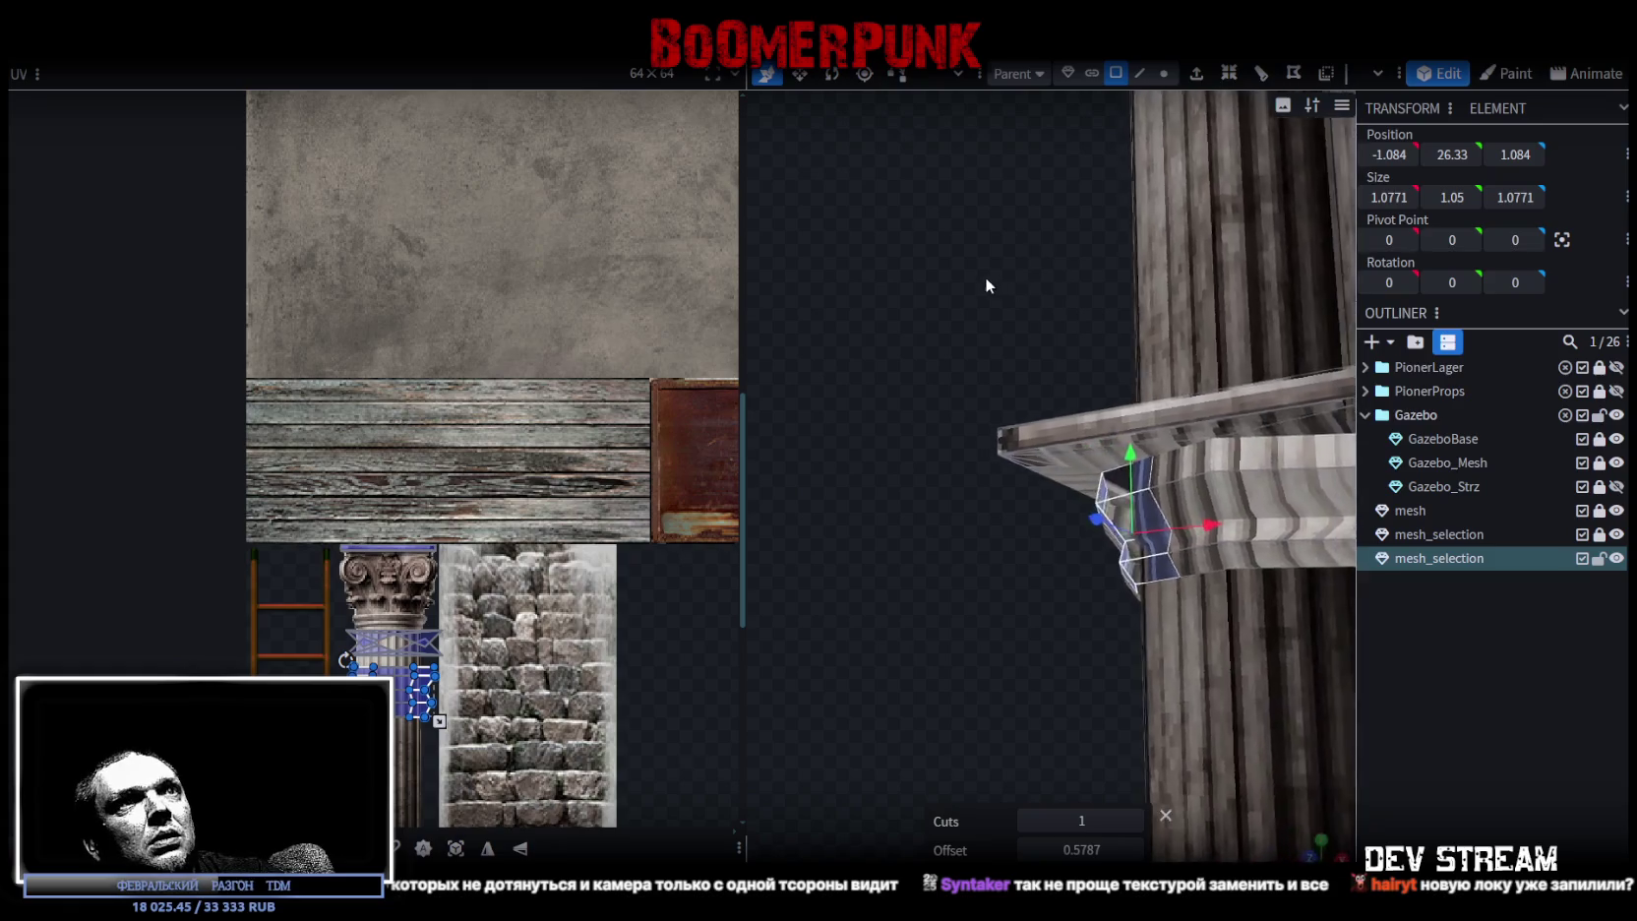
scroll(988, 278, "up", 2)
right_click_drag(988, 290, 957, 253)
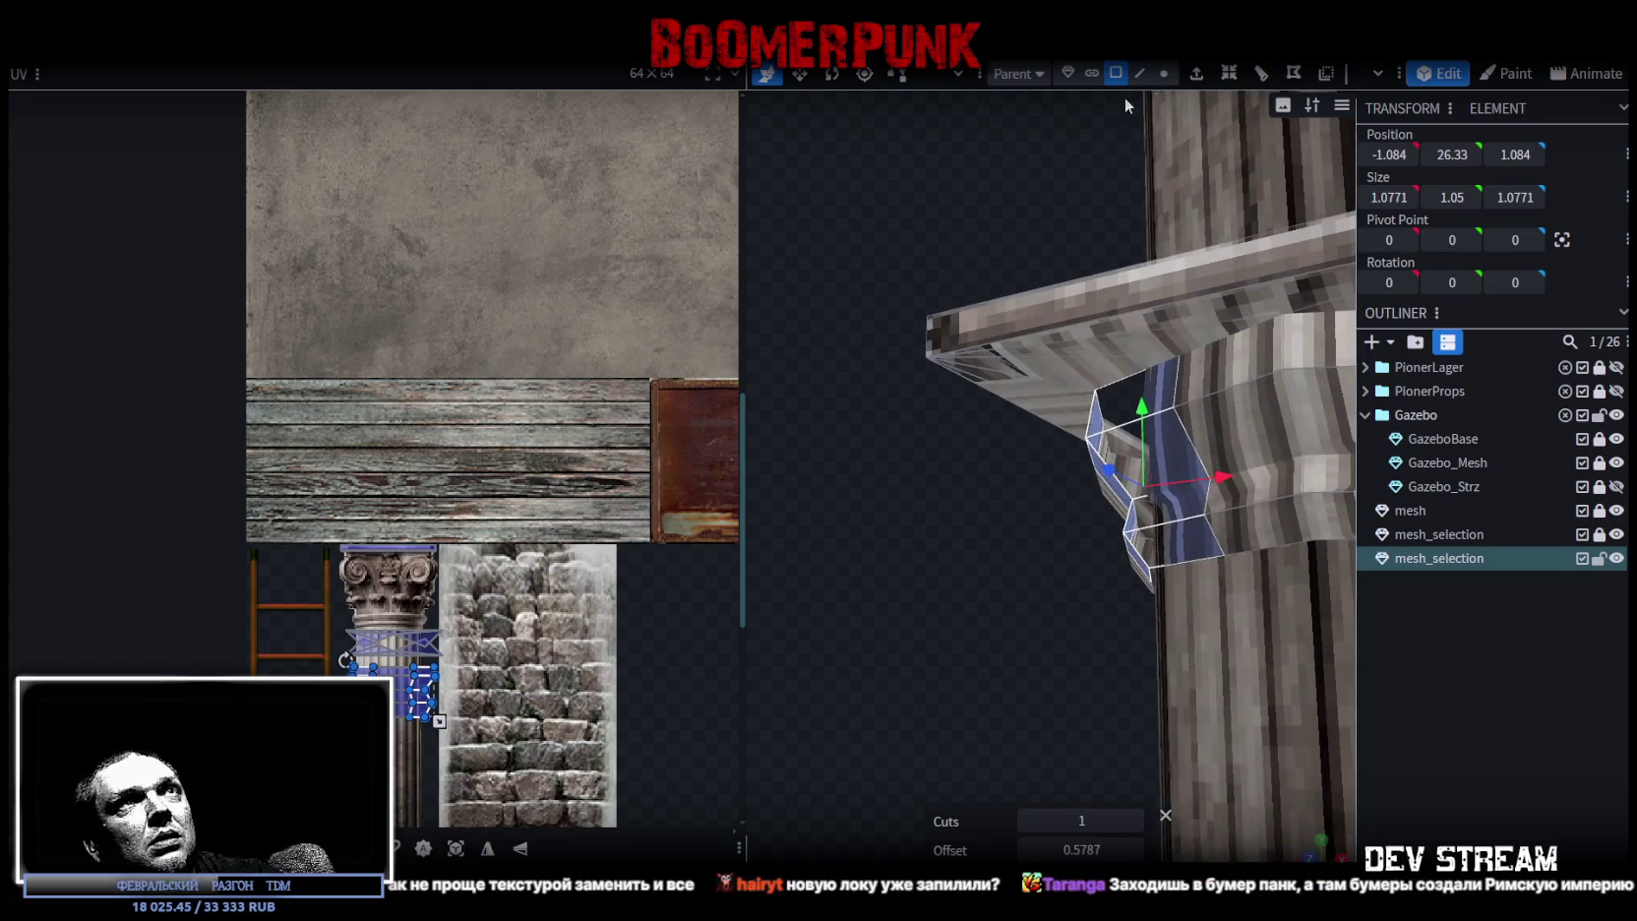
left_click(1197, 73)
- Narrow the extruded faces by 0.5 with the Resize tool
mouse_move(998, 183)
left_mouse_down()
mouse_move(985, 199)
mouse_move(1142, 237)
mouse_move(1241, 308)
mouse_move(1215, 429)
mouse_move(972, 362)
mouse_move(915, 396)
mouse_move(886, 312)
mouse_move(903, 394)
mouse_move(883, 383)
mouse_move(896, 396)
mouse_move(908, 329)
mouse_move(942, 435)
mouse_move(899, 428)
mouse_move(1167, 477)
mouse_move(1273, 450)
mouse_move(1169, 441)
mouse_move(1148, 538)
mouse_move(1027, 445)
left_mouse_up()
key("s")
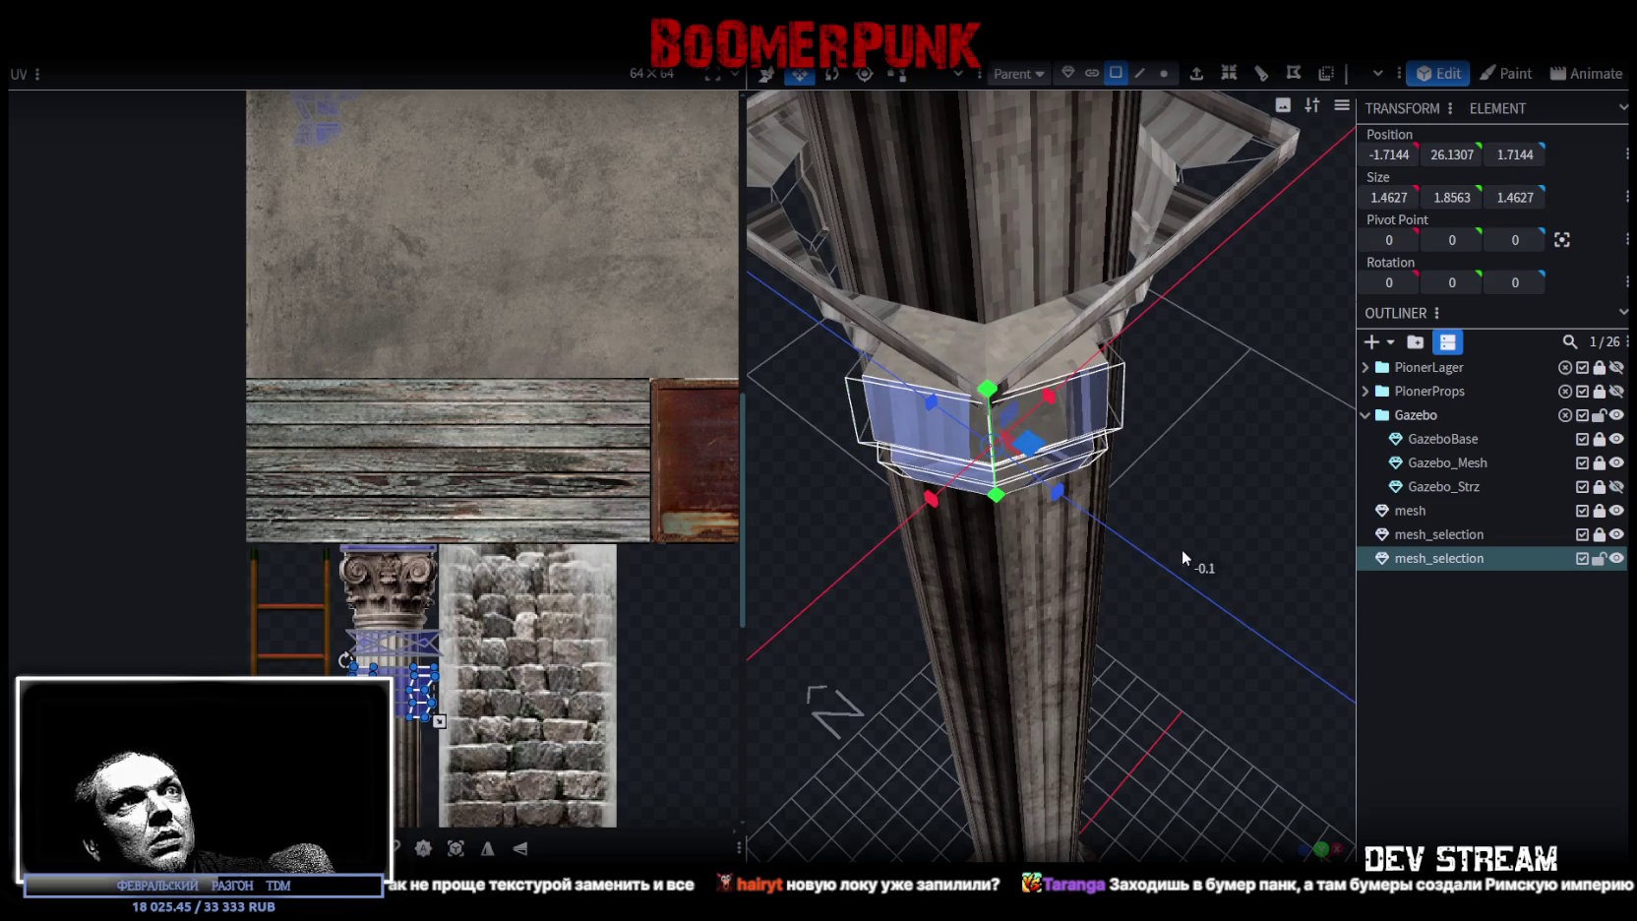
left_click_drag(1180, 557, 1106, 557)
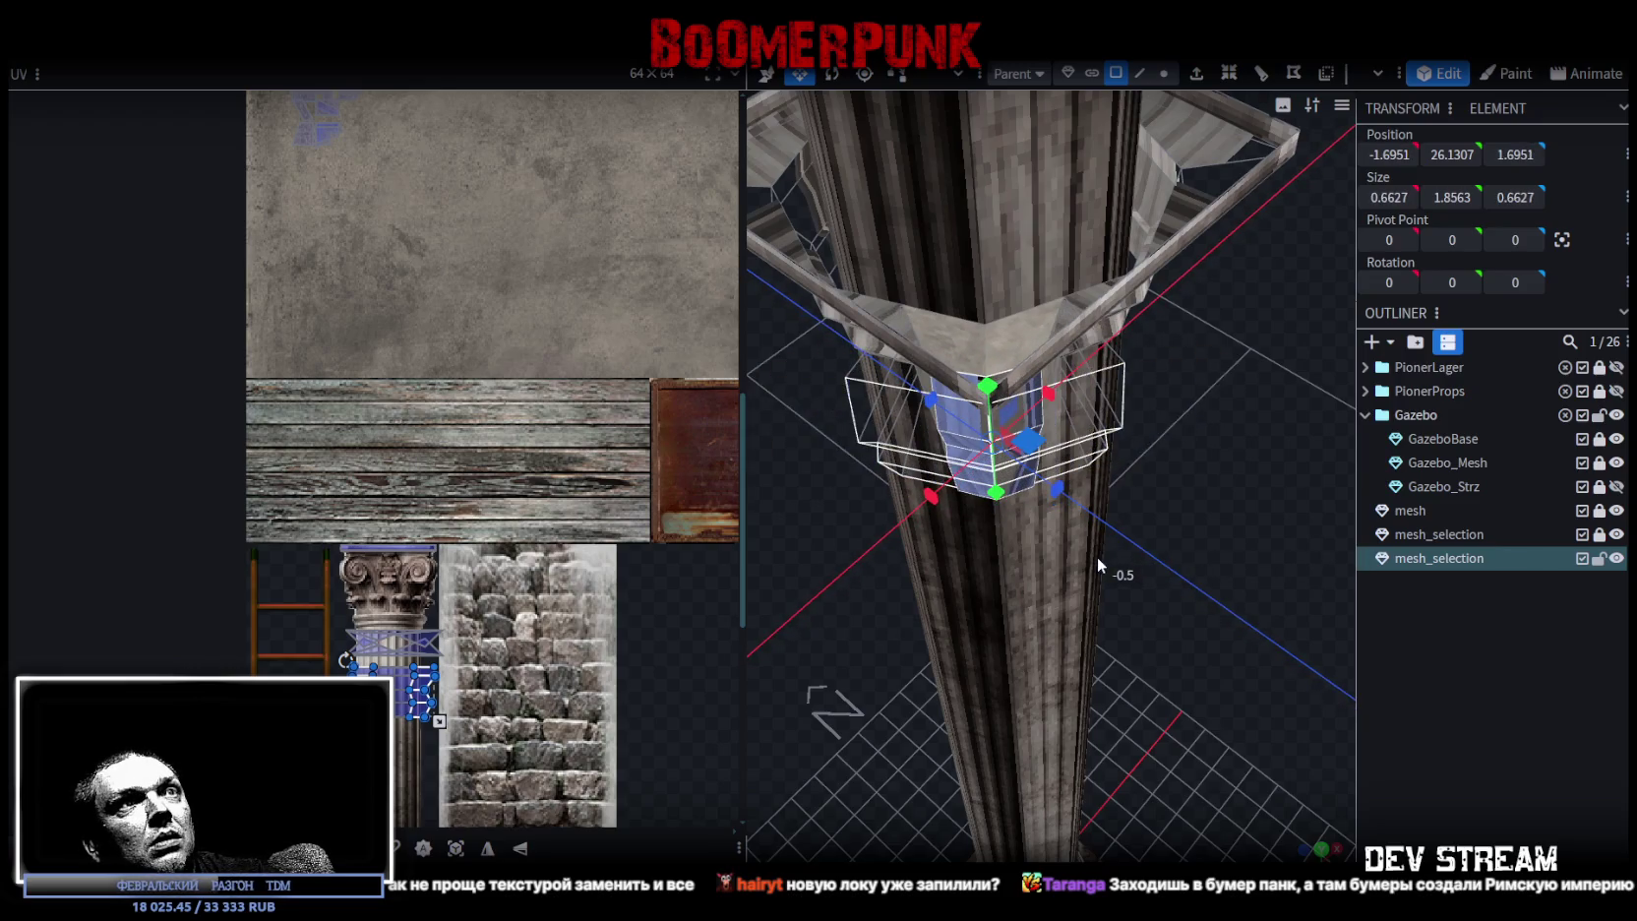